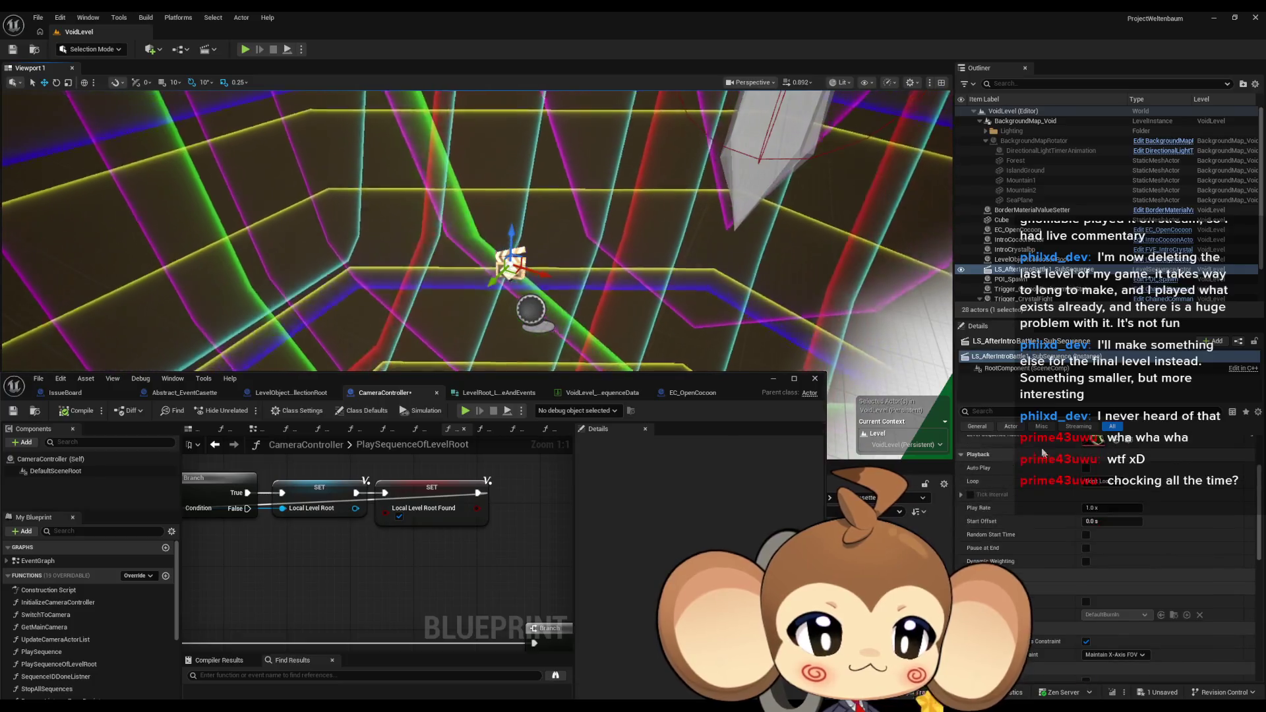
# Open LS_AfterIntroBattle1_SubSequence in Sequencer and look through the track-type list
pyautogui.doubleClick(1094, 536)
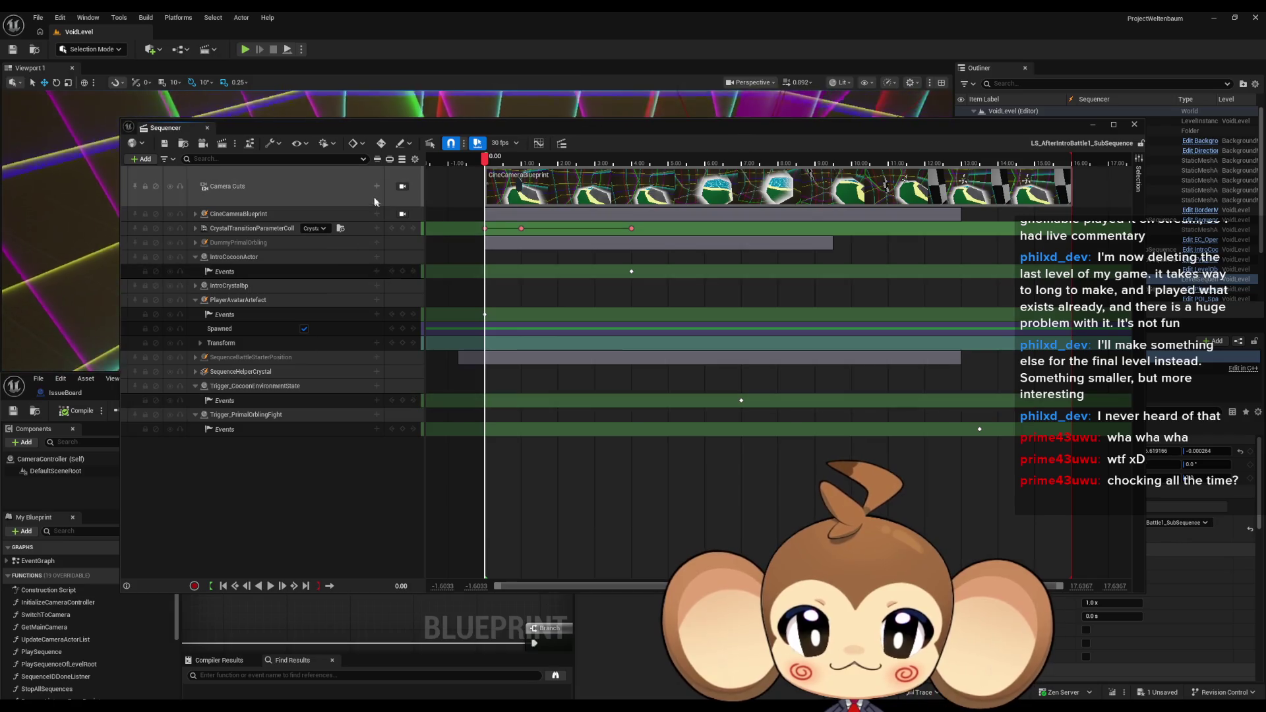
pyautogui.click(140, 160)
pyautogui.moveTo(172, 199)
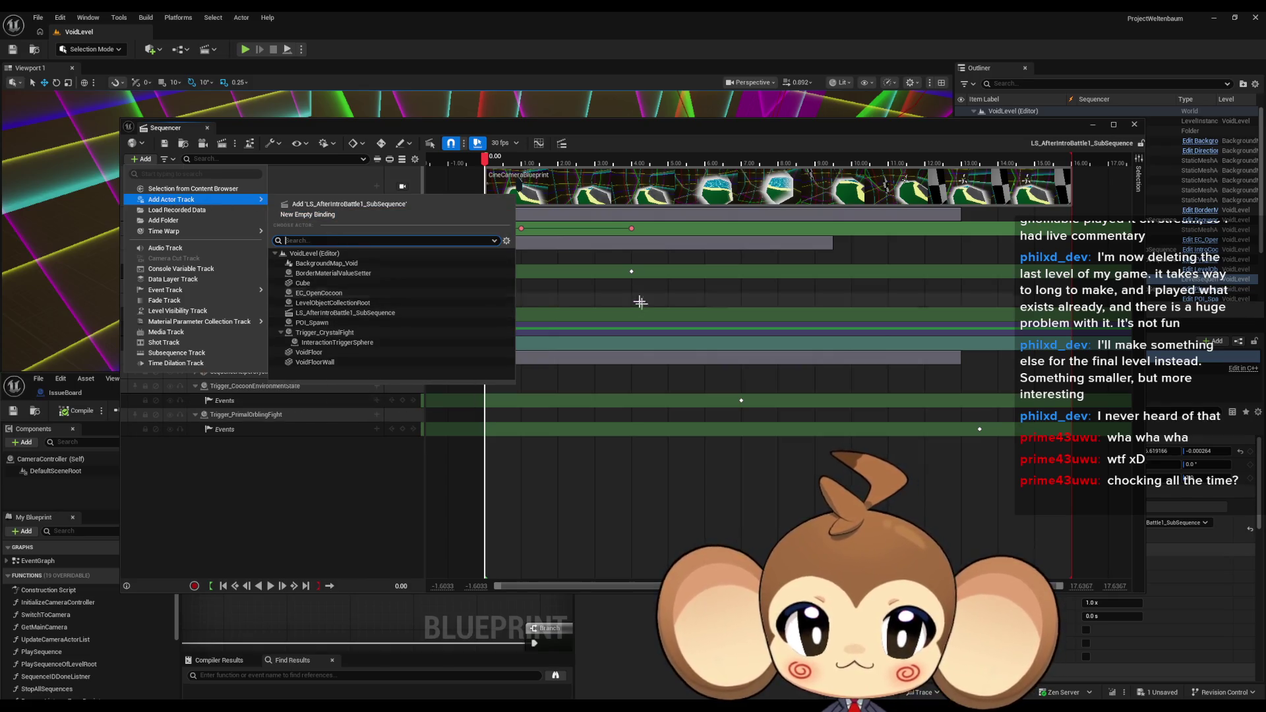
pyautogui.click(318, 485)
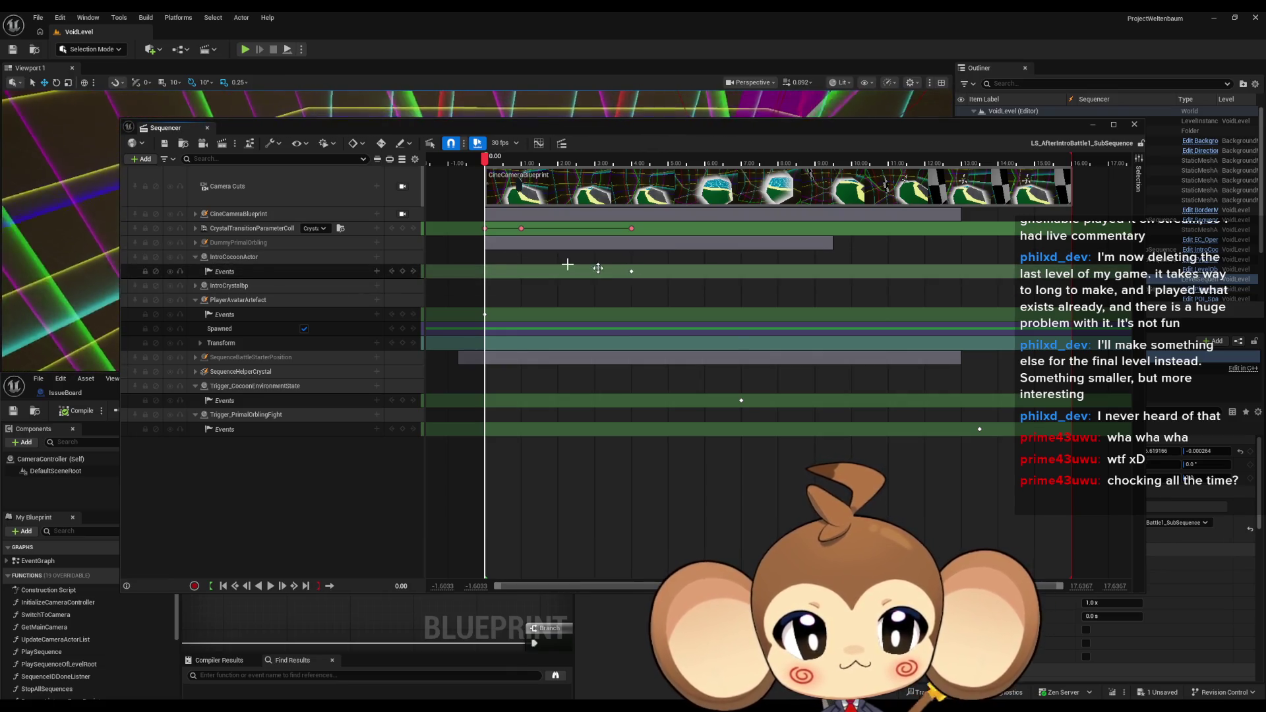
pyautogui.click(140, 161)
pyautogui.press('Escape')
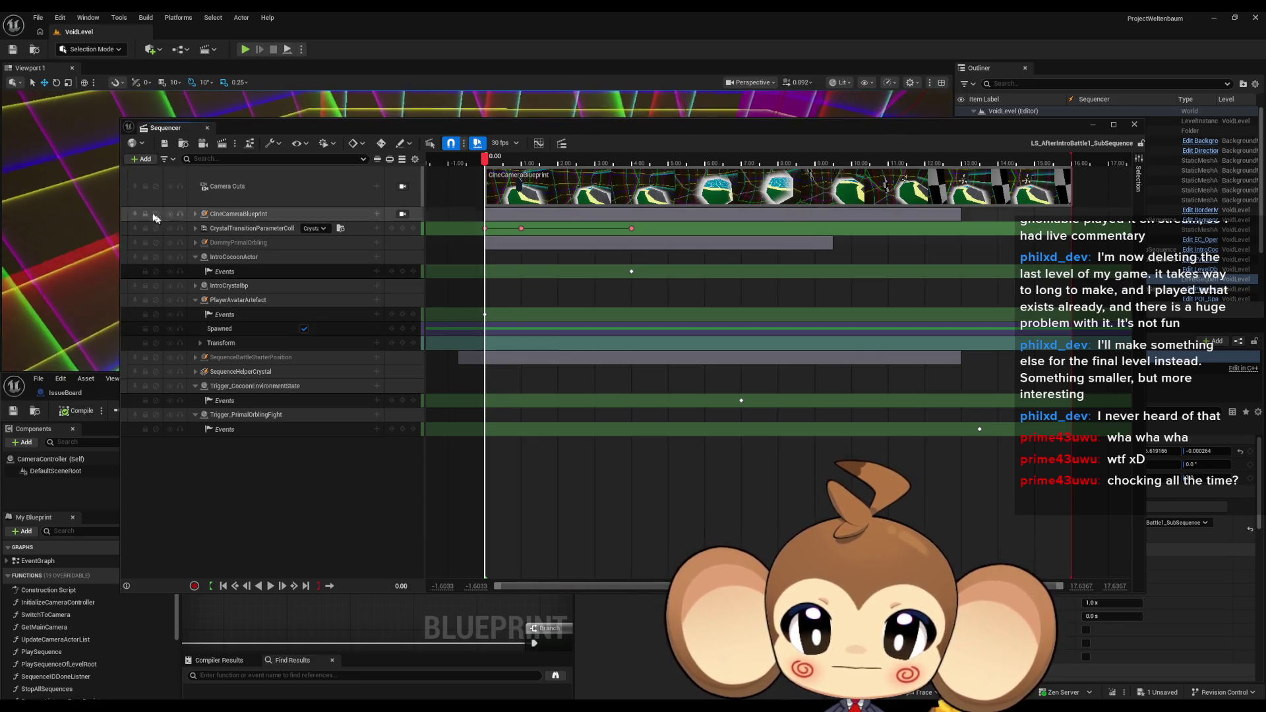
# Add EC_OpenCocoon to the sequence as an actor track
pyautogui.click(143, 161)
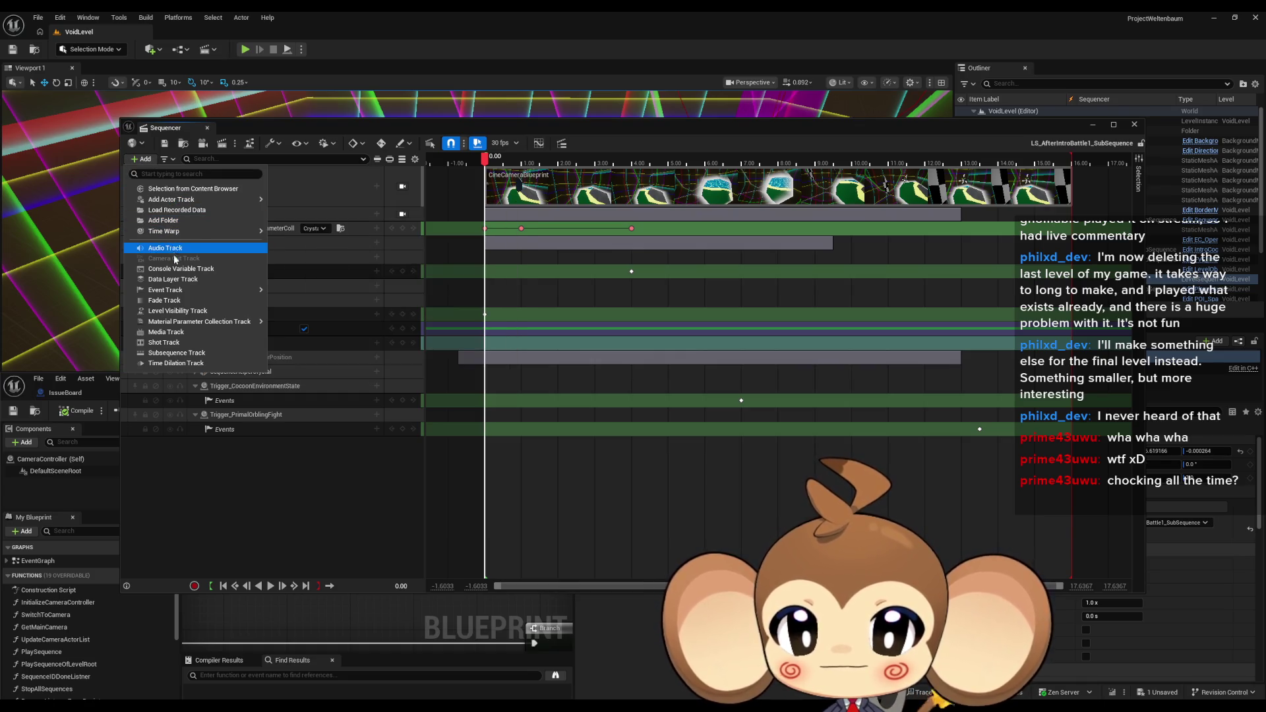
pyautogui.moveTo(184, 200)
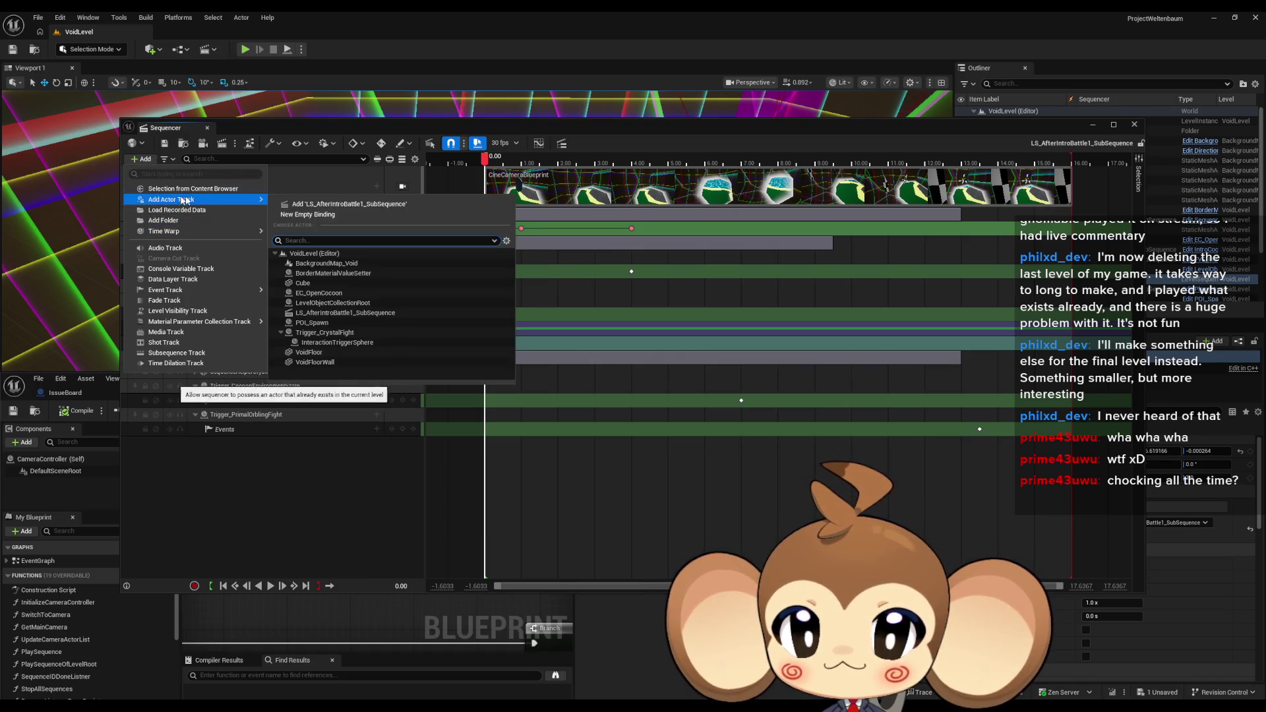
pyautogui.click(317, 293)
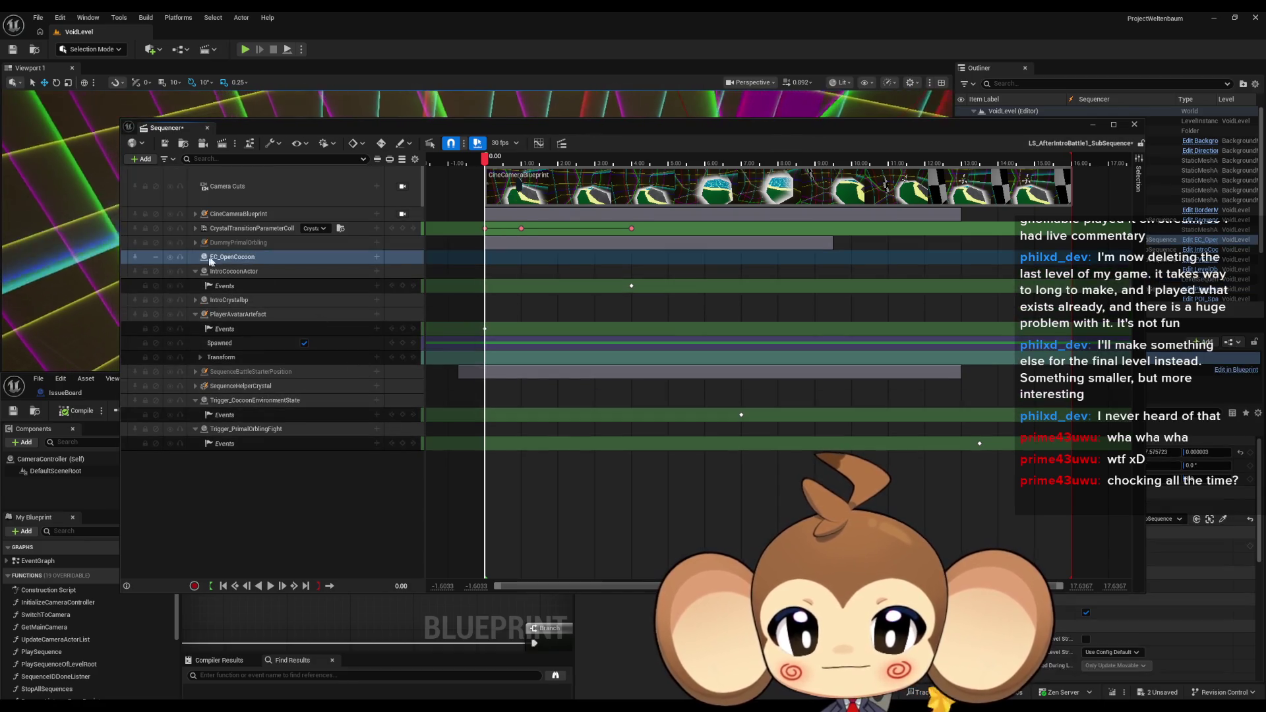
# Add a Trigger event track to EC_OpenCocoon, key it at 4.00, and open its director event
pyautogui.click(377, 257)
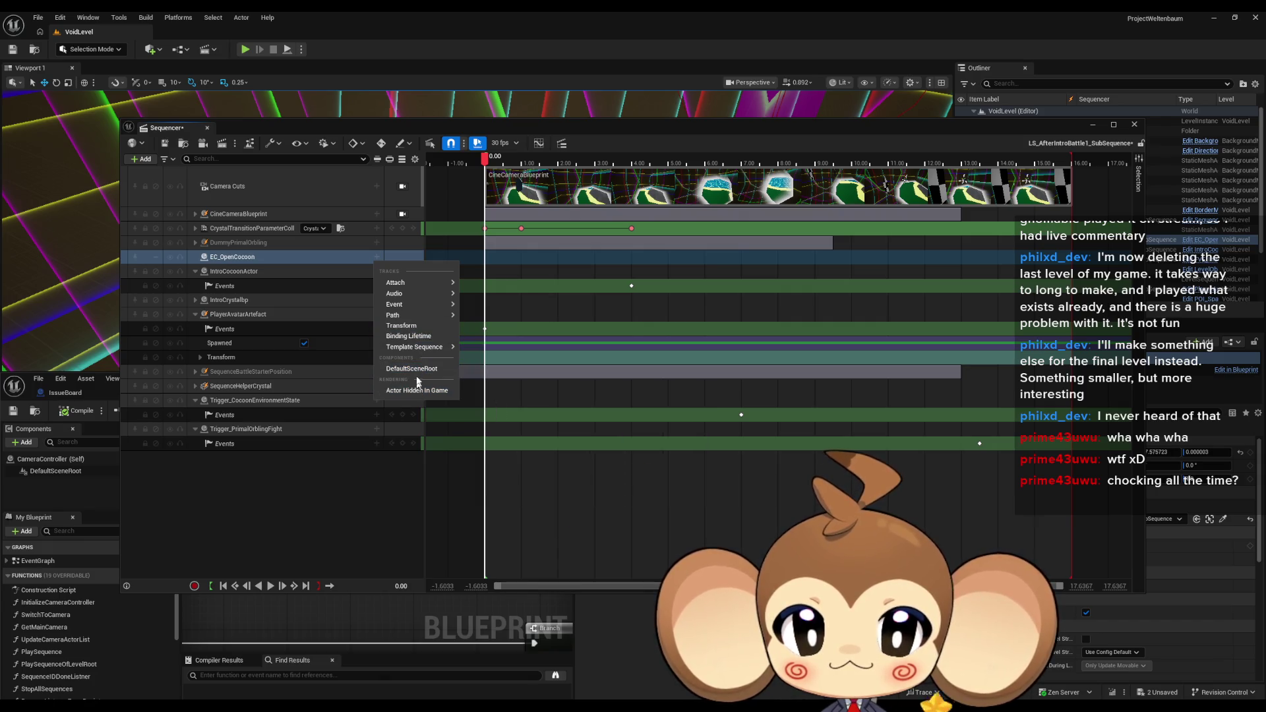
pyautogui.moveTo(403, 306)
pyautogui.click(478, 310)
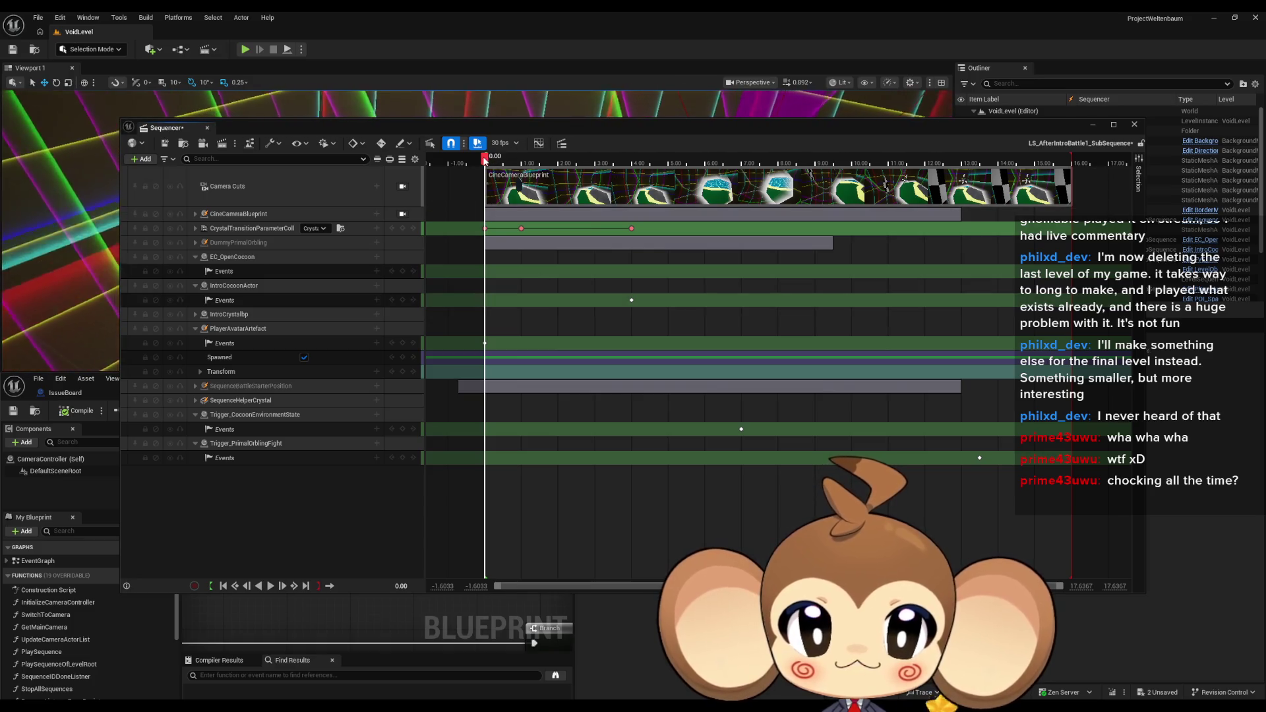
pyautogui.moveTo(485, 160); pyautogui.dragTo(632, 163)
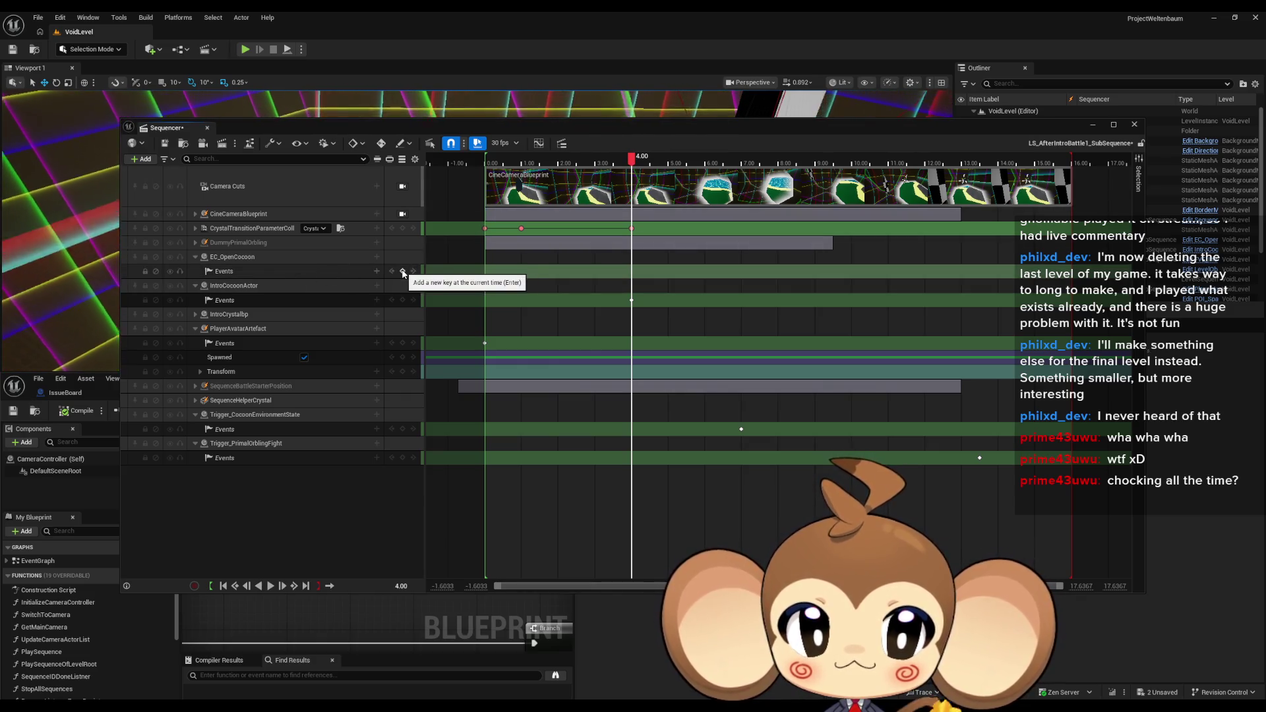
pyautogui.click(403, 272)
pyautogui.doubleClick(631, 271)
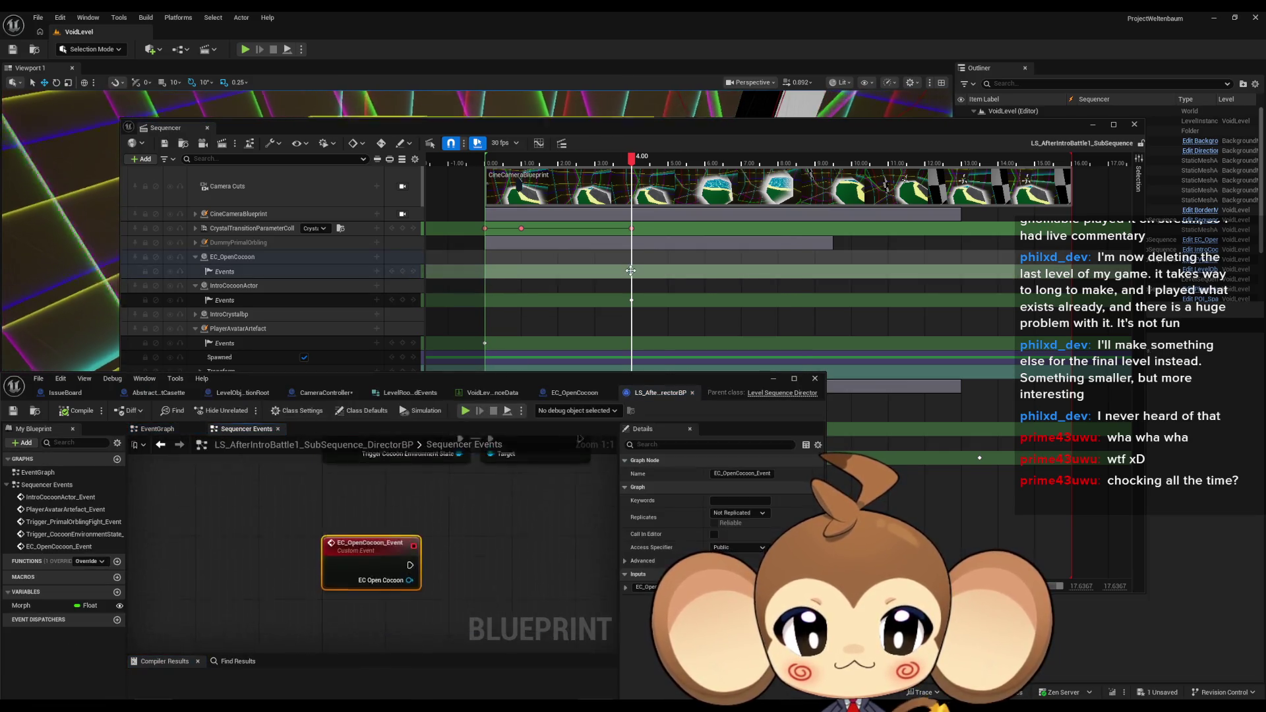
# Add a Play Casette call driven by the EC Open Cocoon reference
pyautogui.moveTo(420, 574); pyautogui.dragTo(457, 565)
pyautogui.write('s')
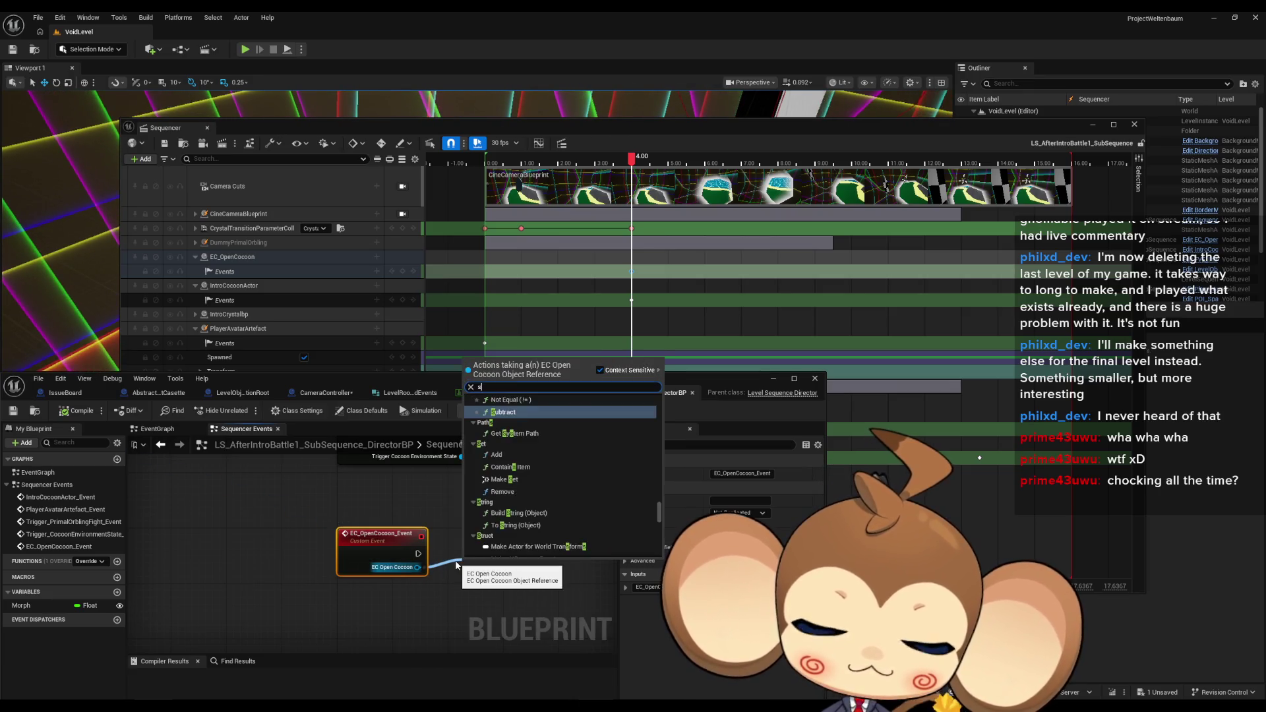
pyautogui.write('tarrun')
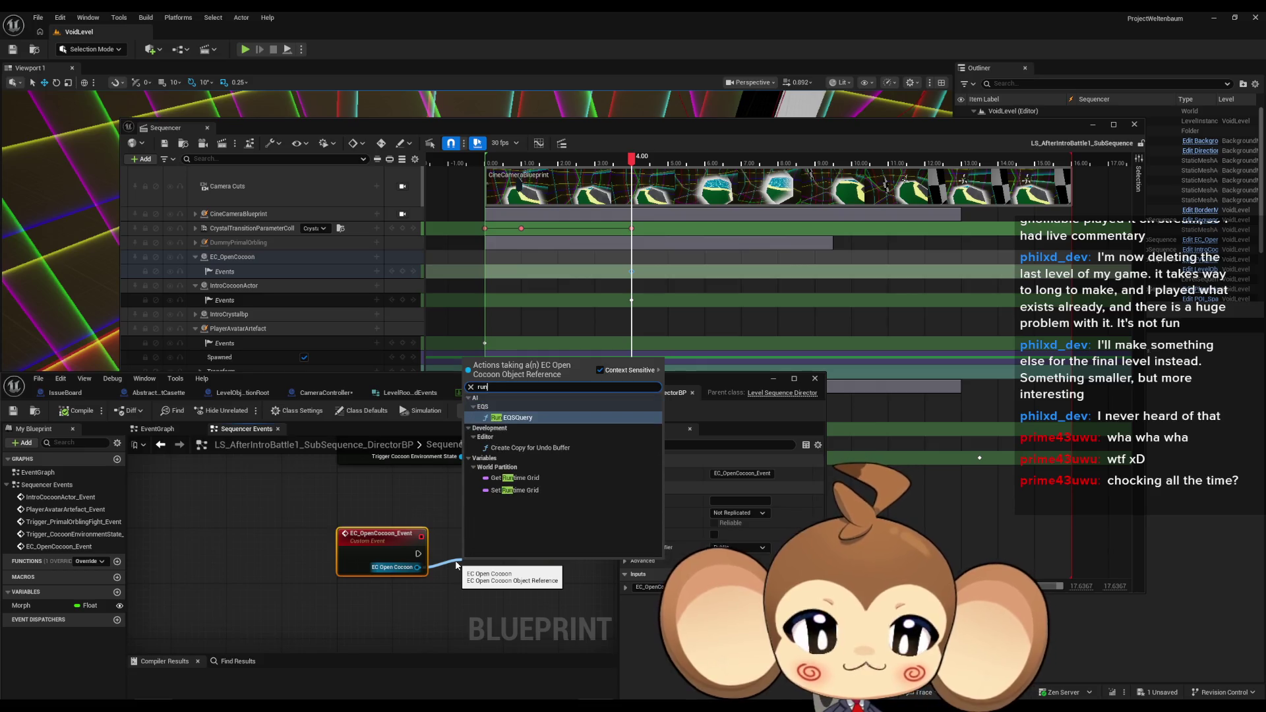
pyautogui.hotkey('ctrl', 'a')
pyautogui.write('star')
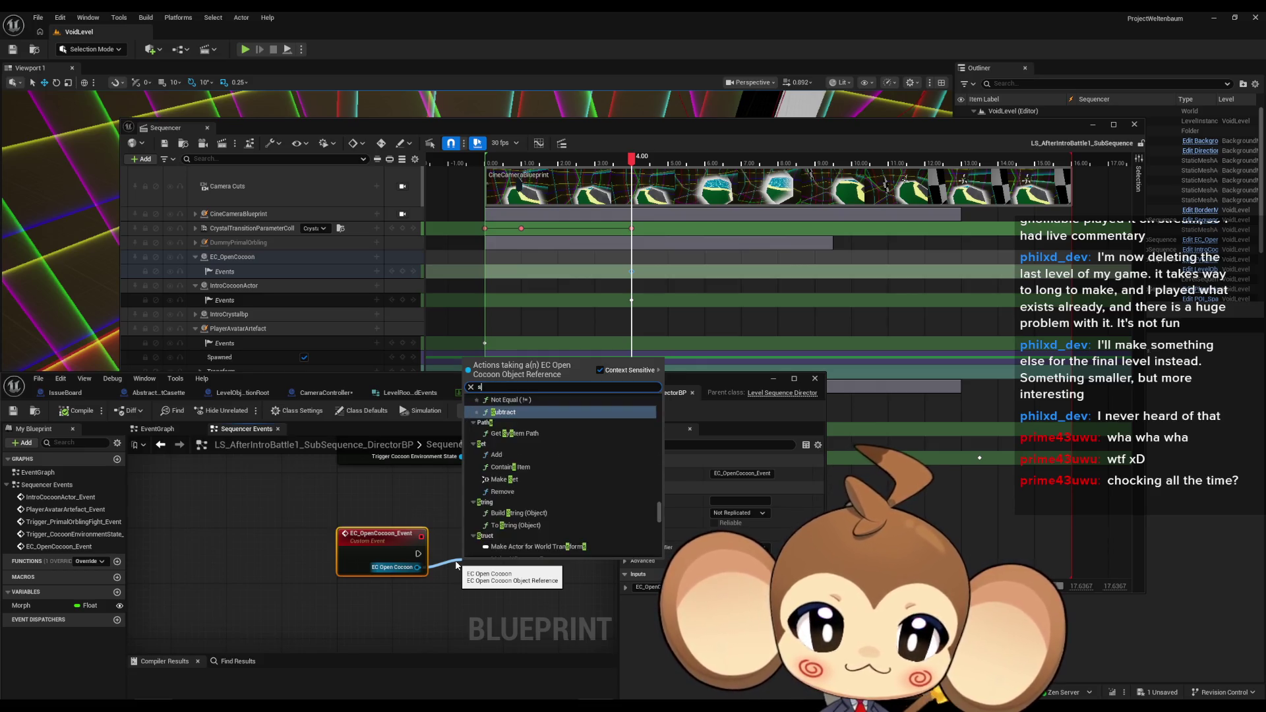
pyautogui.press('BackSpace')
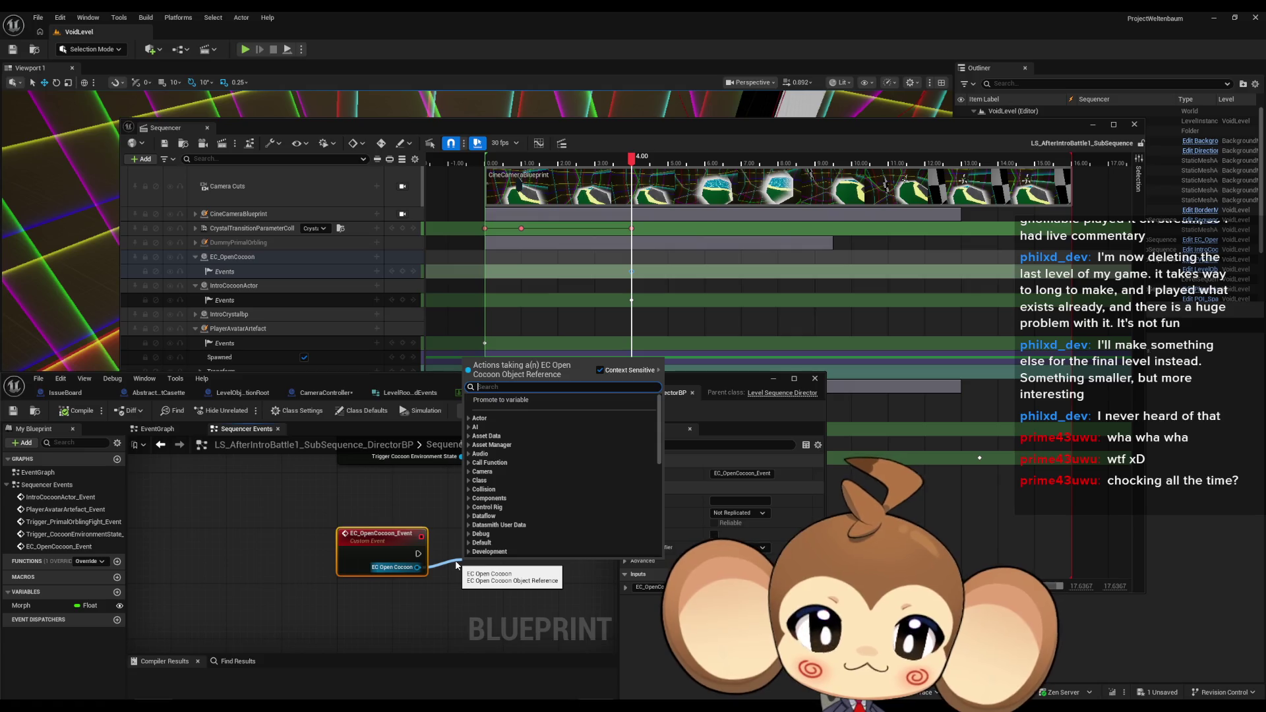
pyautogui.write('call')
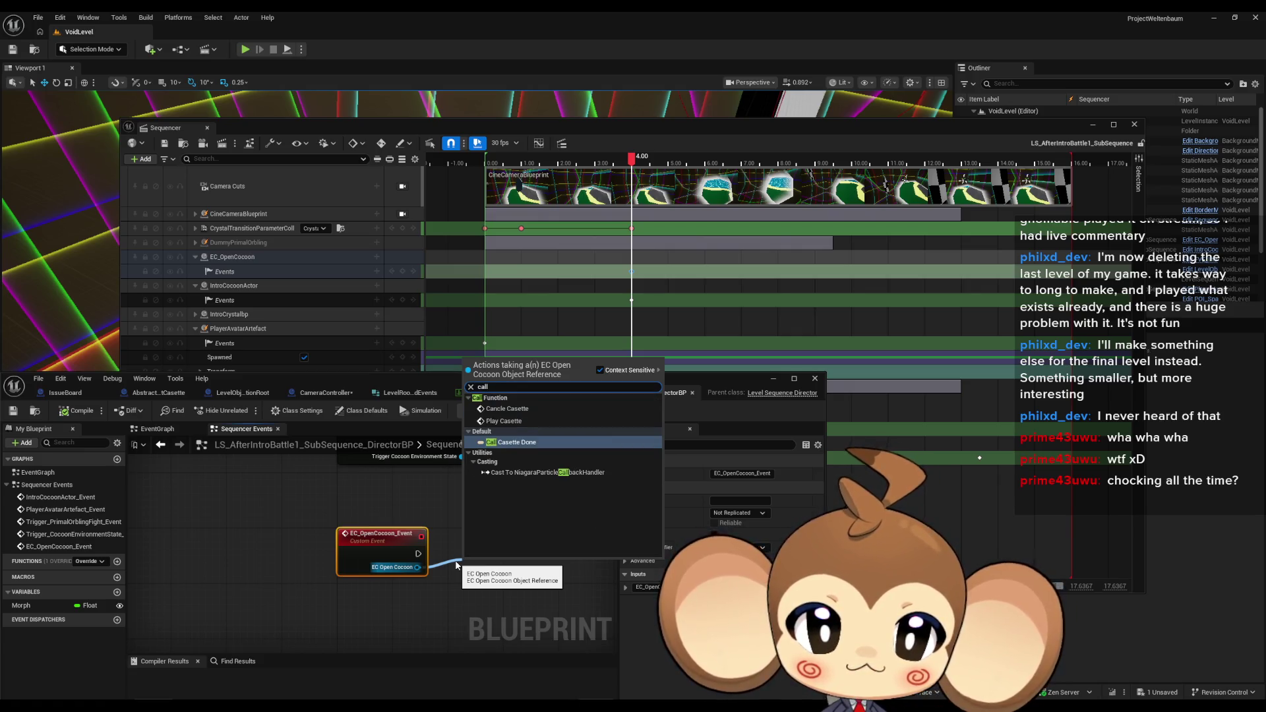
pyautogui.click(504, 420)
# Place Play Casette beside EC_OpenCocoon_Event, compile the director blueprint, and minimize it
pyautogui.moveTo(480, 577); pyautogui.dragTo(462, 539)
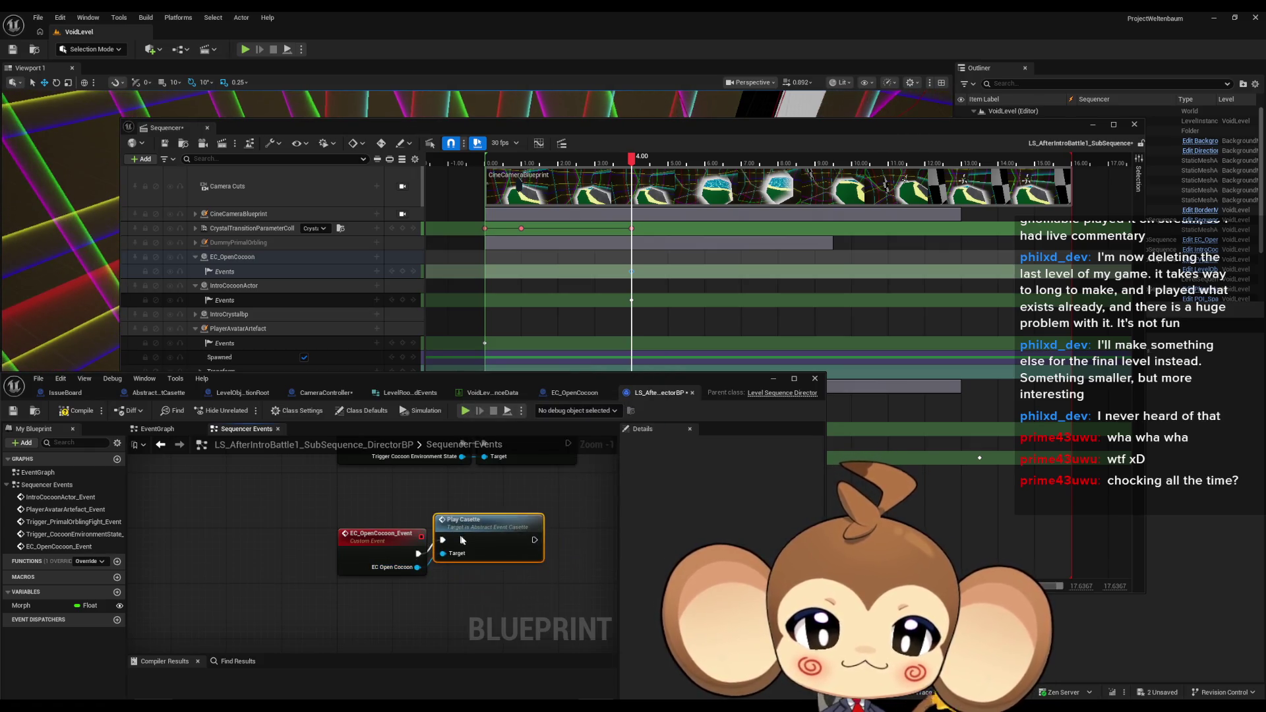
pyautogui.click(455, 592)
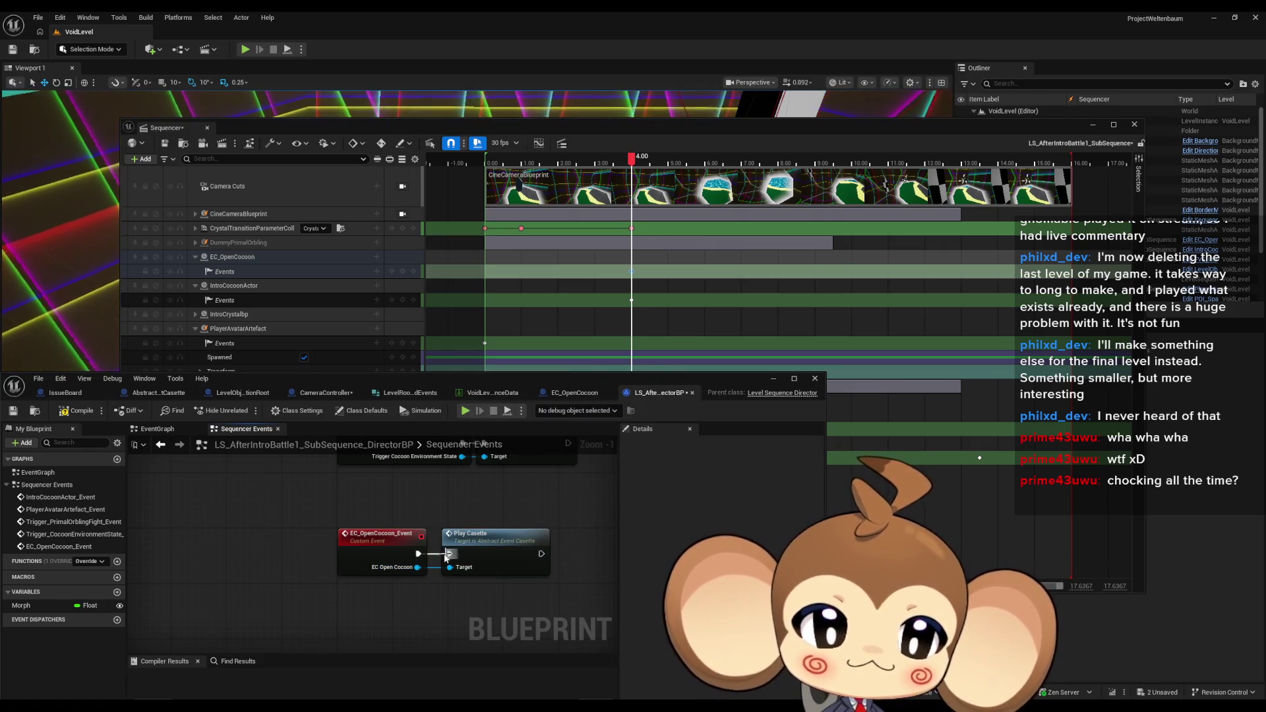
pyautogui.click(78, 411)
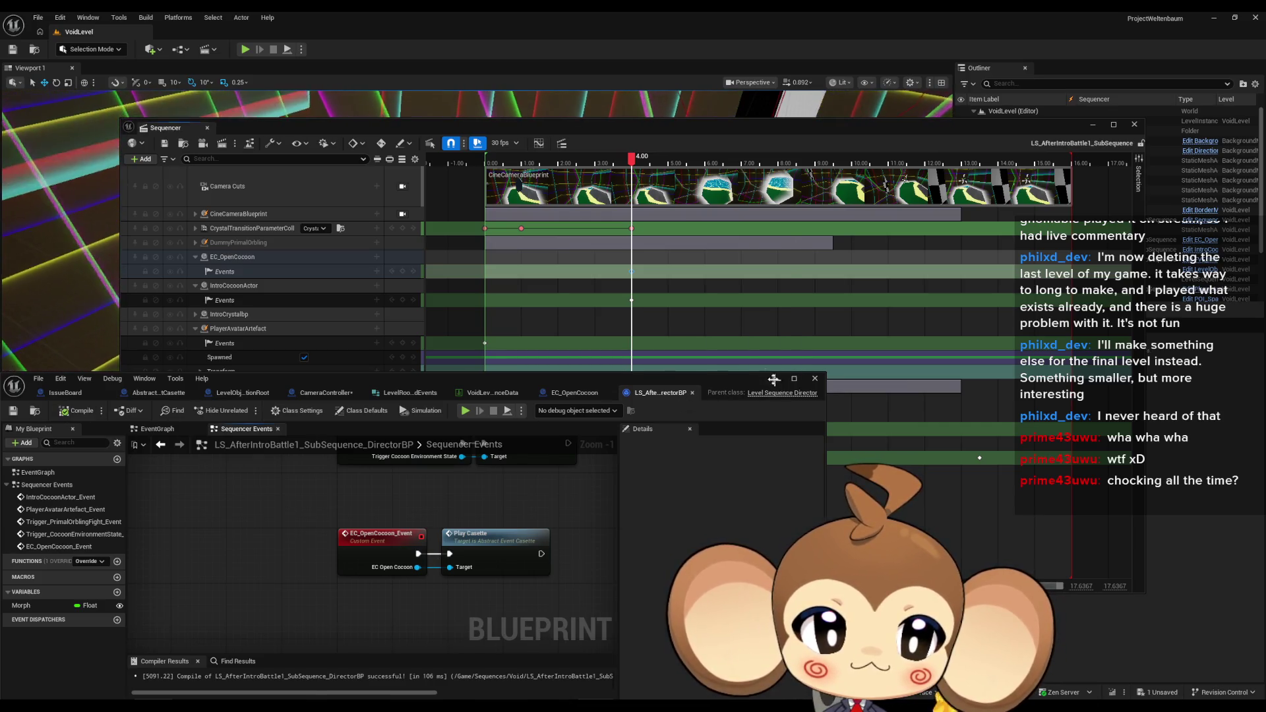
pyautogui.click(773, 379)
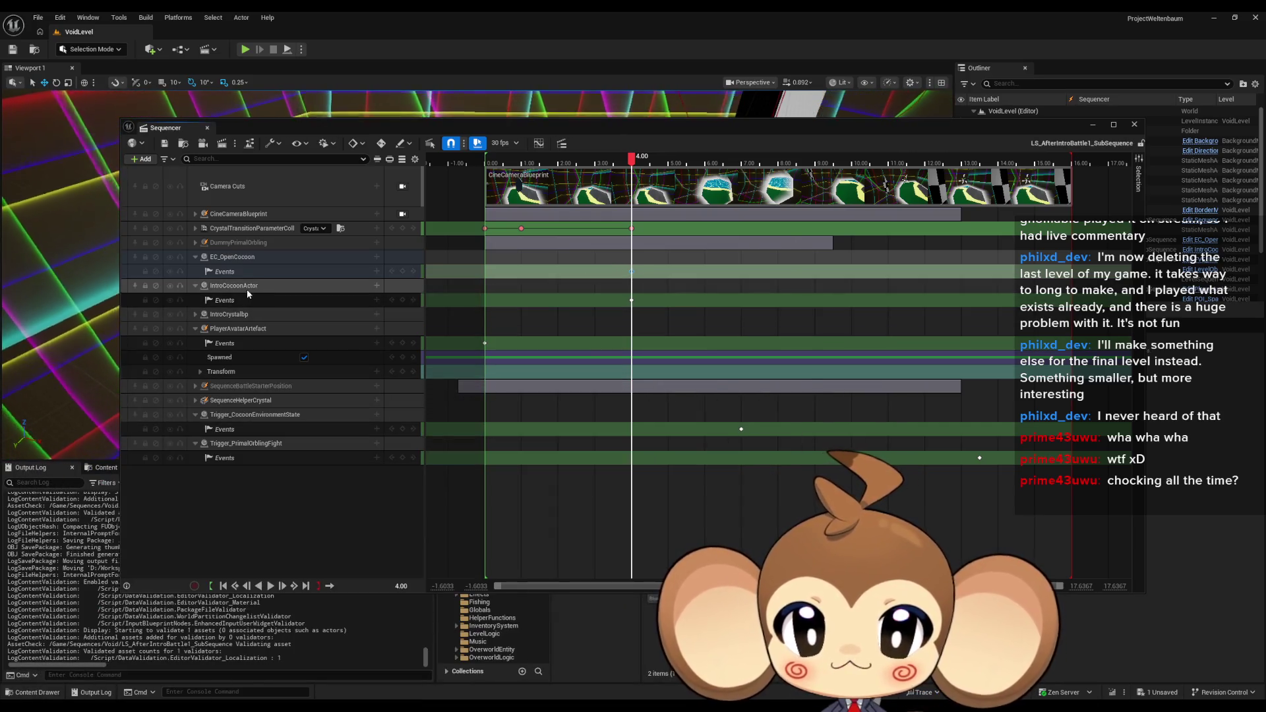
# Disable the IntroCocoonActor events track and bring the director blueprint window back
pyautogui.click(169, 286)
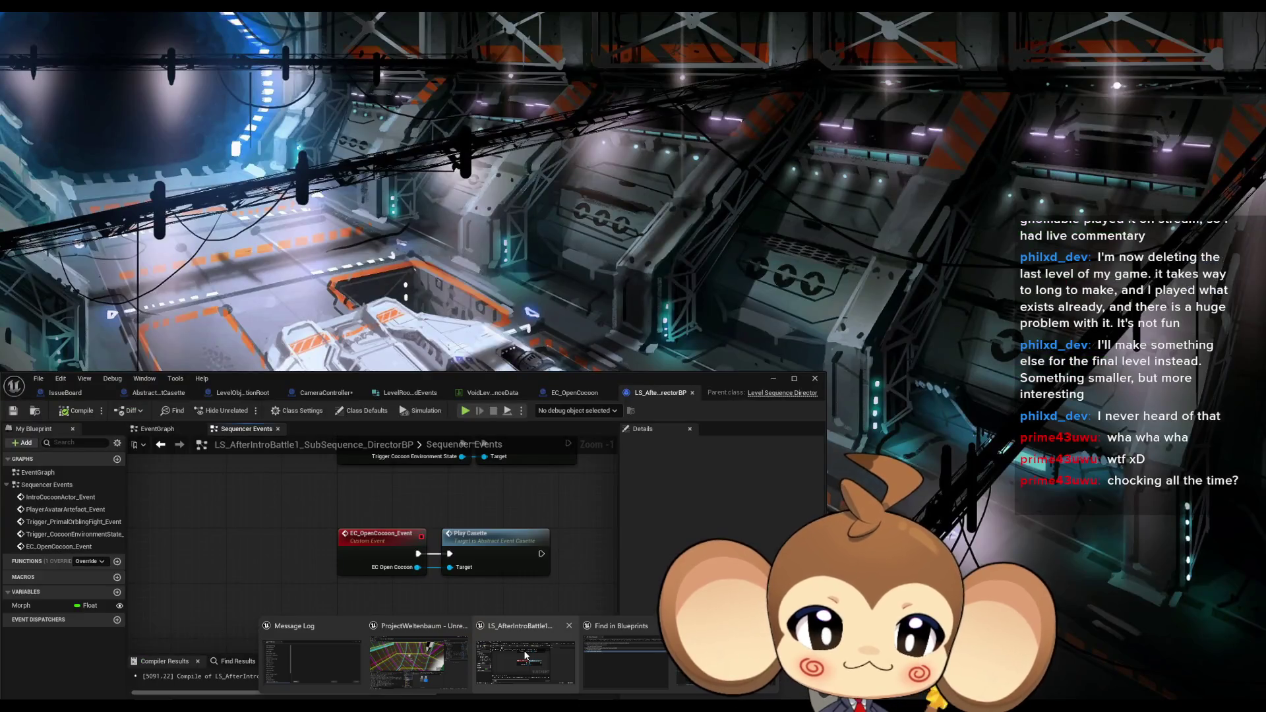
pyautogui.click(525, 656)
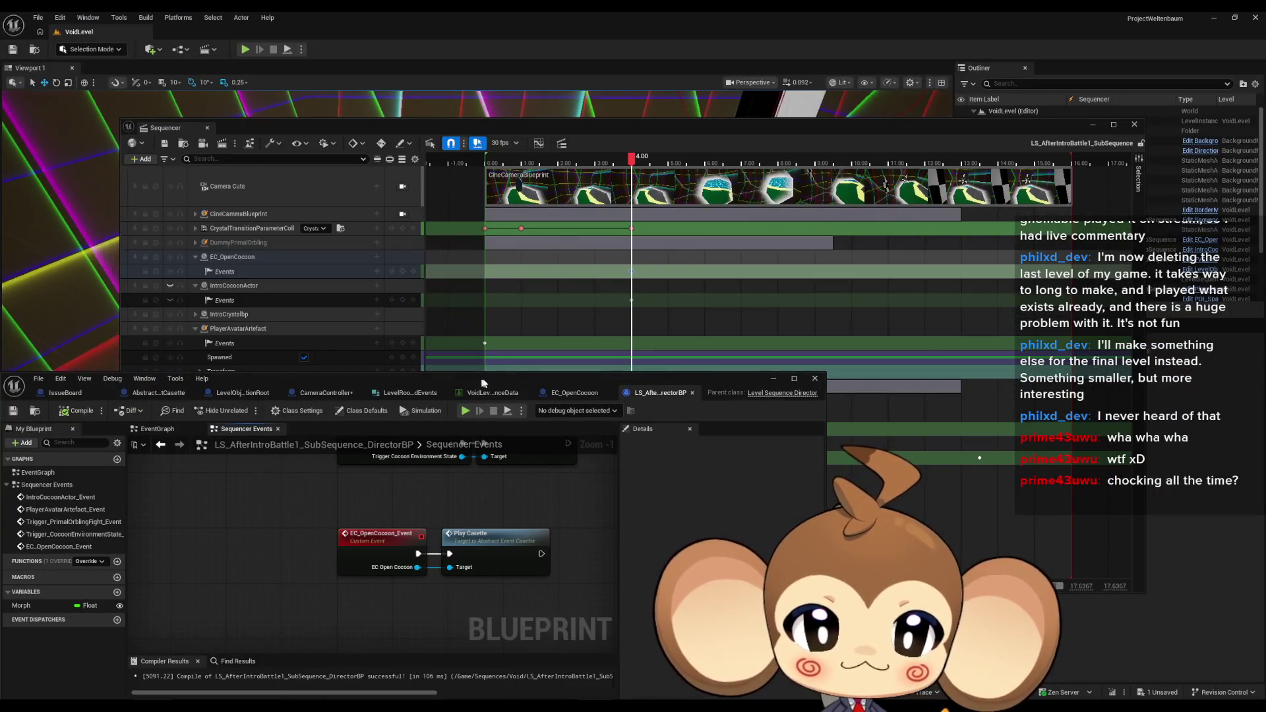
# Inspect the IntroCocoonActor_Event and Trigger Animation node pair, then switch to the EC_OpenCocoon blueprint
pyautogui.scroll(5, 719, 362)
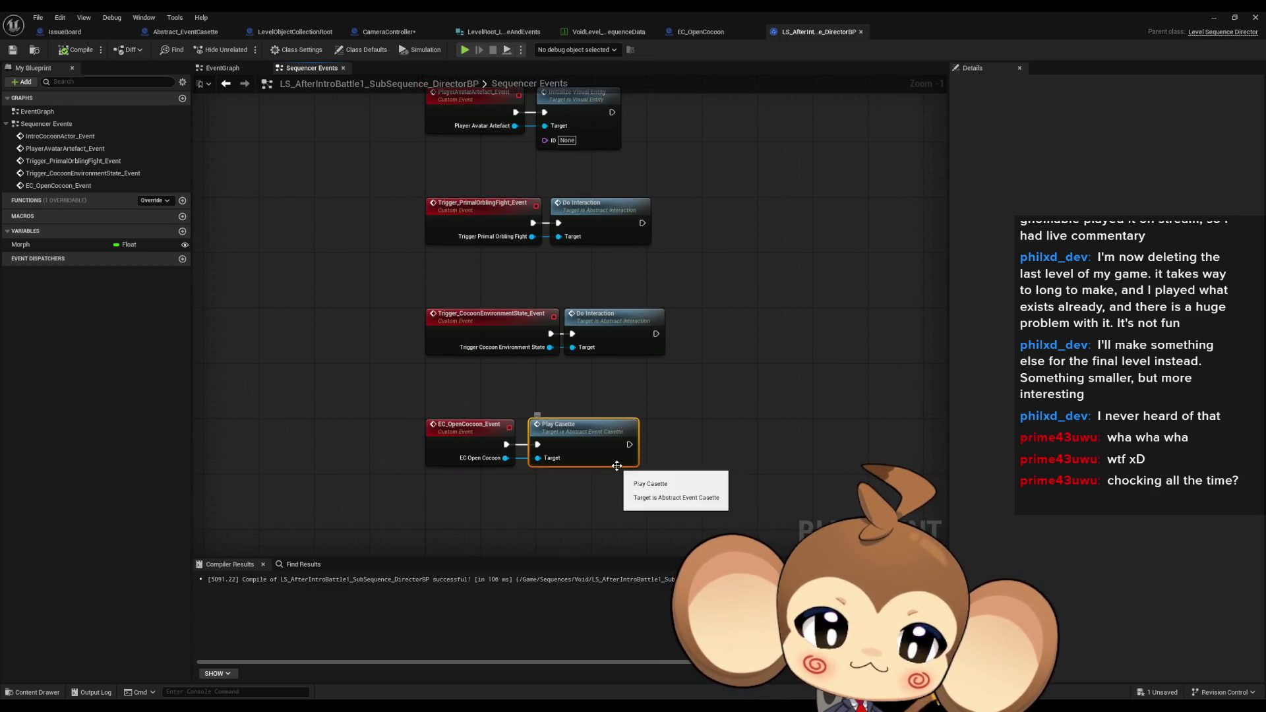
pyautogui.moveTo(702, 373); pyautogui.dragTo(719, 466)
pyautogui.moveTo(664, 312); pyautogui.dragTo(664, 482)
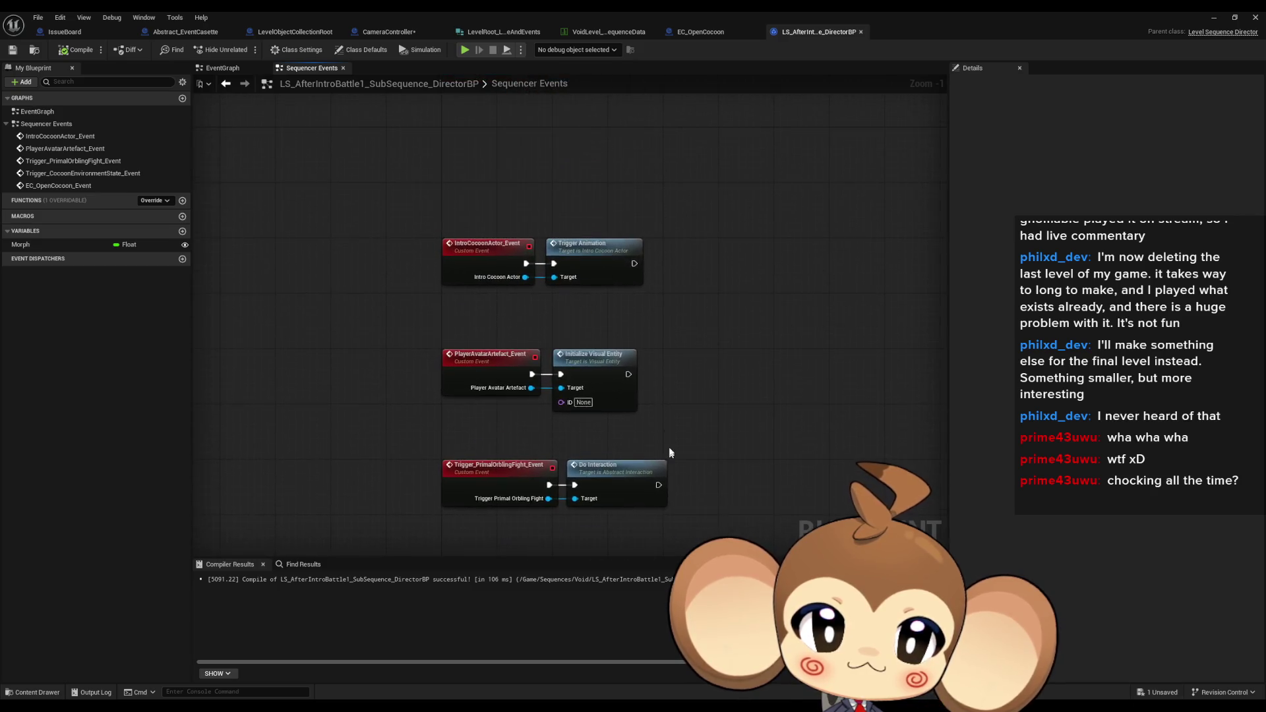
pyautogui.scroll(1, 537, 264)
pyautogui.moveTo(481, 234); pyautogui.dragTo(511, 312)
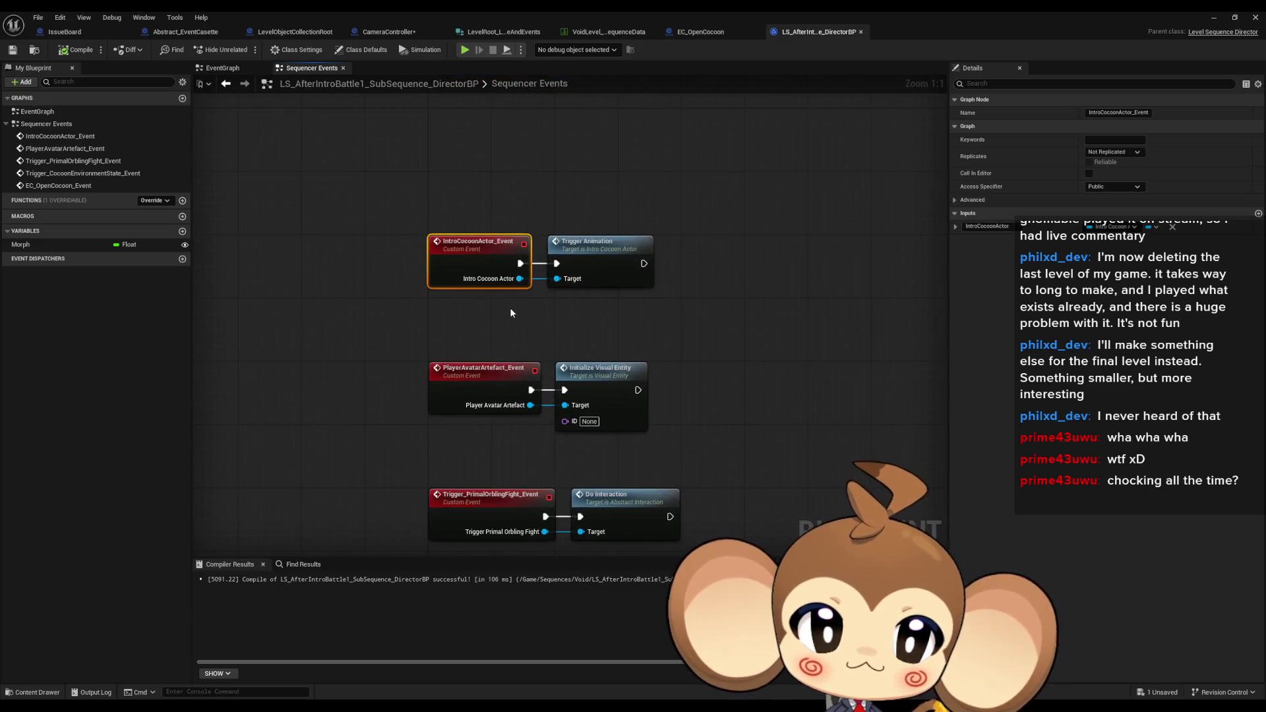
pyautogui.click(594, 280)
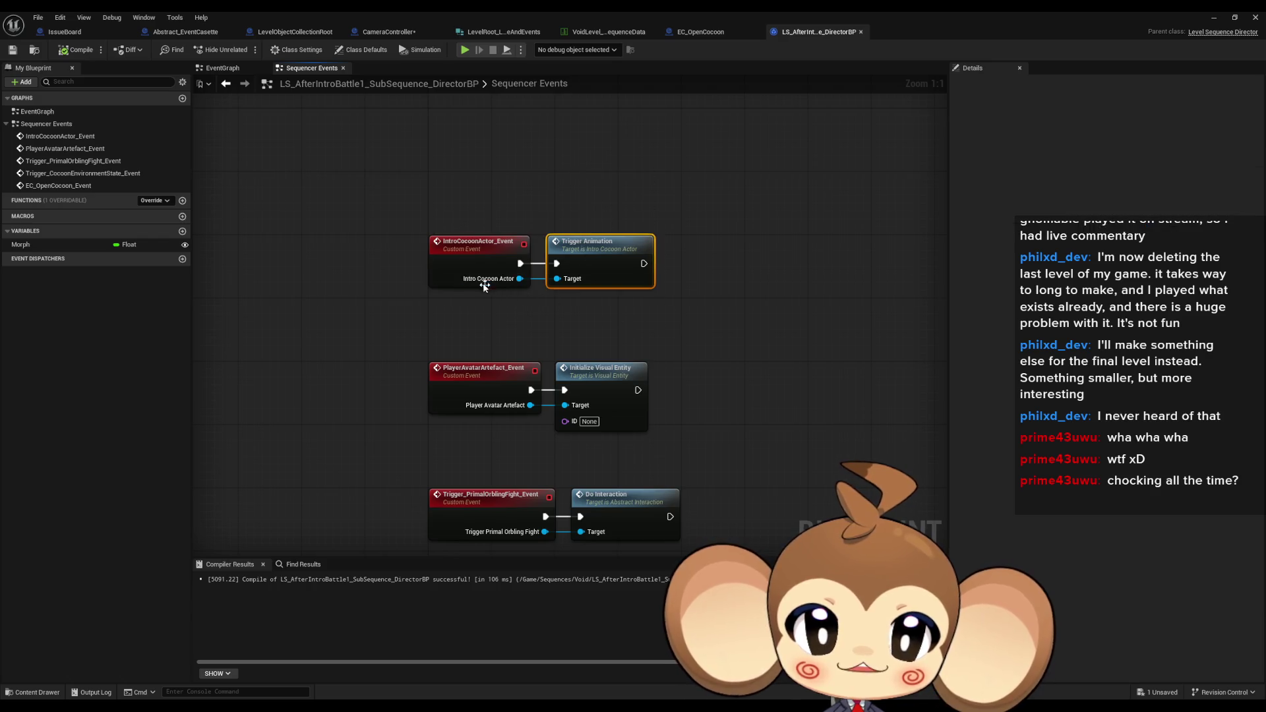
pyautogui.scroll(-4, 672, 296)
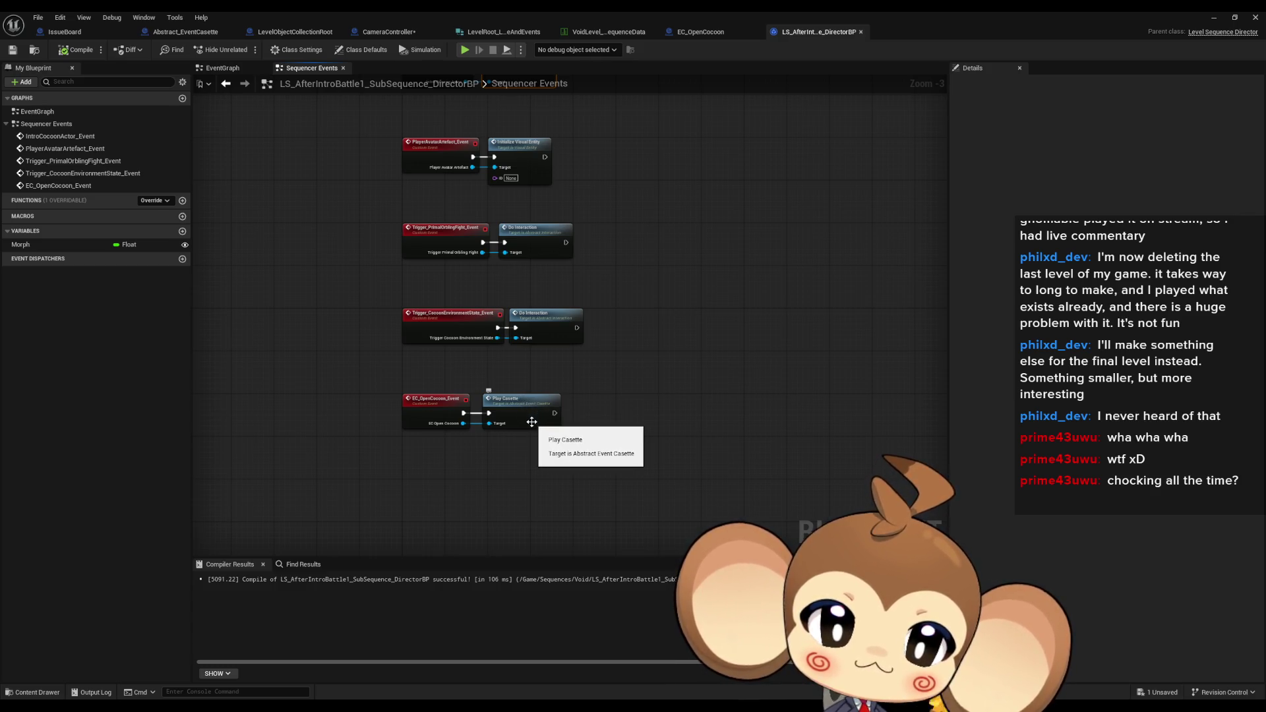
pyautogui.moveTo(654, 288); pyautogui.dragTo(663, 407)
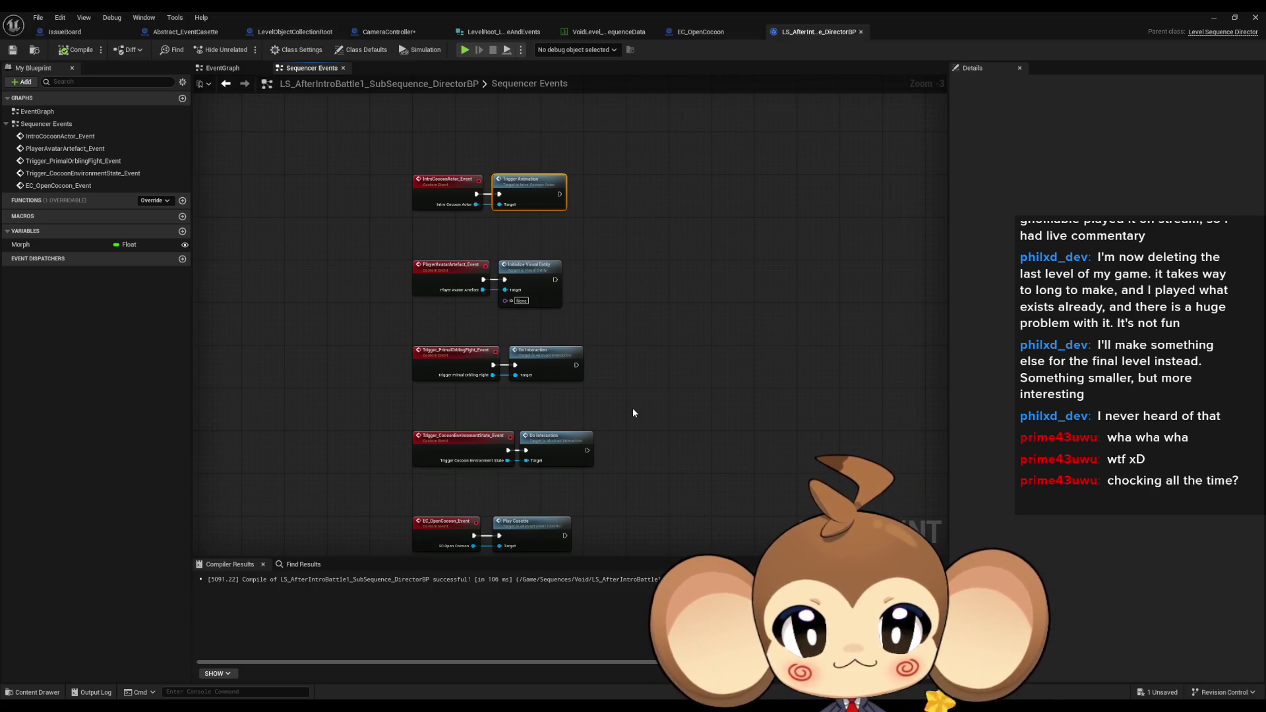
pyautogui.moveTo(632, 413); pyautogui.dragTo(637, 299)
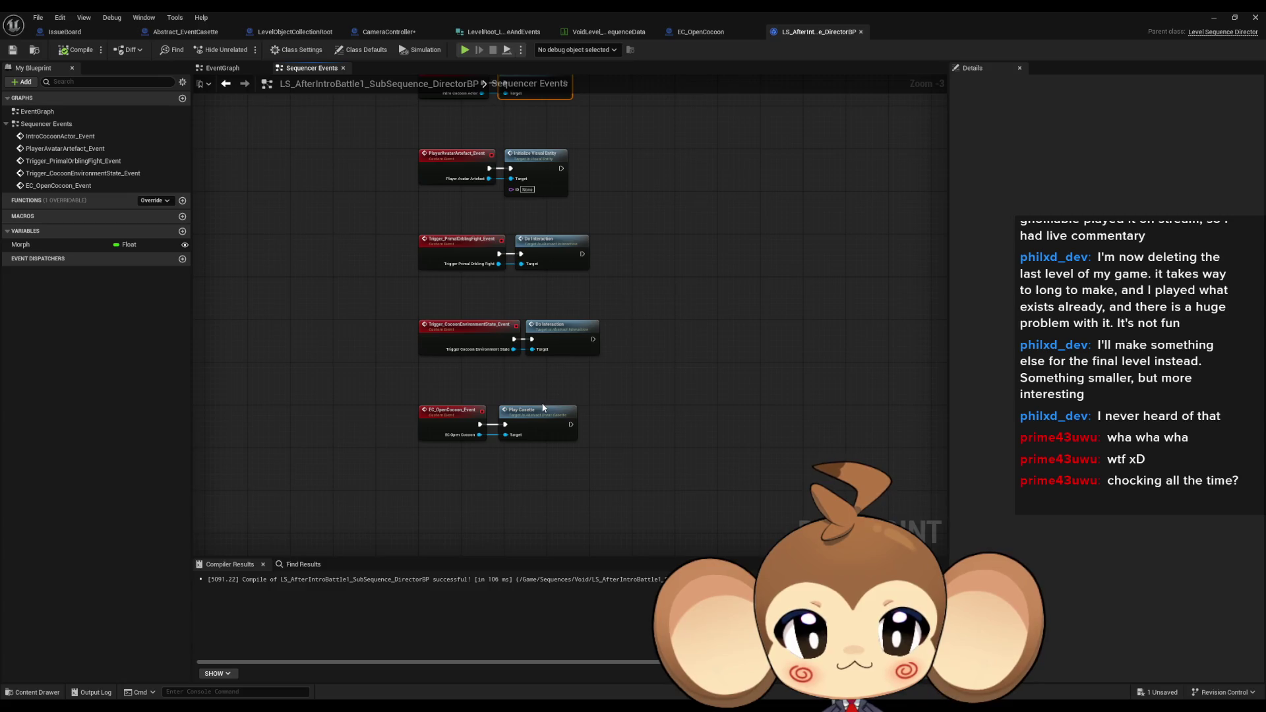
pyautogui.moveTo(546, 86)
pyautogui.mouseDown()
pyautogui.moveTo(565, 122)
pyautogui.moveTo(578, 251)
pyautogui.mouseUp()
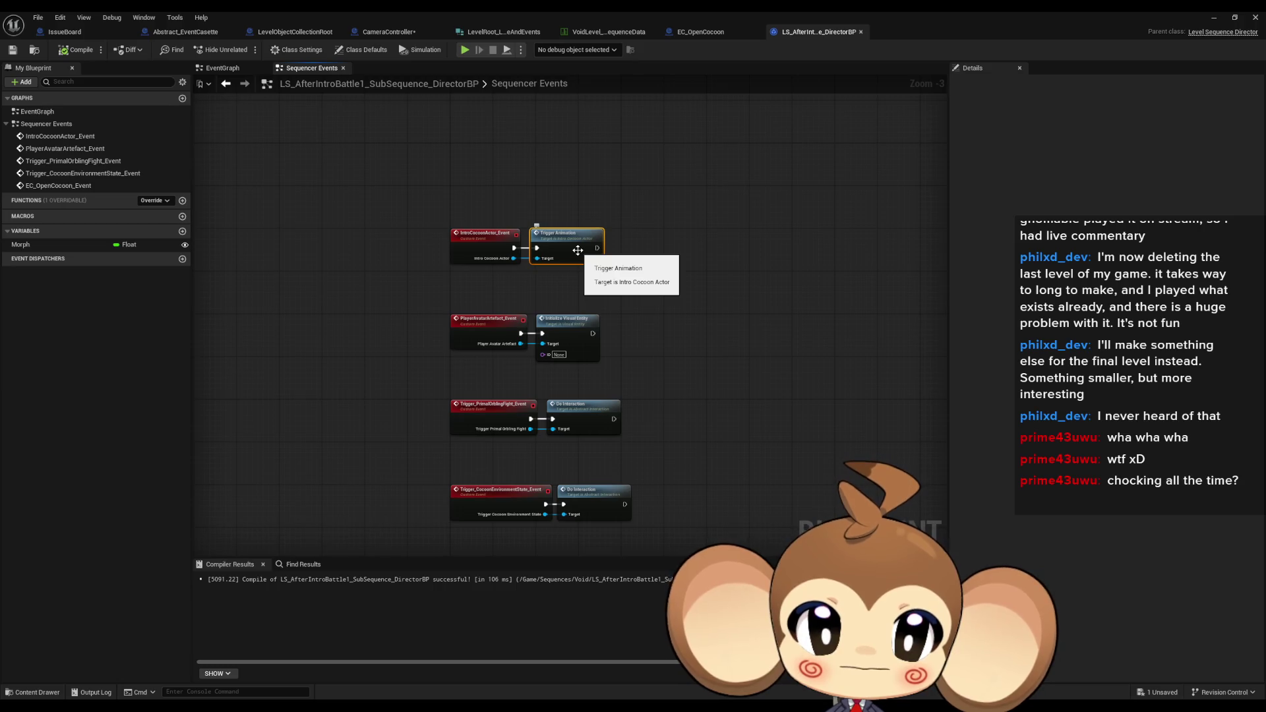
pyautogui.click(698, 33)
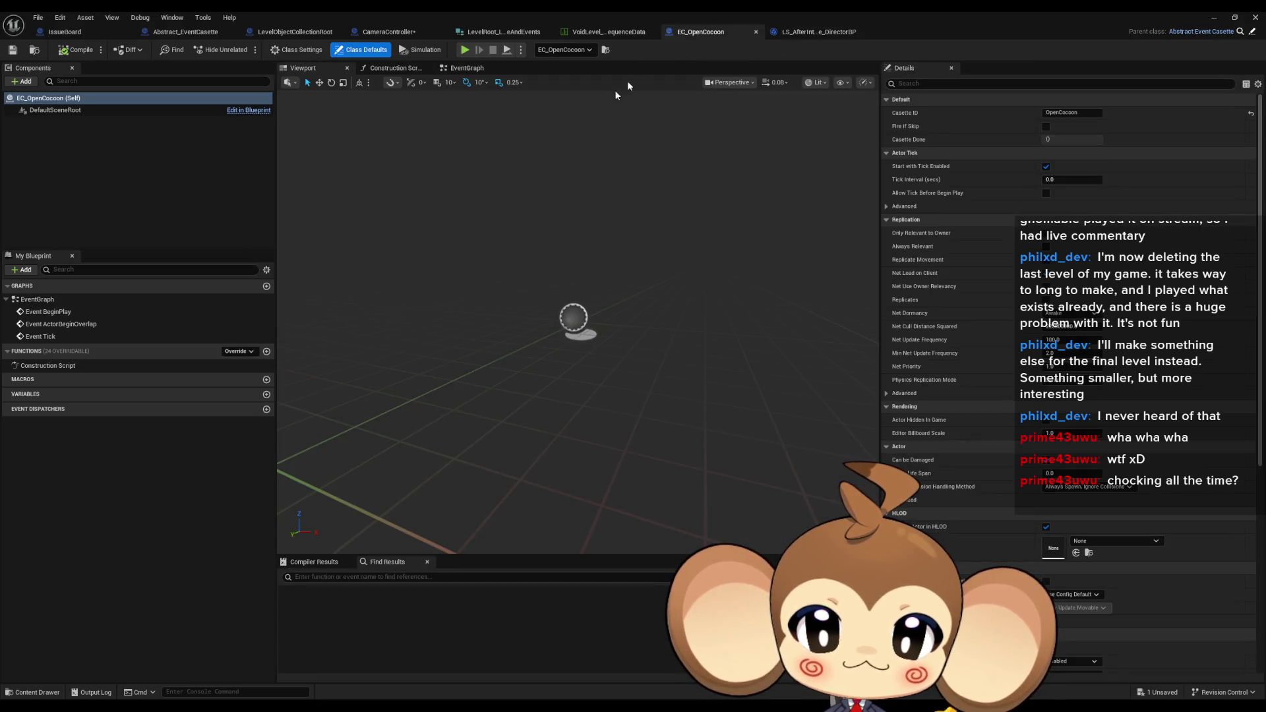
# Override PlayCasette and add a new variable of type Intro Cocoon Actor reference
pyautogui.click(230, 354)
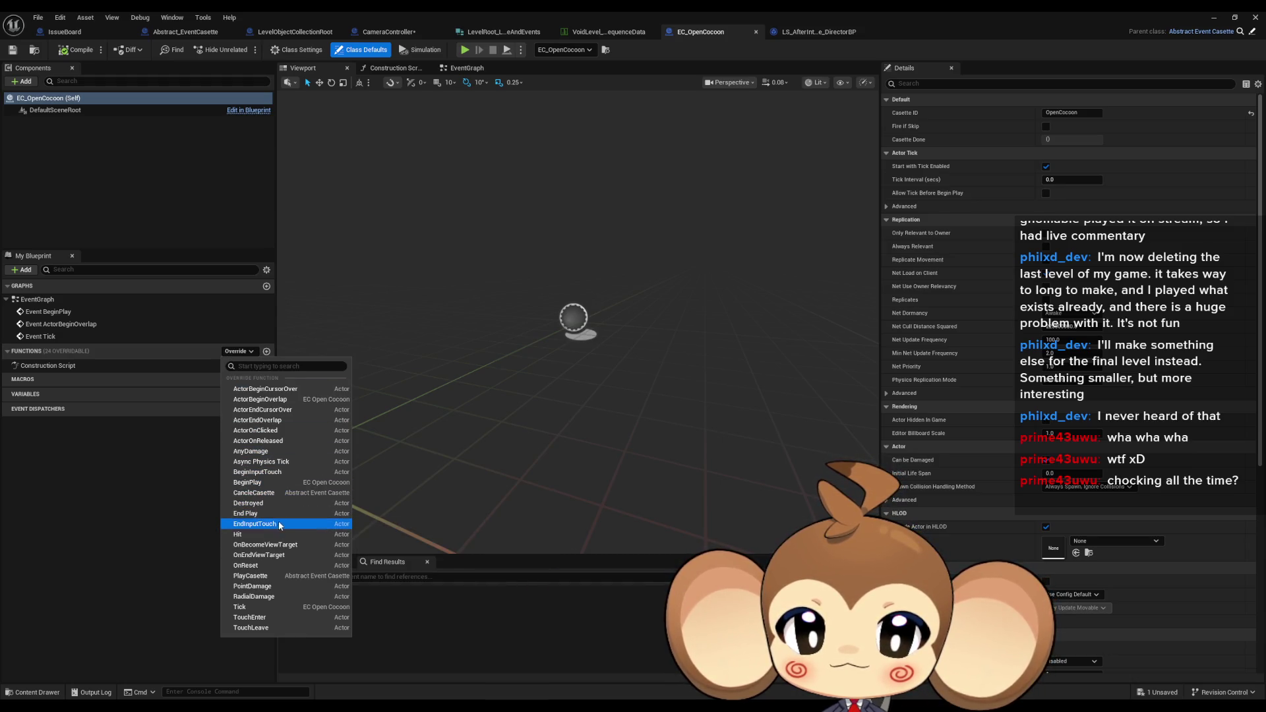
pyautogui.click(270, 576)
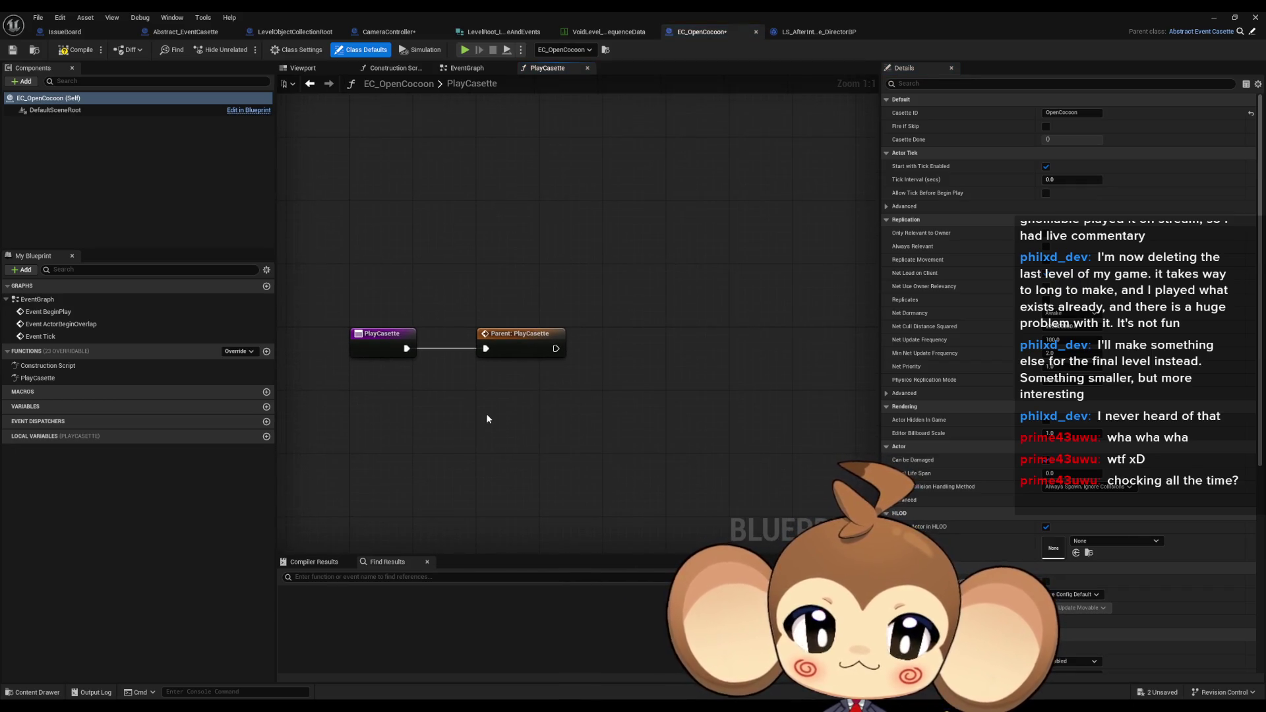
pyautogui.click(266, 406)
pyautogui.click(179, 420)
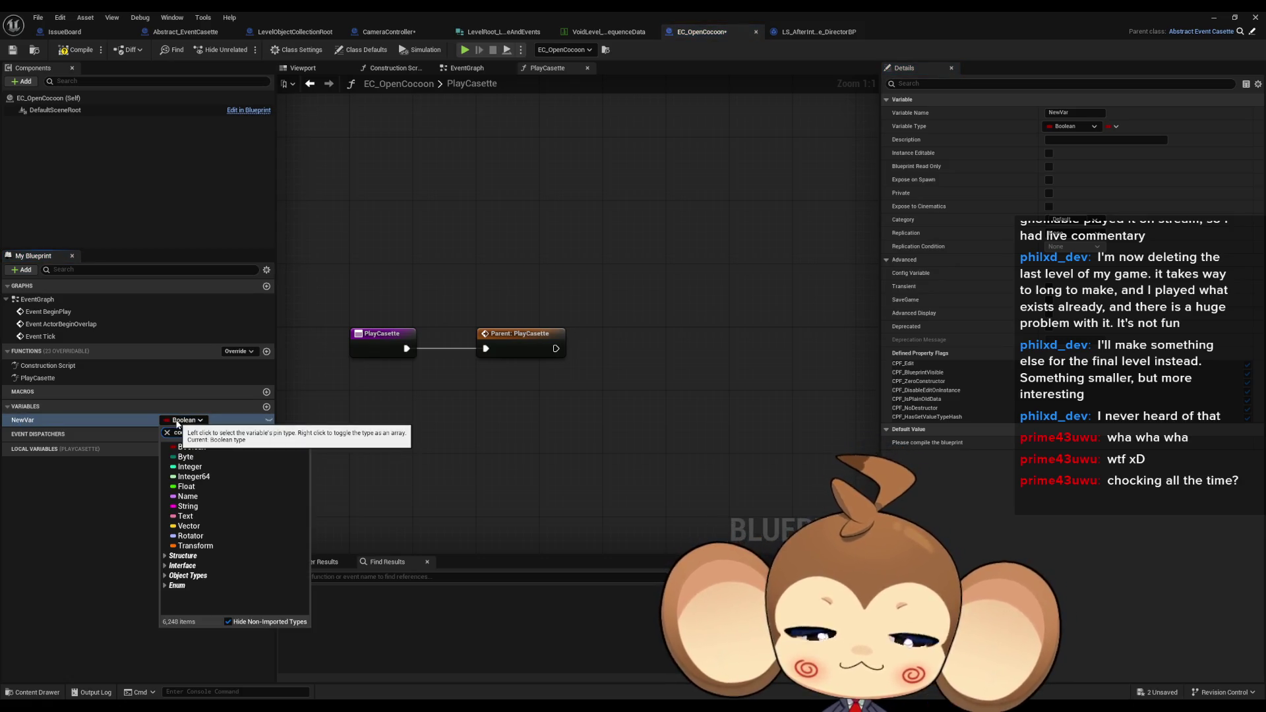
pyautogui.write('coon')
pyautogui.moveTo(220, 456)
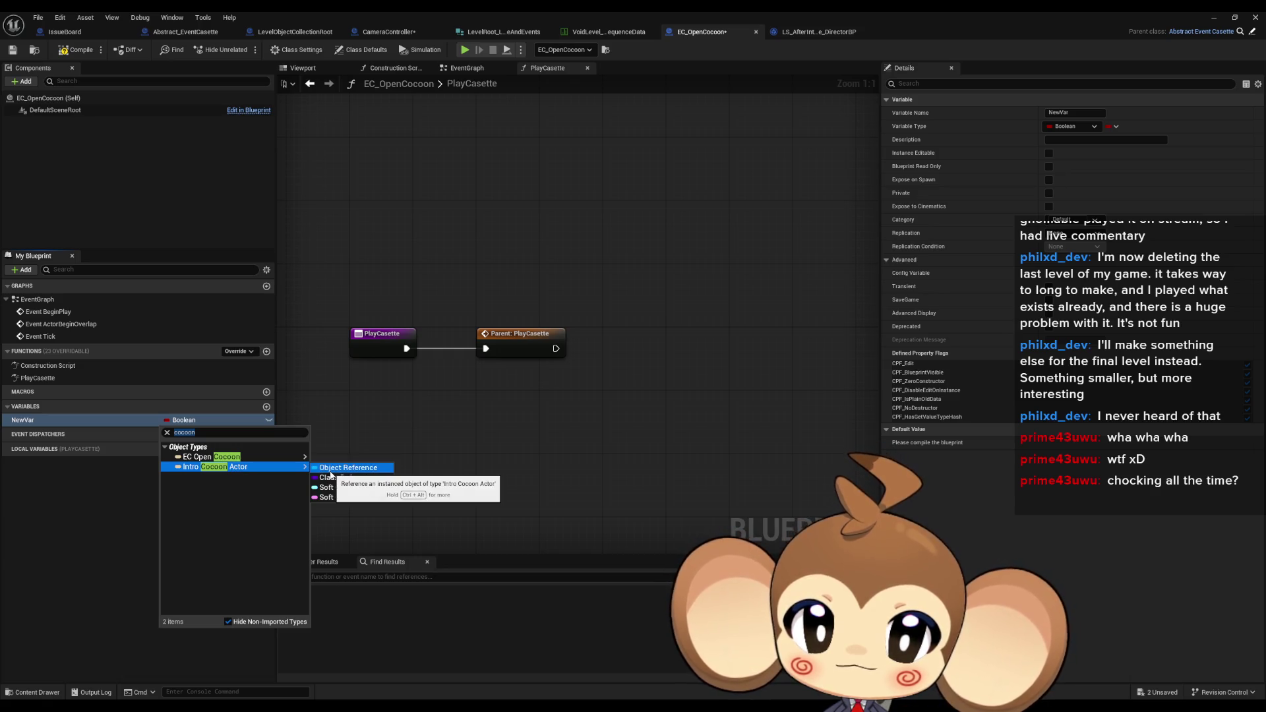
pyautogui.click(330, 469)
# Call Trigger Animation on the new variable's getter inside PlayCasette
pyautogui.moveTo(56, 424)
pyautogui.mouseDown()
pyautogui.moveTo(491, 463)
pyautogui.moveTo(547, 439)
pyautogui.mouseUp()
pyautogui.write('trigger')
pyautogui.press('Return')
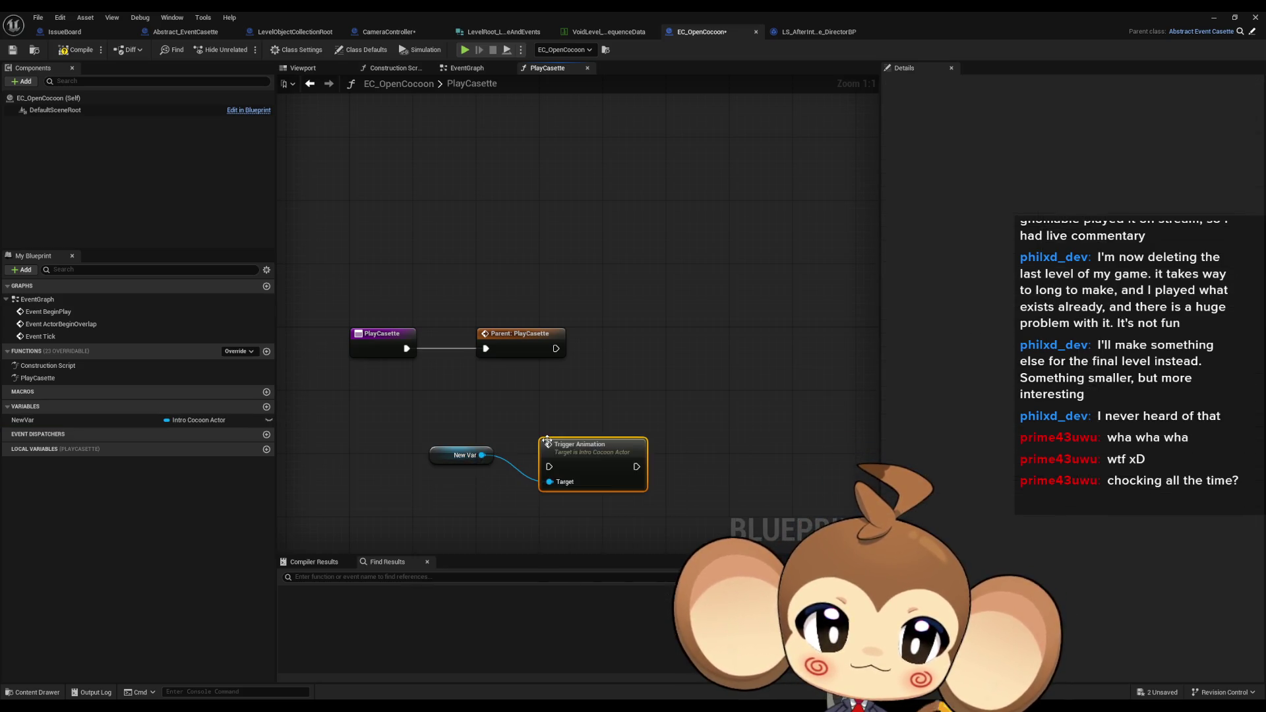
pyautogui.moveTo(598, 458)
pyautogui.mouseDown()
pyautogui.moveTo(579, 434)
pyautogui.moveTo(583, 411)
pyautogui.moveTo(613, 396)
pyautogui.mouseUp()
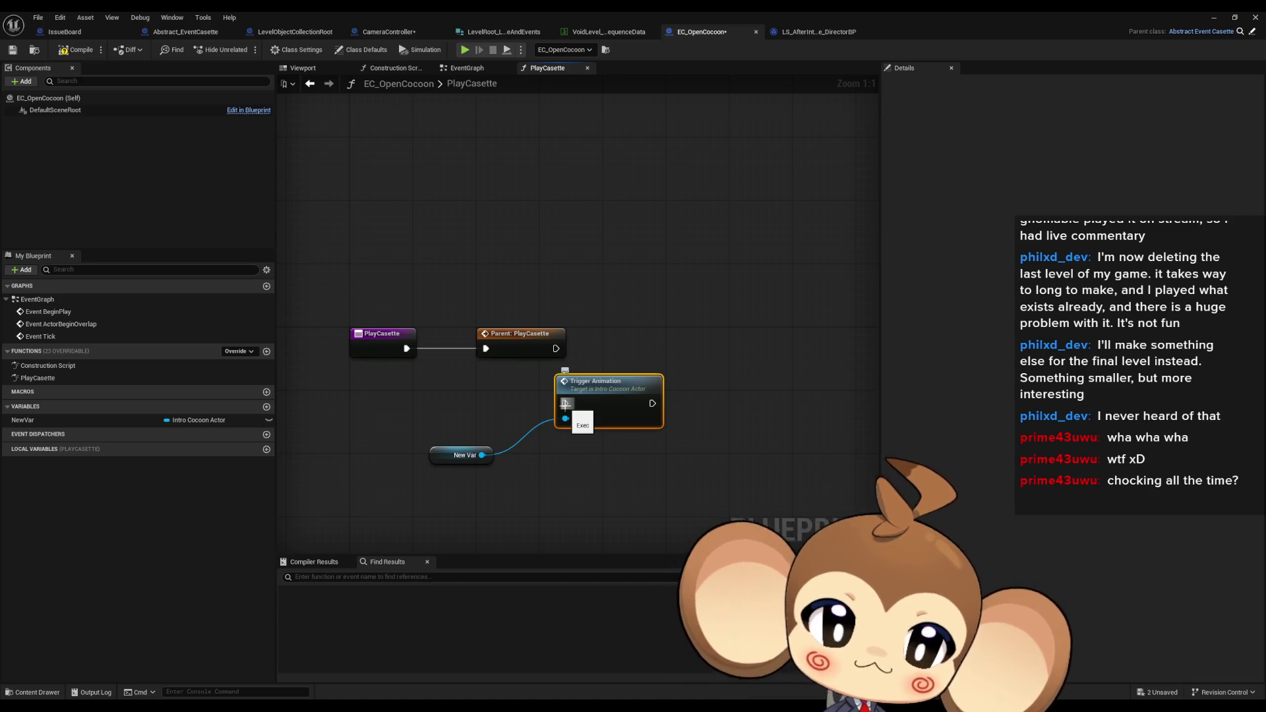
pyautogui.click(469, 456)
pyautogui.click(649, 422)
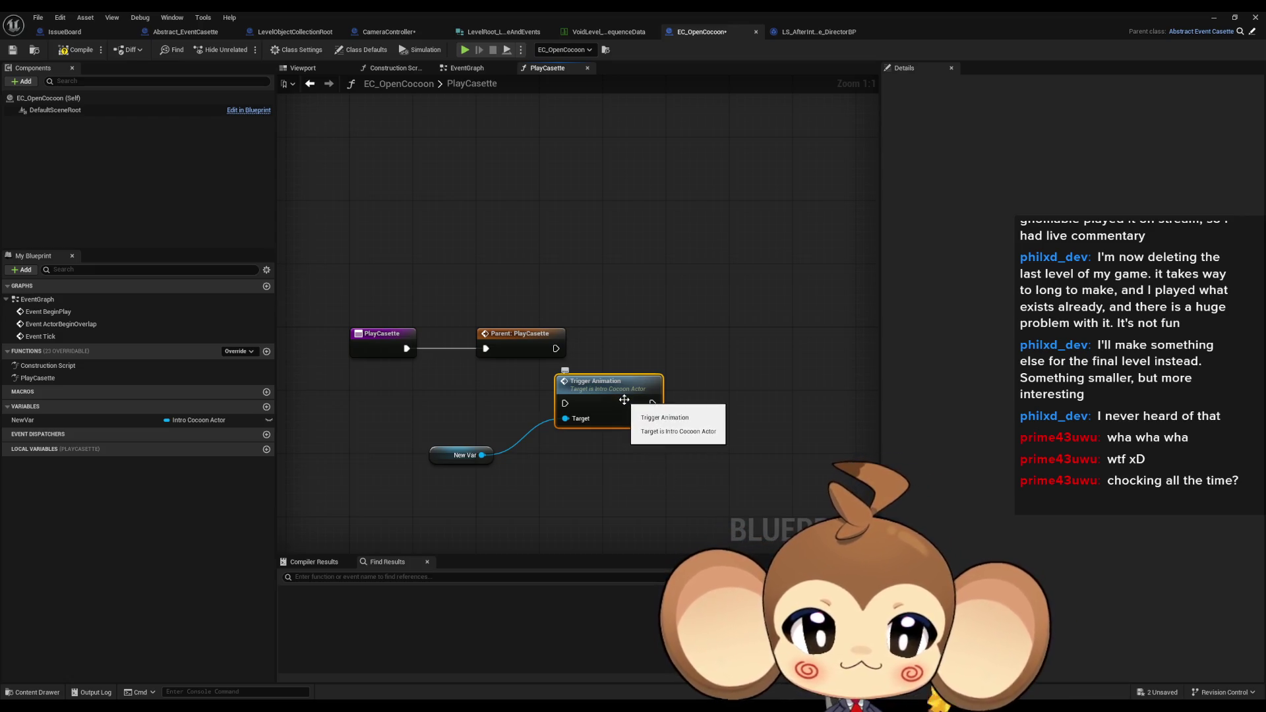
pyautogui.moveTo(621, 403); pyautogui.dragTo(605, 419)
pyautogui.click(472, 457)
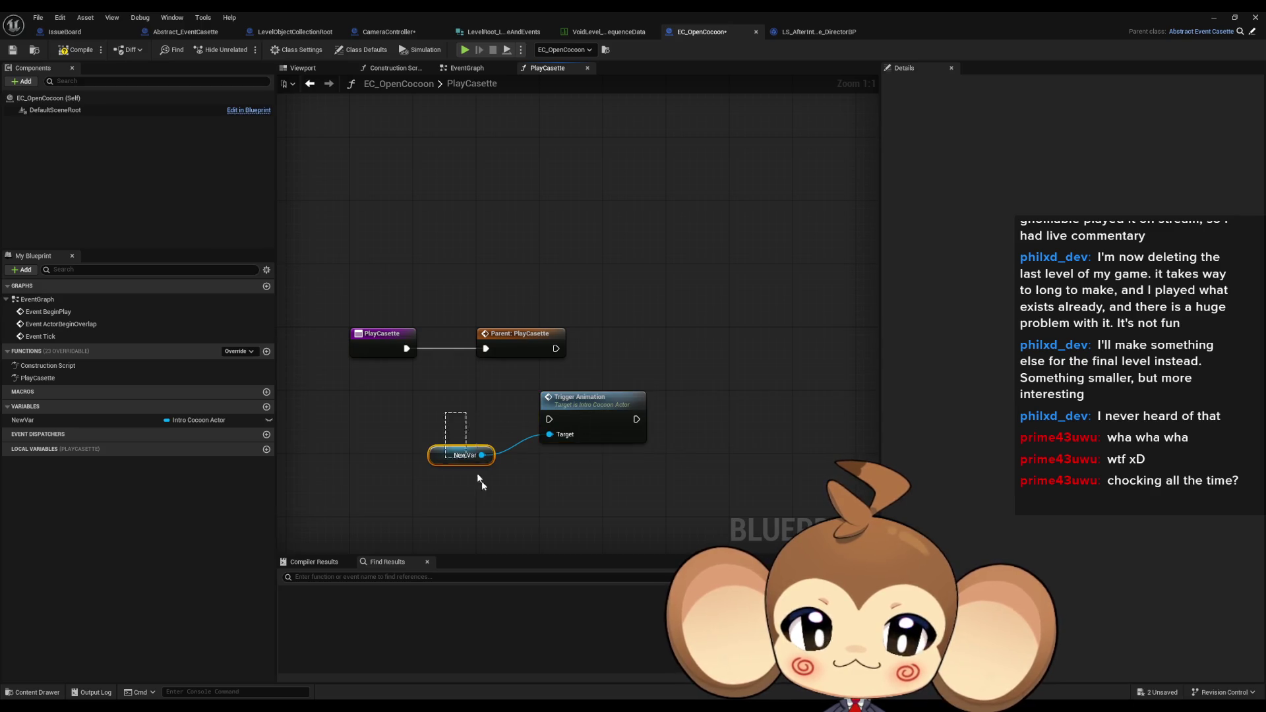
# Make the variable instance editable, rename it Cocoon, and return to the level editor
pyautogui.click(268, 420)
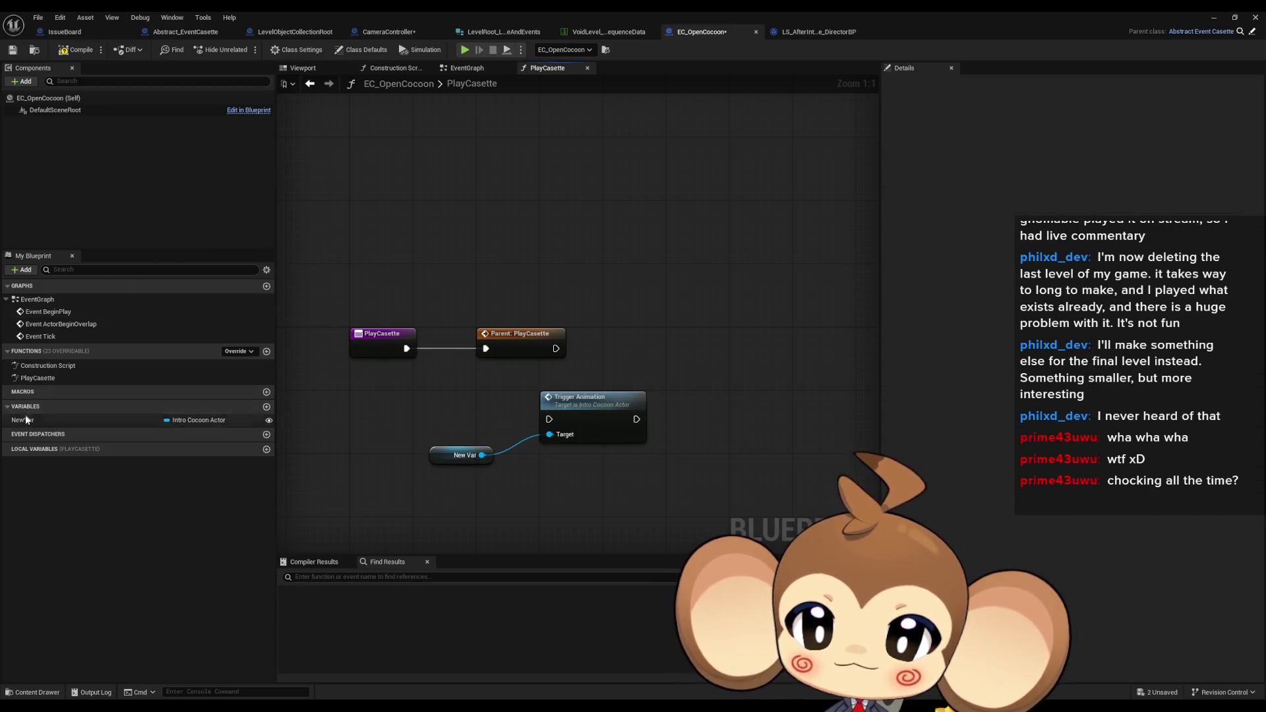
pyautogui.press('F2')
pyautogui.write('Cocoon')
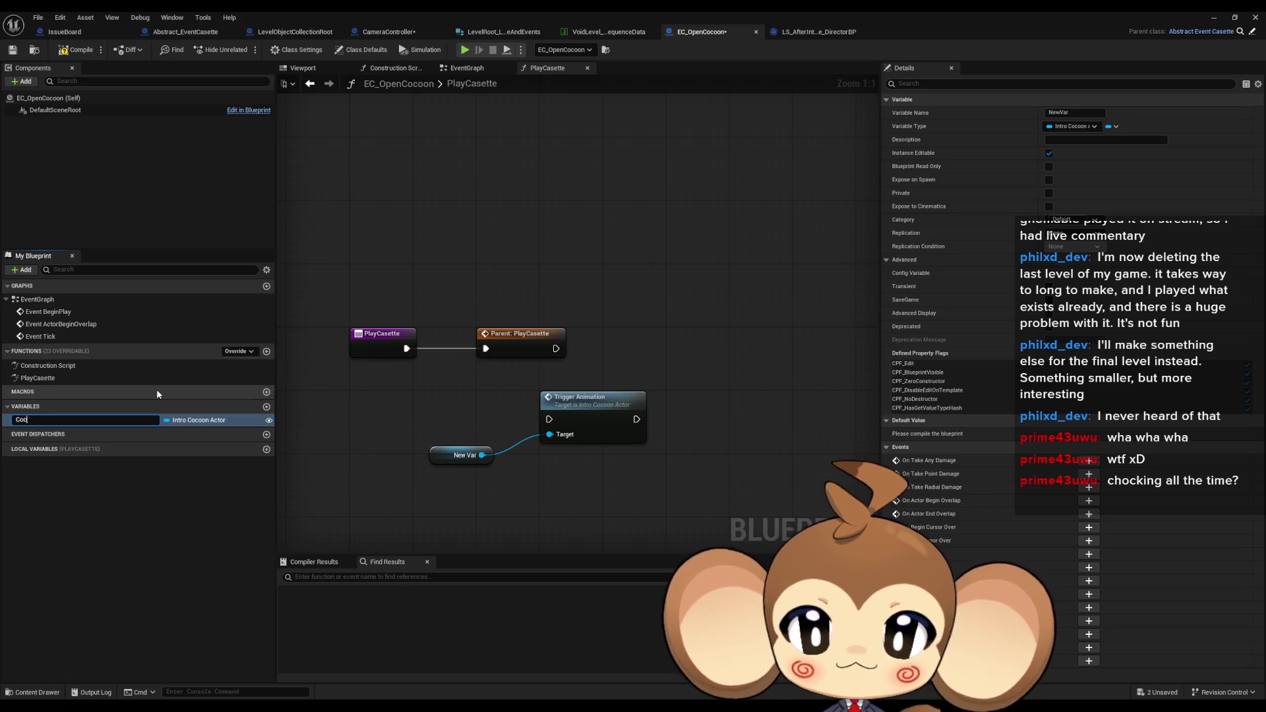
pyautogui.press('Return')
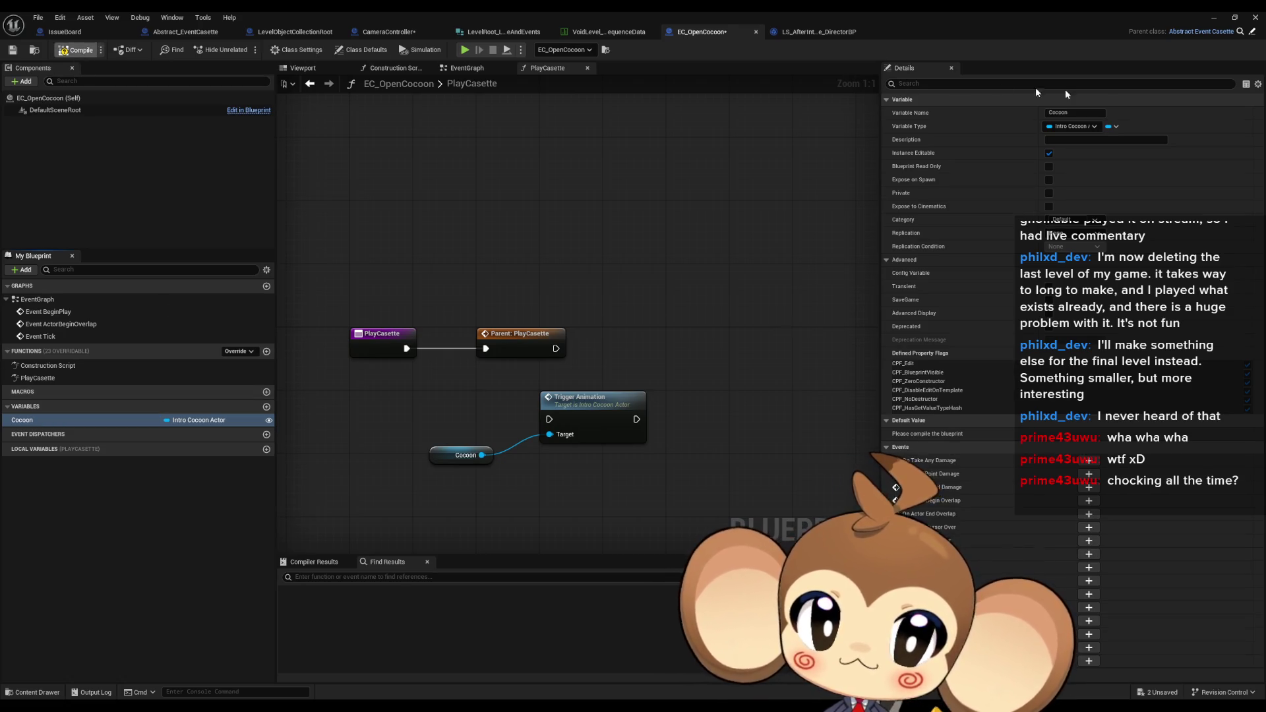
pyautogui.click(1214, 17)
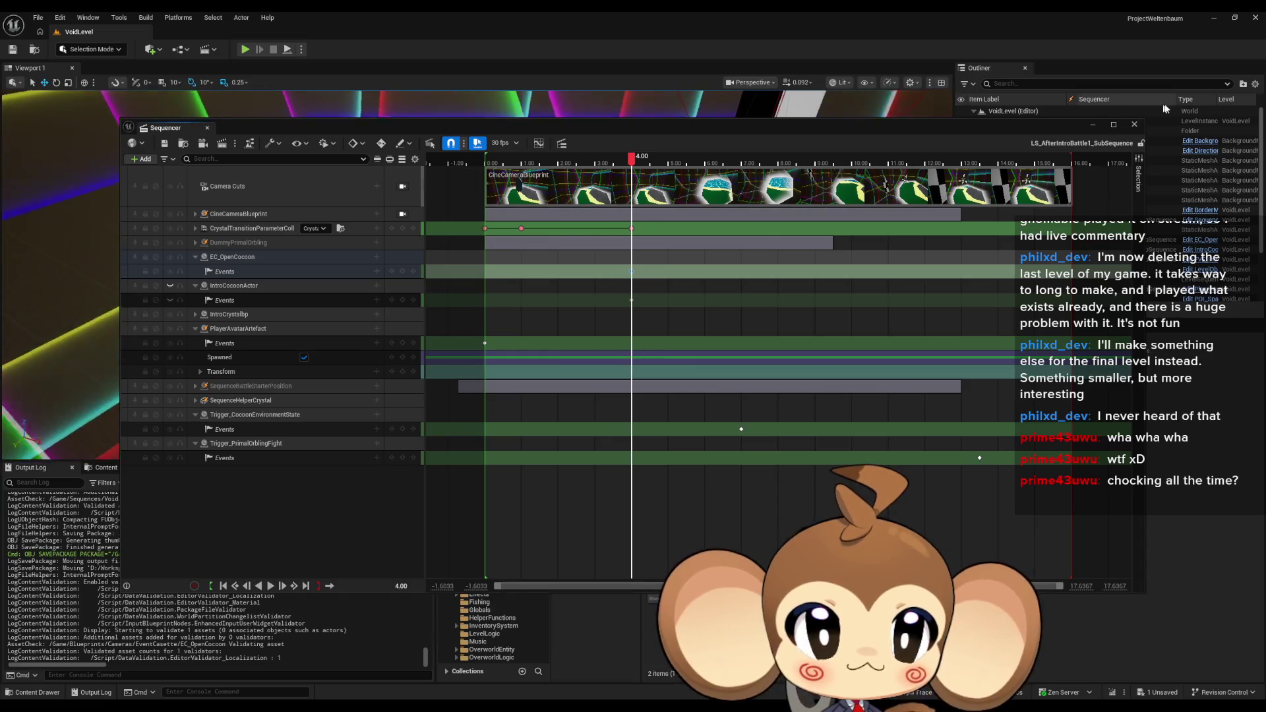
# Assign IntroCocoonActor to EC_OpenCocoon's Cocoon property, then open IntroCocoonActor's Trigger Animation graph
pyautogui.click(1133, 124)
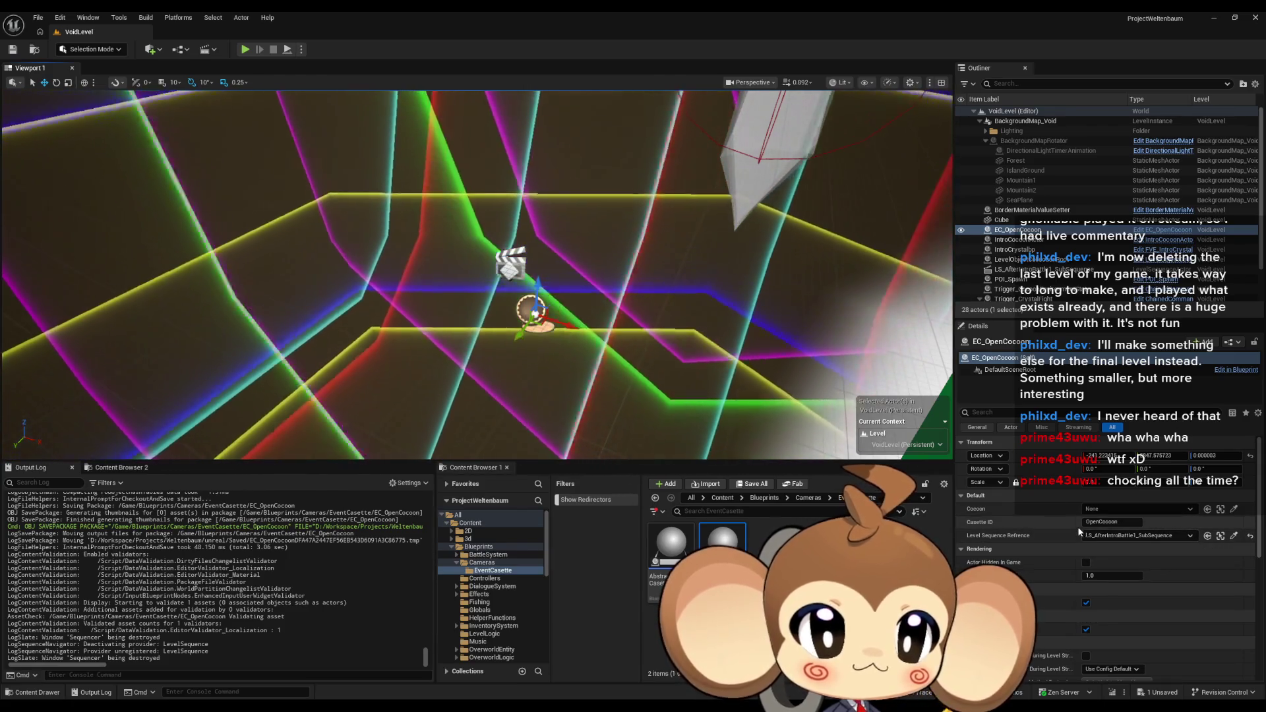
pyautogui.moveTo(1071, 519); pyautogui.dragTo(1129, 512)
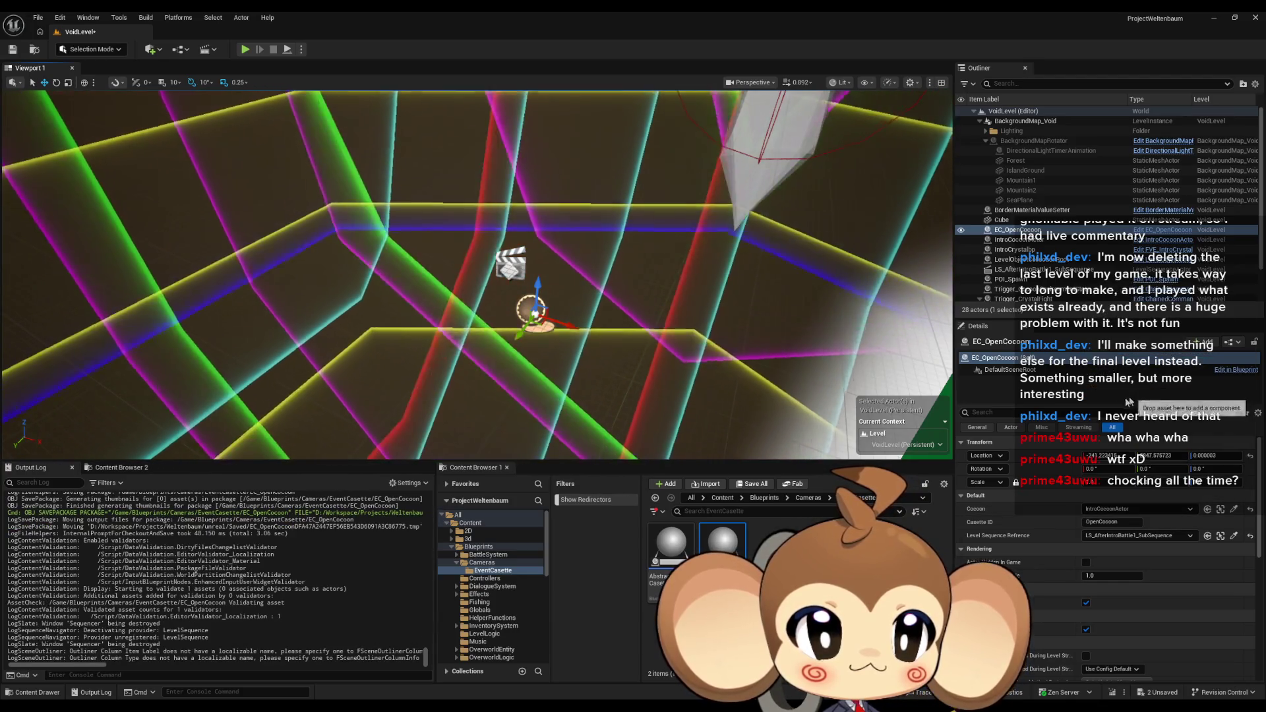
pyautogui.hotkey('alt', 'Tab')
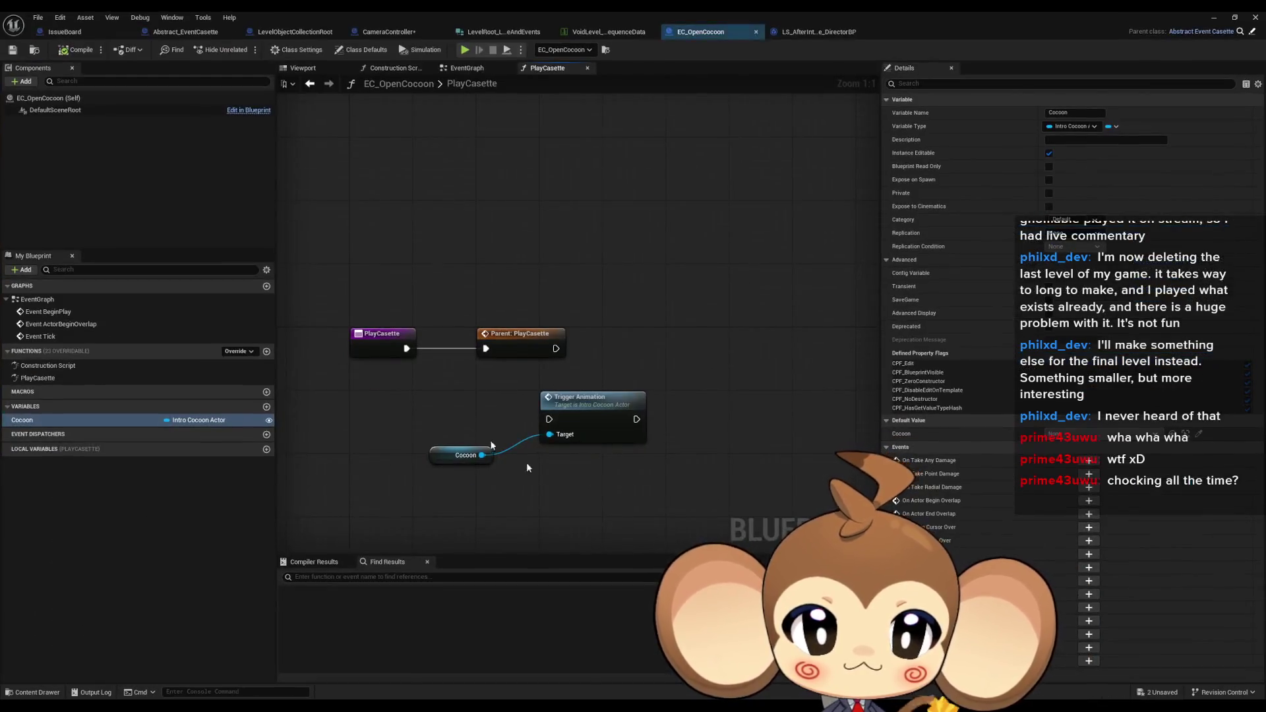
pyautogui.doubleClick(606, 411)
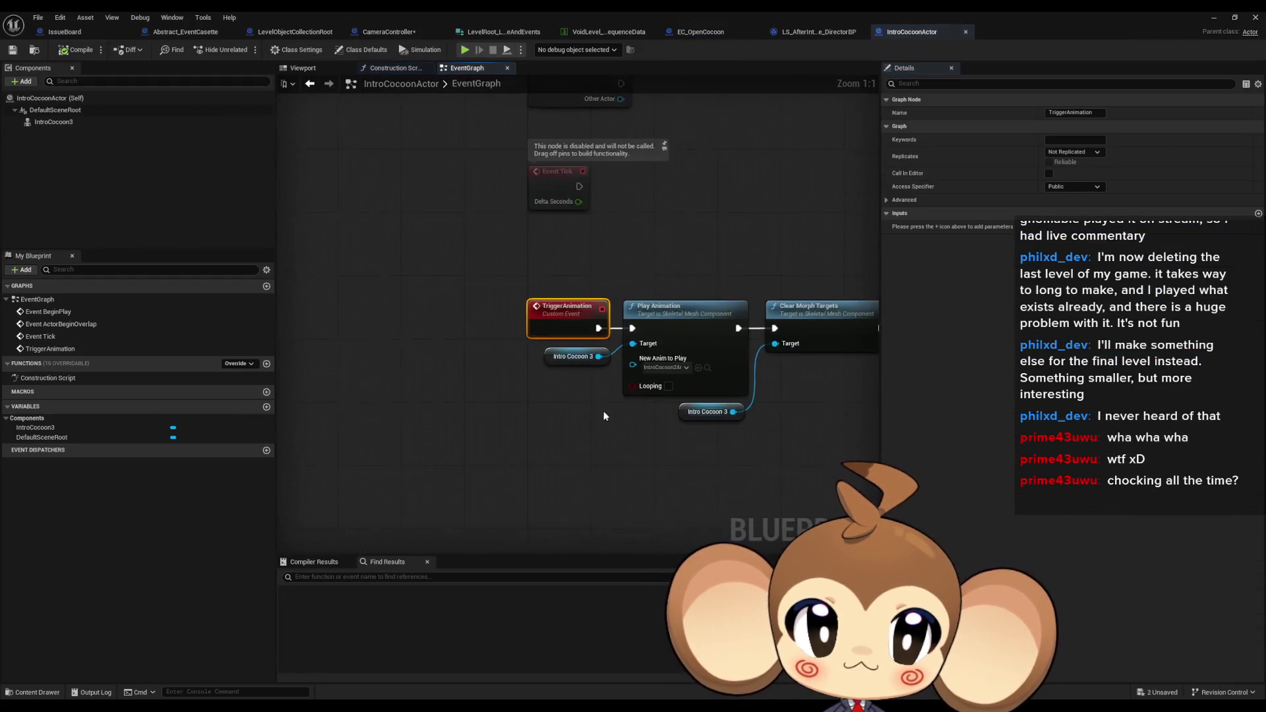
pyautogui.moveTo(711, 416); pyautogui.dragTo(549, 412)
pyautogui.click(580, 369)
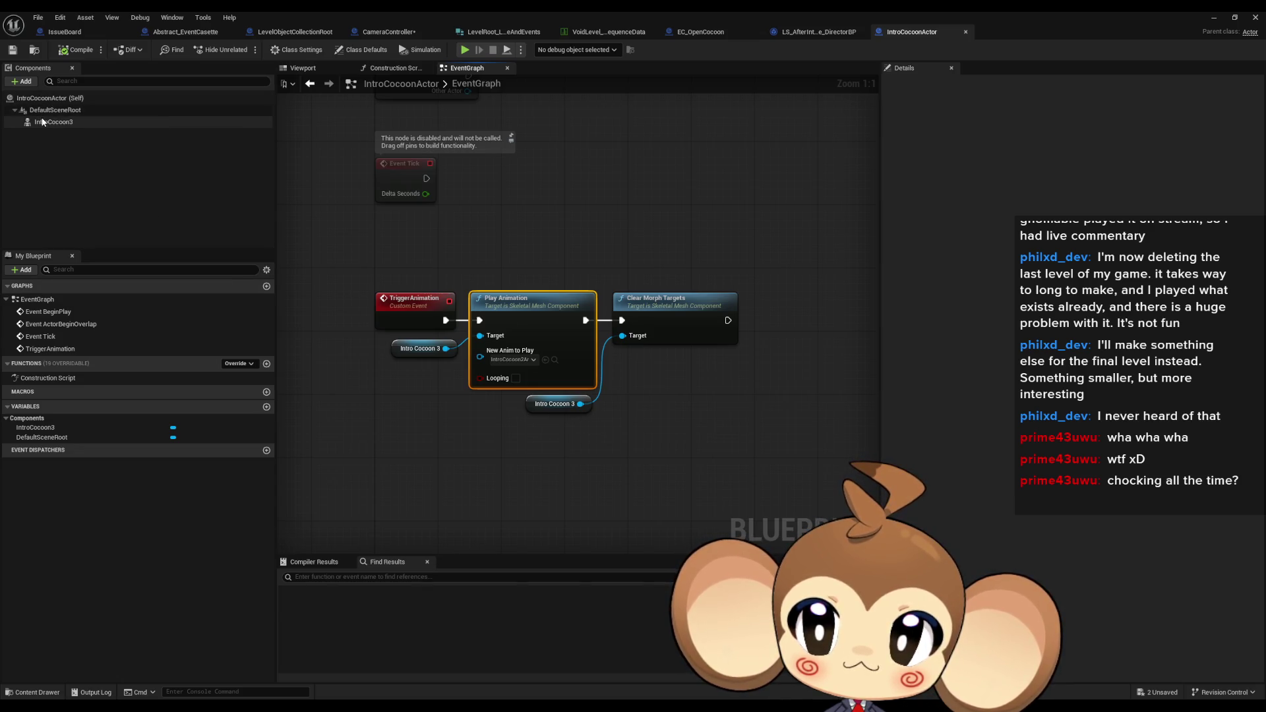
pyautogui.moveTo(446, 349); pyautogui.dragTo(463, 448)
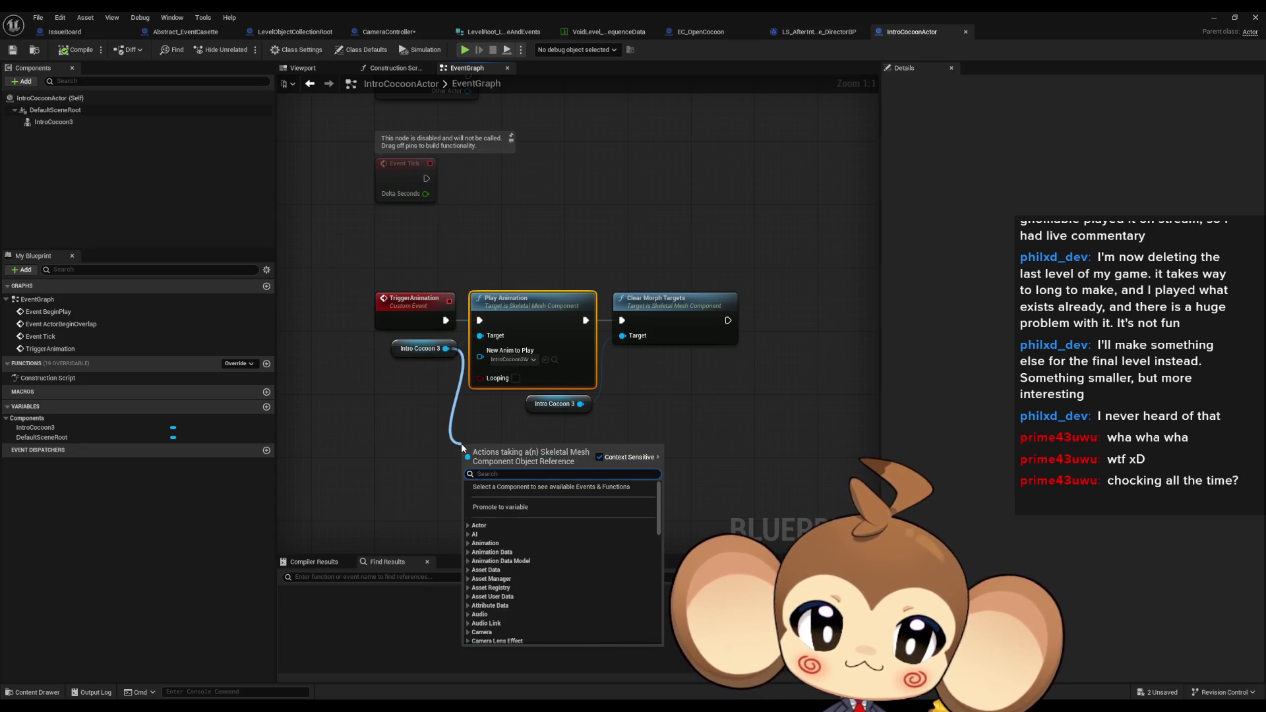
pyautogui.write('bind')
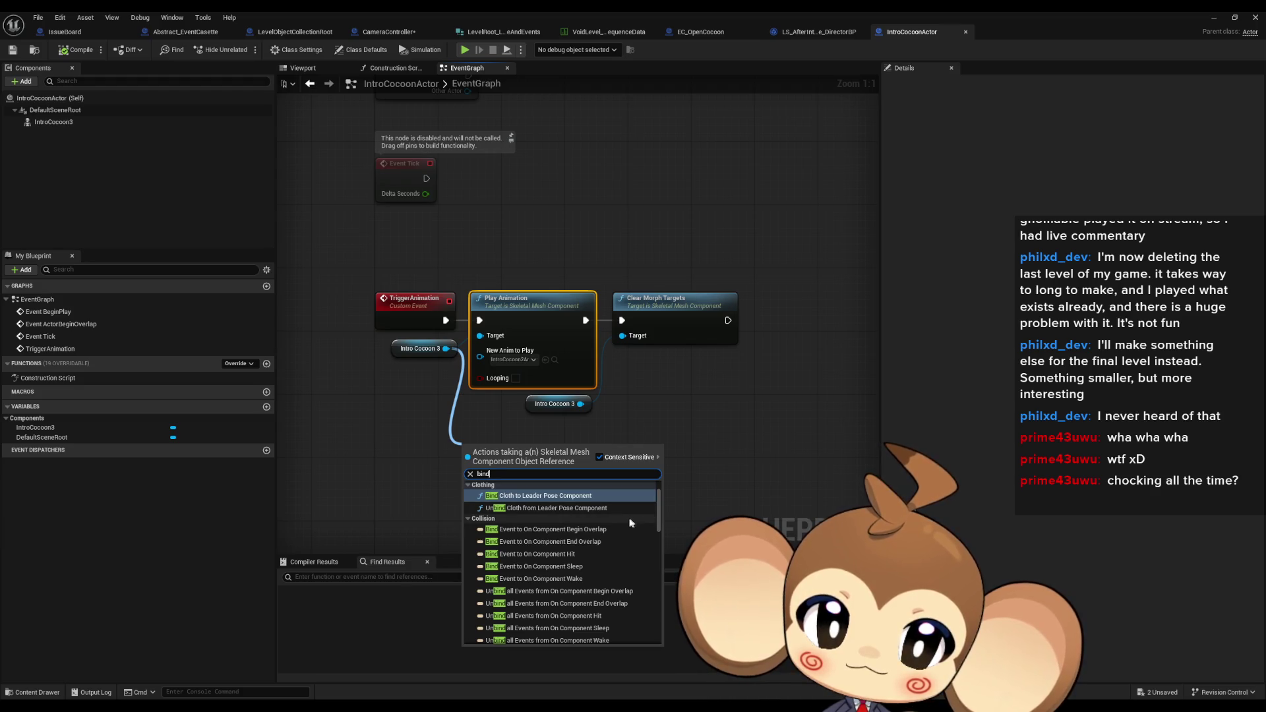
pyautogui.scroll(2, 611, 516)
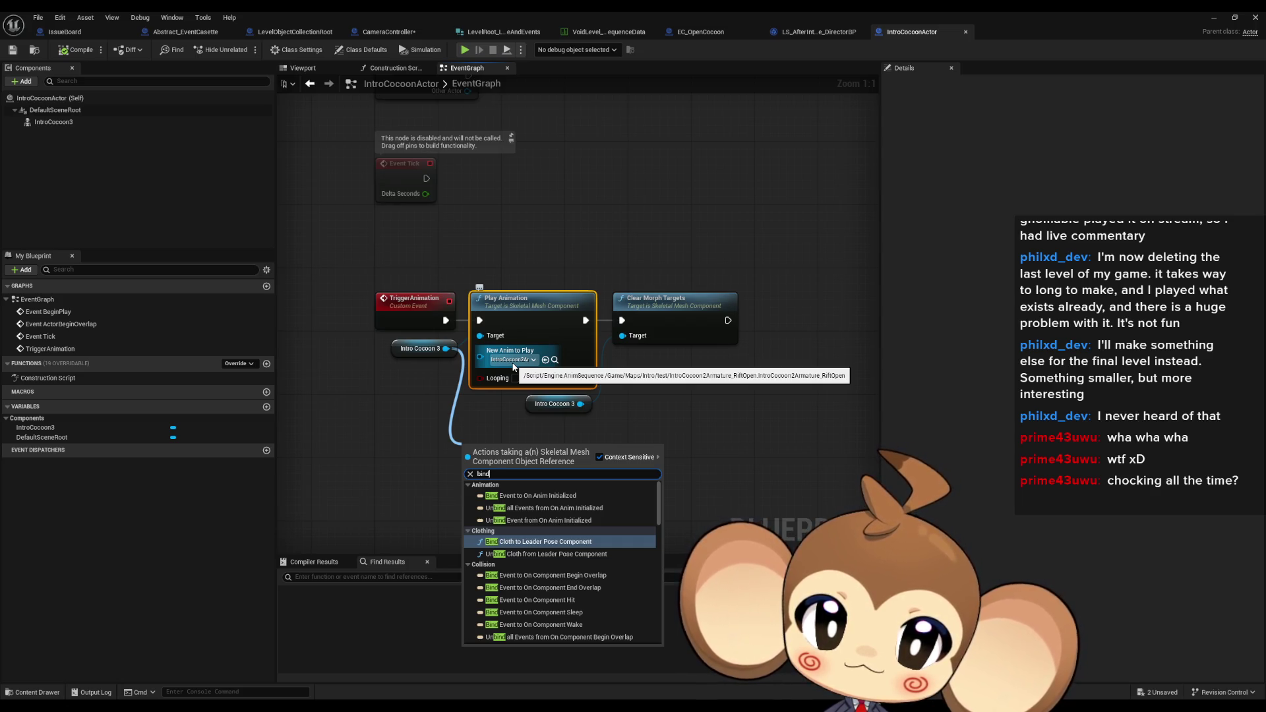
pyautogui.moveTo(480, 357); pyautogui.dragTo(438, 398)
pyautogui.click(379, 394)
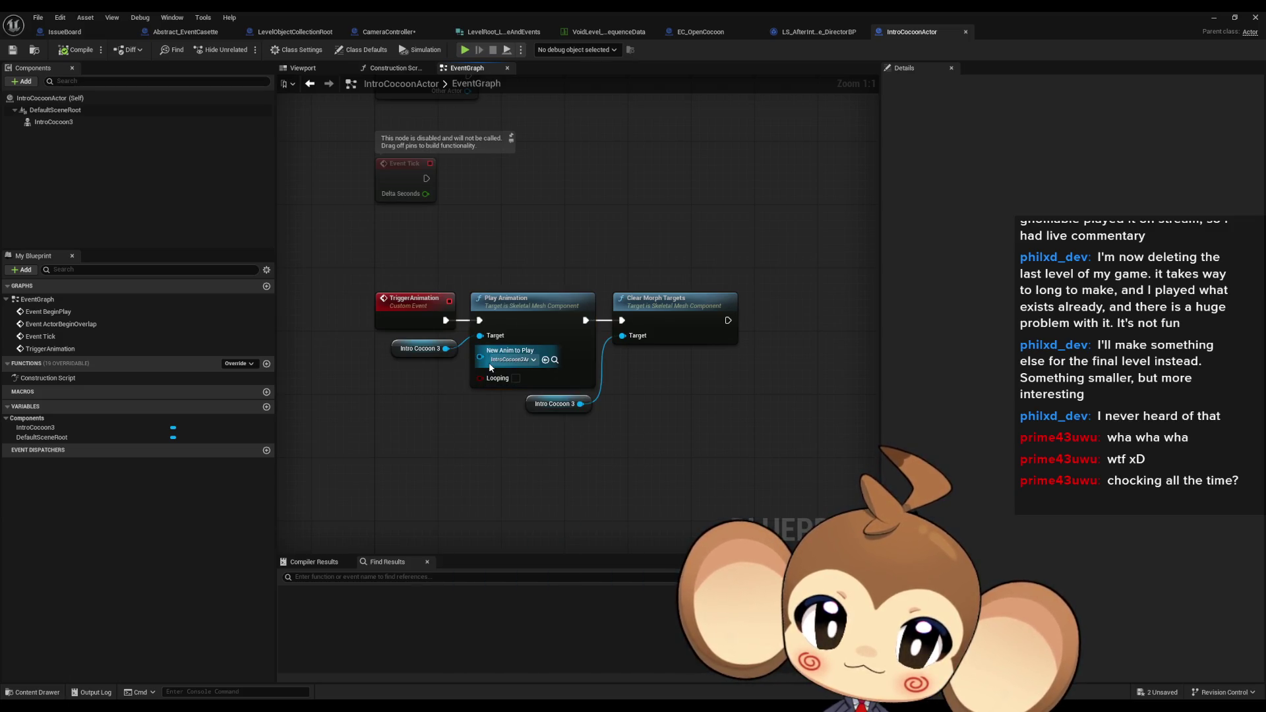
pyautogui.click(496, 361)
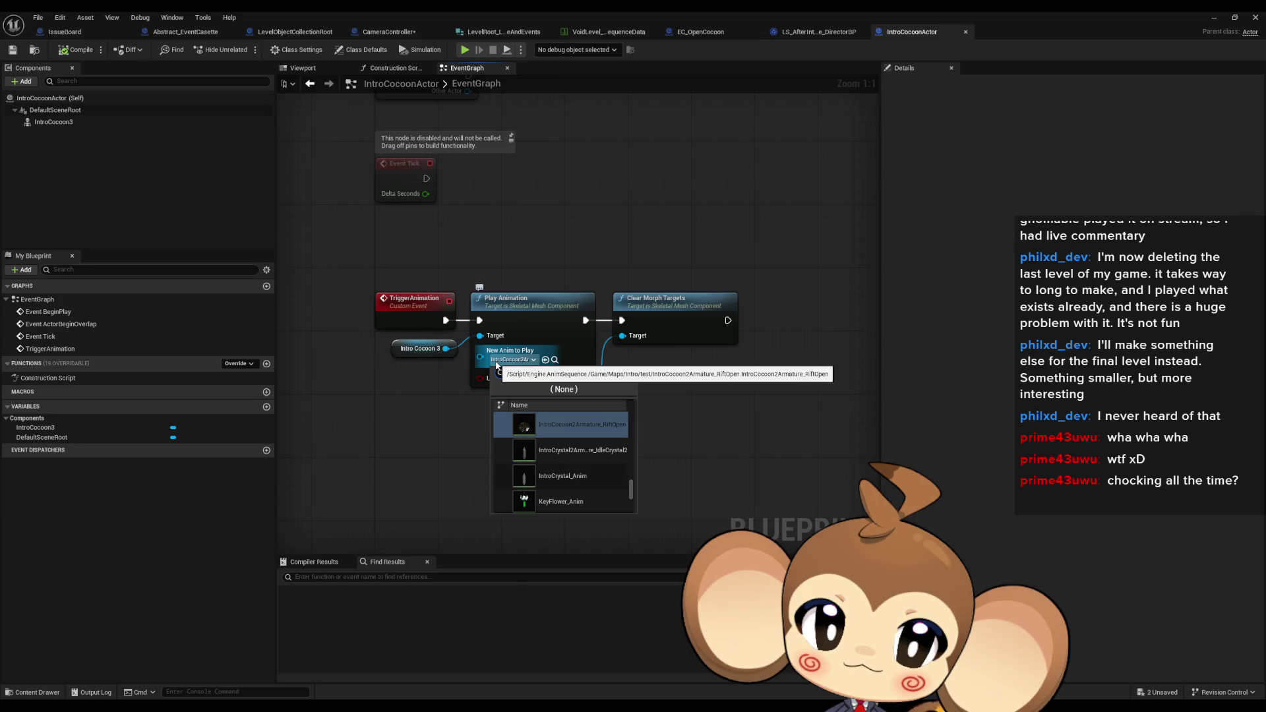
pyautogui.click(380, 394)
pyautogui.moveTo(480, 357); pyautogui.dragTo(379, 416)
# Promote Play Animation's animation input to a CocoonAnimation variable, compile and save, then list its actions
pyautogui.write('make')
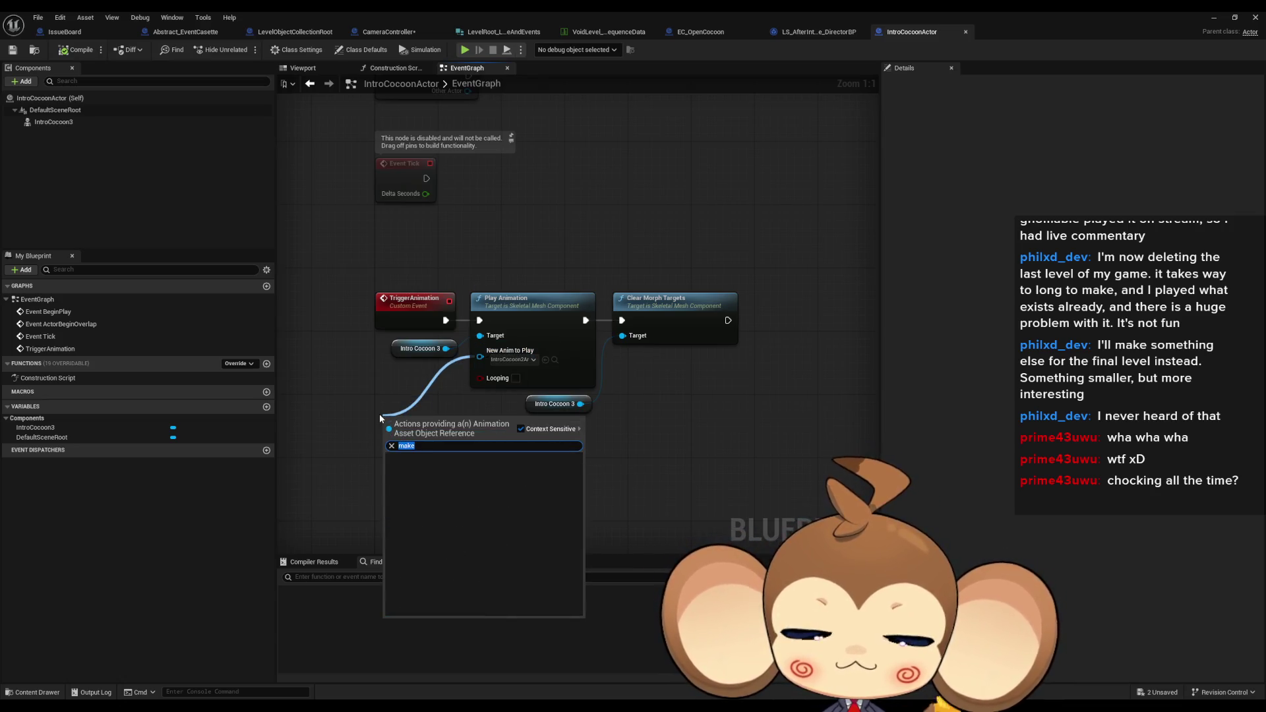
pyautogui.write('pro')
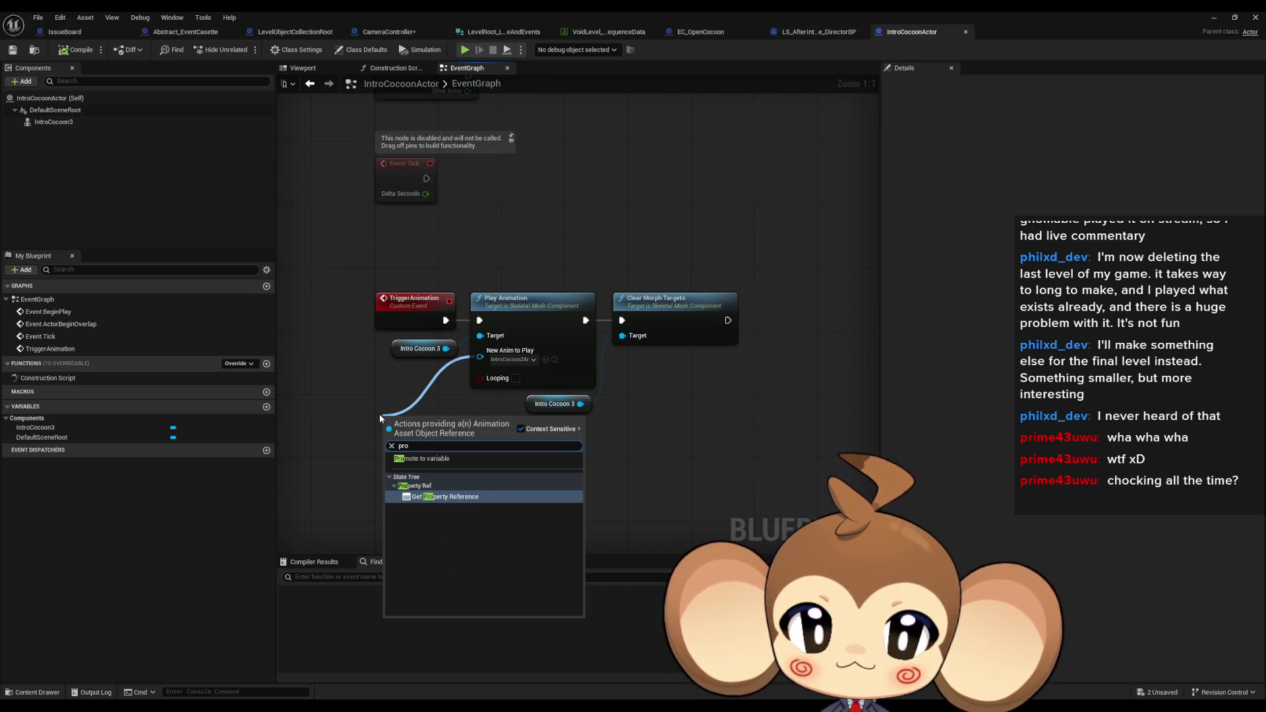
pyautogui.write('m')
pyautogui.press('Return')
pyautogui.write('CocoonAnimat')
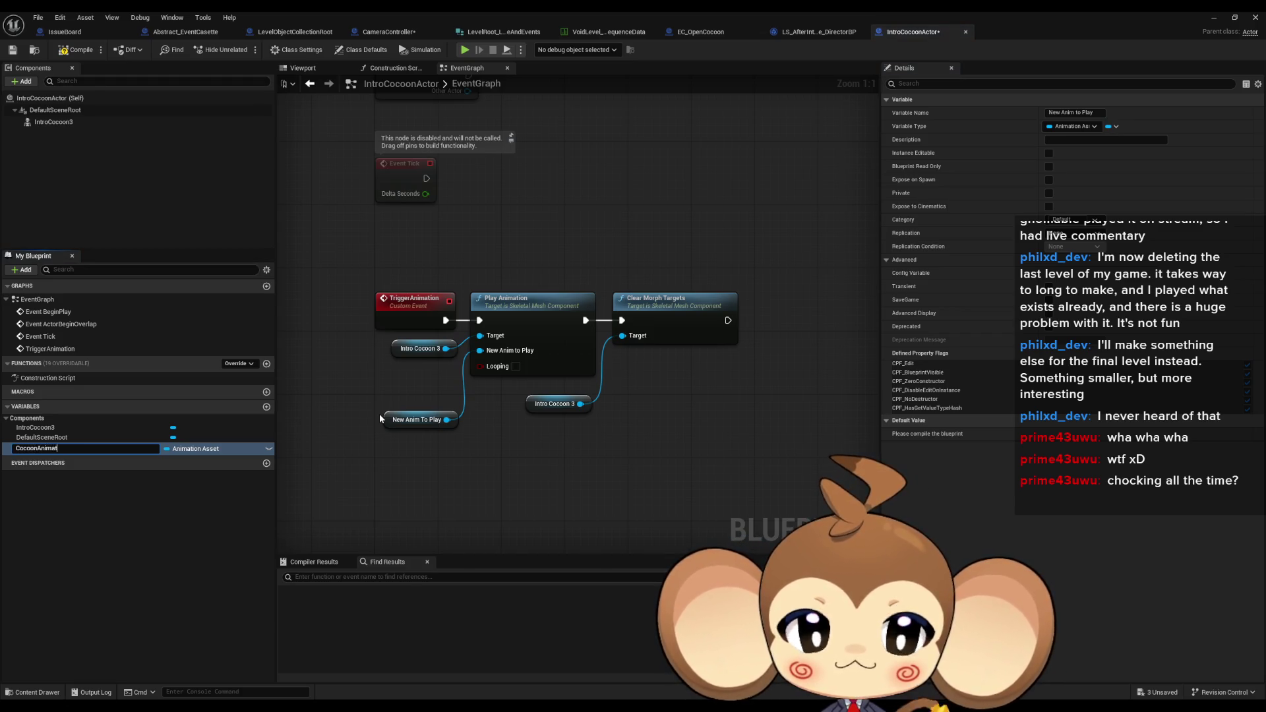
pyautogui.write('ion')
pyautogui.press('Return')
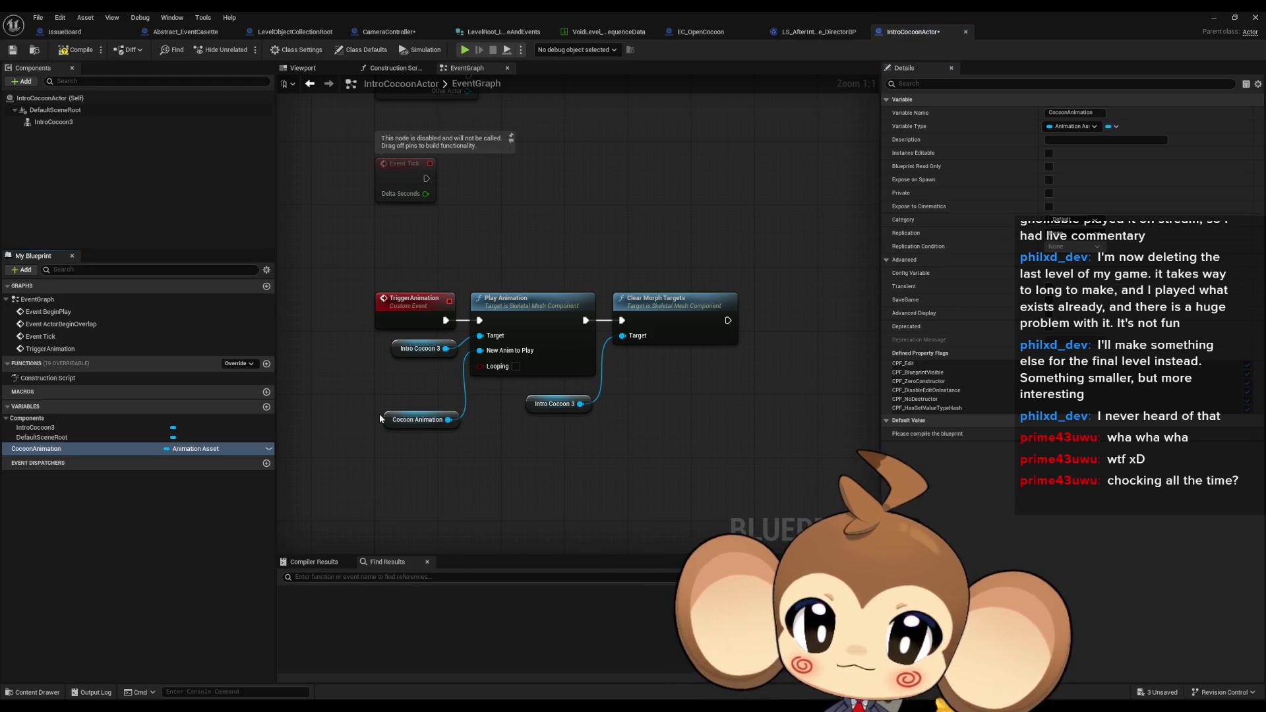
pyautogui.click(76, 50)
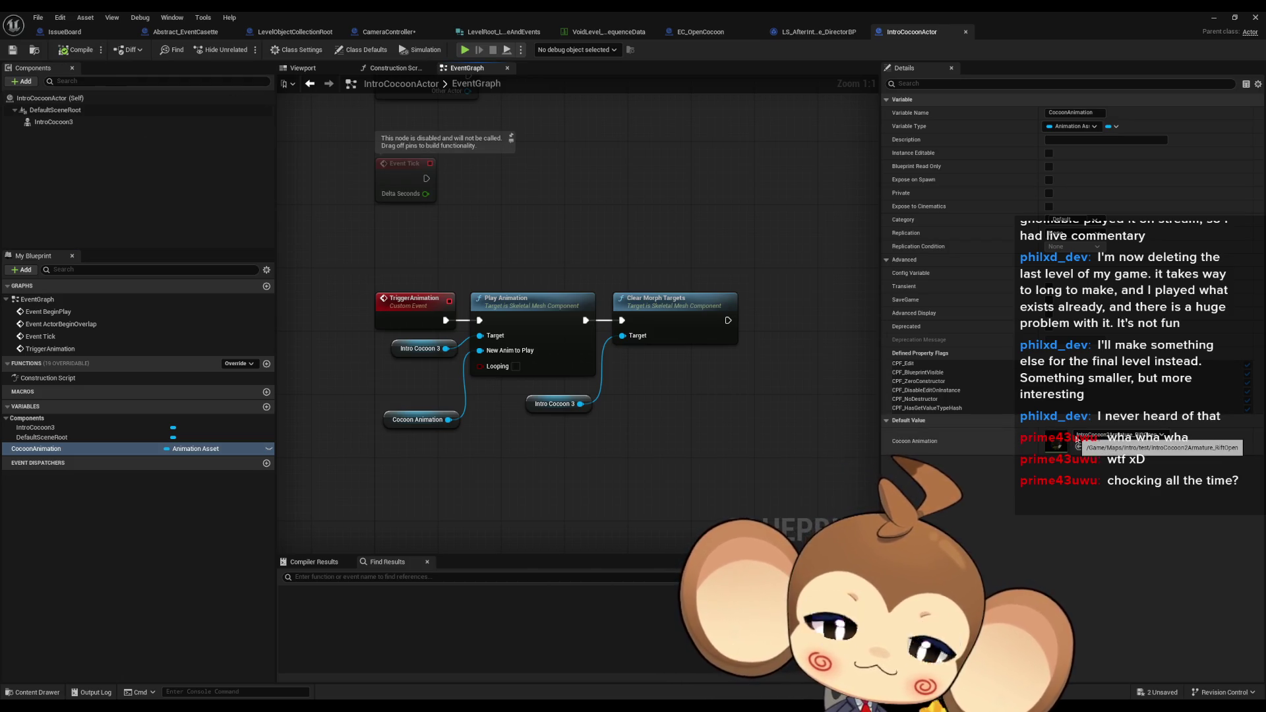
pyautogui.moveTo(448, 419); pyautogui.dragTo(491, 458)
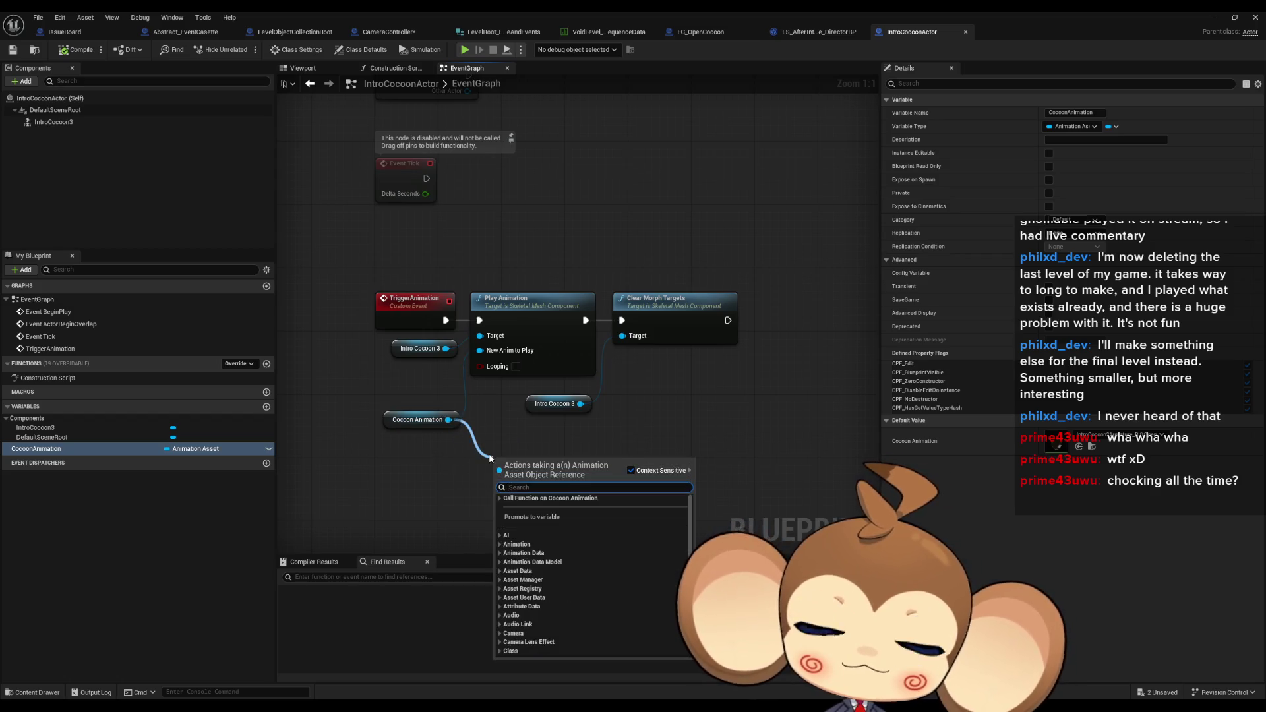
pyautogui.write('bin')
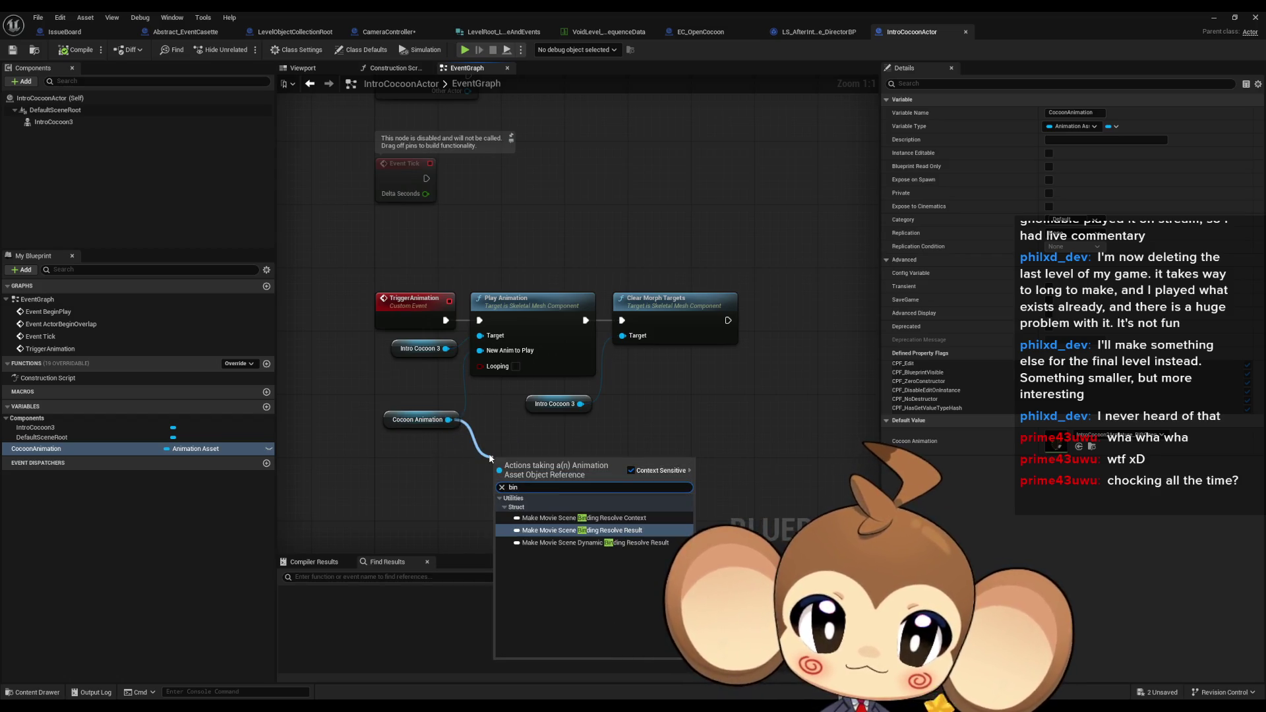
pyautogui.click(493, 407)
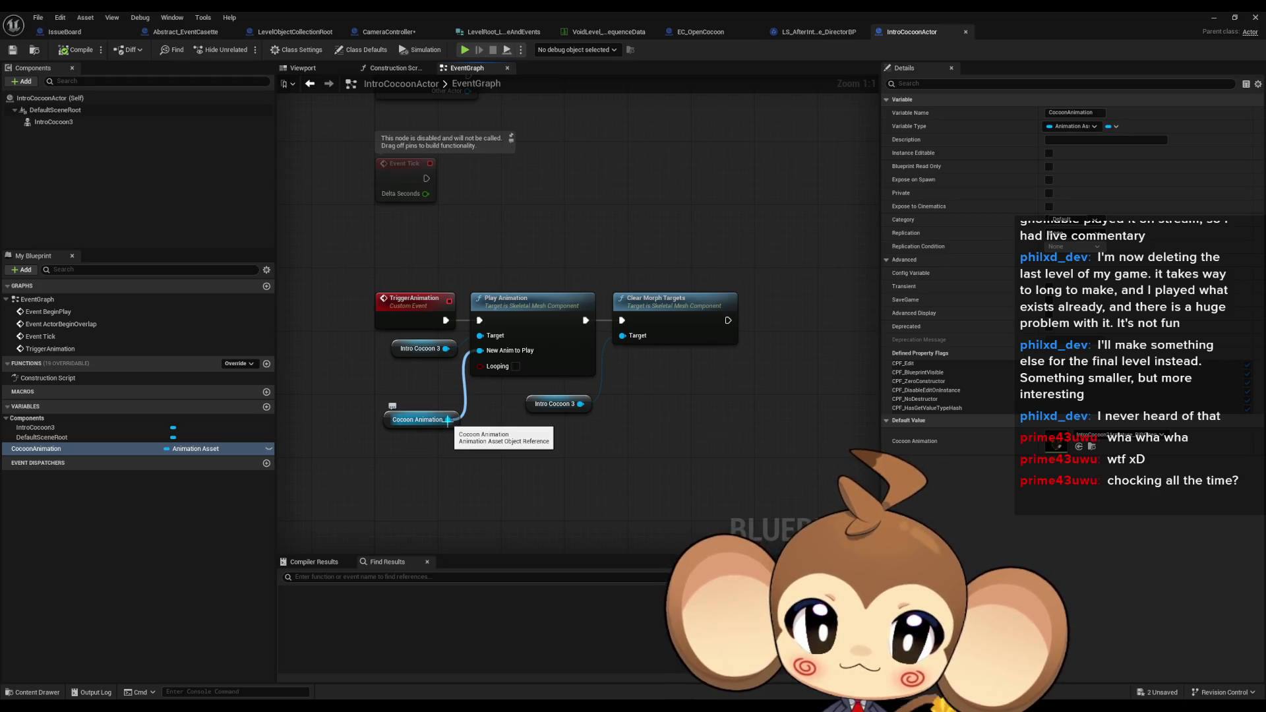
pyautogui.moveTo(448, 419); pyautogui.dragTo(491, 462)
pyautogui.write('ger')
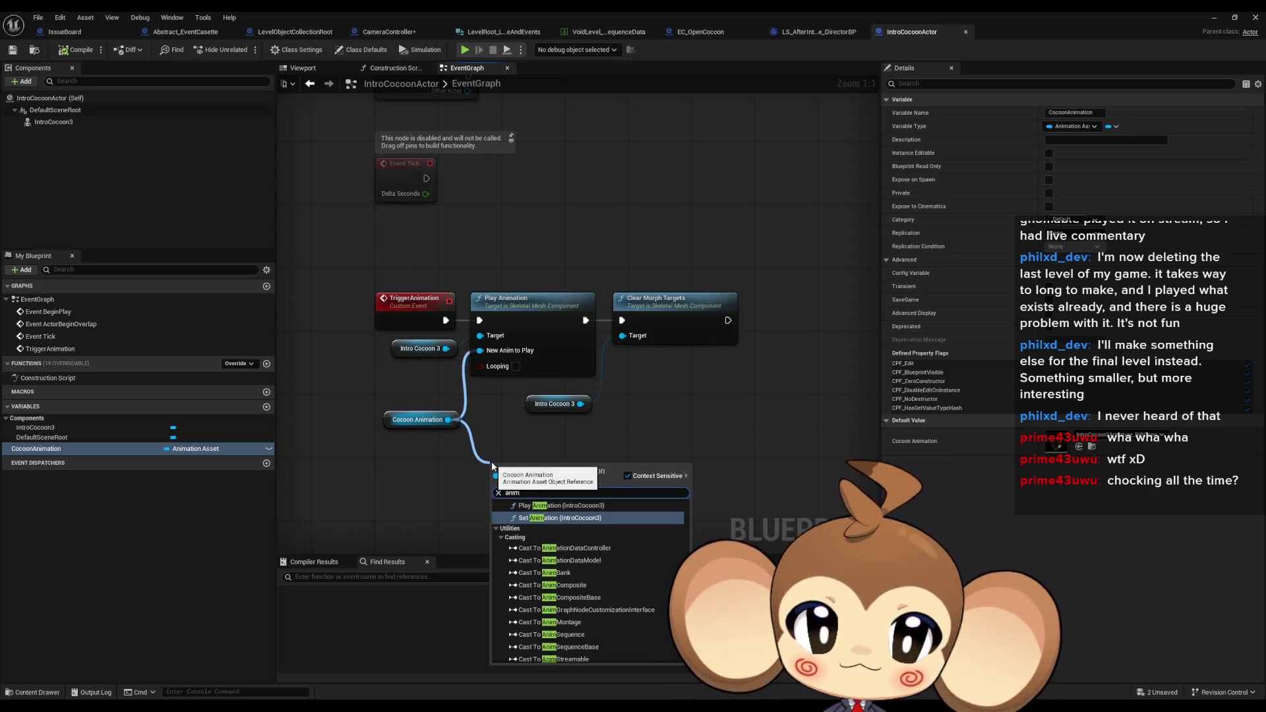
pyautogui.press('BackSpace')
pyautogui.write('t')
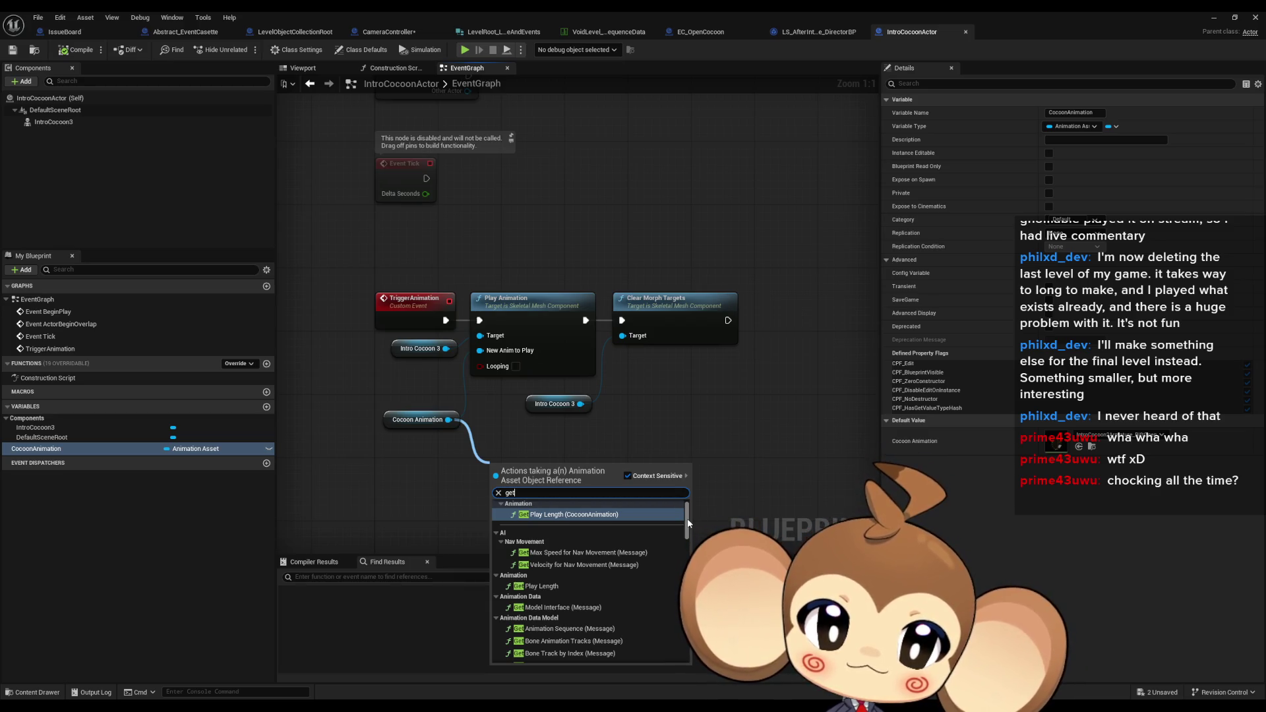
pyautogui.moveTo(687, 520); pyautogui.dragTo(681, 552)
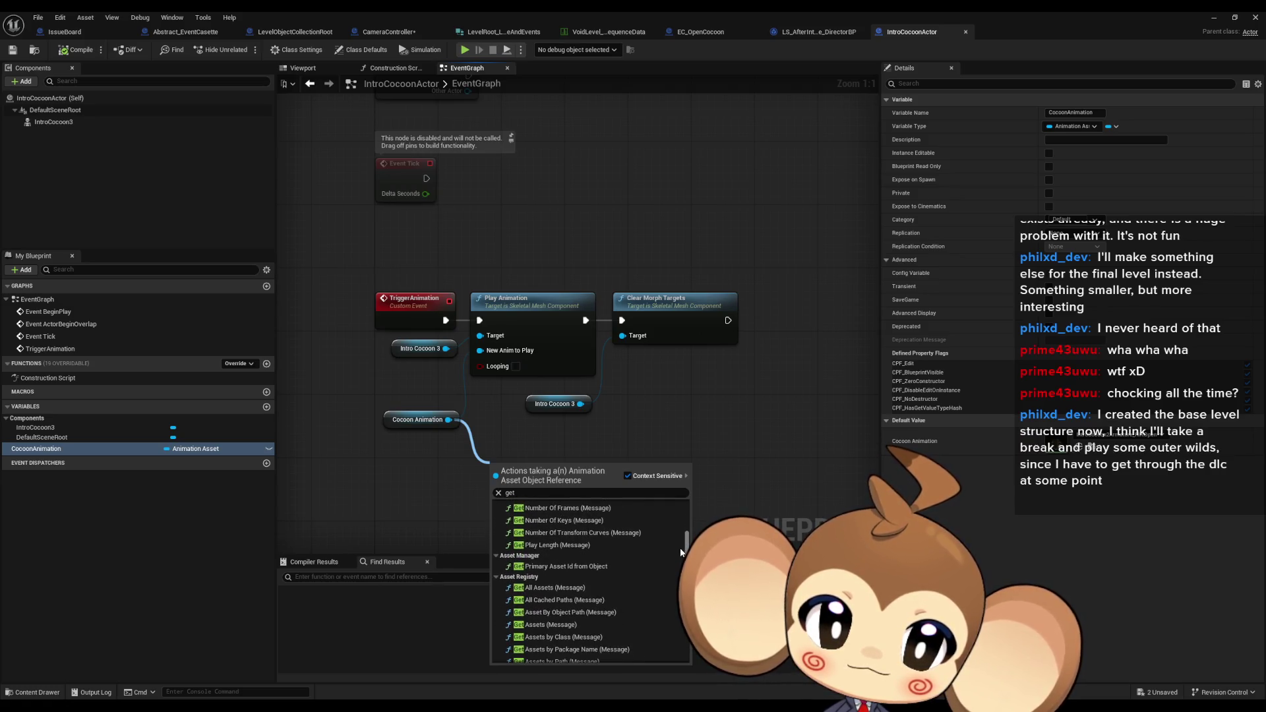
pyautogui.scroll(-1, 679, 551)
pyautogui.scroll(-2, 678, 551)
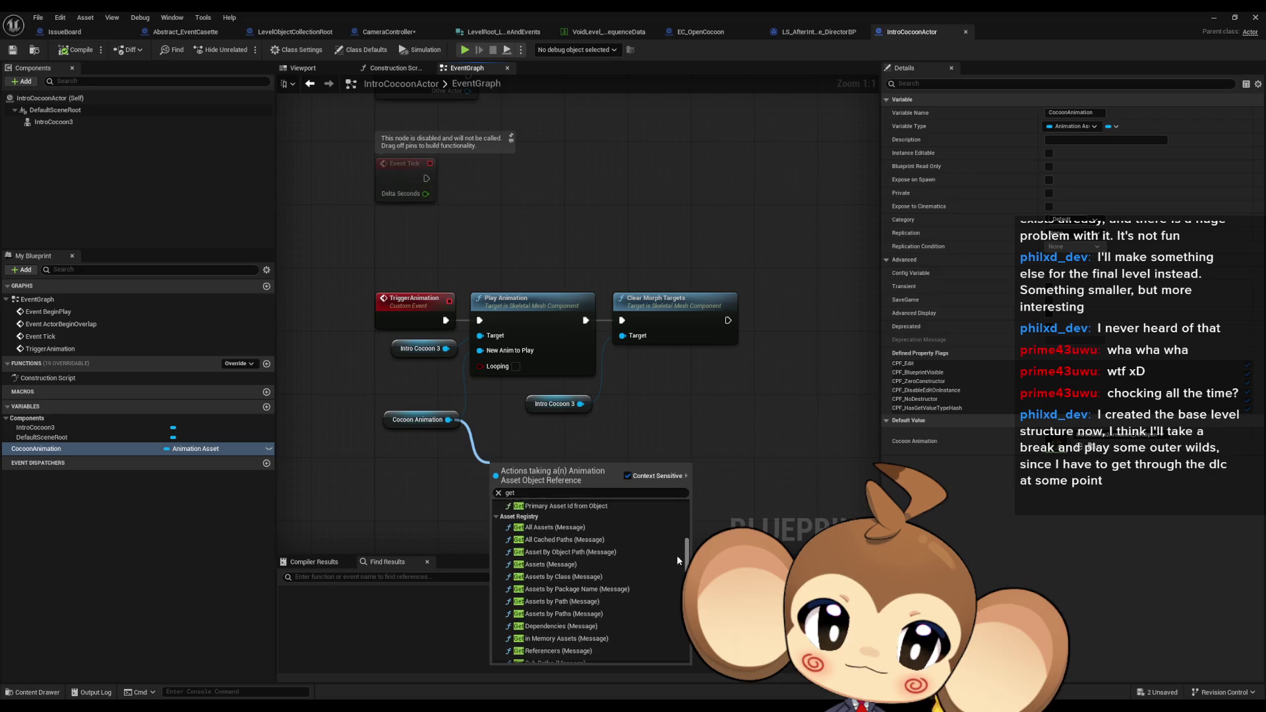
pyautogui.scroll(-10, 675, 558)
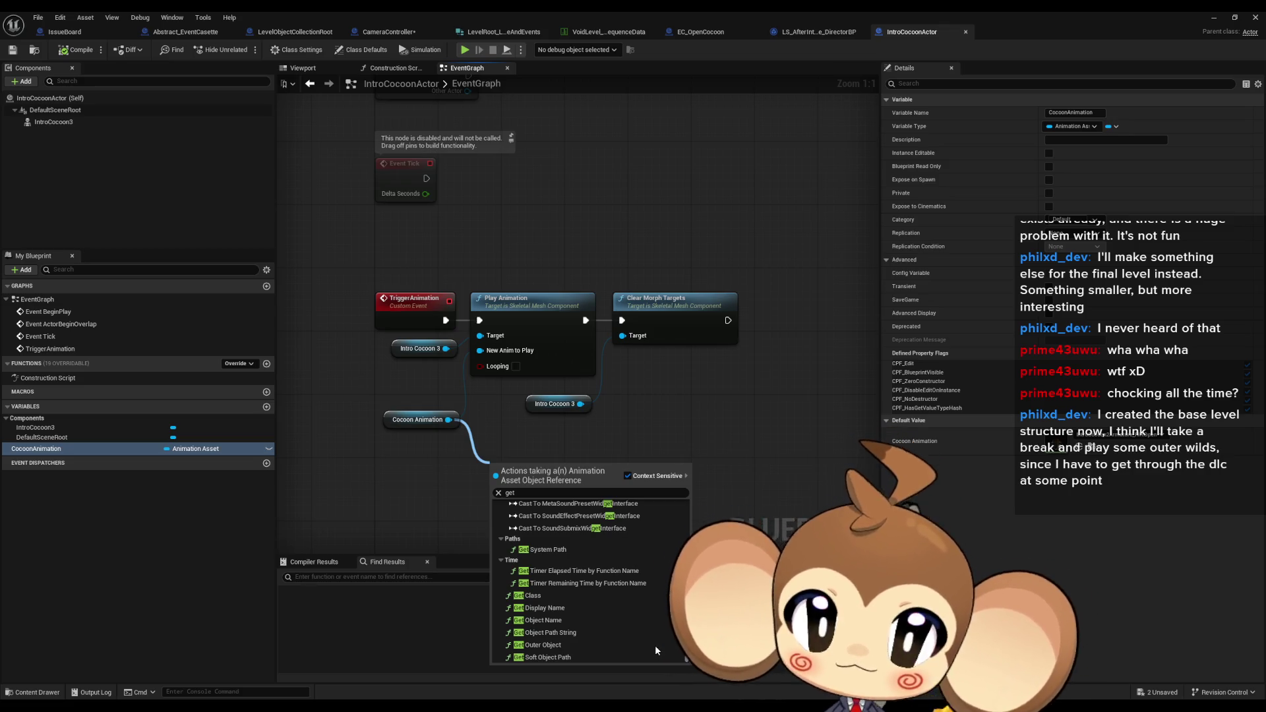
pyautogui.scroll(2, 655, 646)
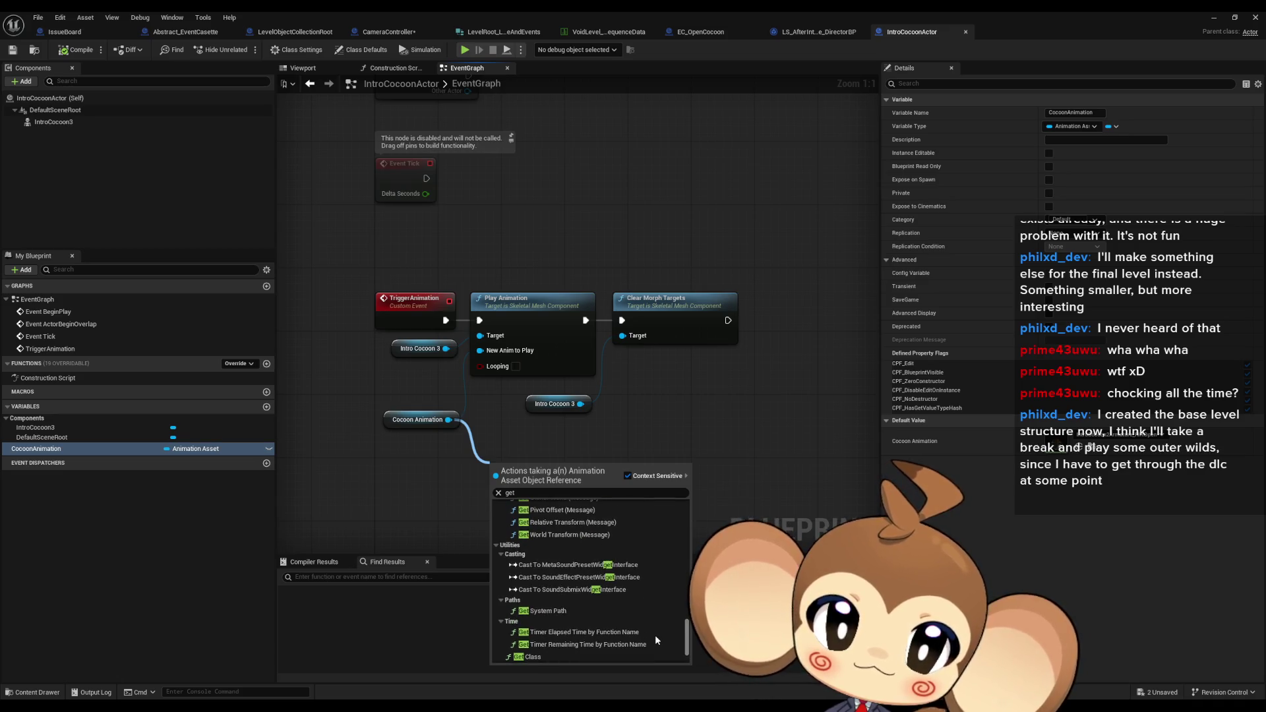
pyautogui.scroll(2, 651, 627)
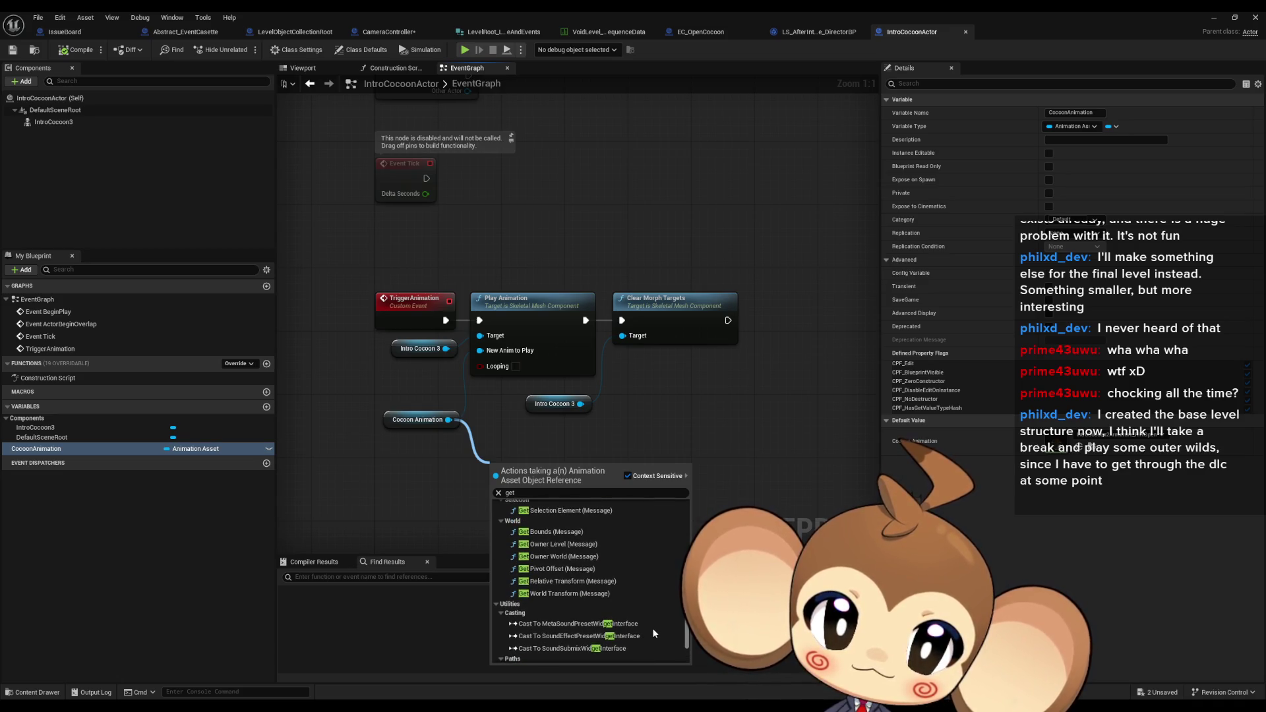
pyautogui.scroll(3, 651, 627)
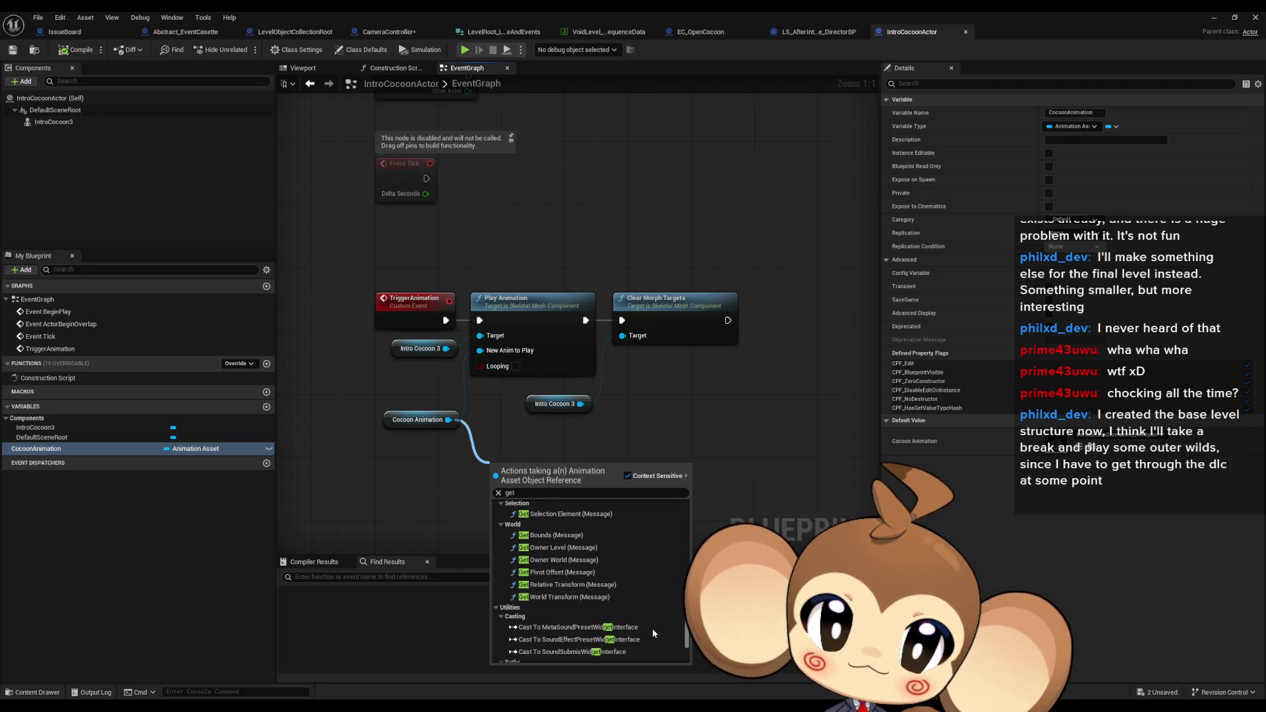
pyautogui.scroll(3, 650, 619)
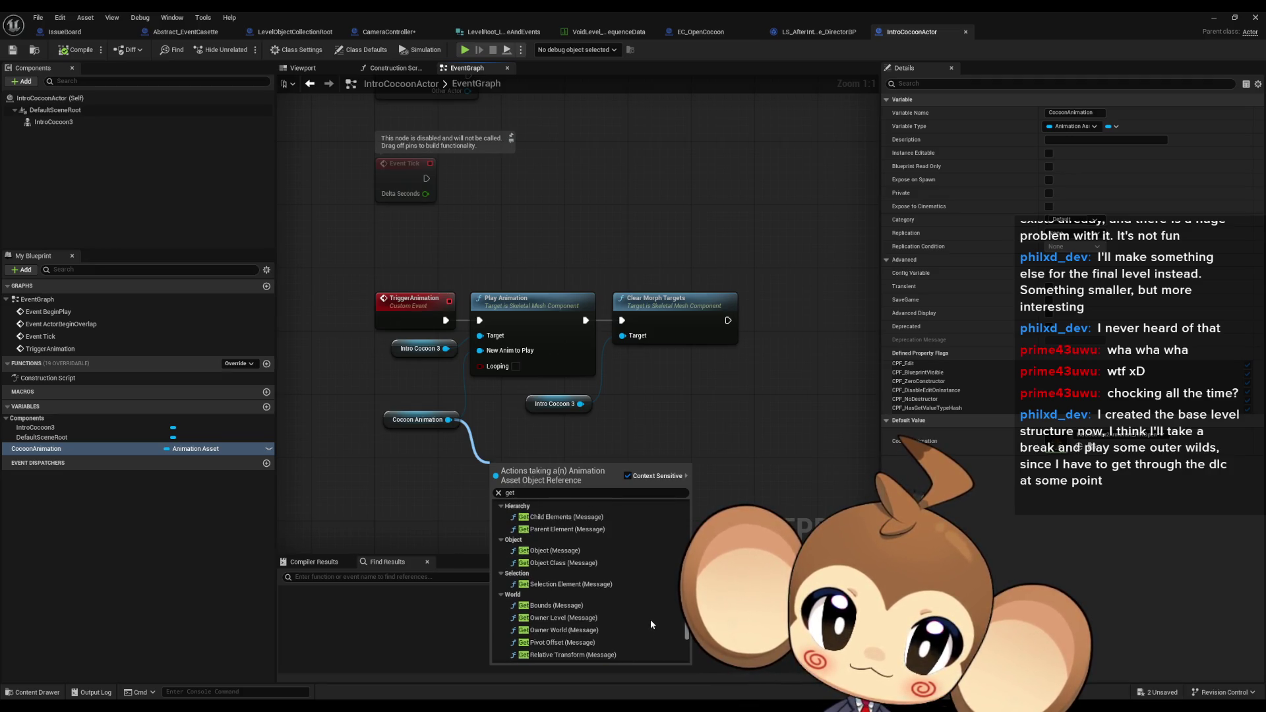
pyautogui.scroll(-2, 650, 623)
pyautogui.scroll(-1, 647, 616)
pyautogui.scroll(-1, 649, 632)
pyautogui.scroll(-2, 648, 651)
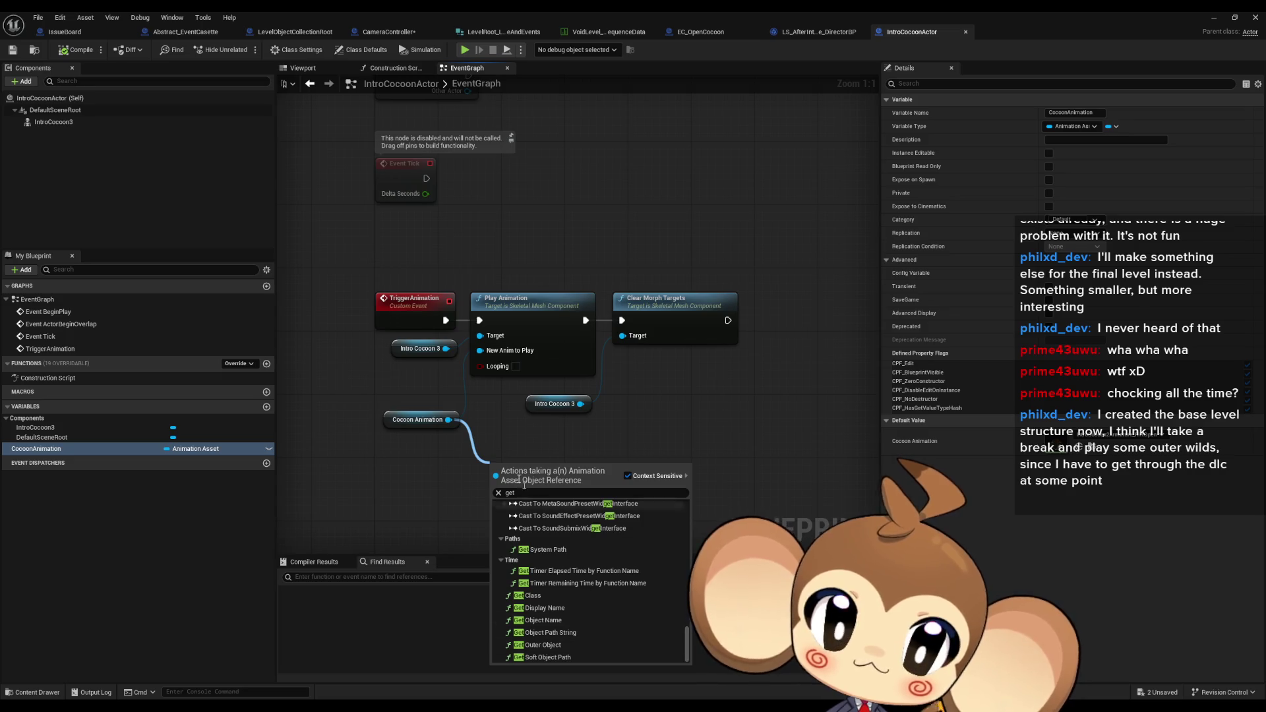
pyautogui.click(437, 381)
# Add a Get Anim Instance node wired to Intro Cocoon 3
pyautogui.moveTo(404, 383); pyautogui.dragTo(425, 359)
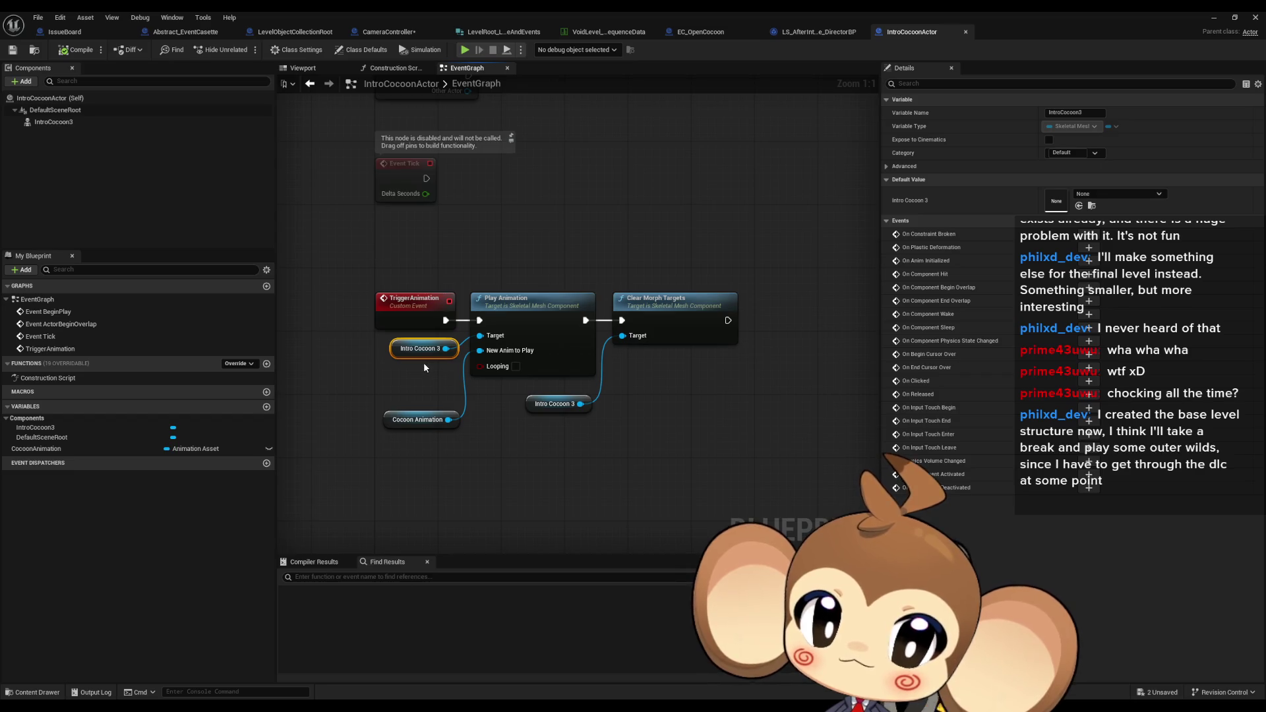
pyautogui.moveTo(447, 348); pyautogui.dragTo(480, 472)
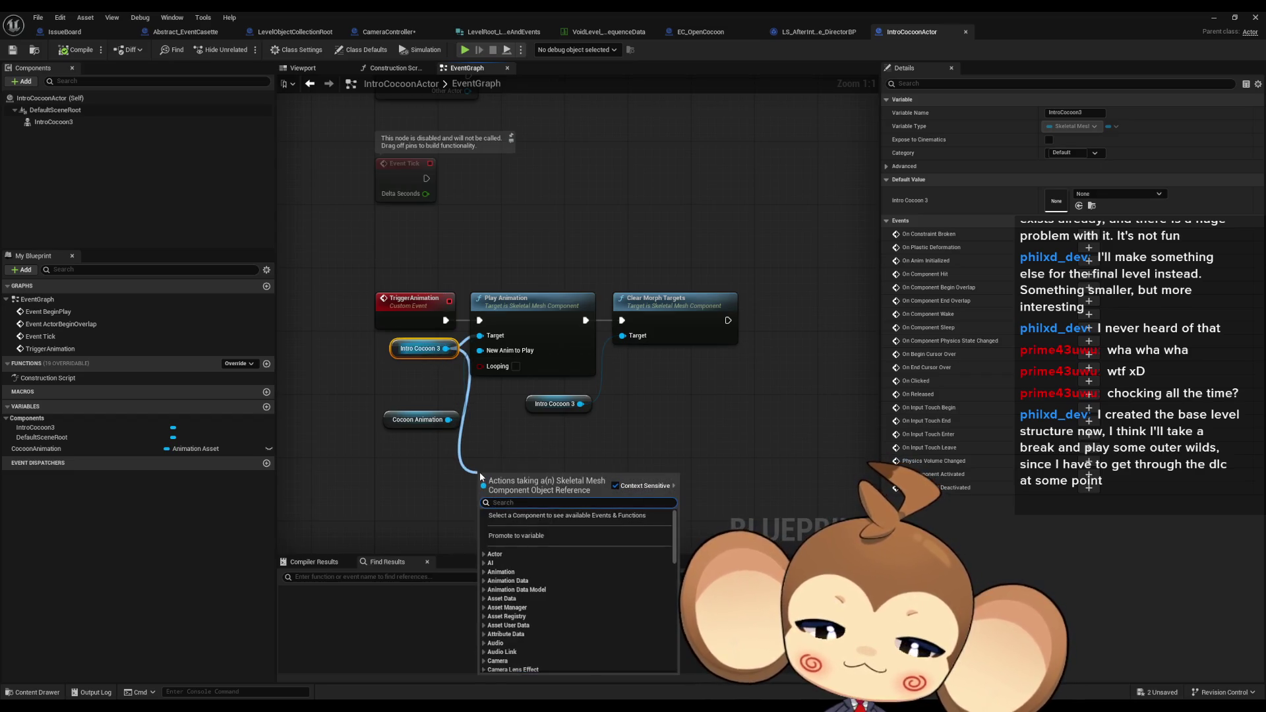
pyautogui.write('get anim')
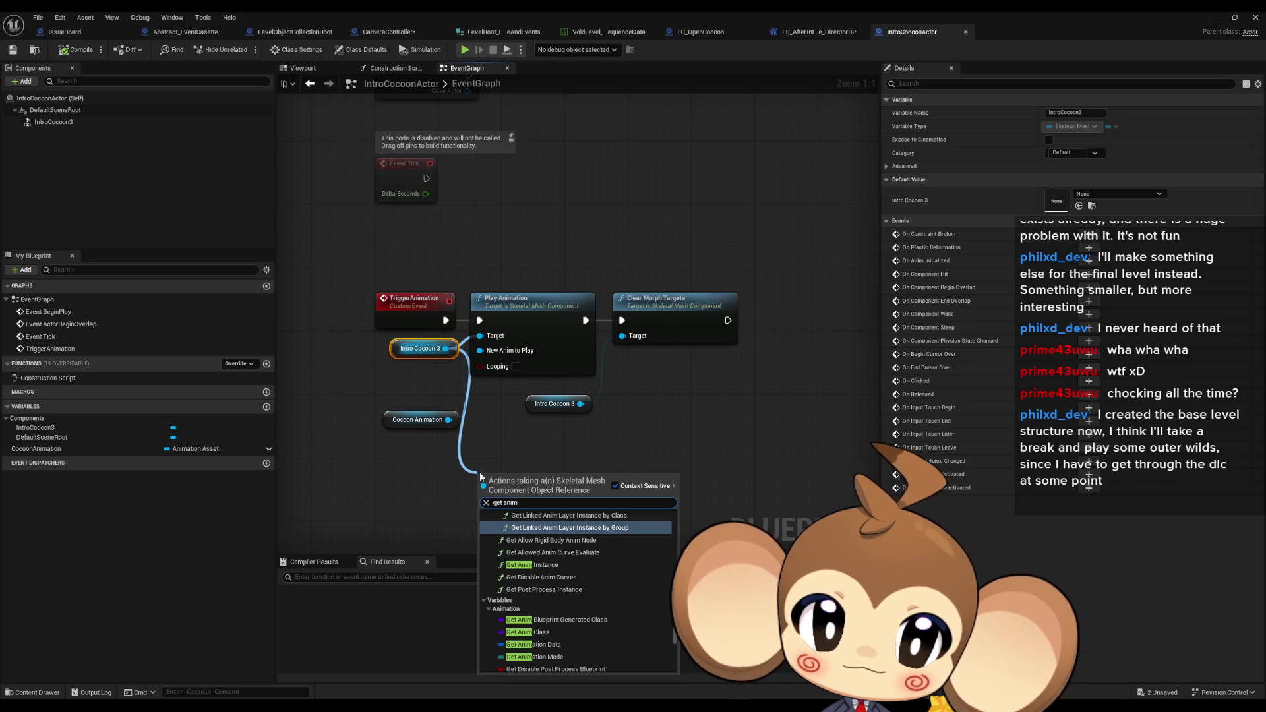
pyautogui.press('Down')
pyautogui.press('Down')
pyautogui.press('Down')
pyautogui.press('Return')
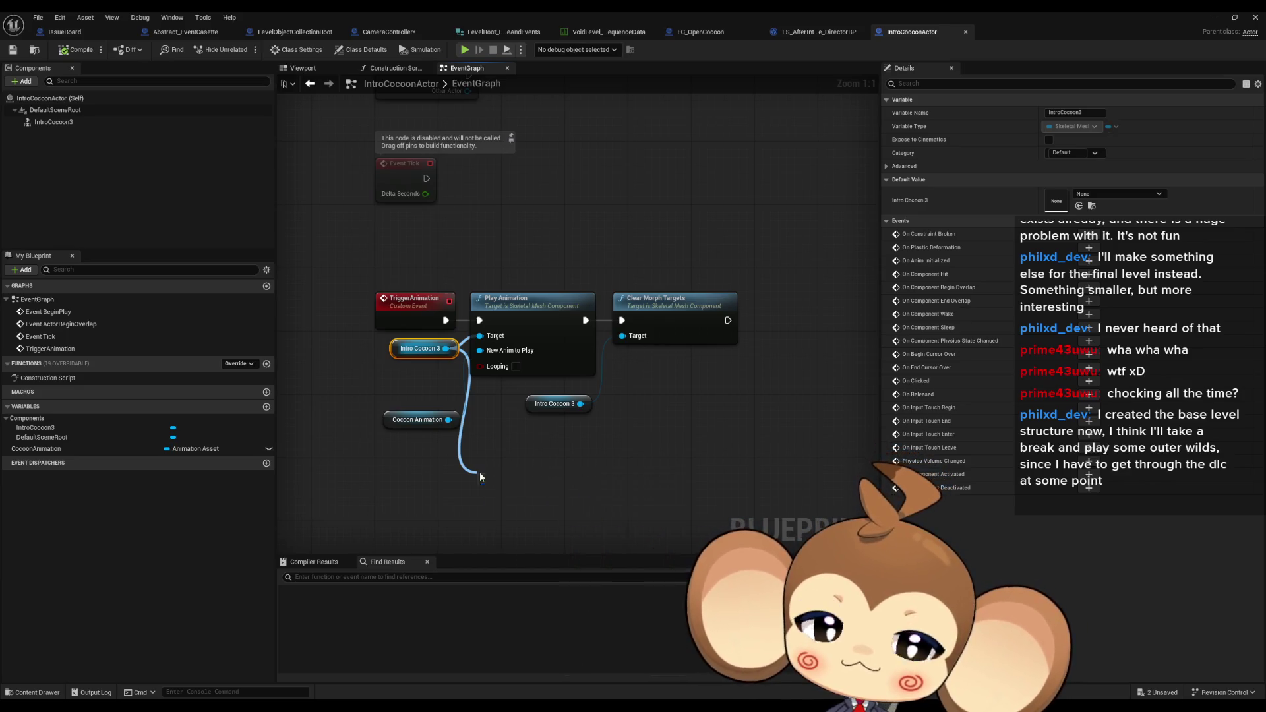
# Browse bind actions from the anim instance's Return Value without connecting, then open the IntroCocoon2 skeletal mesh
pyautogui.click(59, 122)
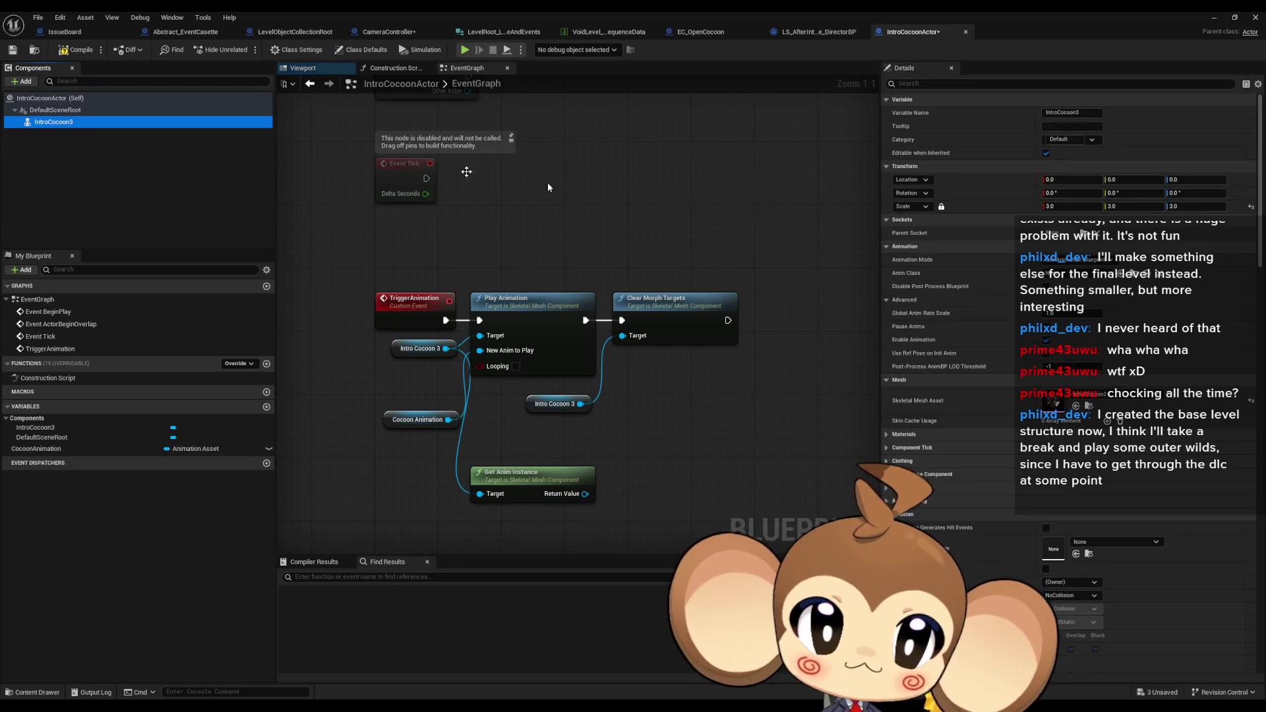
pyautogui.click(671, 490)
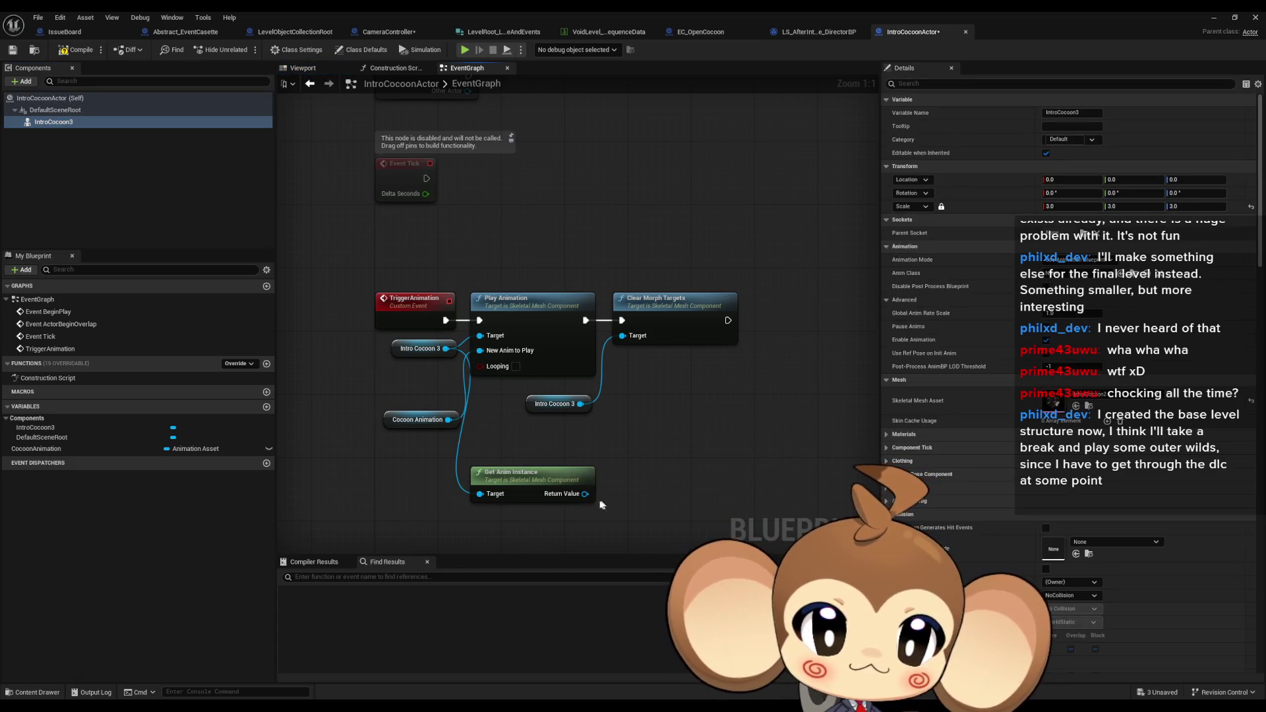
pyautogui.moveTo(584, 499); pyautogui.dragTo(655, 465)
pyautogui.write('anima')
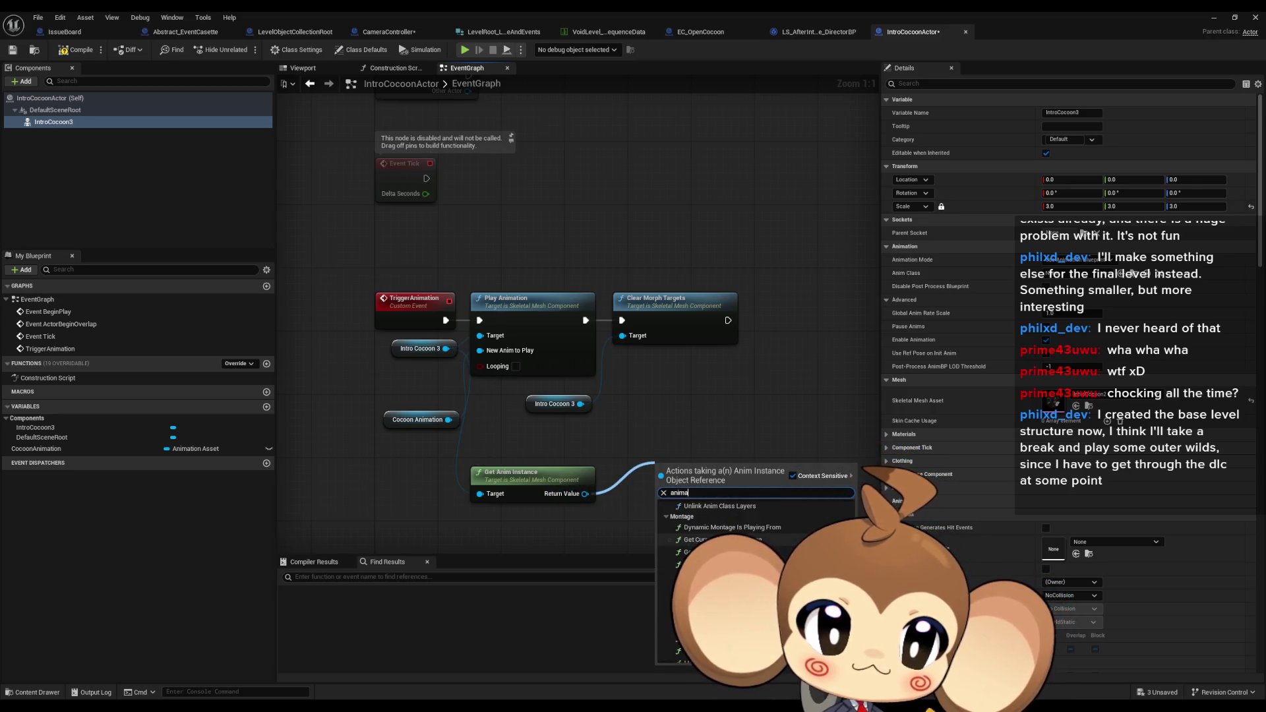
pyautogui.press('BackSpace')
pyautogui.press('BackSpace')
pyautogui.press('BackSpace')
pyautogui.write('bind')
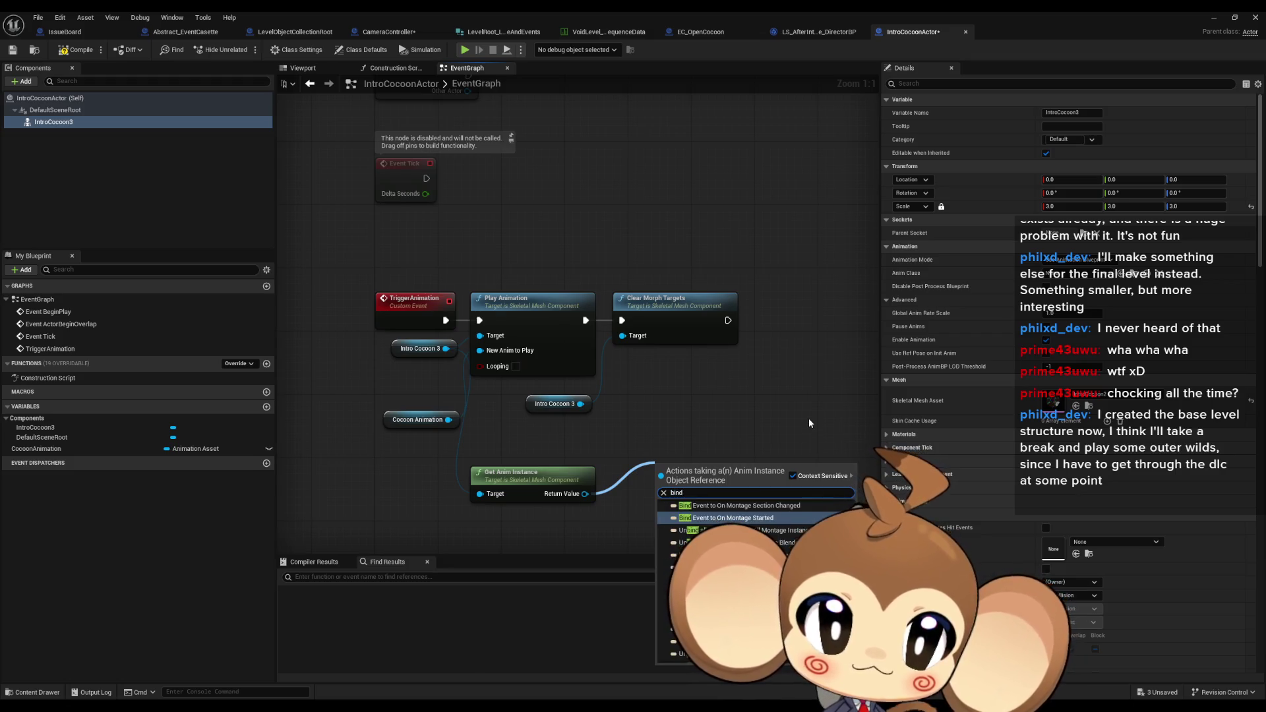
pyautogui.scroll(2, 786, 551)
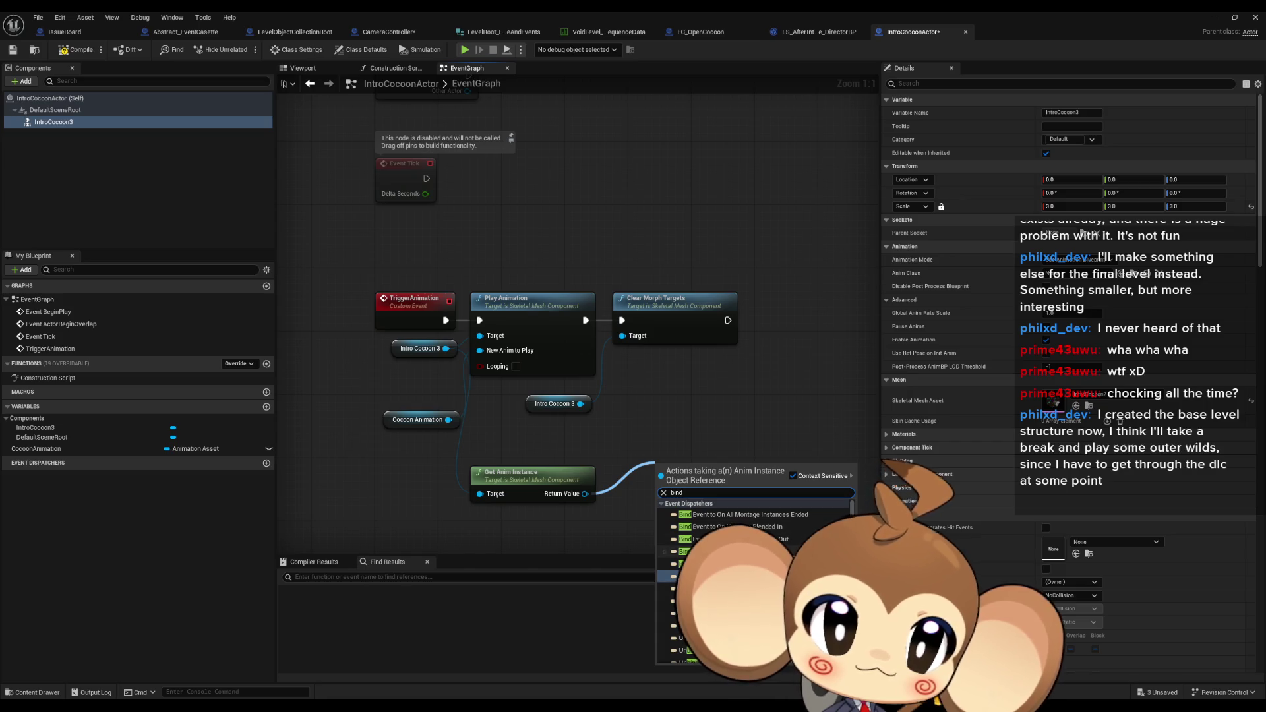
pyautogui.scroll(-5, 755, 580)
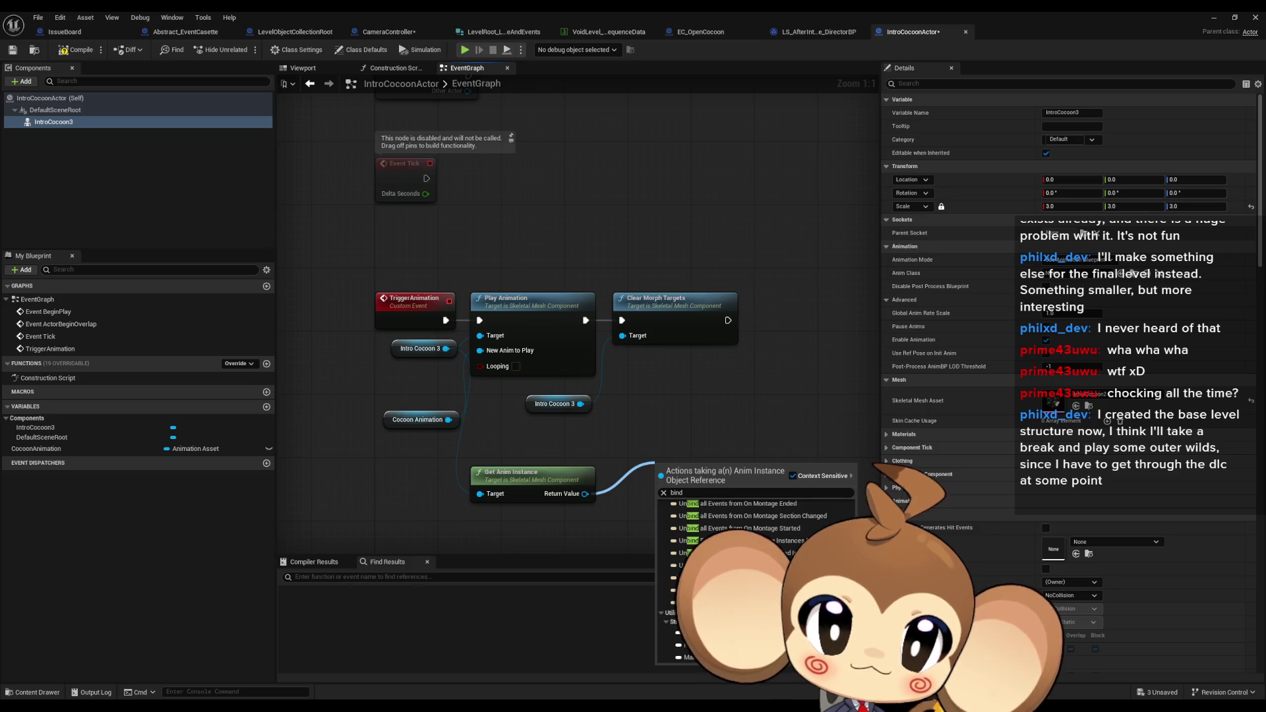
pyautogui.moveTo(591, 493); pyautogui.dragTo(628, 491)
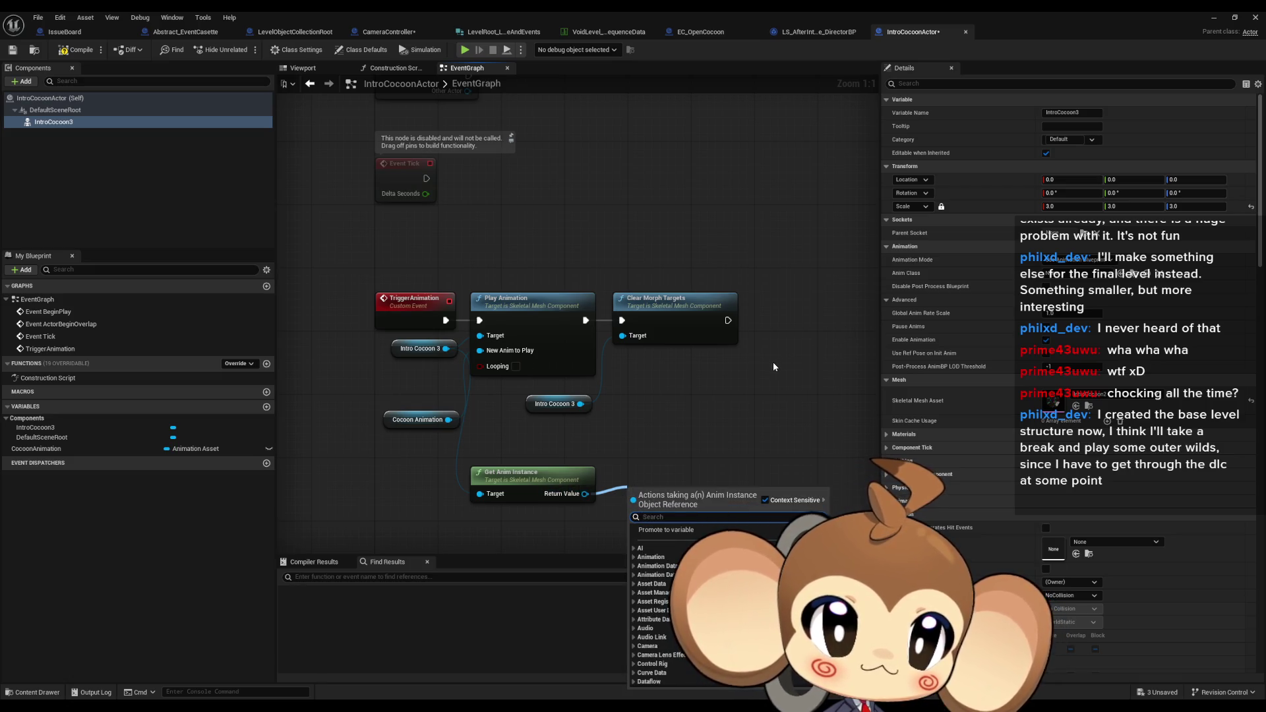
pyautogui.click(740, 361)
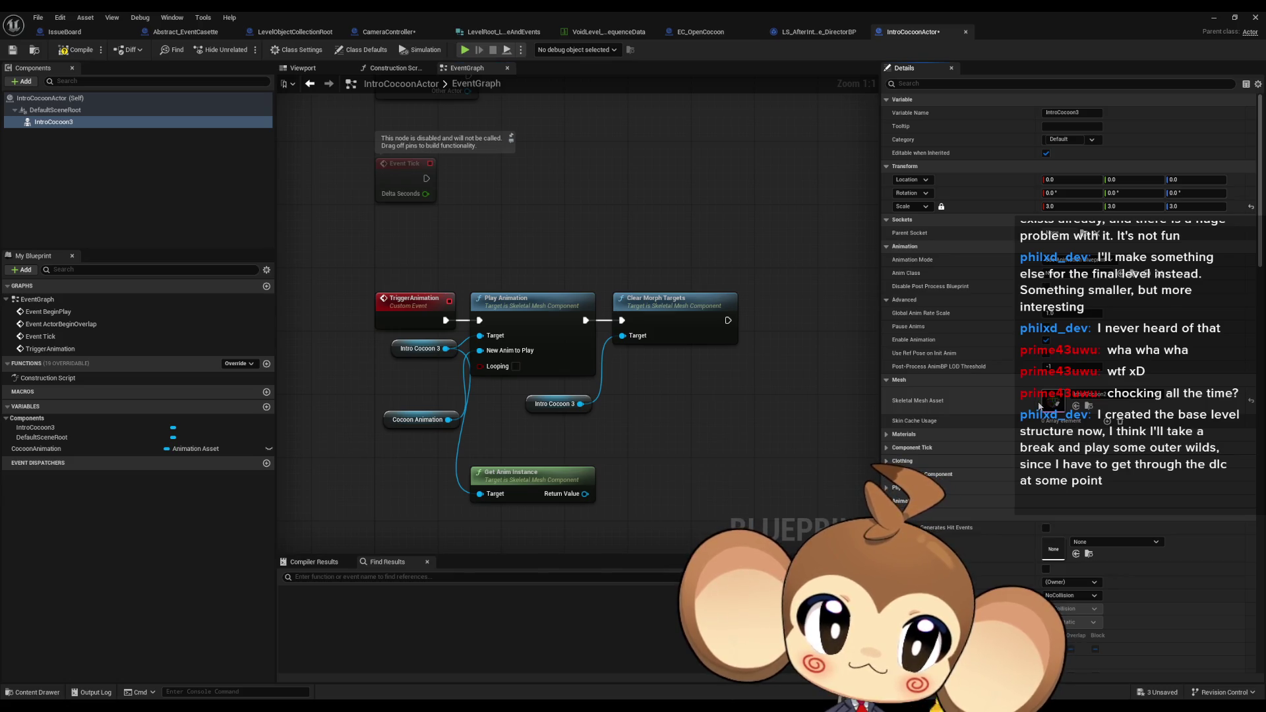
pyautogui.doubleClick(1039, 405)
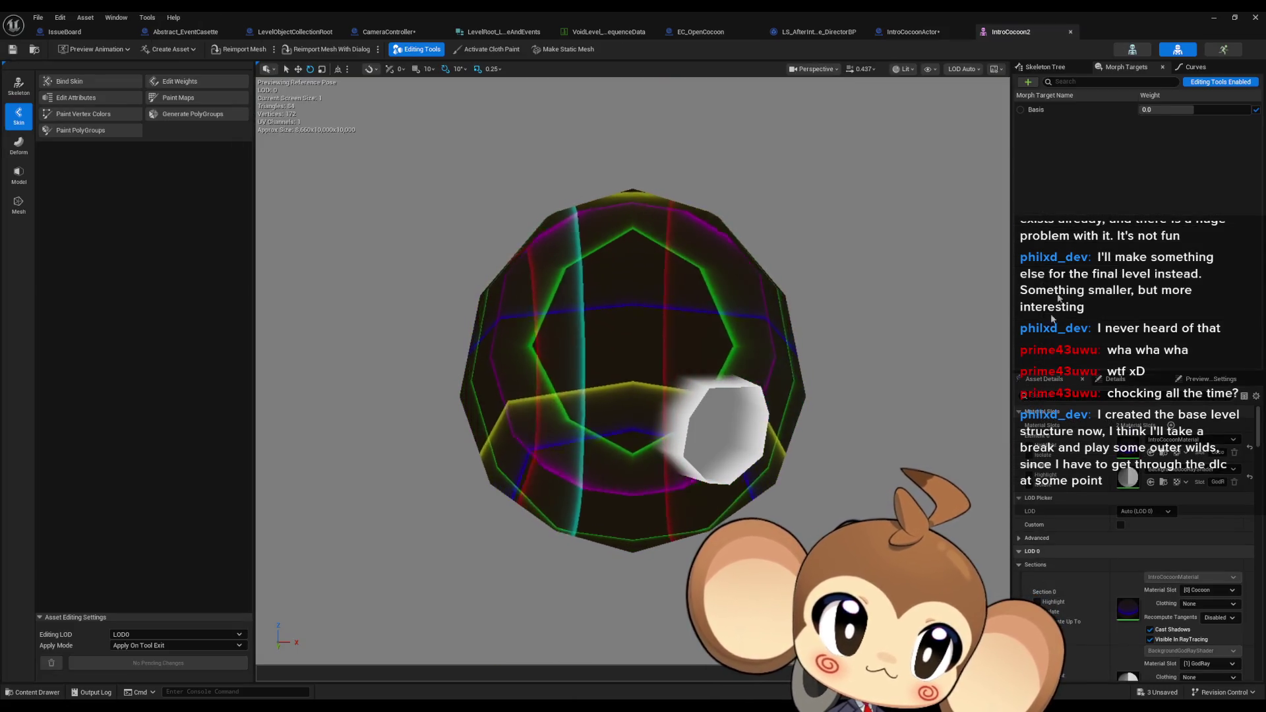
# Open the IntroCocoon2Armature_RiftOpen animation, then return to the IntroCocoonActor Blueprint and browse Content > Blueprints
pyautogui.click(1224, 53)
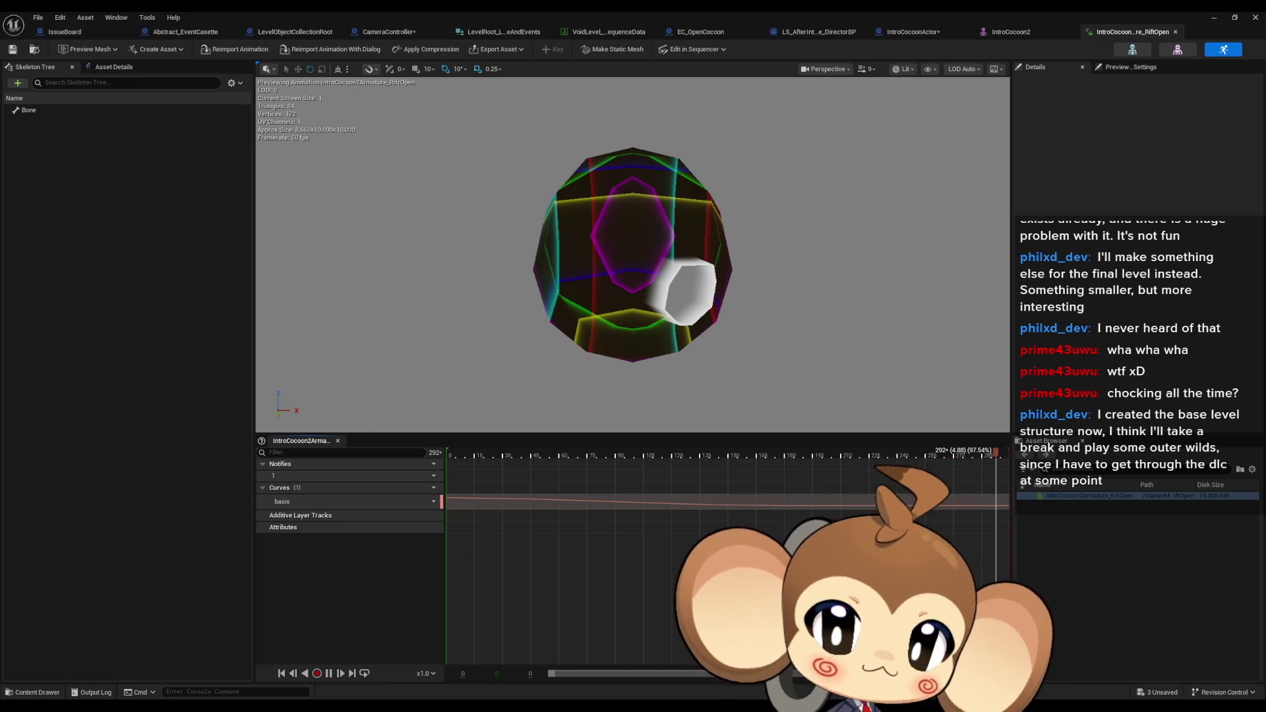
pyautogui.click(900, 36)
pyautogui.doubleClick(576, 11)
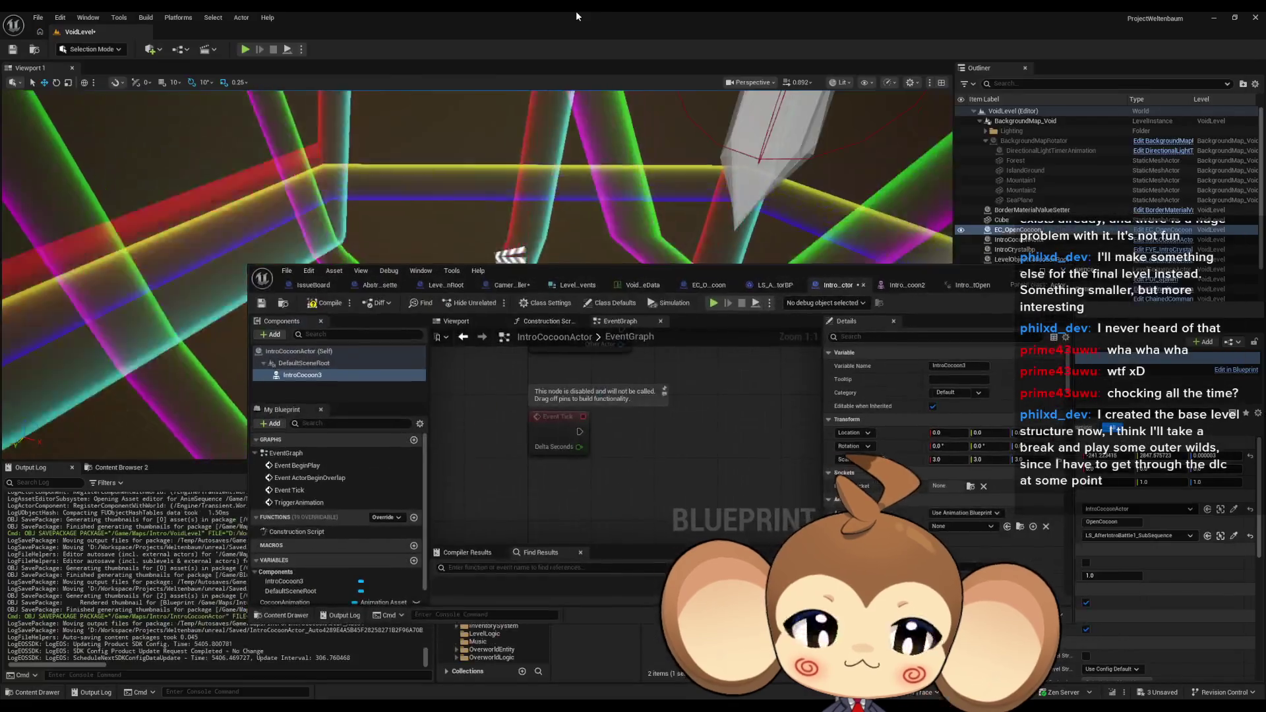
pyautogui.moveTo(670, 275); pyautogui.dragTo(534, 32)
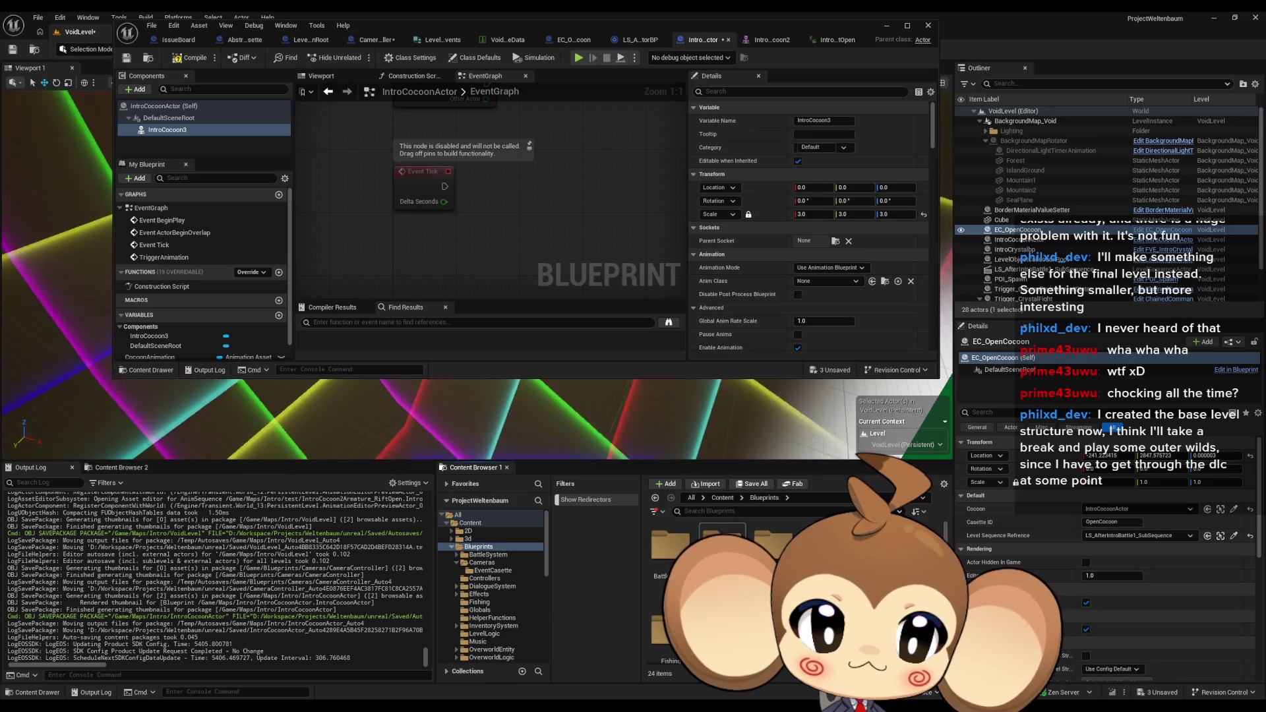
pyautogui.scroll(-1, 725, 580)
pyautogui.scroll(-3, 726, 580)
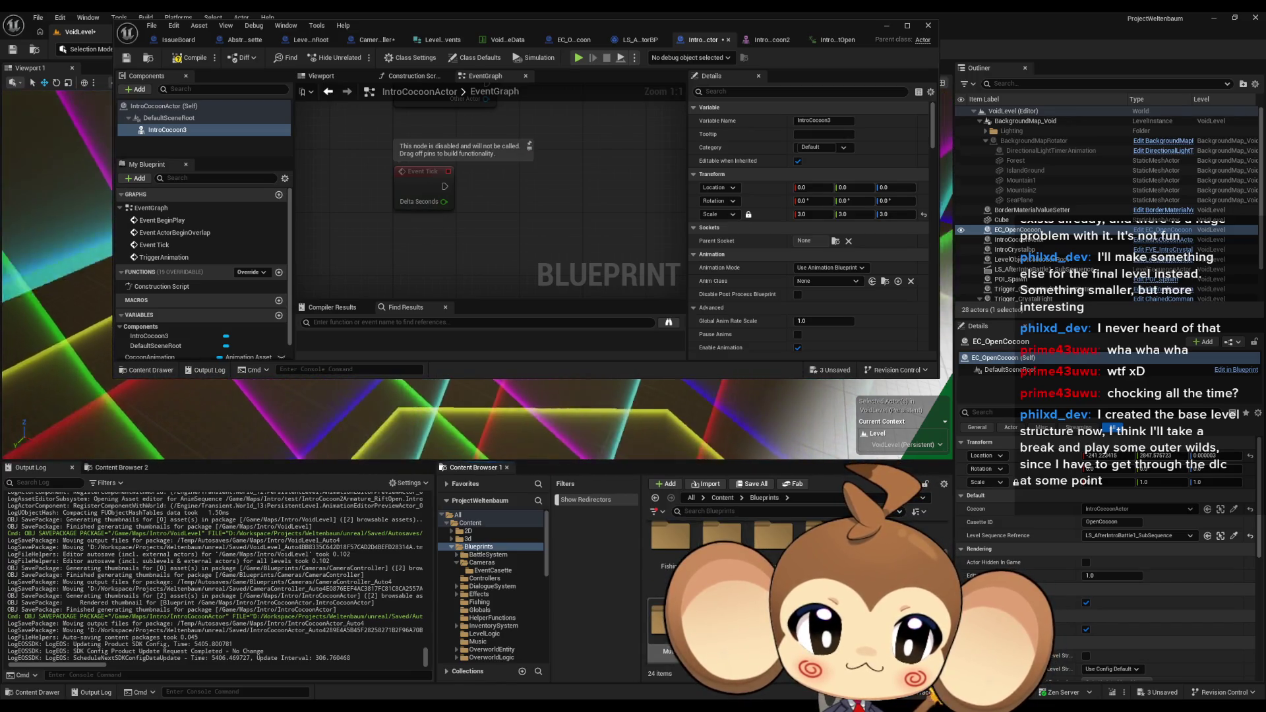
# Navigate the Content Browser from the top Content folder into Maps > Intro
pyautogui.click(722, 498)
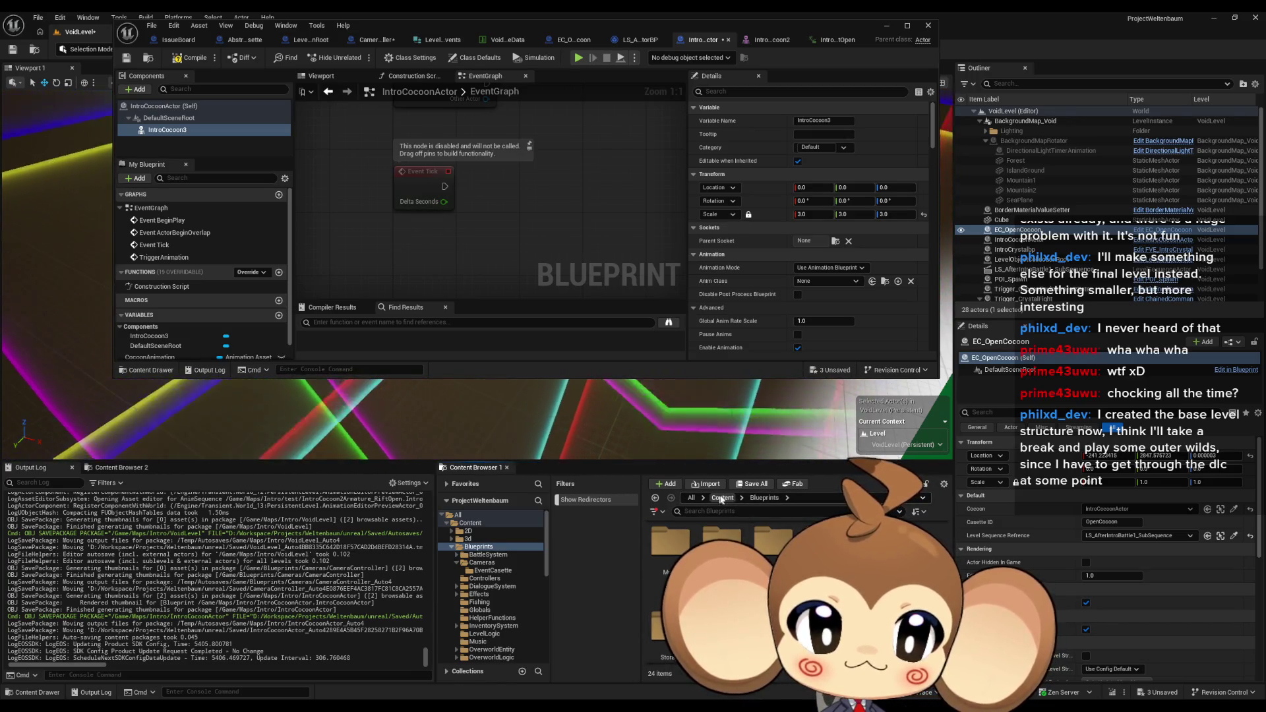
pyautogui.doubleClick(670, 568)
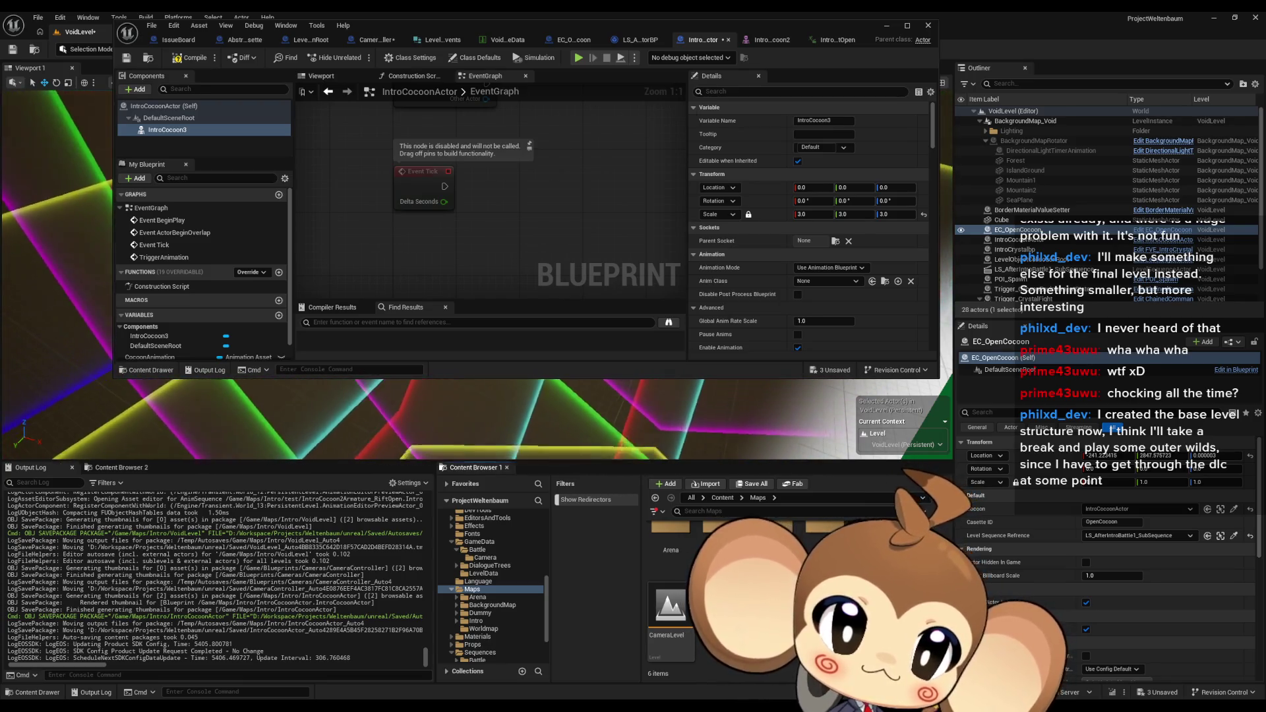
pyautogui.doubleClick(824, 541)
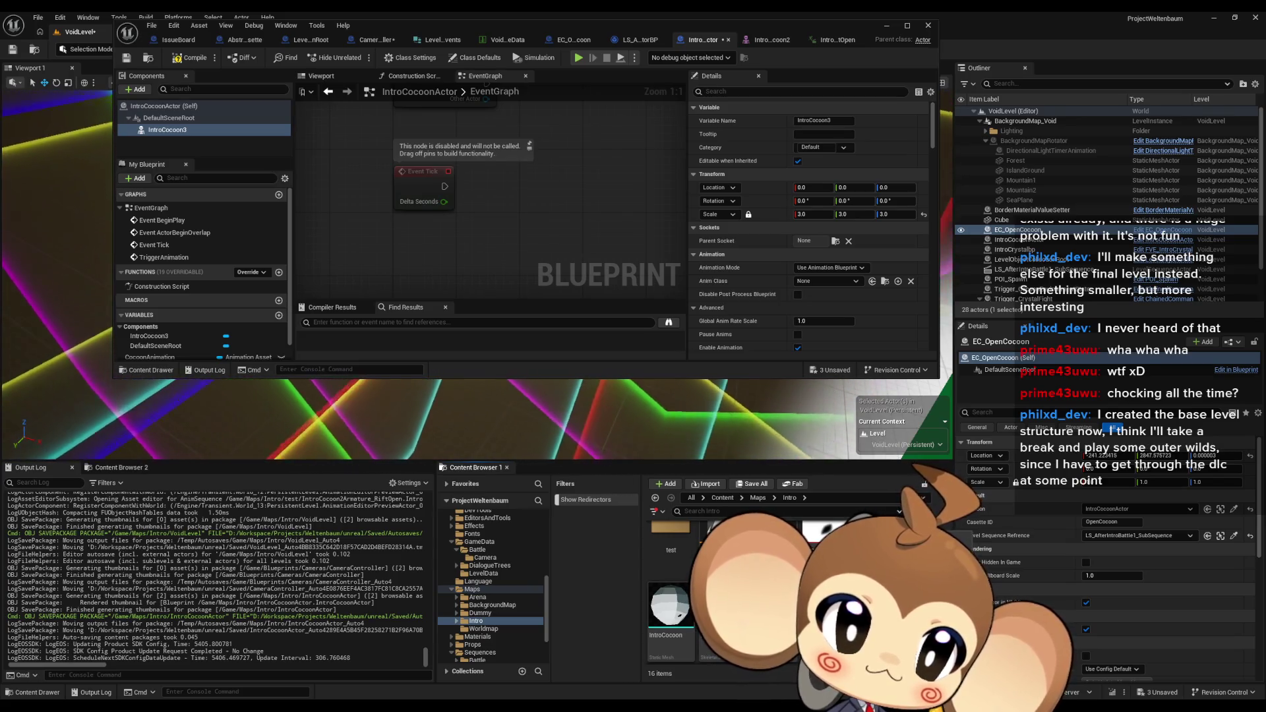
# Look over the cocoon animation assets such as IntroCocoon2Armature_RiftOpen, then return to the Animation Sequences docs
pyautogui.moveTo(729, 537)
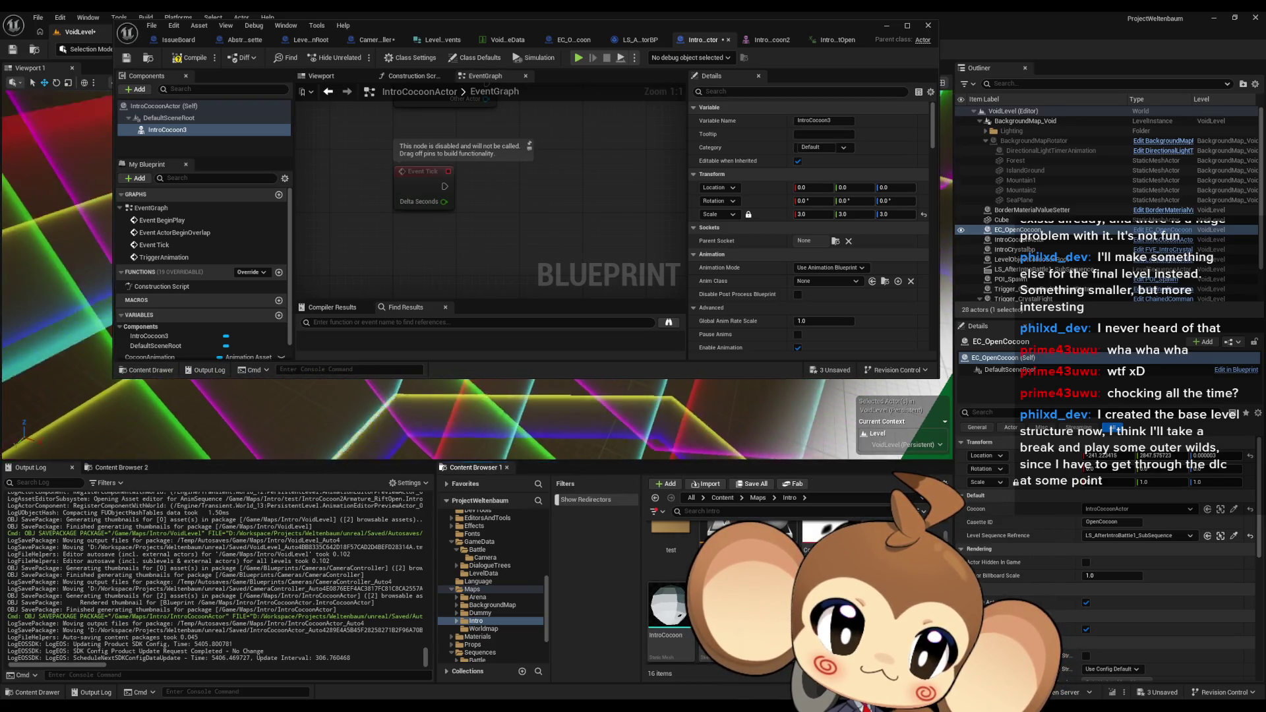
pyautogui.scroll(-1, 728, 537)
pyautogui.scroll(1, 728, 537)
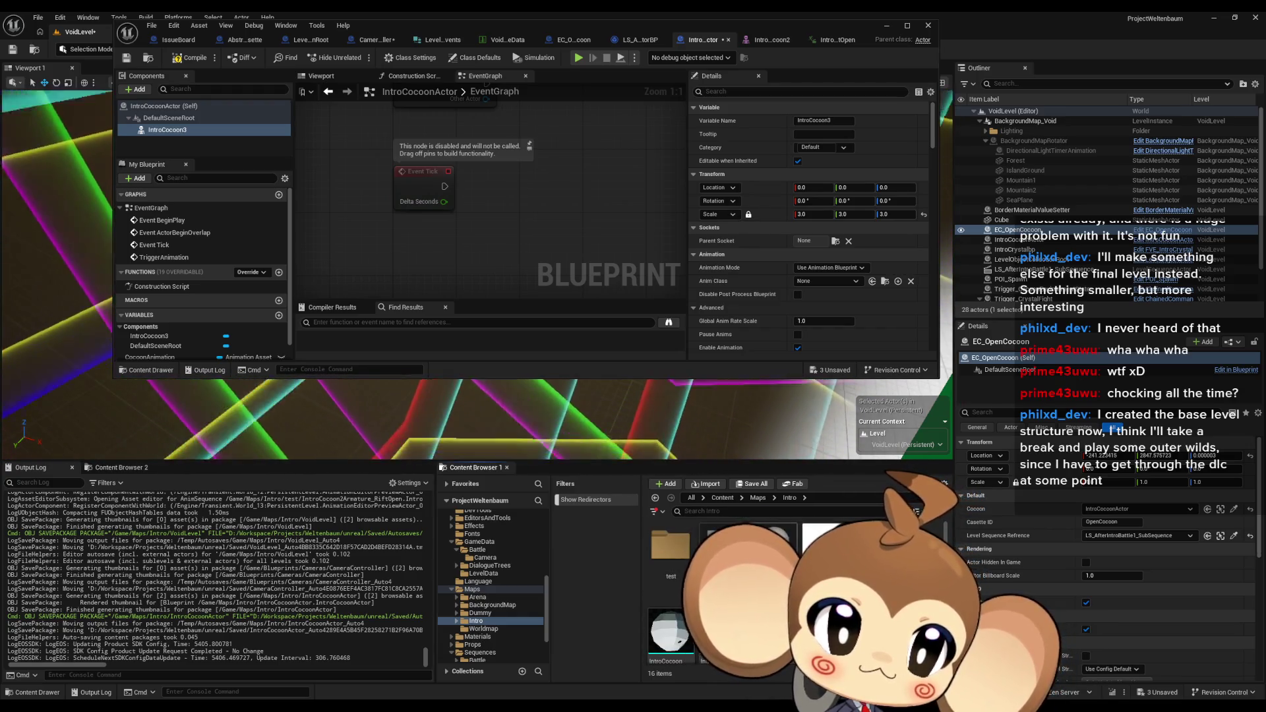
pyautogui.moveTo(870, 547)
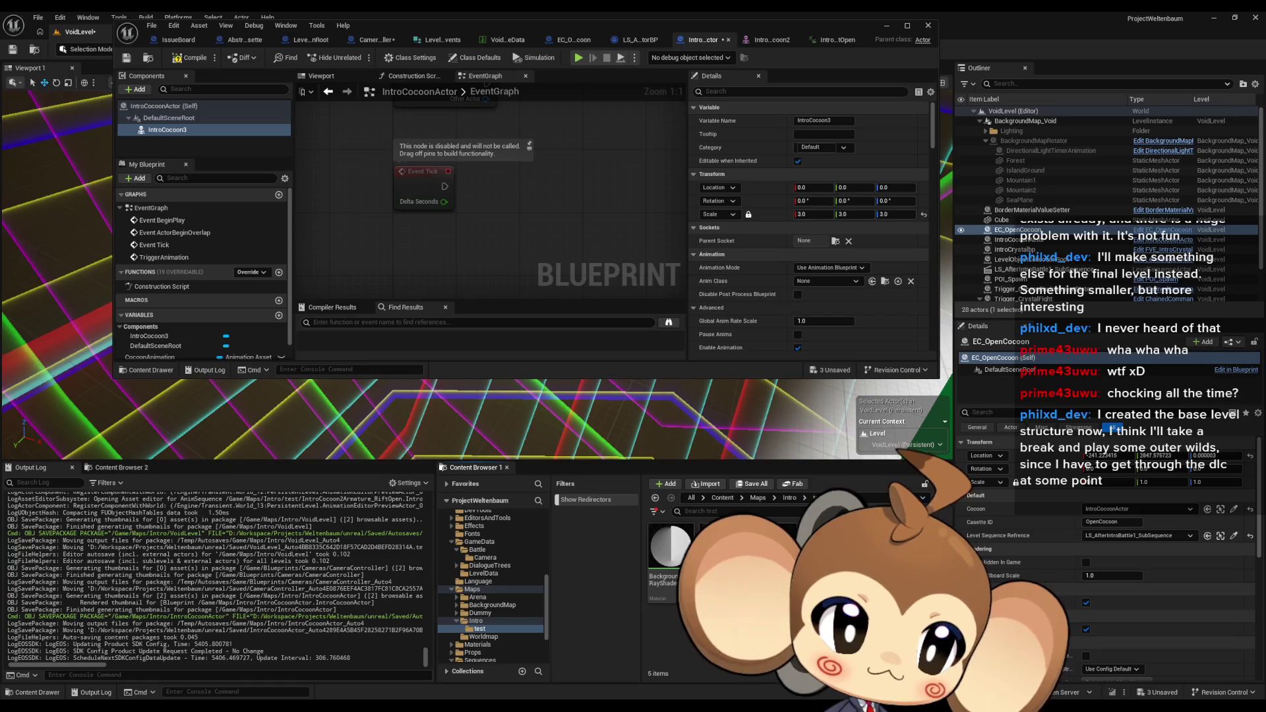
pyautogui.hotkey('alt', 'Tab')
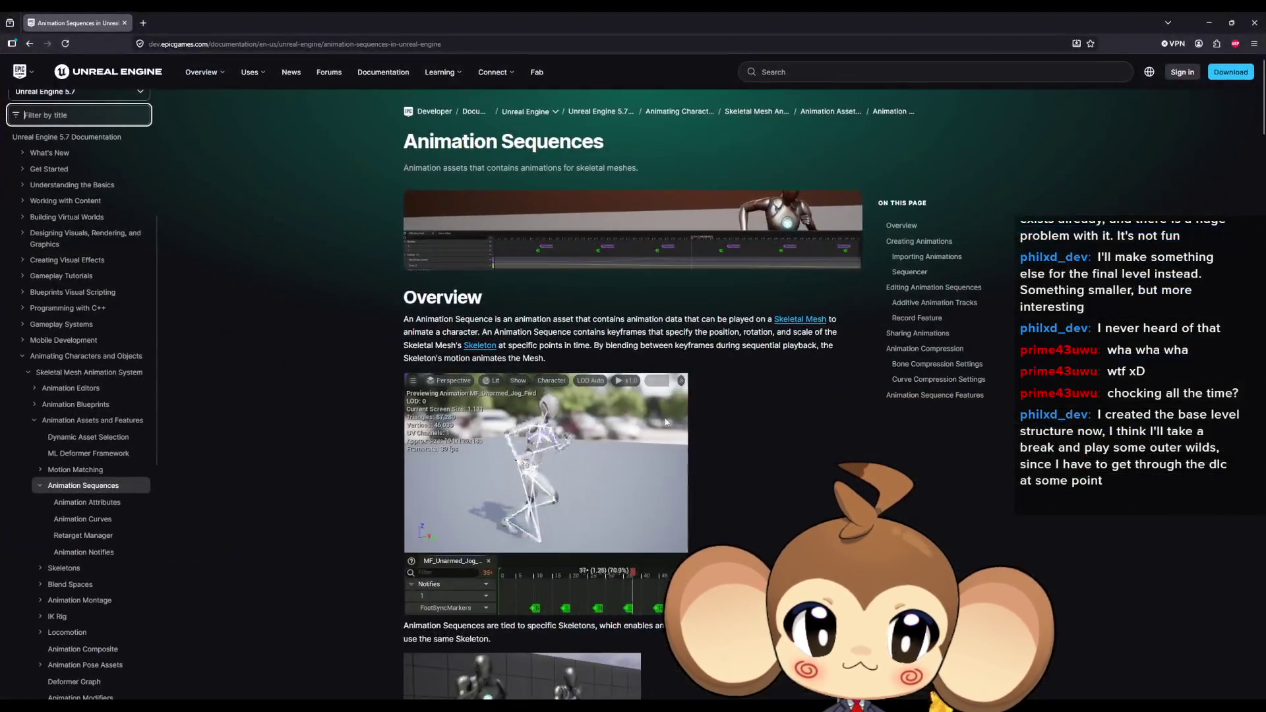
# Read the Animation Sequences page from Importing Animations through the FBX Import Options table to Sequencer
pyautogui.scroll(-8, 665, 422)
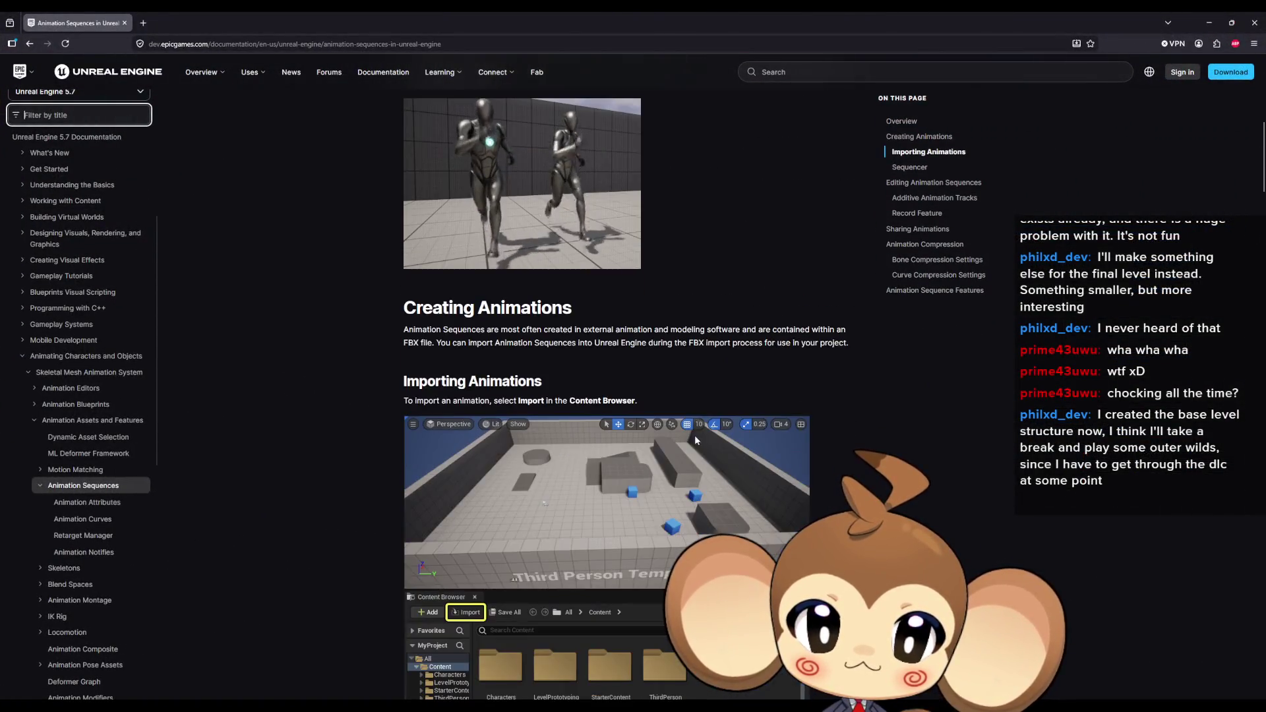
pyautogui.scroll(-15, 692, 437)
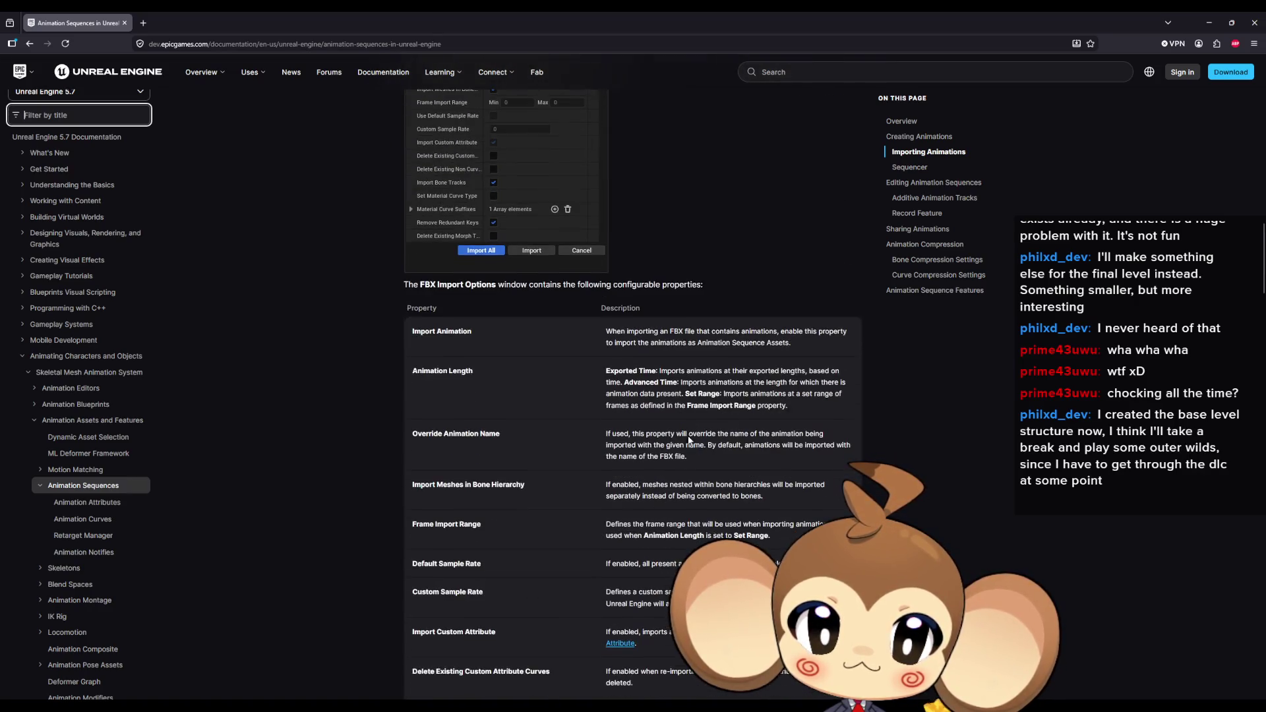
pyautogui.scroll(8, 685, 436)
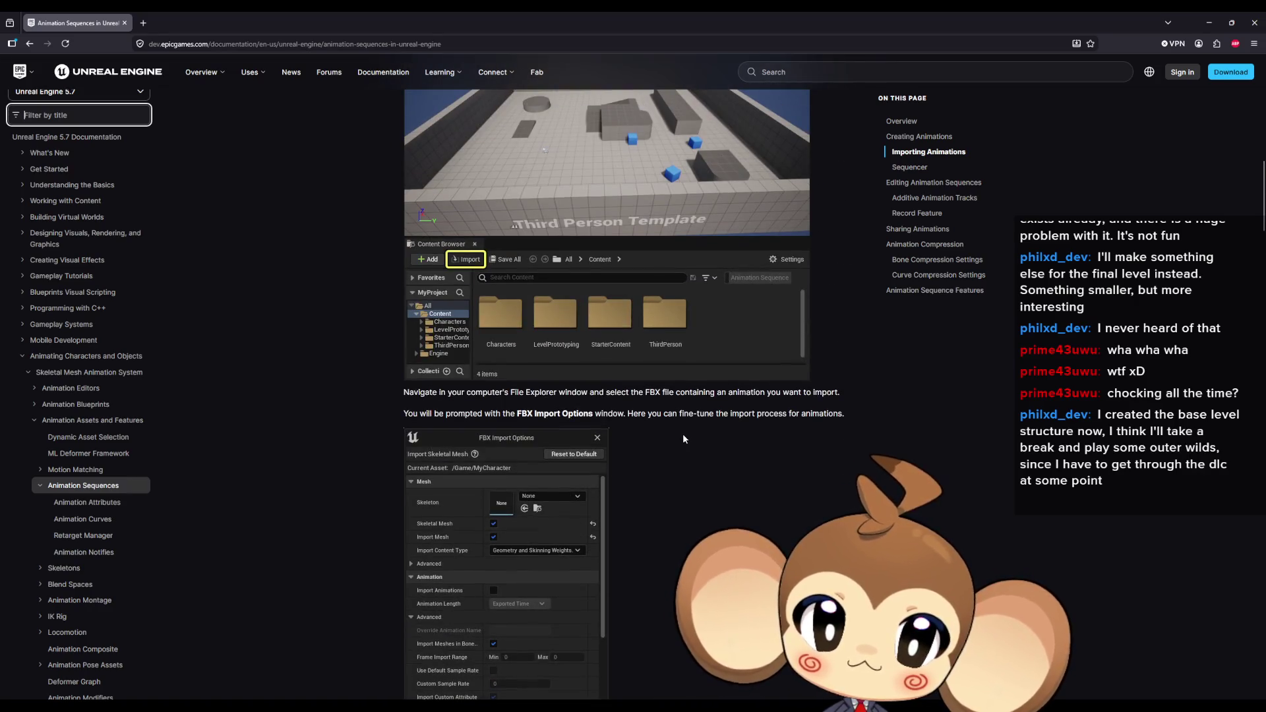
pyautogui.scroll(3, 681, 436)
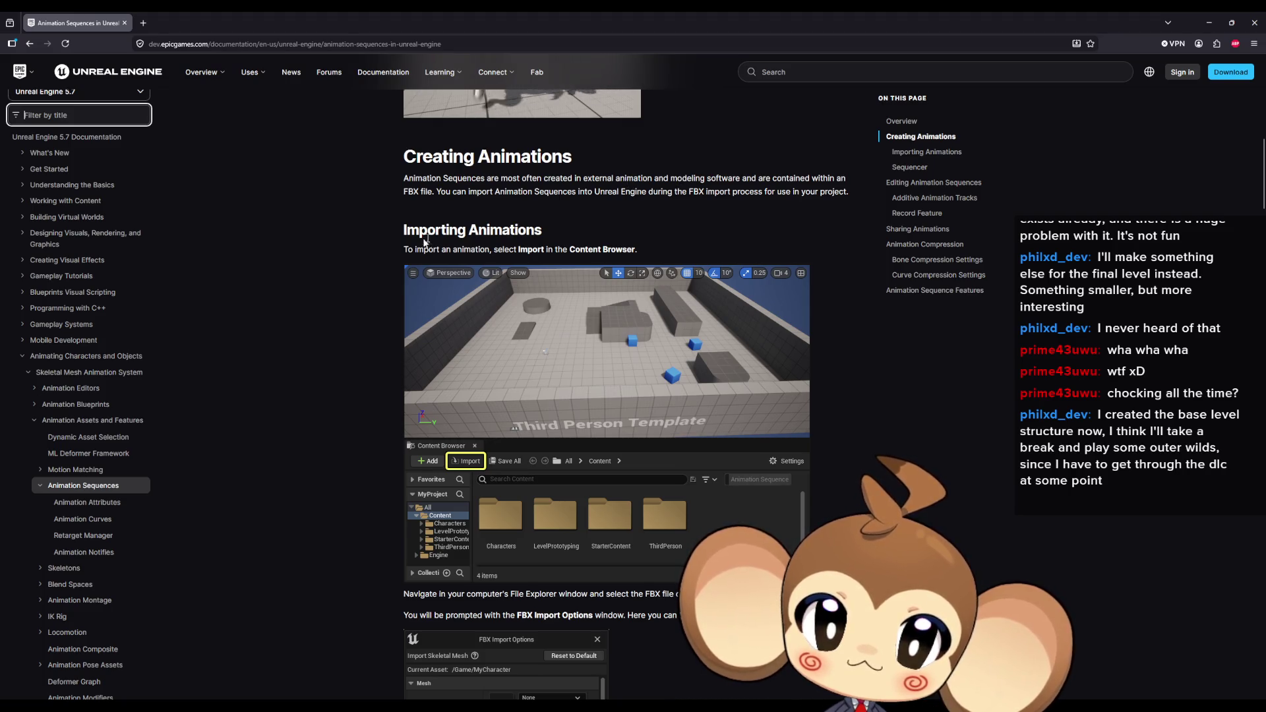
pyautogui.scroll(-4, 410, 226)
pyautogui.scroll(-8, 410, 228)
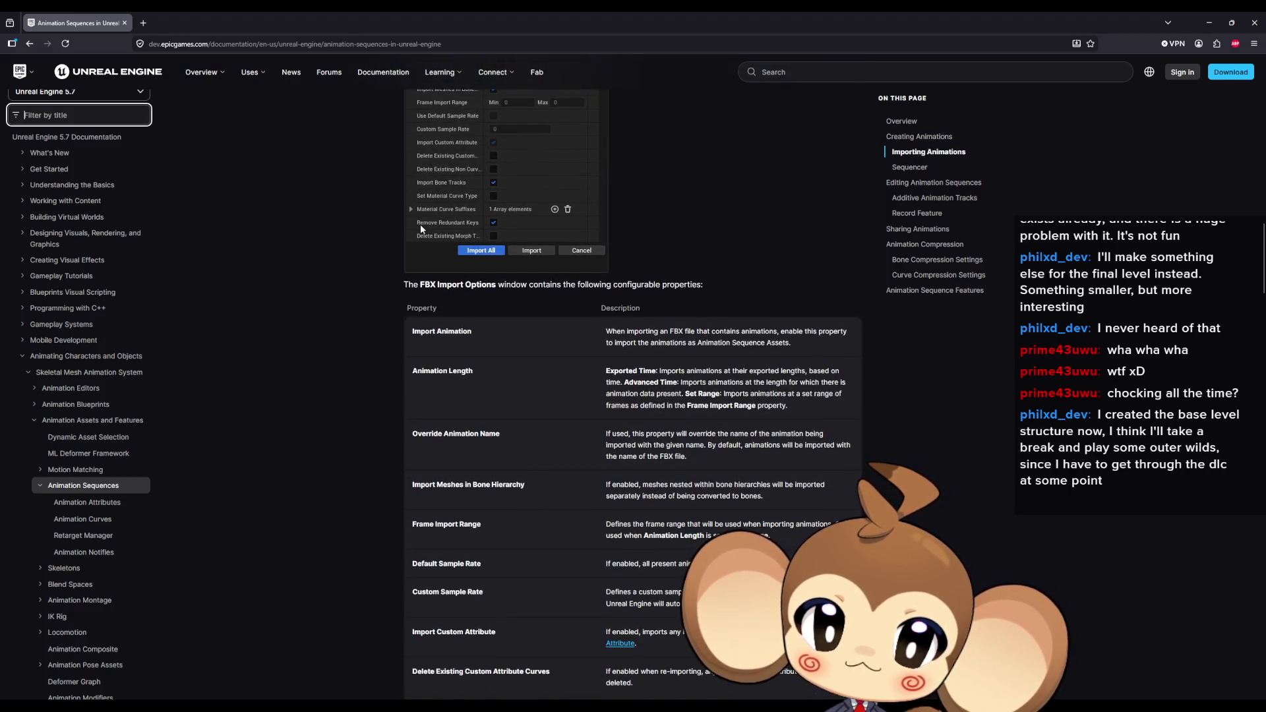
pyautogui.scroll(-14, 410, 231)
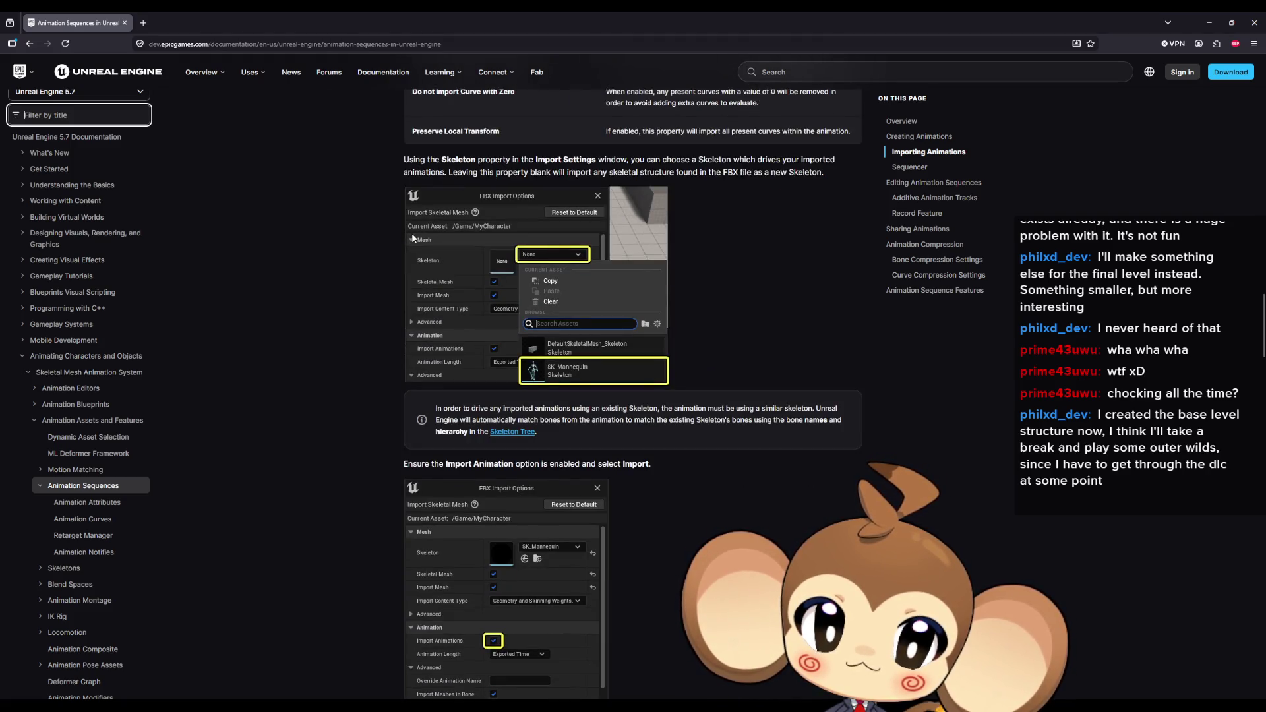
pyautogui.scroll(-1, 412, 239)
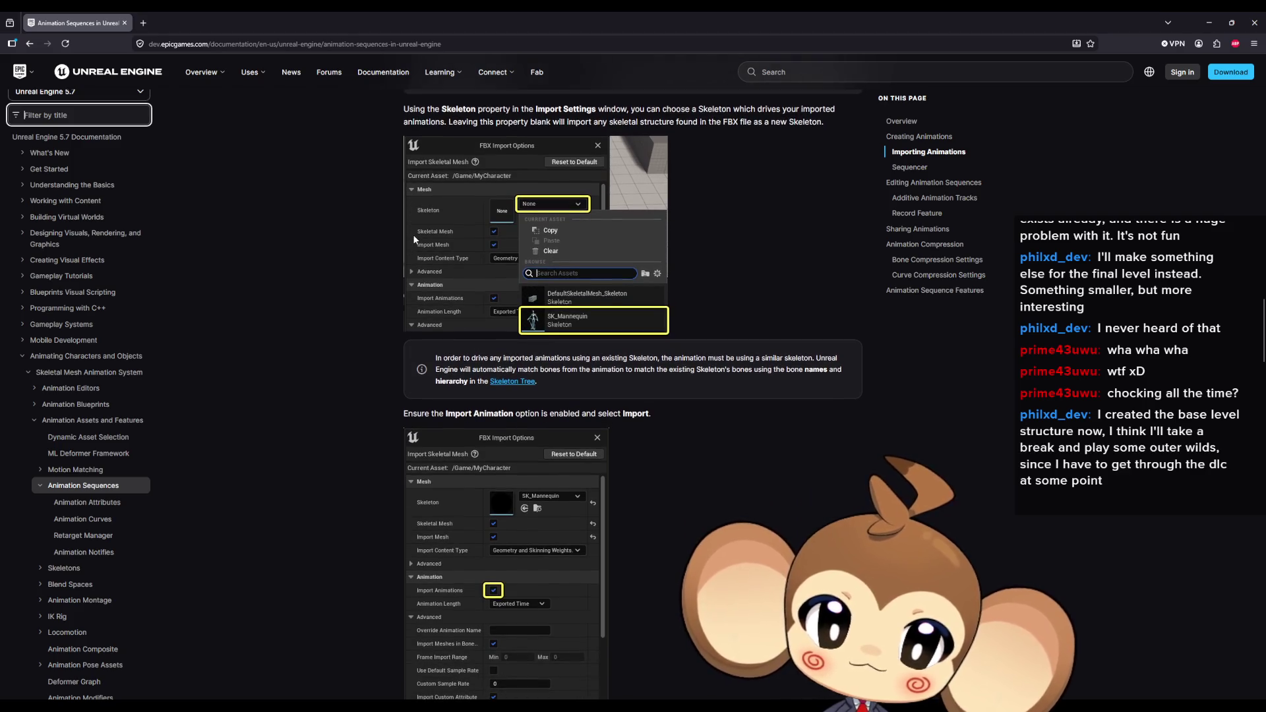
pyautogui.scroll(-6, 412, 235)
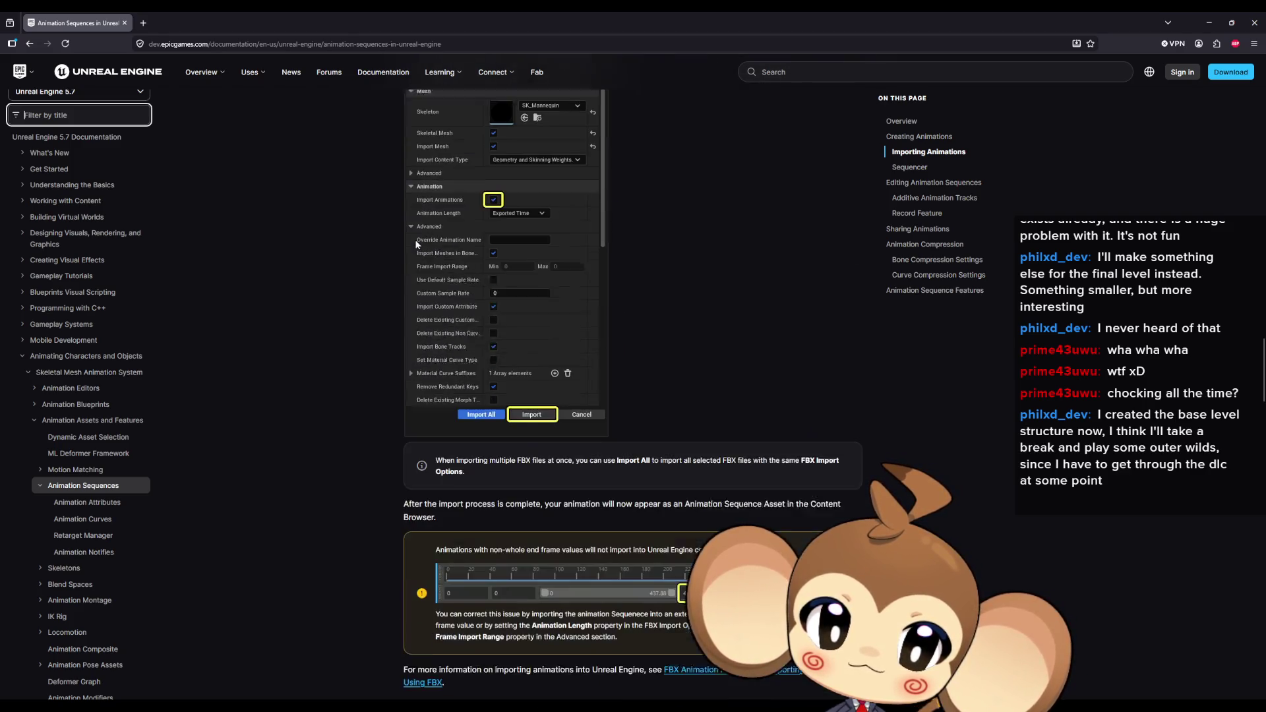
pyautogui.scroll(-3, 416, 239)
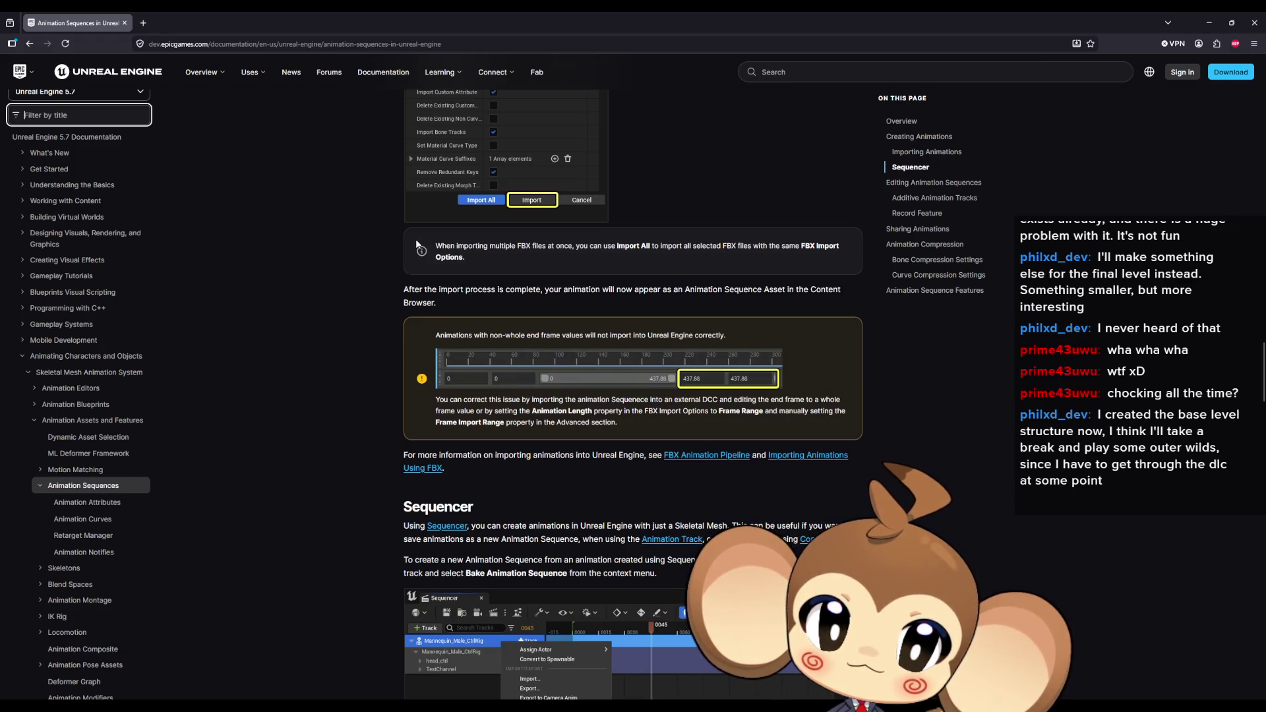
pyautogui.scroll(-3, 415, 238)
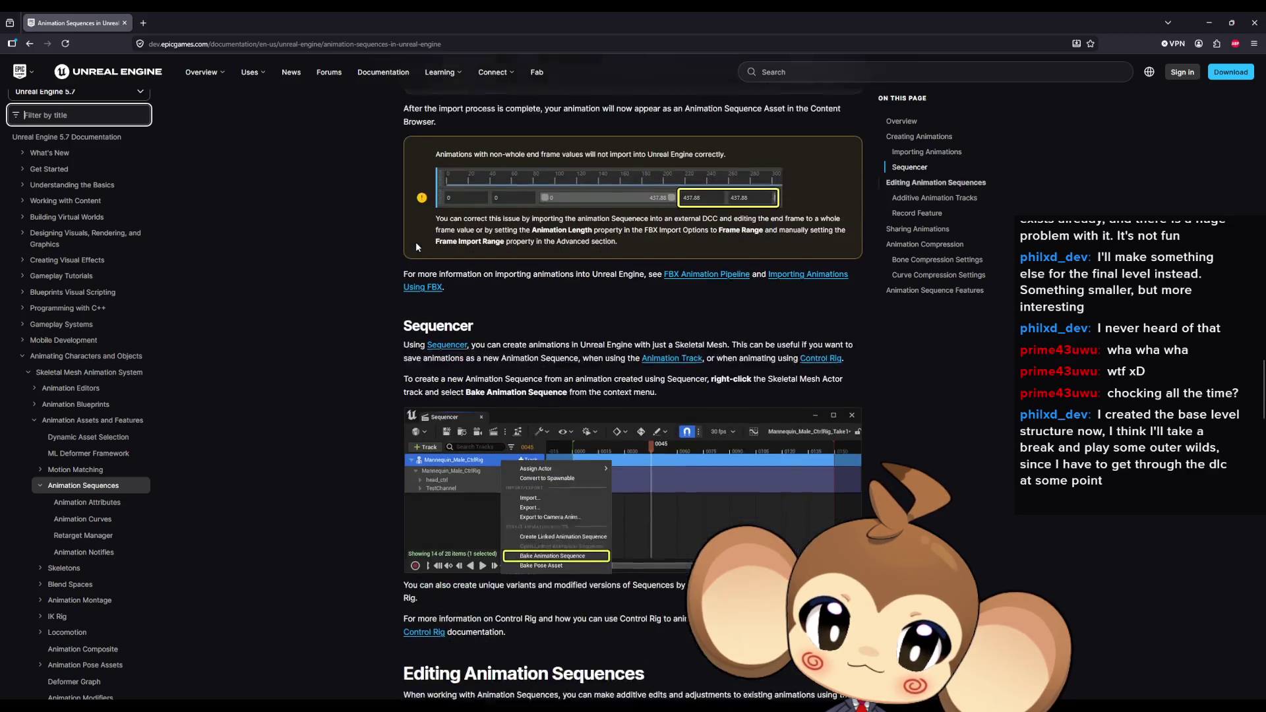
pyautogui.scroll(-3, 417, 247)
pyautogui.scroll(-3, 417, 246)
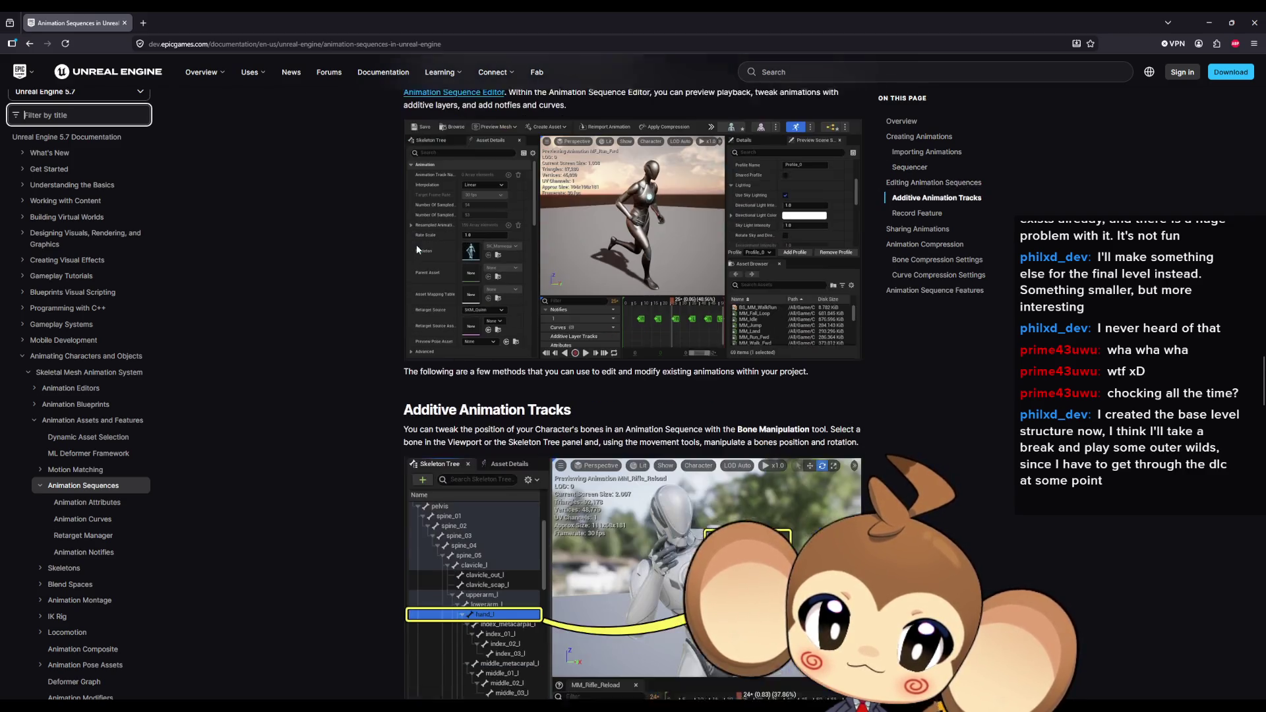
pyautogui.scroll(-5, 417, 244)
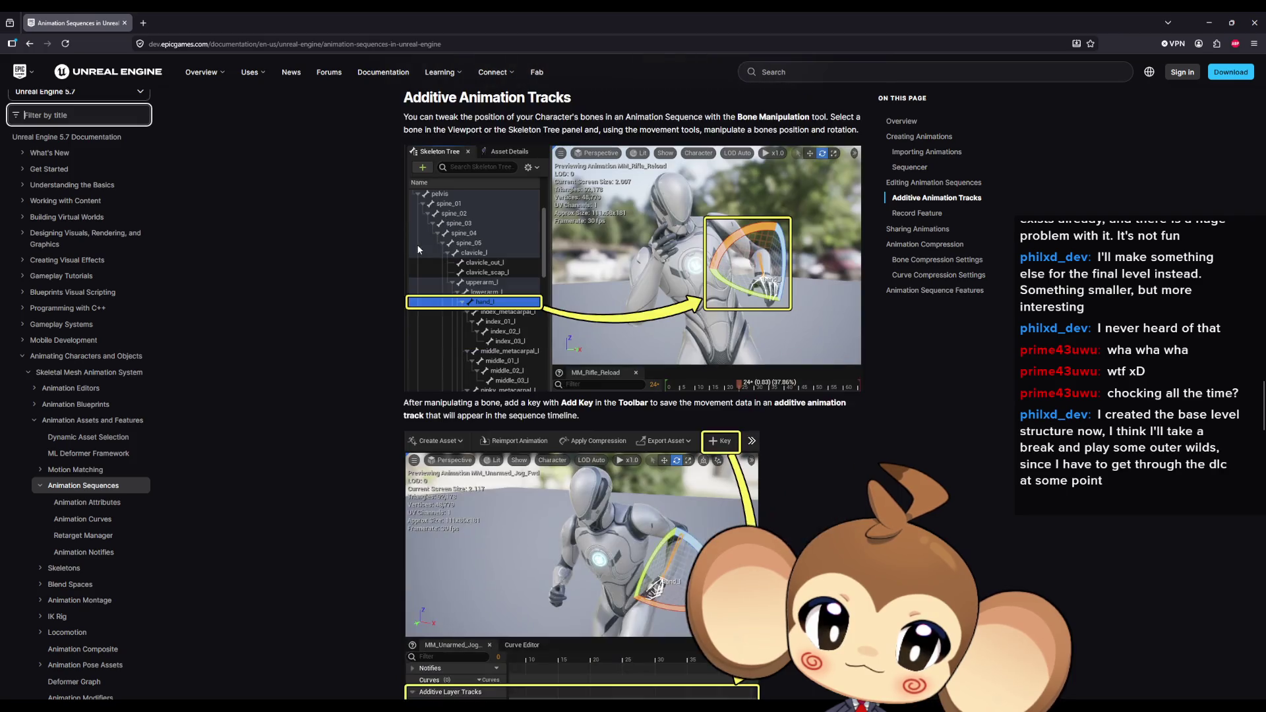
pyautogui.scroll(-4, 417, 249)
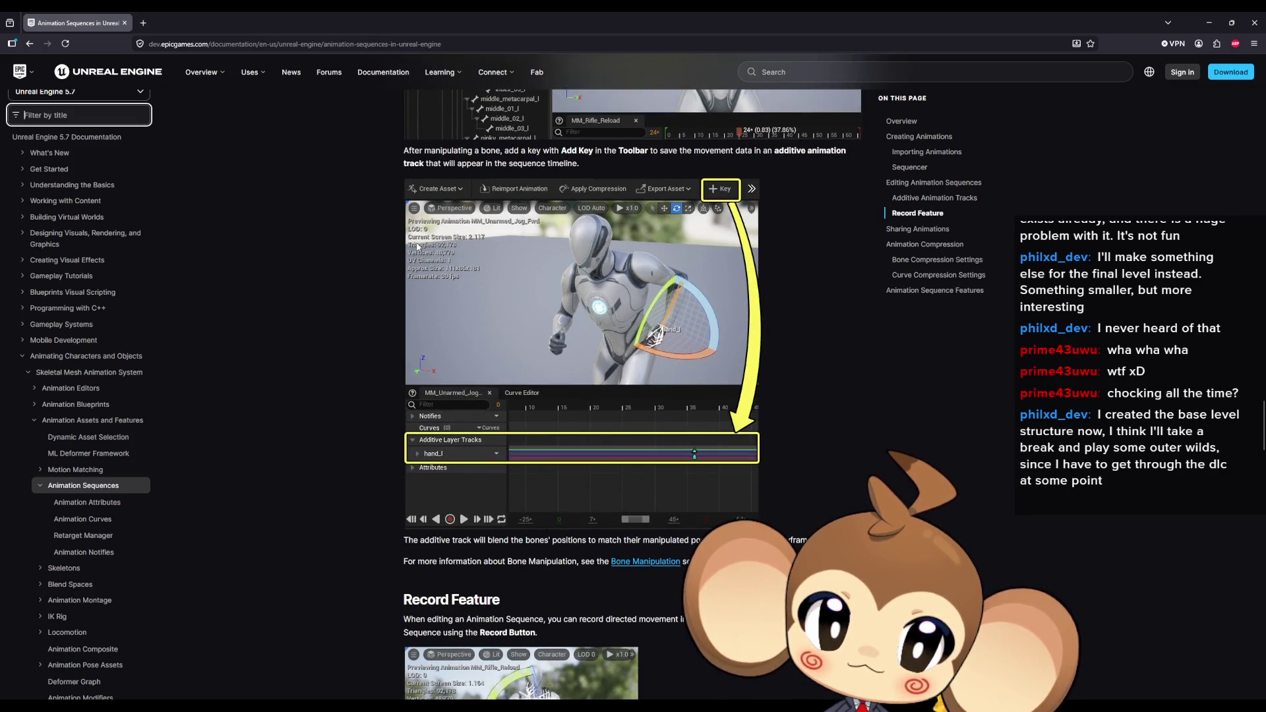
pyautogui.scroll(-4, 415, 250)
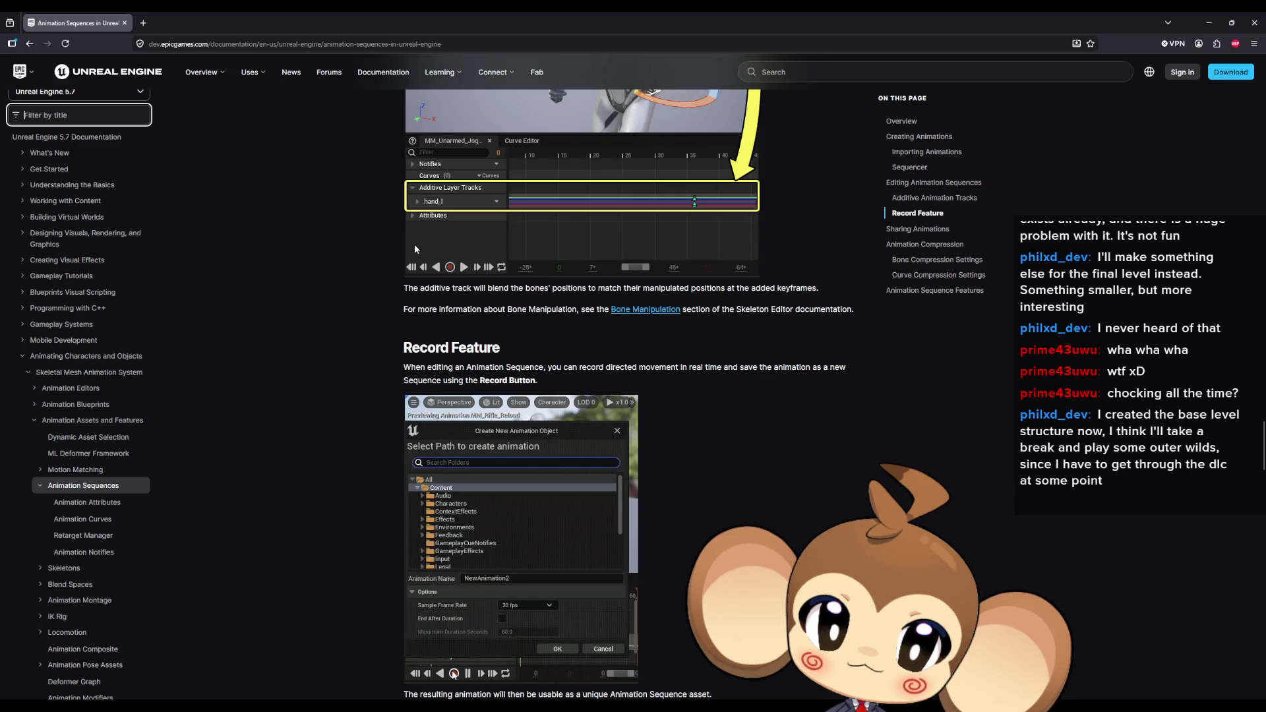
pyautogui.scroll(-4, 416, 250)
pyautogui.scroll(-3, 416, 250)
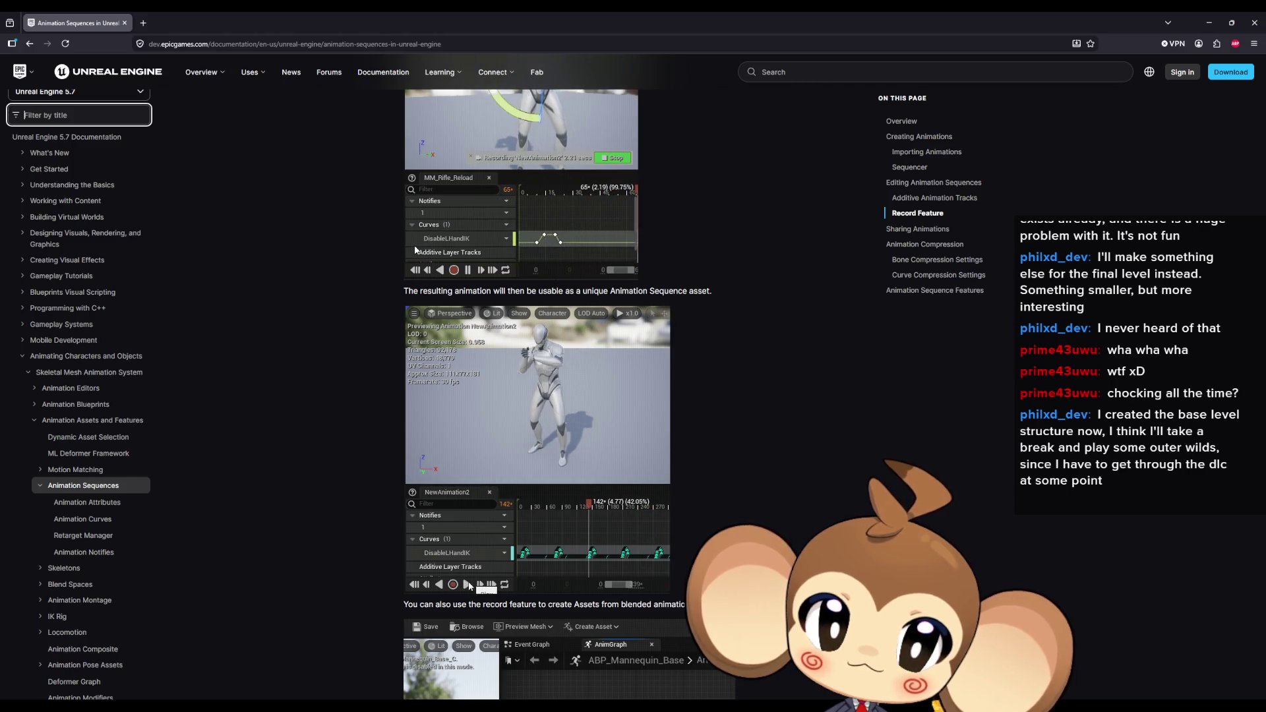
pyautogui.scroll(-4, 414, 249)
pyautogui.scroll(-4, 414, 249)
pyautogui.scroll(3, 415, 251)
pyautogui.scroll(-5, 414, 251)
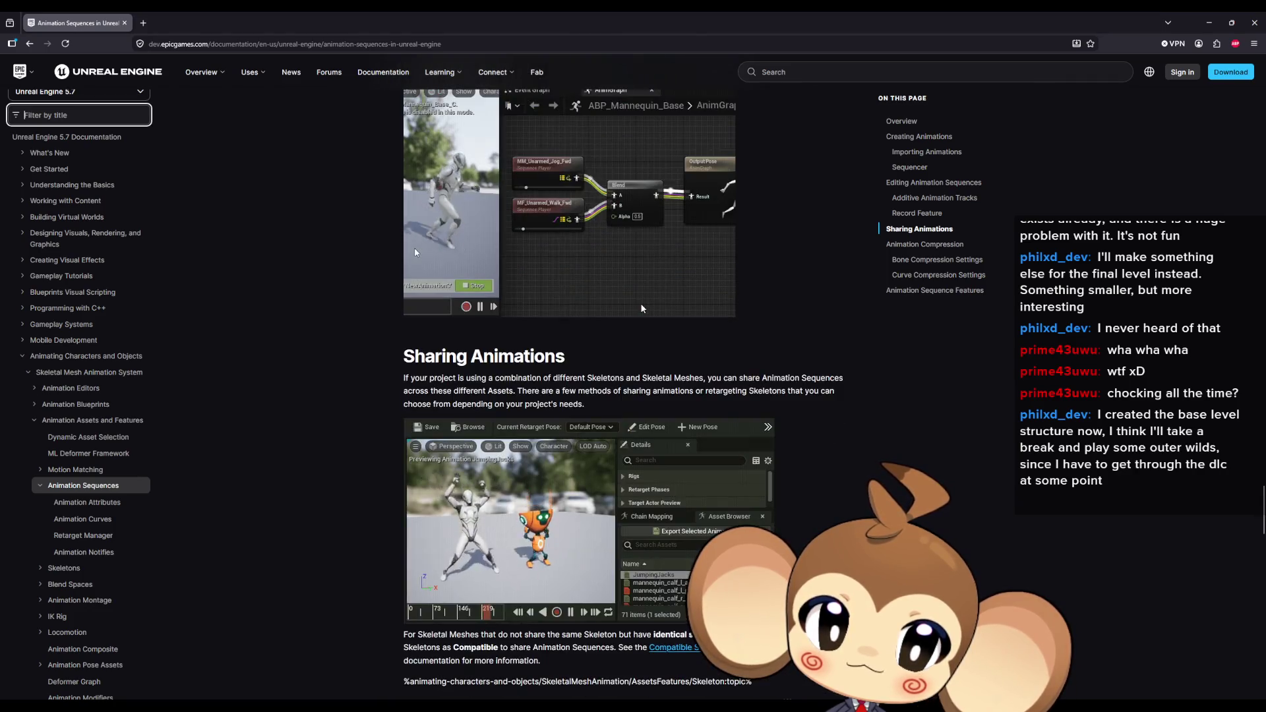
pyautogui.scroll(-6, 416, 249)
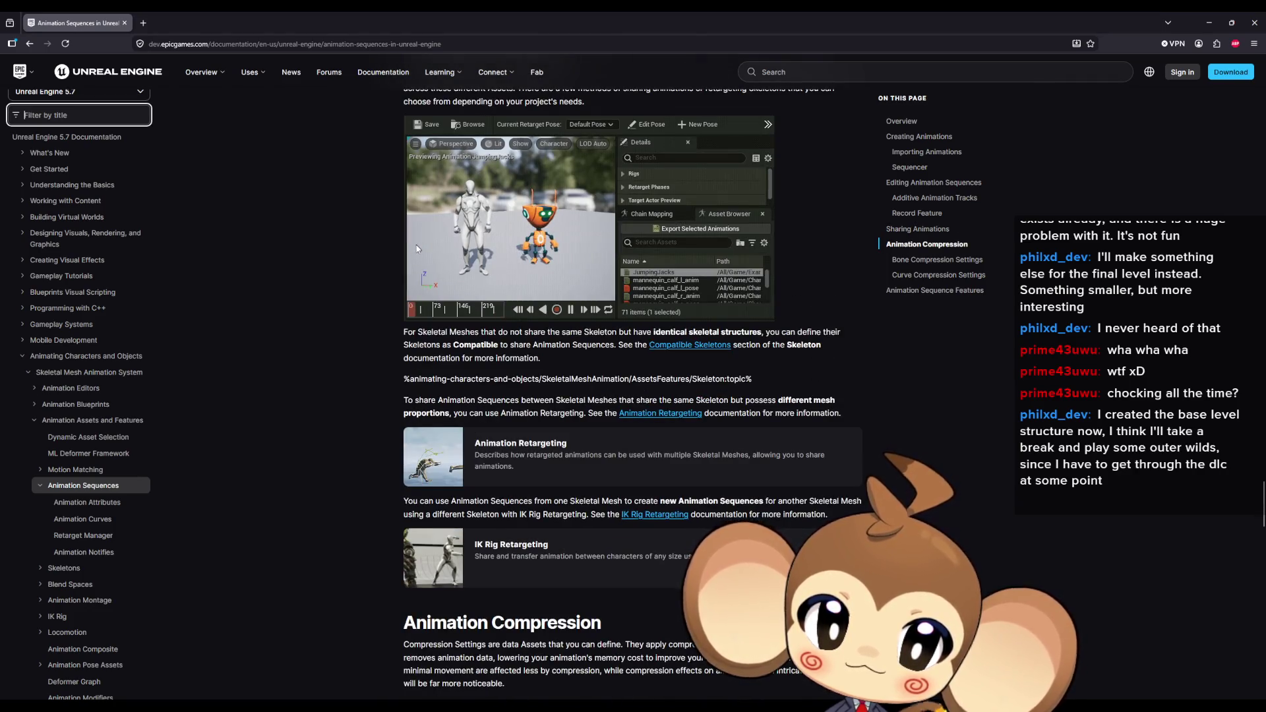
pyautogui.scroll(-2, 415, 250)
pyautogui.scroll(-9, 417, 253)
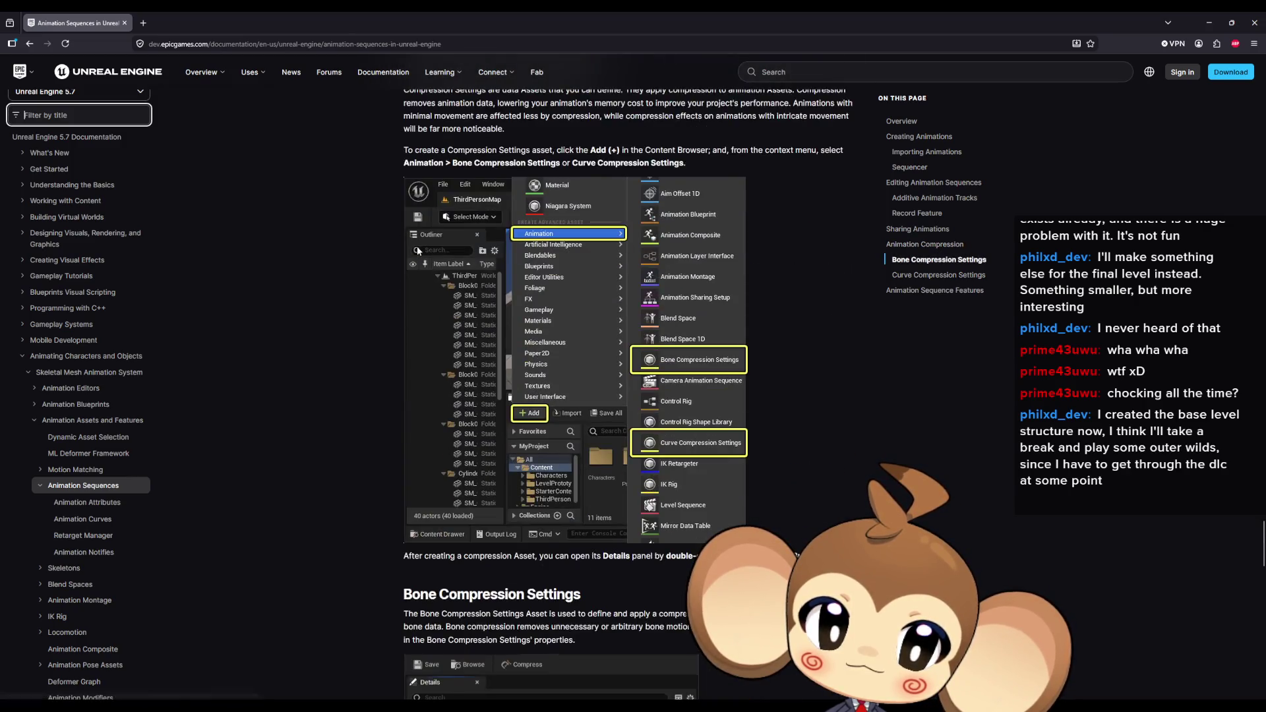
pyautogui.scroll(-5, 417, 248)
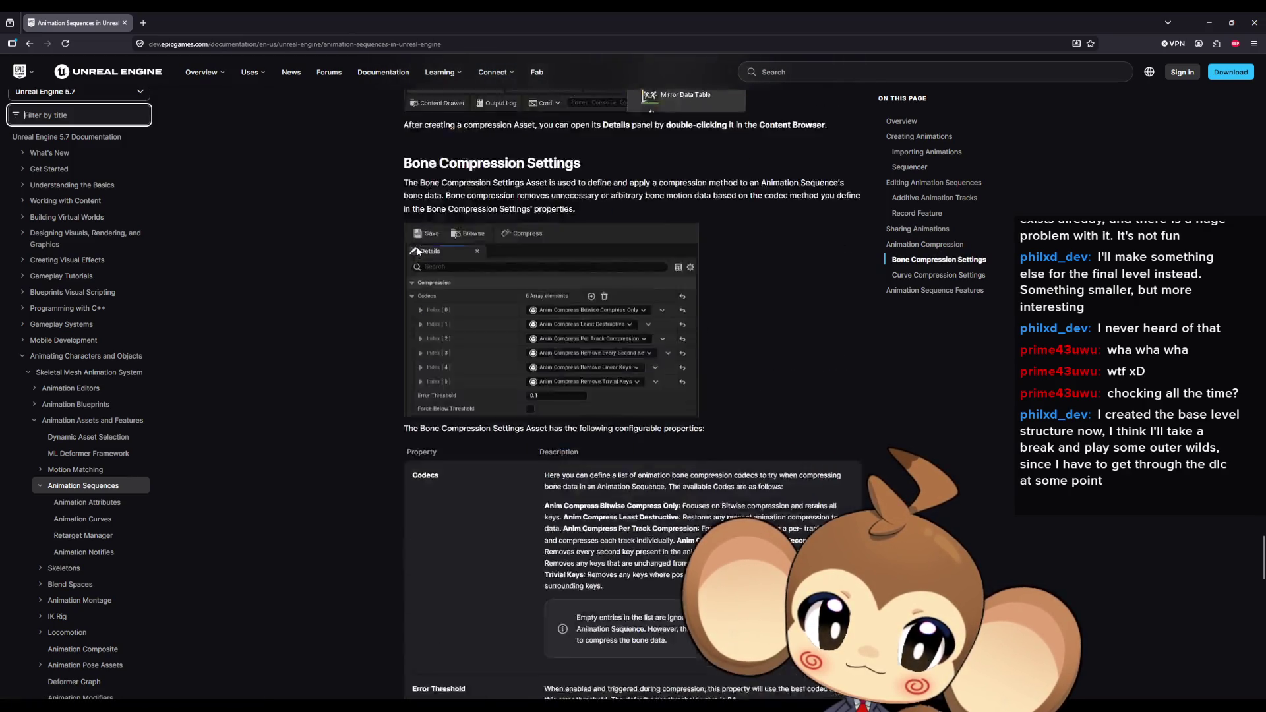
pyautogui.scroll(-4, 417, 251)
pyautogui.scroll(-5, 417, 251)
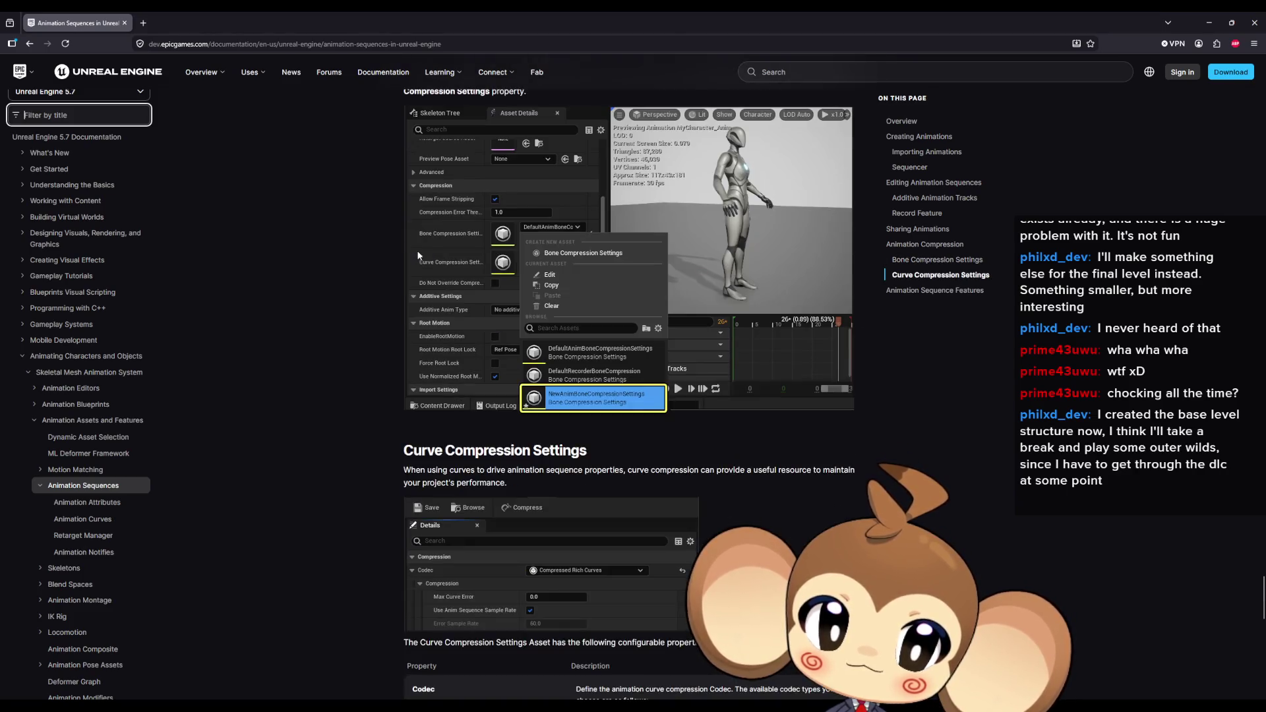
pyautogui.scroll(-5, 418, 250)
pyautogui.scroll(7, 418, 250)
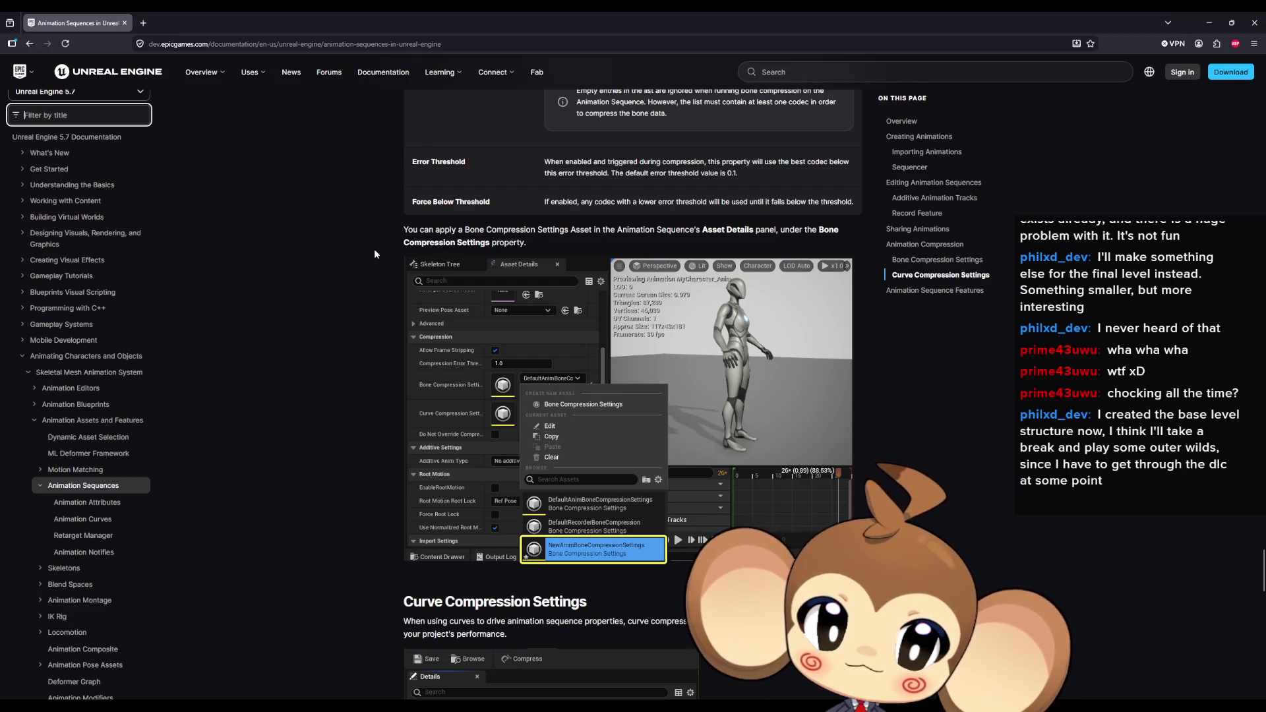
pyautogui.scroll(-5, 374, 248)
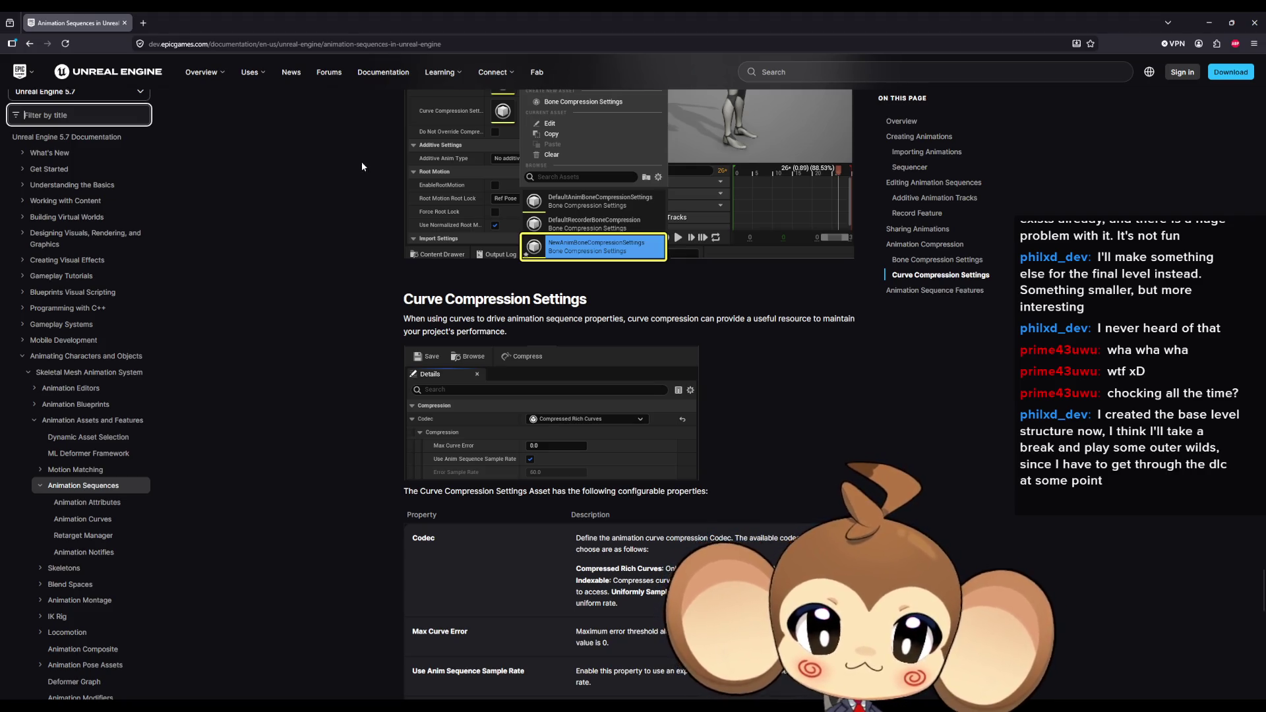
pyautogui.scroll(-8, 420, 219)
pyautogui.scroll(-5, 437, 232)
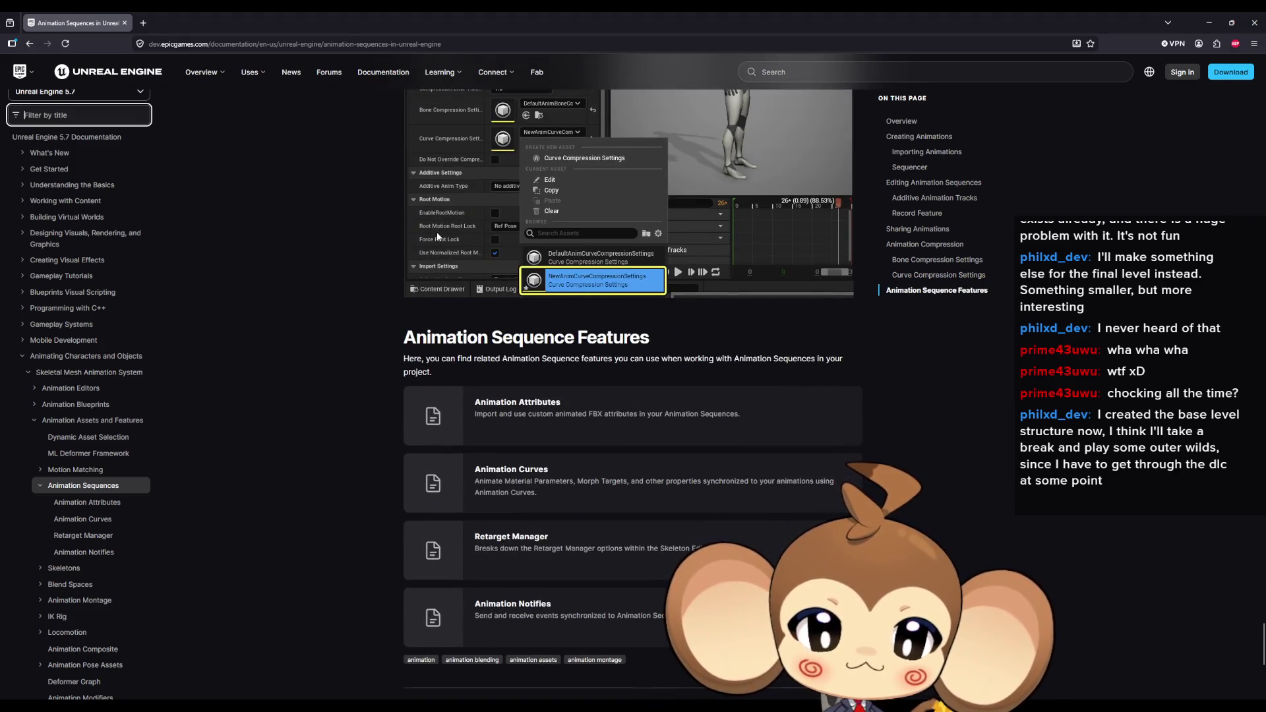
pyautogui.scroll(-2, 422, 232)
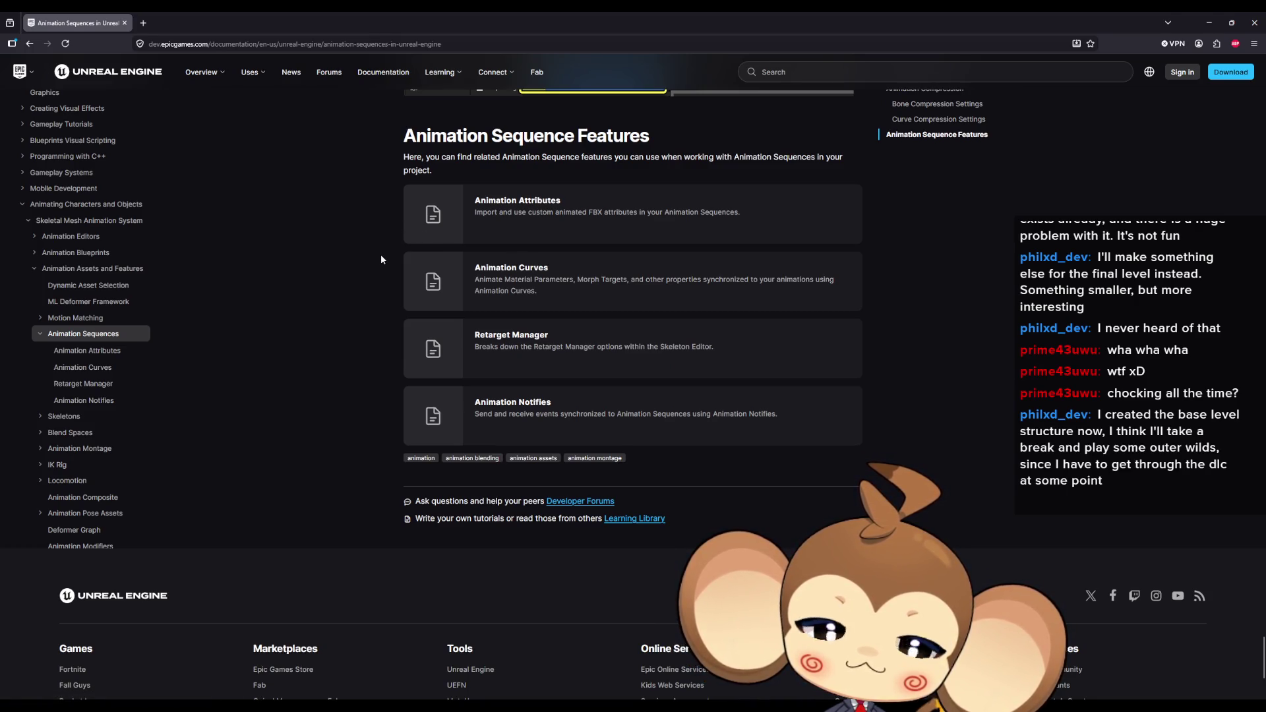
pyautogui.scroll(2, 379, 257)
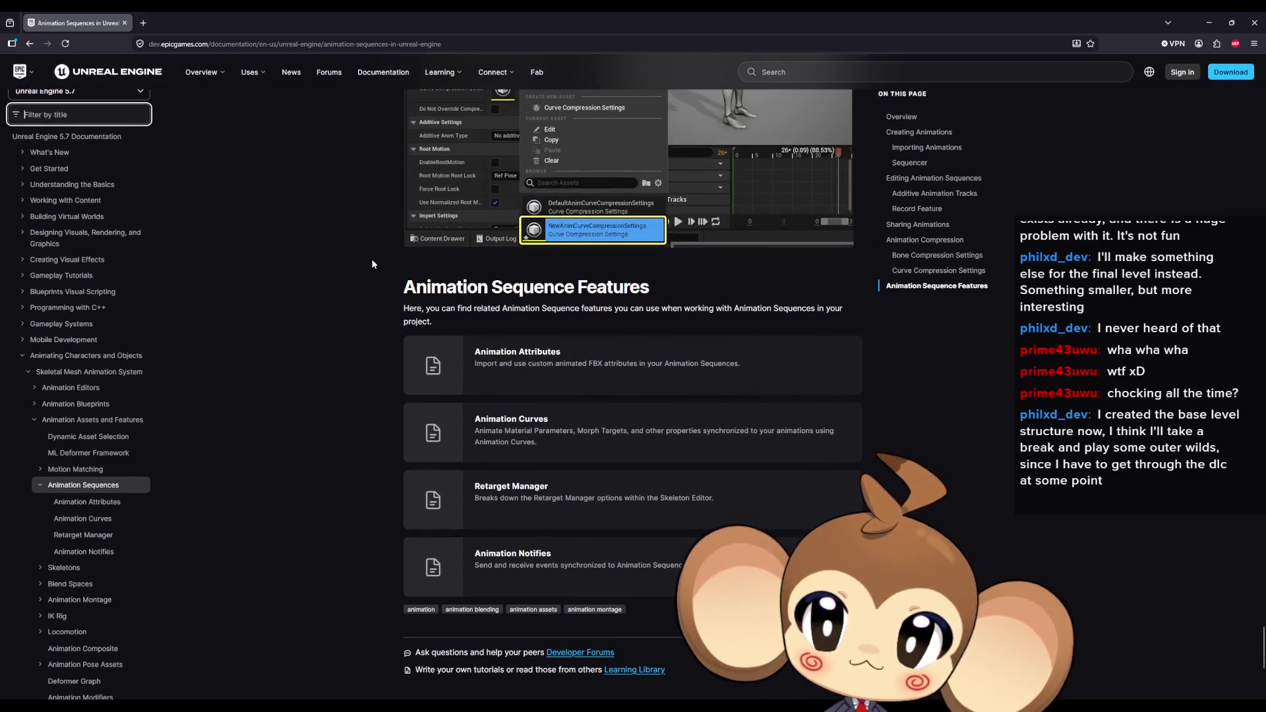
pyautogui.hotkey('alt', 'Tab')
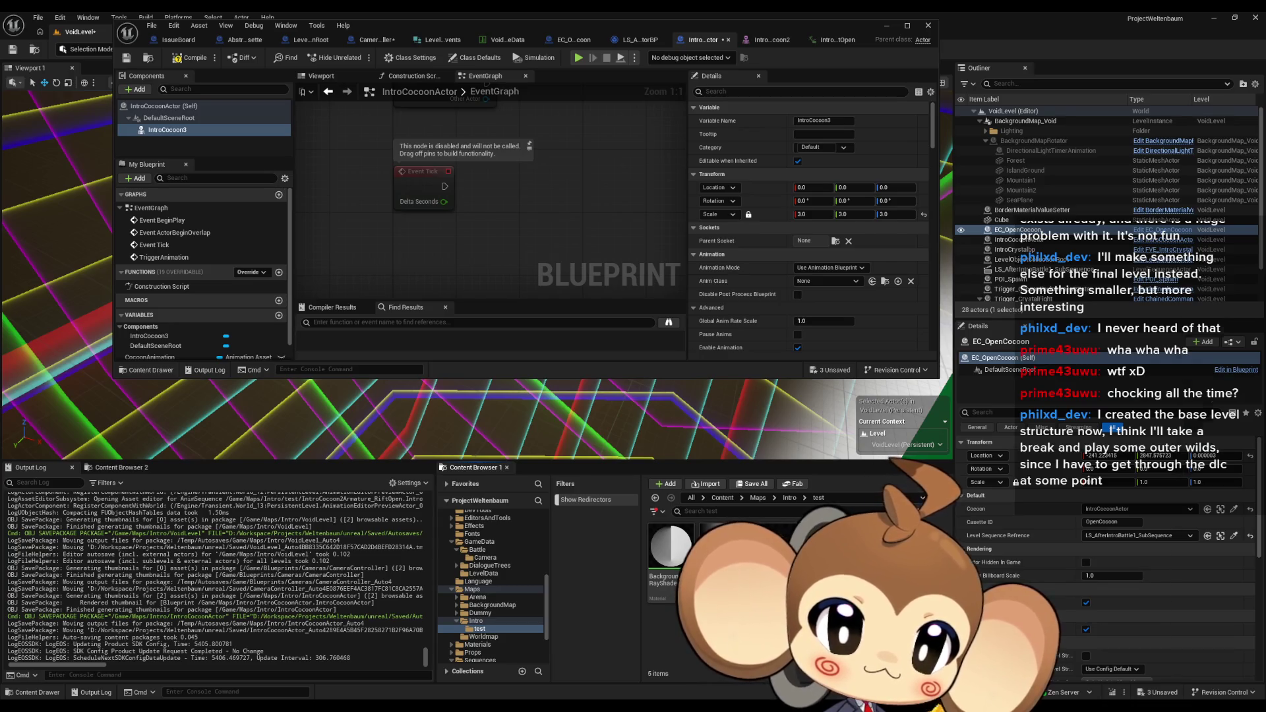
# Bring the Dynamic Binding in Sequencer page in front and read past its introduction
pyautogui.hotkey('alt', 'Tab')
pyautogui.scroll(-5, 702, 356)
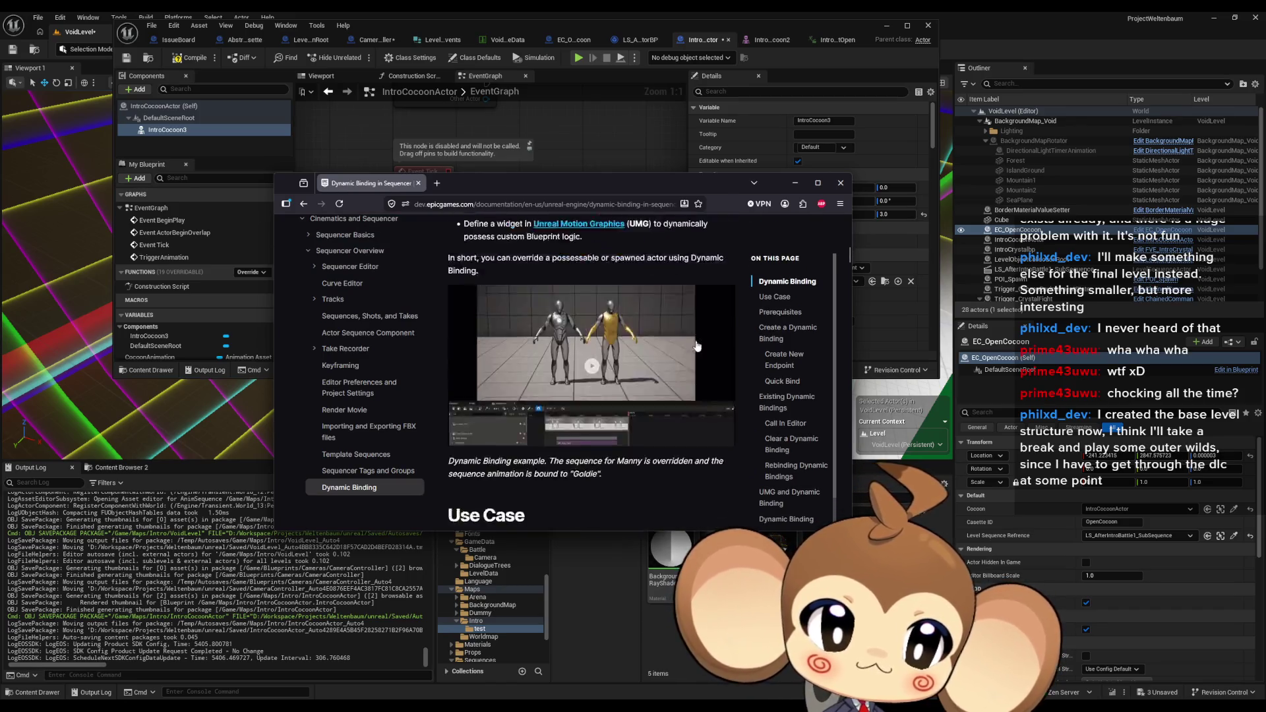
pyautogui.scroll(-6, 689, 344)
pyautogui.scroll(3, 688, 344)
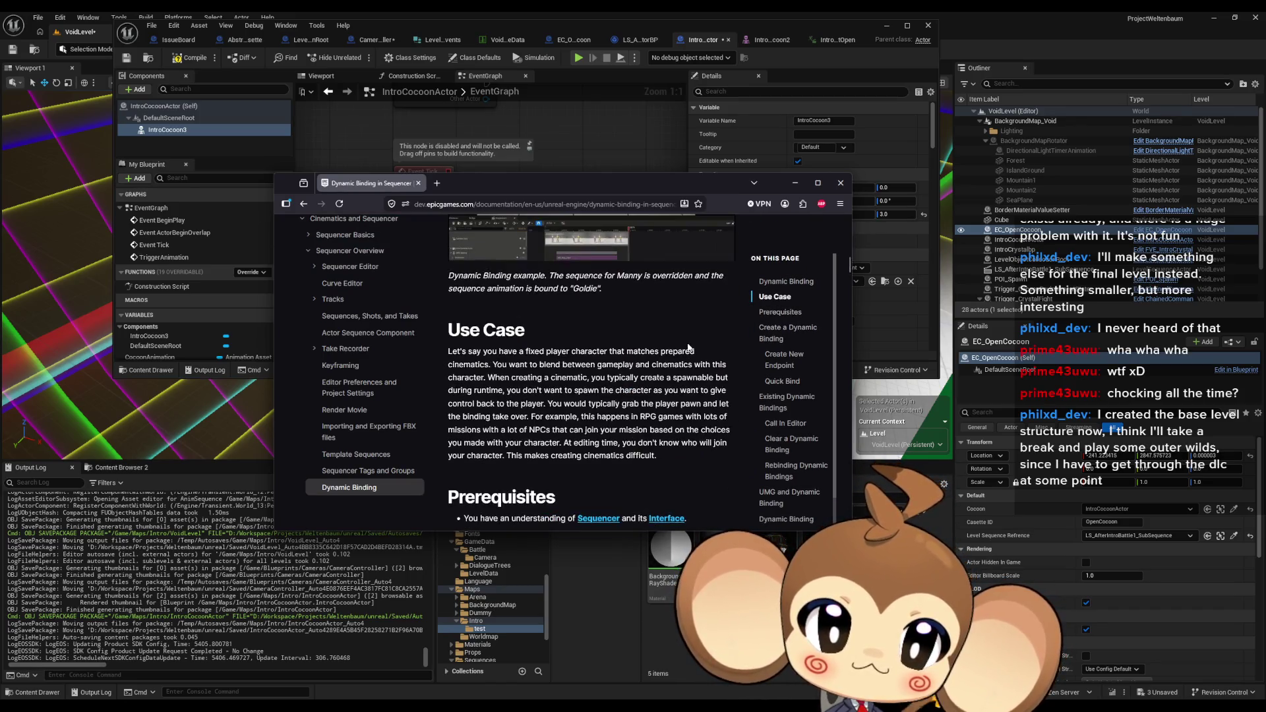
pyautogui.moveTo(560, 350); pyautogui.dragTo(663, 337)
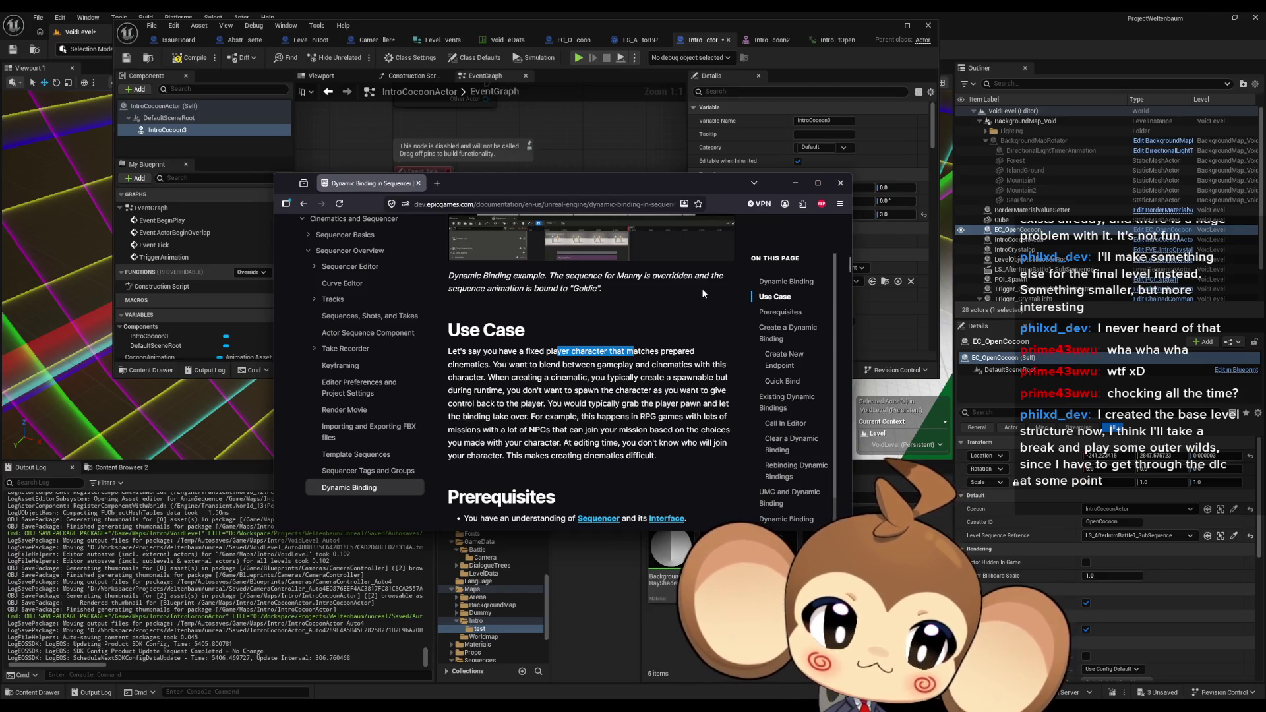
pyautogui.scroll(-3, 701, 297)
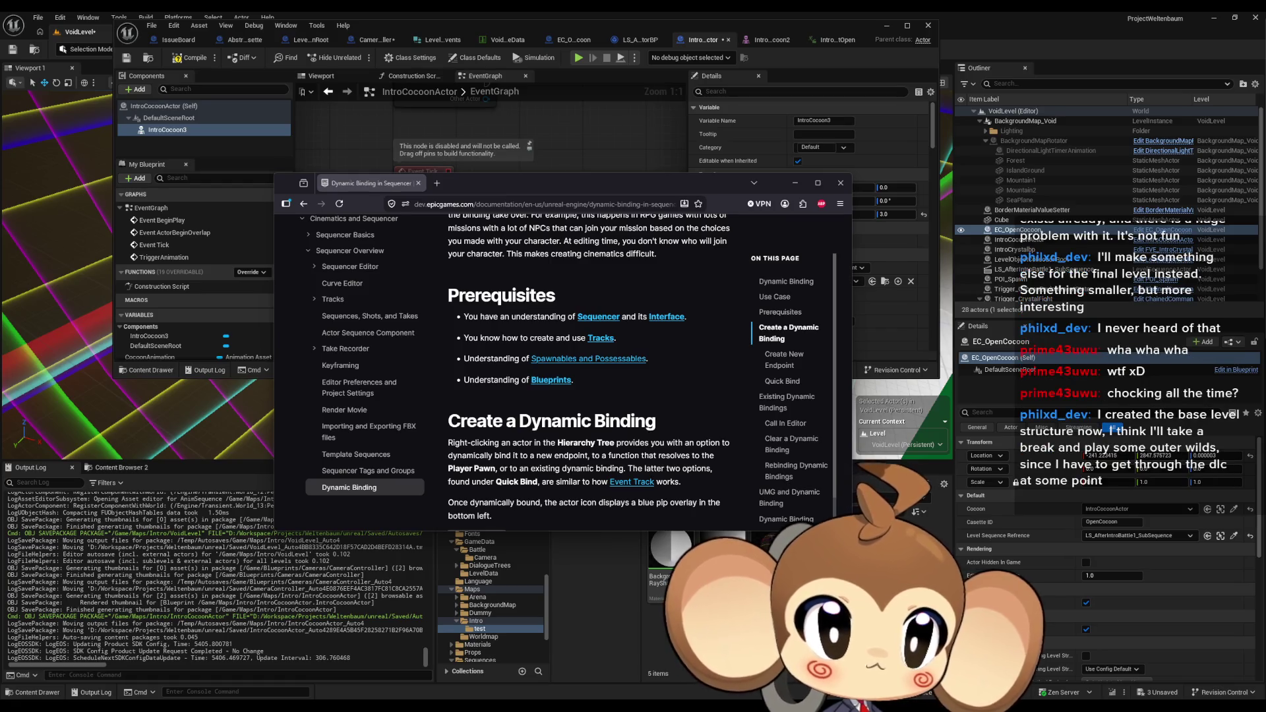
pyautogui.scroll(-2, 622, 374)
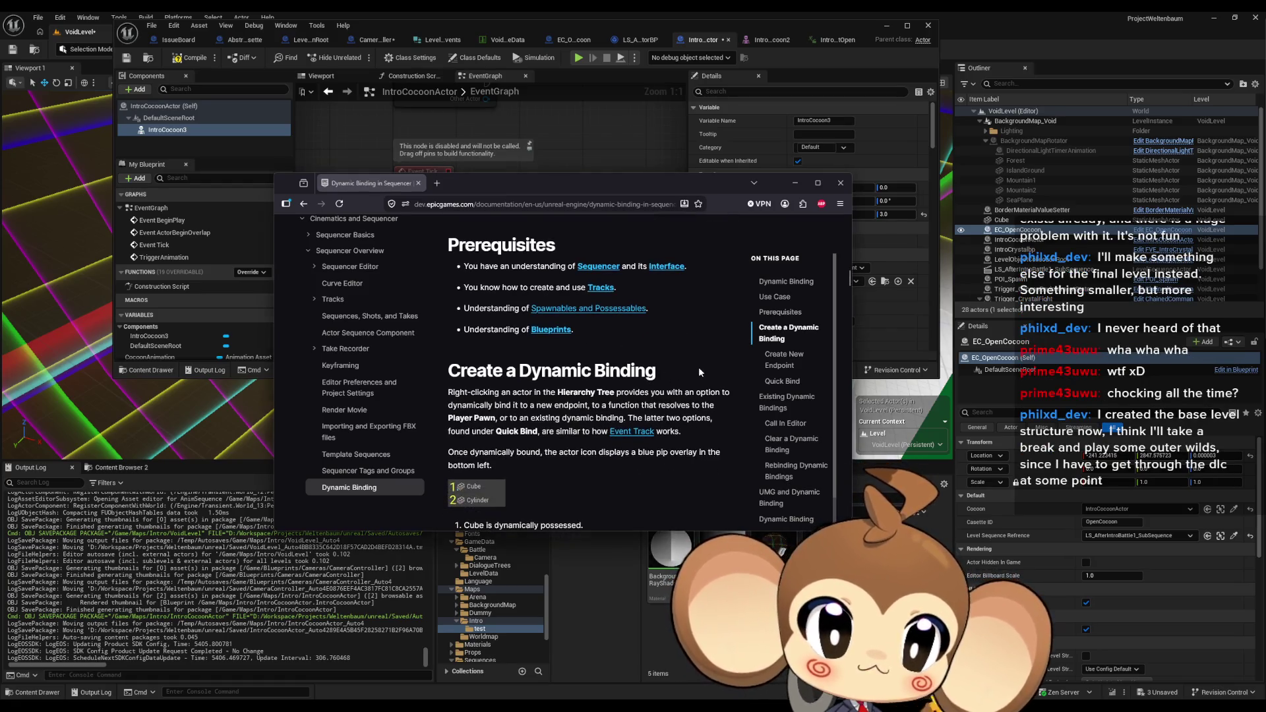
pyautogui.scroll(-2, 697, 369)
pyautogui.scroll(-5, 699, 376)
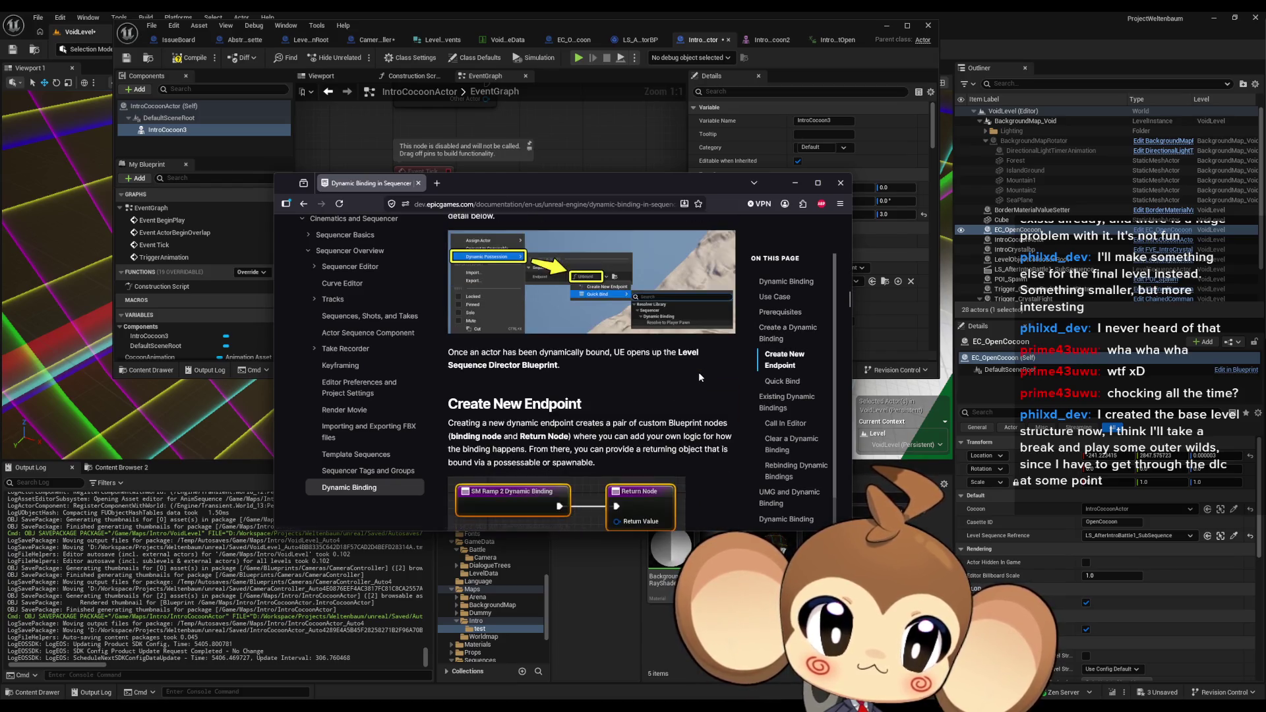
pyautogui.scroll(1, 692, 376)
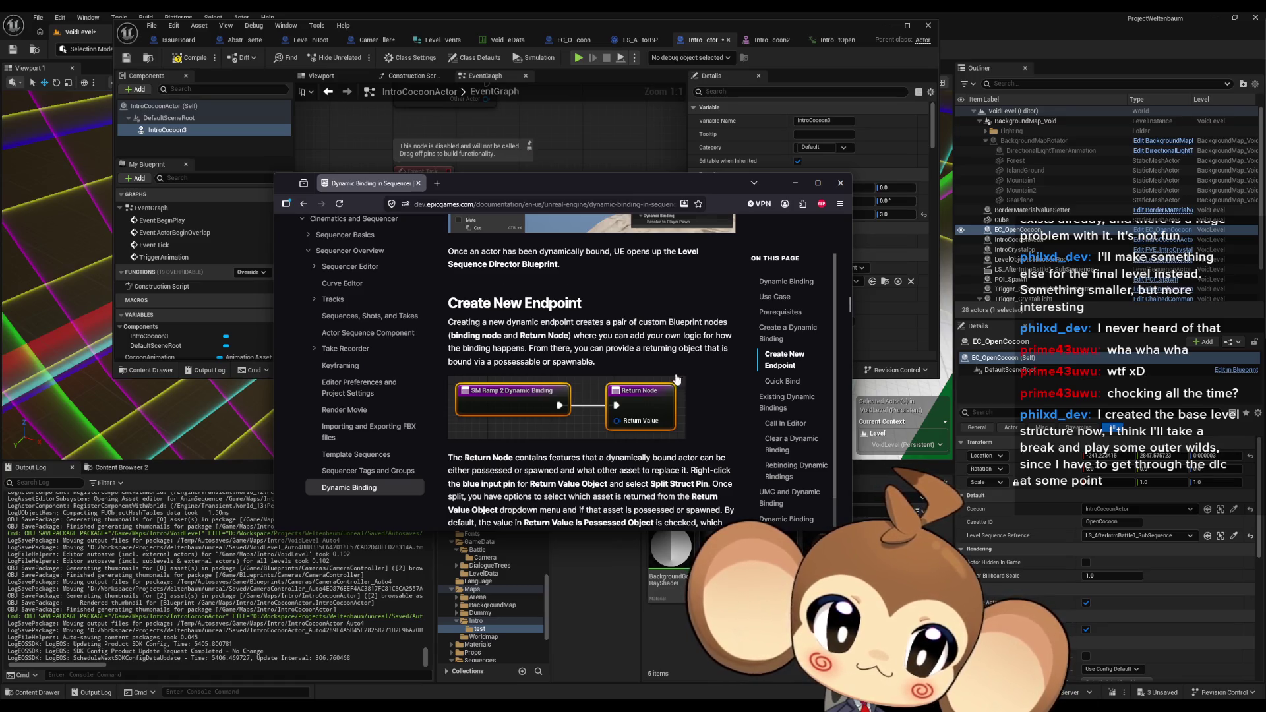
pyautogui.scroll(-3, 675, 373)
pyautogui.scroll(-4, 667, 382)
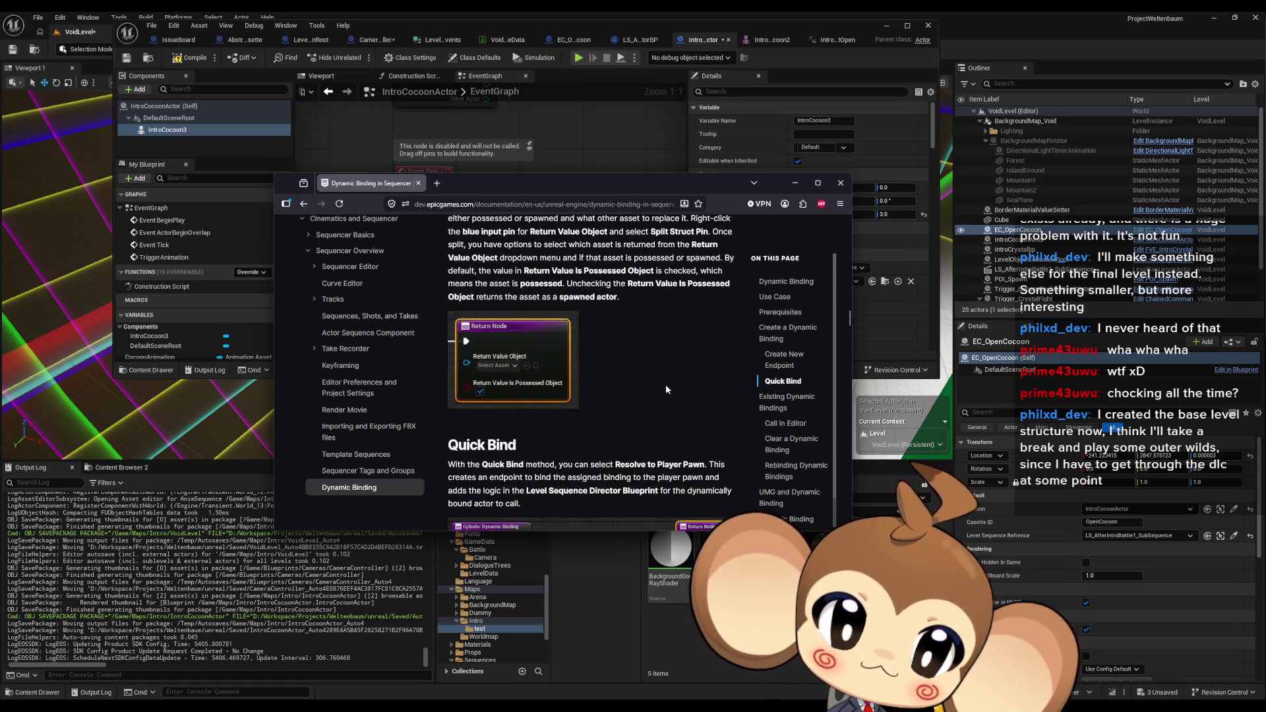
pyautogui.scroll(-1, 662, 397)
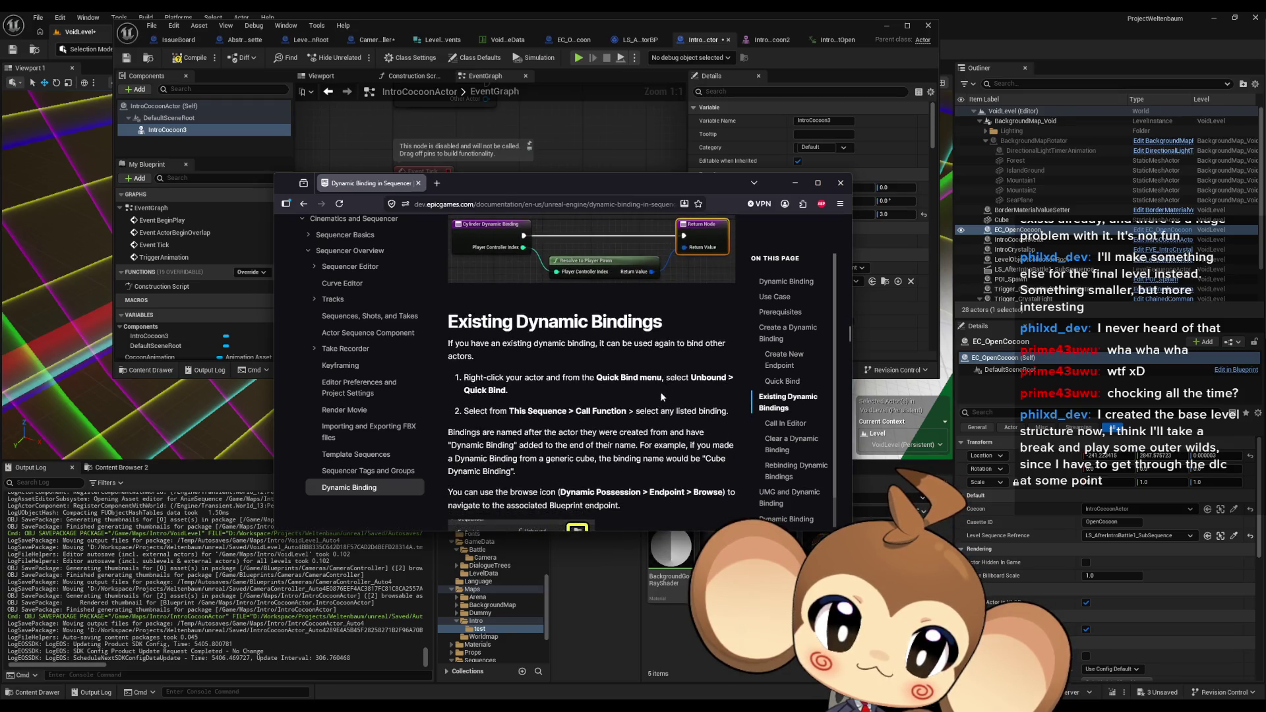
pyautogui.scroll(-5, 661, 395)
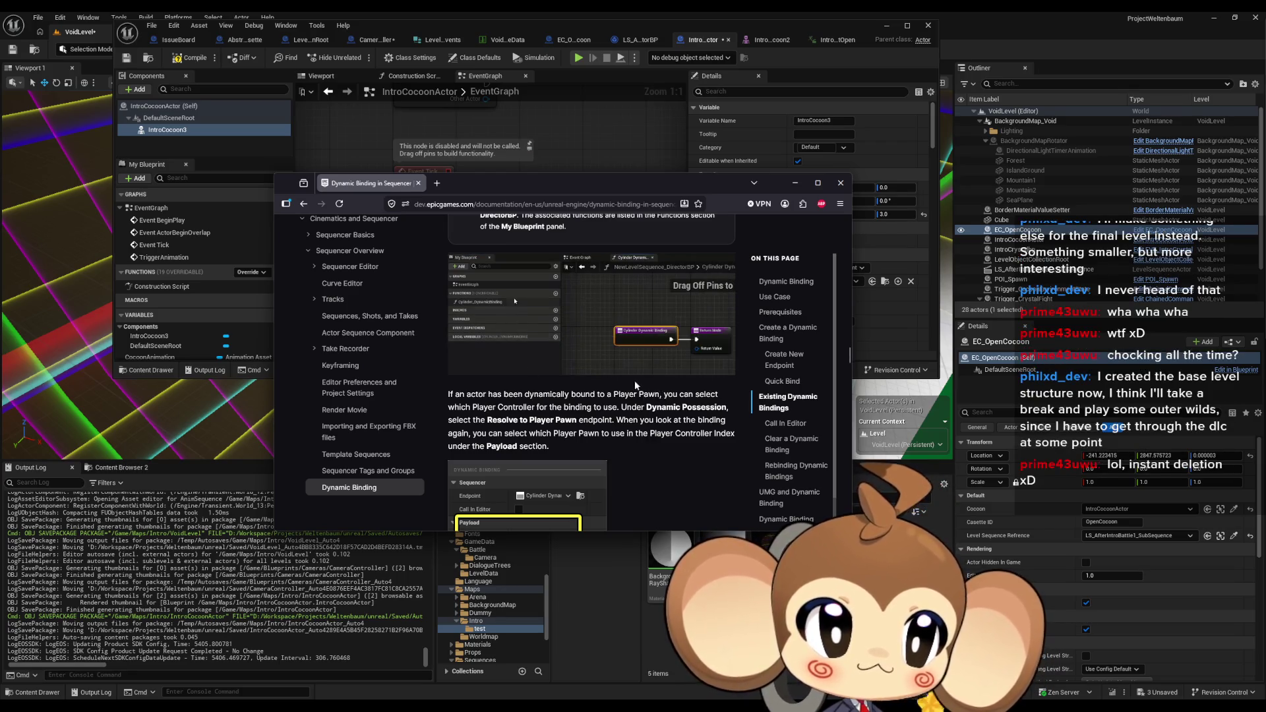
pyautogui.scroll(4, 620, 396)
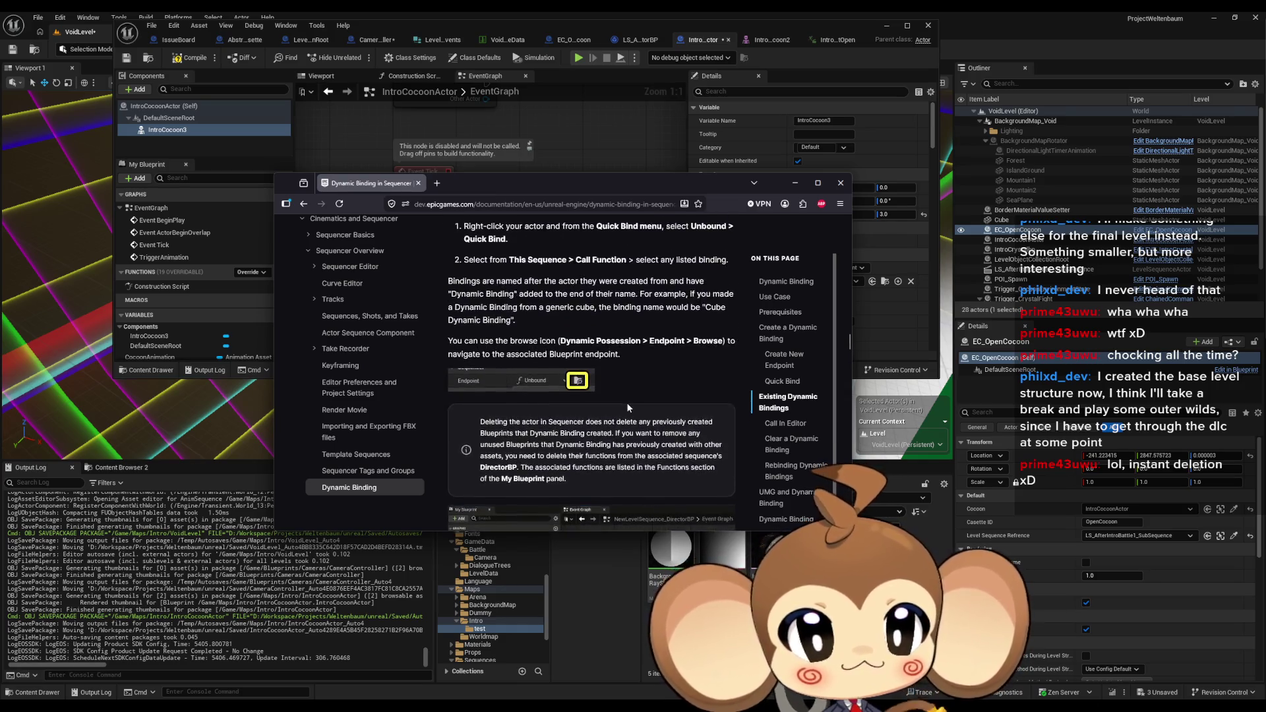
pyautogui.scroll(6, 627, 402)
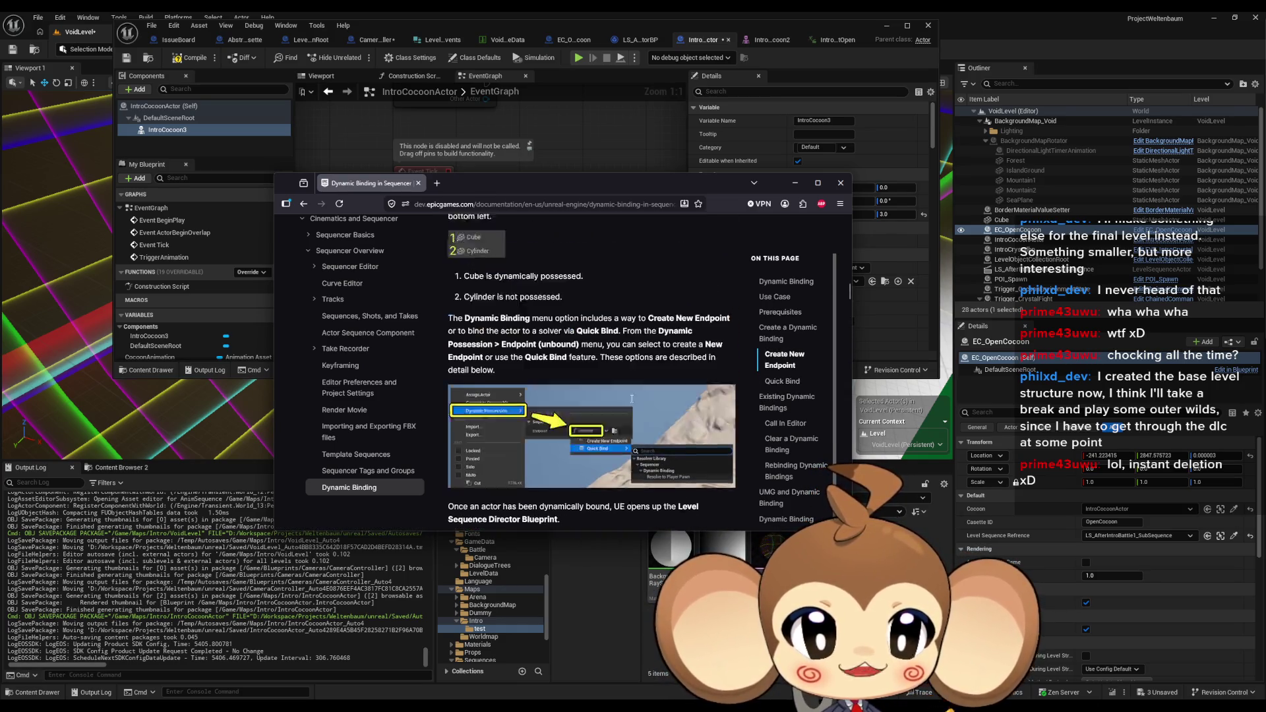
pyautogui.scroll(8, 630, 397)
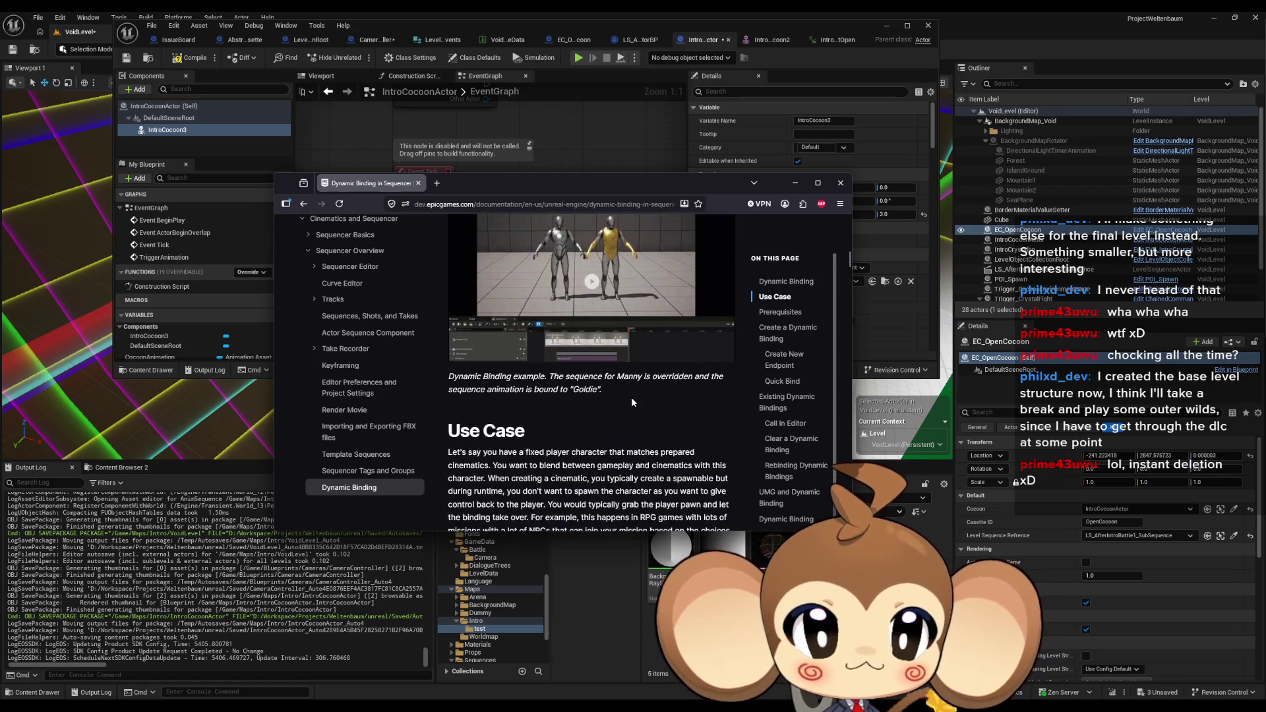
pyautogui.scroll(-5, 632, 397)
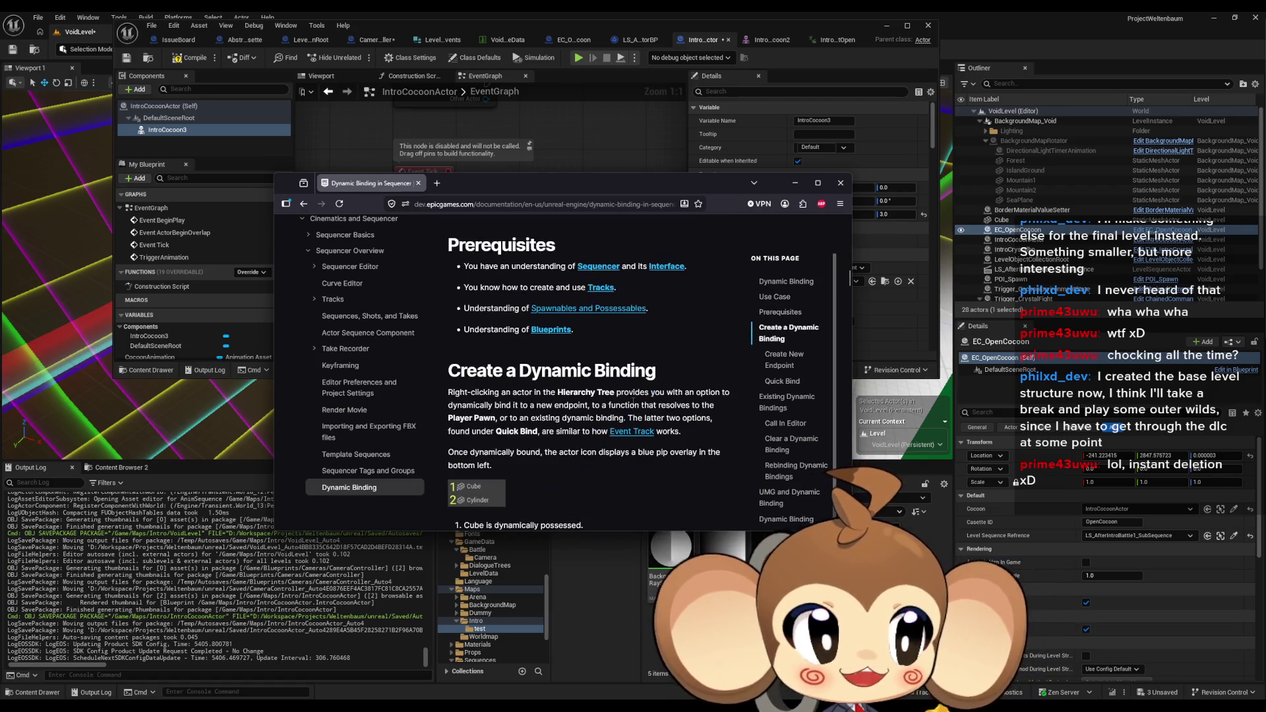
pyautogui.scroll(-10, 632, 400)
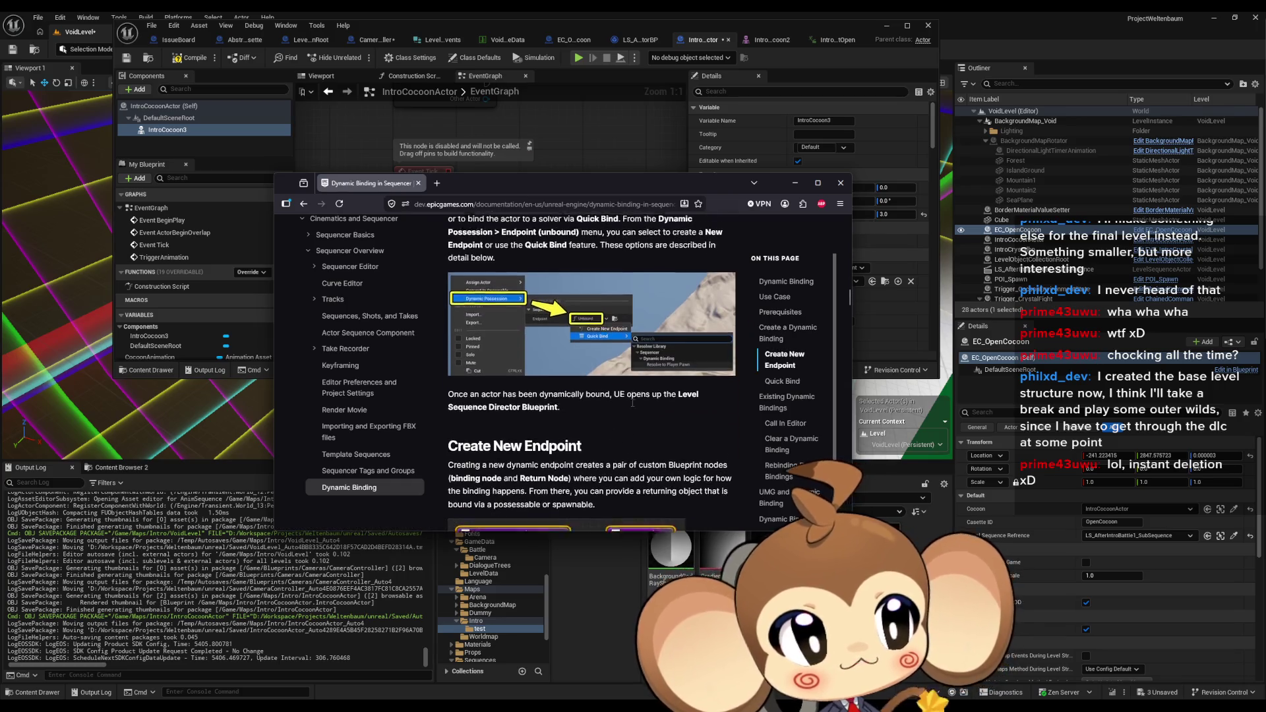
pyautogui.scroll(-5, 631, 405)
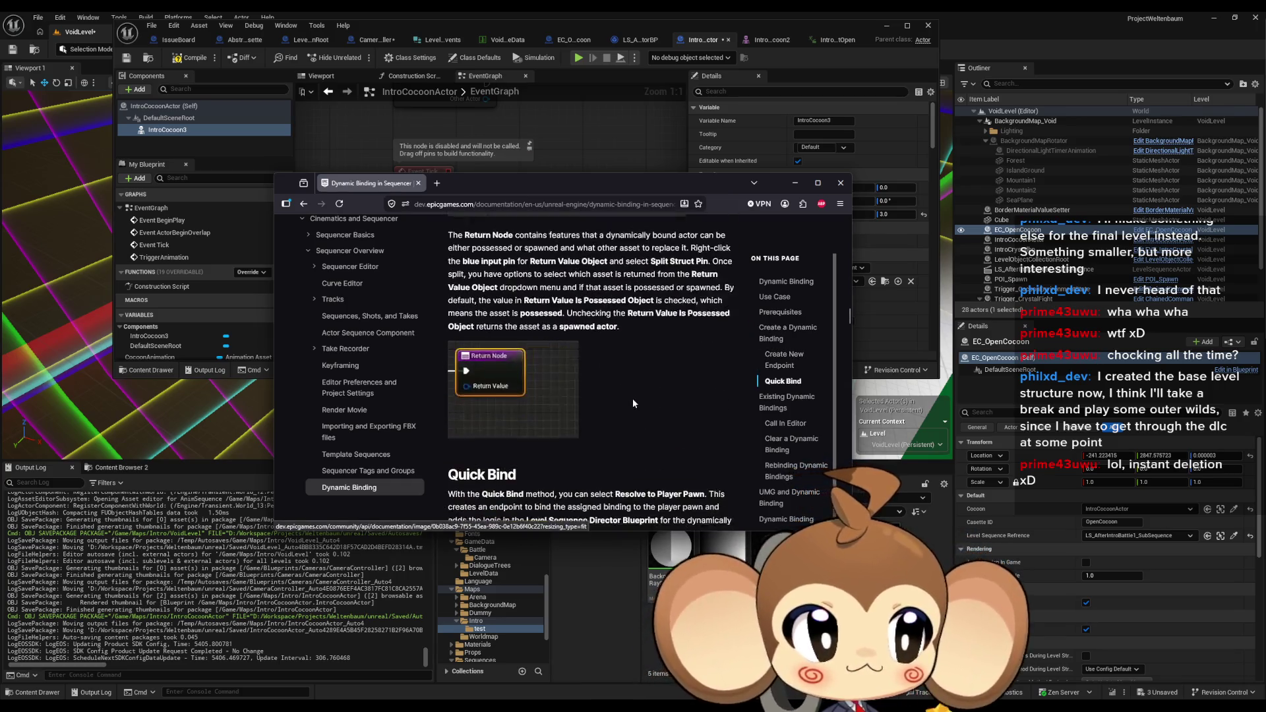
pyautogui.scroll(-5, 633, 403)
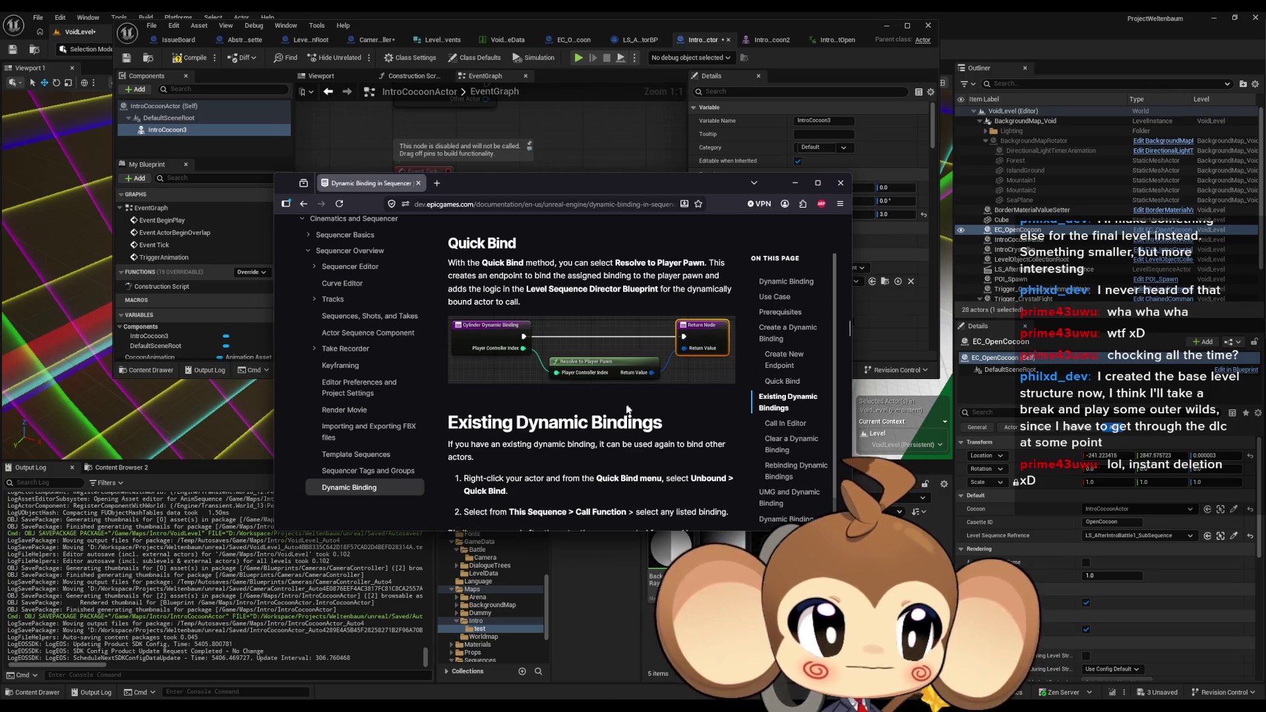
pyautogui.scroll(-2, 628, 404)
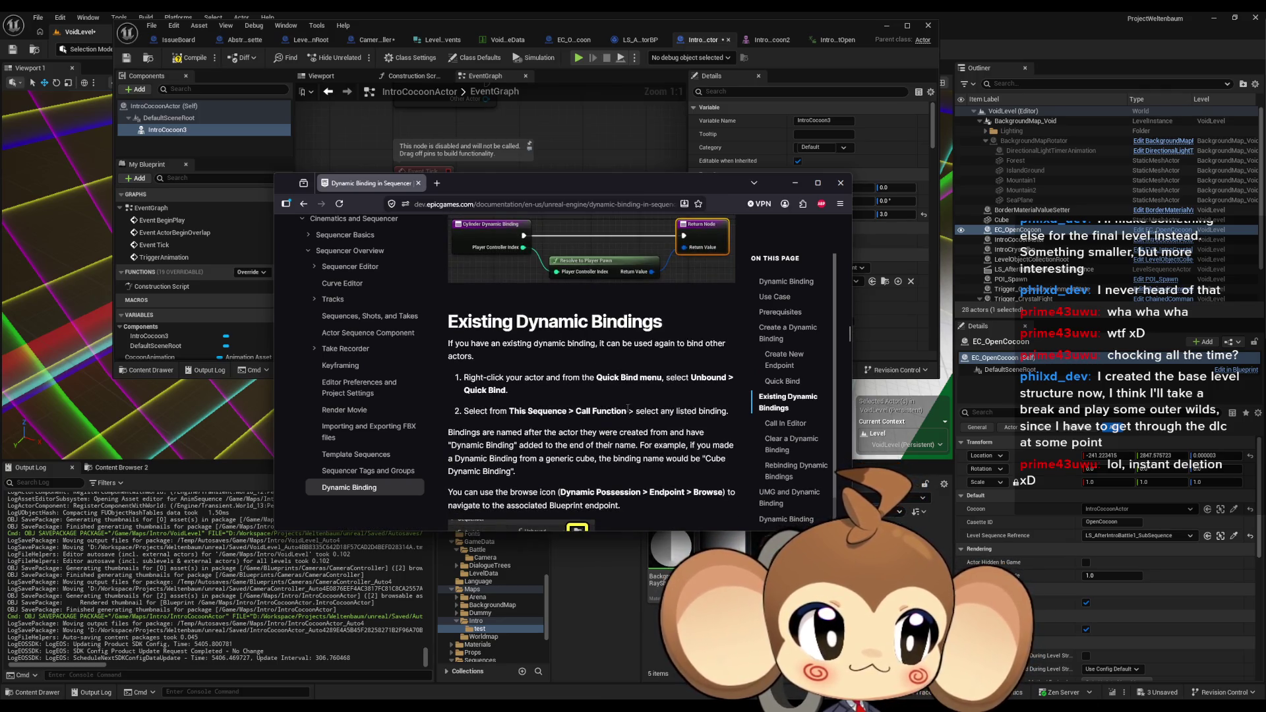
pyautogui.scroll(-3, 627, 411)
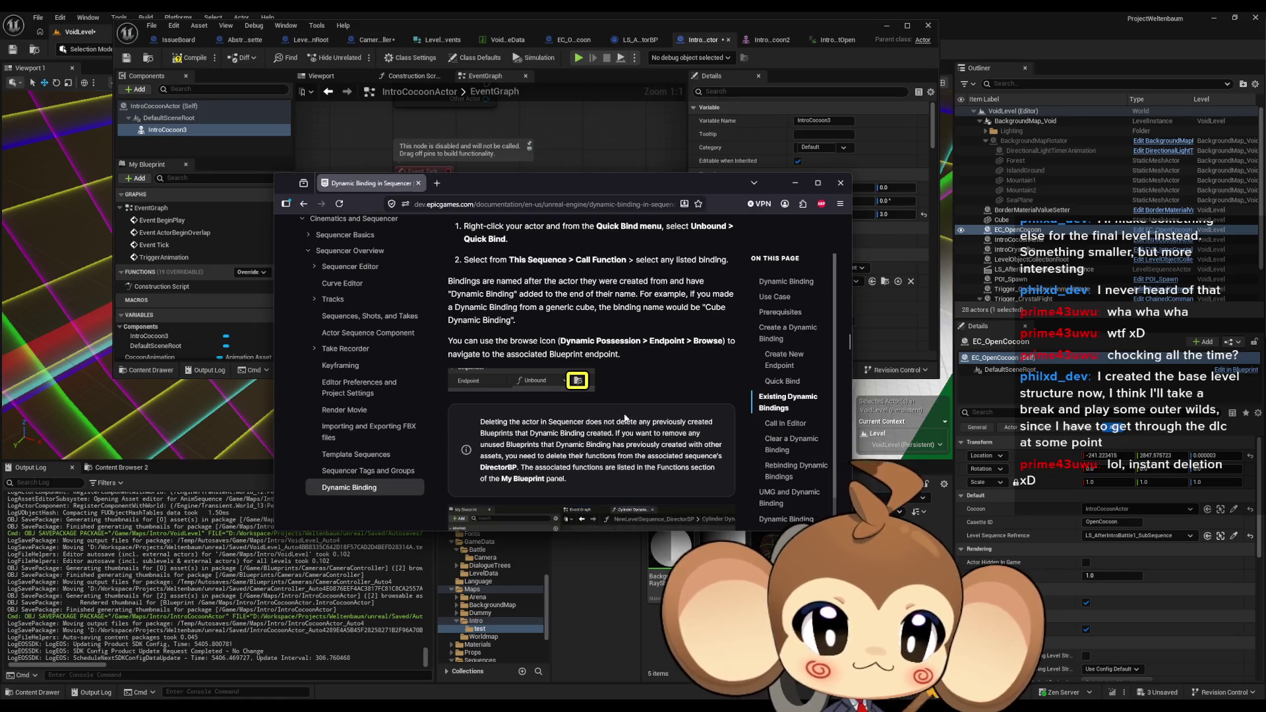
pyautogui.scroll(-5, 625, 420)
pyautogui.scroll(-3, 624, 419)
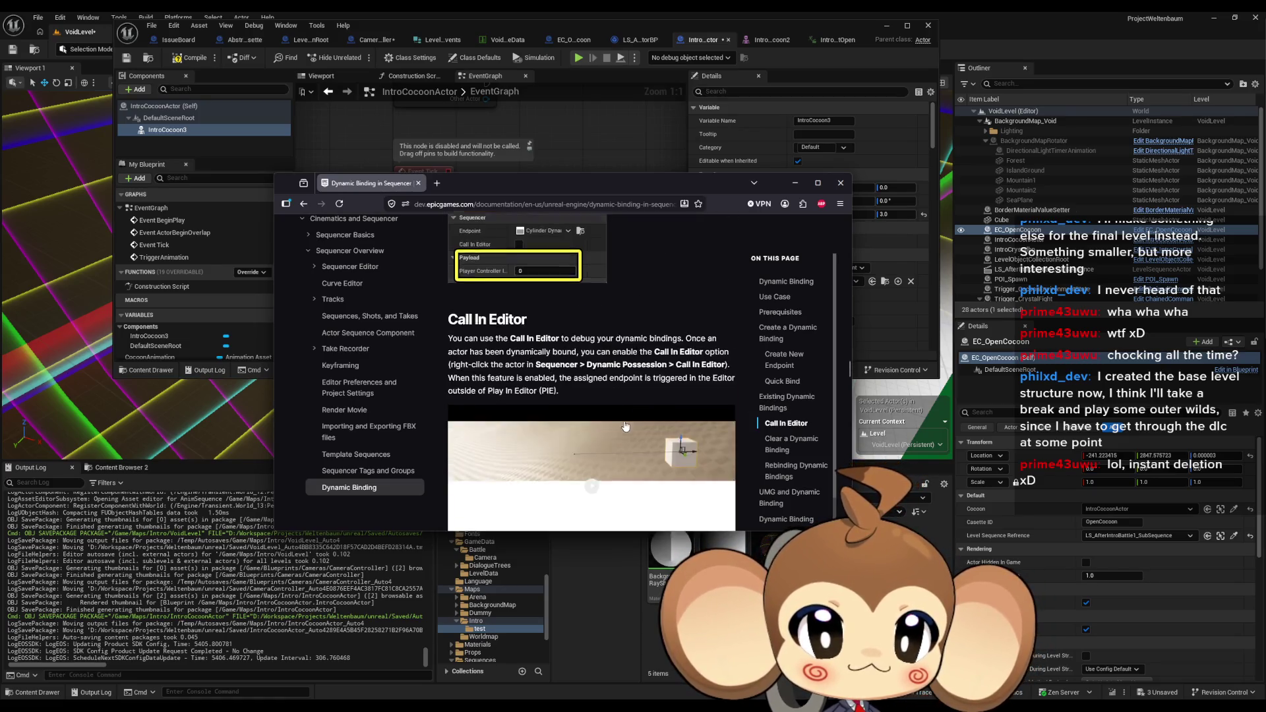
pyautogui.scroll(-3, 625, 425)
pyautogui.scroll(1, 624, 426)
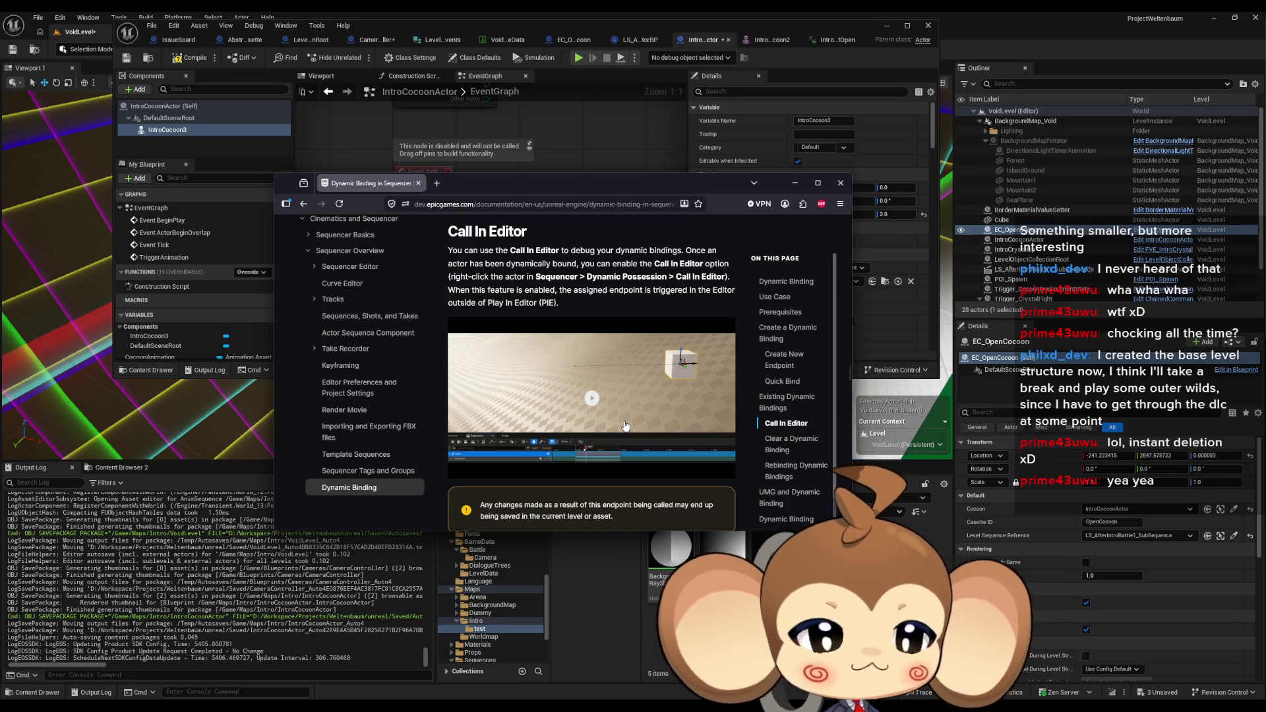
pyautogui.scroll(-1, 625, 426)
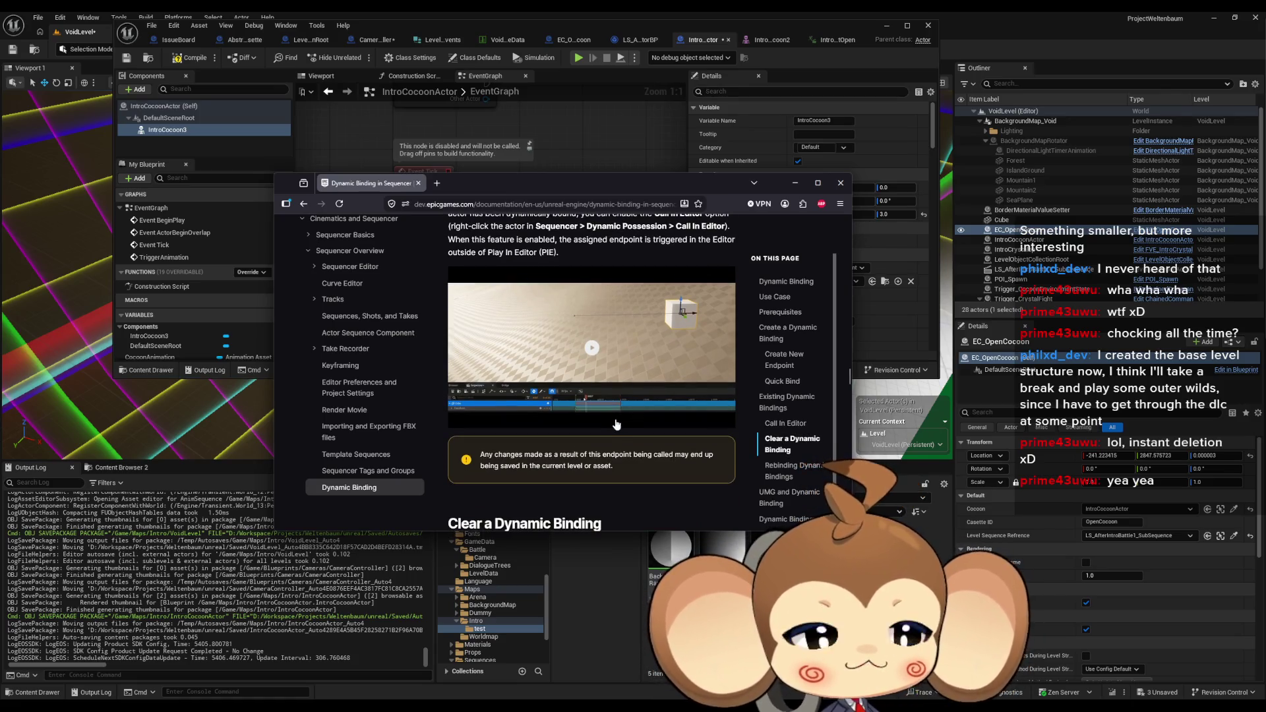
pyautogui.scroll(-3, 613, 370)
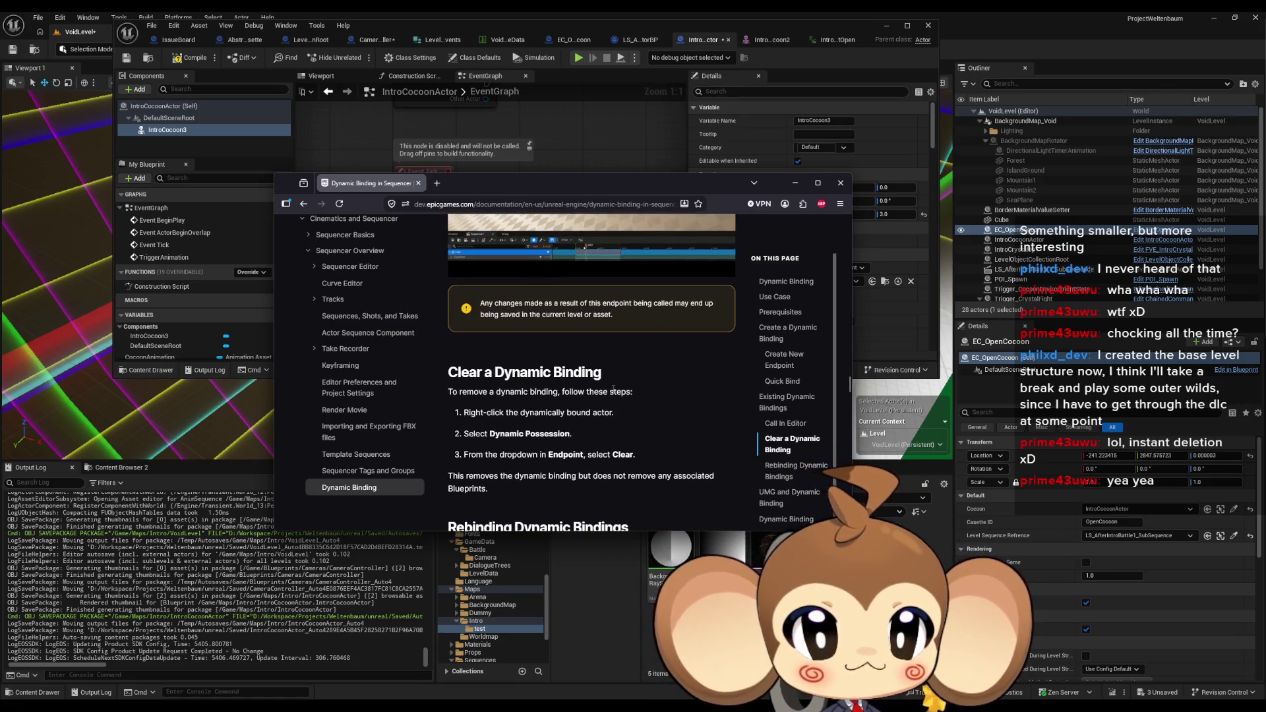
pyautogui.scroll(-3, 614, 389)
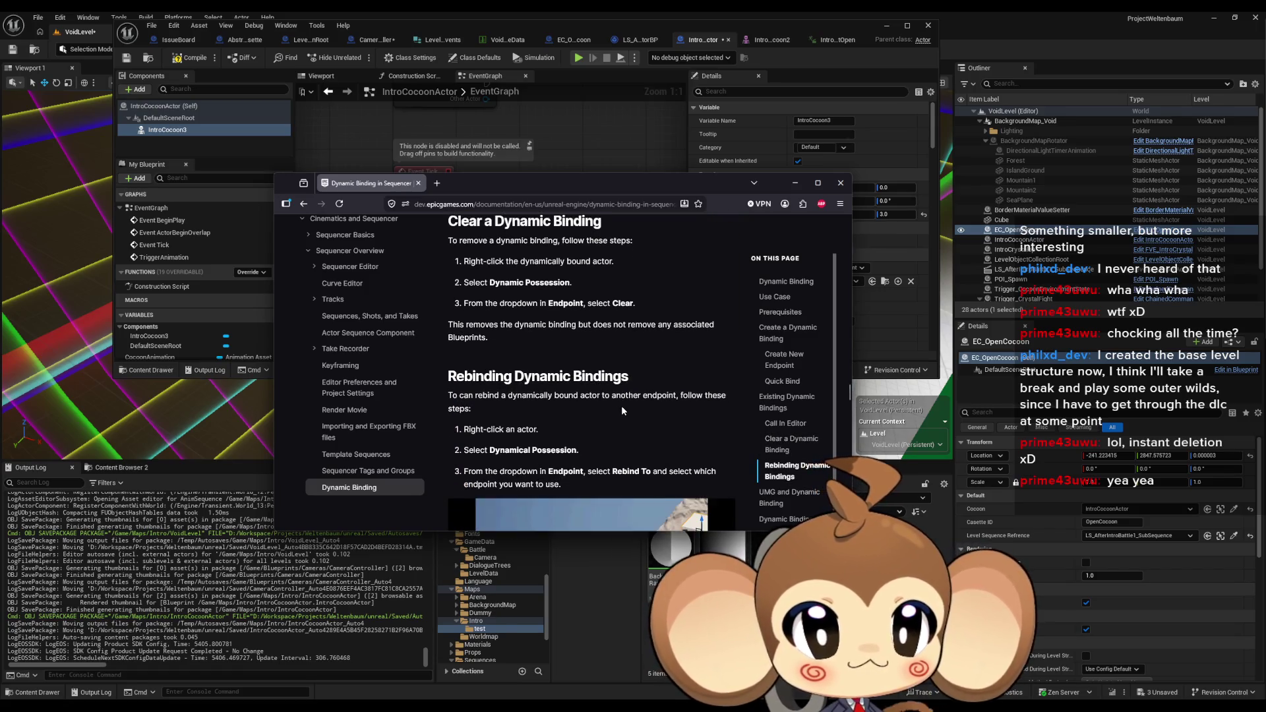
pyautogui.scroll(-3, 621, 405)
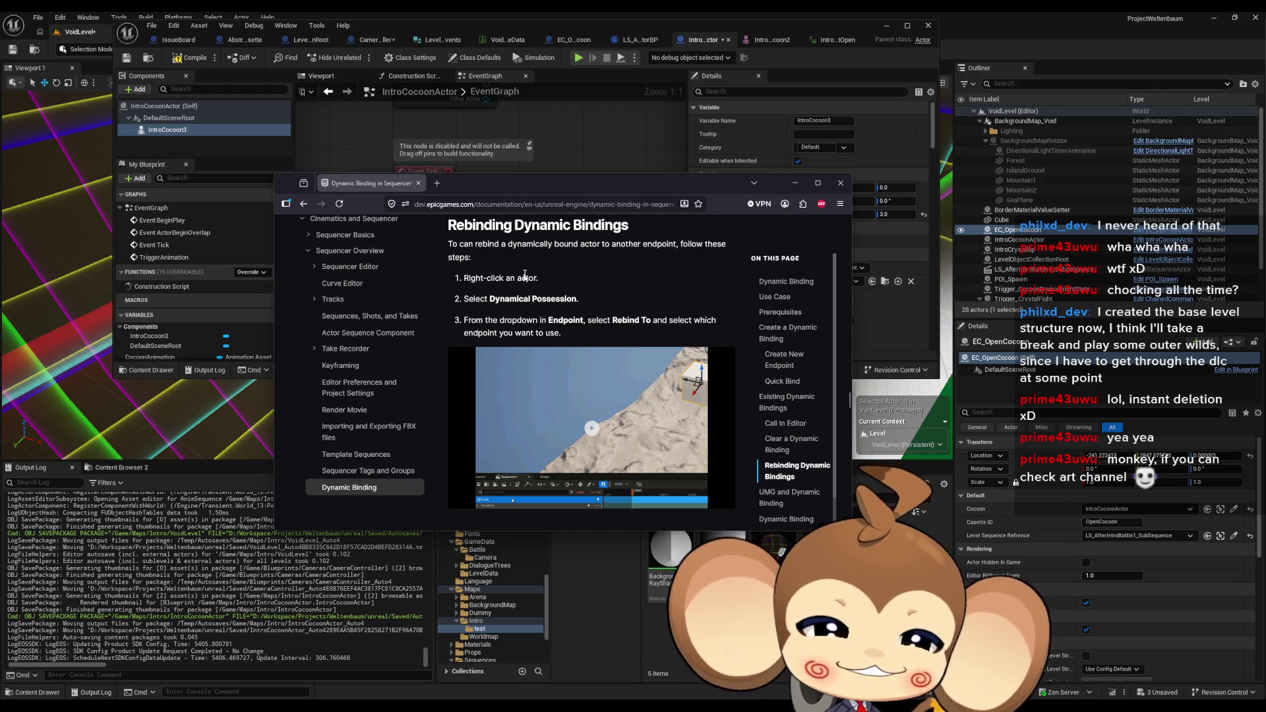
pyautogui.scroll(-3, 543, 290)
pyautogui.scroll(-2, 537, 300)
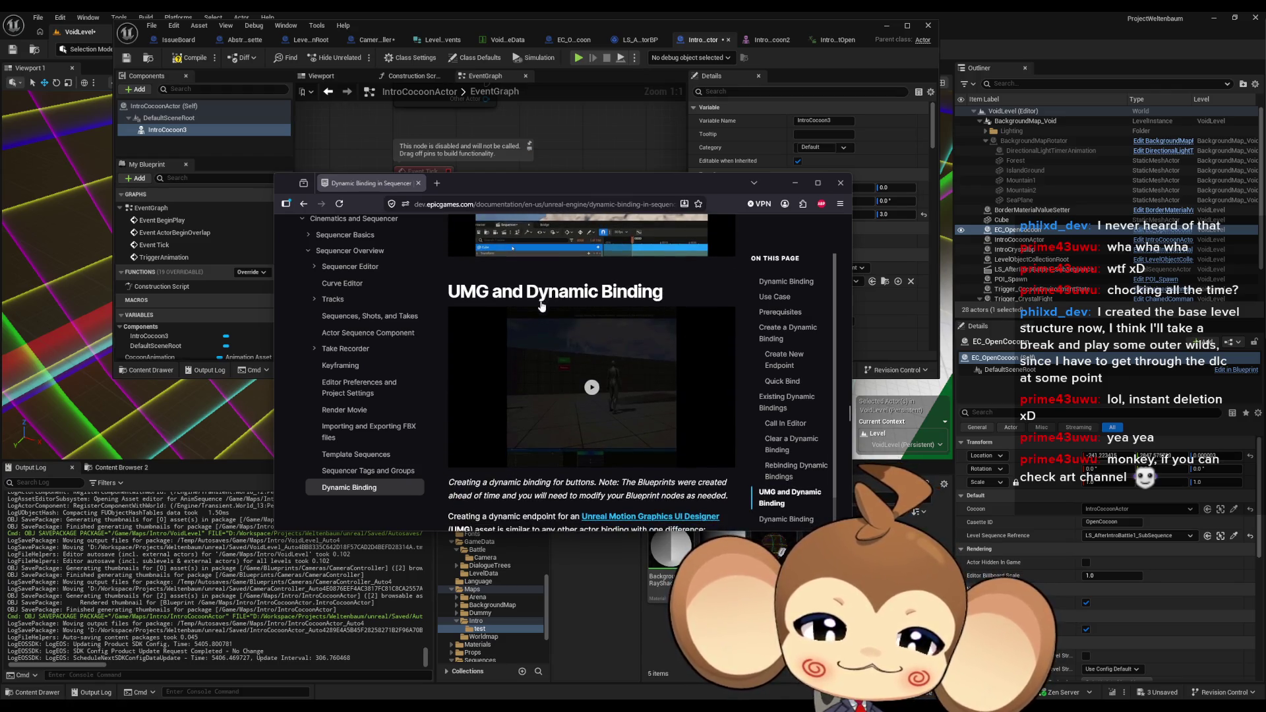
pyautogui.scroll(-1, 526, 306)
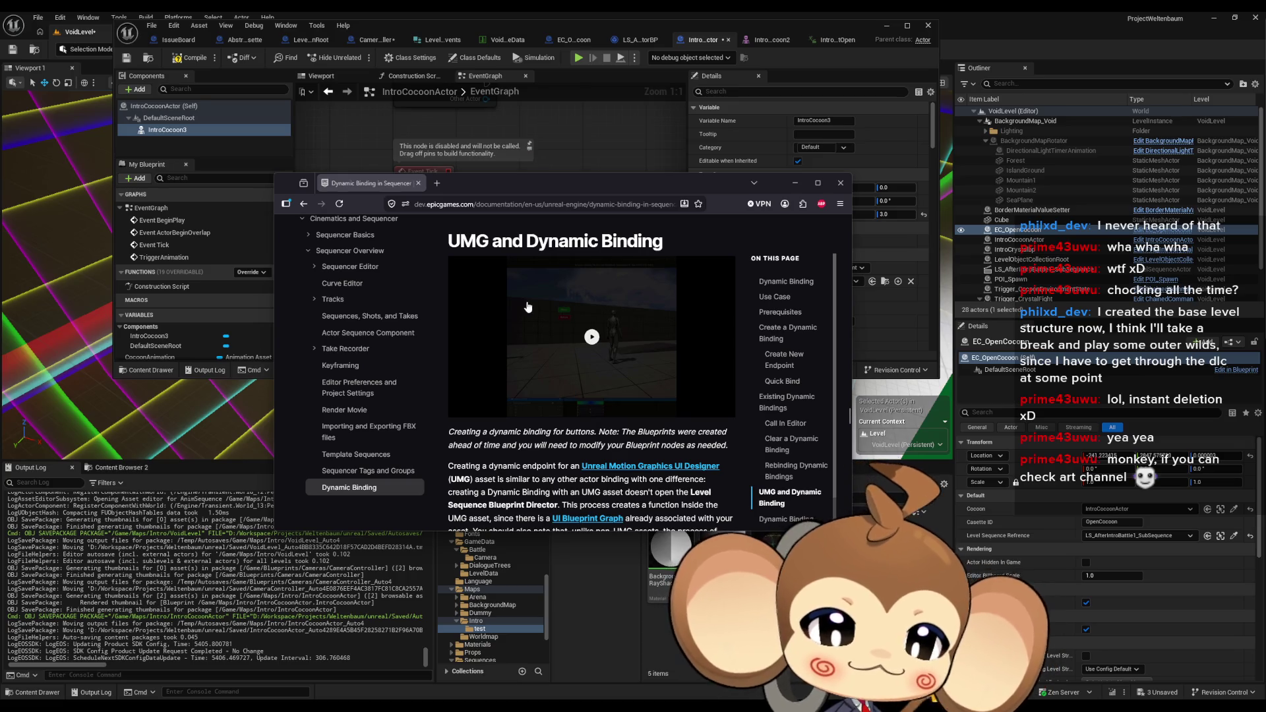
pyautogui.scroll(-2, 527, 307)
pyautogui.scroll(-2, 530, 300)
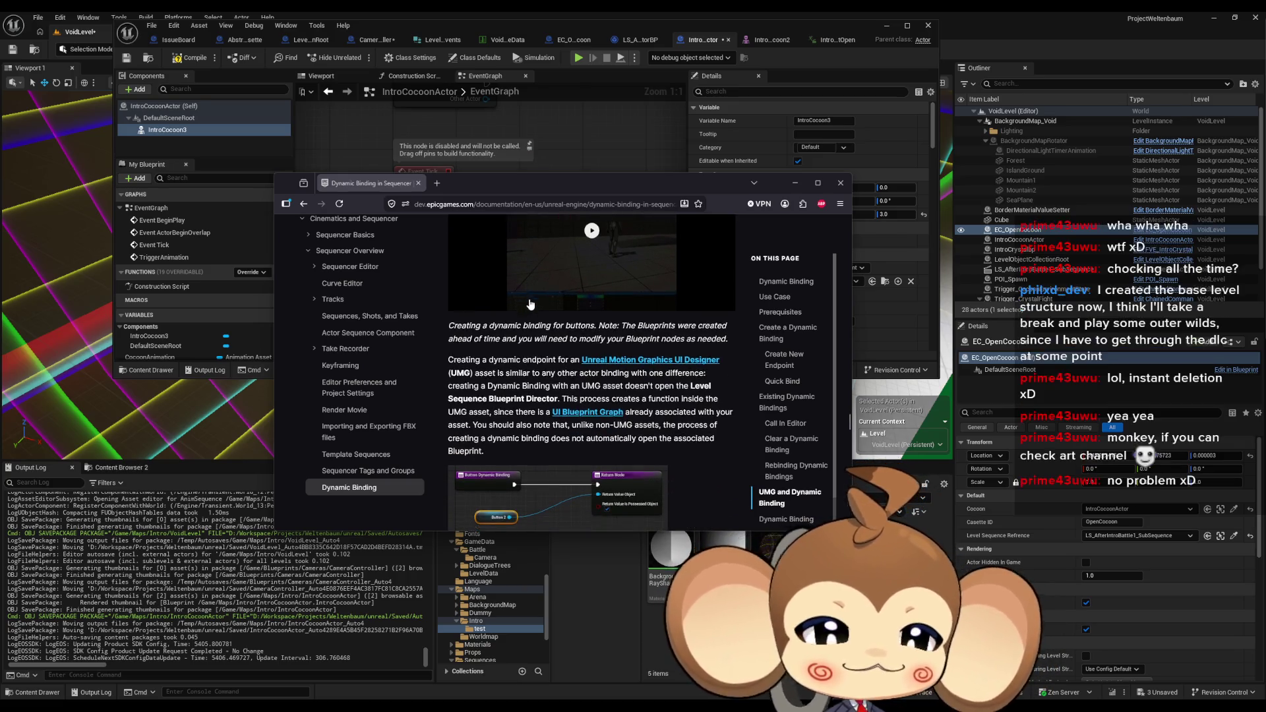
pyautogui.scroll(-1, 530, 300)
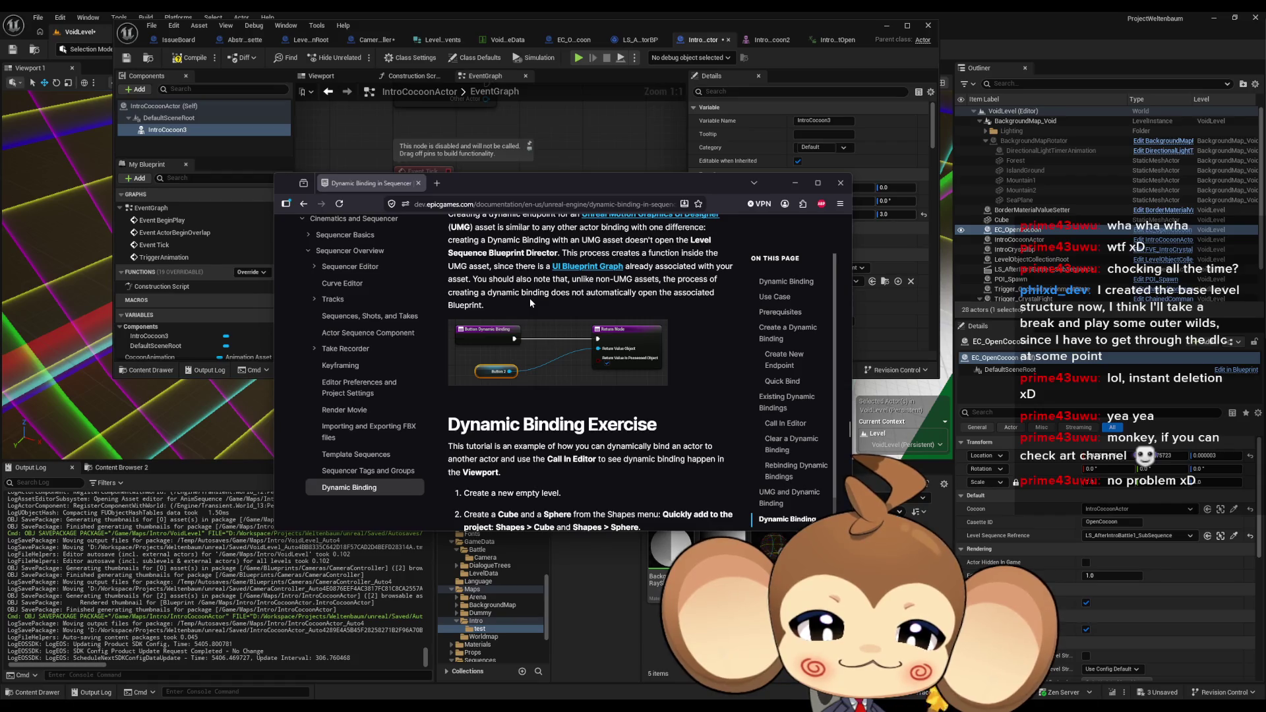
pyautogui.scroll(-1, 529, 298)
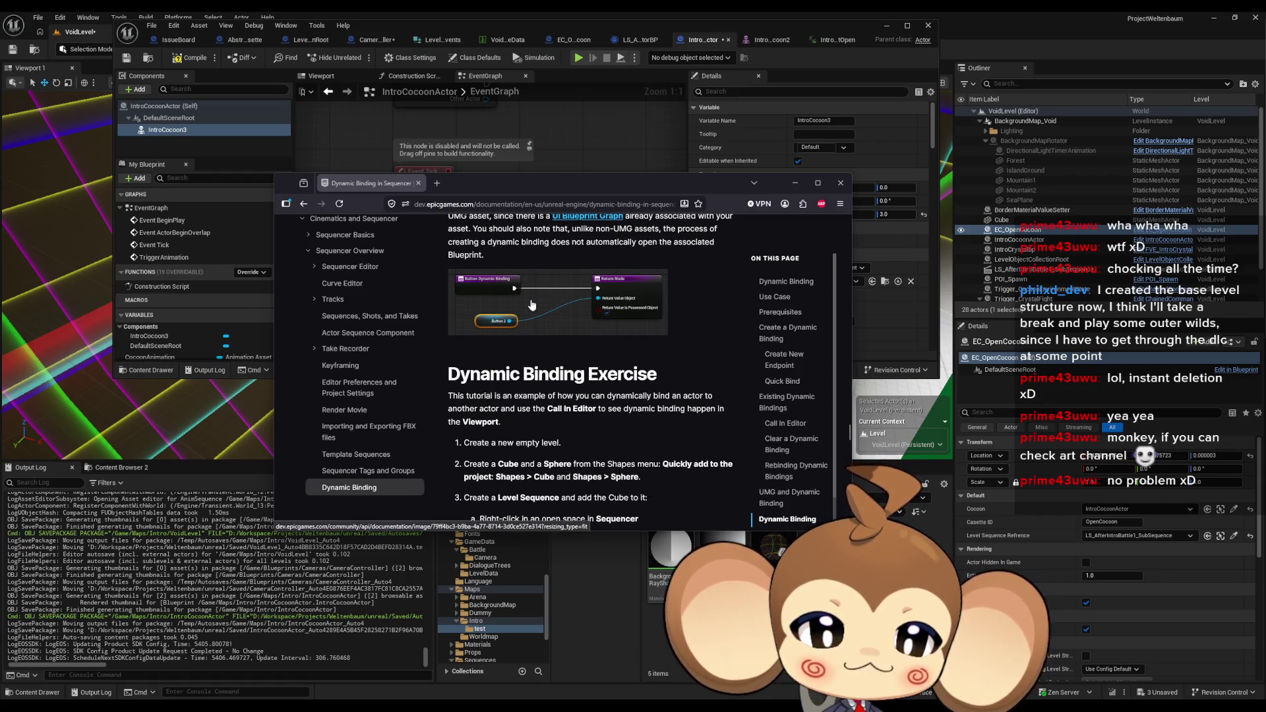
pyautogui.scroll(-2, 535, 302)
pyautogui.scroll(-7, 536, 302)
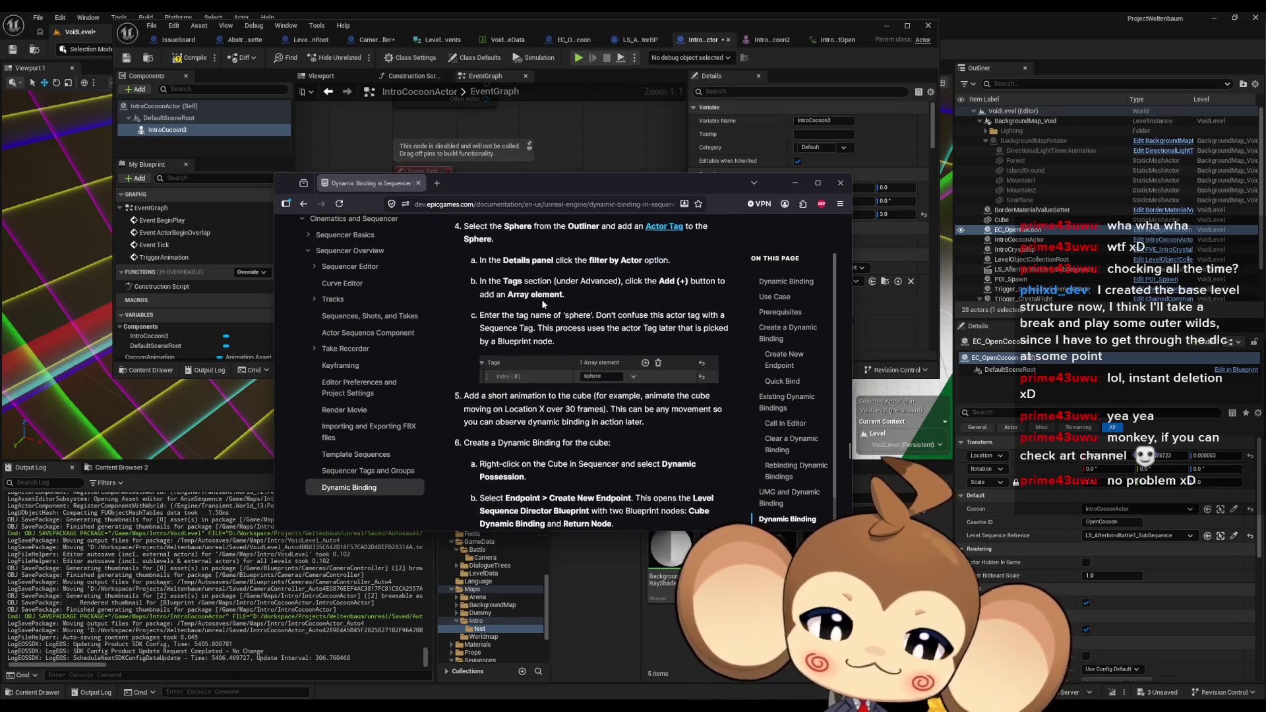
pyautogui.scroll(-2, 504, 309)
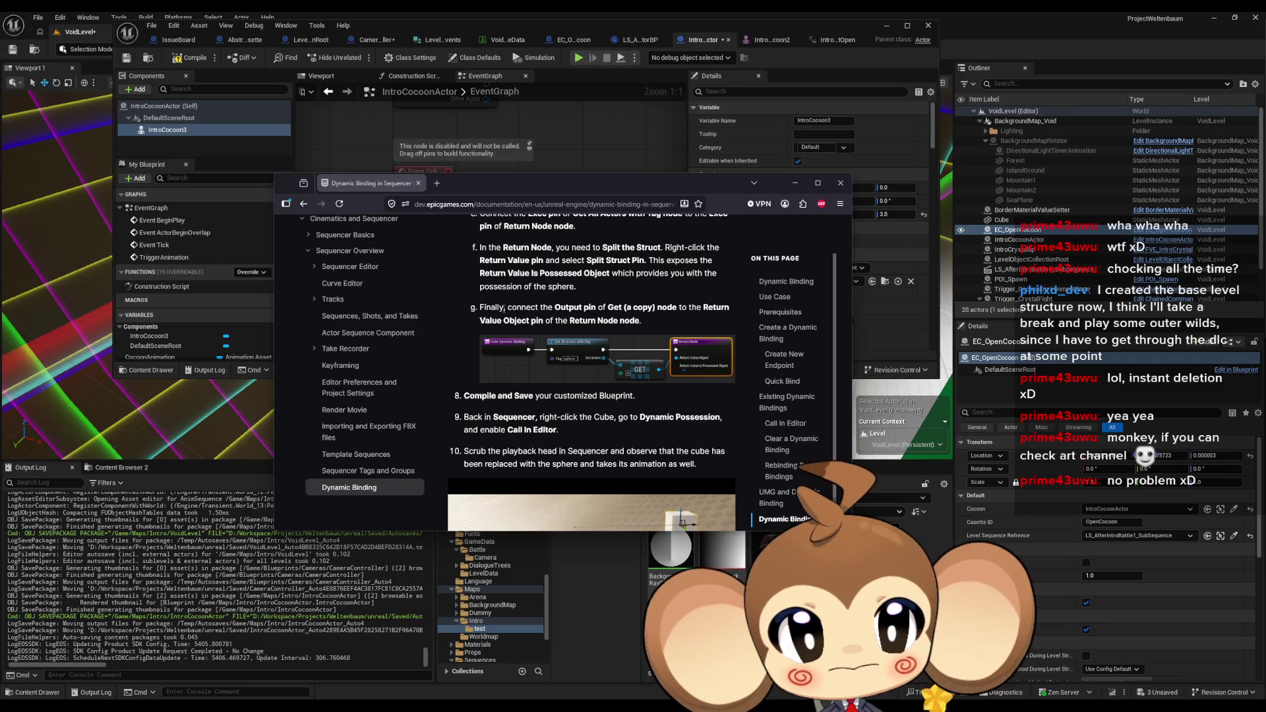
pyautogui.scroll(-3, 506, 306)
pyautogui.scroll(-2, 503, 312)
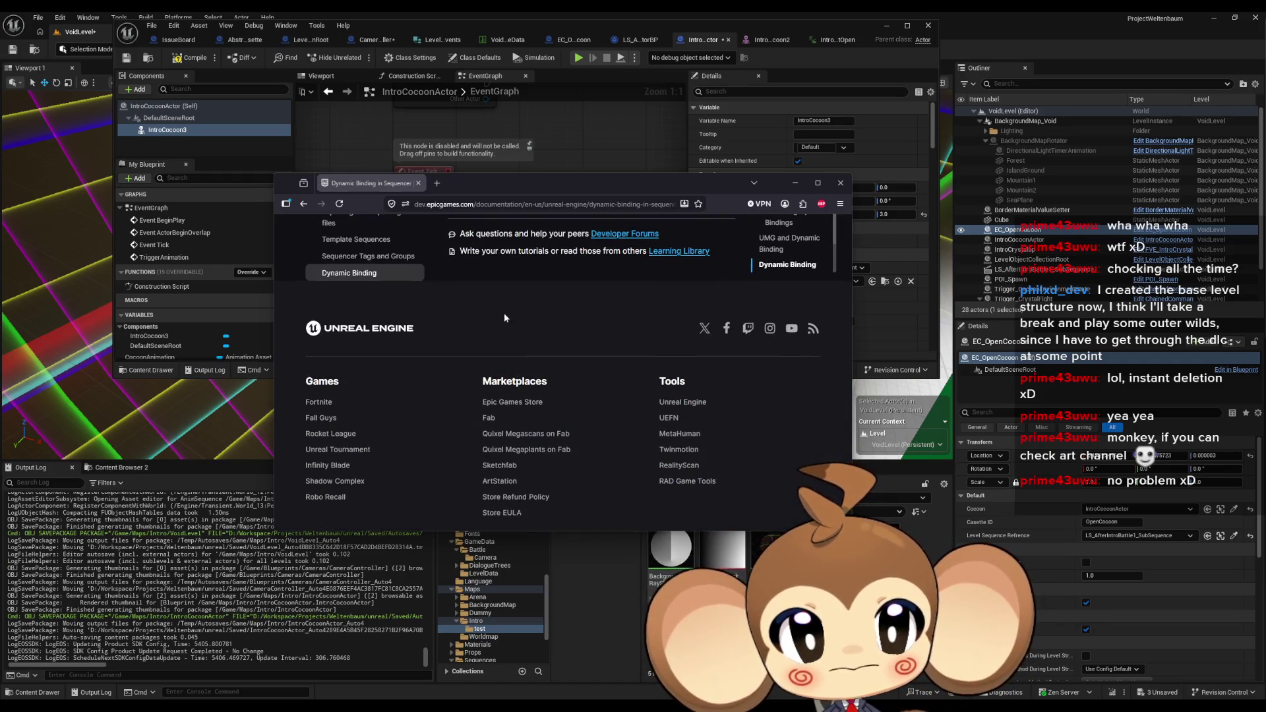
pyautogui.scroll(2, 504, 313)
pyautogui.scroll(1, 505, 318)
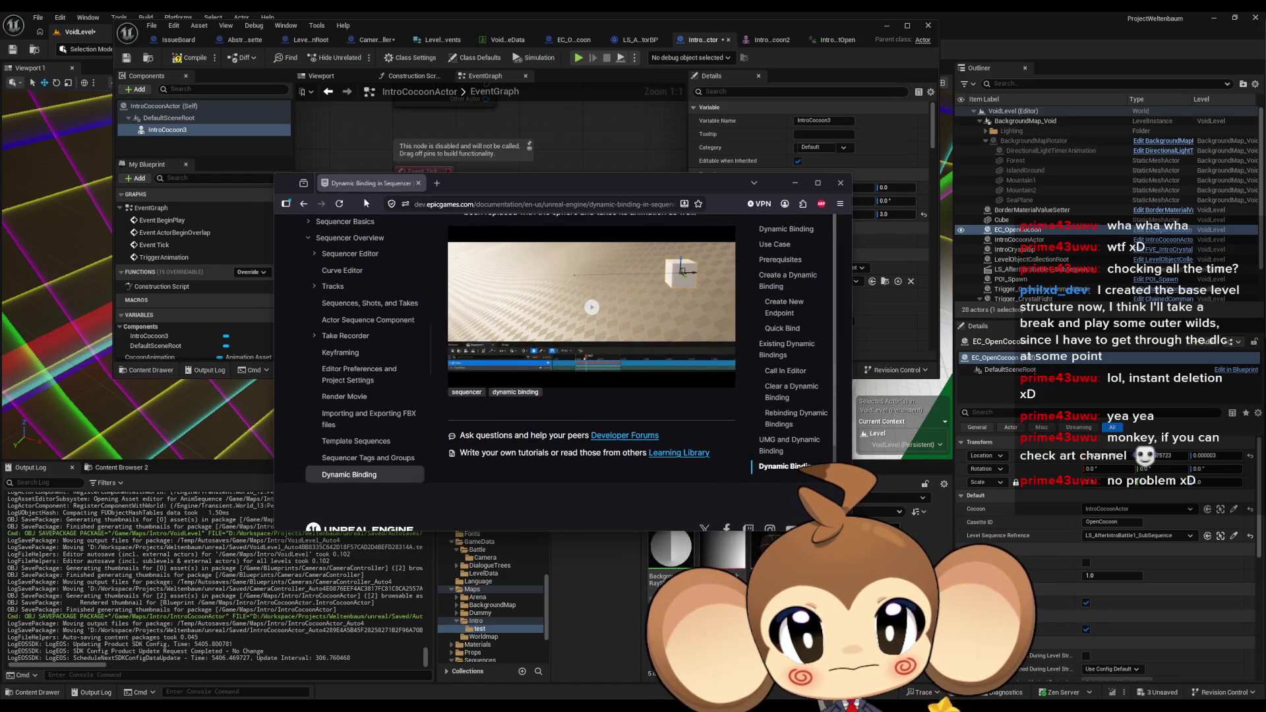
# Close the docs, maximize the Blueprint editor, and check Cocoon Animation's node actions for 'bin'
pyautogui.click(418, 183)
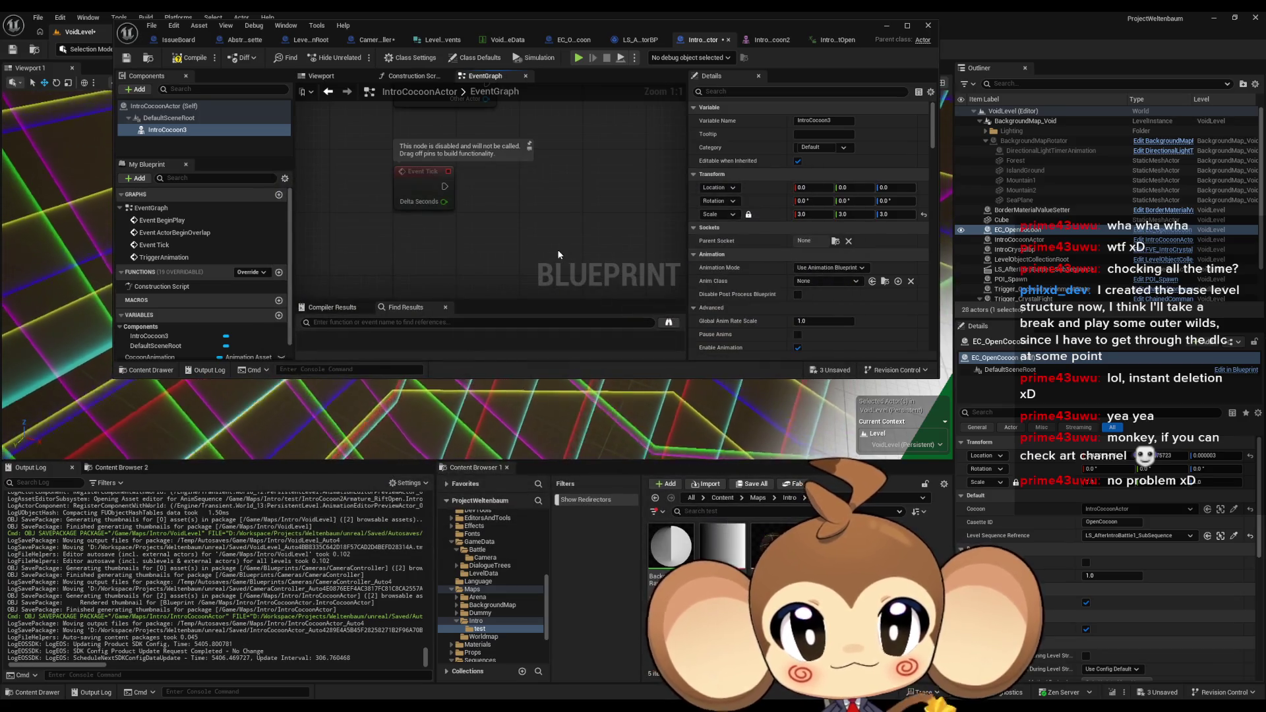
pyautogui.doubleClick(647, 22)
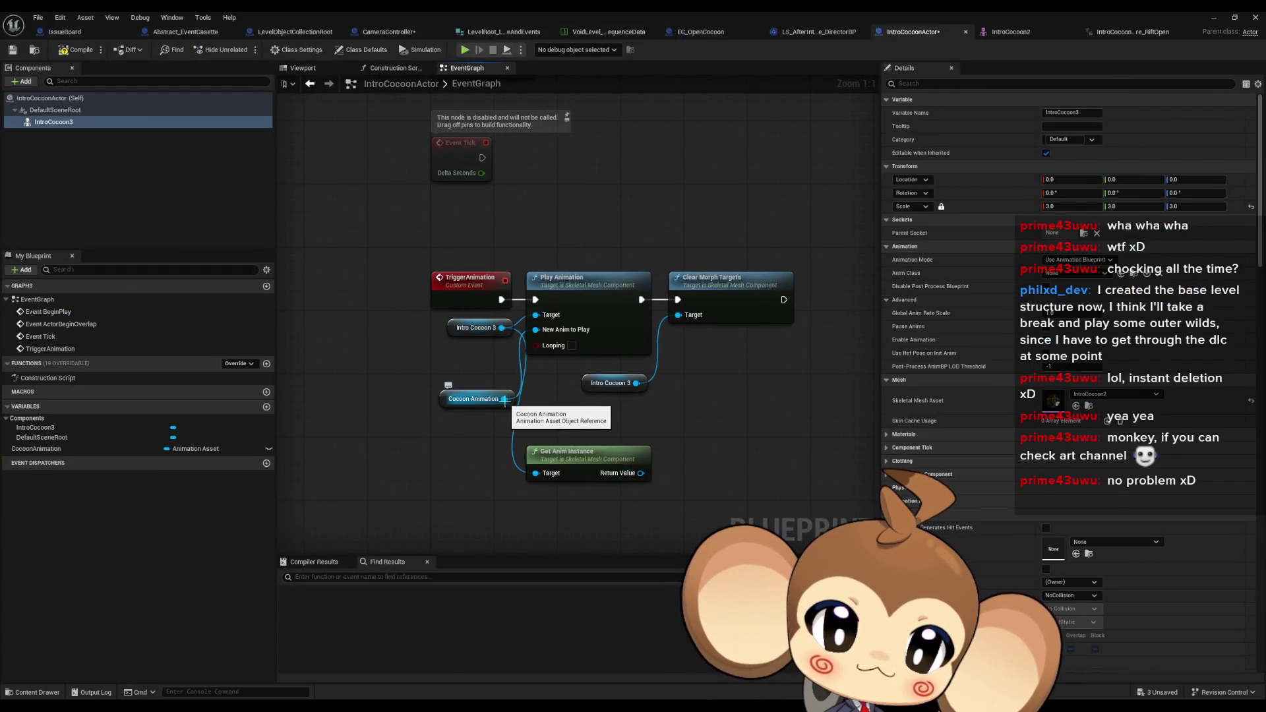
pyautogui.moveTo(505, 404); pyautogui.dragTo(521, 527)
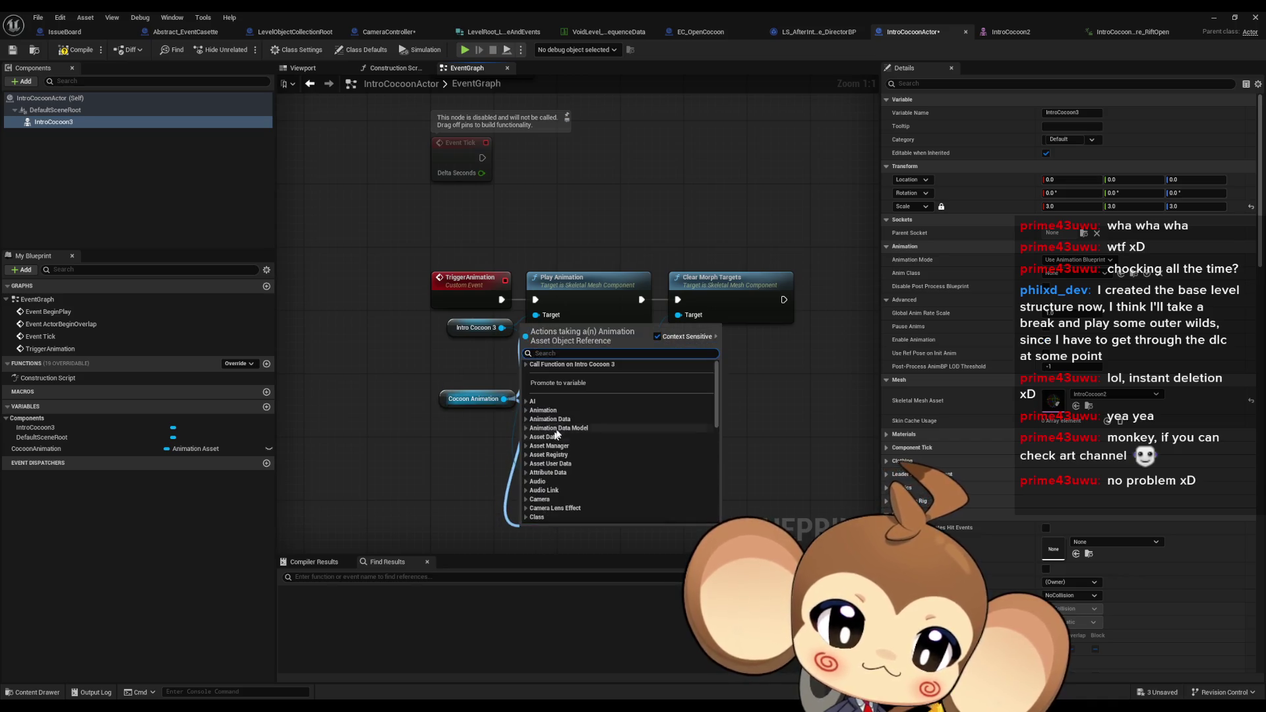
pyautogui.scroll(-10, 625, 433)
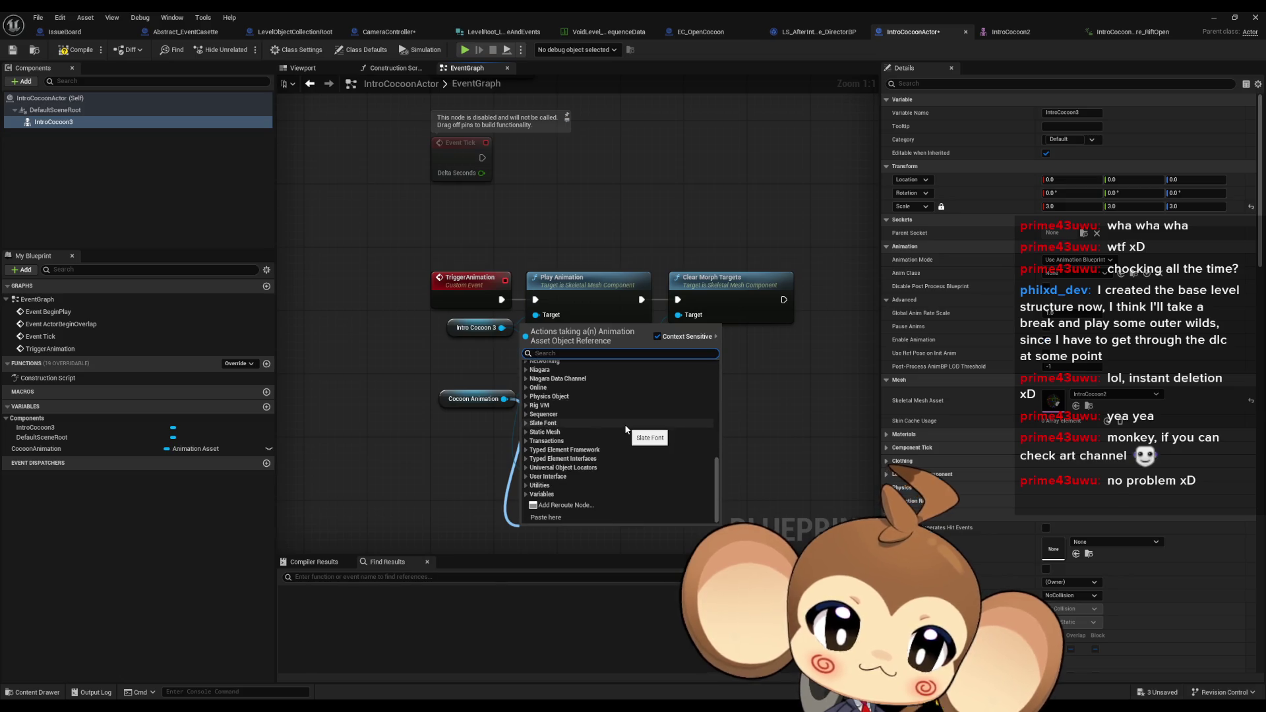
pyautogui.press('Escape')
pyautogui.moveTo(505, 399); pyautogui.dragTo(464, 504)
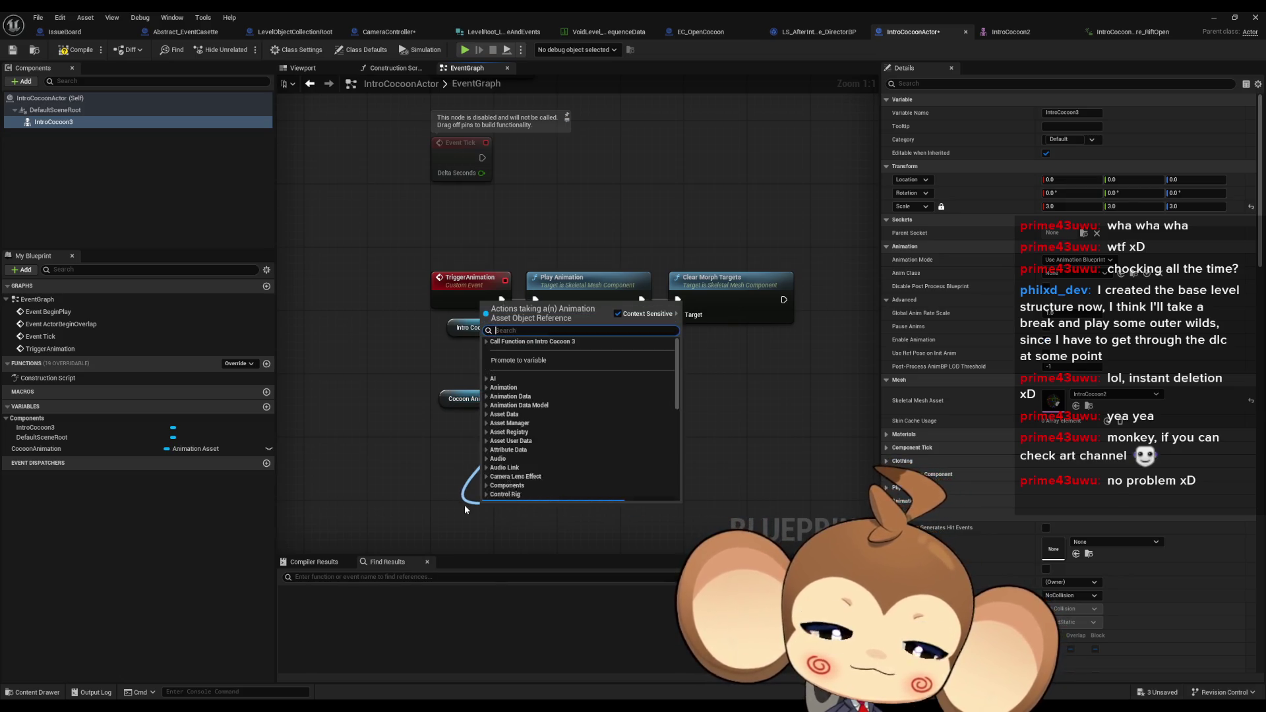
pyautogui.write('bin')
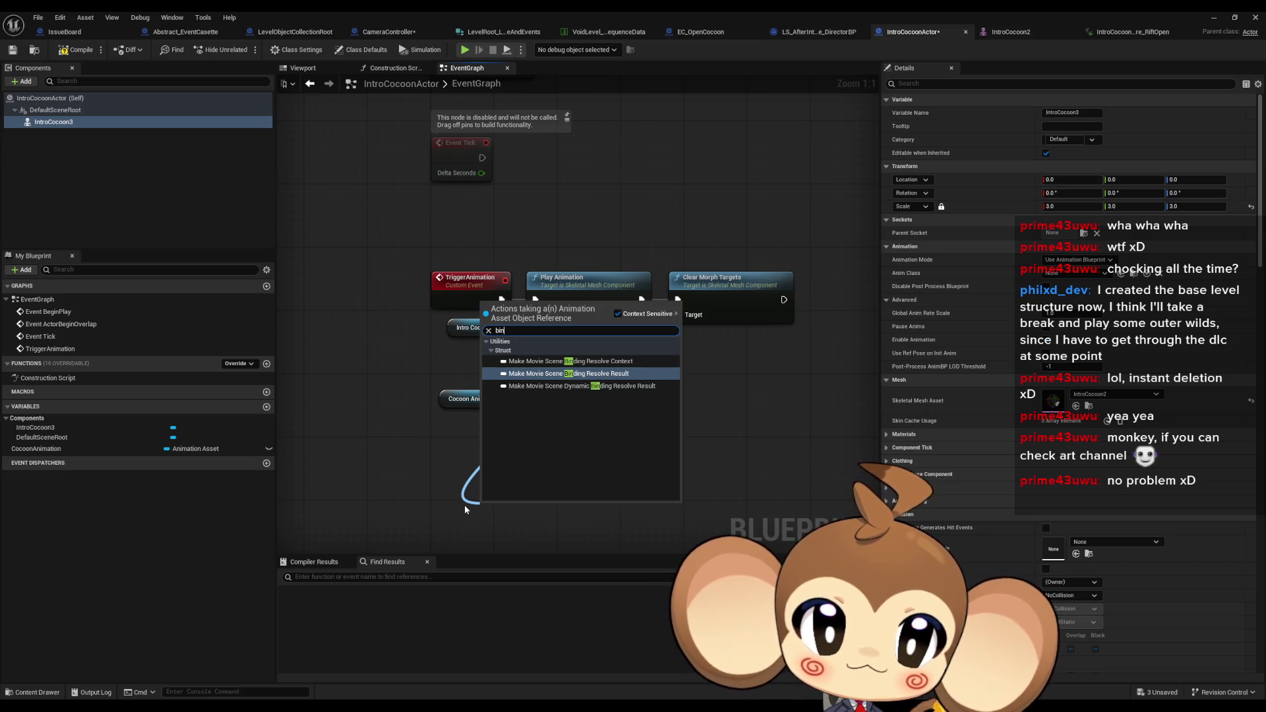
pyautogui.press('Escape')
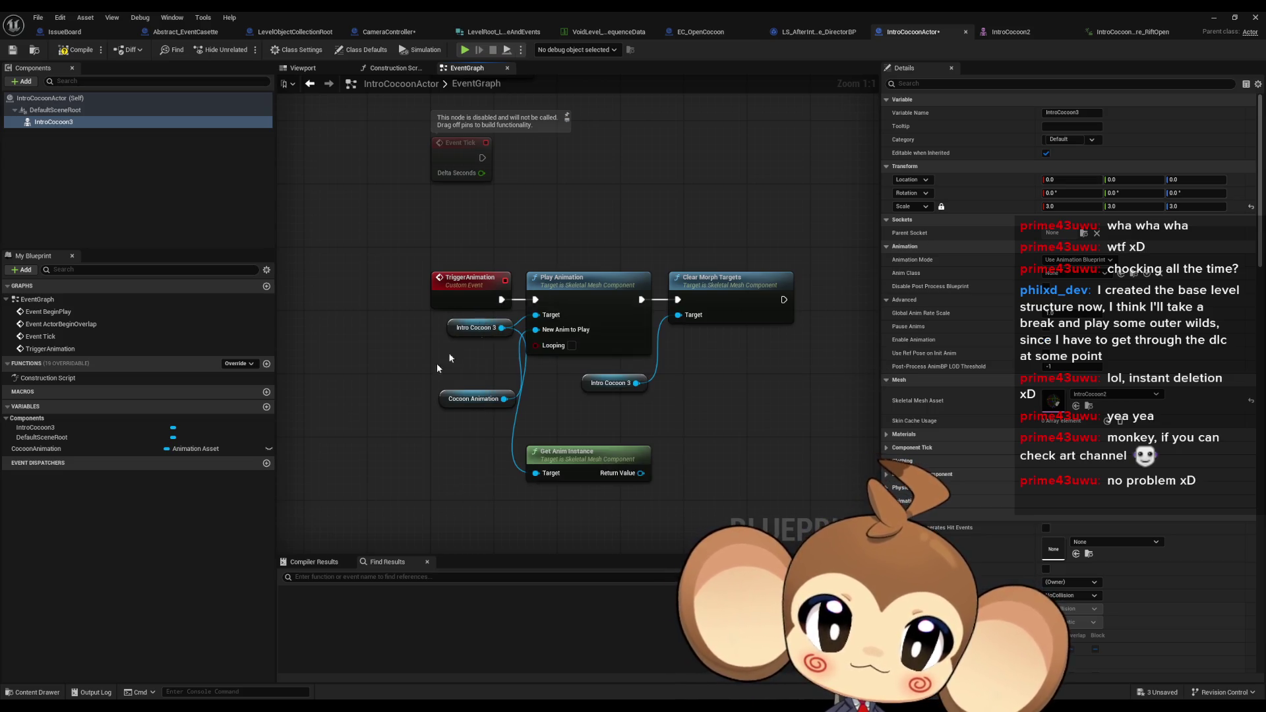
pyautogui.moveTo(492, 327); pyautogui.dragTo(464, 517)
pyautogui.write('bind')
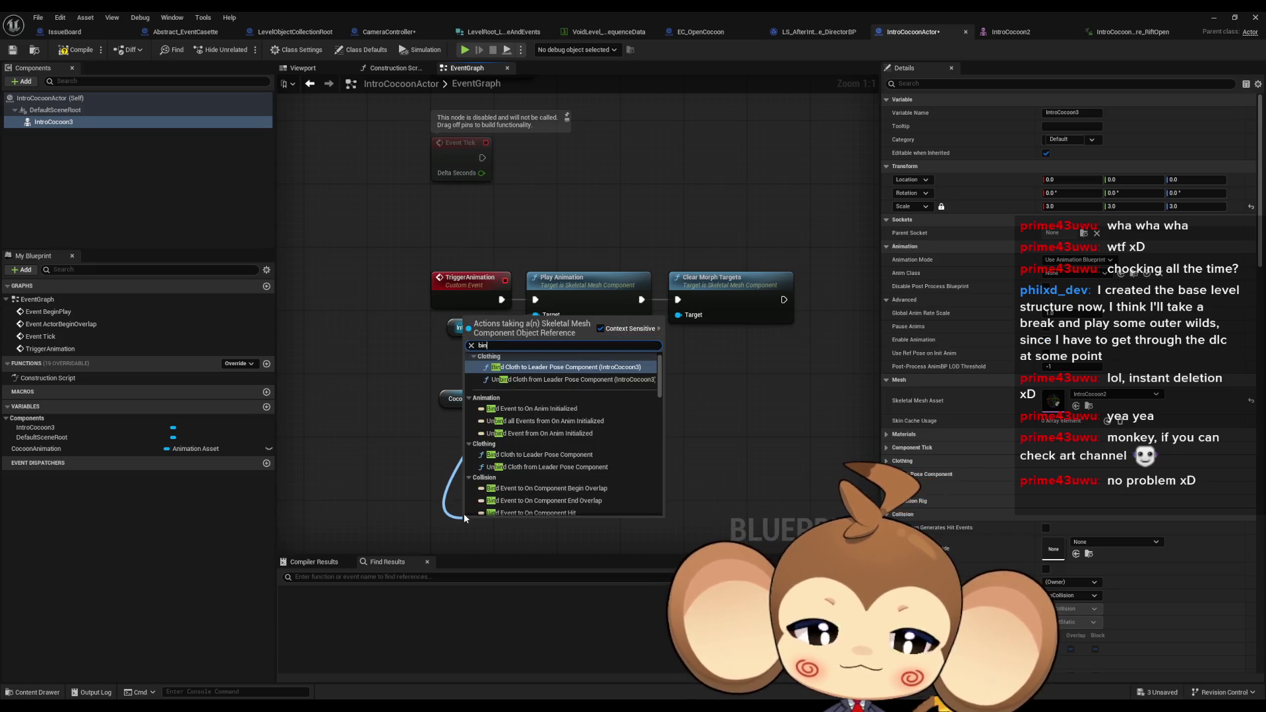
pyautogui.scroll(-3, 608, 468)
pyautogui.scroll(-1, 630, 427)
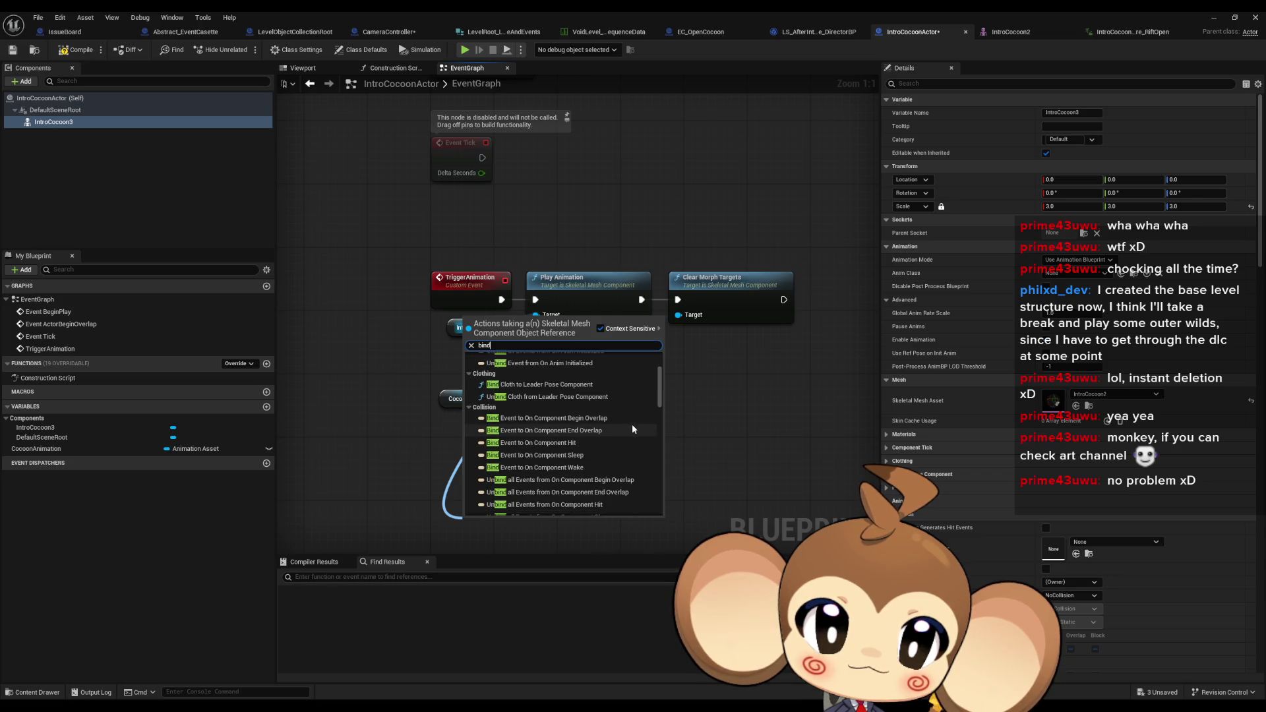
pyautogui.click(475, 408)
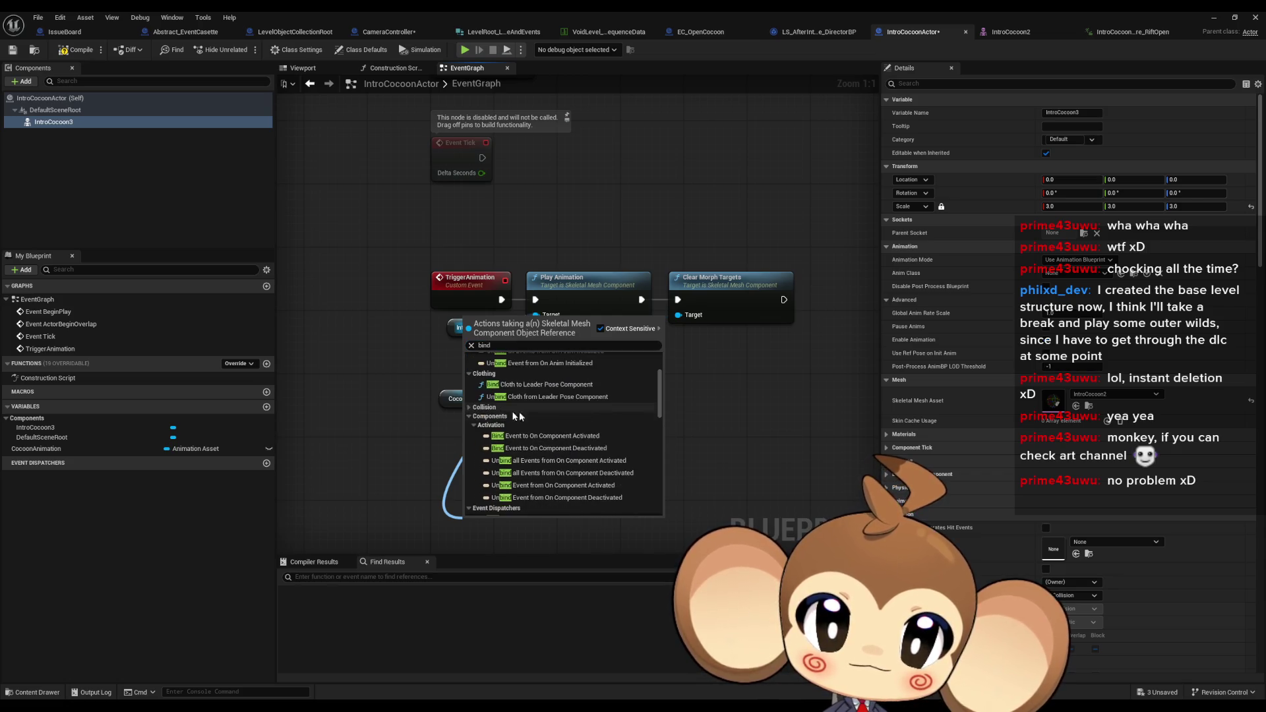
pyautogui.scroll(-1, 603, 418)
pyautogui.scroll(-3, 604, 421)
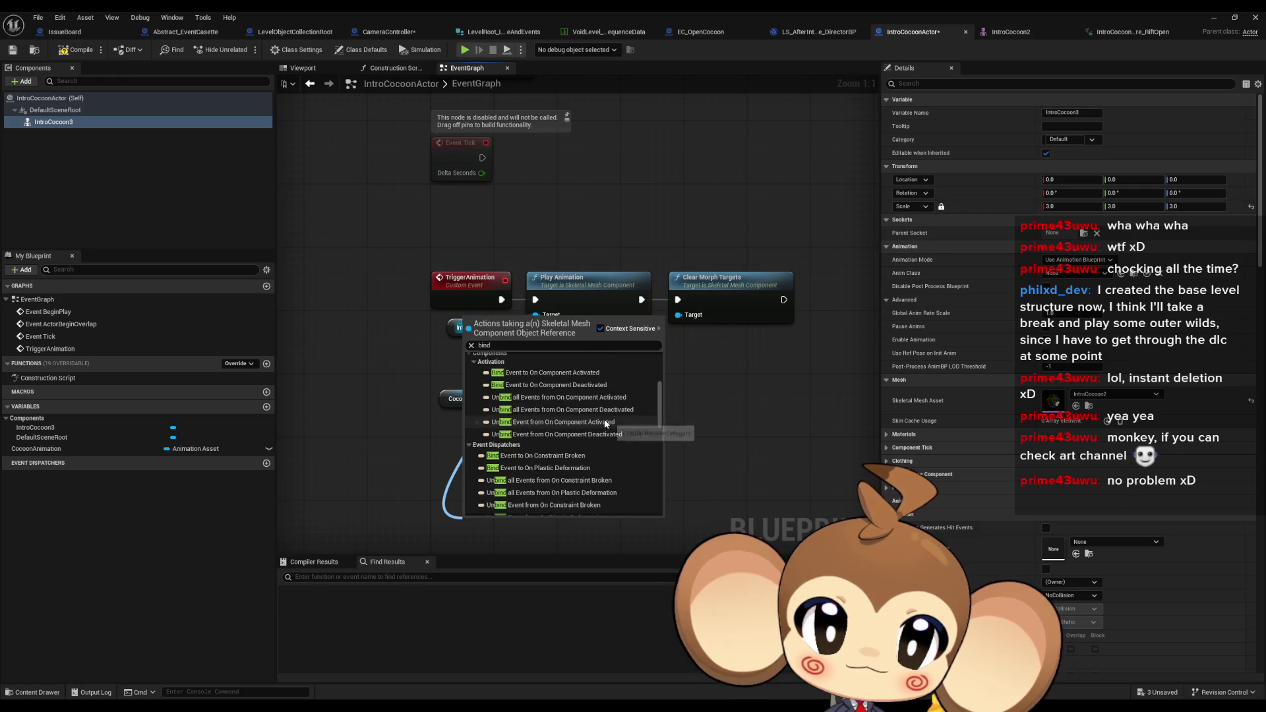
pyautogui.click(474, 363)
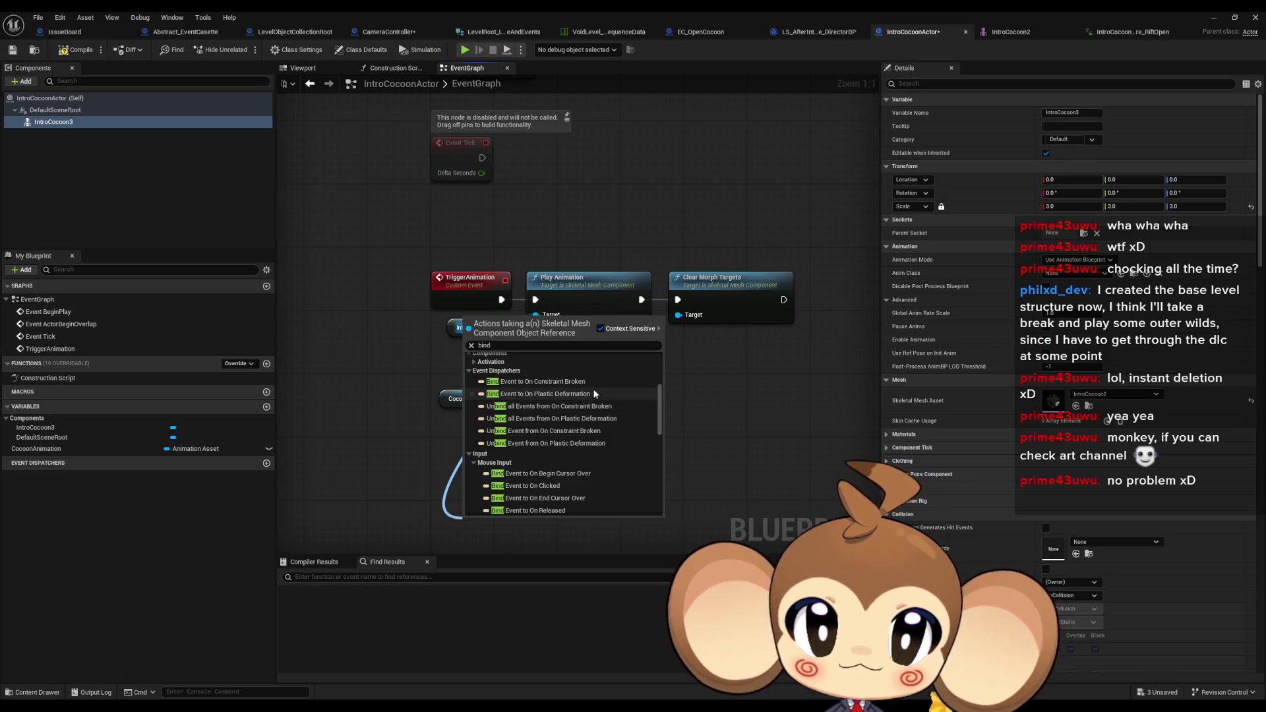
pyautogui.scroll(-1, 592, 464)
pyautogui.scroll(-5, 596, 454)
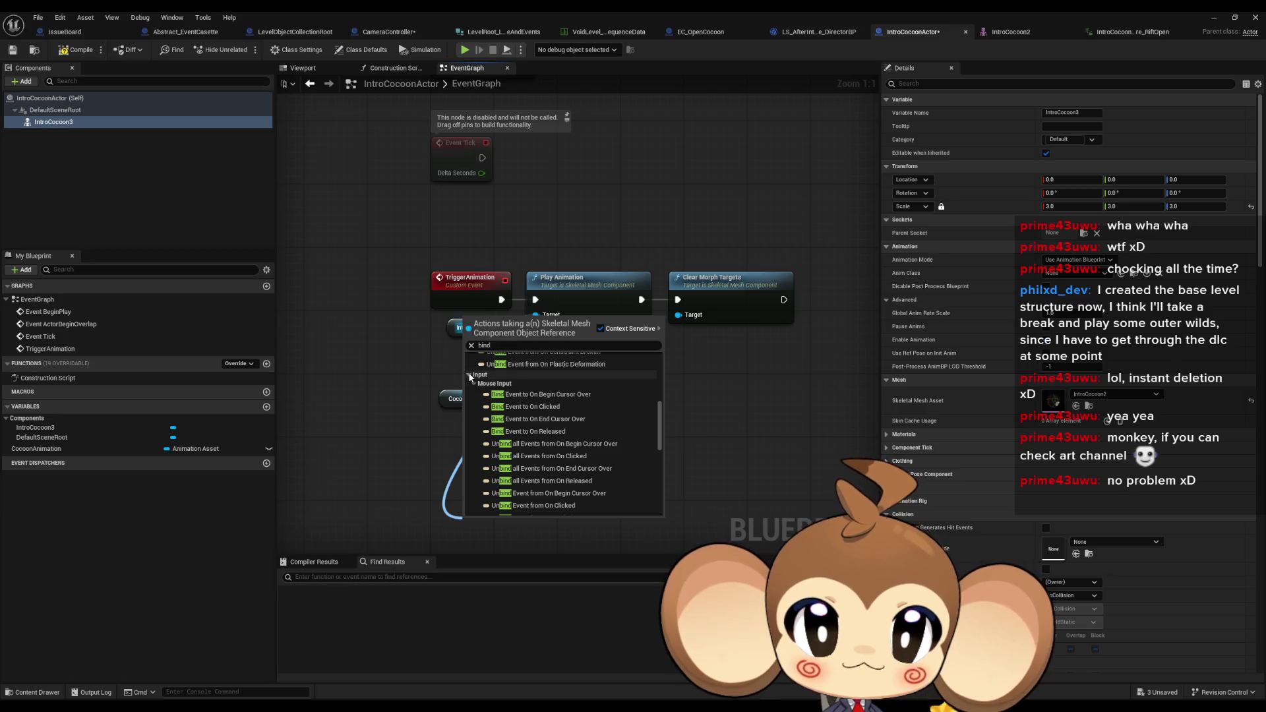
pyautogui.click(480, 384)
pyautogui.click(470, 374)
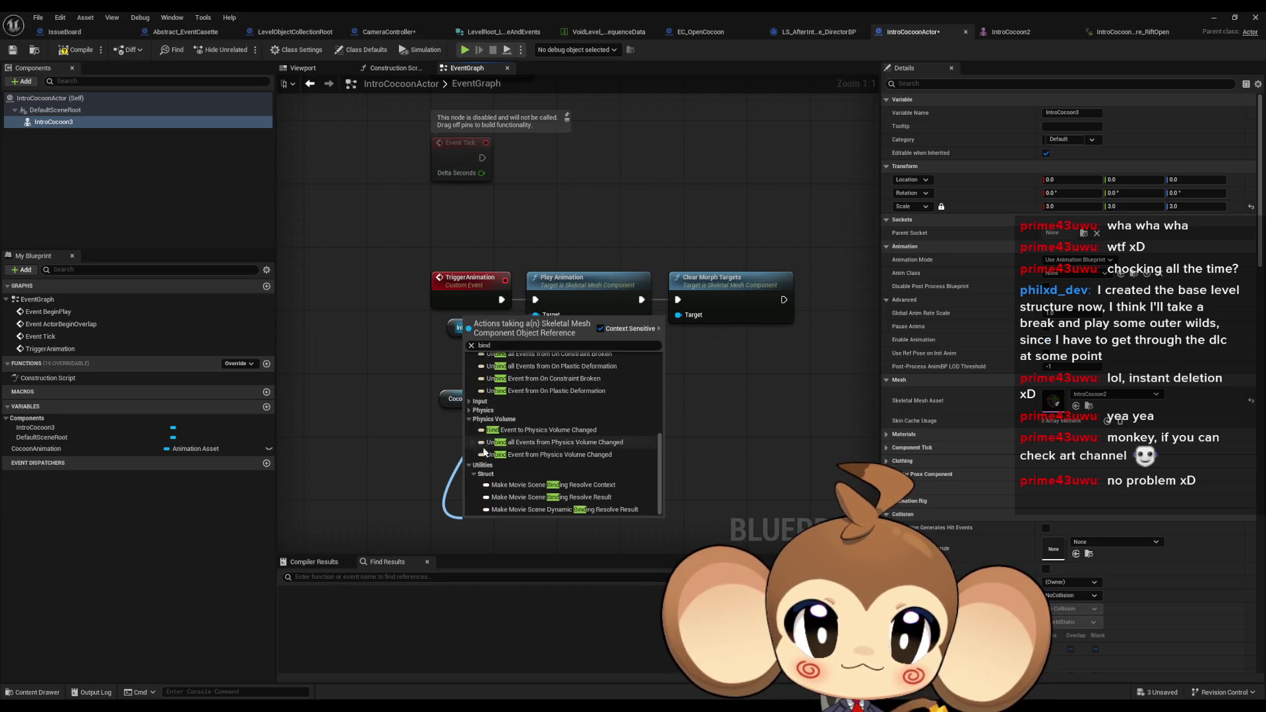
pyautogui.scroll(5, 569, 491)
pyautogui.scroll(5, 569, 491)
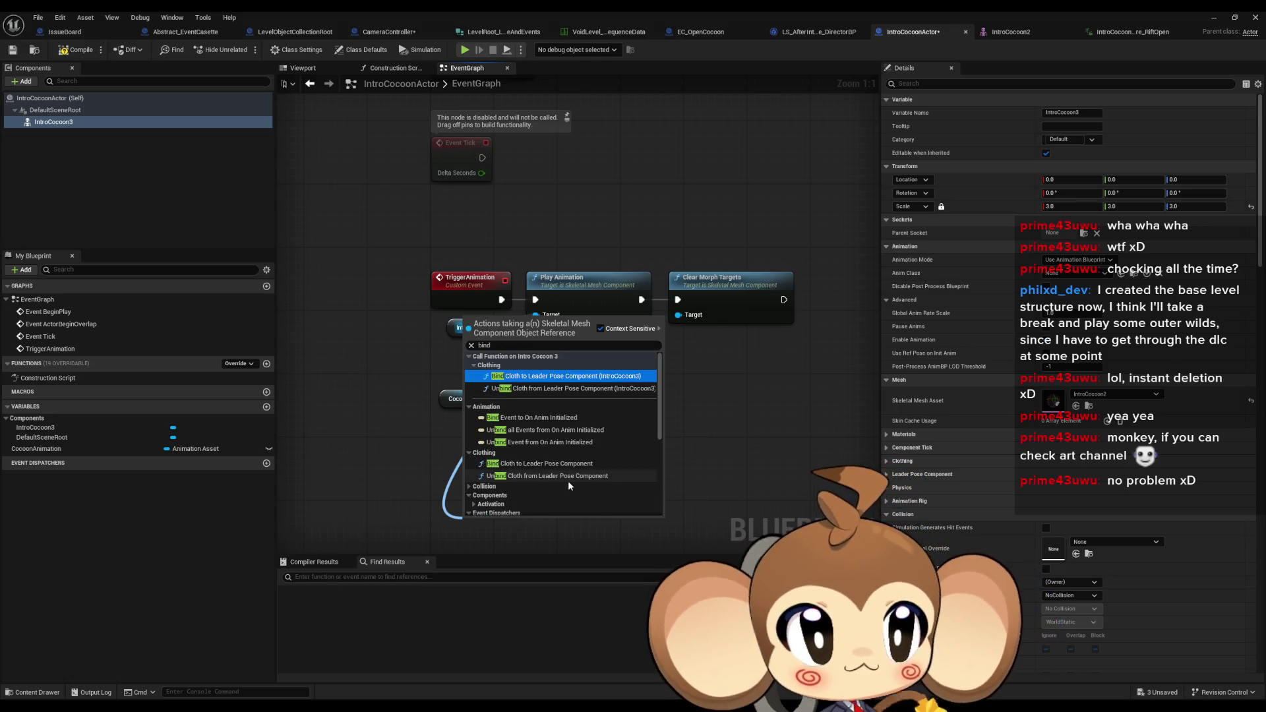
pyautogui.press('Escape')
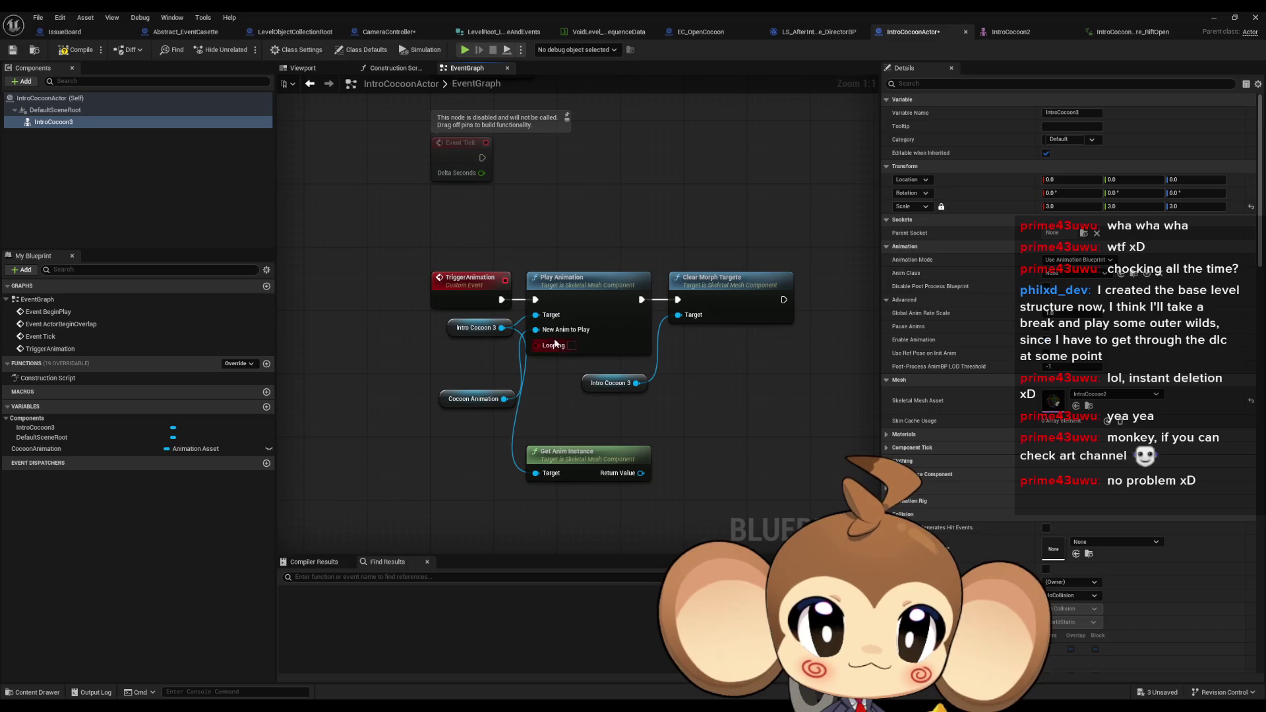
# Add a Get Anim Instance node fed by Intro Cocoon 3, found by searching 'animation'
pyautogui.moveTo(503, 328); pyautogui.dragTo(501, 495)
pyautogui.write('an')
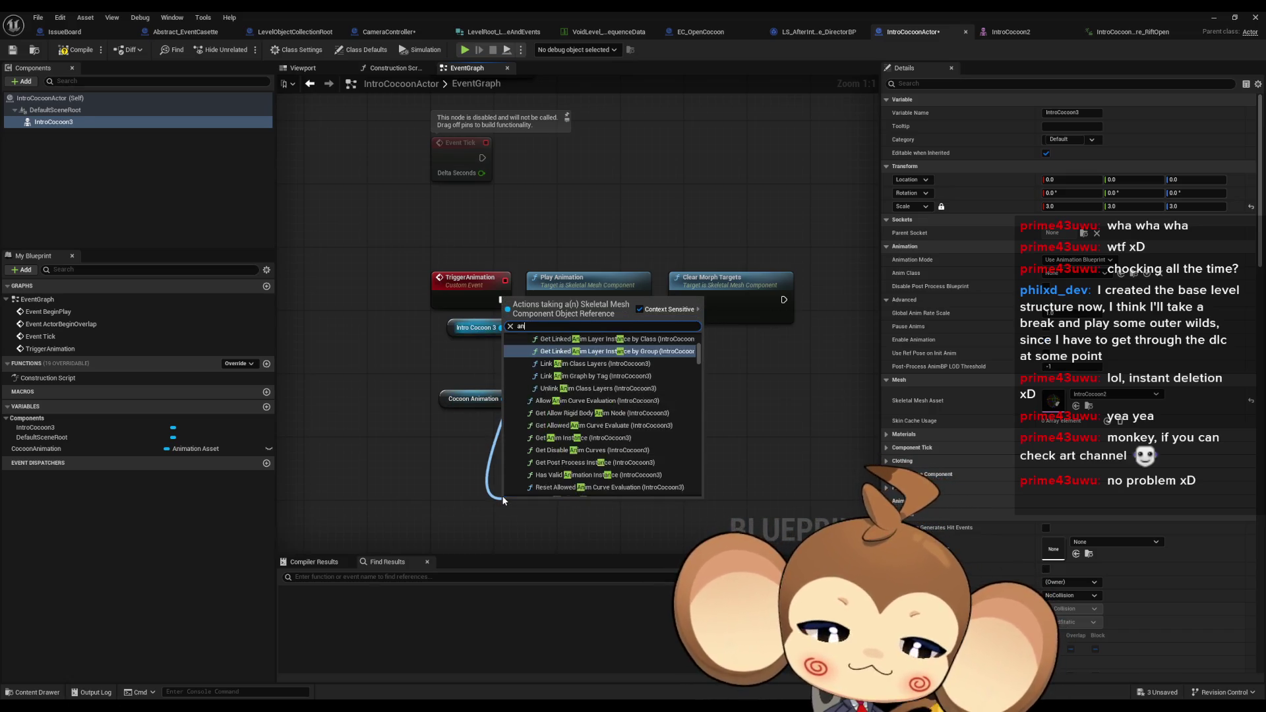
pyautogui.write('imation')
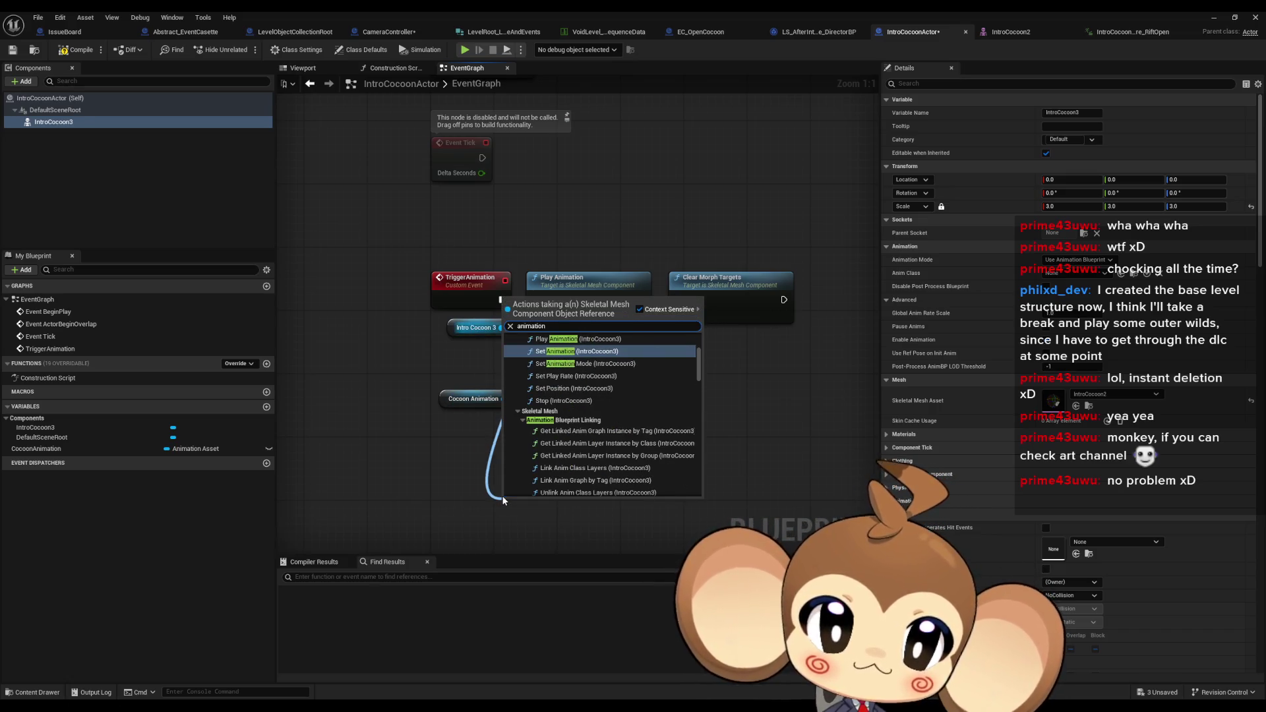
pyautogui.scroll(2, 580, 431)
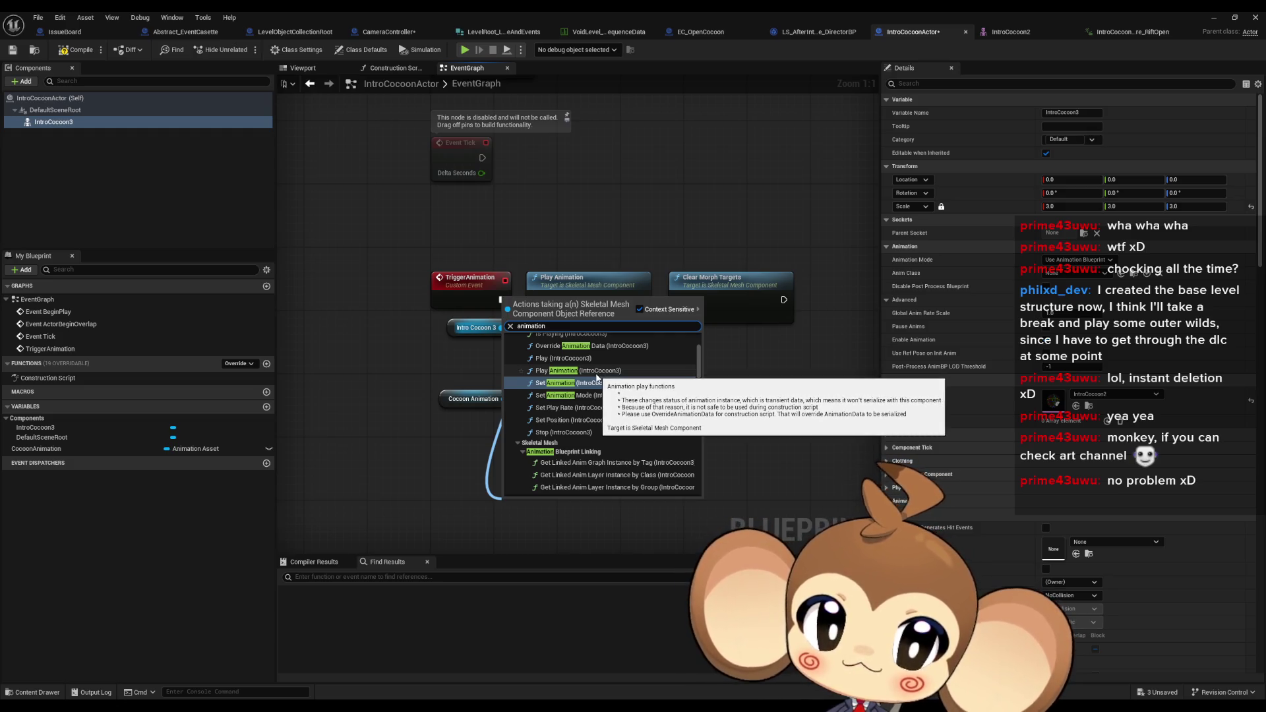
pyautogui.click(596, 378)
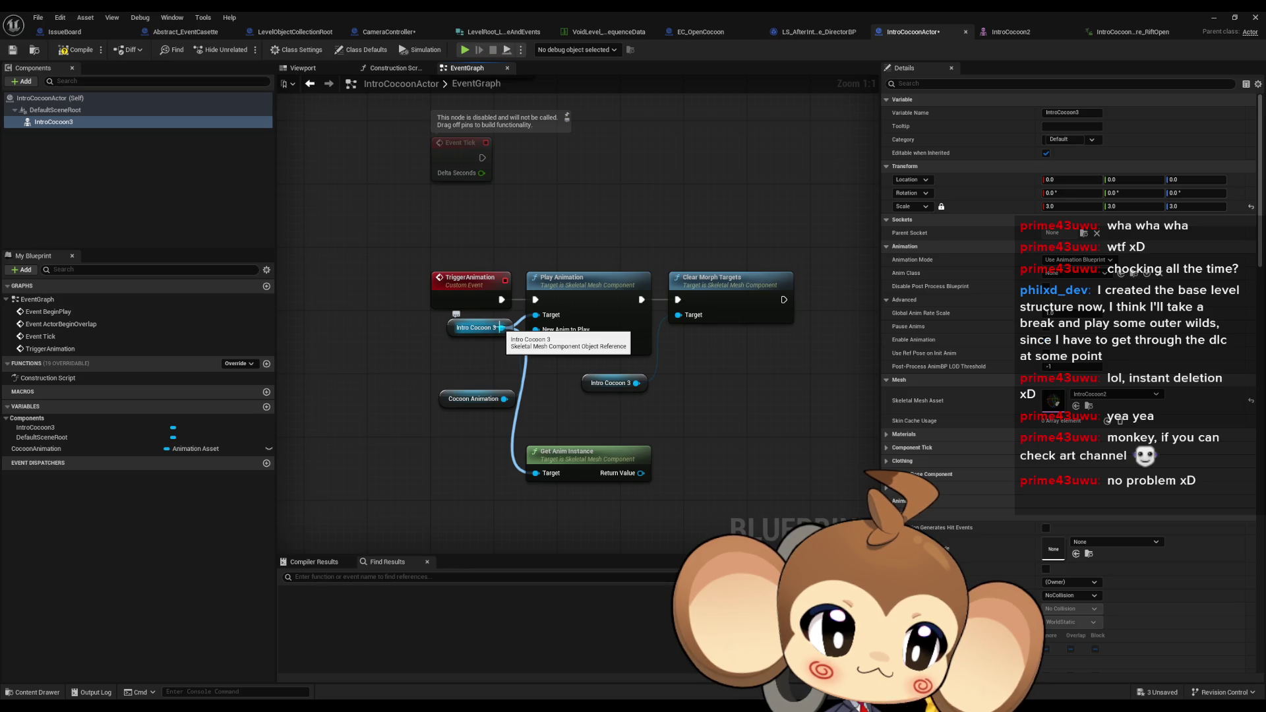
# Browse Intro Cocoon 3's Animation actions without adding anything, then list Cocoon Animation's actions
pyautogui.moveTo(500, 327)
pyautogui.mouseDown()
pyautogui.moveTo(642, 432)
pyautogui.moveTo(679, 443)
pyautogui.mouseUp()
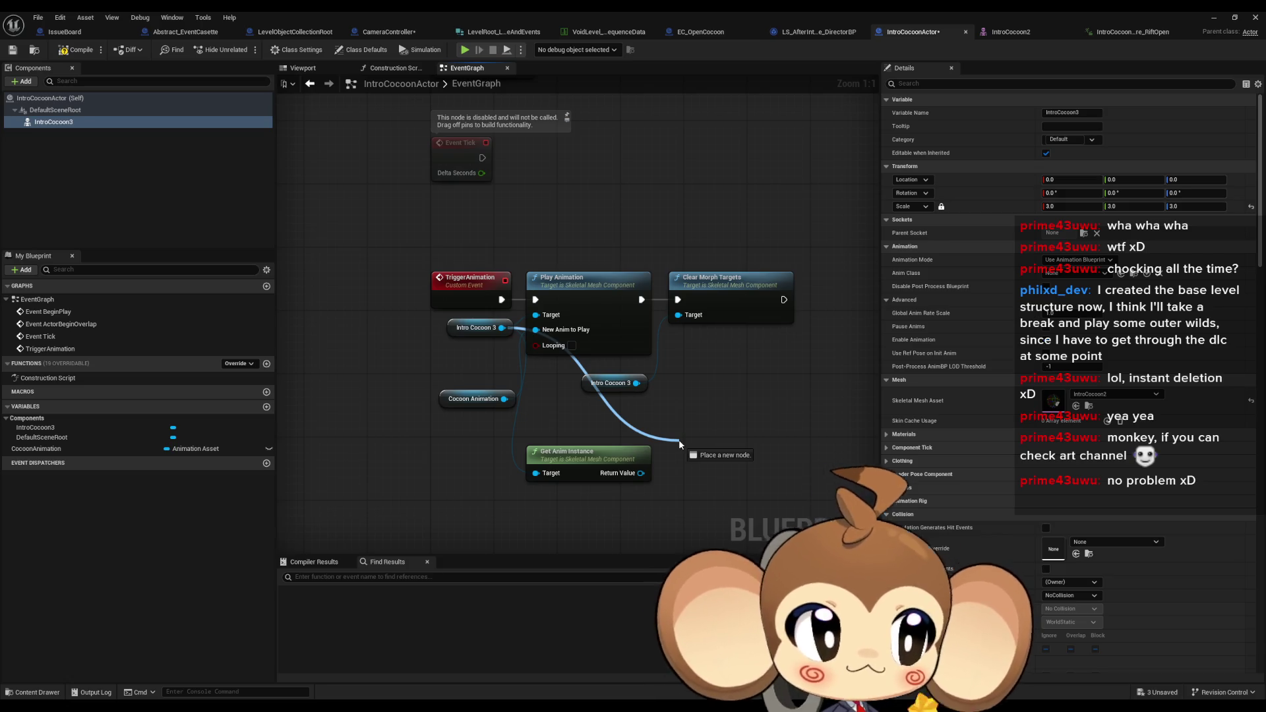
pyautogui.moveTo(679, 443); pyautogui.dragTo(681, 442)
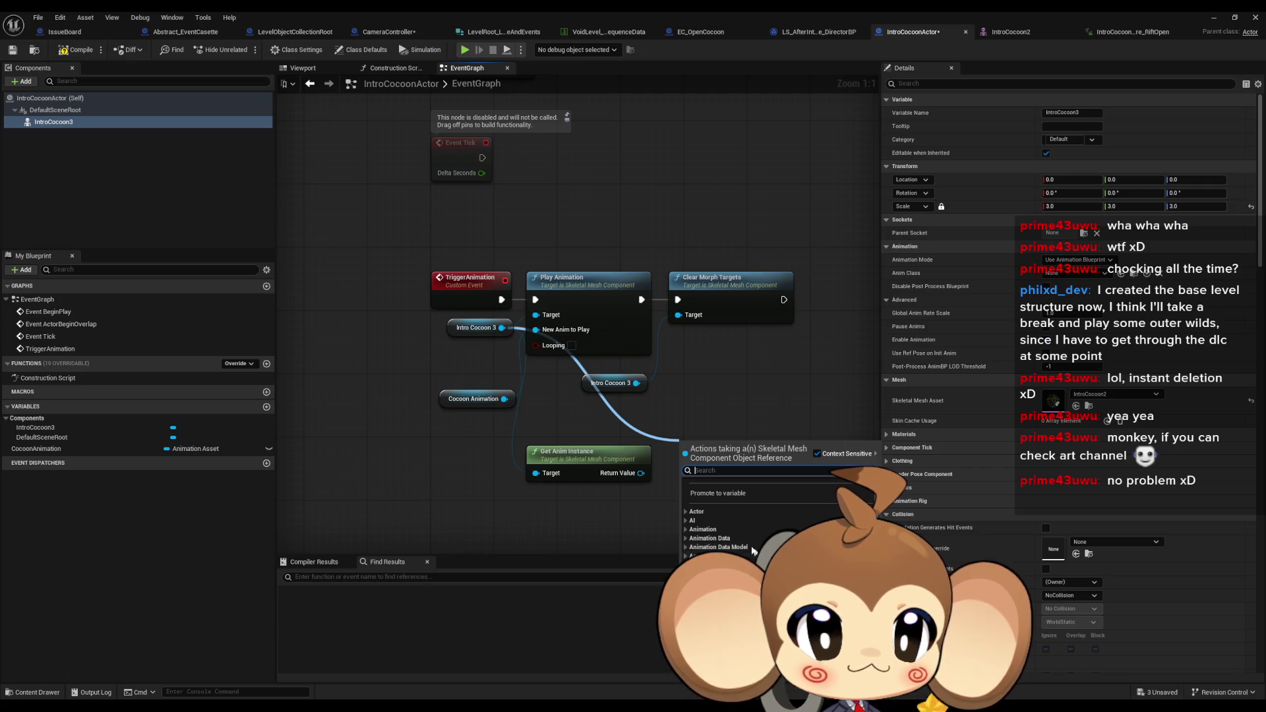
pyautogui.click(687, 530)
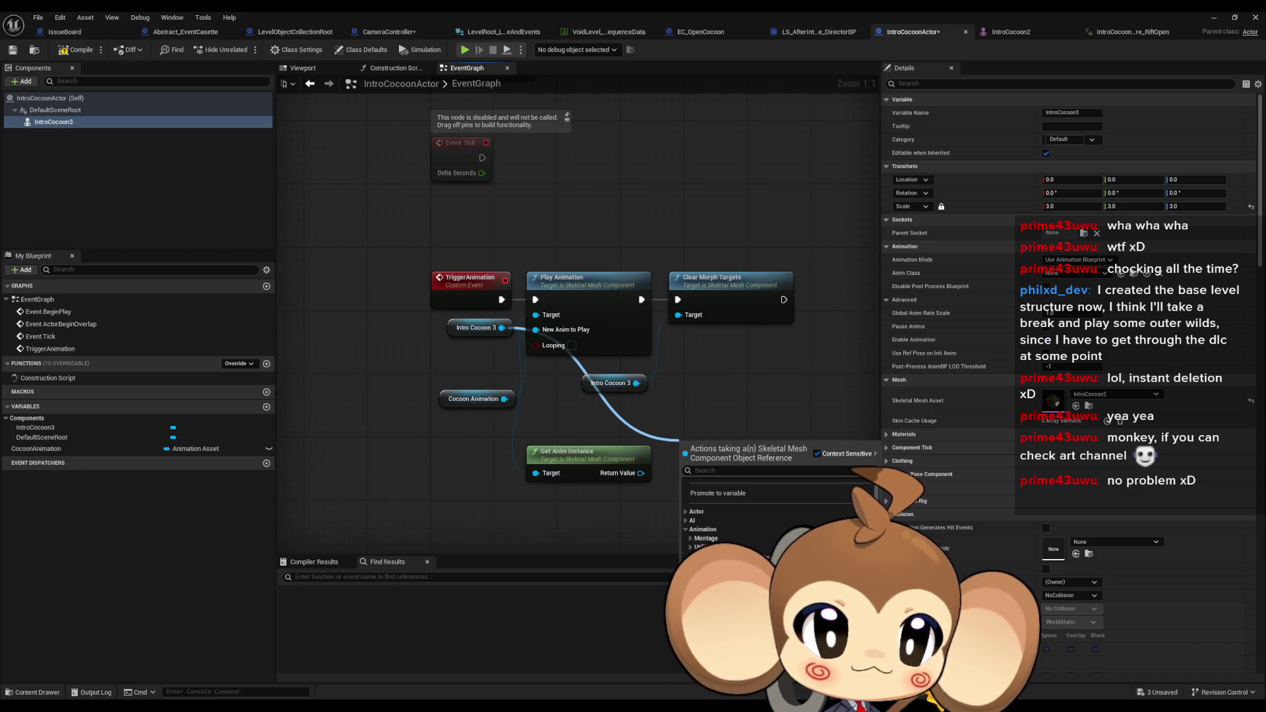
pyautogui.scroll(-1, 745, 515)
pyautogui.scroll(-3, 745, 514)
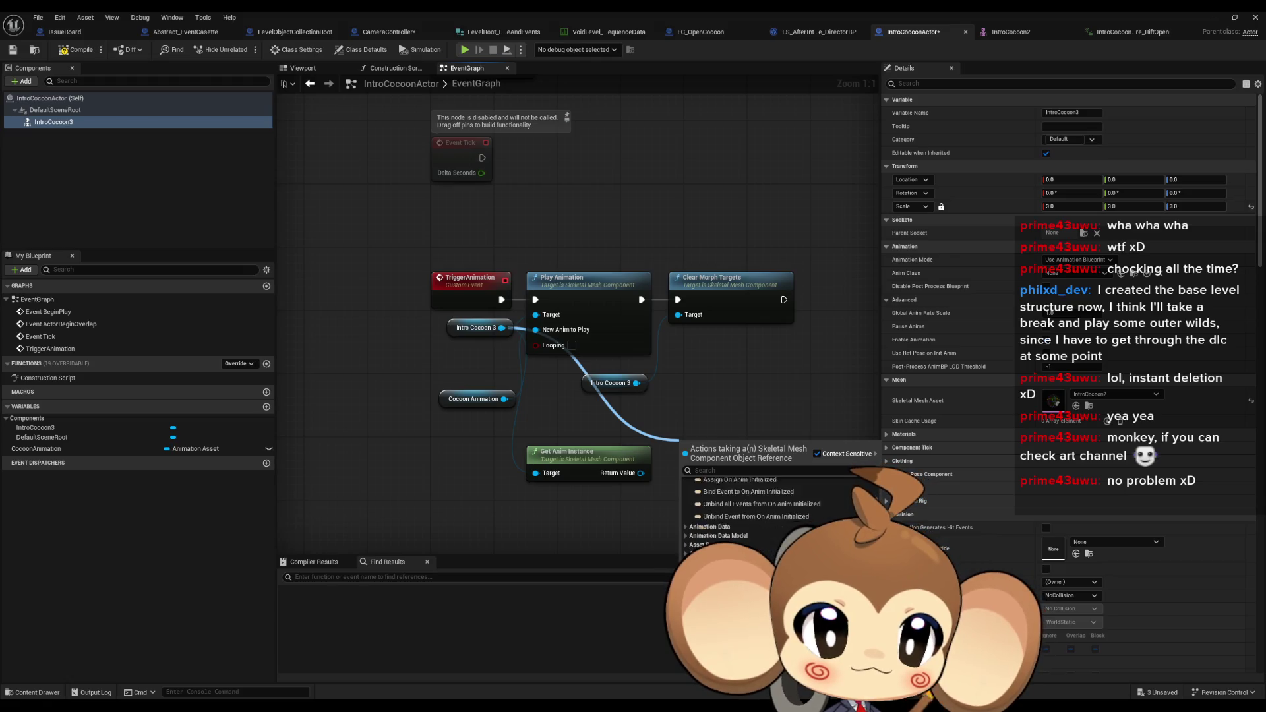
pyautogui.click(723, 415)
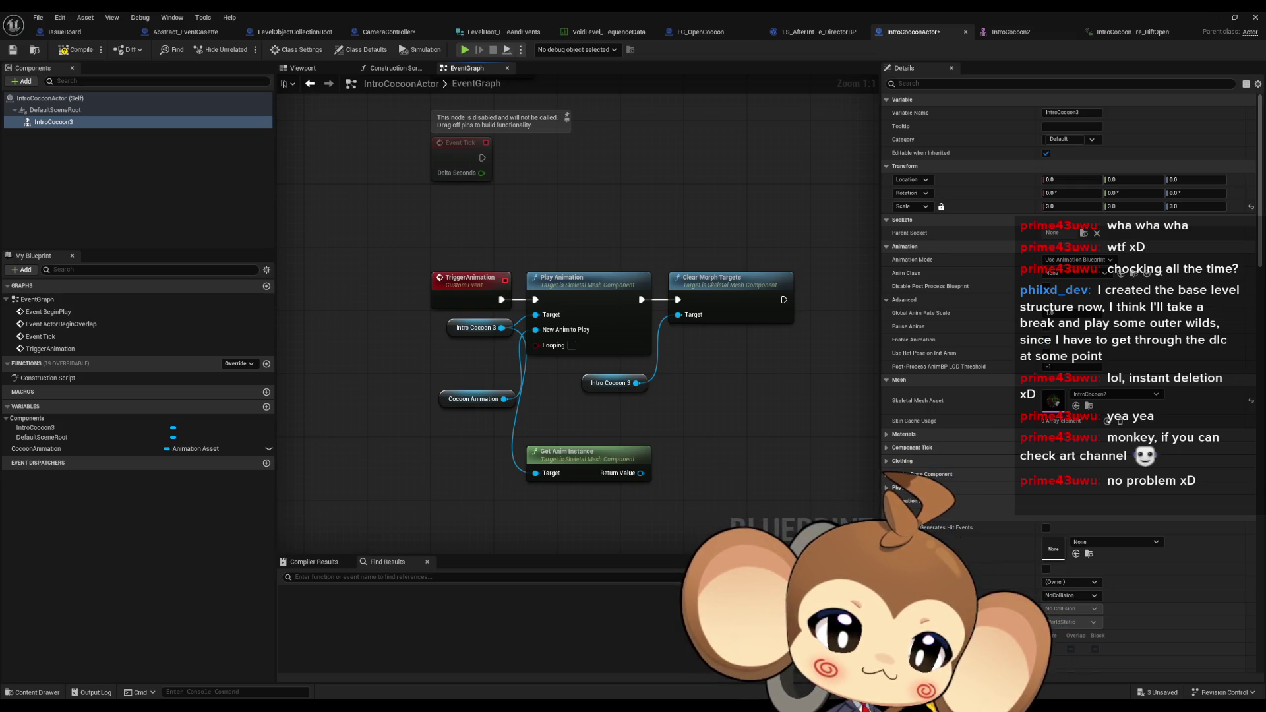
pyautogui.moveTo(498, 398); pyautogui.dragTo(568, 410)
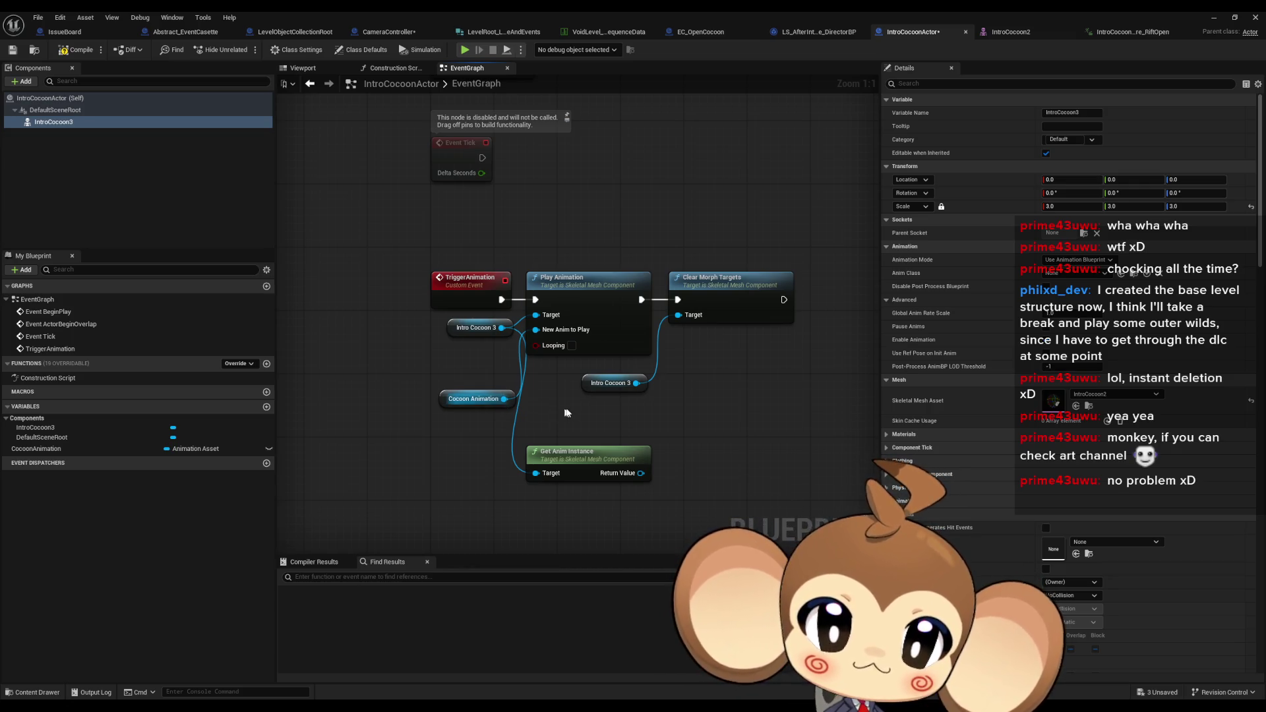
pyautogui.write('time')
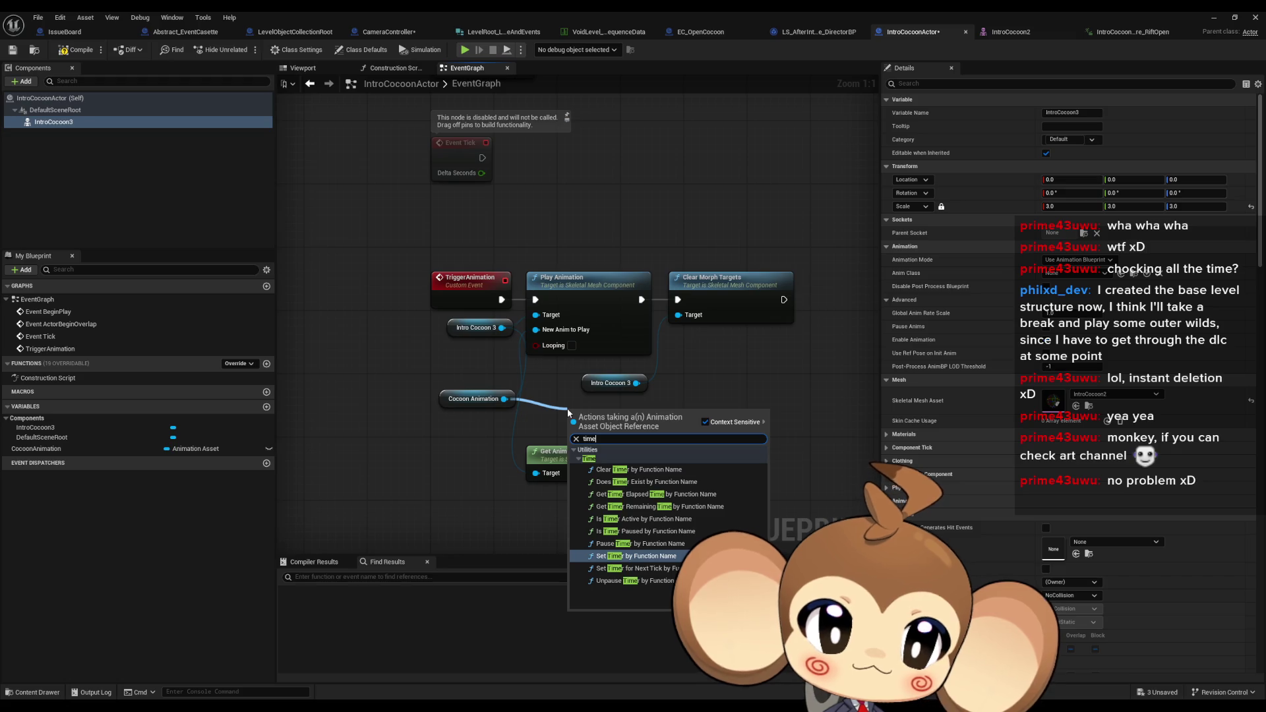
pyautogui.press('Up')
pyautogui.press('Up')
pyautogui.press('Up')
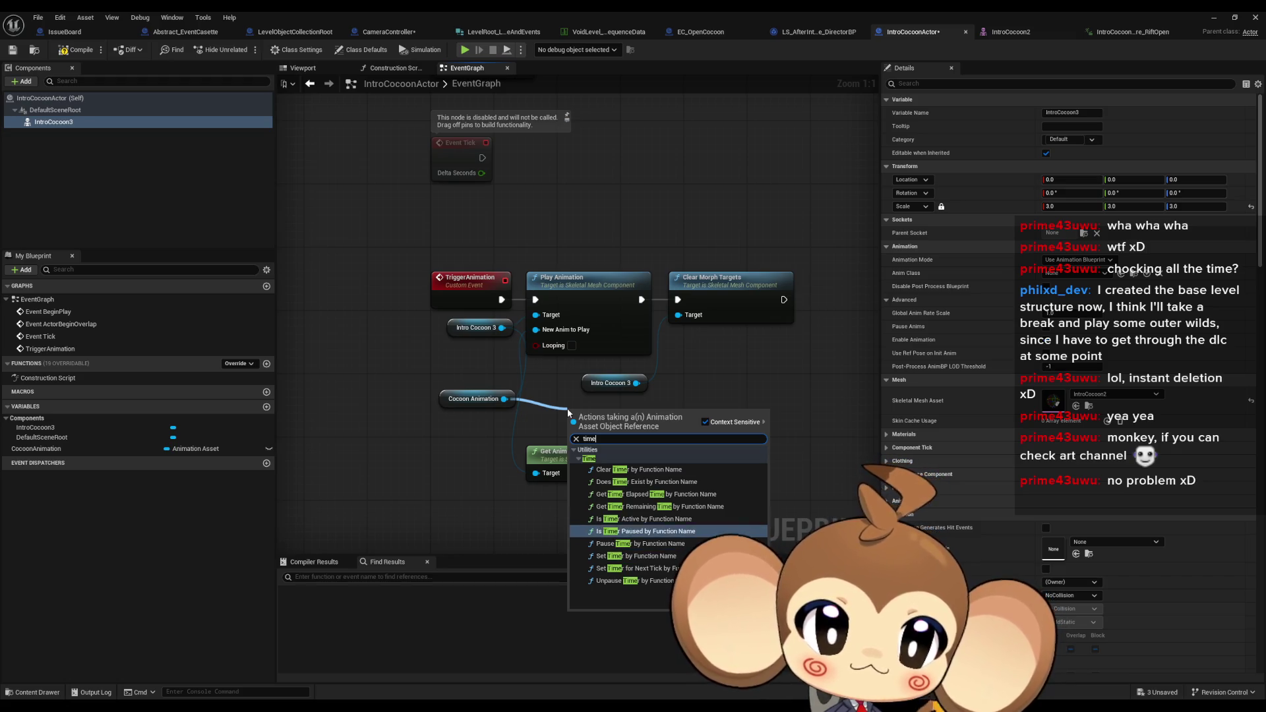
pyautogui.press('Return')
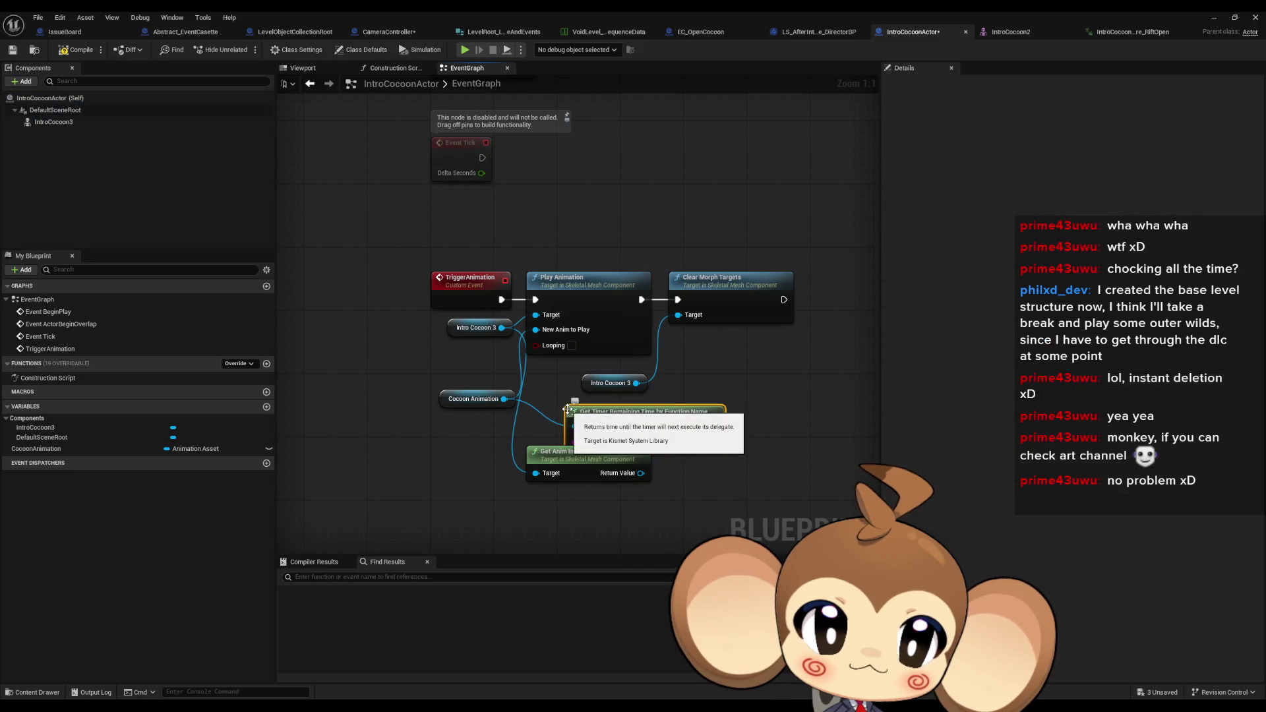
pyautogui.moveTo(664, 410); pyautogui.dragTo(609, 505)
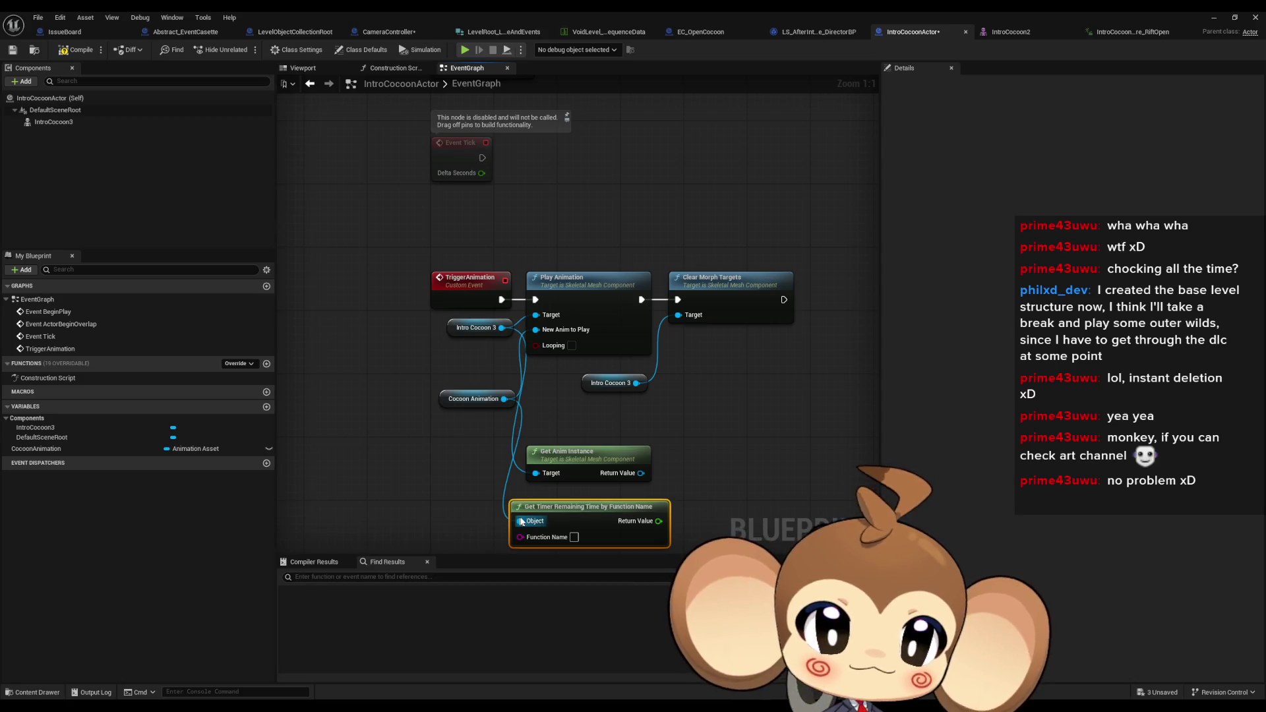
pyautogui.hotkey('ctrl', 'z')
pyautogui.hotkey('ctrl', 'z')
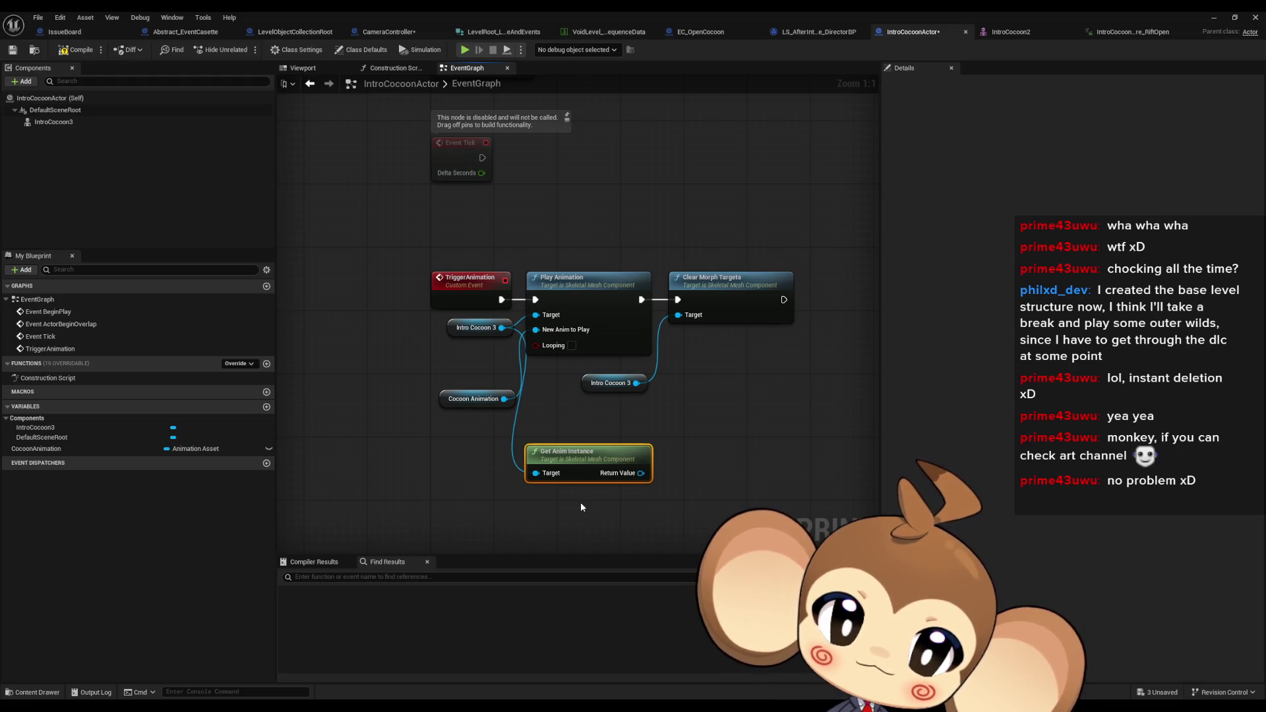
# Add a Get Play Length node for the Cocoon Animation asset from its Animation actions
pyautogui.click(555, 292)
pyautogui.moveTo(501, 328); pyautogui.dragTo(449, 476)
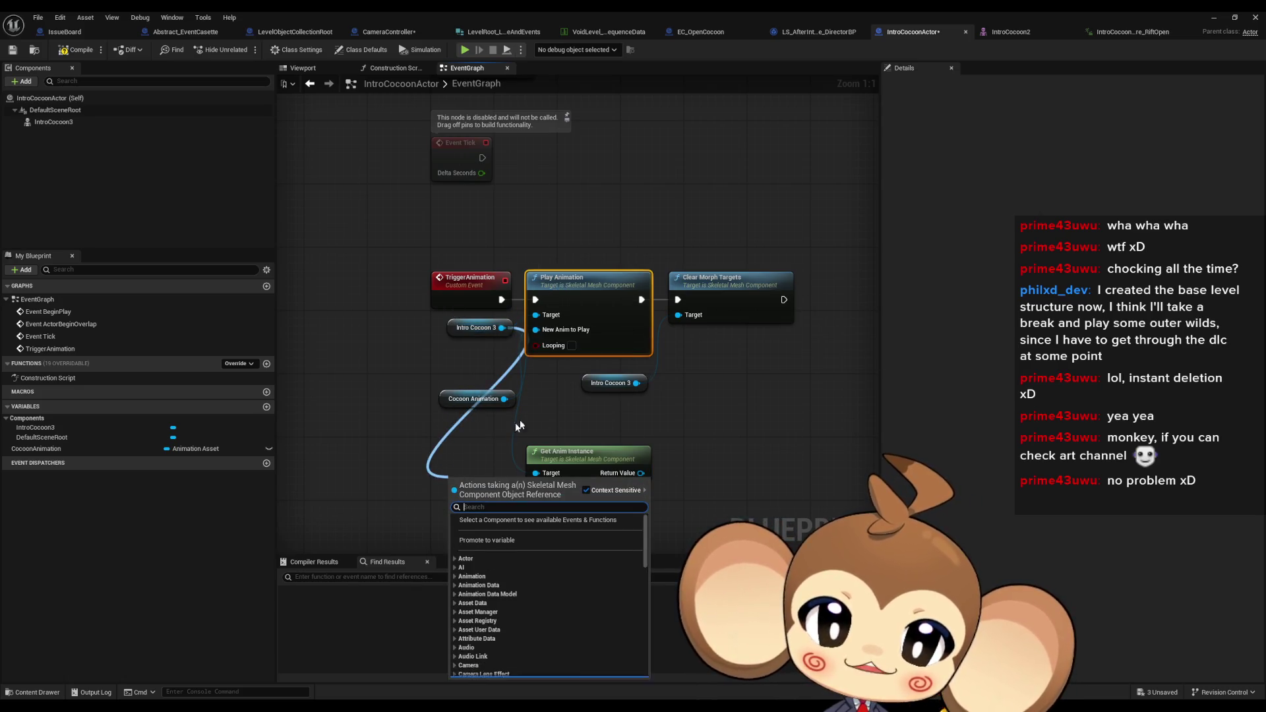
pyautogui.click(435, 438)
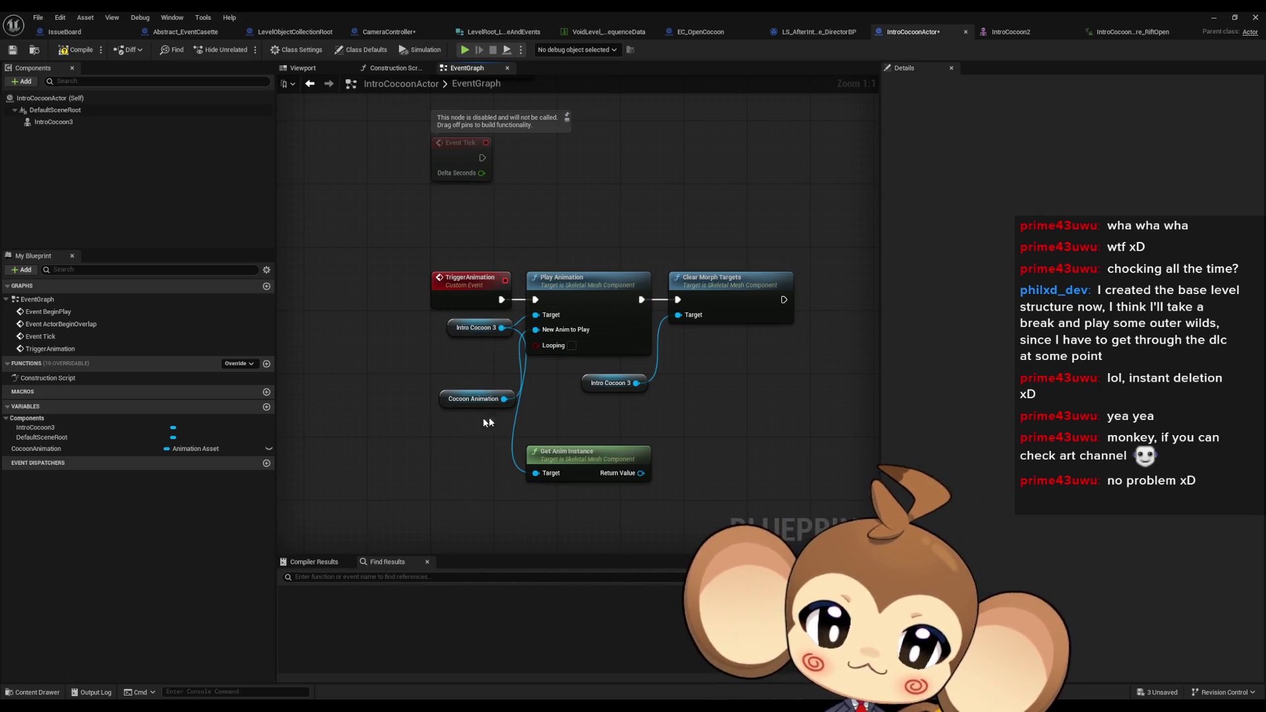
pyautogui.moveTo(504, 399)
pyautogui.mouseDown()
pyautogui.moveTo(425, 465)
pyautogui.moveTo(404, 464)
pyautogui.mouseUp()
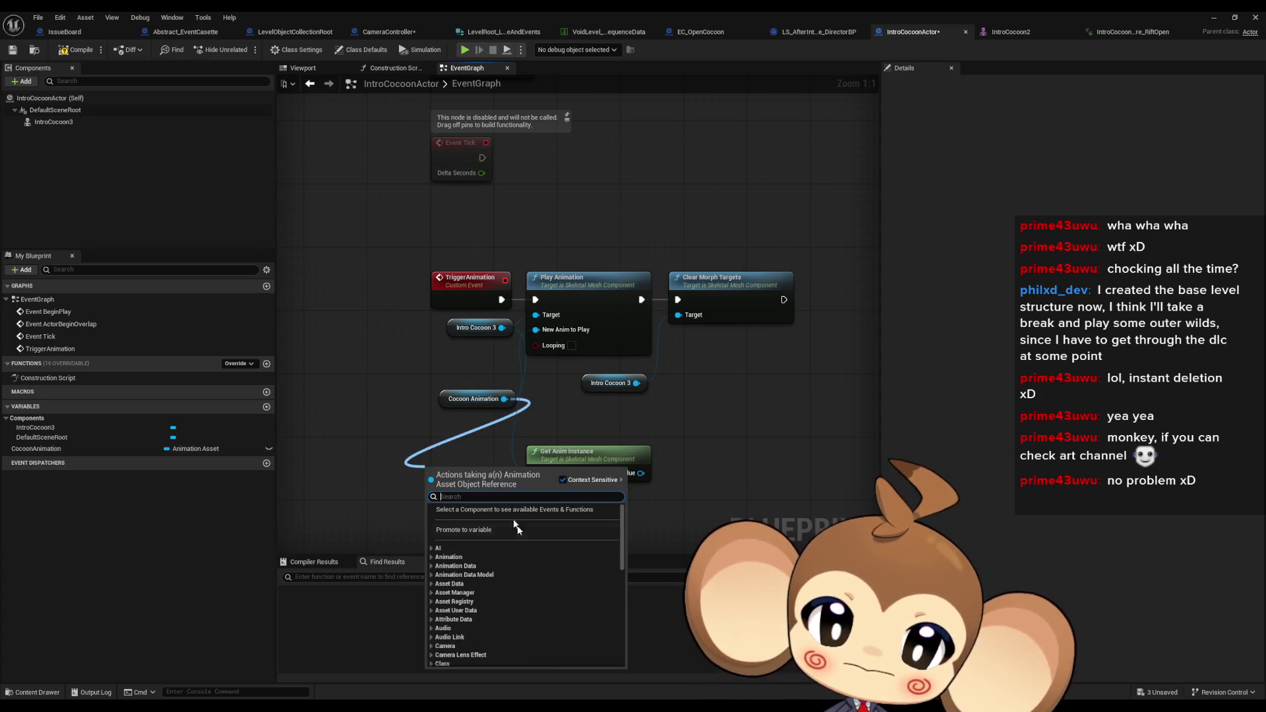
pyautogui.scroll(-1, 556, 549)
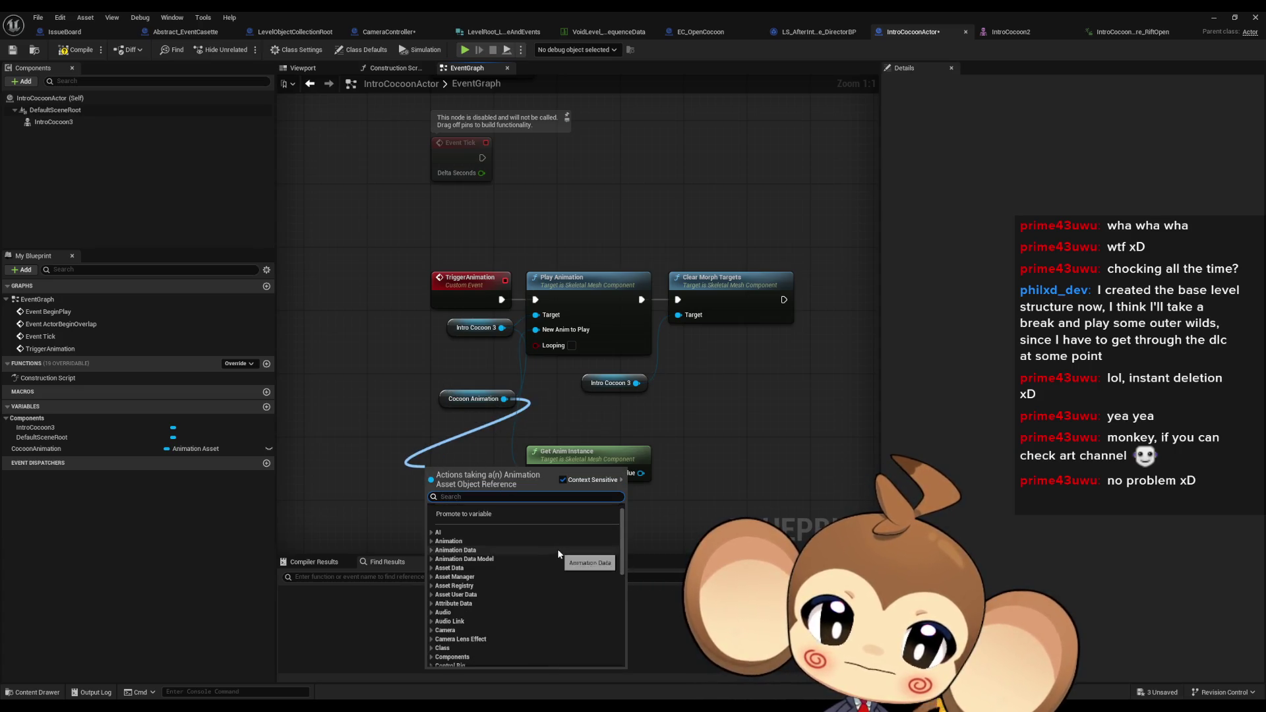
pyautogui.click(431, 541)
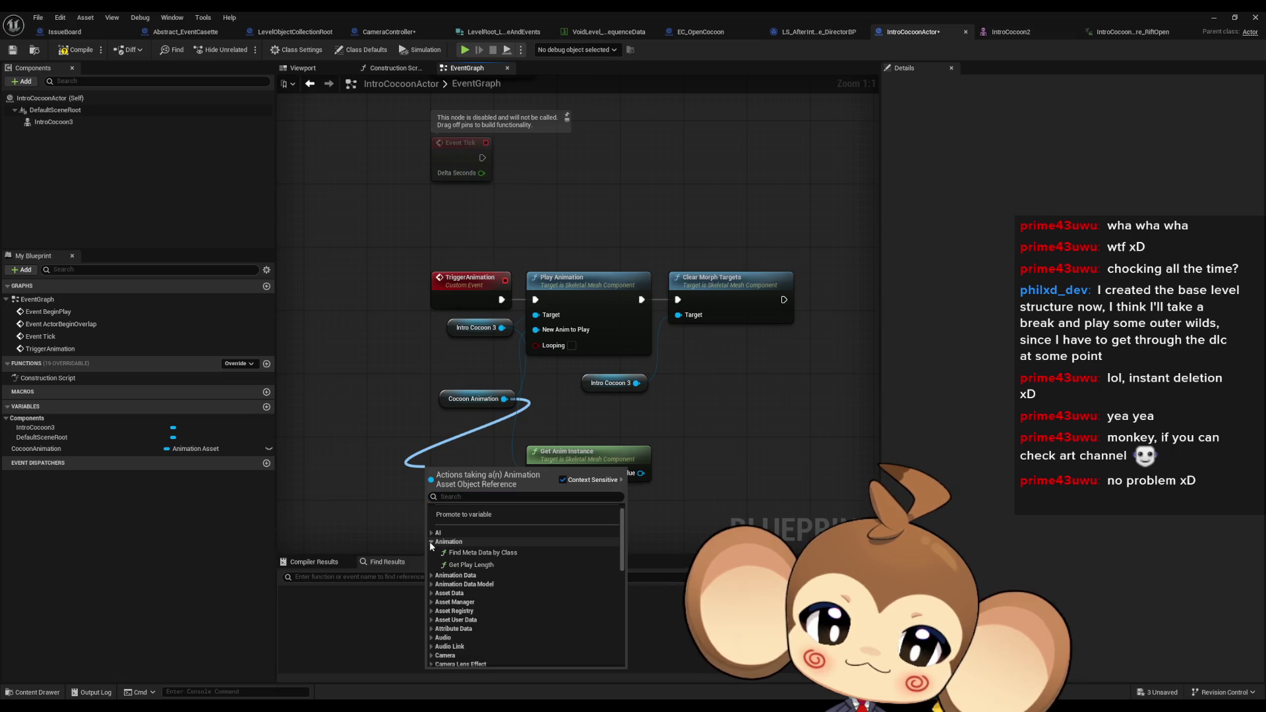
pyautogui.click(484, 565)
pyautogui.moveTo(486, 492); pyautogui.dragTo(453, 502)
# Browse more Cocoon Animation actions and delete the accidentally added Find Meta Data by Class node
pyautogui.moveTo(503, 399); pyautogui.dragTo(411, 452)
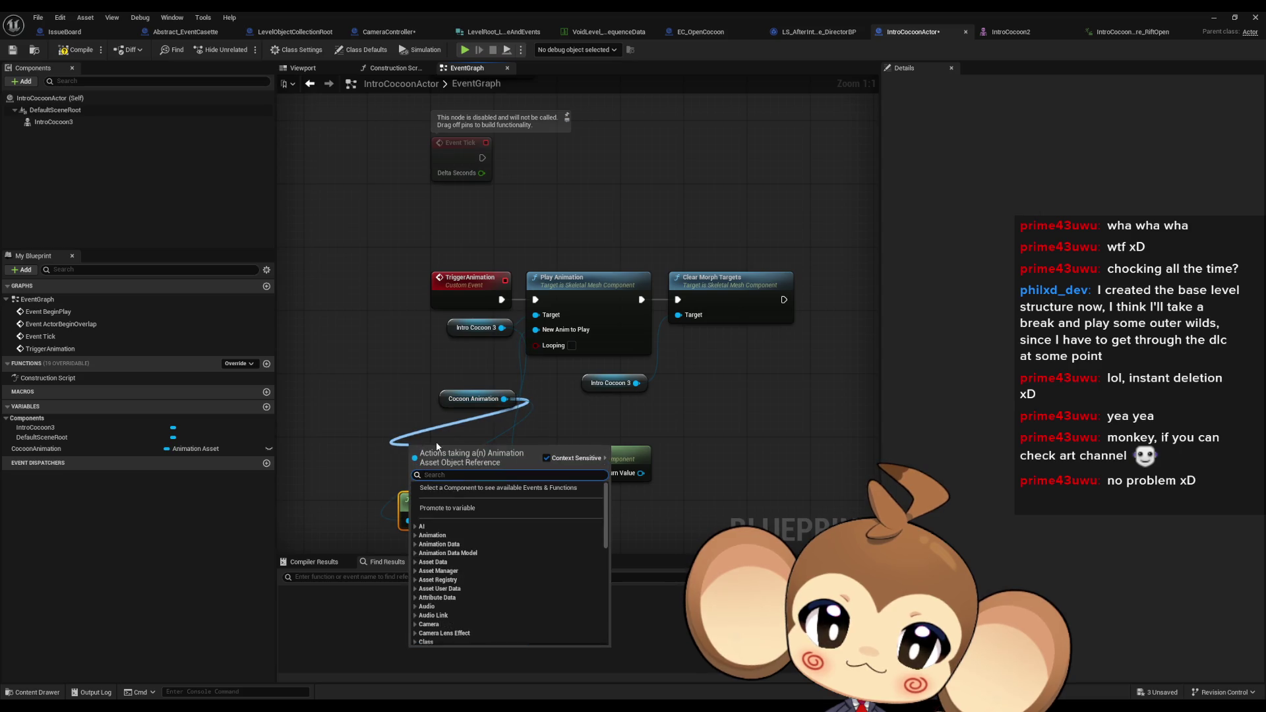
pyautogui.click(420, 543)
pyautogui.scroll(-2, 479, 551)
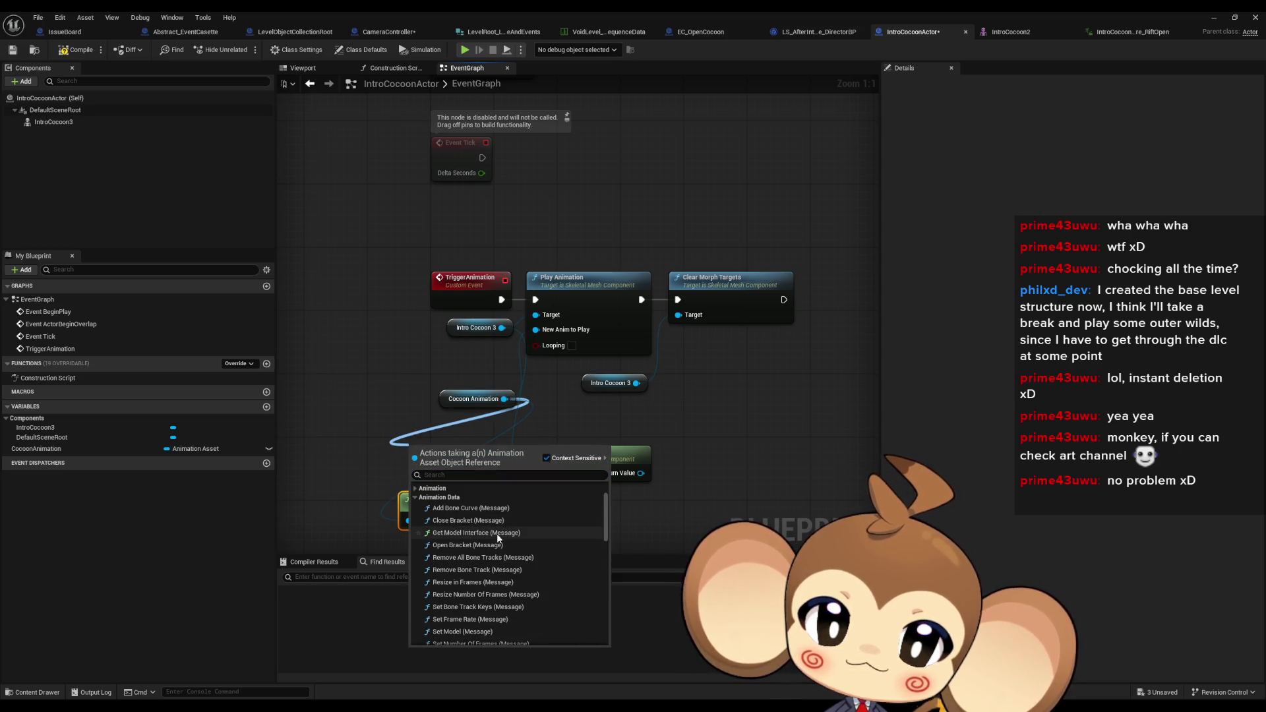
pyautogui.scroll(-2, 527, 544)
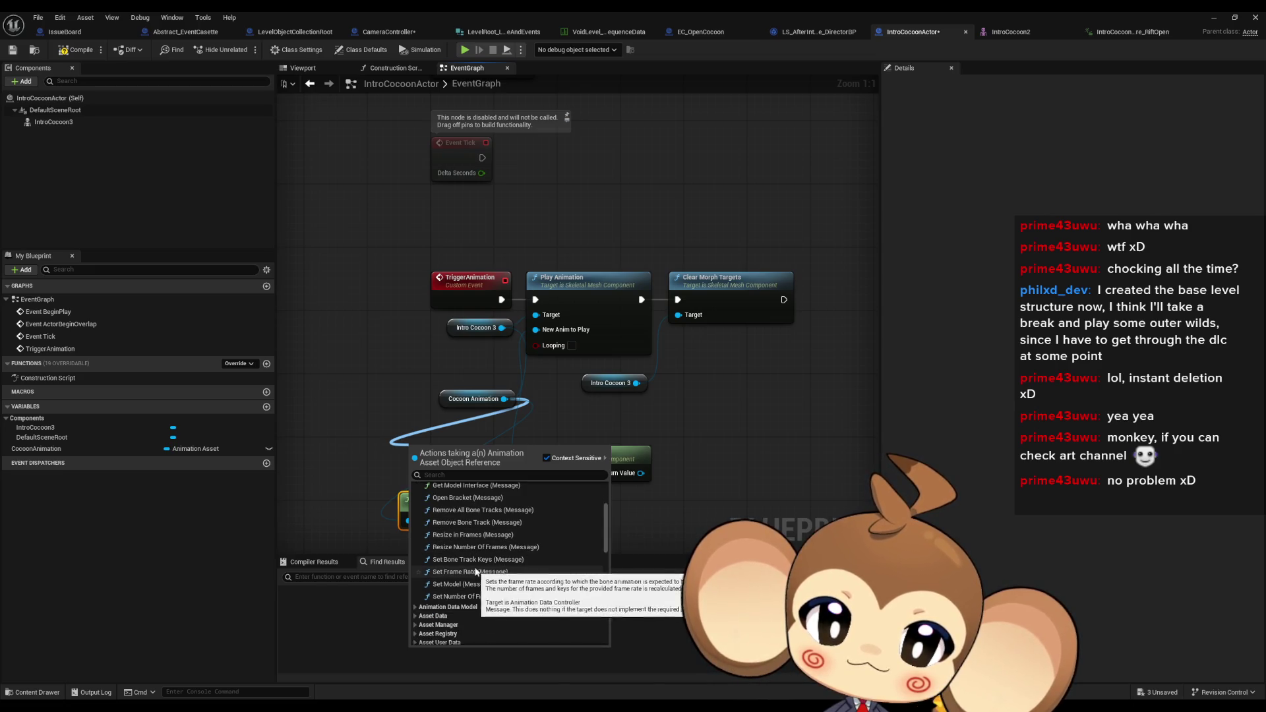
pyautogui.scroll(2, 475, 570)
pyautogui.scroll(2, 478, 564)
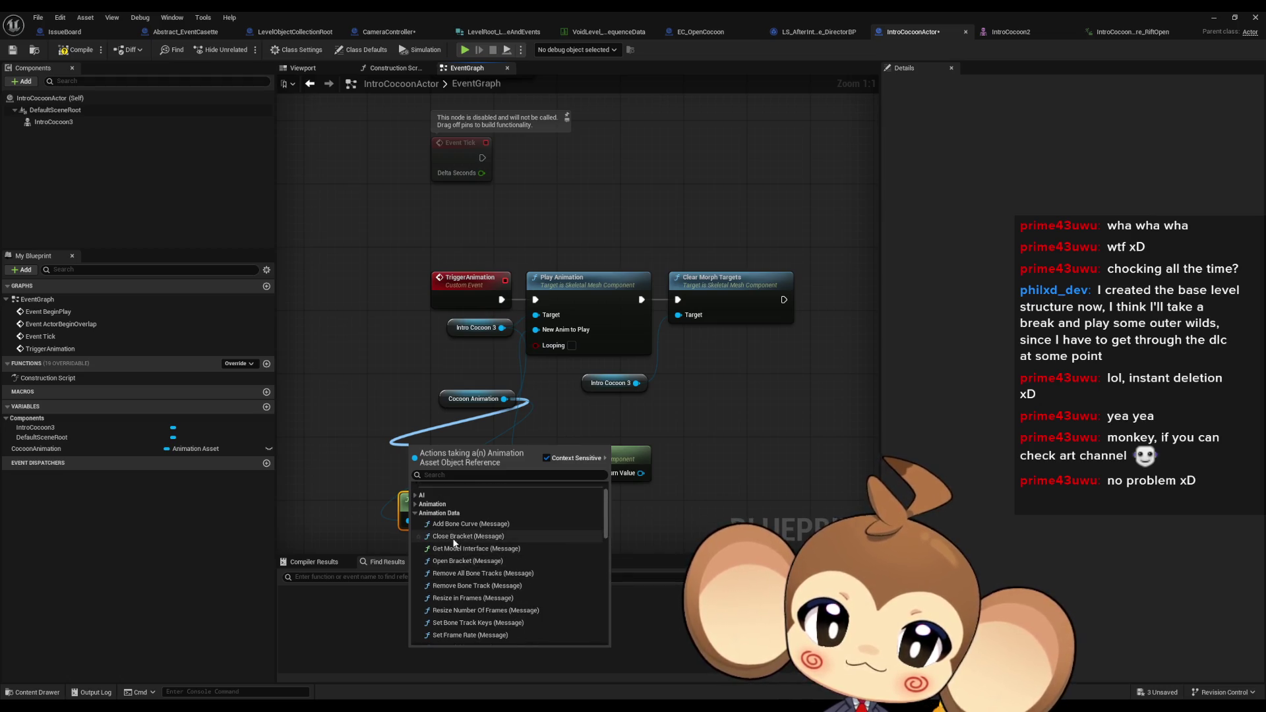
pyautogui.click(414, 505)
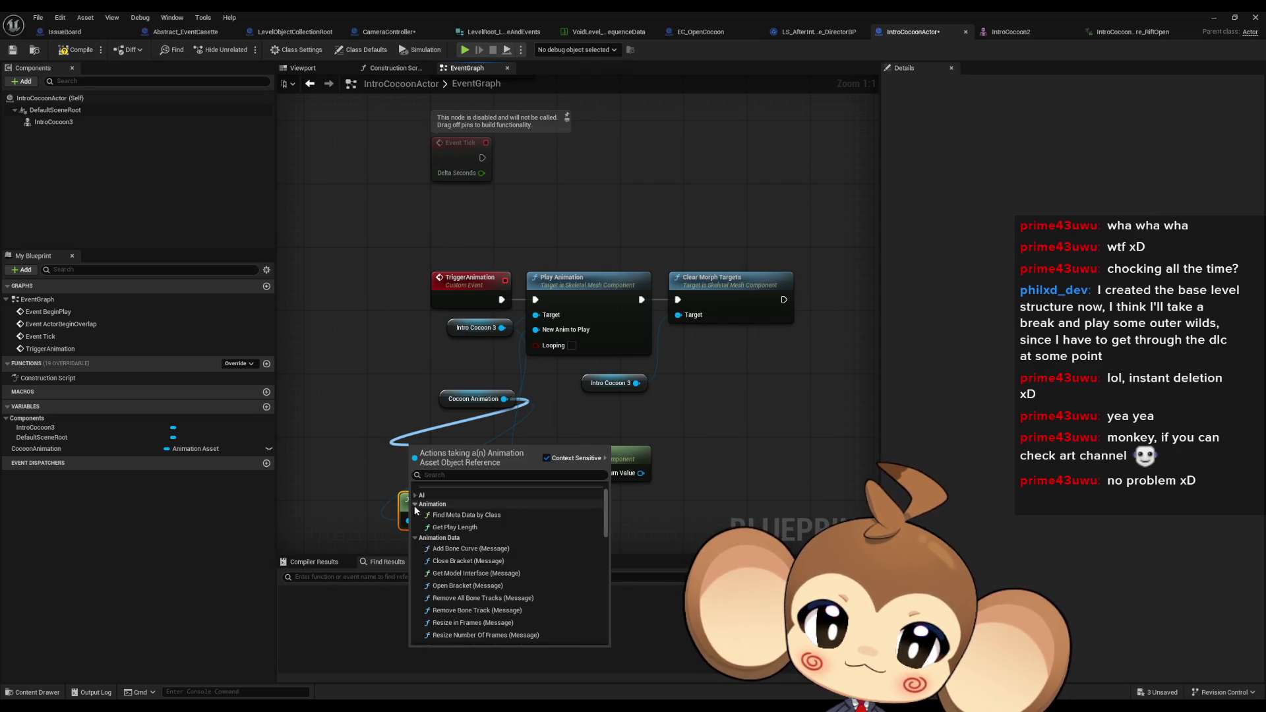
pyautogui.click(480, 525)
pyautogui.moveTo(475, 455); pyautogui.dragTo(370, 431)
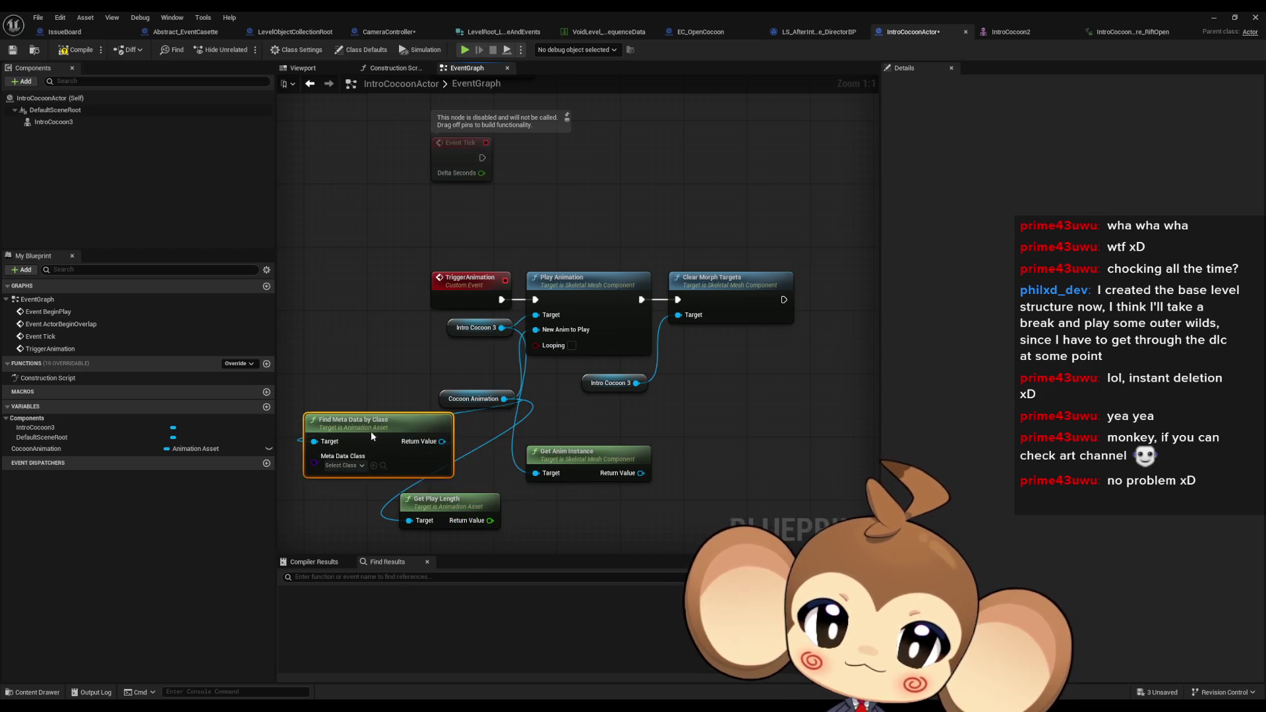
pyautogui.press('Delete')
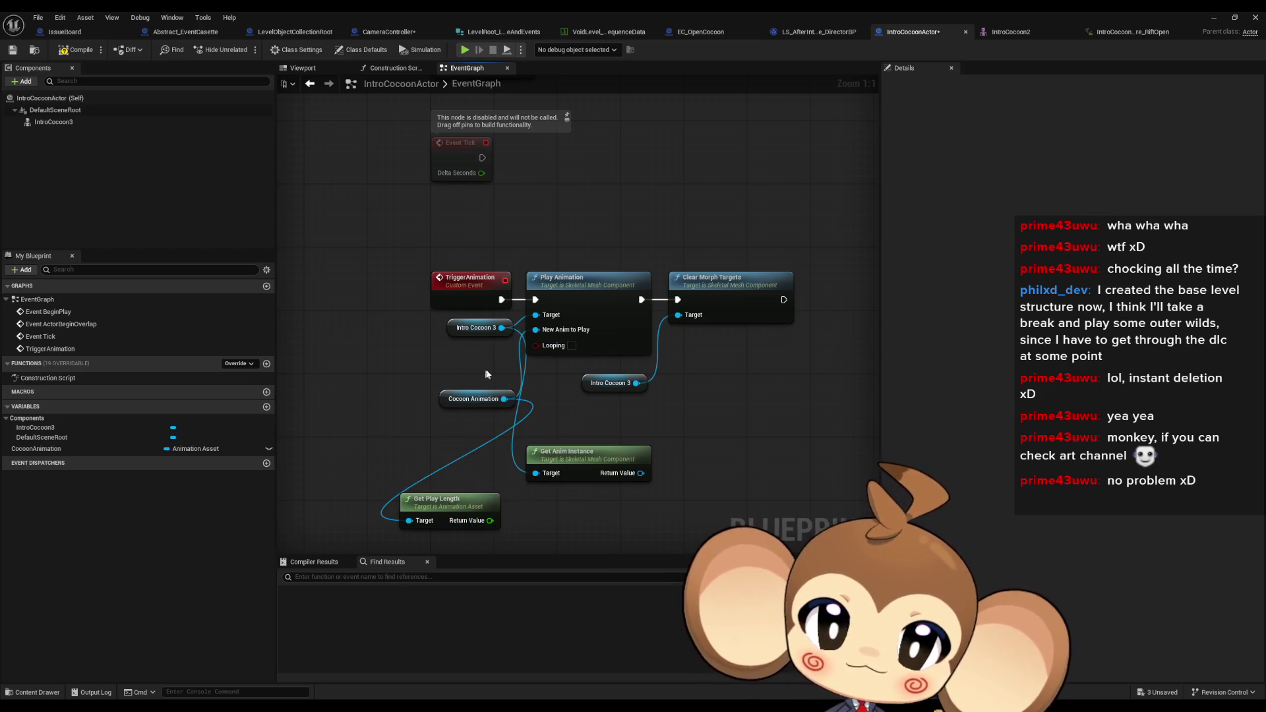
# Add a Play Montage node for Intro Cocoon 3 and move it to the graph's left
pyautogui.moveTo(502, 327); pyautogui.dragTo(334, 428)
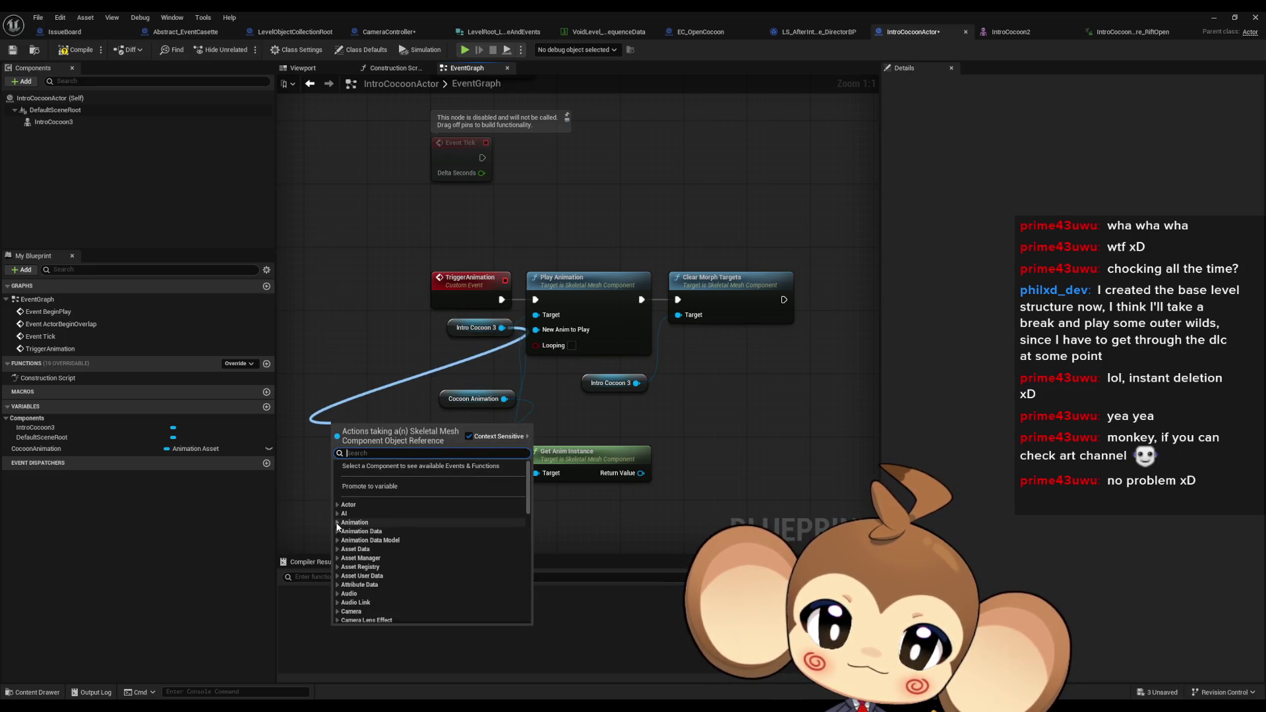
pyautogui.click(338, 522)
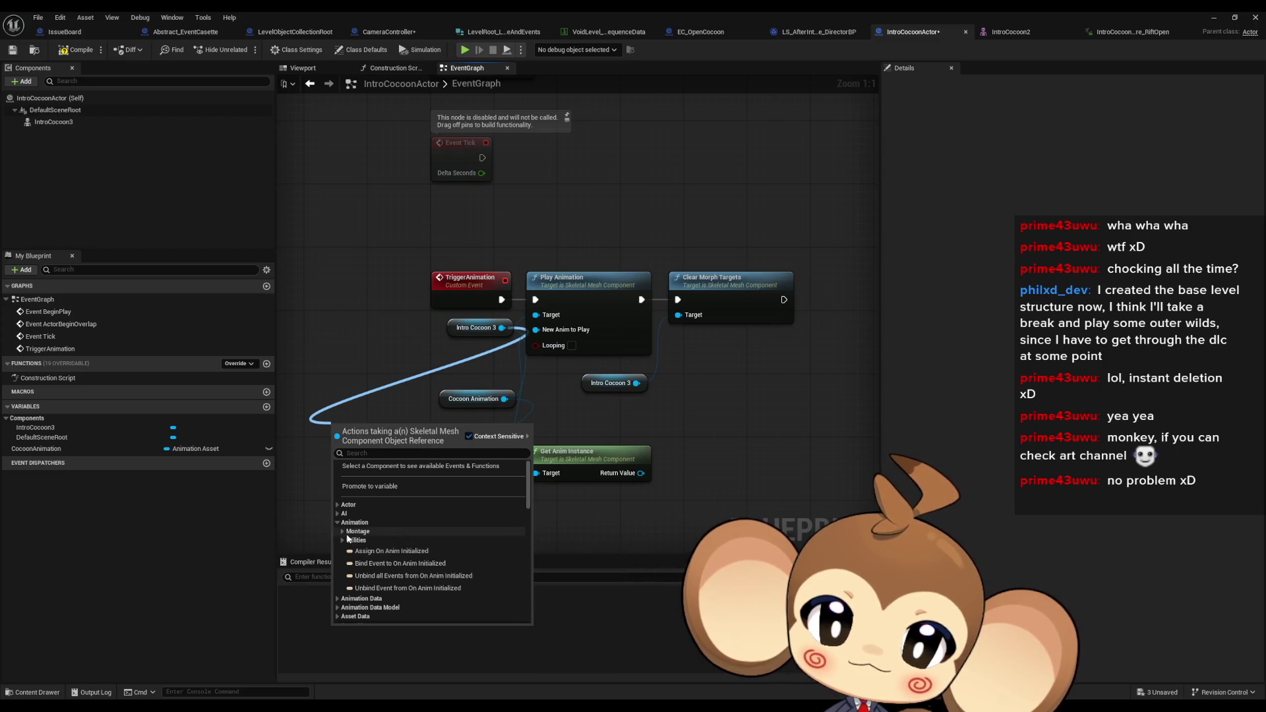
pyautogui.click(342, 540)
pyautogui.click(341, 531)
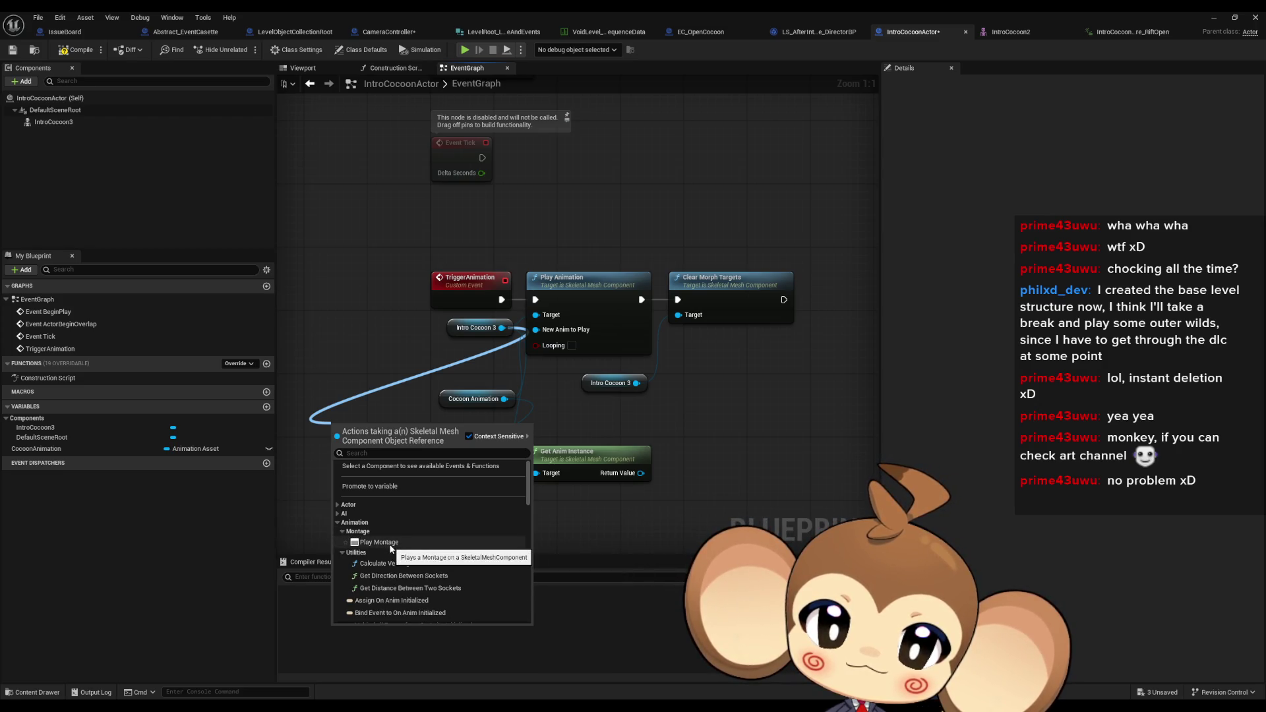
pyautogui.click(391, 541)
pyautogui.moveTo(387, 448)
pyautogui.mouseDown()
pyautogui.moveTo(357, 384)
pyautogui.moveTo(427, 385)
pyautogui.moveTo(348, 352)
pyautogui.mouseUp()
# Delete the Play Montage node and move Get Play Length up beside the chain
pyautogui.moveTo(606, 331); pyautogui.dragTo(461, 398)
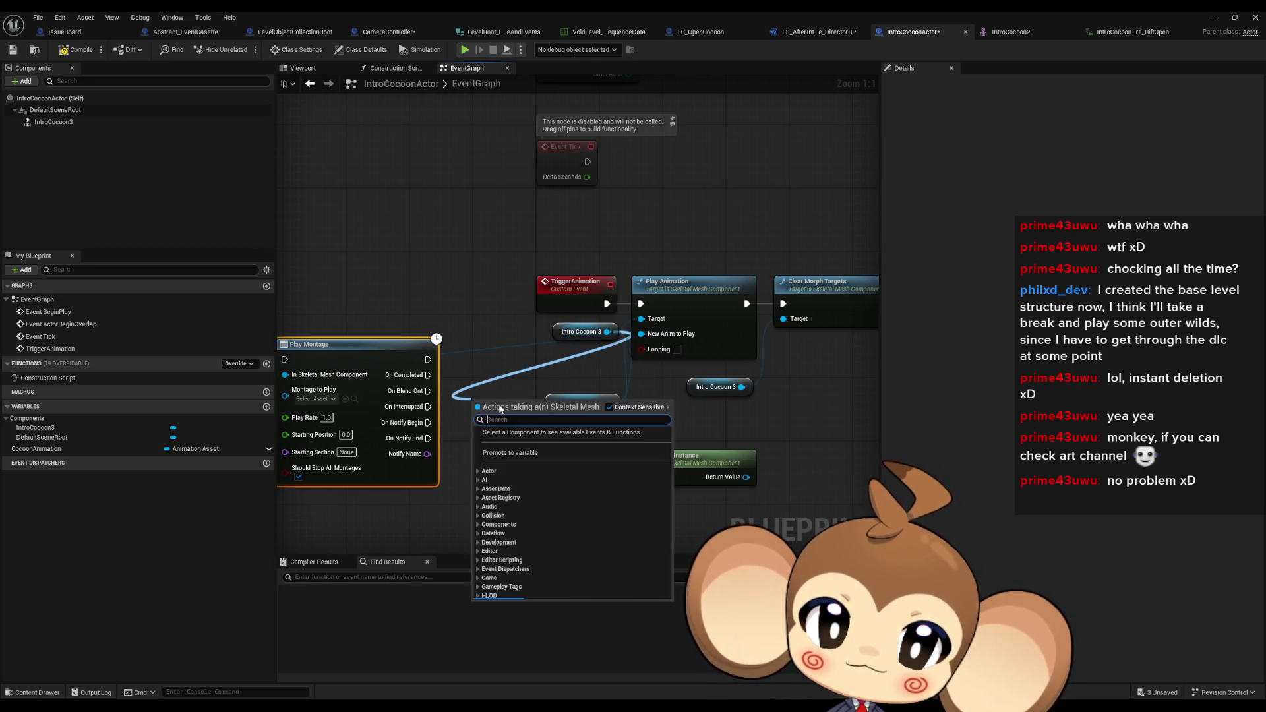
pyautogui.click(477, 498)
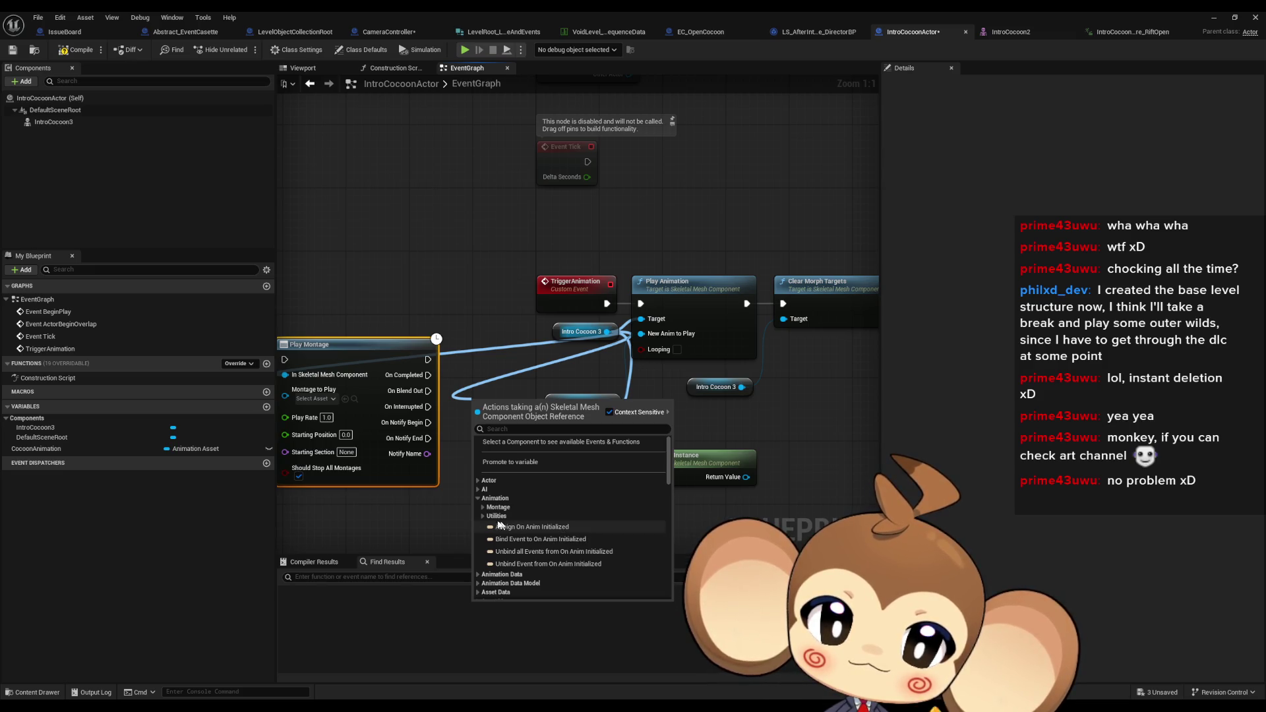
pyautogui.click(483, 516)
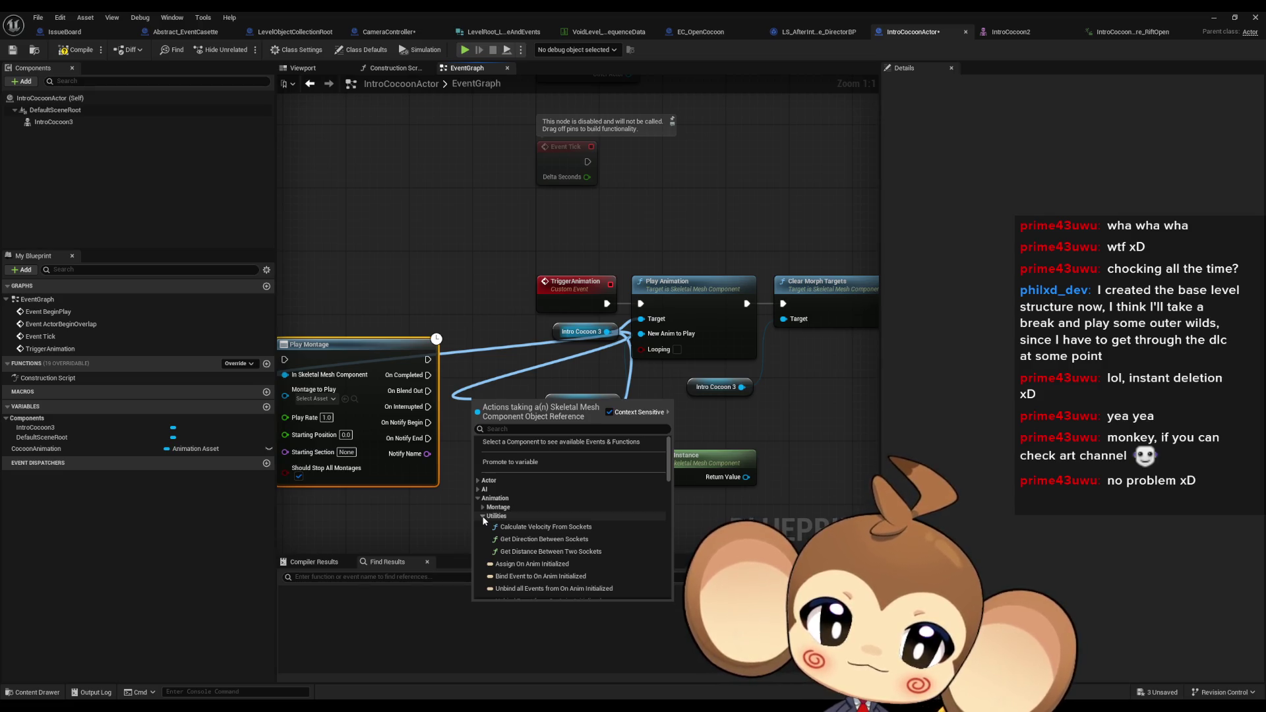
pyautogui.click(484, 507)
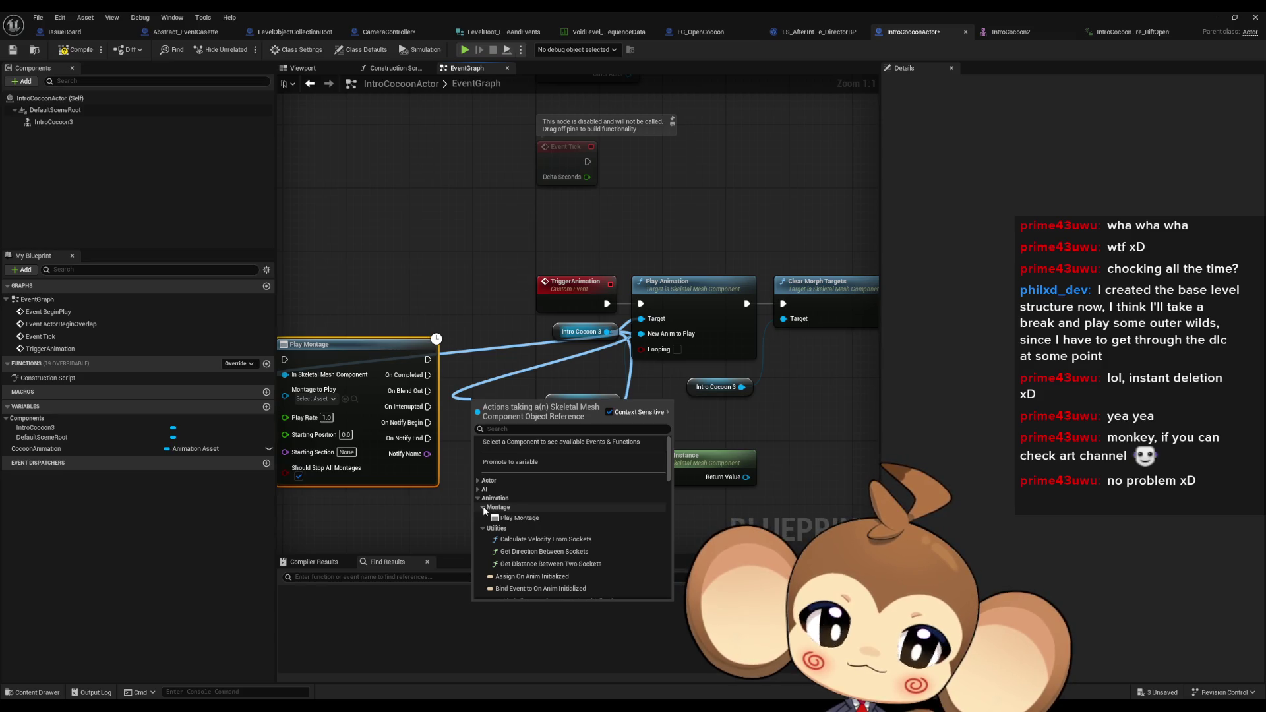
pyautogui.click(470, 441)
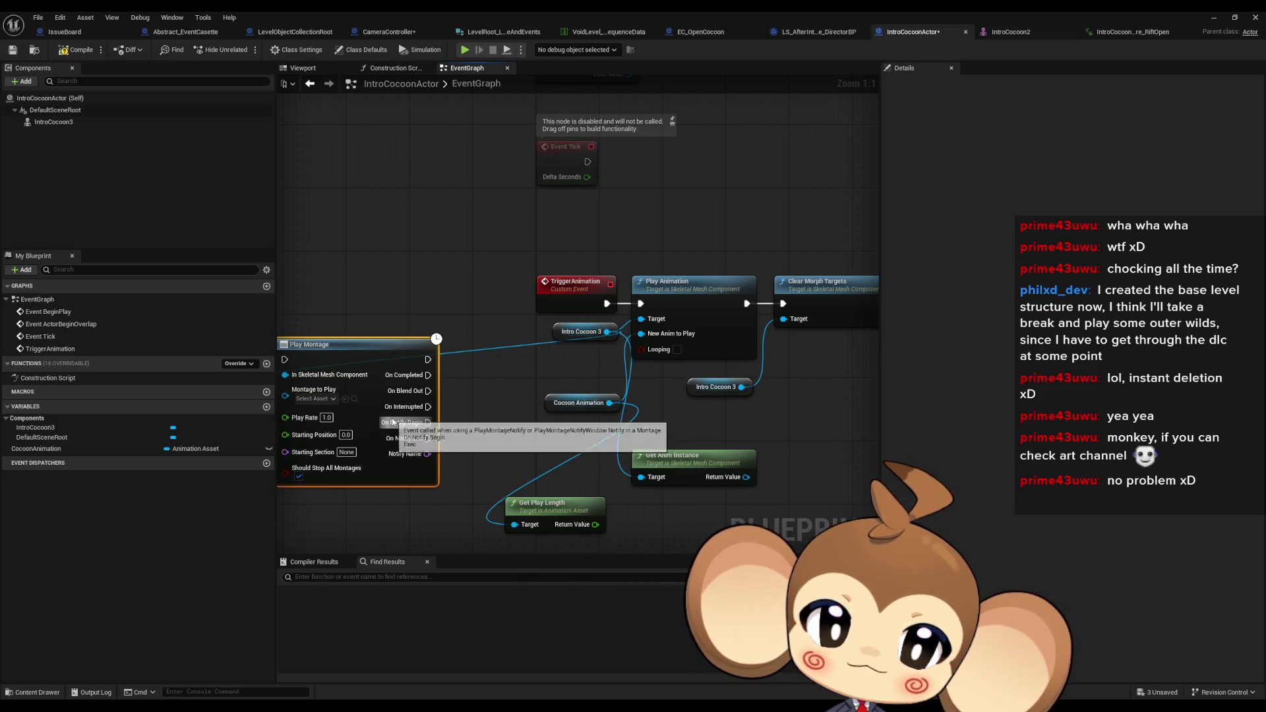
pyautogui.press('Delete')
pyautogui.click(554, 509)
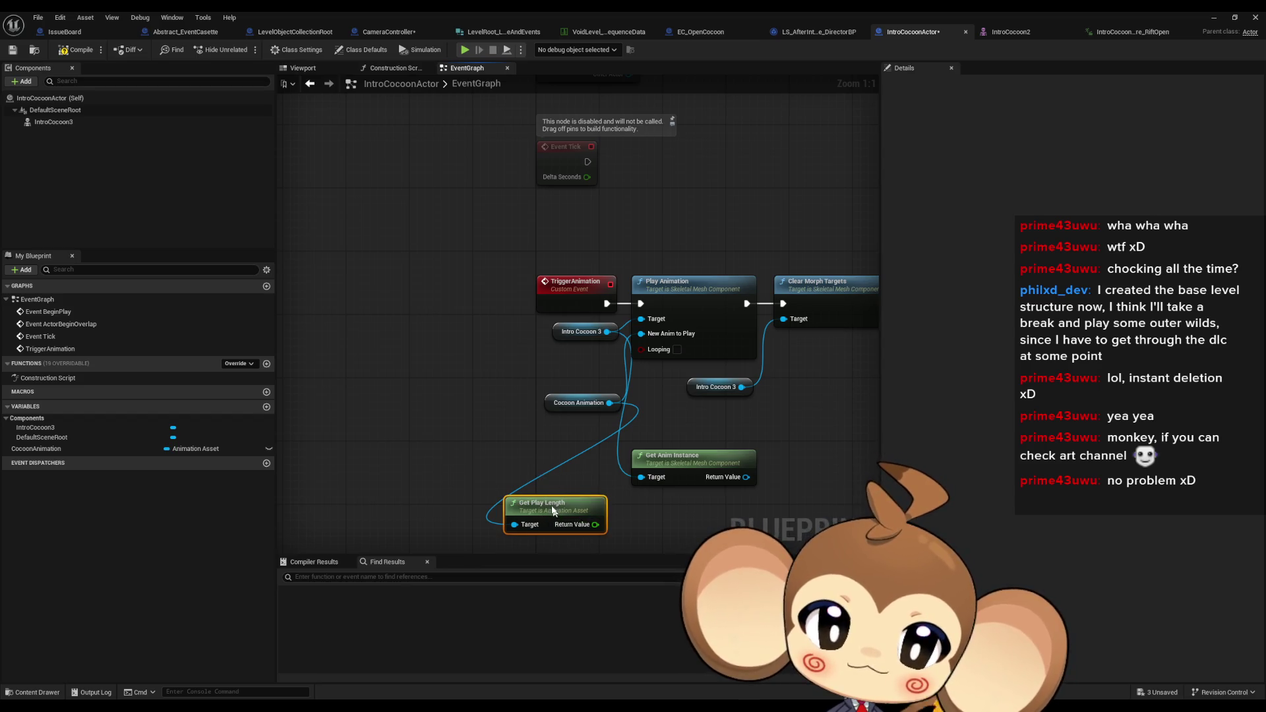
pyautogui.moveTo(554, 510); pyautogui.dragTo(509, 463)
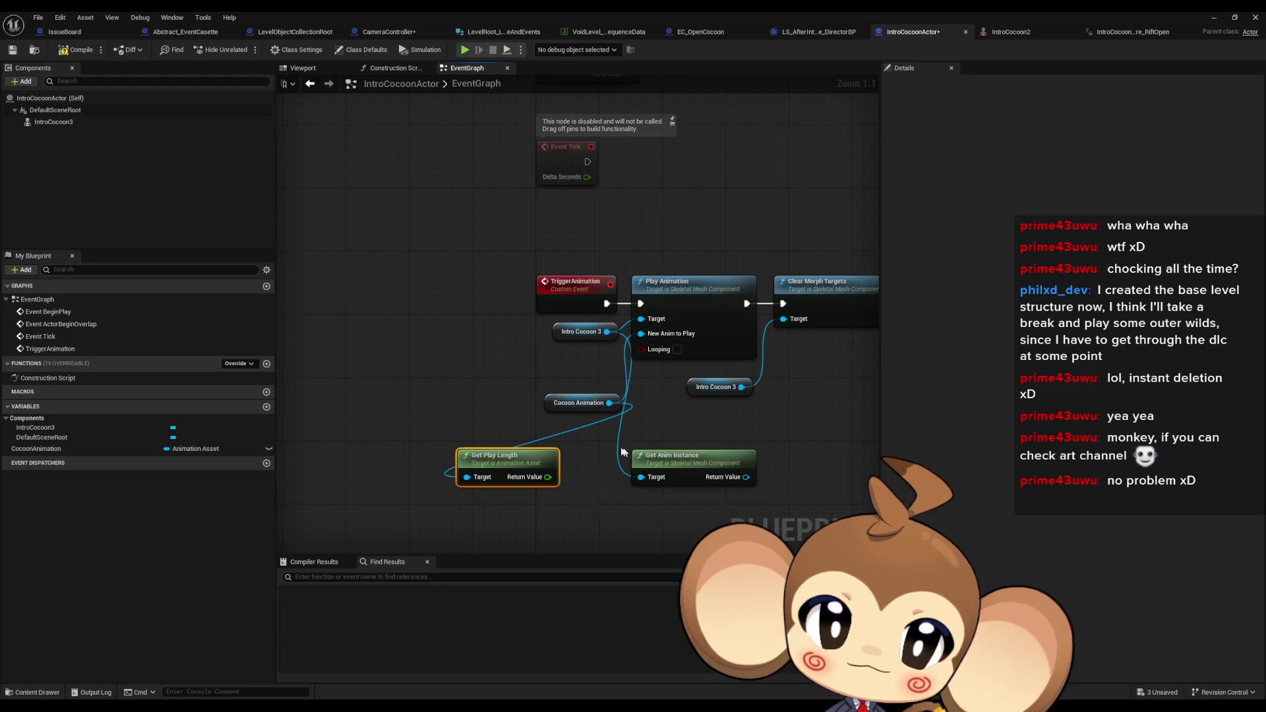
# Add a Delay after Clear Morph Targets with Duration wired from Get Play Length's Return Value
pyautogui.moveTo(623, 451); pyautogui.dragTo(453, 470)
pyautogui.click(650, 326)
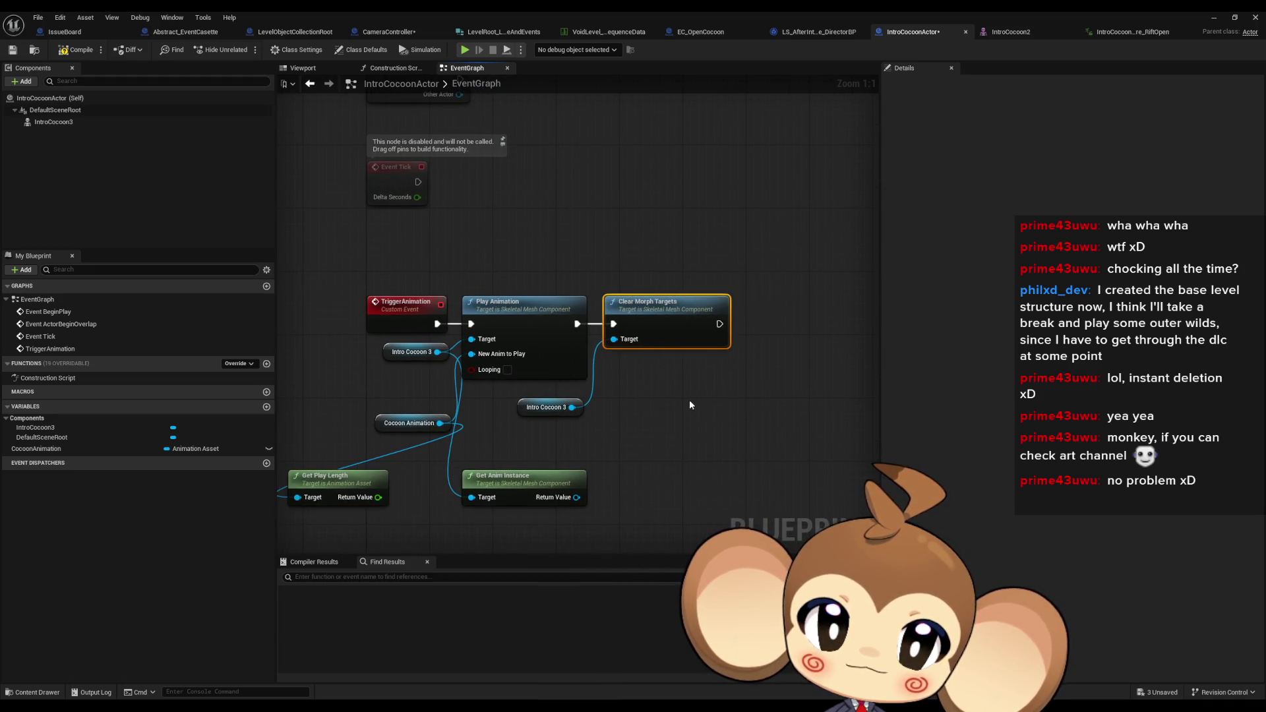
pyautogui.moveTo(505, 476); pyautogui.dragTo(537, 523)
pyautogui.moveTo(370, 474)
pyautogui.mouseDown()
pyautogui.moveTo(640, 460)
pyautogui.moveTo(598, 449)
pyautogui.mouseUp()
pyautogui.moveTo(718, 324); pyautogui.dragTo(756, 322)
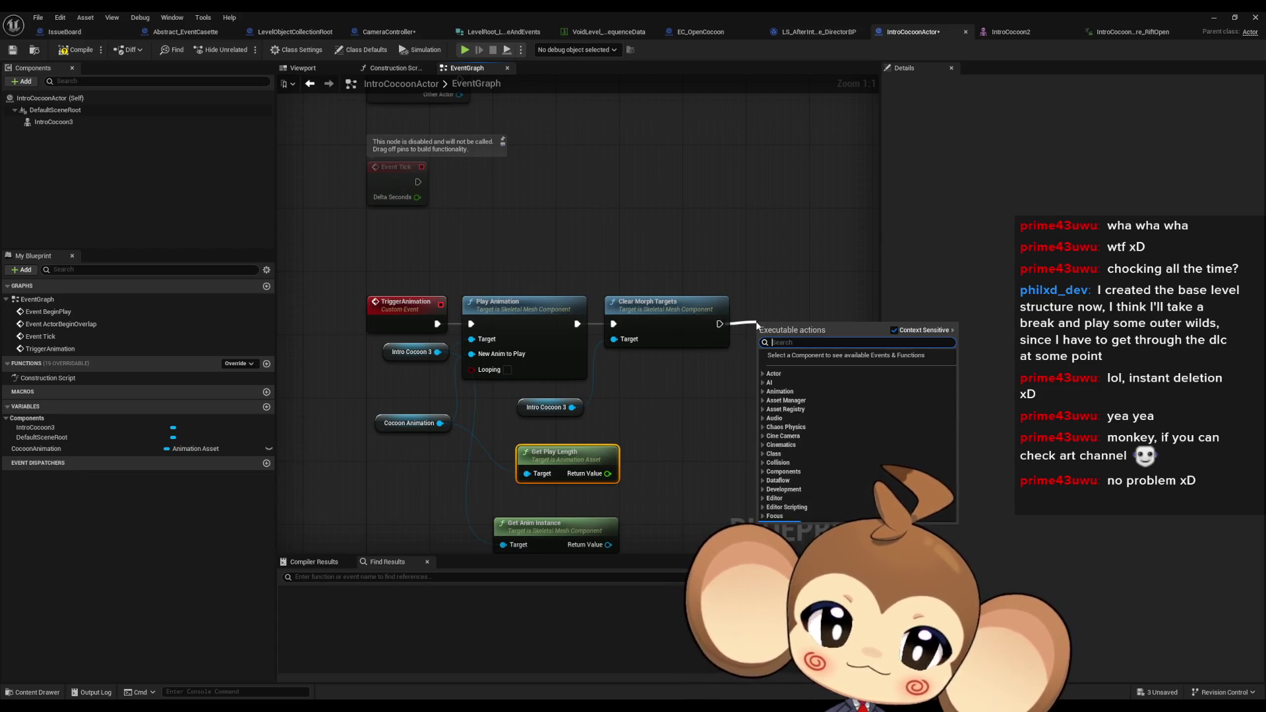
pyautogui.write('delay')
pyautogui.press('Return')
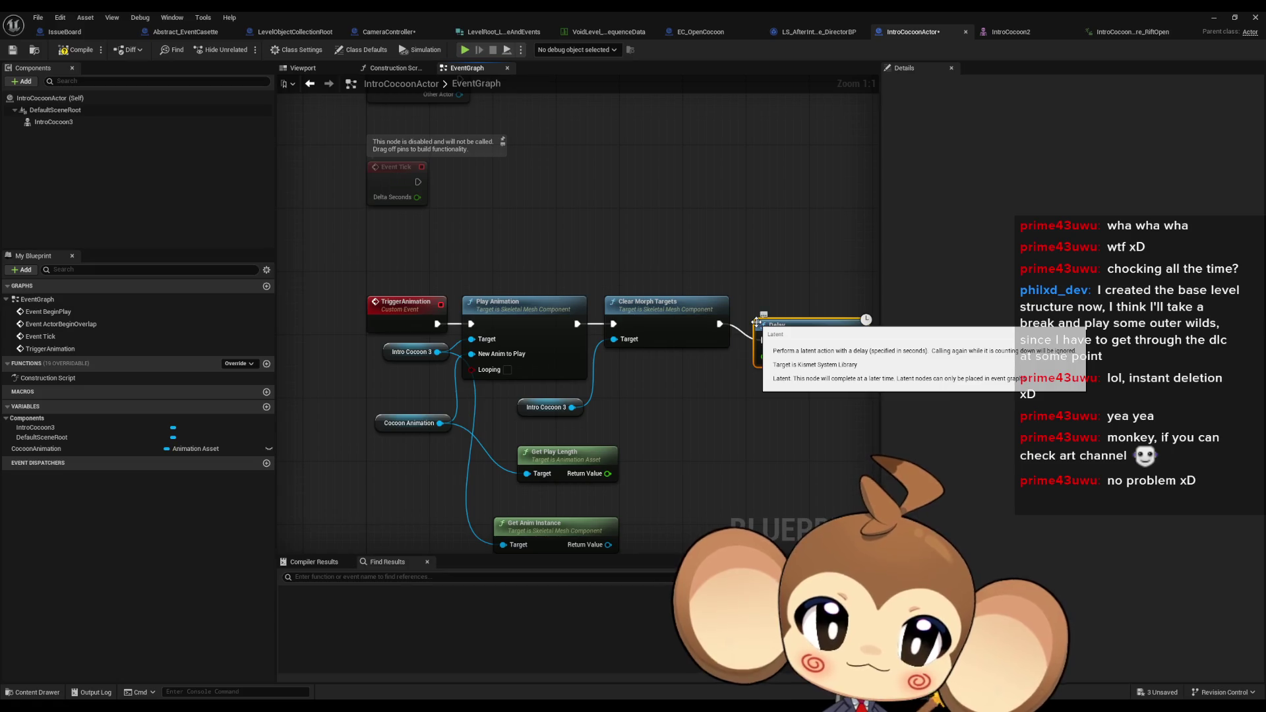
pyautogui.moveTo(764, 357); pyautogui.dragTo(609, 475)
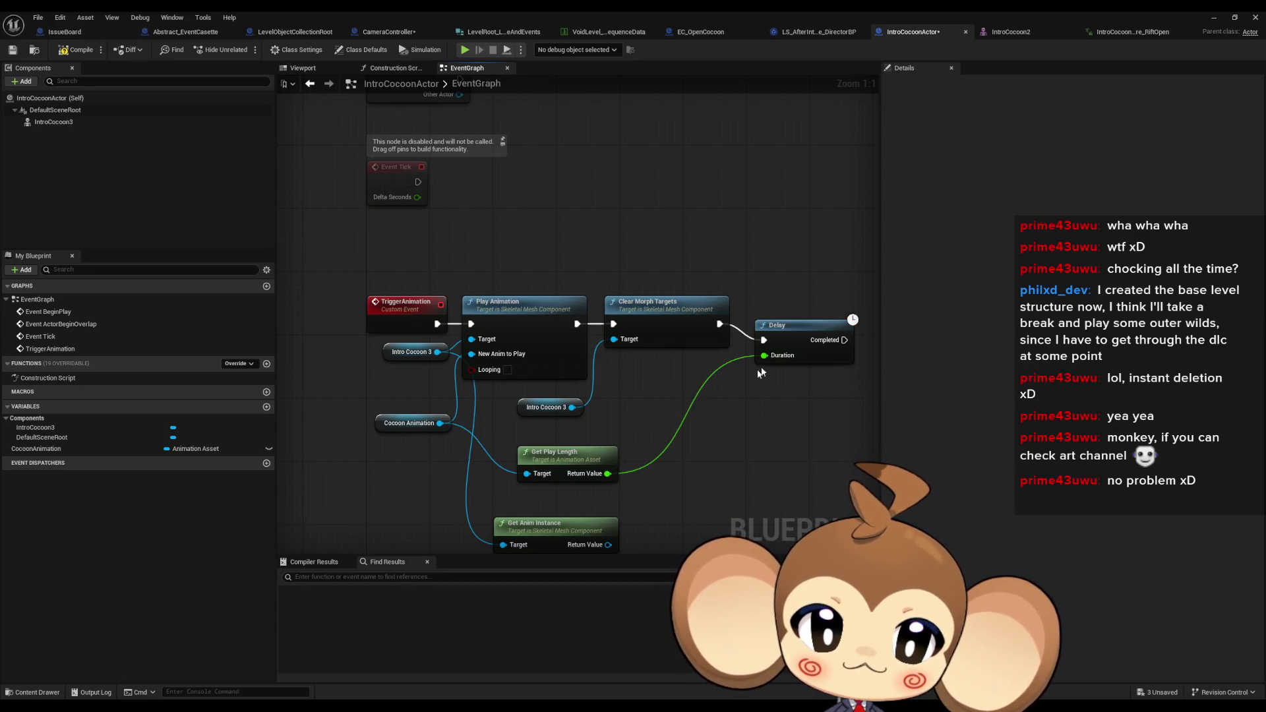
pyautogui.moveTo(701, 434); pyautogui.dragTo(571, 453)
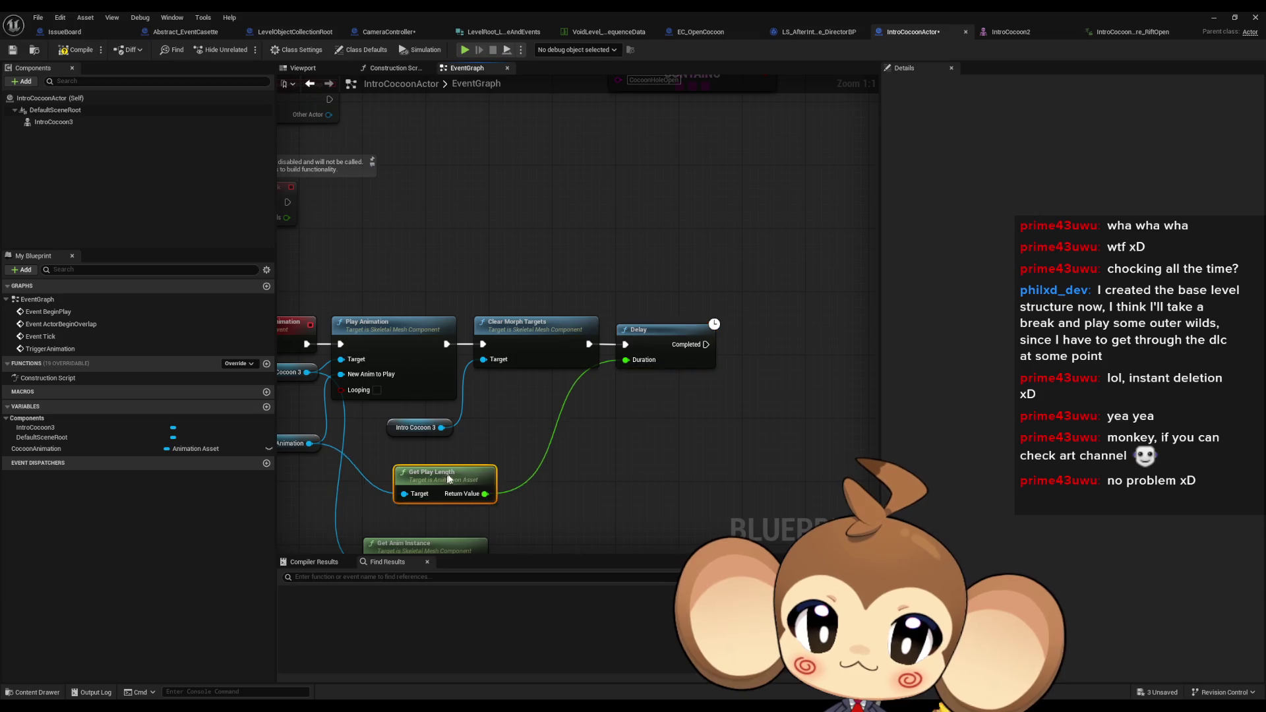
# Reposition Get Play Length, select the Delay, and search 'delay' from the play length value
pyautogui.moveTo(435, 473); pyautogui.dragTo(458, 457)
pyautogui.moveTo(555, 461); pyautogui.dragTo(628, 437)
pyautogui.moveTo(520, 435); pyautogui.dragTo(505, 443)
pyautogui.click(725, 317)
pyautogui.moveTo(718, 267); pyautogui.dragTo(745, 462)
pyautogui.moveTo(558, 465); pyautogui.dragTo(643, 466)
pyautogui.write('delay')
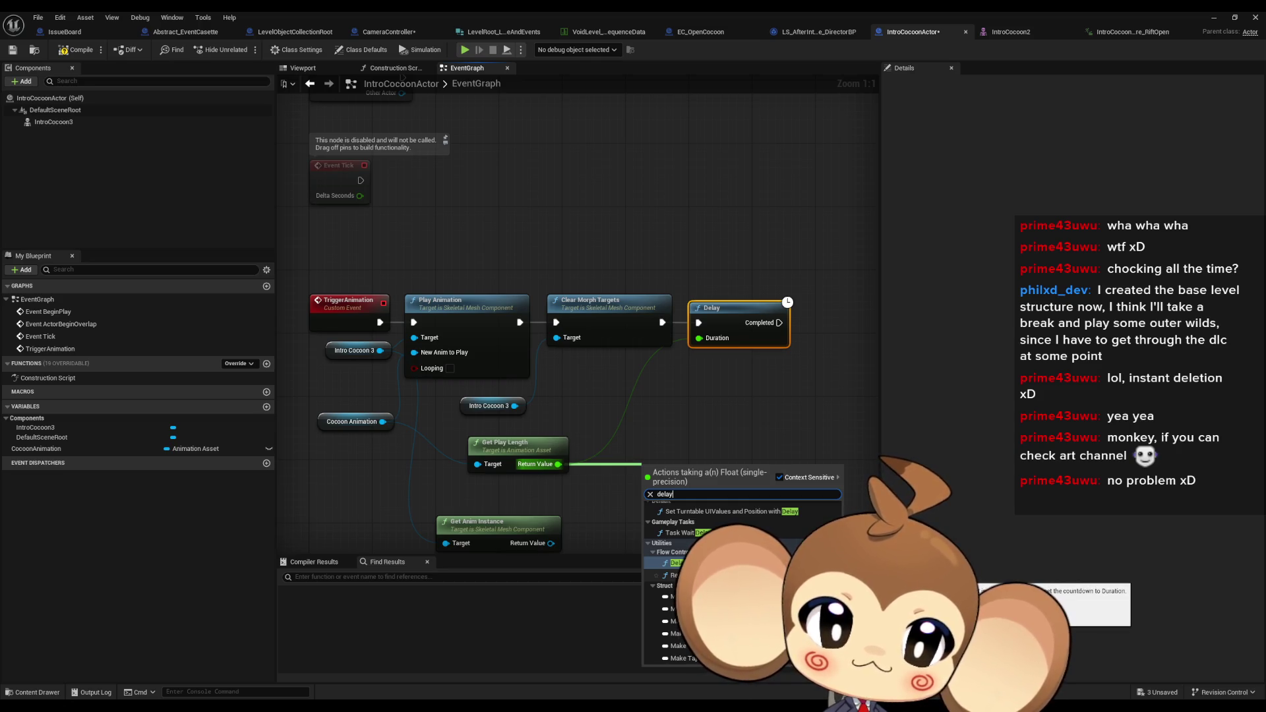
# Dismiss the float action list and search all graph actions for 'delay'
pyautogui.scroll(1, 741, 581)
pyautogui.scroll(1, 742, 580)
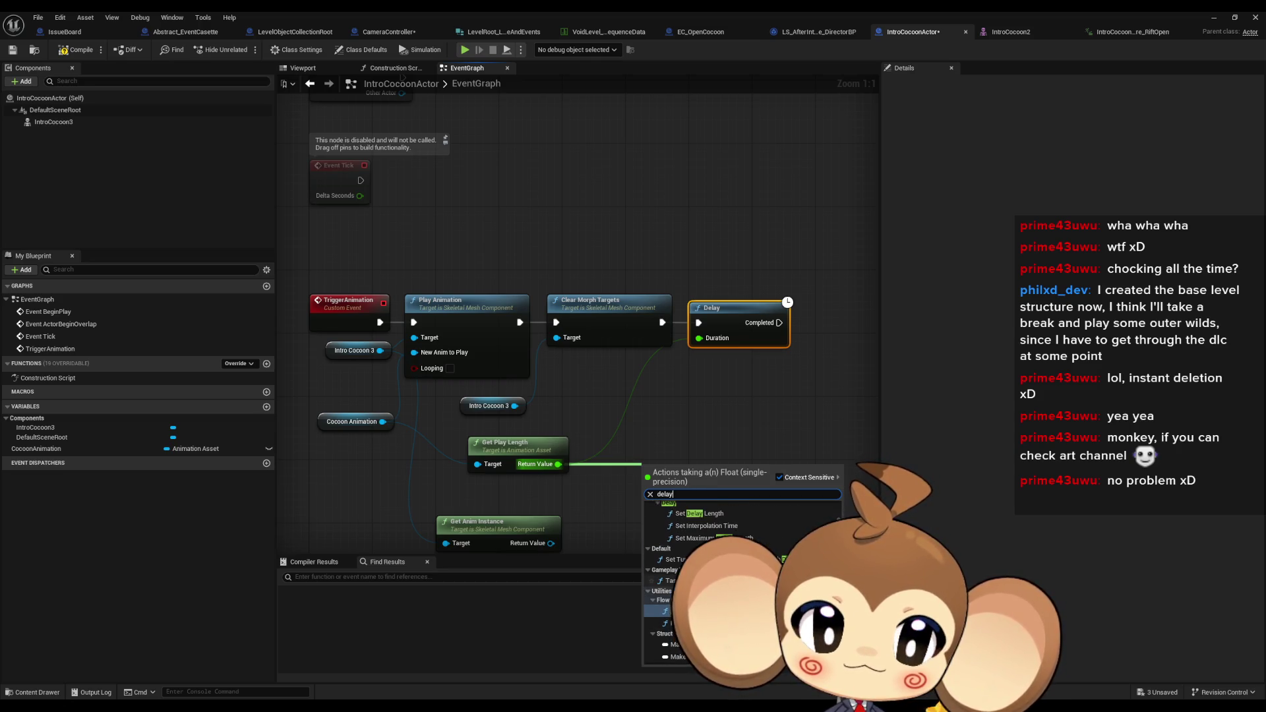
pyautogui.scroll(1, 741, 580)
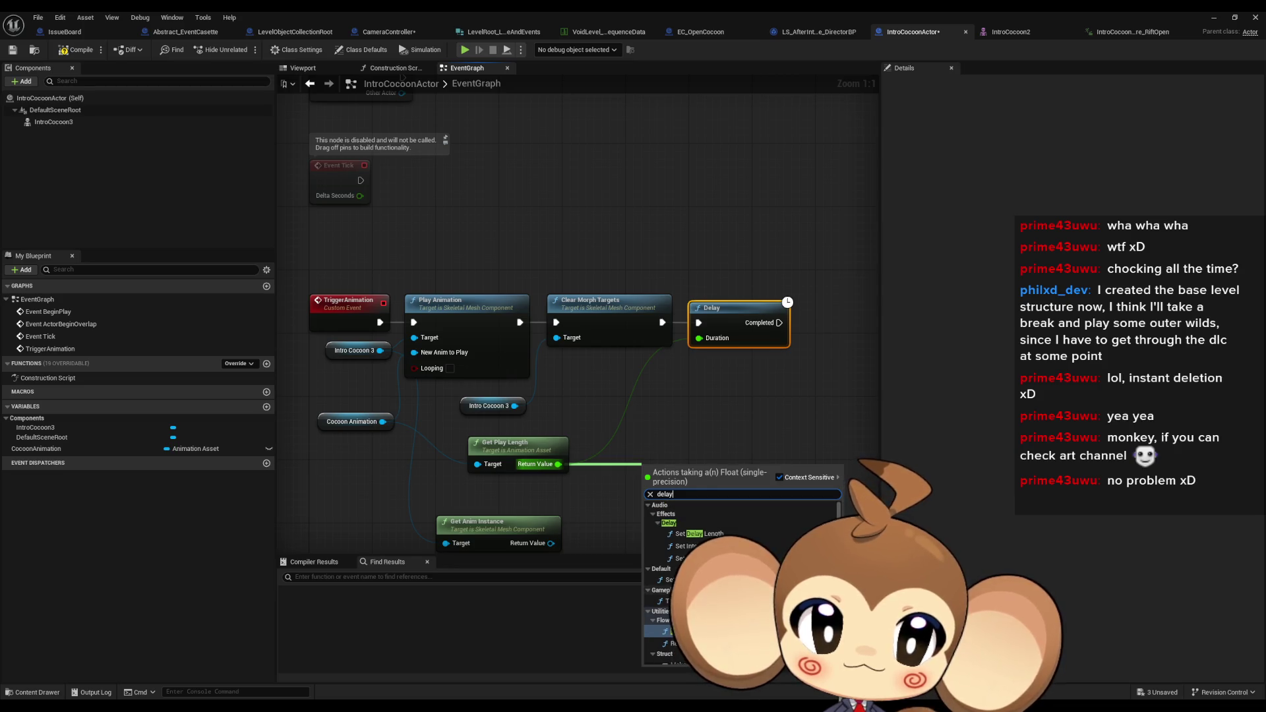
pyautogui.click(703, 440)
pyautogui.rightClick(702, 441)
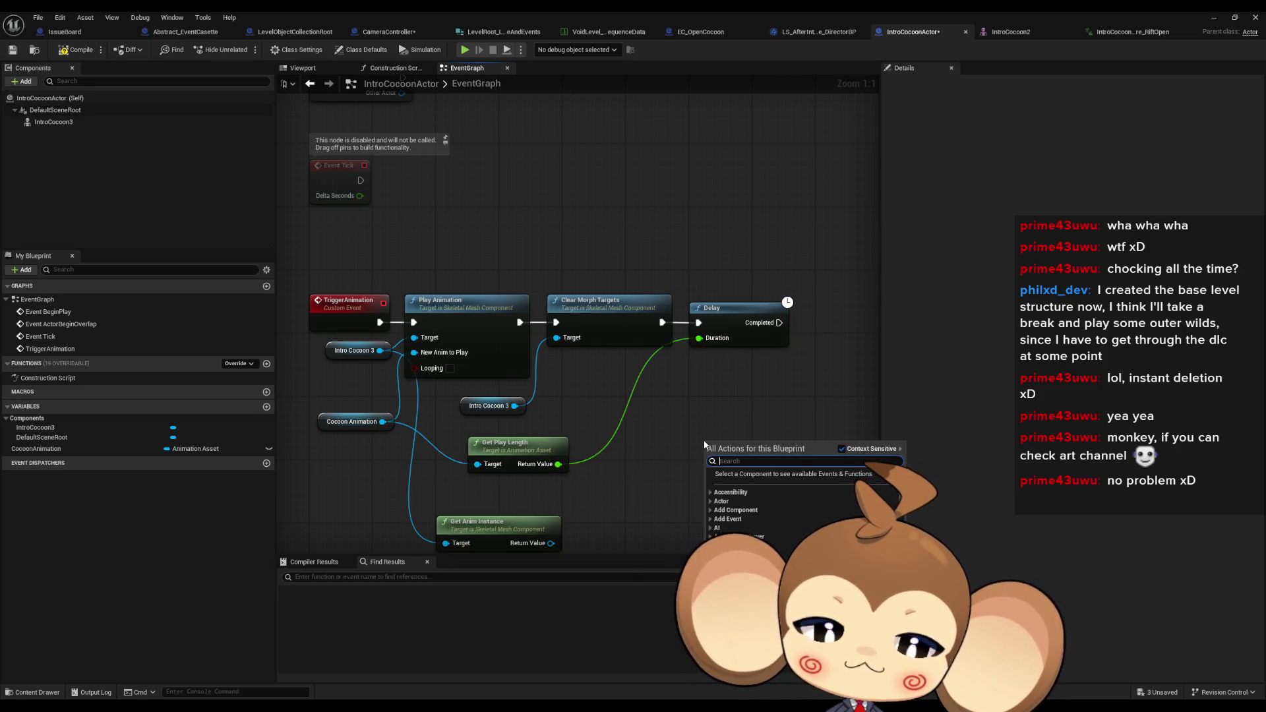
pyautogui.write('delay')
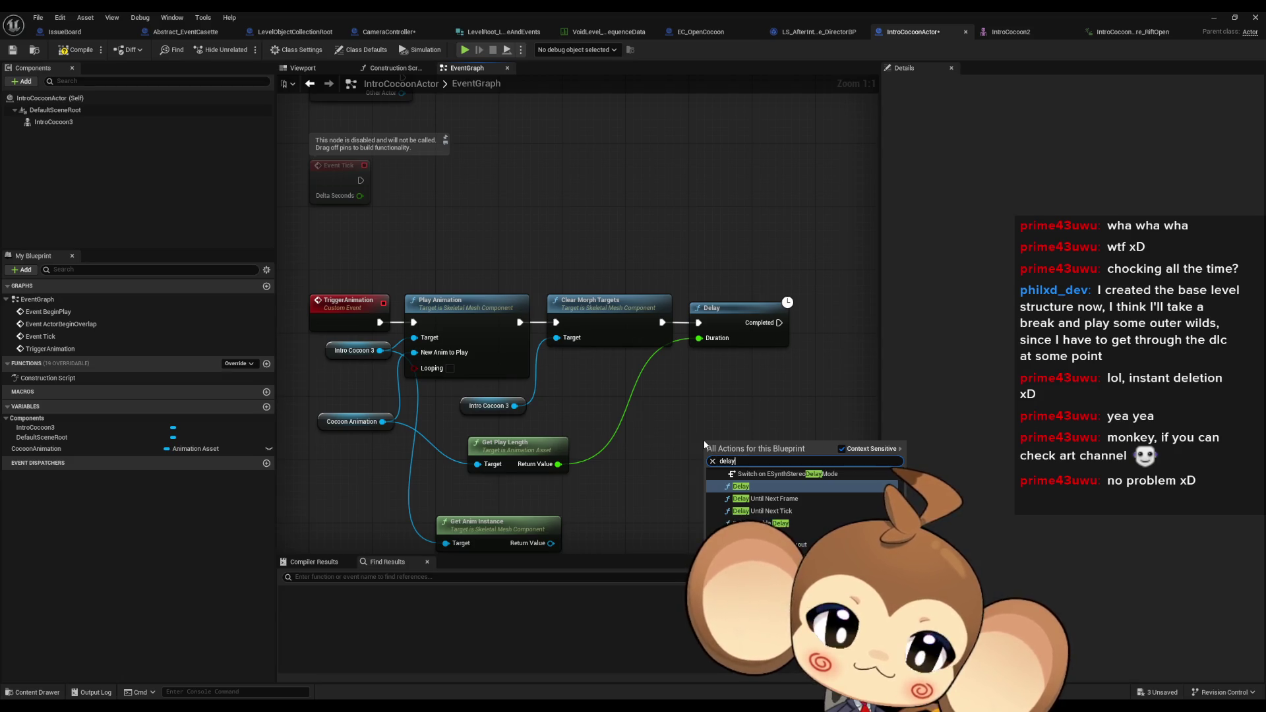
# Close the search and pull a new connection from the Delay's Completed output
pyautogui.scroll(-5, 824, 489)
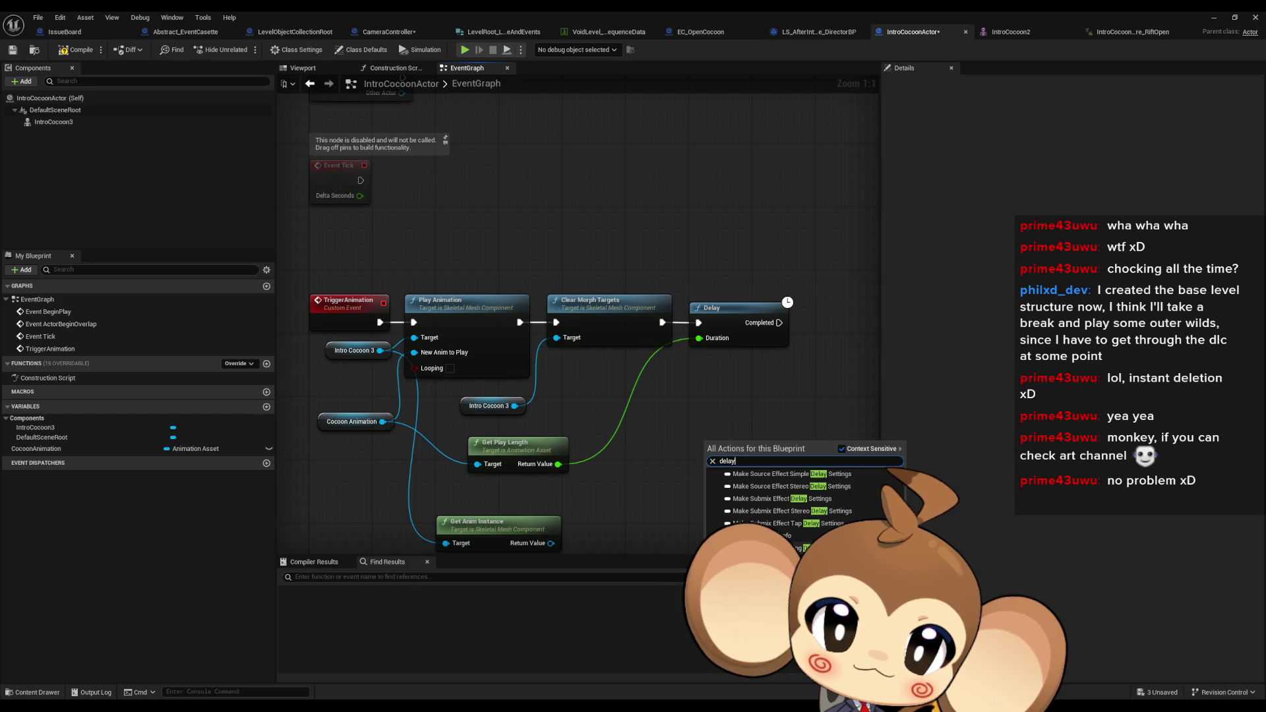
pyautogui.scroll(-5, 805, 501)
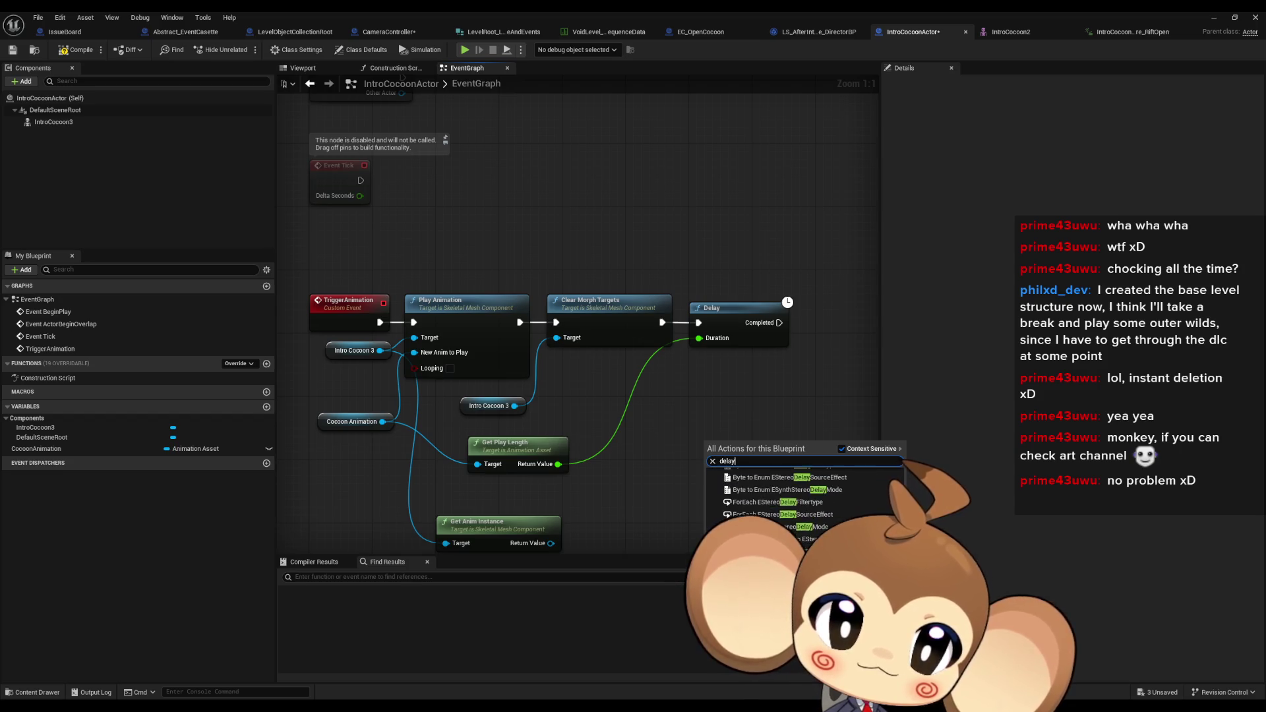
pyautogui.scroll(10, 804, 501)
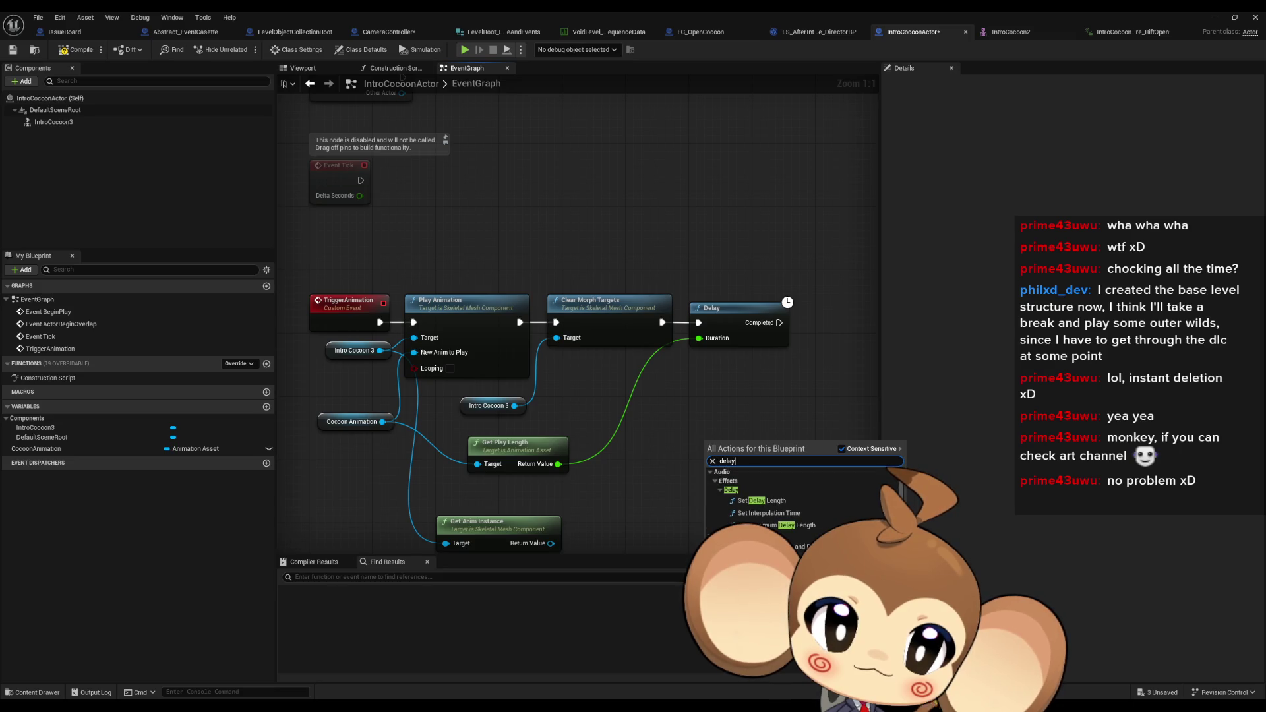
pyautogui.click(783, 317)
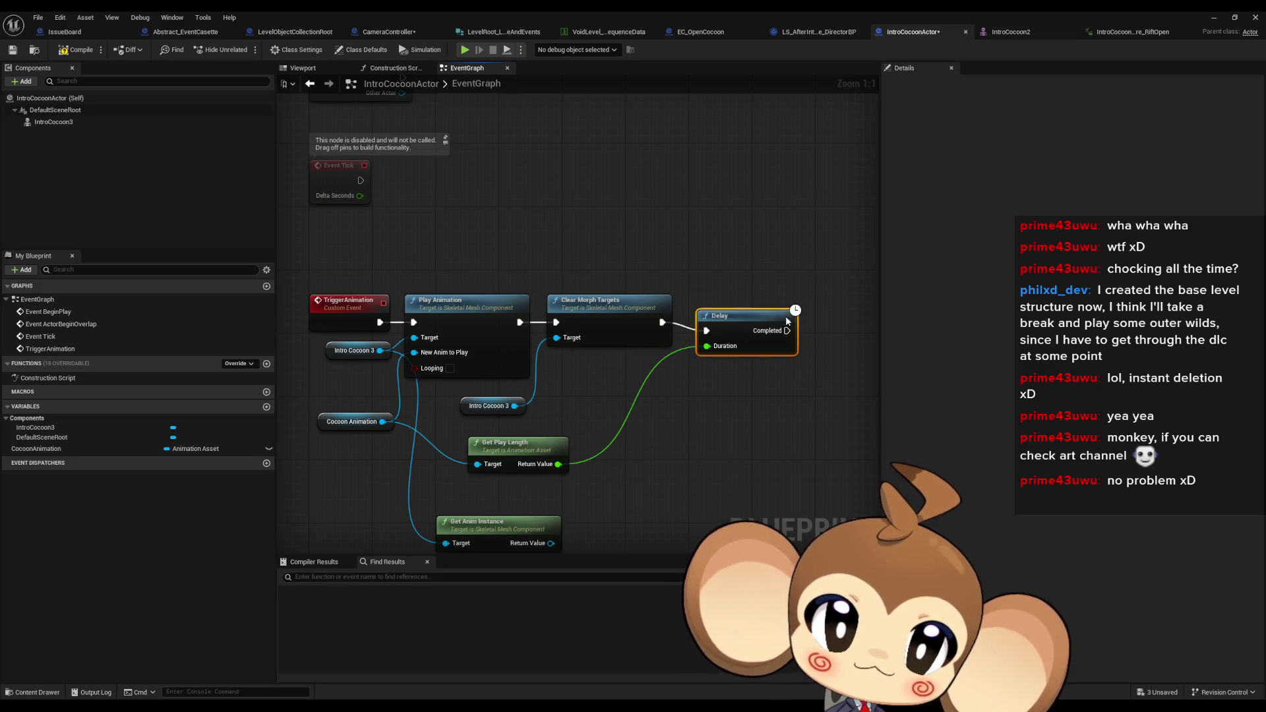
pyautogui.moveTo(779, 323); pyautogui.dragTo(817, 325)
# Add a Gate after the Delay and uncheck Start Closed so it starts open
pyautogui.write('gate')
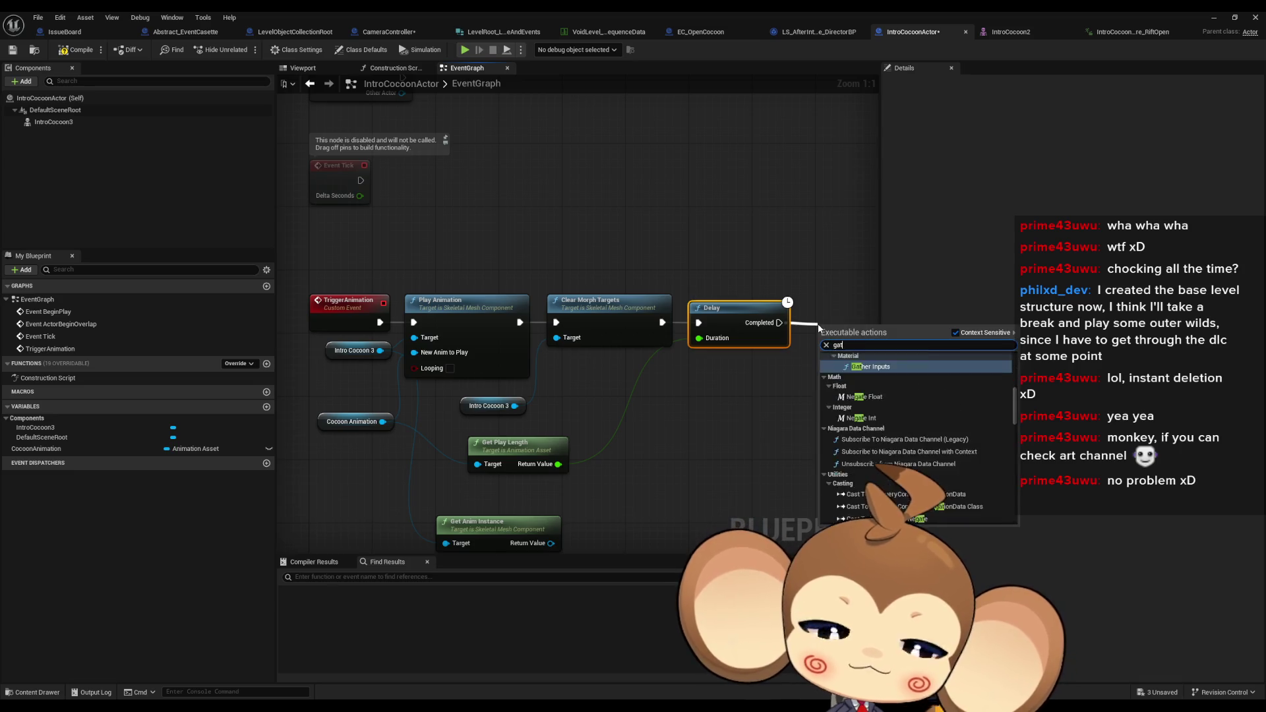
pyautogui.click(853, 370)
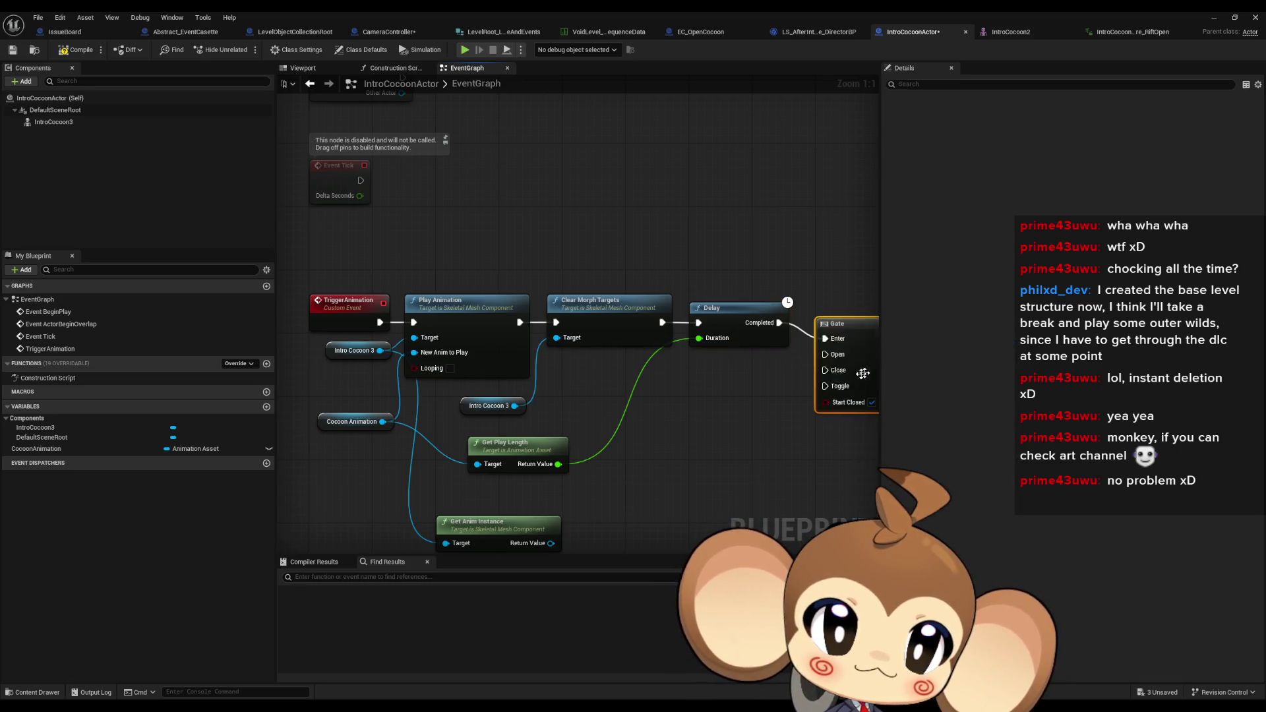
pyautogui.moveTo(759, 329); pyautogui.dragTo(767, 328)
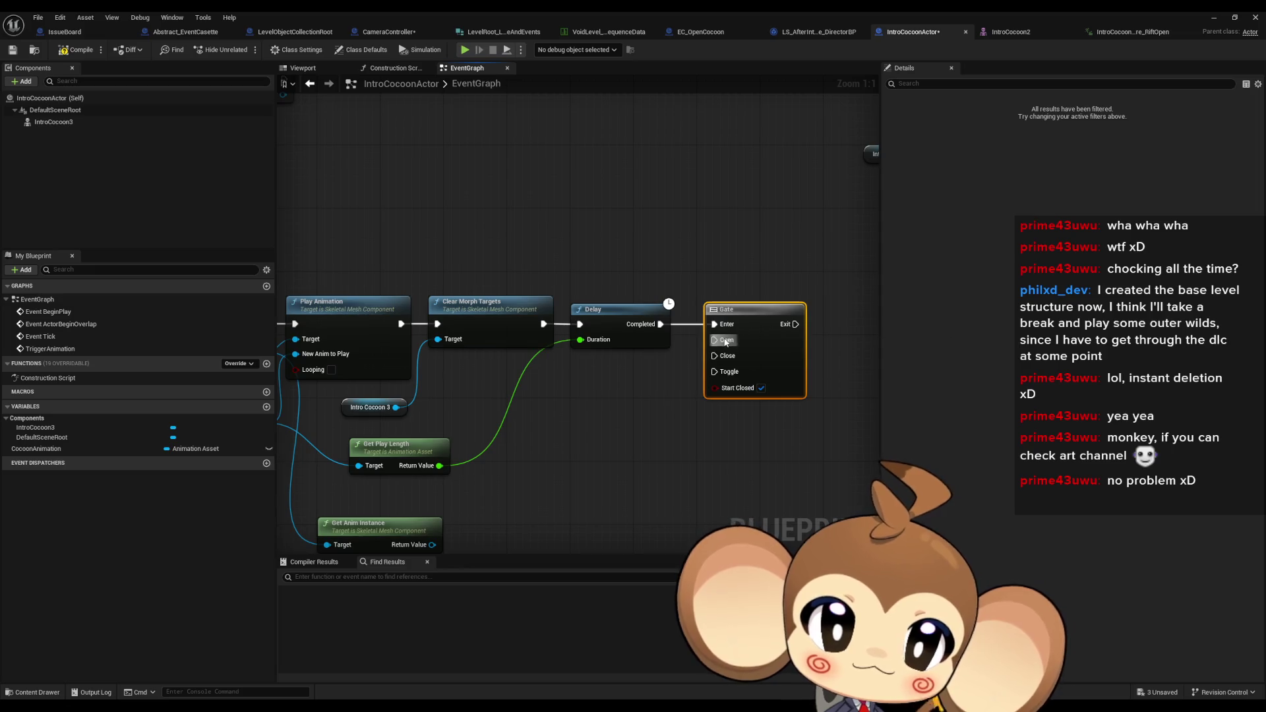
pyautogui.moveTo(539, 429)
pyautogui.mouseDown()
pyautogui.moveTo(635, 454)
pyautogui.moveTo(527, 423)
pyautogui.moveTo(576, 423)
pyautogui.mouseUp()
pyautogui.moveTo(711, 425); pyautogui.dragTo(563, 443)
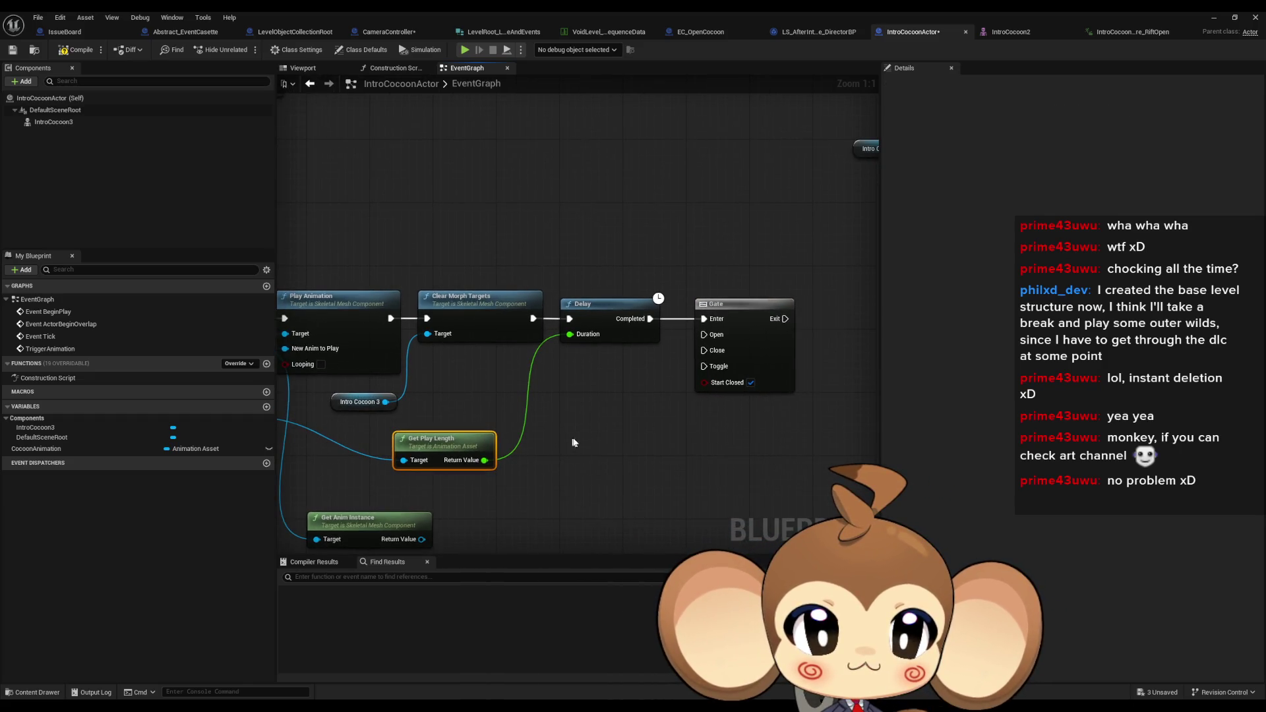
pyautogui.moveTo(753, 455); pyautogui.dragTo(808, 440)
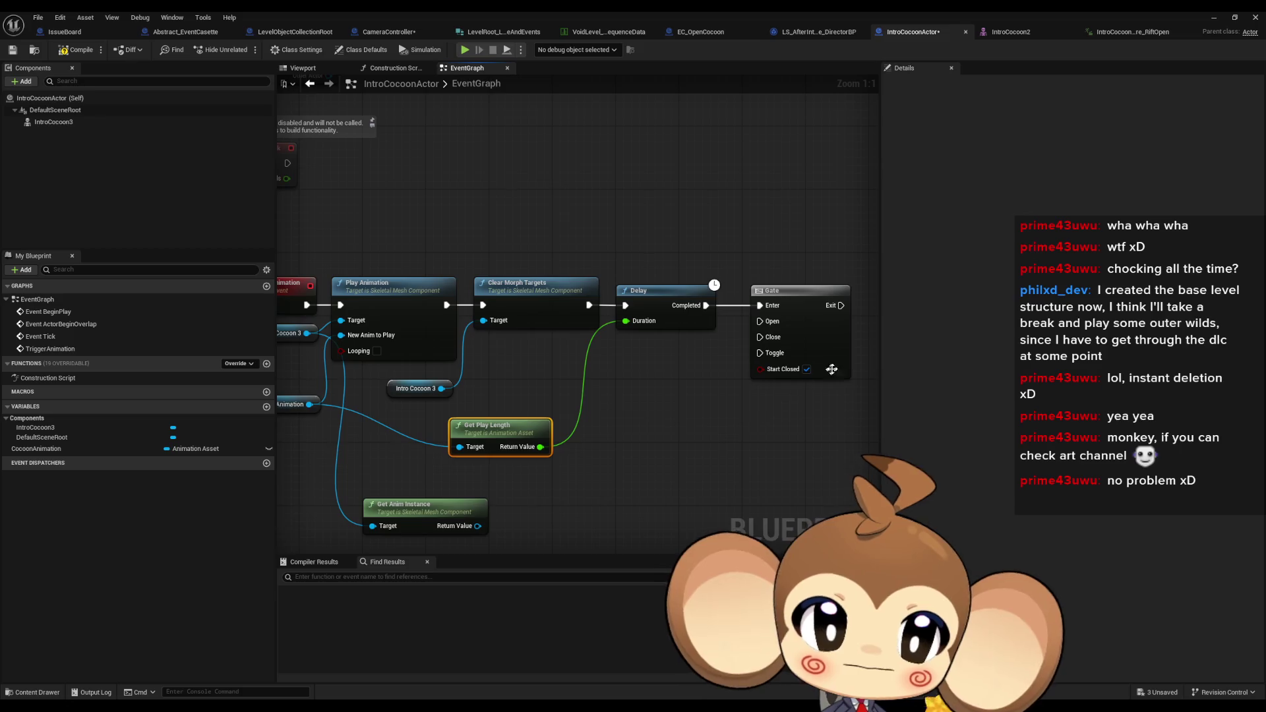
pyautogui.click(807, 369)
# Tidy Get Play Length's position and create a new event dispatcher, NewEventDispatcher
pyautogui.moveTo(712, 449)
pyautogui.mouseDown()
pyautogui.moveTo(742, 442)
pyautogui.moveTo(667, 473)
pyautogui.mouseUp()
pyautogui.scroll(-1, 667, 473)
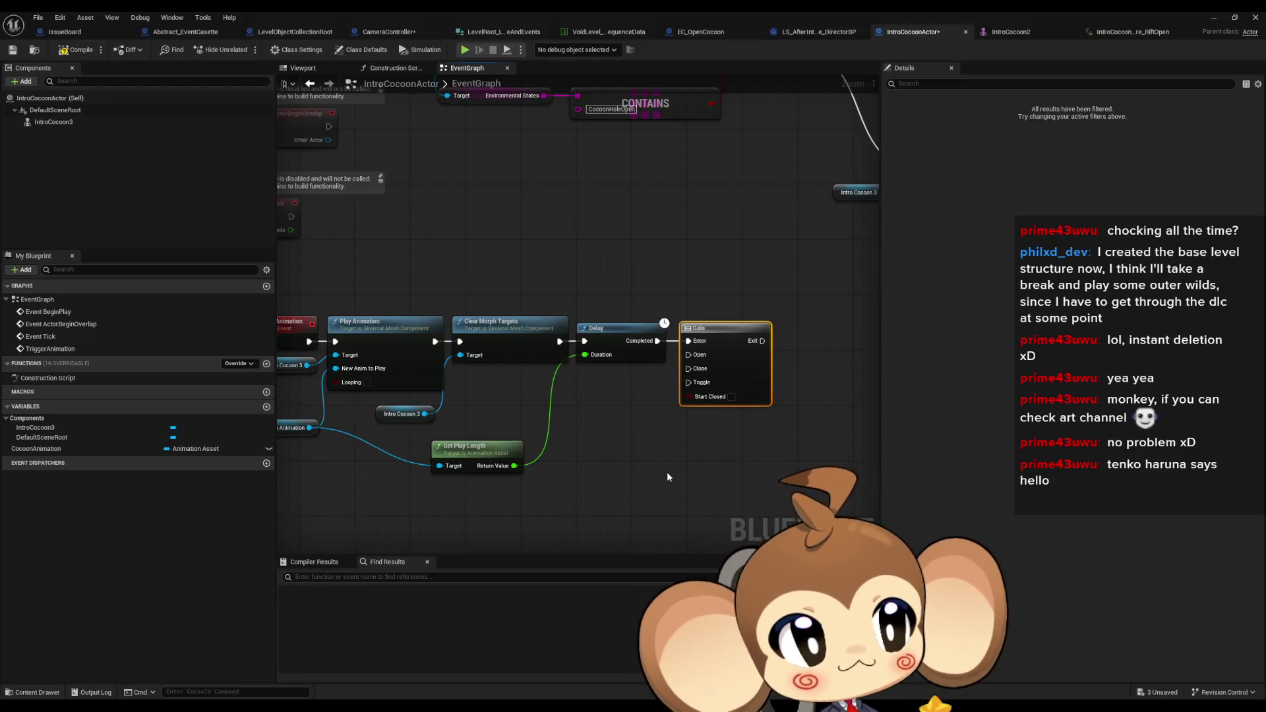
pyautogui.moveTo(597, 427)
pyautogui.mouseDown()
pyautogui.moveTo(712, 392)
pyautogui.moveTo(735, 361)
pyautogui.mouseUp()
pyautogui.moveTo(576, 383); pyautogui.dragTo(595, 348)
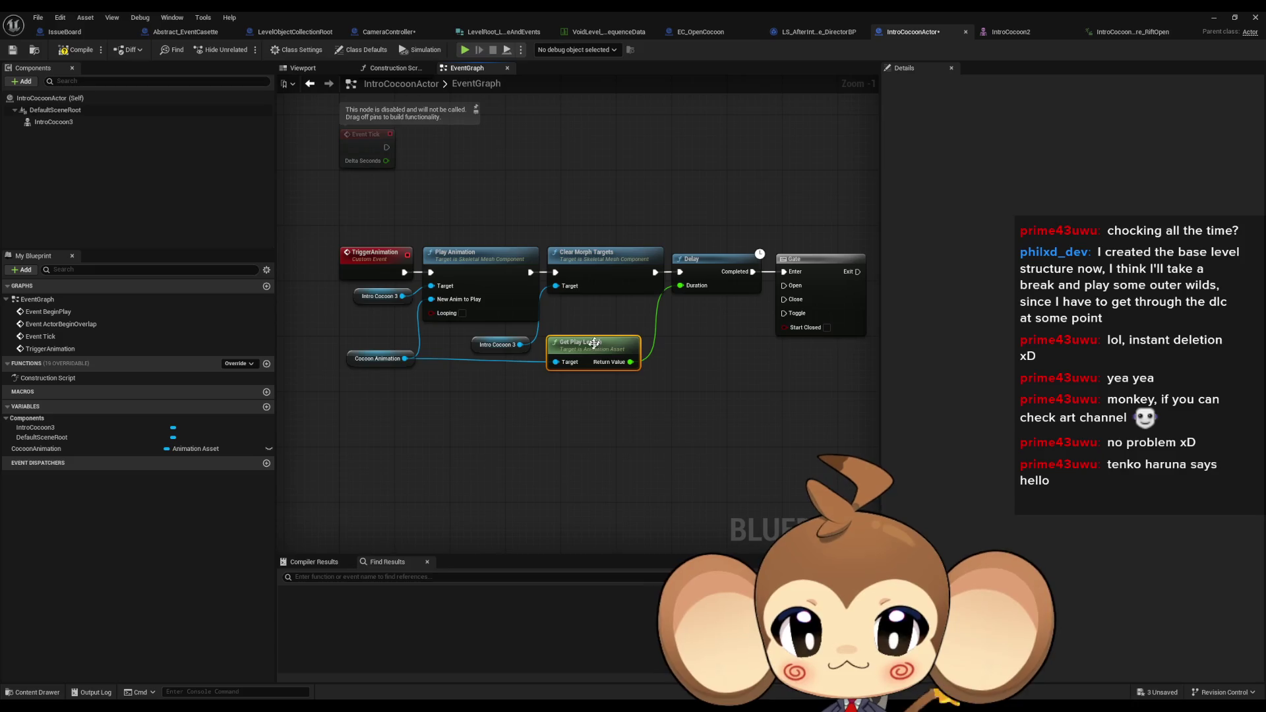
pyautogui.moveTo(580, 409); pyautogui.dragTo(449, 441)
pyautogui.click(266, 464)
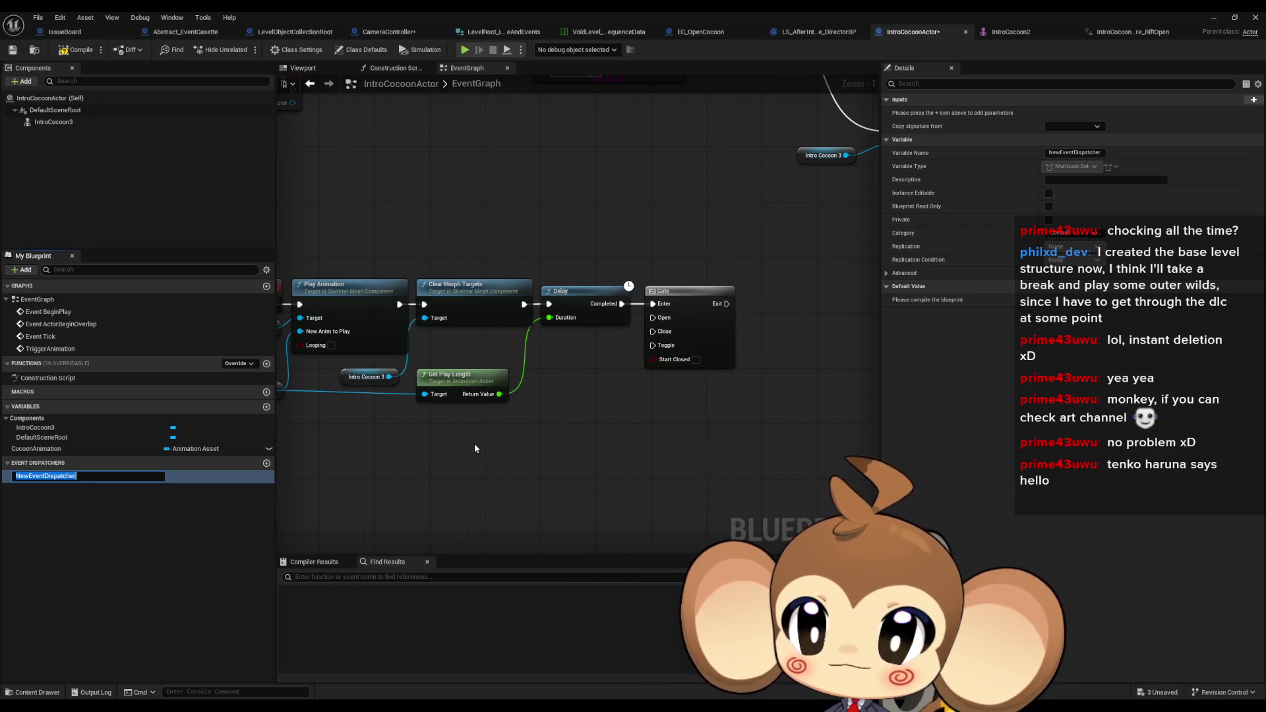
# Rename the new event dispatcher to CocoonOpeningDone
pyautogui.write('A')
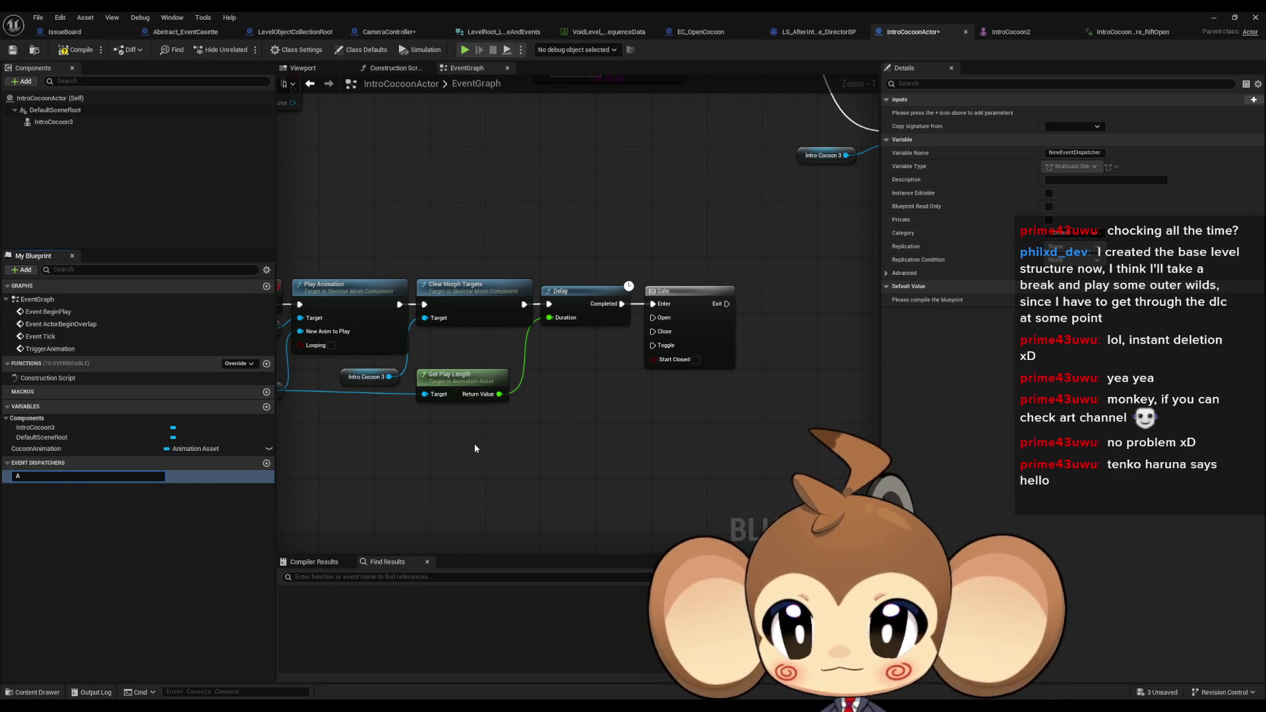
pyautogui.press('BackSpace')
pyautogui.write('CocoonOpen')
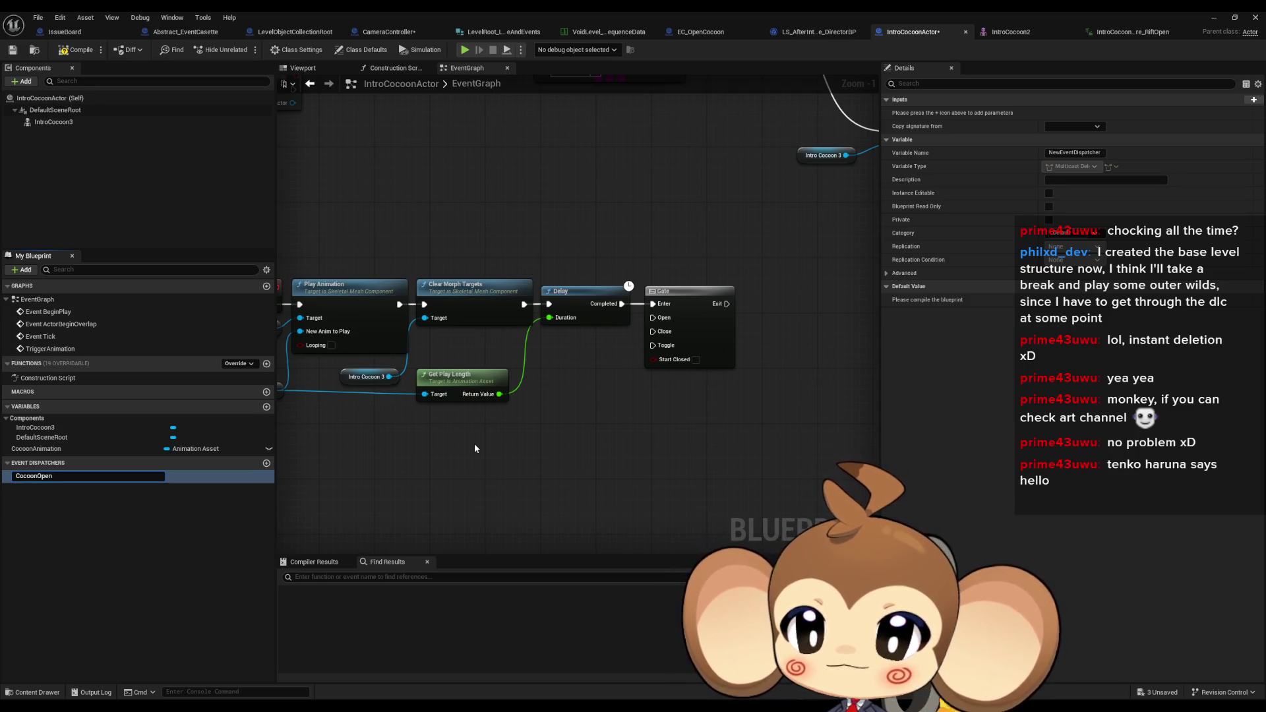
pyautogui.write('e')
pyautogui.press('Return')
# Add a Call CocoonOpeningDone node into the EventGraph beside the Gate
pyautogui.moveTo(76, 472)
pyautogui.mouseDown()
pyautogui.moveTo(706, 410)
pyautogui.moveTo(779, 306)
pyautogui.moveTo(728, 307)
pyautogui.mouseUp()
pyautogui.click(734, 435)
pyautogui.click(765, 435)
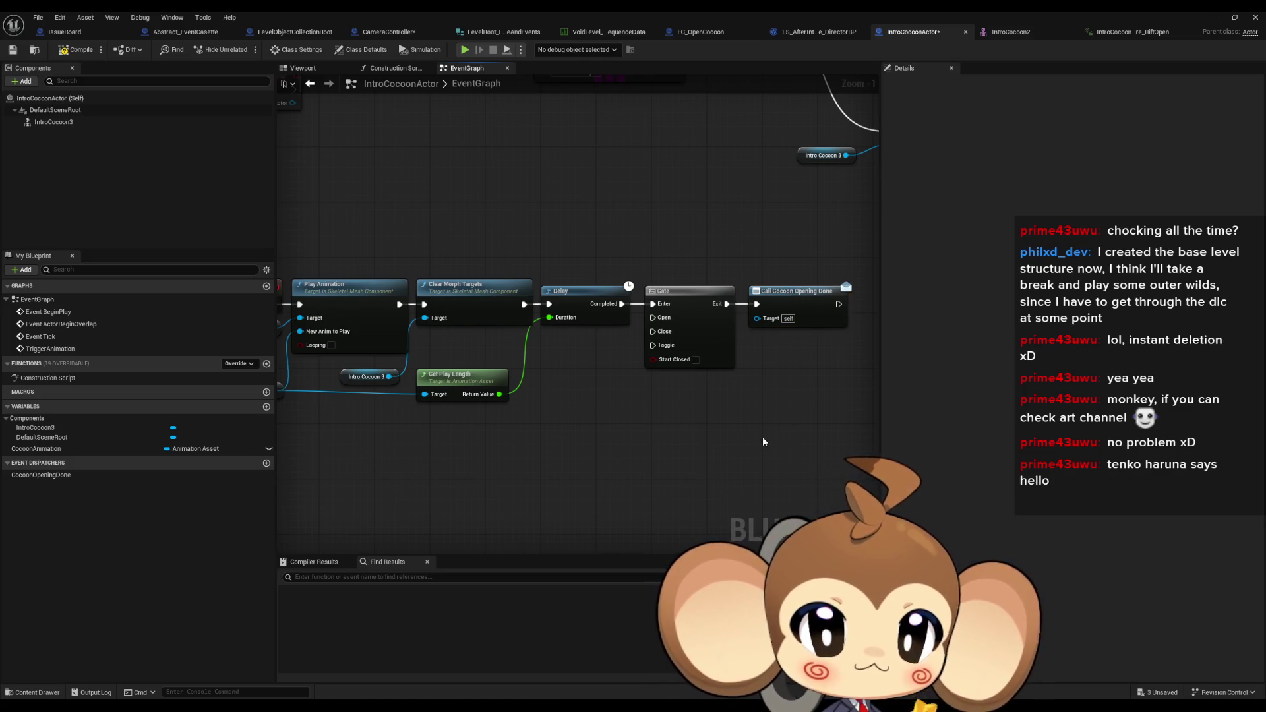
pyautogui.moveTo(539, 396)
pyautogui.mouseDown()
pyautogui.moveTo(607, 384)
pyautogui.moveTo(701, 419)
pyautogui.mouseUp()
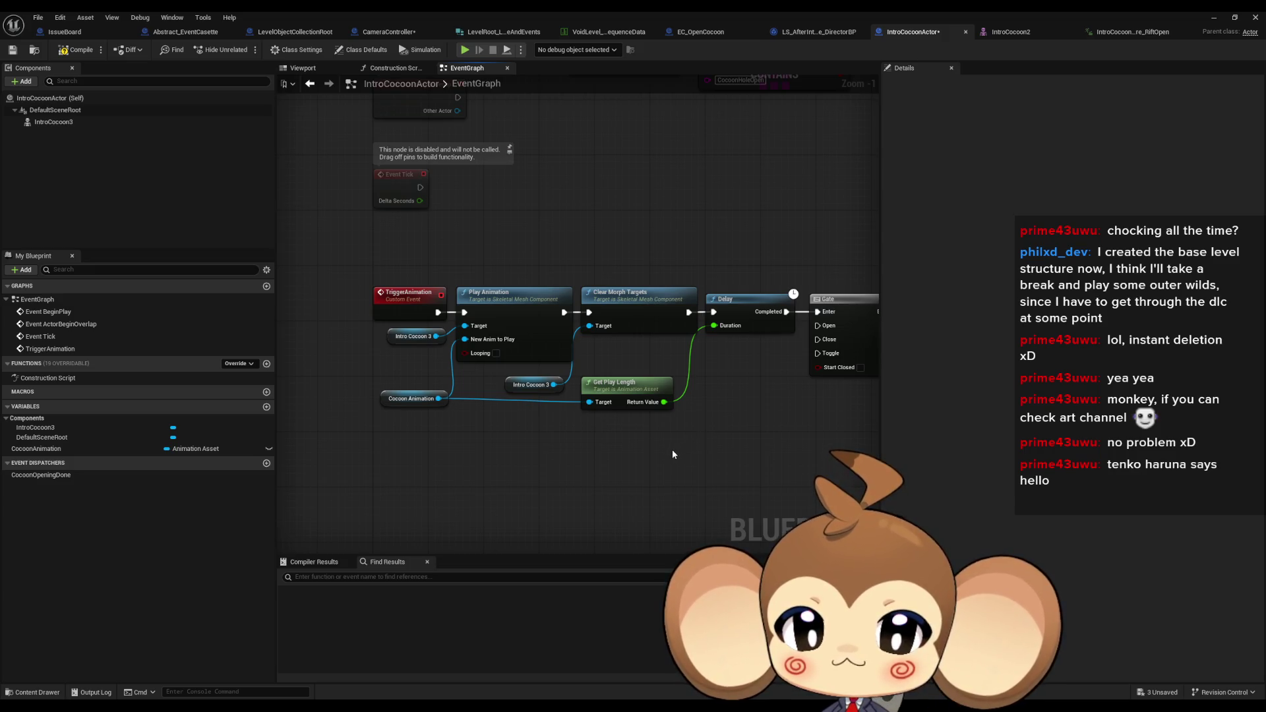
# Check the Gate and Call Cocoon Opening Done nodes, then go to the LS_AfterIntroBattle1 director blueprint
pyautogui.moveTo(769, 458); pyautogui.dragTo(656, 467)
pyautogui.click(824, 315)
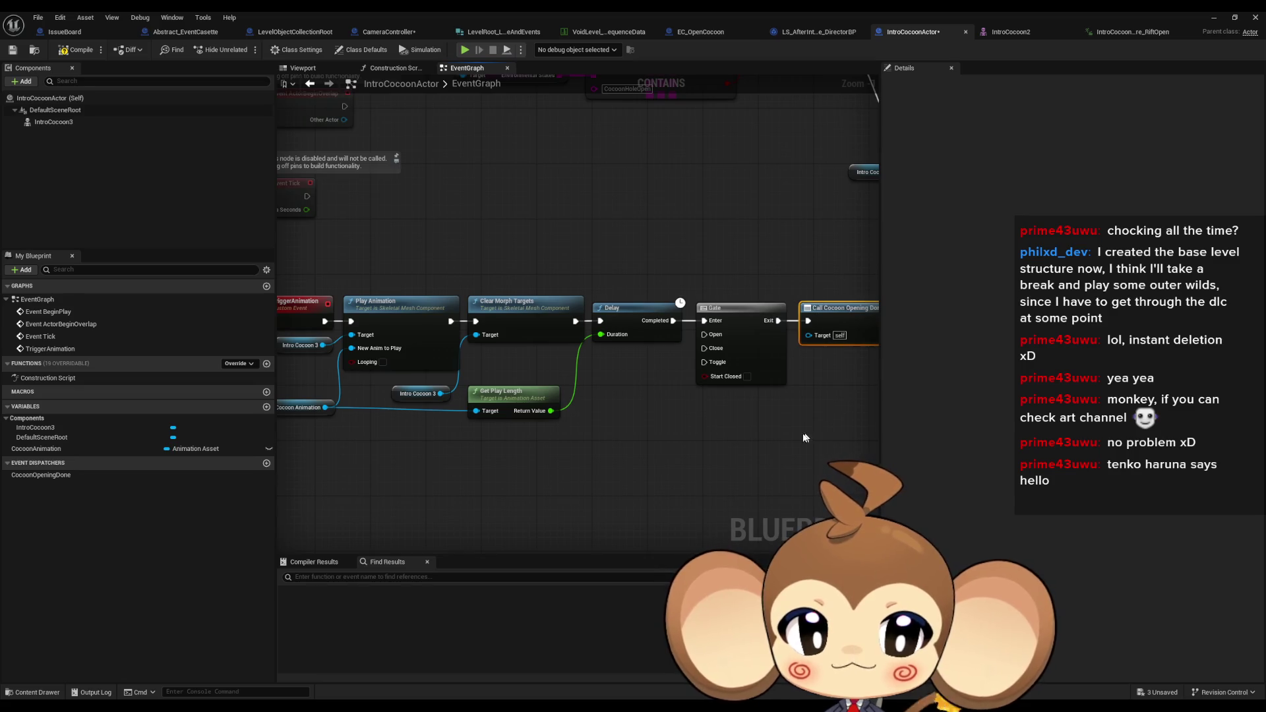
pyautogui.click(706, 307)
pyautogui.scroll(-4, 706, 307)
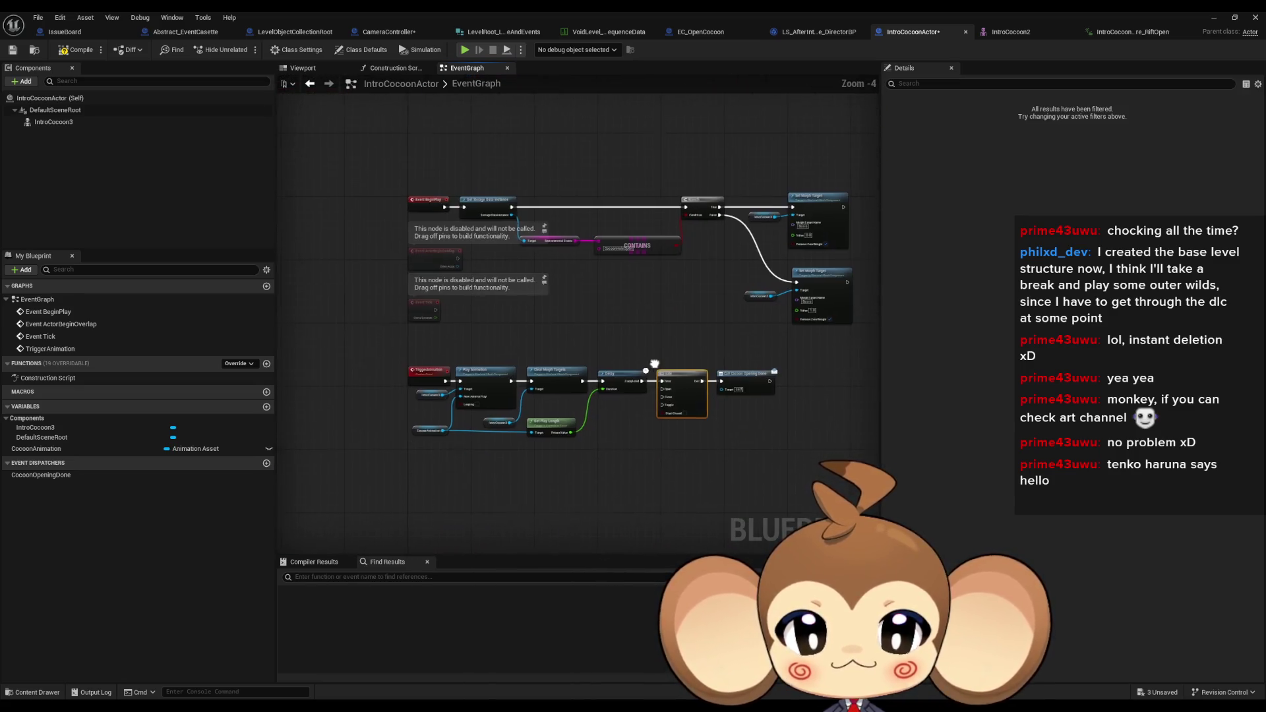
pyautogui.click(531, 487)
pyautogui.scroll(3, 532, 488)
pyautogui.moveTo(591, 426); pyautogui.dragTo(604, 430)
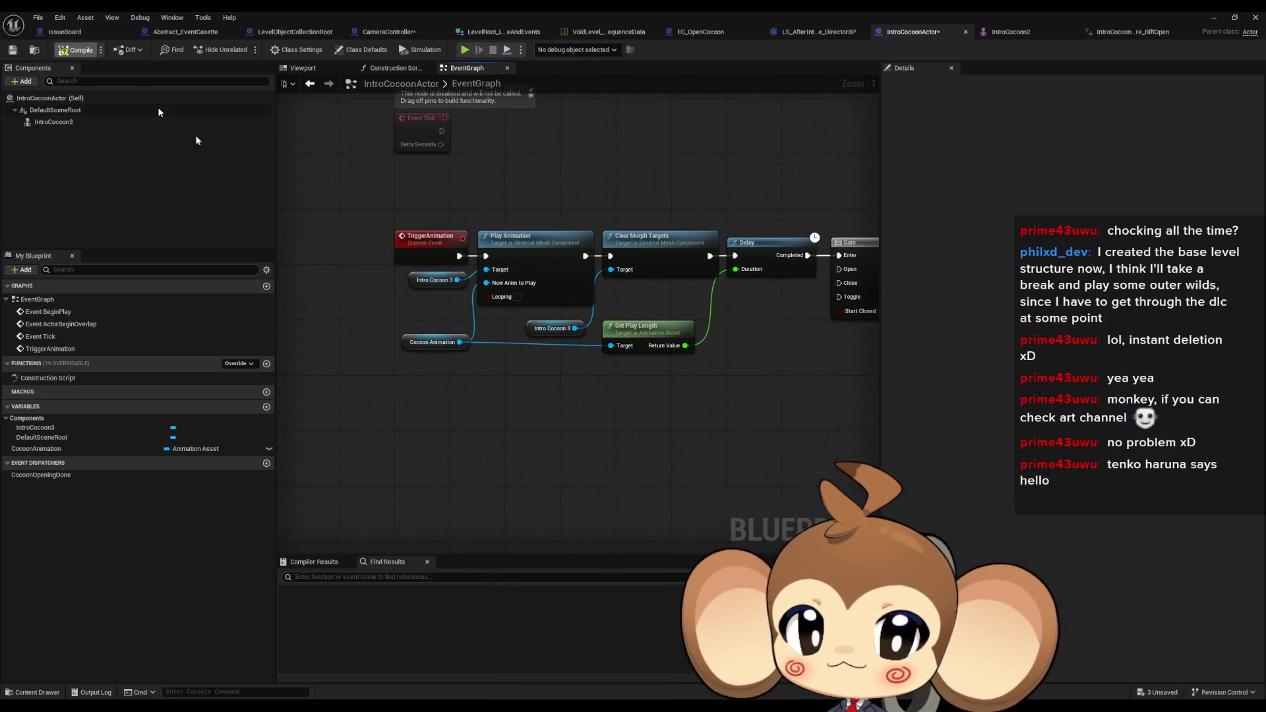
pyautogui.click(814, 37)
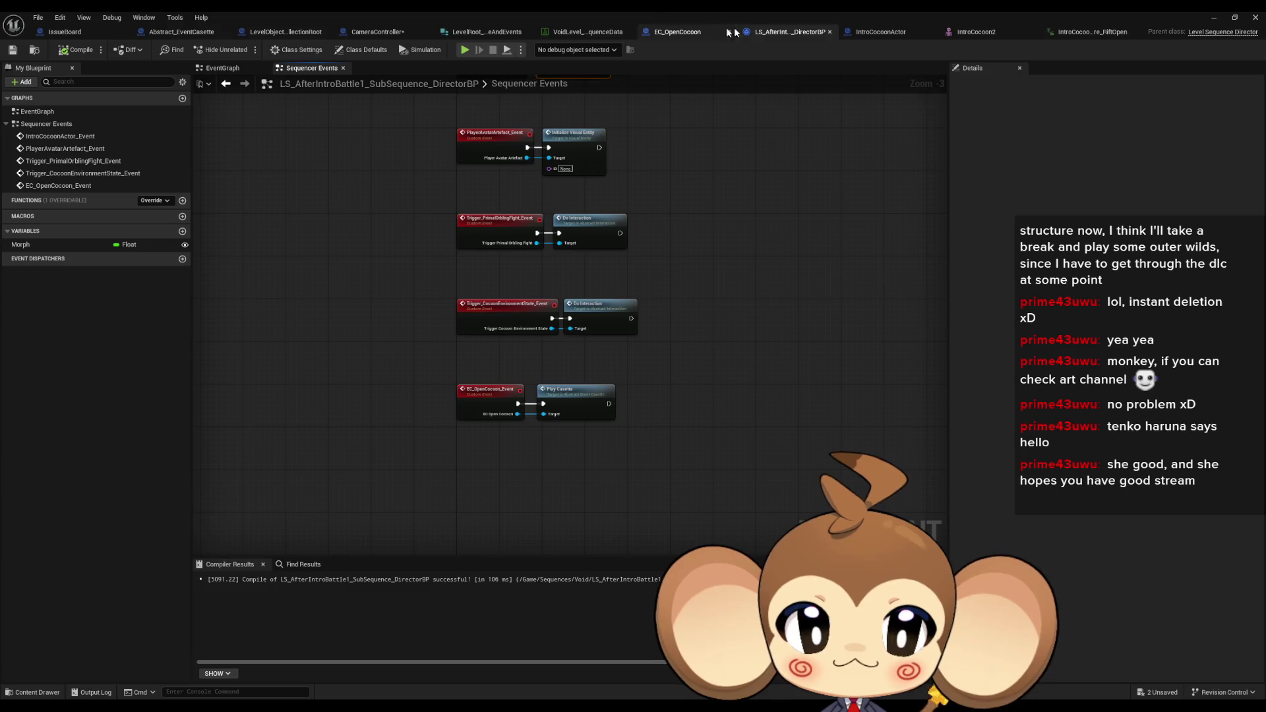
# In PlayCasette, wire execution into Trigger Animation on Cocoon, bypassing Parent: PlayCasette, and arrange the nodes
pyautogui.click(690, 32)
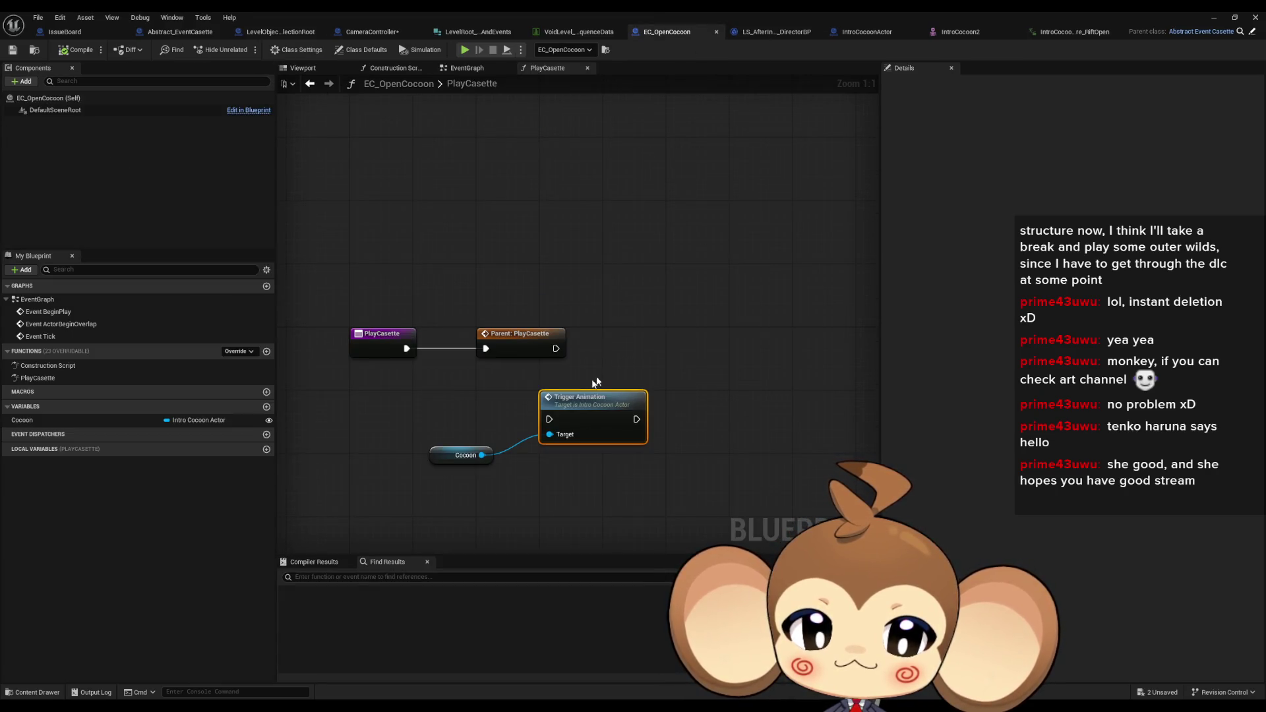
pyautogui.moveTo(555, 420); pyautogui.dragTo(627, 369)
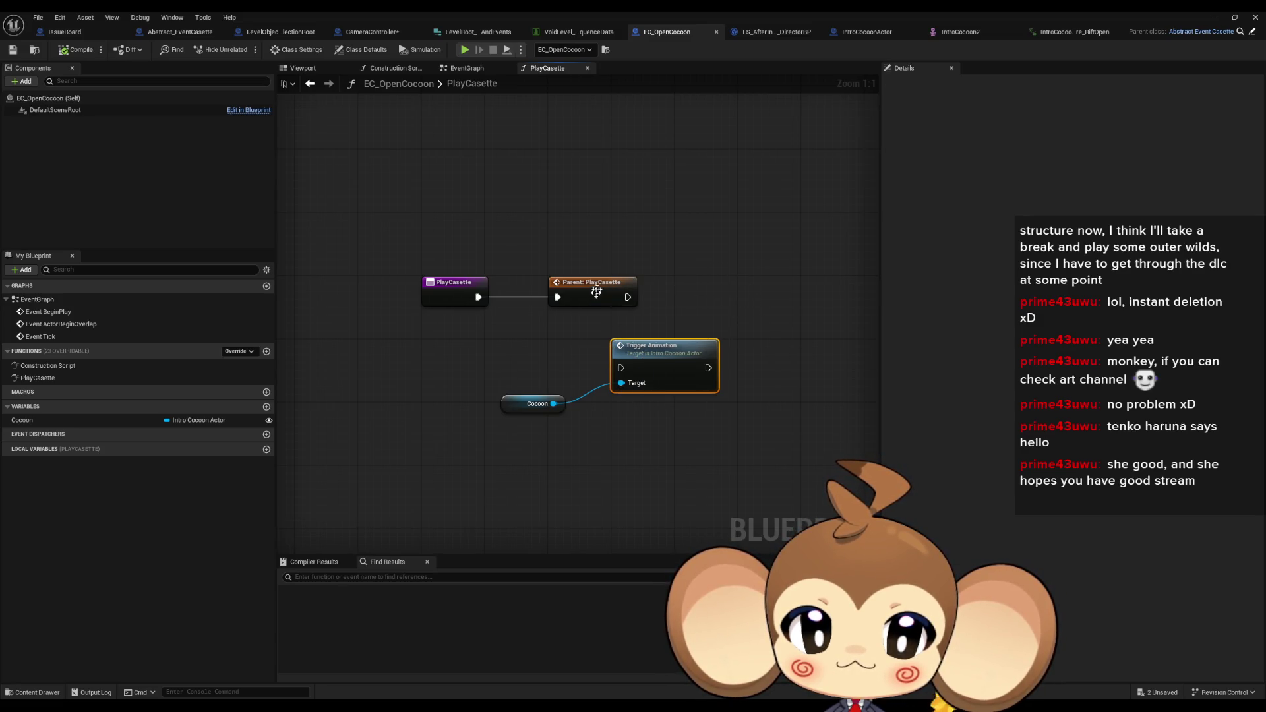
pyautogui.moveTo(596, 291); pyautogui.dragTo(620, 236)
pyautogui.moveTo(644, 349)
pyautogui.mouseDown()
pyautogui.moveTo(589, 278)
pyautogui.moveTo(480, 296)
pyautogui.mouseUp()
pyautogui.moveTo(520, 399); pyautogui.dragTo(440, 322)
pyautogui.moveTo(612, 298); pyautogui.dragTo(572, 298)
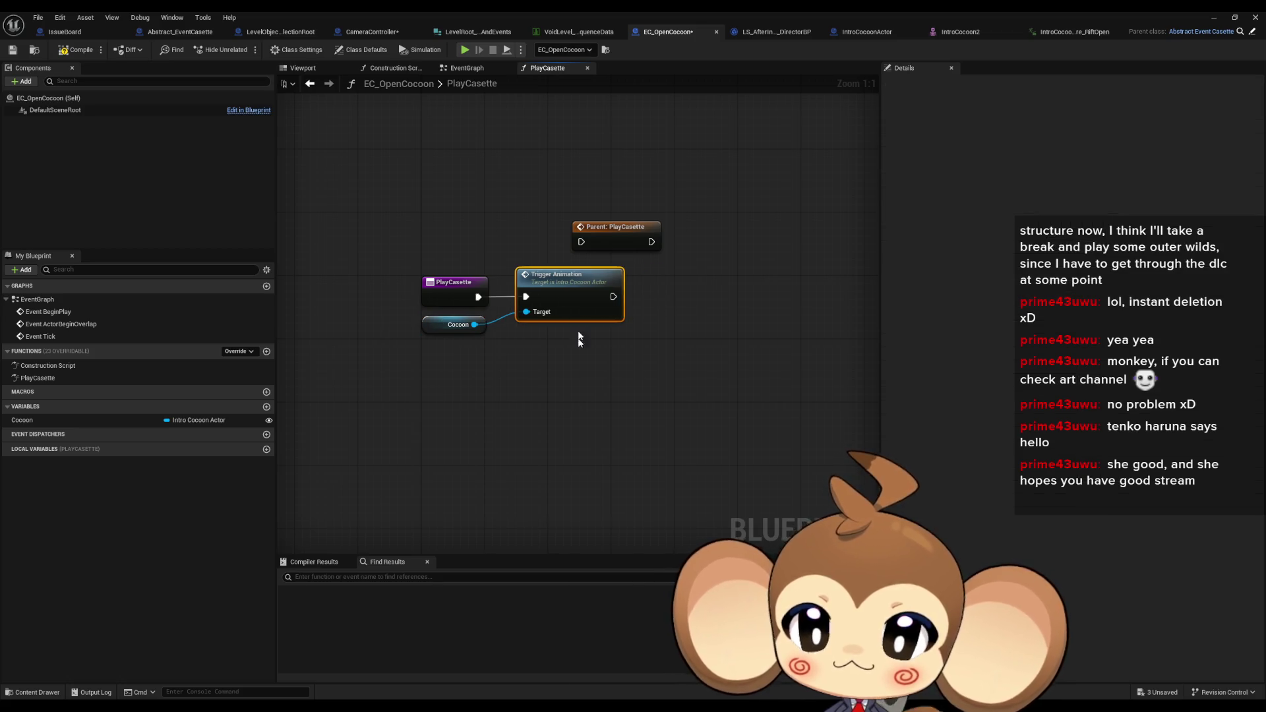
pyautogui.click(578, 385)
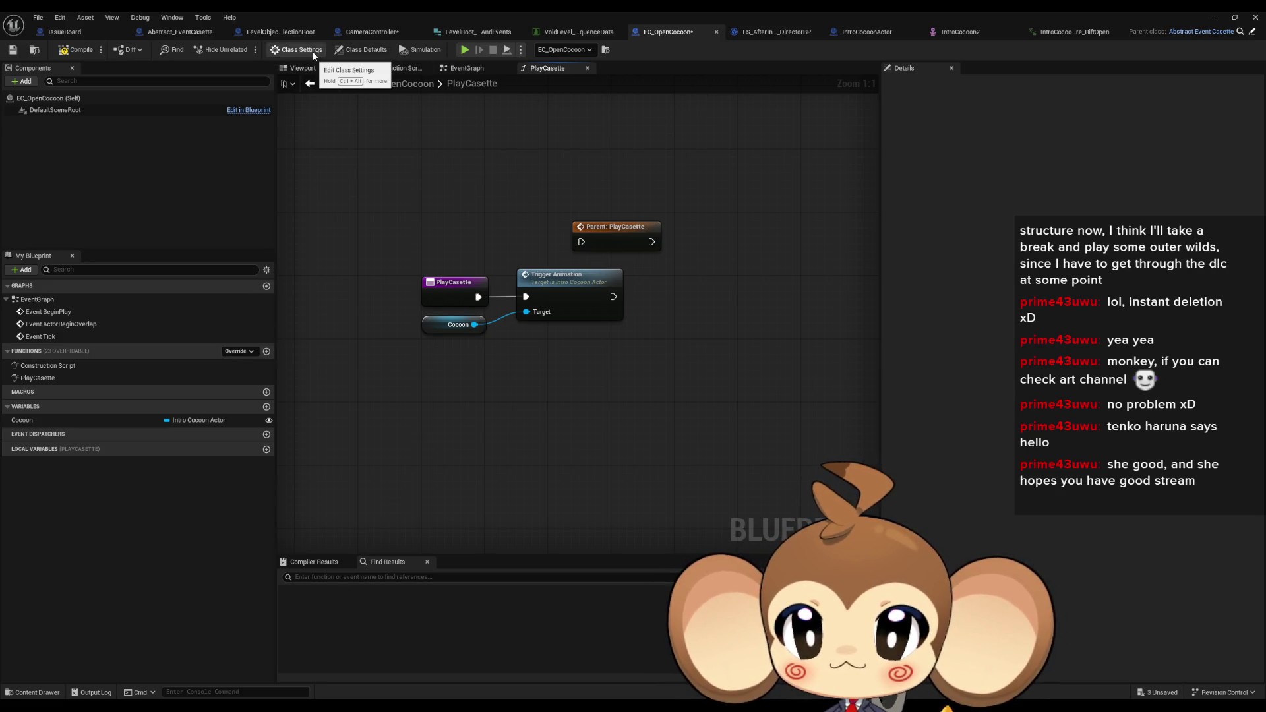
# From EC_OpenCocoon's class defaults, add a CancleCasette function override
pyautogui.click(376, 53)
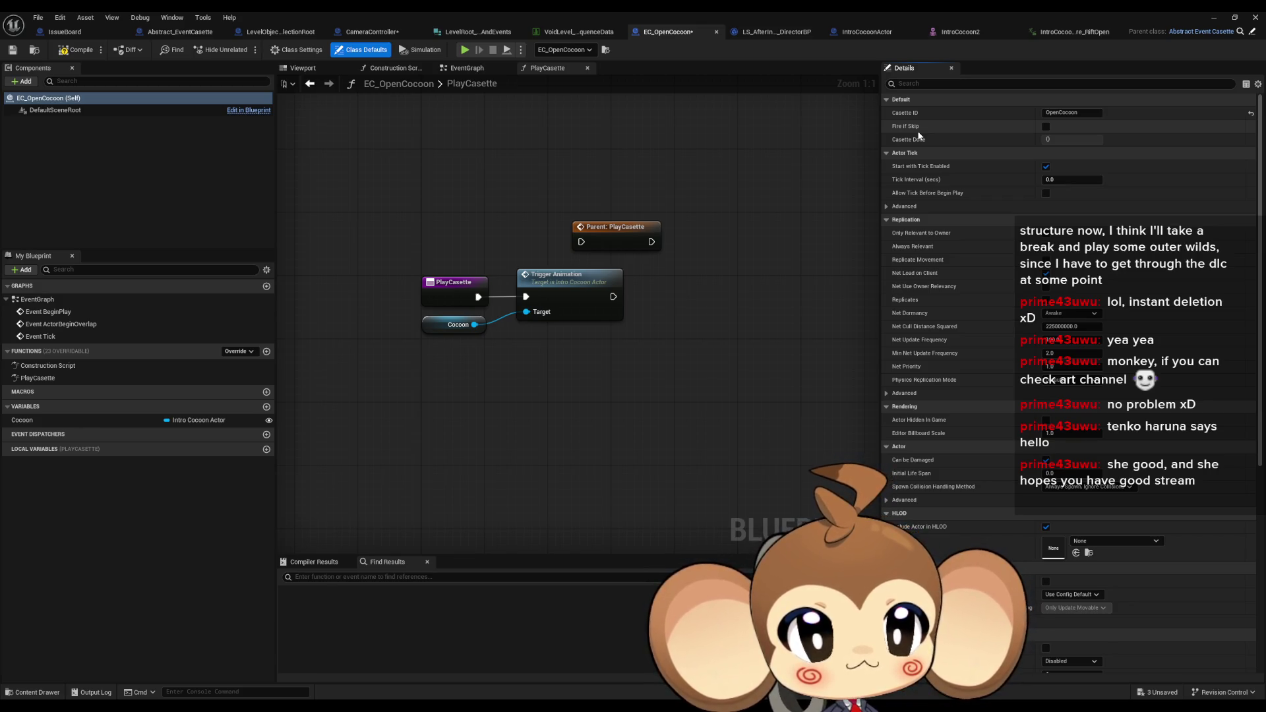
pyautogui.click(239, 352)
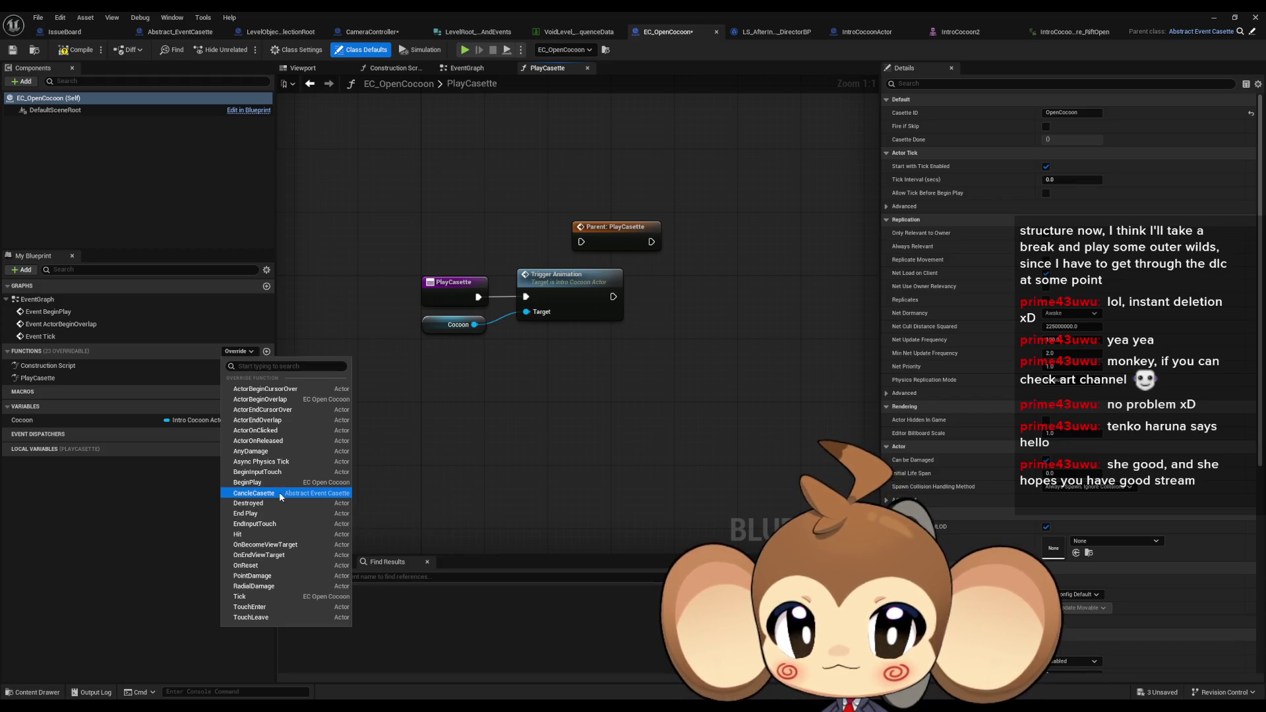
pyautogui.click(279, 491)
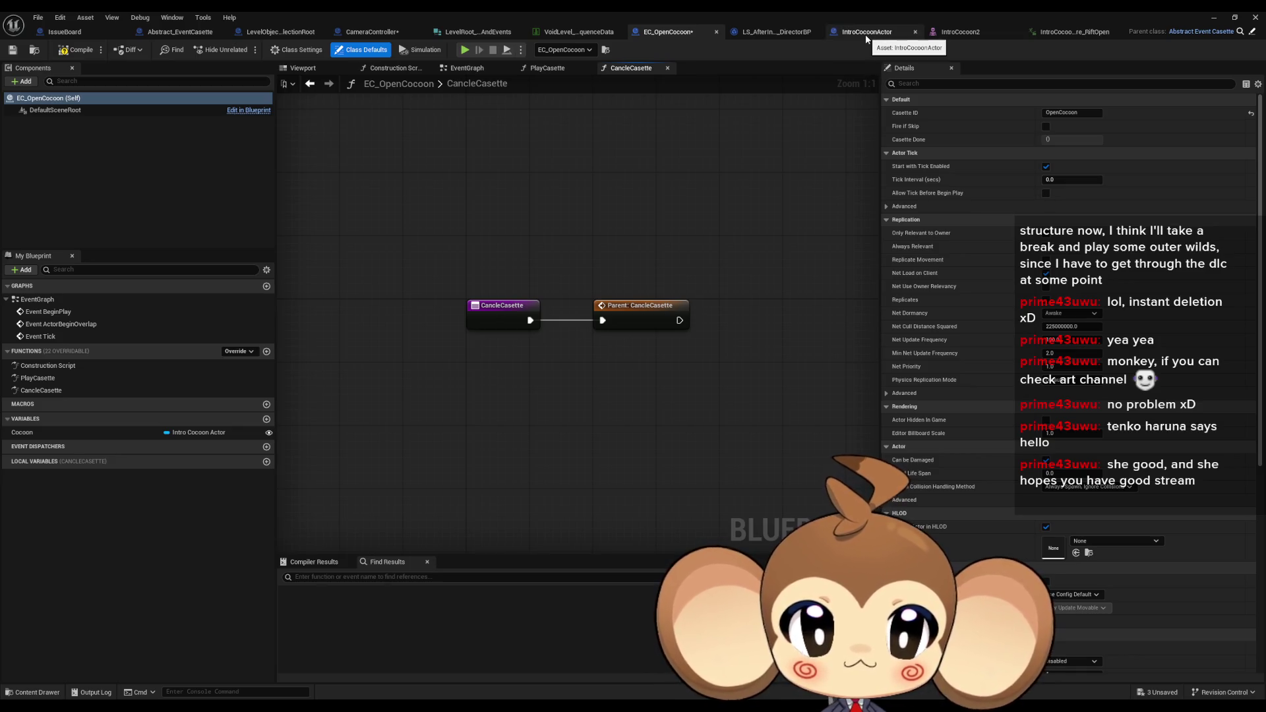
pyautogui.click(867, 33)
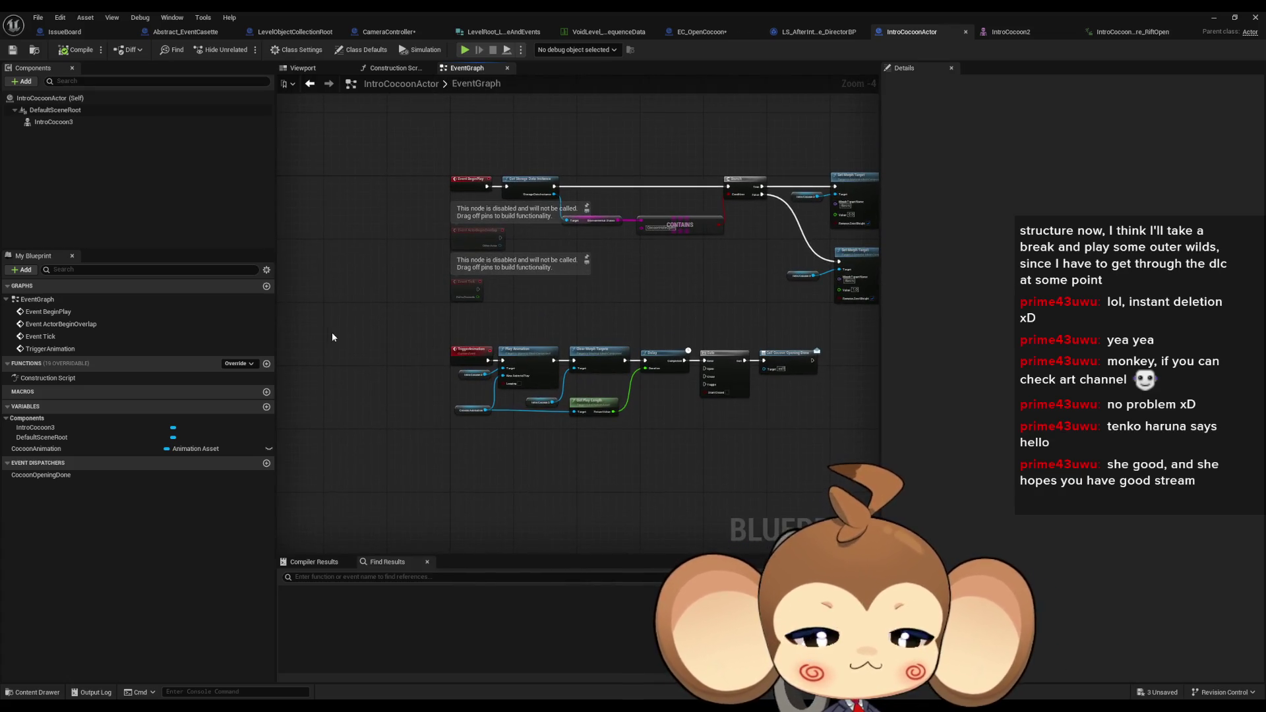
# Nudge the CONTAINS node checking CocoonHoleOpen slightly left in the BeginPlay branch
pyautogui.scroll(2, 430, 187)
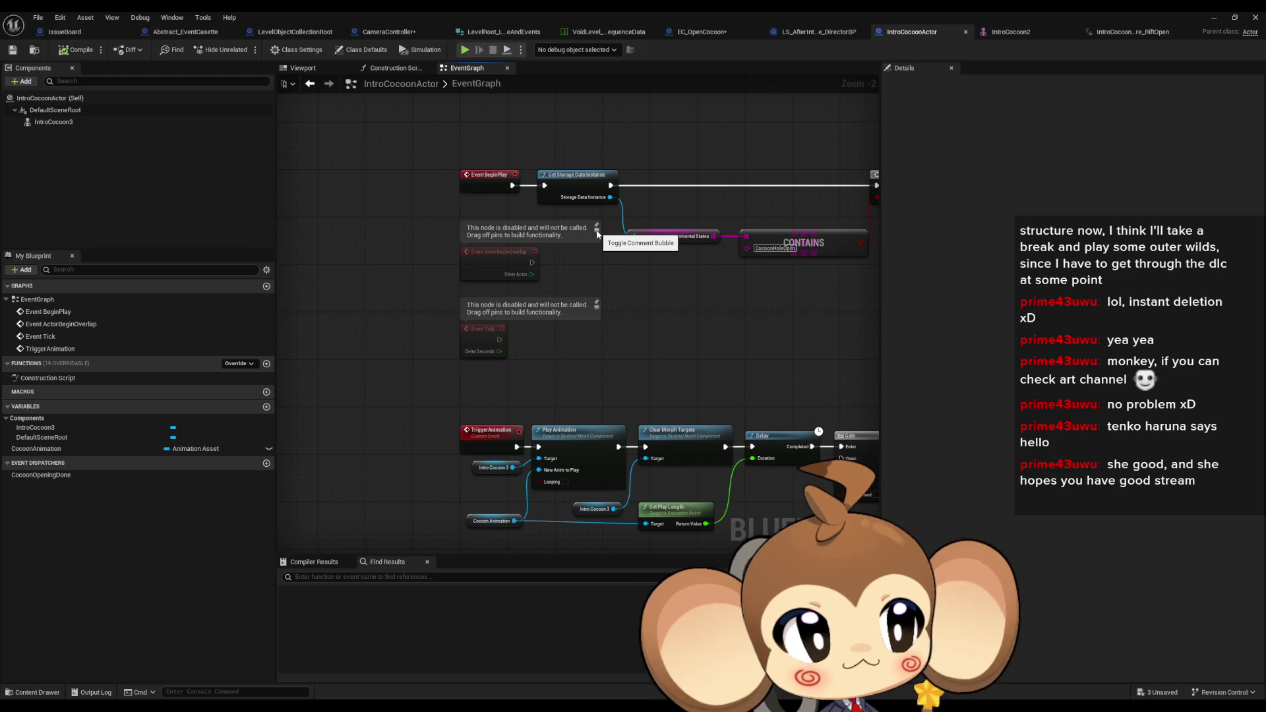
pyautogui.moveTo(690, 238)
pyautogui.mouseDown()
pyautogui.moveTo(483, 254)
pyautogui.moveTo(561, 301)
pyautogui.mouseUp()
pyautogui.scroll(-1, 618, 352)
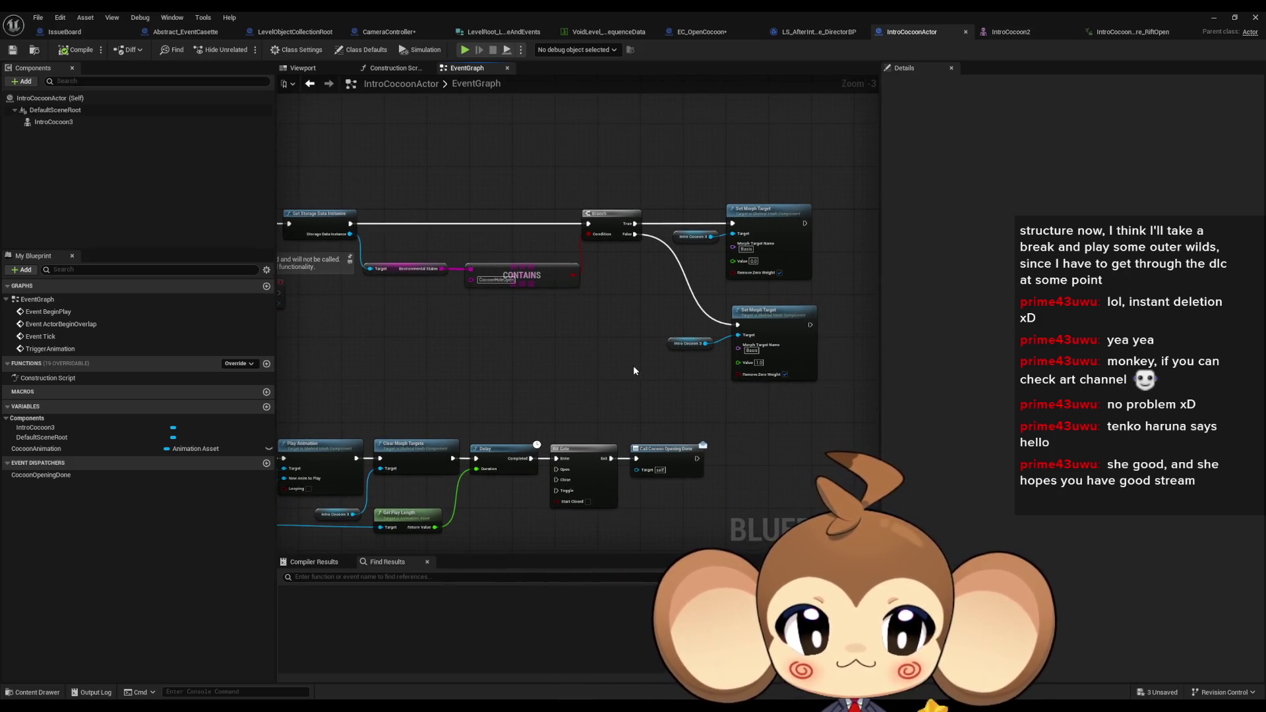
pyautogui.scroll(3, 400, 320)
pyautogui.moveTo(567, 274); pyautogui.dragTo(559, 274)
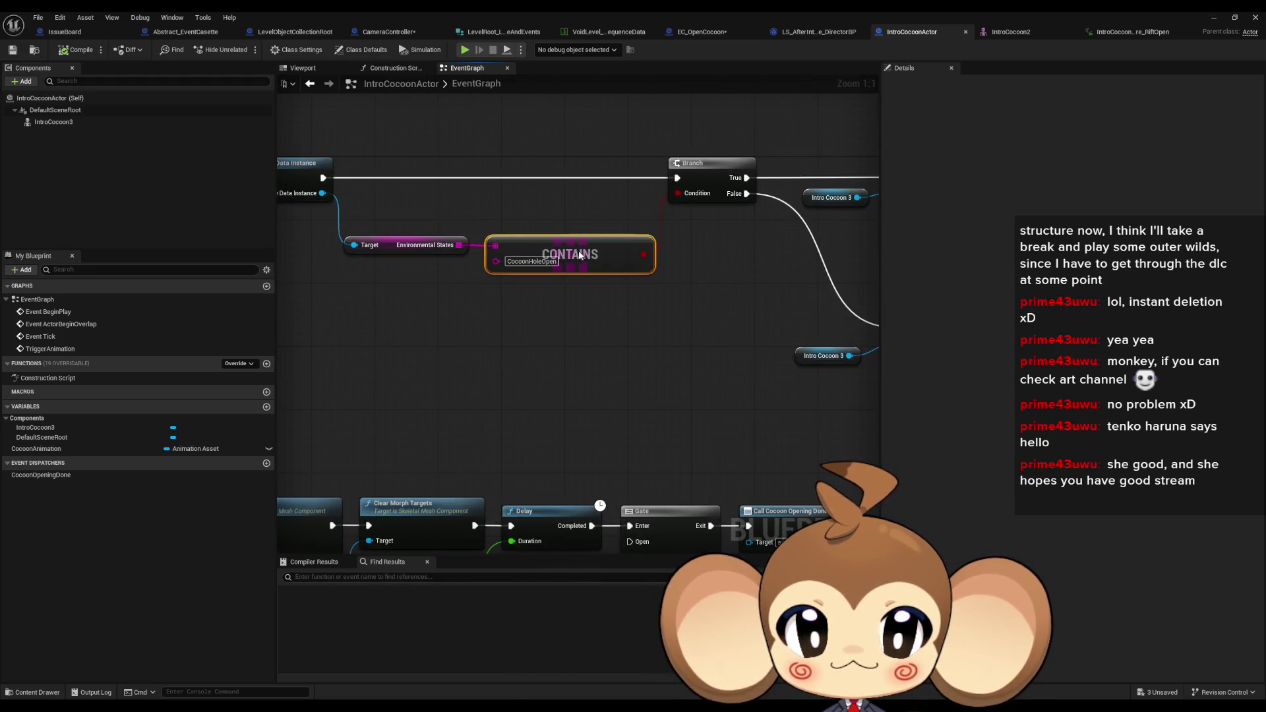
pyautogui.click(639, 346)
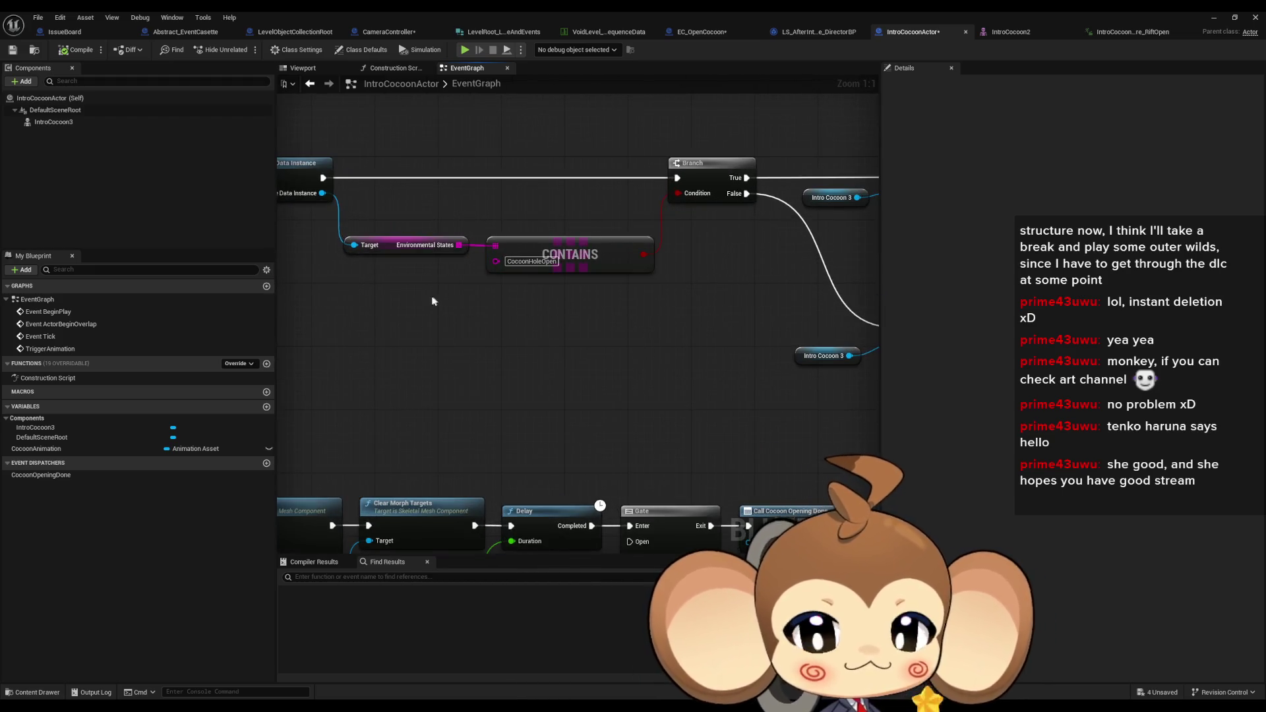
pyautogui.moveTo(453, 285); pyautogui.dragTo(473, 283)
pyautogui.click(552, 260)
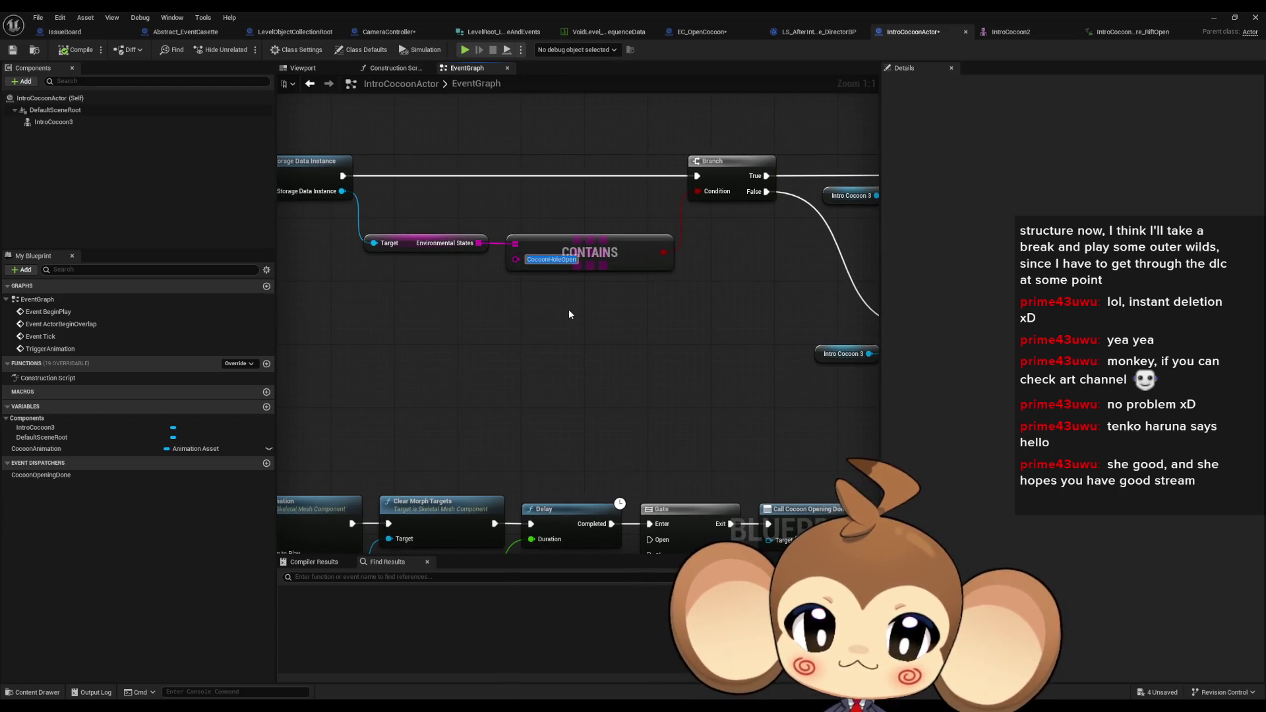
# Shift the lower Set Morph Target and Intro Cocoon 3 nodes slightly left
pyautogui.moveTo(423, 175)
pyautogui.mouseDown()
pyautogui.moveTo(601, 318)
pyautogui.moveTo(318, 319)
pyautogui.mouseUp()
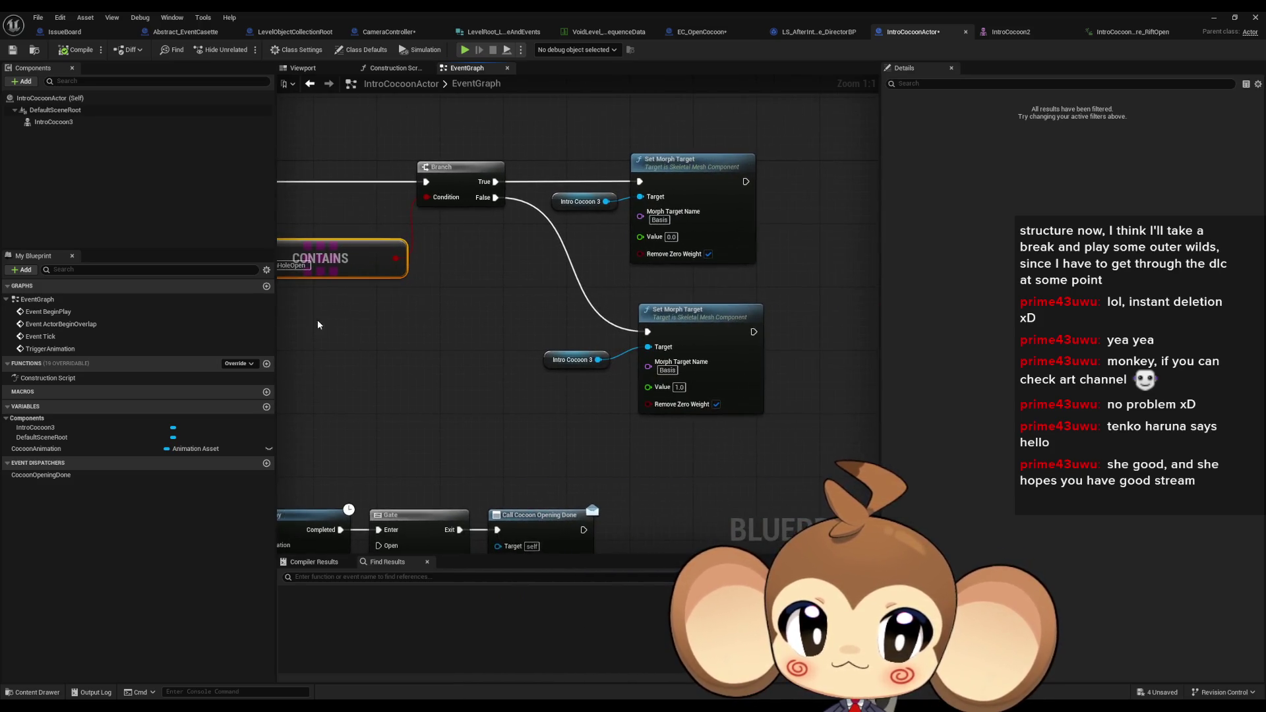
pyautogui.moveTo(530, 306); pyautogui.dragTo(773, 436)
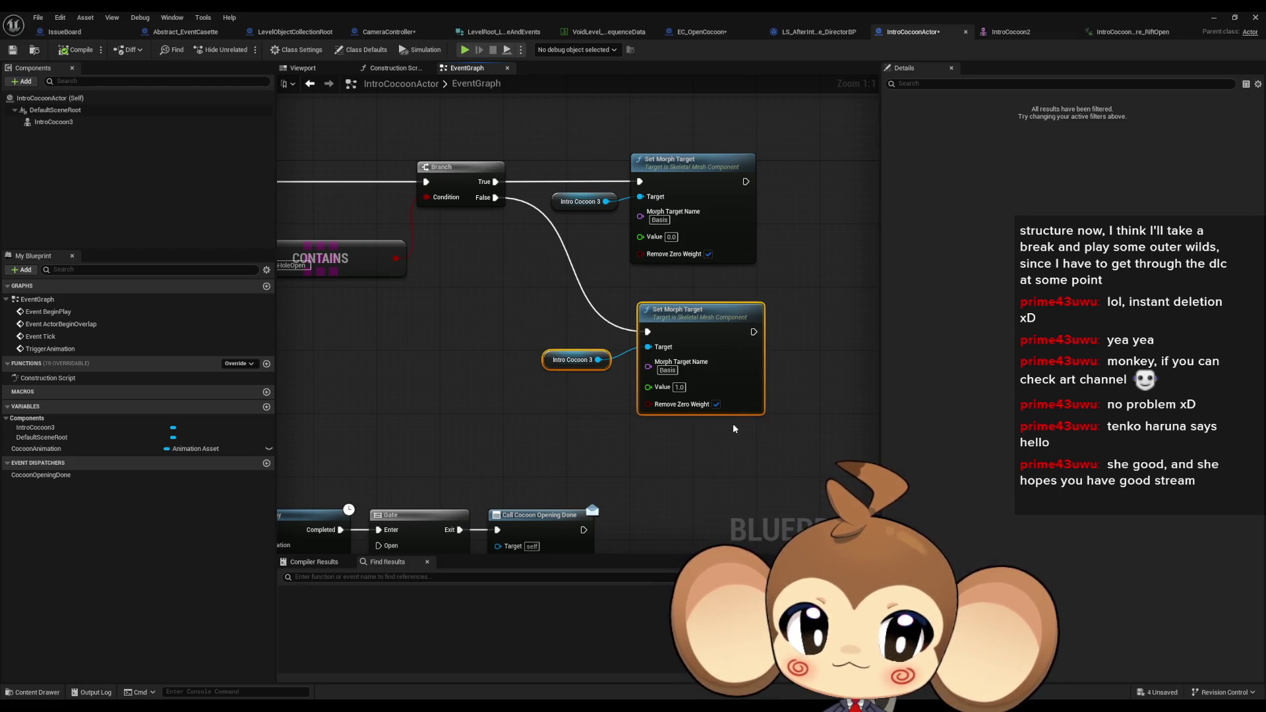
pyautogui.scroll(-3, 727, 427)
pyautogui.moveTo(534, 386)
pyautogui.mouseDown()
pyautogui.moveTo(815, 396)
pyautogui.moveTo(586, 364)
pyautogui.mouseUp()
pyautogui.moveTo(738, 324); pyautogui.dragTo(733, 324)
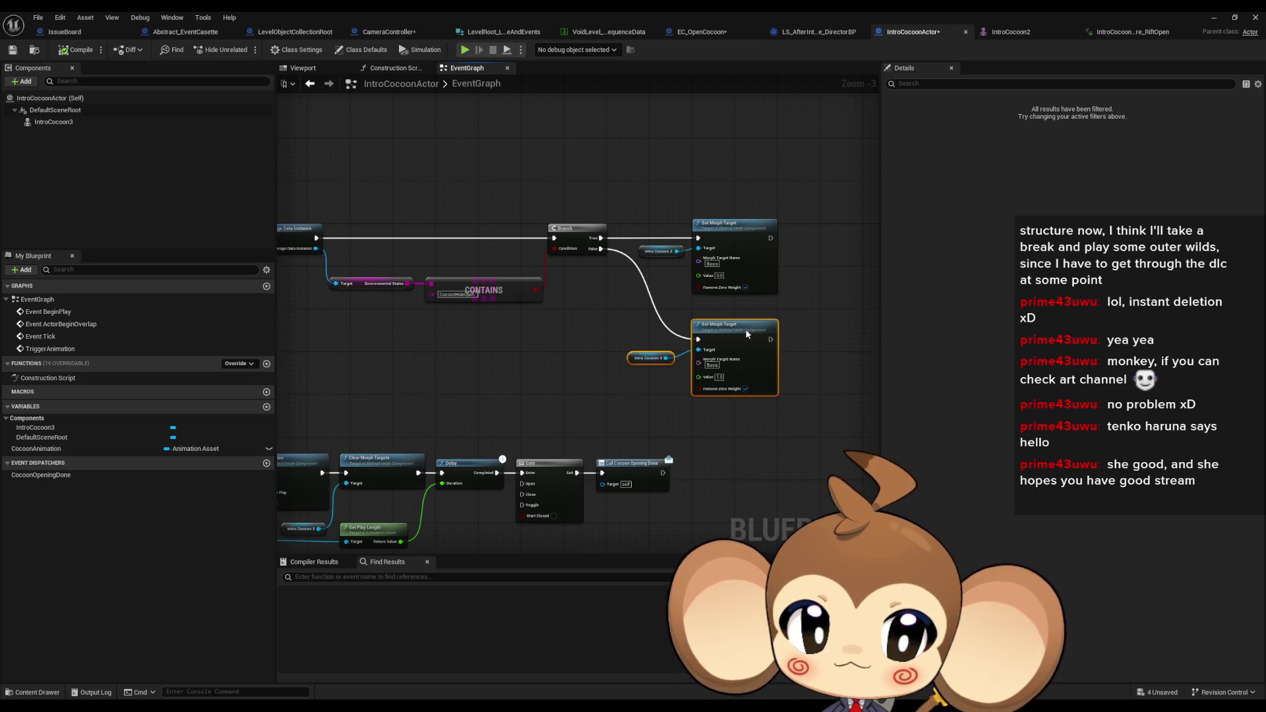
pyautogui.click(806, 326)
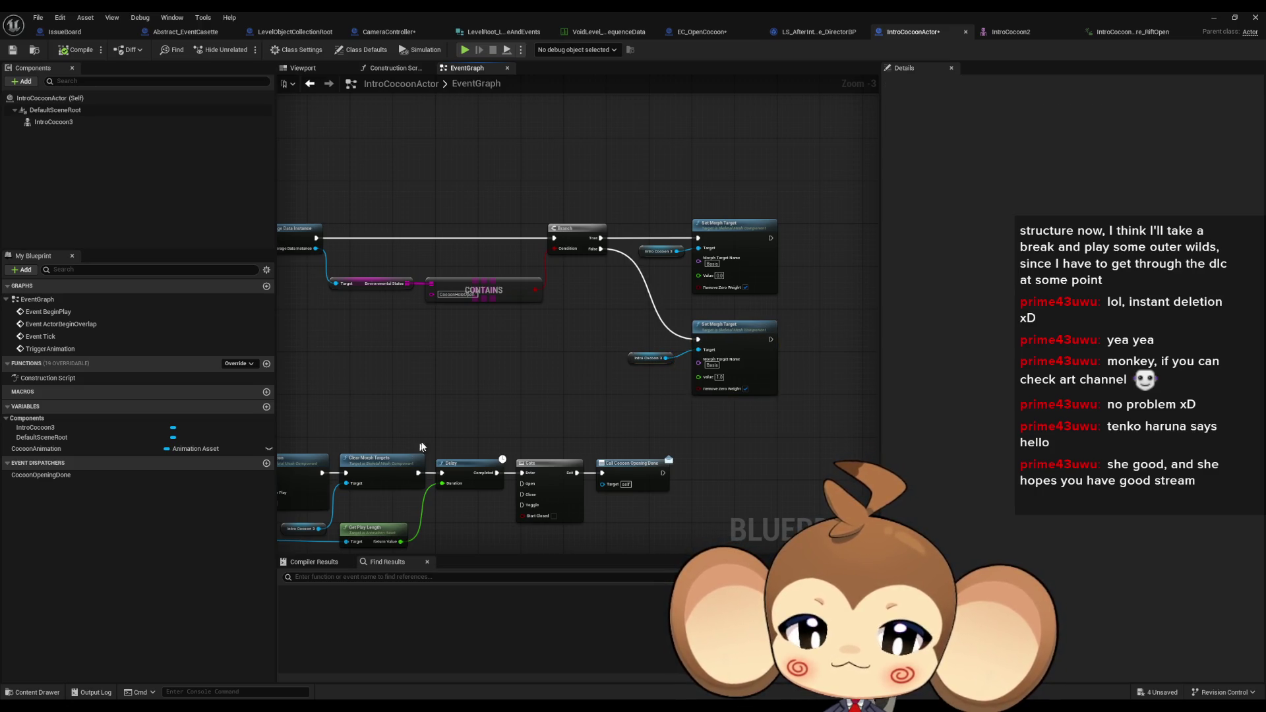
pyautogui.hotkey('alt', 'Tab')
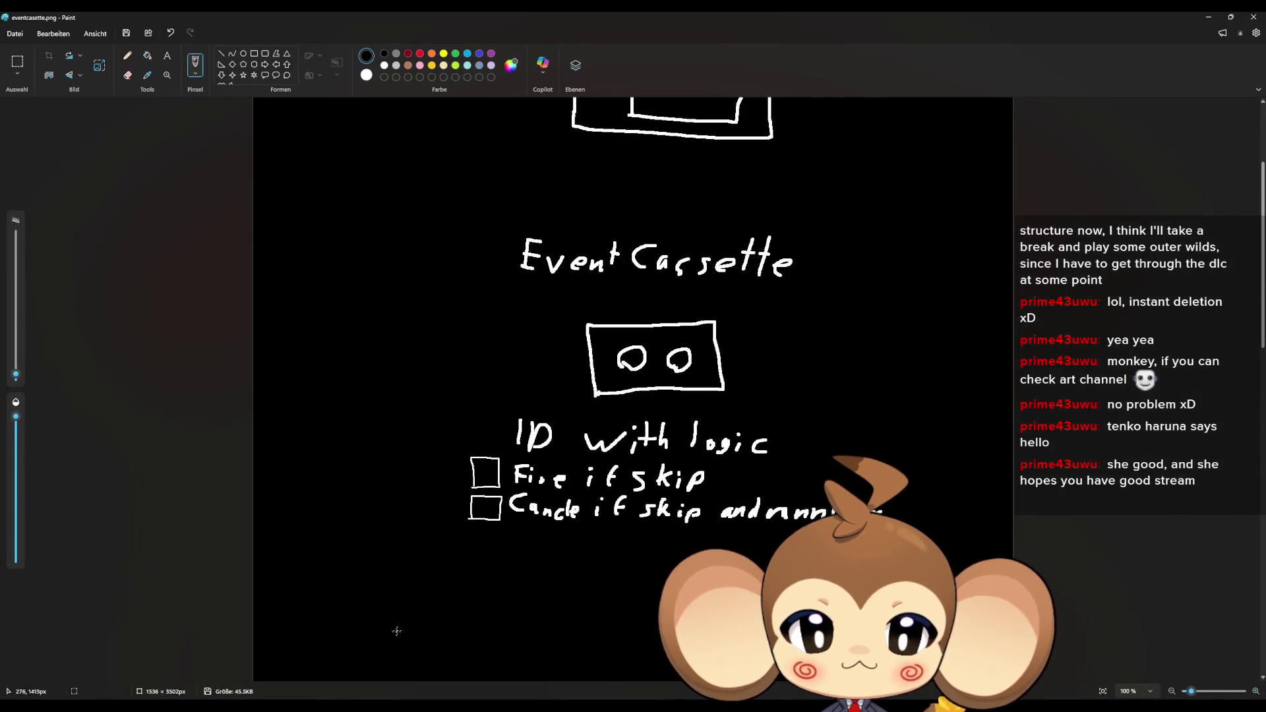
pyautogui.scroll(3, 451, 525)
pyautogui.scroll(-5, 451, 525)
pyautogui.scroll(6, 453, 524)
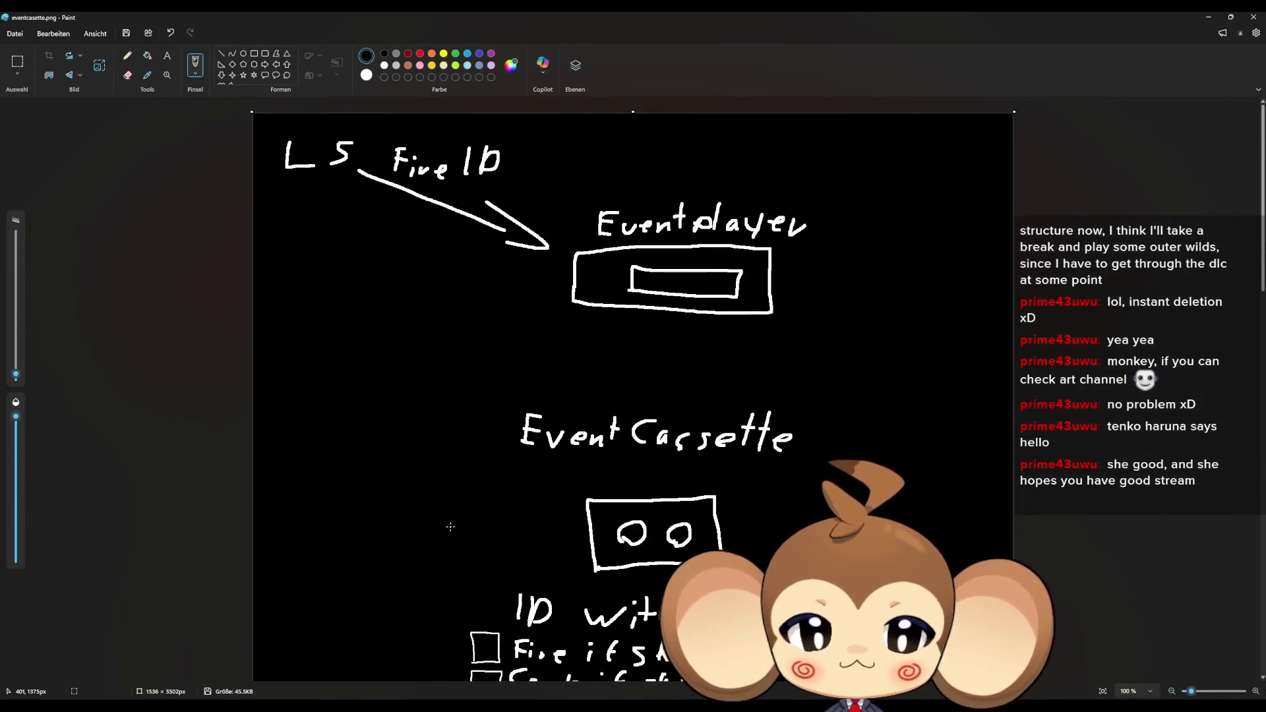
pyautogui.click(1208, 16)
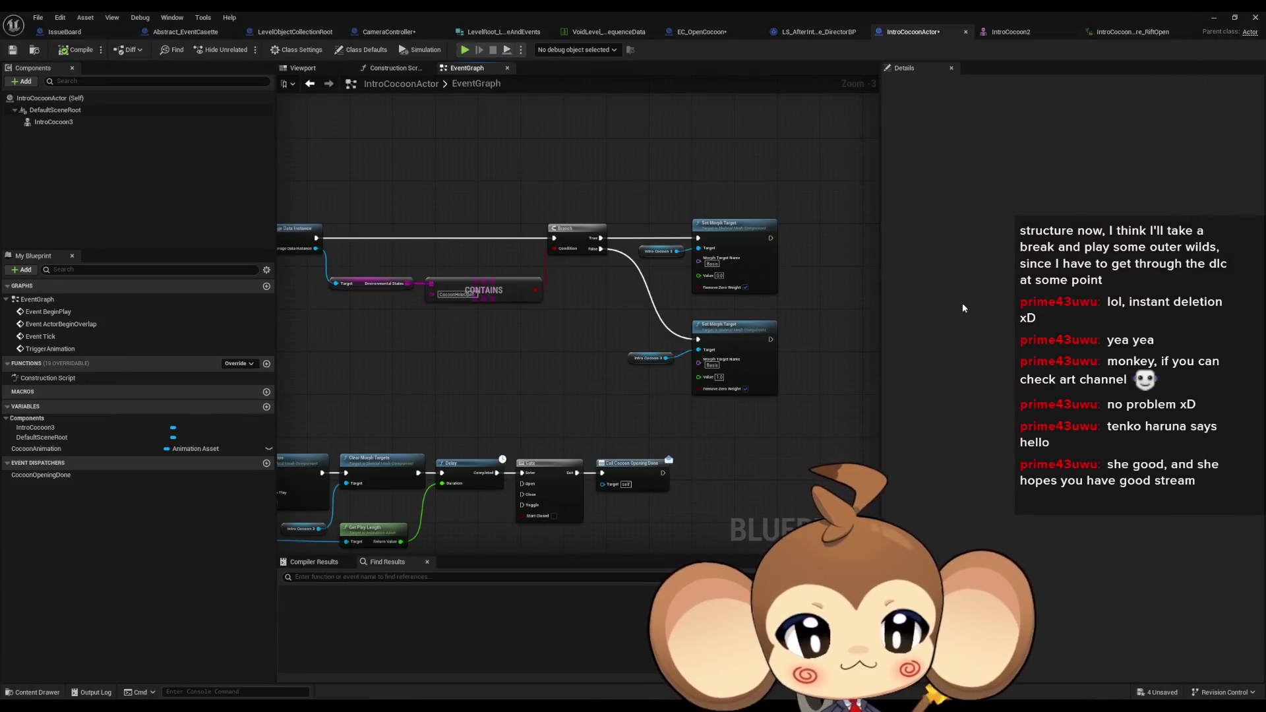
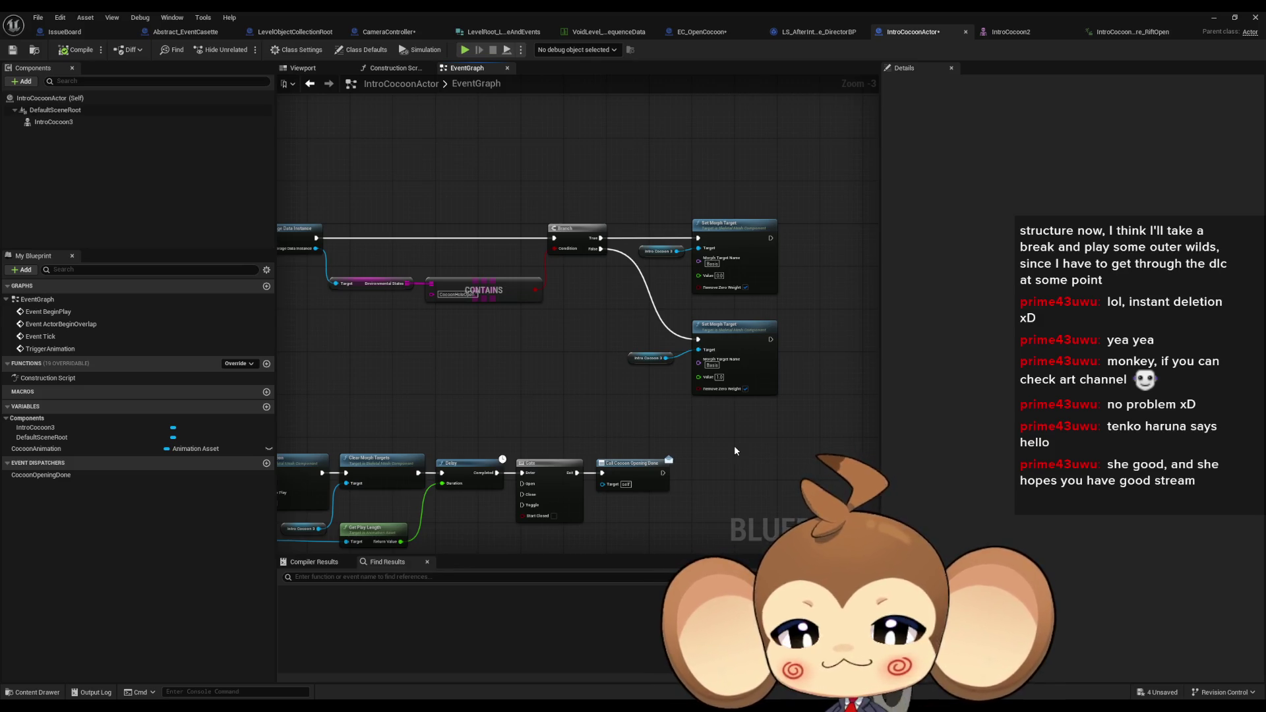
# Inspect the Level Sequence Refrences variable and the Cast and SET nodes in PlaySequenceOfLevelRoot
pyautogui.click(381, 31)
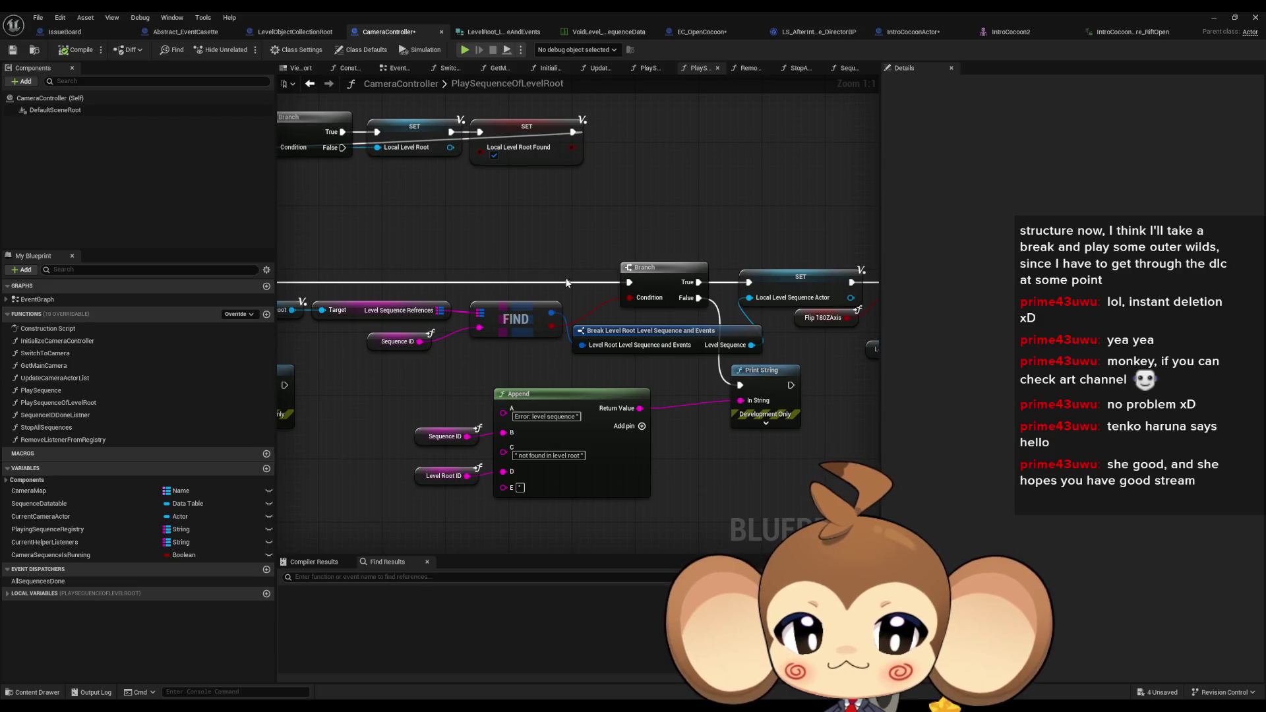
pyautogui.scroll(-3, 545, 210)
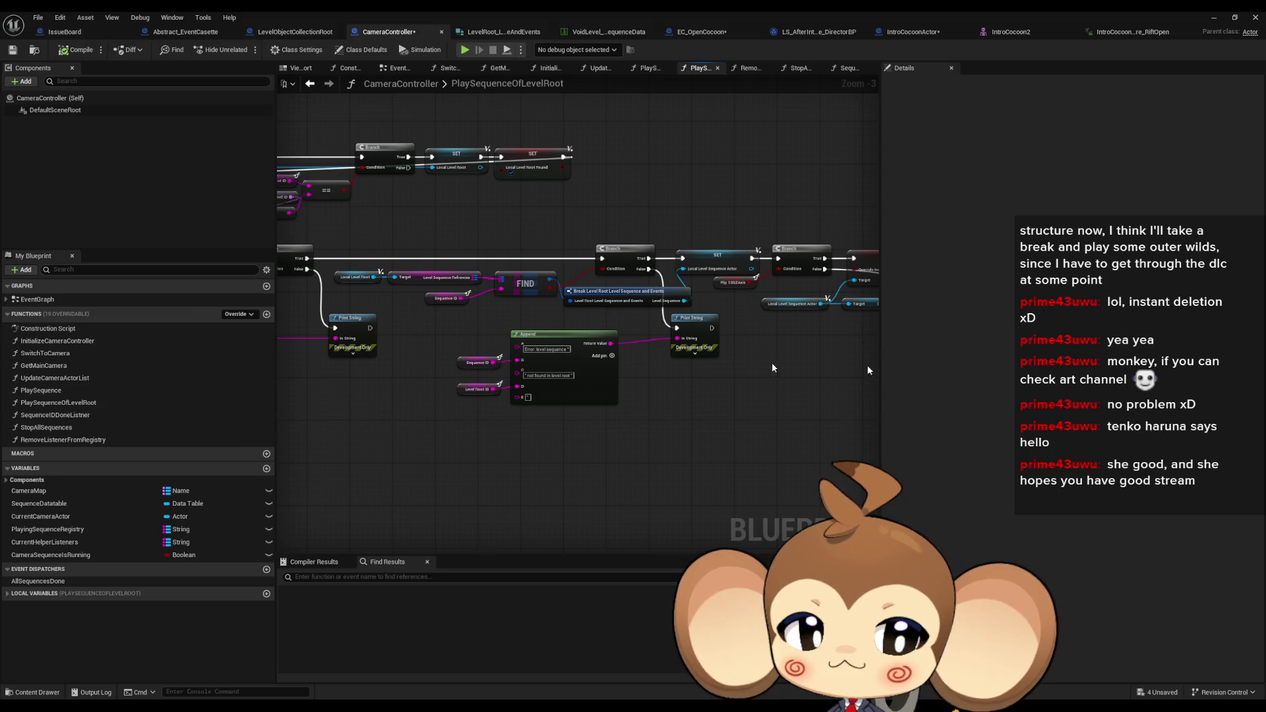
pyautogui.click(439, 277)
pyautogui.press('Home')
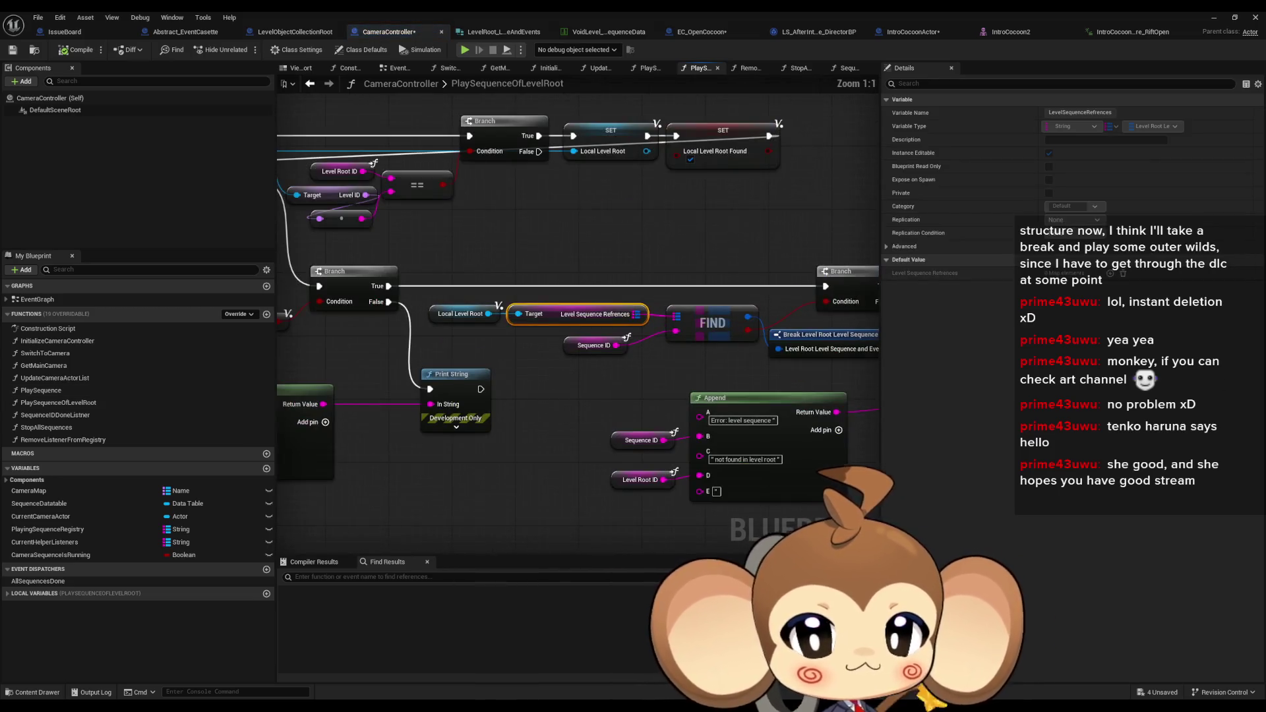
pyautogui.scroll(-1, 665, 333)
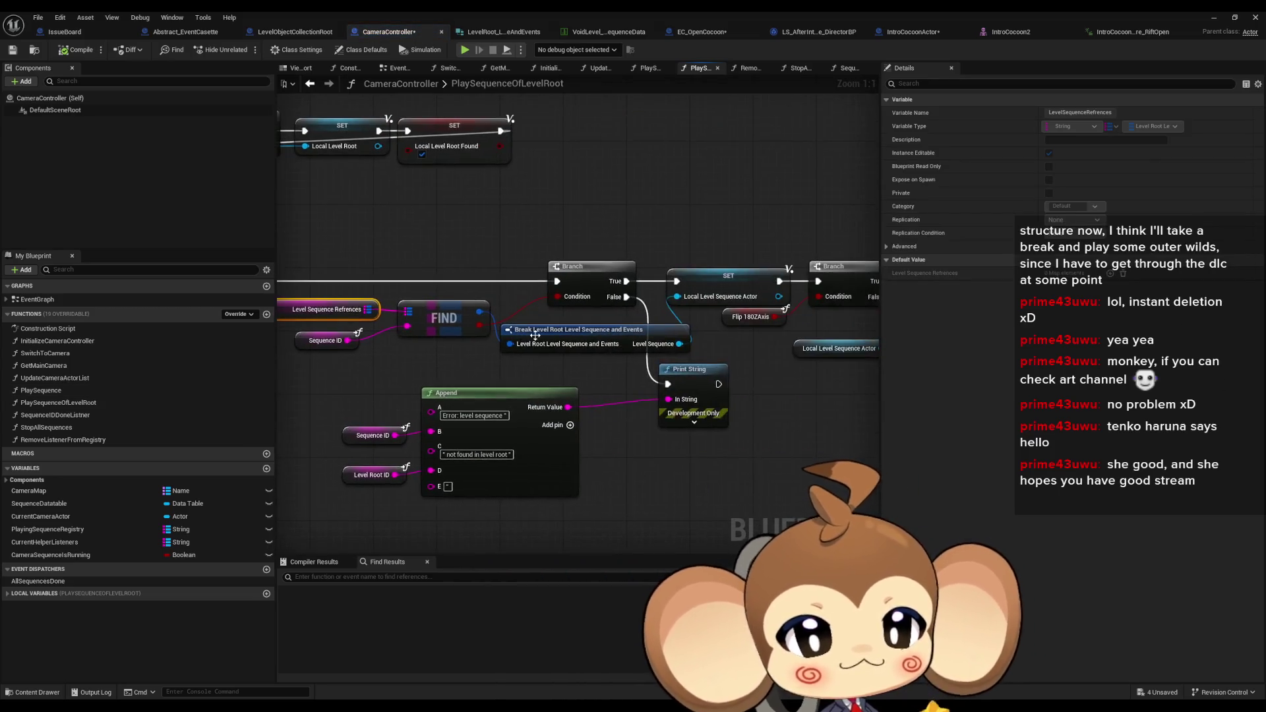
pyautogui.moveTo(665, 333)
pyautogui.mouseDown()
pyautogui.moveTo(494, 342)
pyautogui.moveTo(540, 348)
pyautogui.moveTo(516, 364)
pyautogui.mouseUp()
# Inspect Local Level Sequence Actor and the Get All Actors and For Each Loop nodes, then view EC_OpenCocoon
pyautogui.click(563, 331)
pyautogui.scroll(-3, 516, 364)
pyautogui.moveTo(591, 375)
pyautogui.mouseDown()
pyautogui.moveTo(389, 277)
pyautogui.moveTo(303, 191)
pyautogui.moveTo(198, 145)
pyautogui.moveTo(626, 284)
pyautogui.moveTo(721, 234)
pyautogui.moveTo(606, 146)
pyautogui.moveTo(811, 192)
pyautogui.mouseUp()
pyautogui.moveTo(475, 152); pyautogui.dragTo(632, 196)
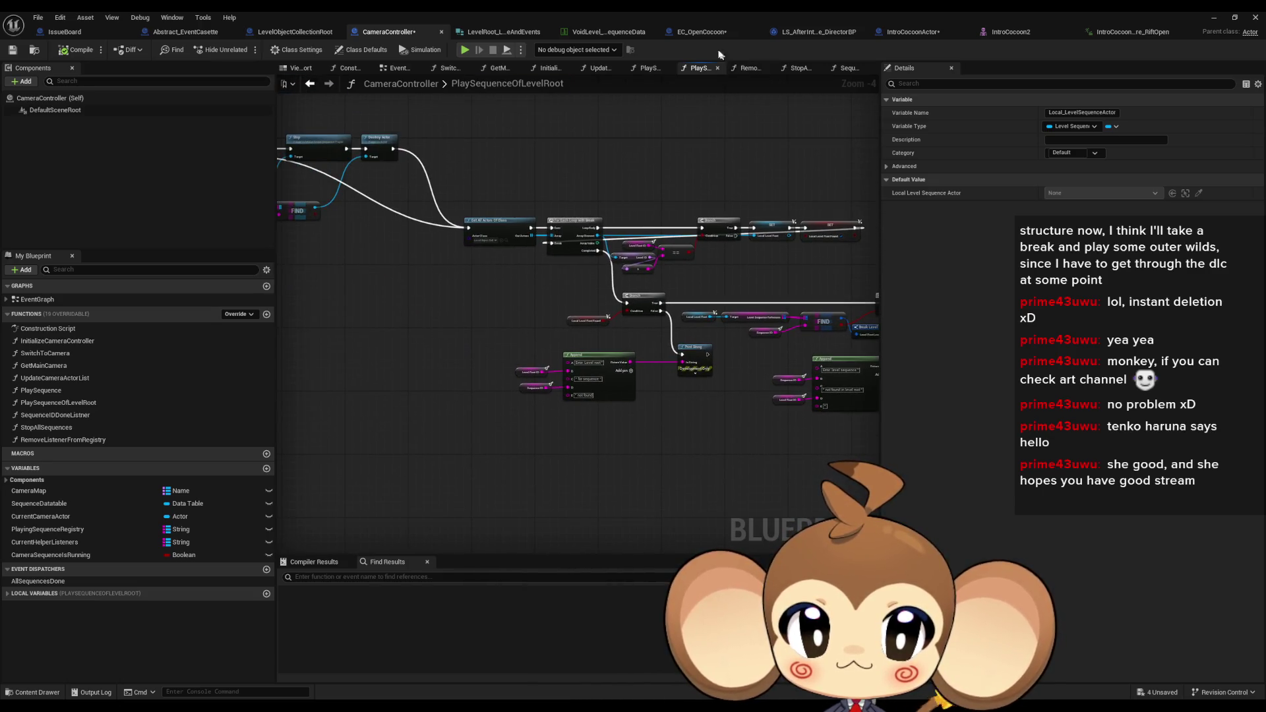
pyautogui.click(695, 32)
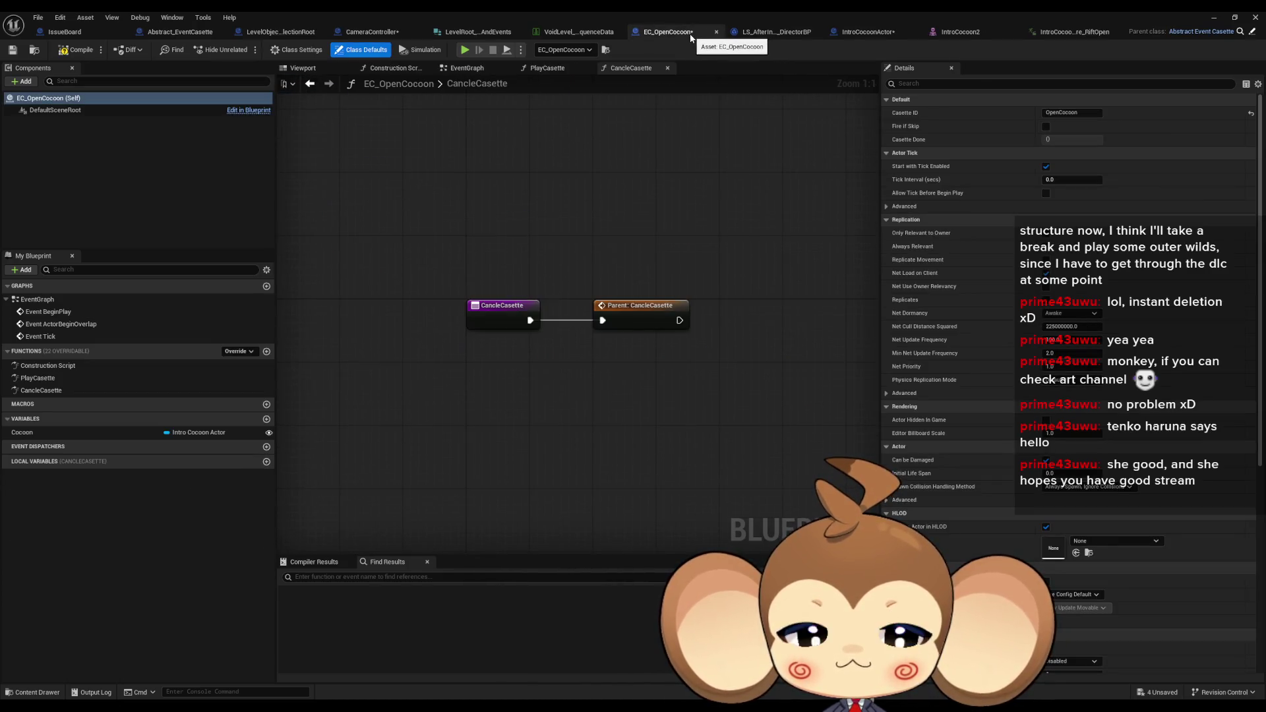
# Find the Trigger Animation call in the sequence director blueprint and jump to PlayCasette
pyautogui.click(777, 33)
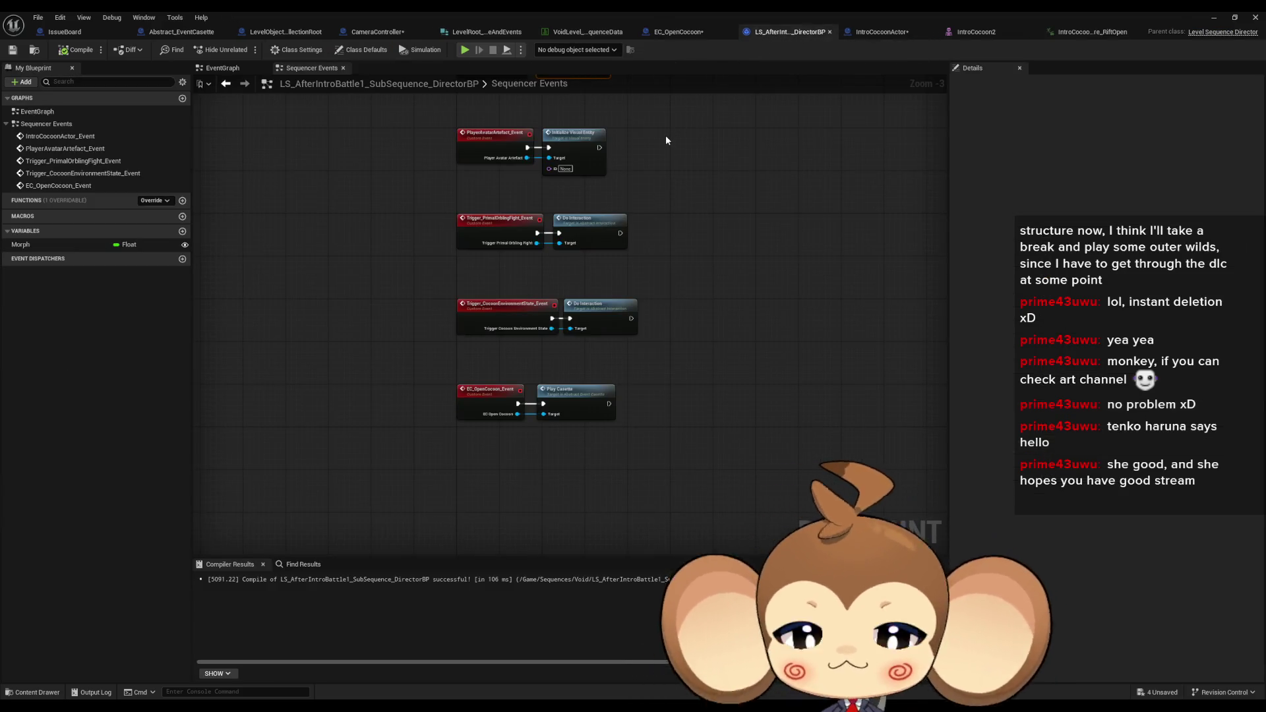
pyautogui.press('Home')
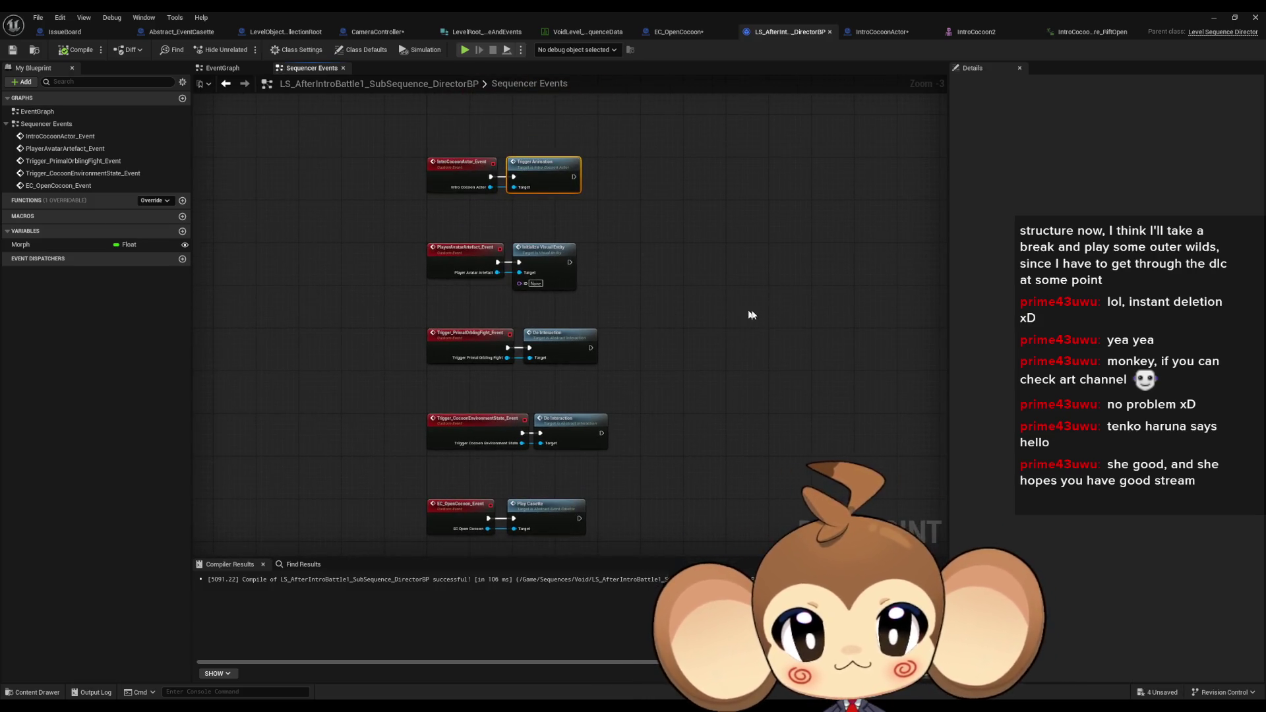
pyautogui.doubleClick(560, 360)
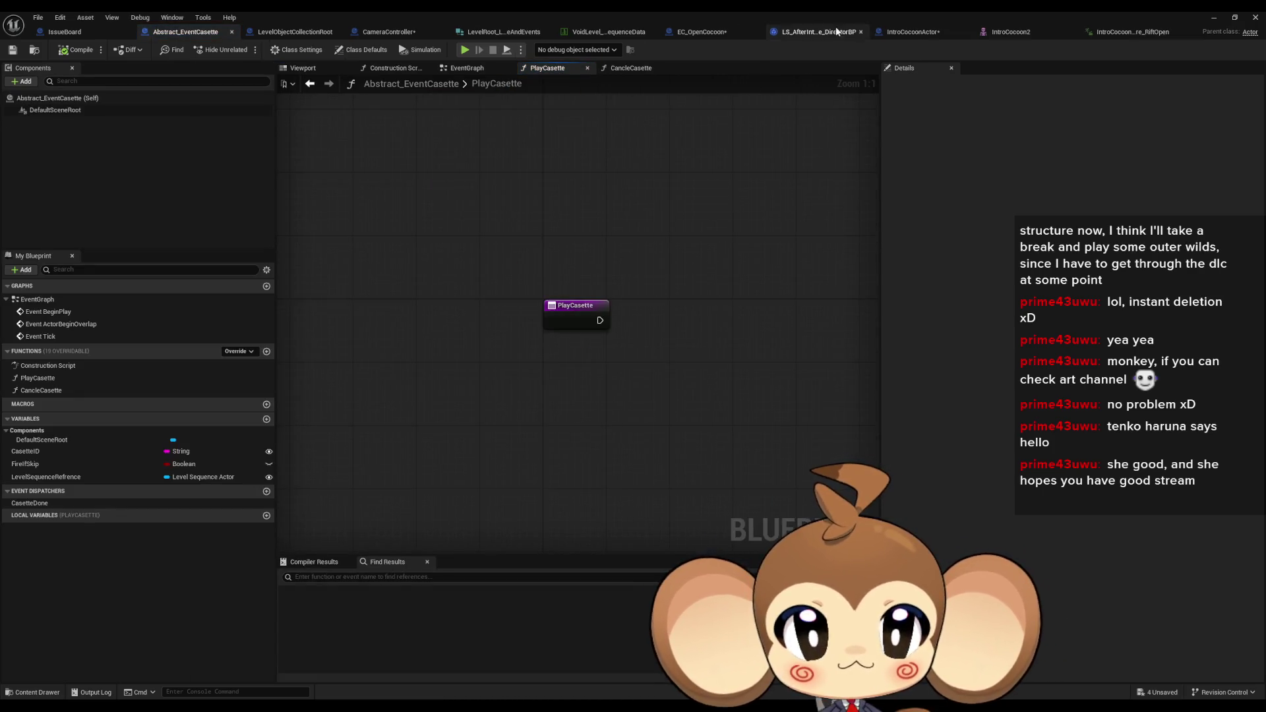
# Open EC_OpenCocoon's PlayCasette function and follow Trigger Animation into IntroCocoonActor's TriggerAnimation event
pyautogui.click(710, 33)
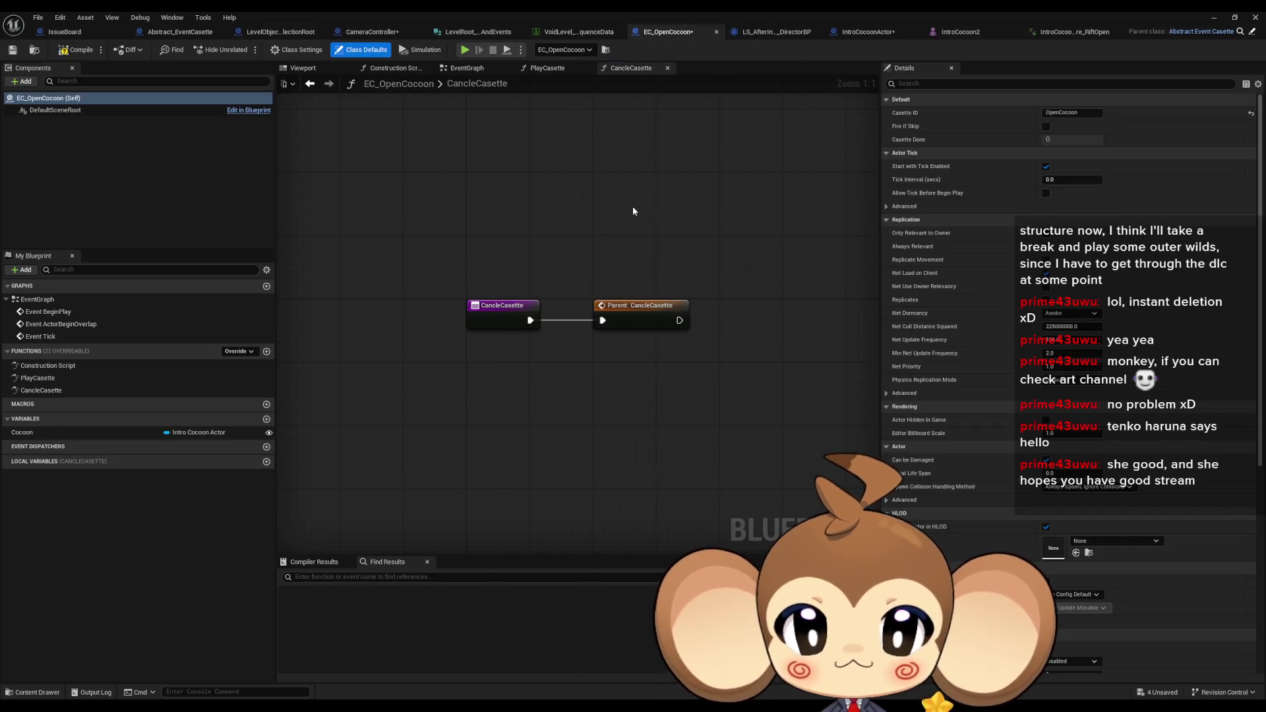
pyautogui.moveTo(571, 198)
pyautogui.mouseDown()
pyautogui.moveTo(717, 443)
pyautogui.moveTo(703, 428)
pyautogui.mouseUp()
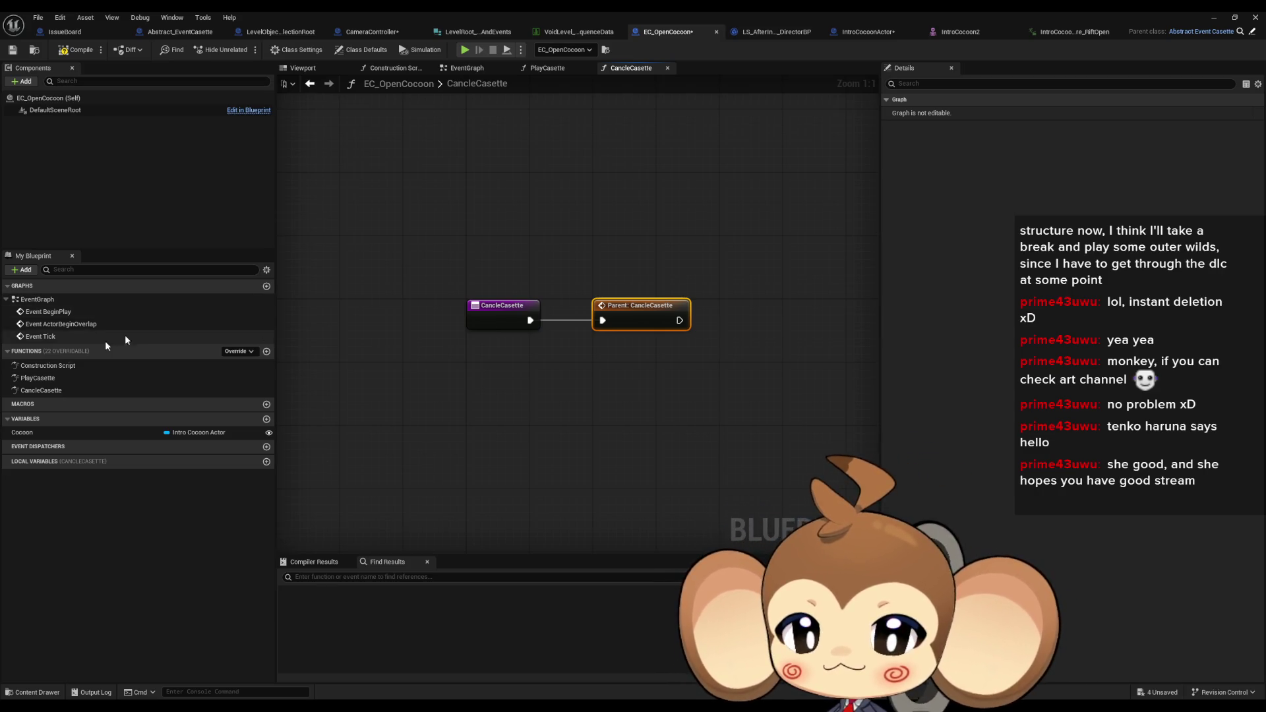
pyautogui.doubleClick(48, 380)
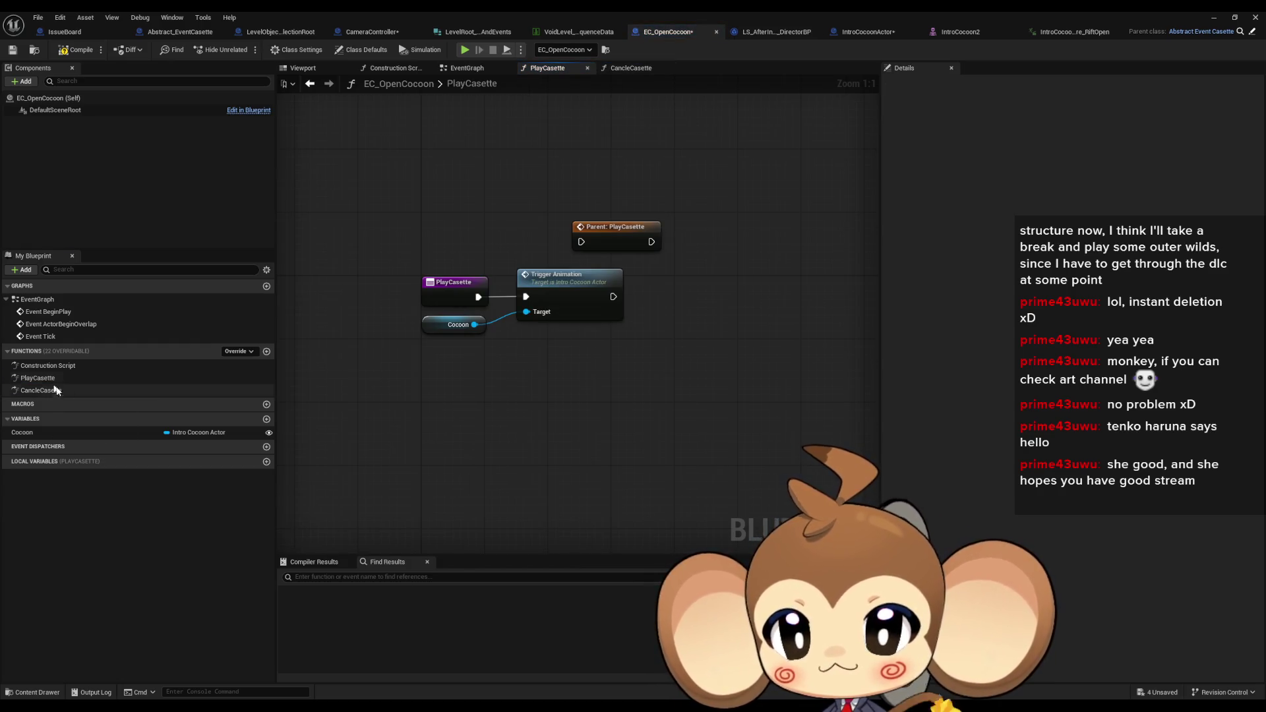
pyautogui.doubleClick(569, 288)
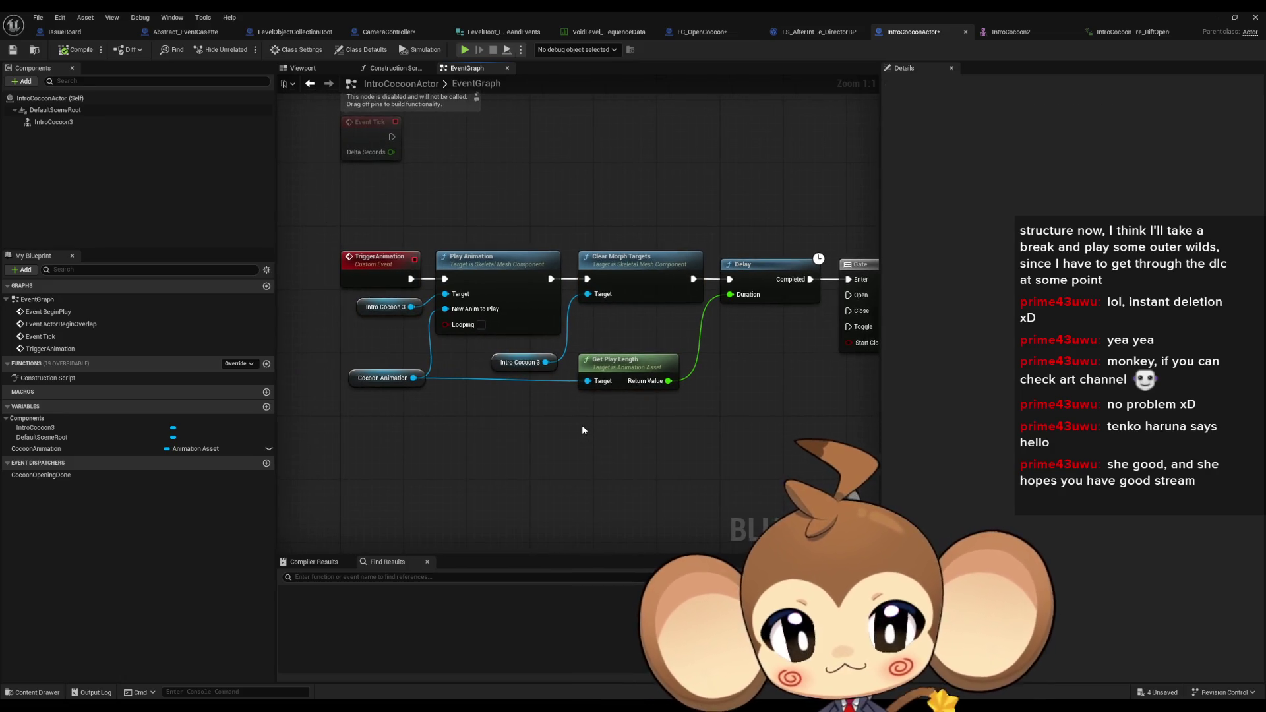
pyautogui.click(521, 298)
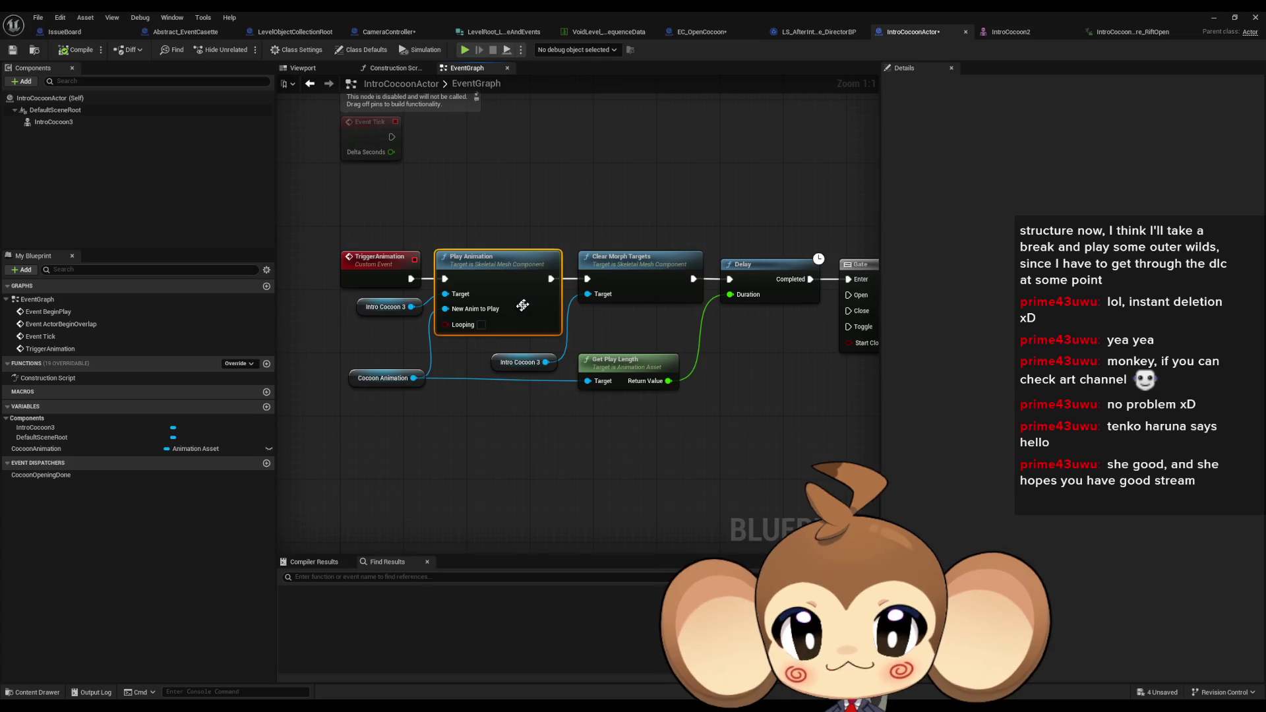
pyautogui.click(427, 304)
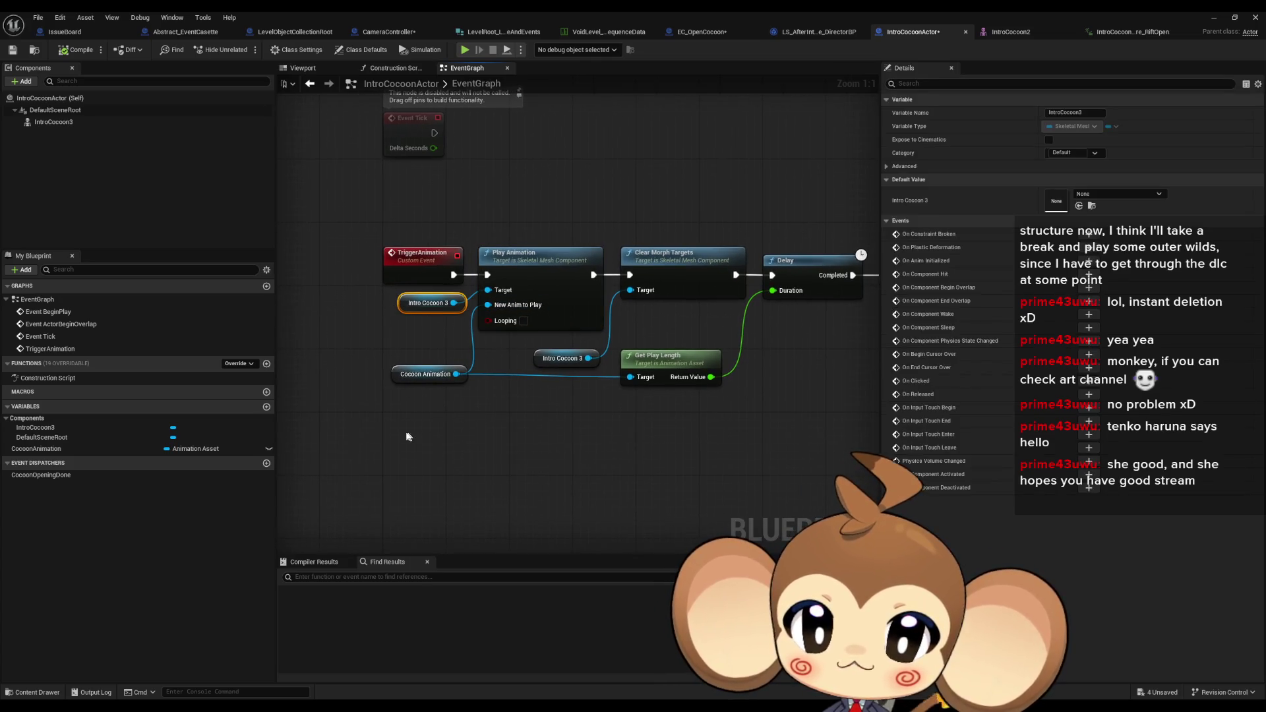
pyautogui.hotkey('ctrl', 'c')
pyautogui.hotkey('ctrl', 'v')
pyautogui.moveTo(437, 438); pyautogui.dragTo(472, 445)
pyautogui.write('stop')
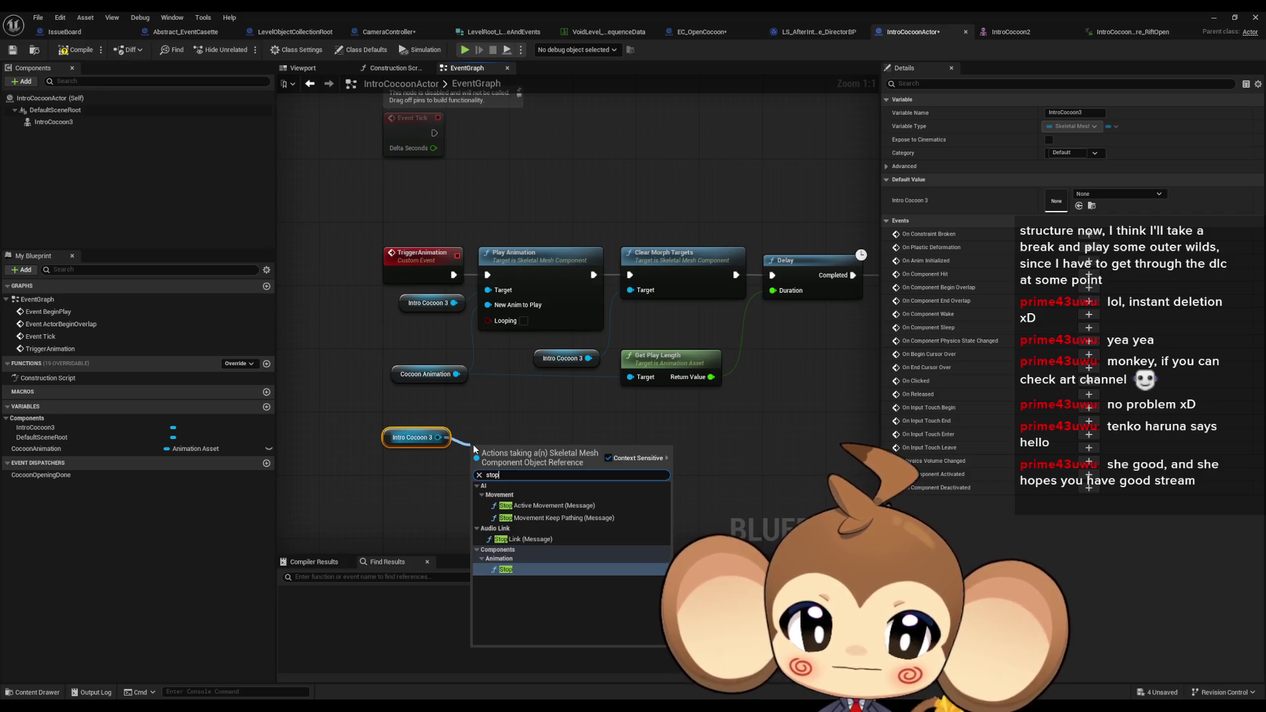
pyautogui.press('Return')
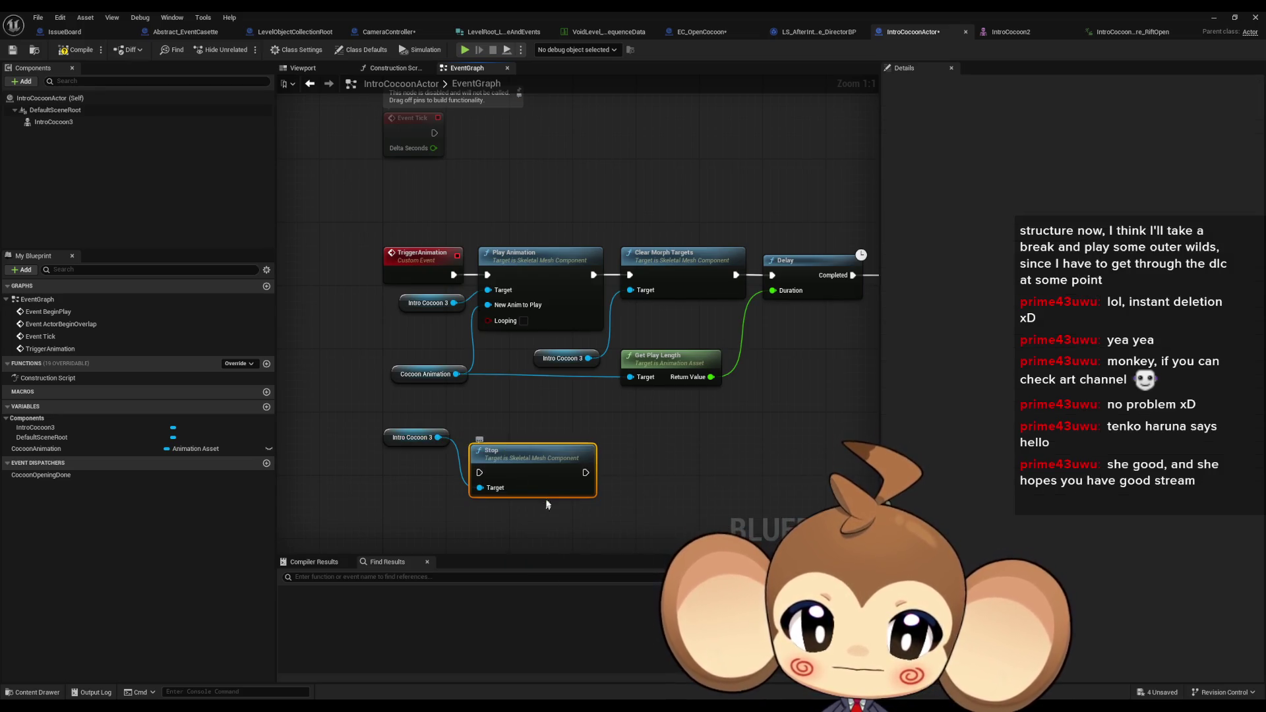
pyautogui.moveTo(544, 476); pyautogui.dragTo(544, 437)
pyautogui.moveTo(397, 441); pyautogui.dragTo(414, 464)
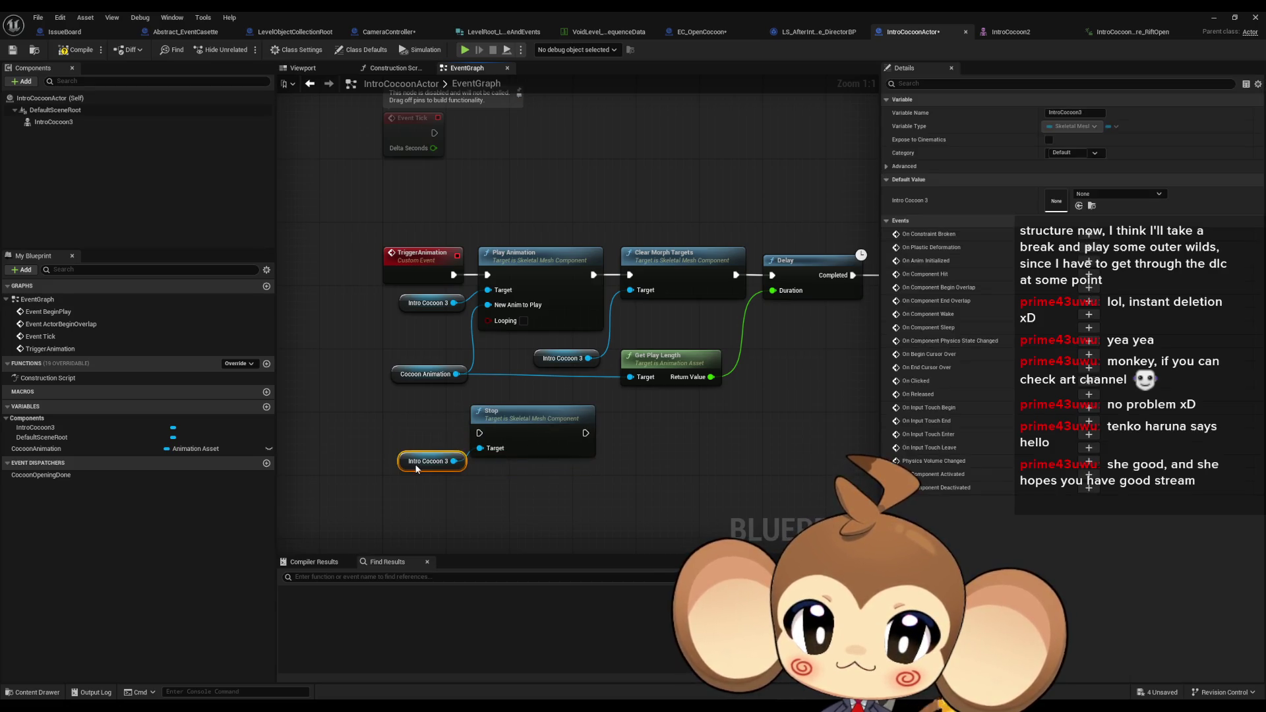
pyautogui.moveTo(388, 399)
pyautogui.mouseDown()
pyautogui.moveTo(600, 494)
pyautogui.moveTo(574, 485)
pyautogui.moveTo(730, 473)
pyautogui.moveTo(759, 487)
pyautogui.mouseUp()
pyautogui.press('Delete')
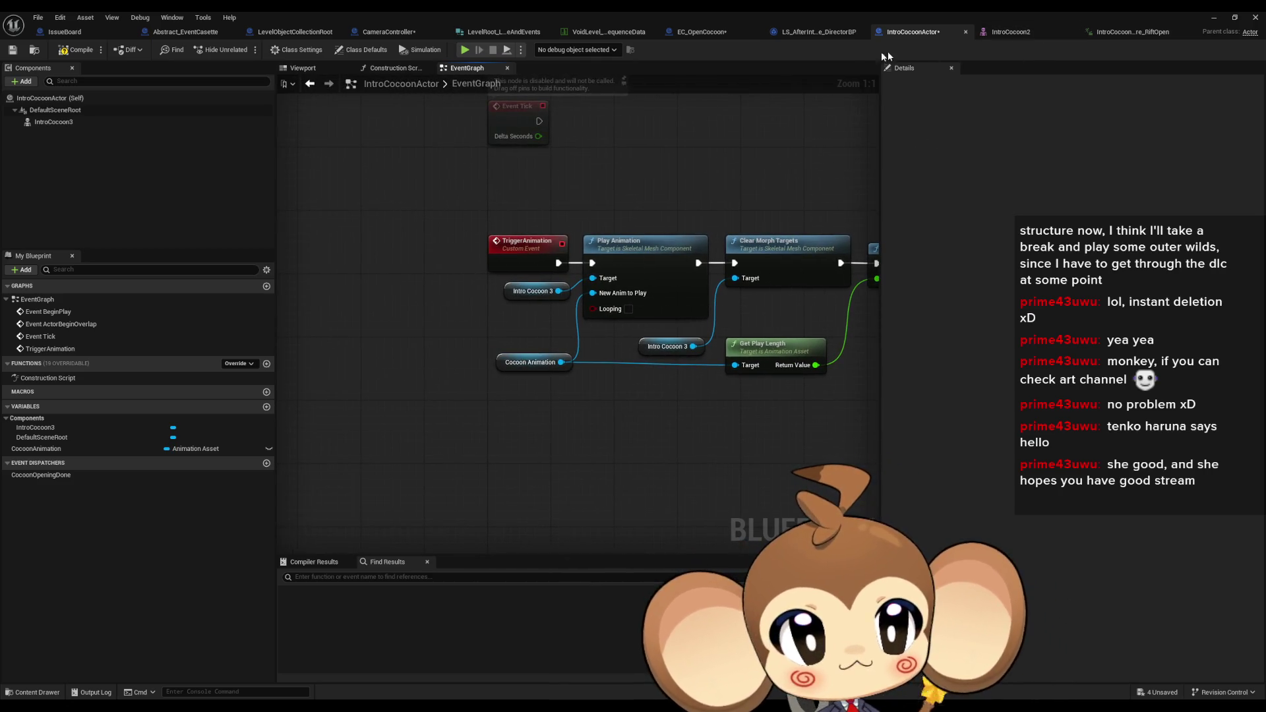
pyautogui.click(695, 33)
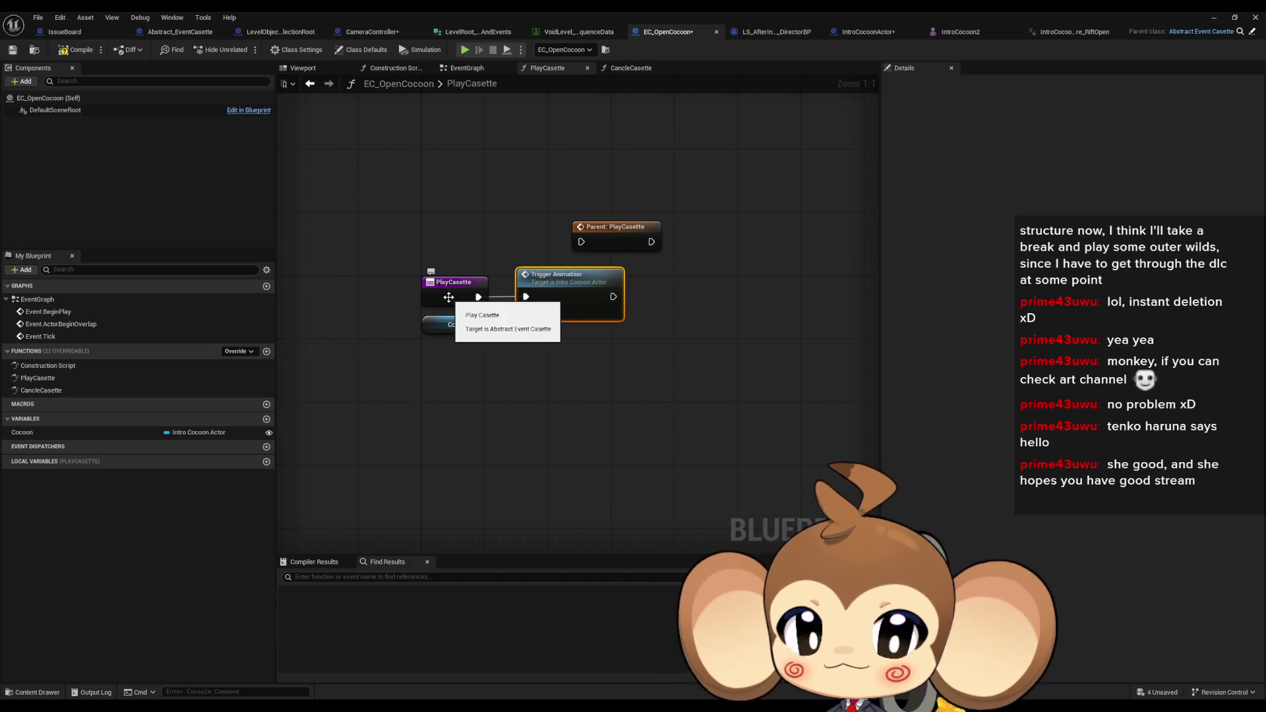
pyautogui.click(855, 31)
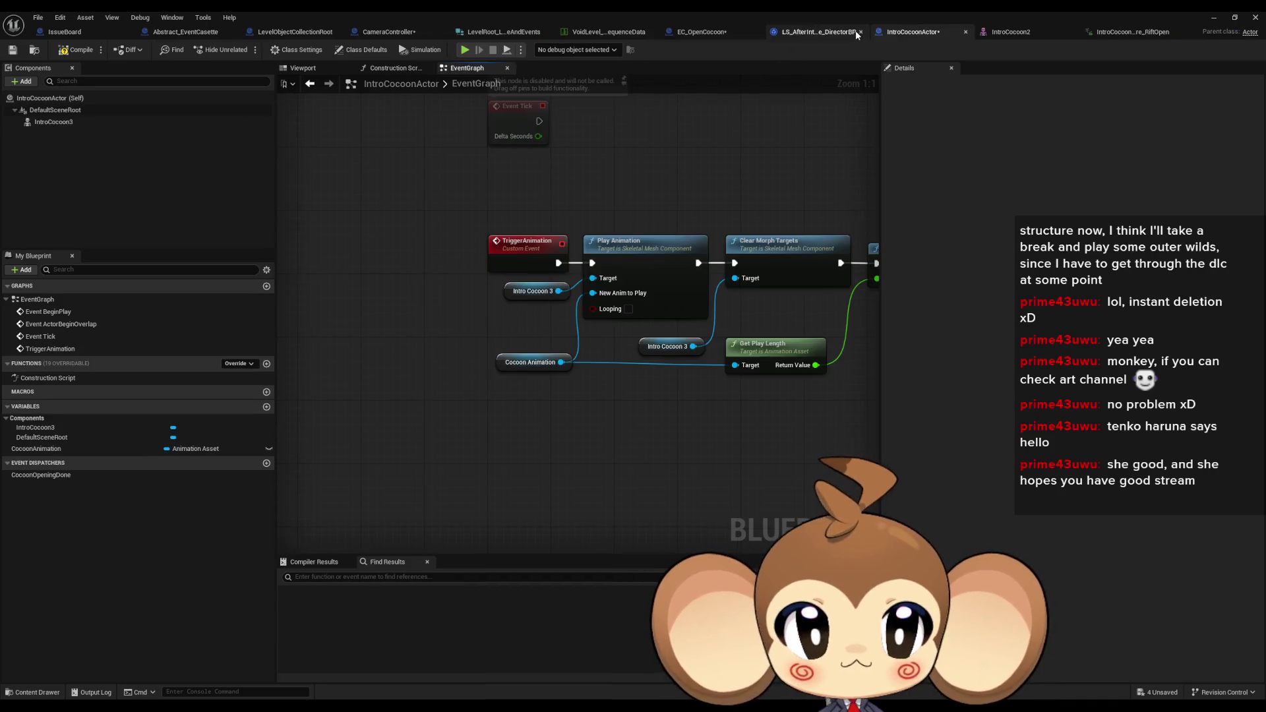
# Add a custom event named StopAnimation to the IntroCocoonActor graph and position it
pyautogui.rightClick(470, 440)
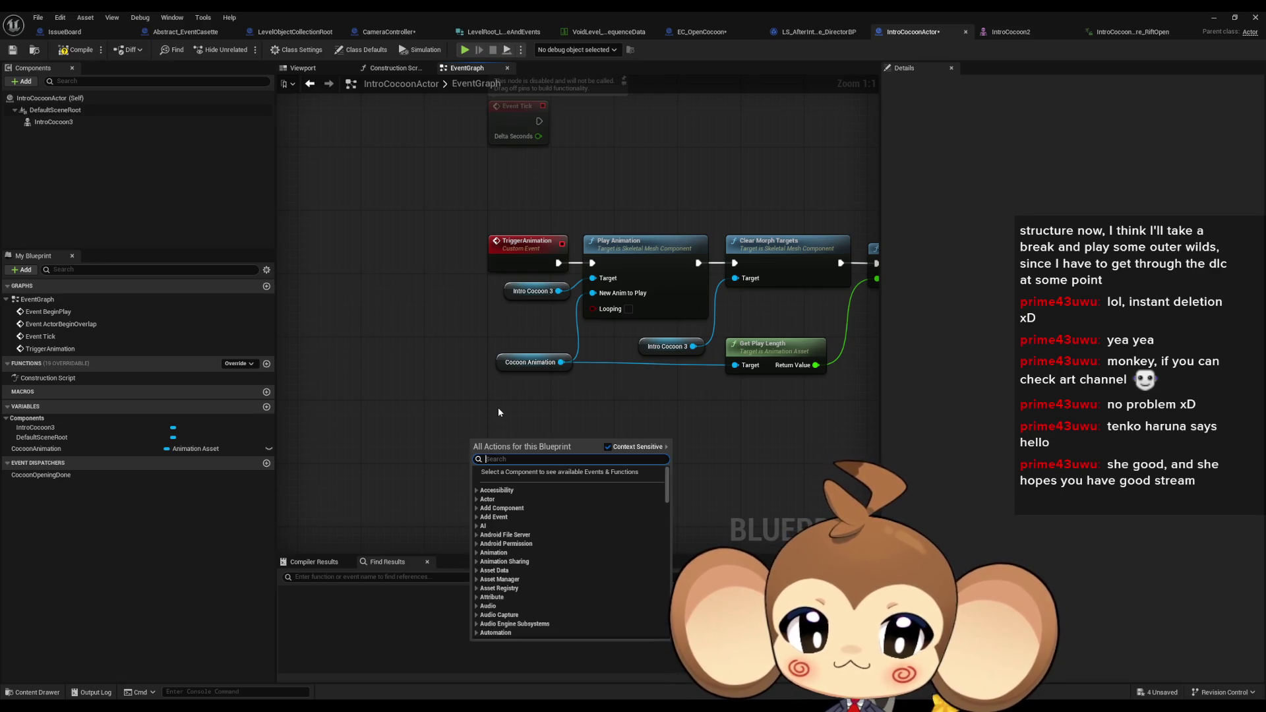
pyautogui.write('cust')
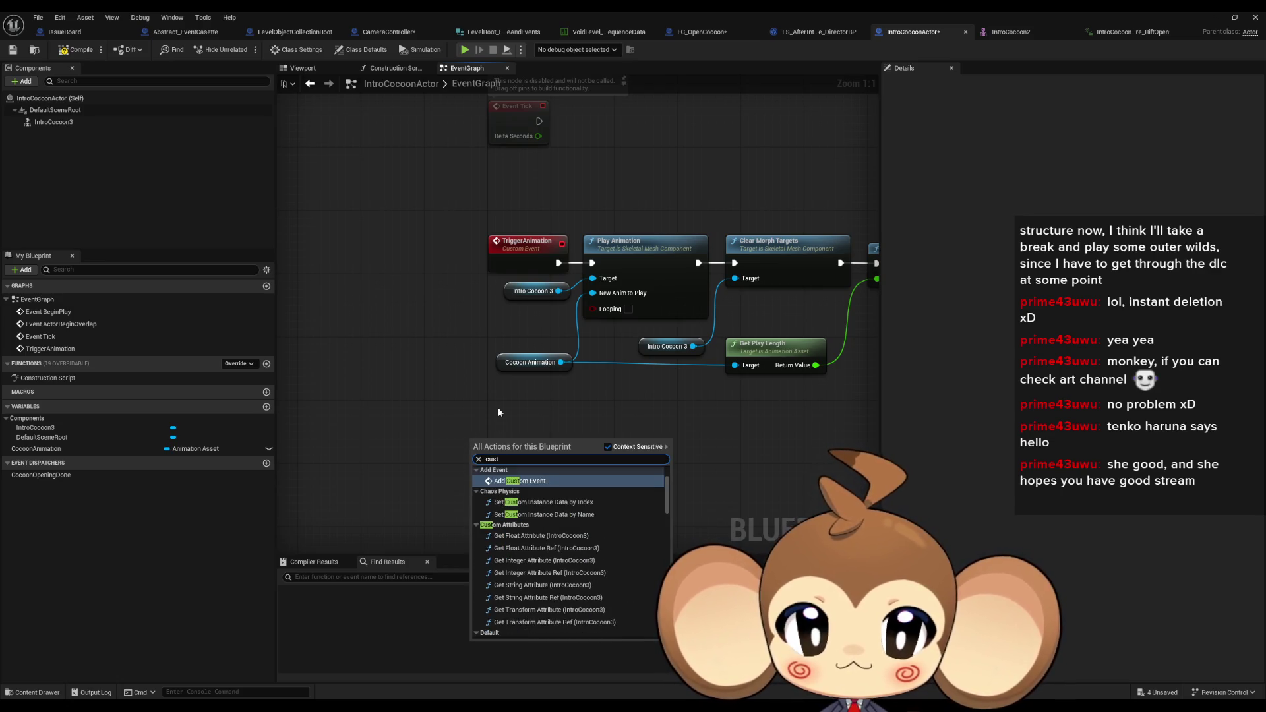
pyautogui.press('Return')
pyautogui.write('StopA')
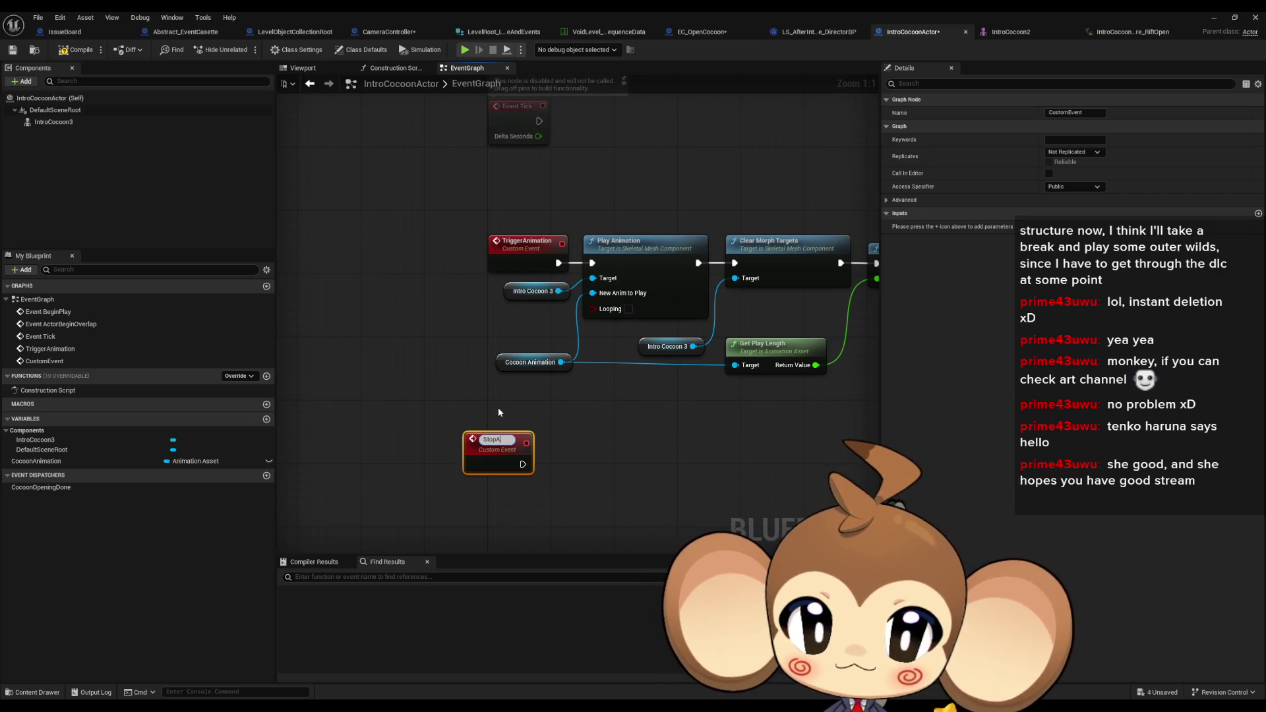
pyautogui.write('n')
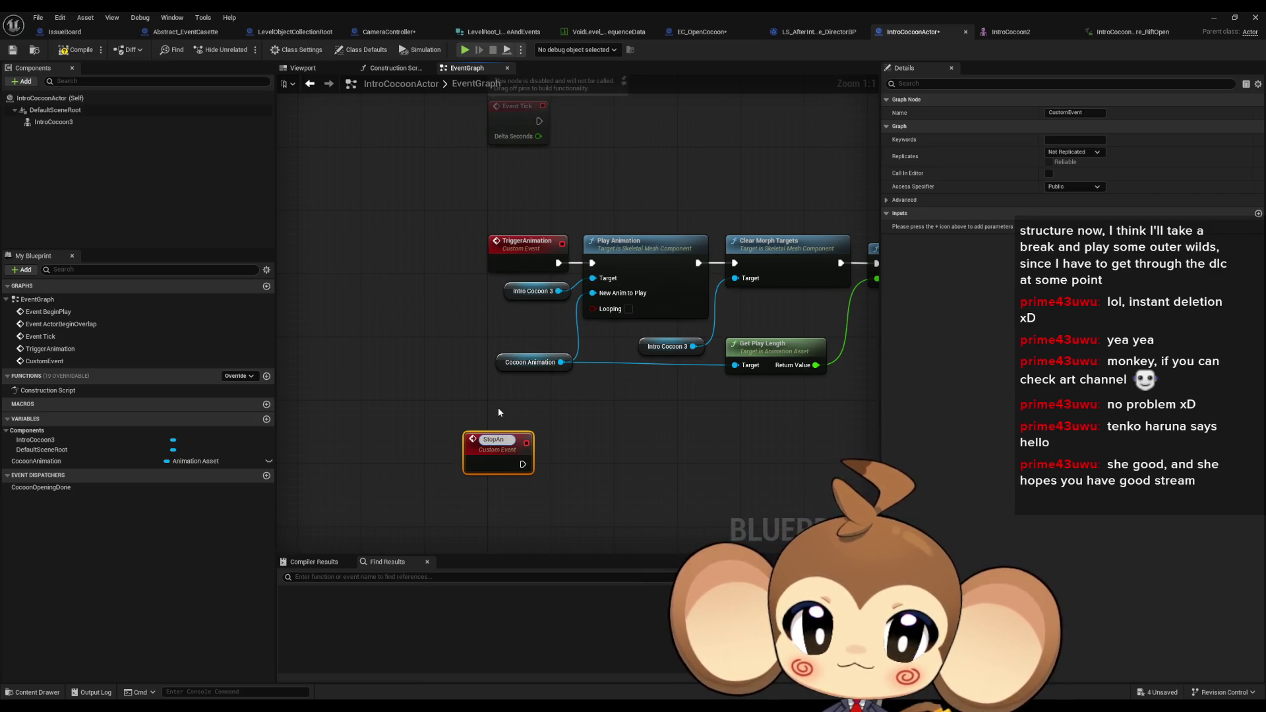
pyautogui.write('imation')
pyautogui.press('Return')
pyautogui.moveTo(492, 443); pyautogui.dragTo(515, 443)
pyautogui.moveTo(603, 445); pyautogui.dragTo(553, 386)
pyautogui.moveTo(470, 394); pyautogui.dragTo(470, 425)
pyautogui.click(599, 291)
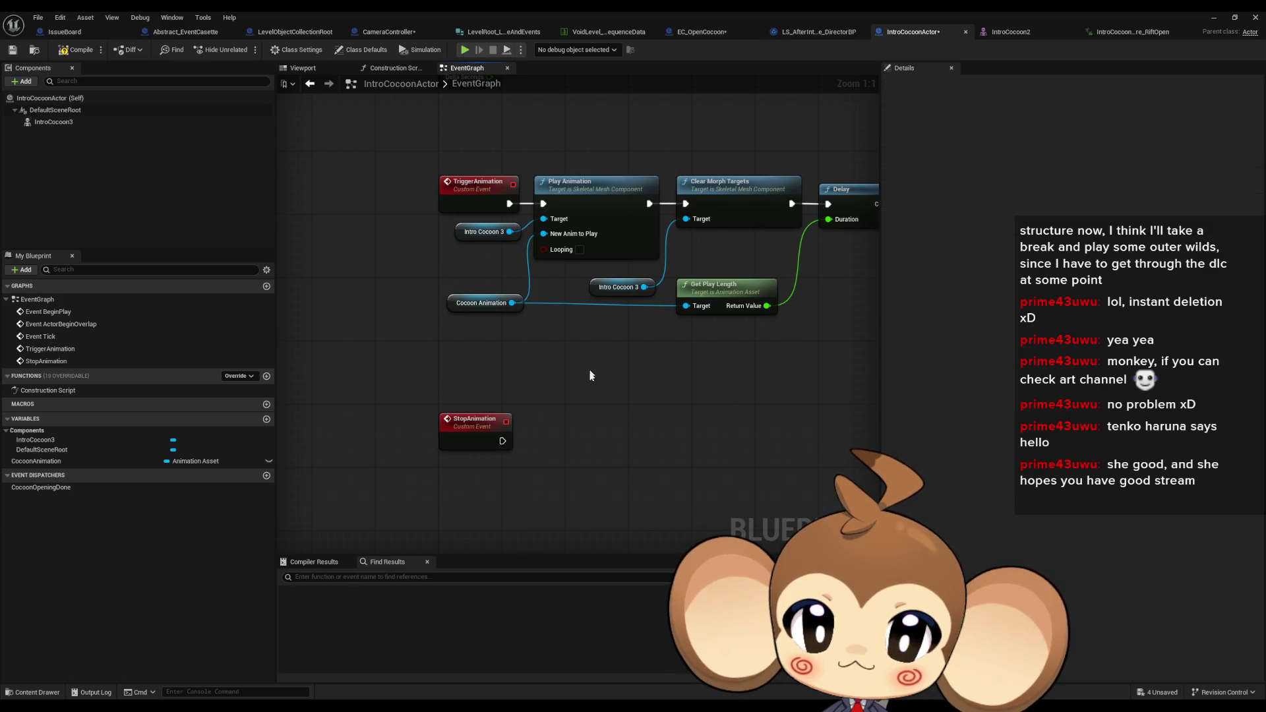
pyautogui.moveTo(599, 290); pyautogui.dragTo(587, 325)
# Duplicate the Intro Cocoon 3 getter, add a Stop node on it, and wire StopAnimation's execution to it
pyautogui.click(465, 267)
pyautogui.hotkey('ctrl', 'c')
pyautogui.hotkey('ctrl', 'v')
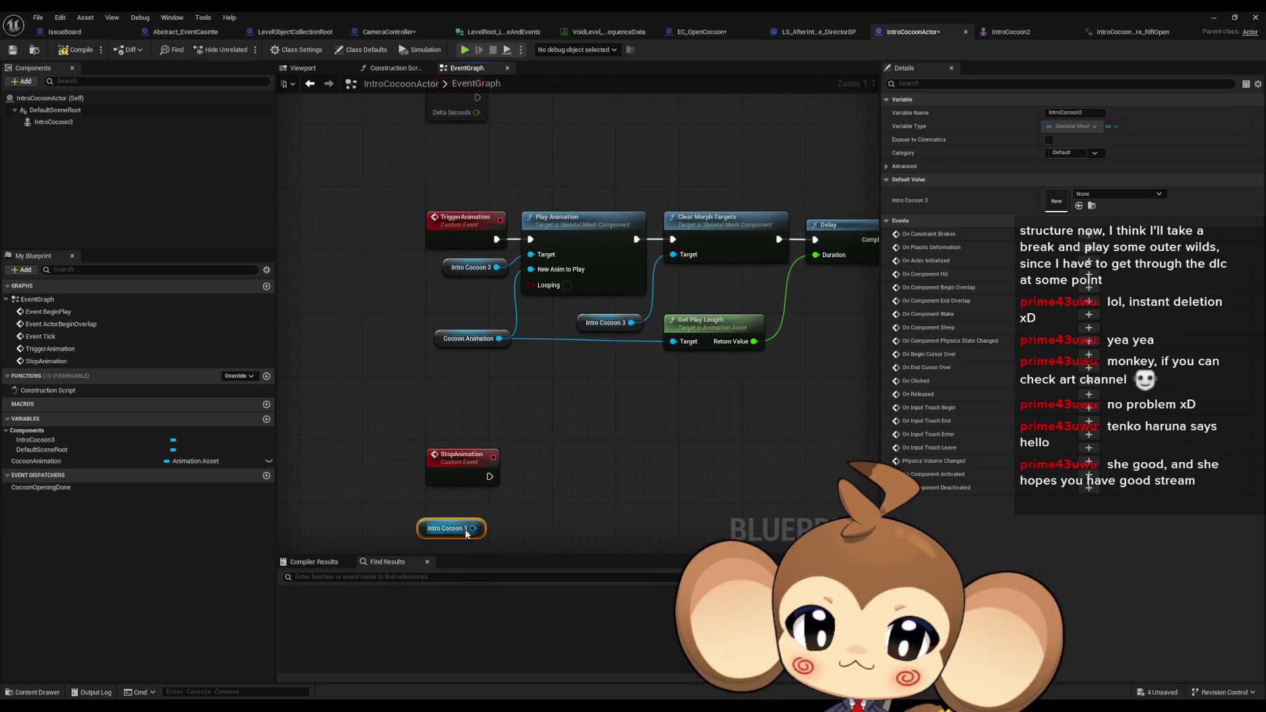
pyautogui.moveTo(473, 528); pyautogui.dragTo(540, 505)
pyautogui.write('stop')
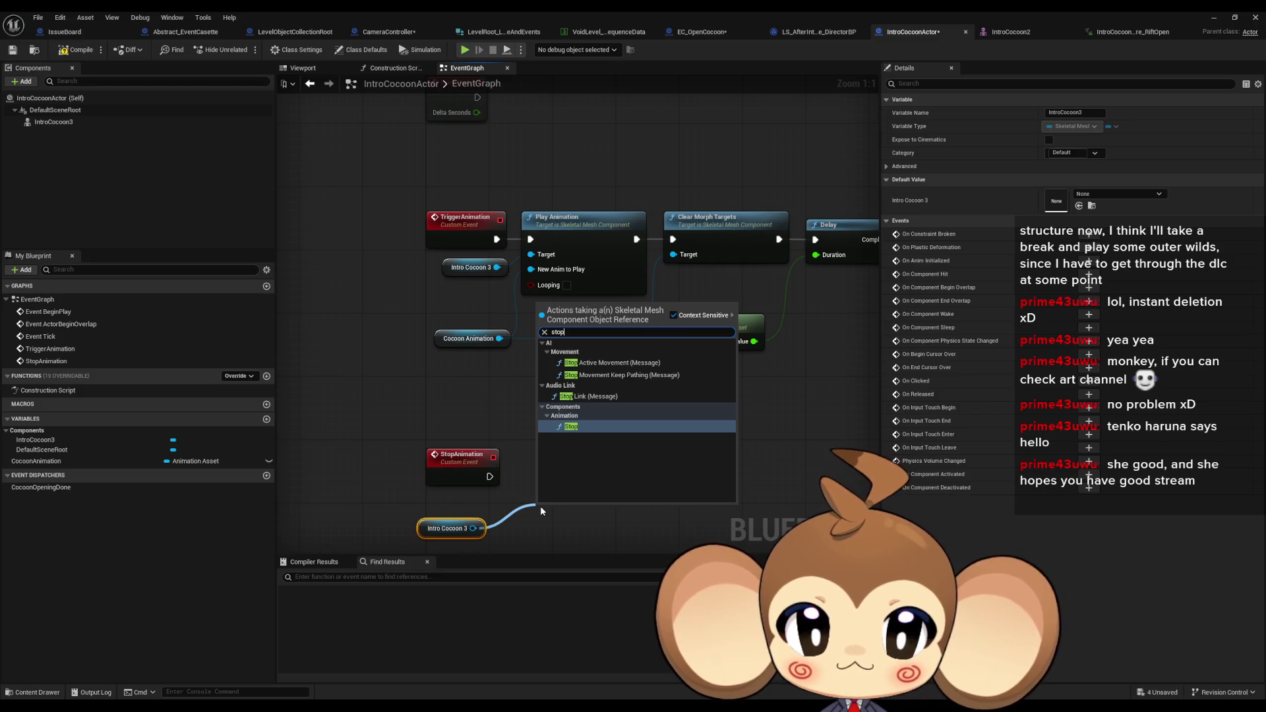
pyautogui.press('Return')
pyautogui.moveTo(538, 531); pyautogui.dragTo(493, 475)
pyautogui.moveTo(590, 532)
pyautogui.mouseDown()
pyautogui.moveTo(583, 476)
pyautogui.moveTo(329, 460)
pyautogui.moveTo(494, 453)
pyautogui.moveTo(631, 257)
pyautogui.mouseUp()
pyautogui.scroll(-3, 548, 464)
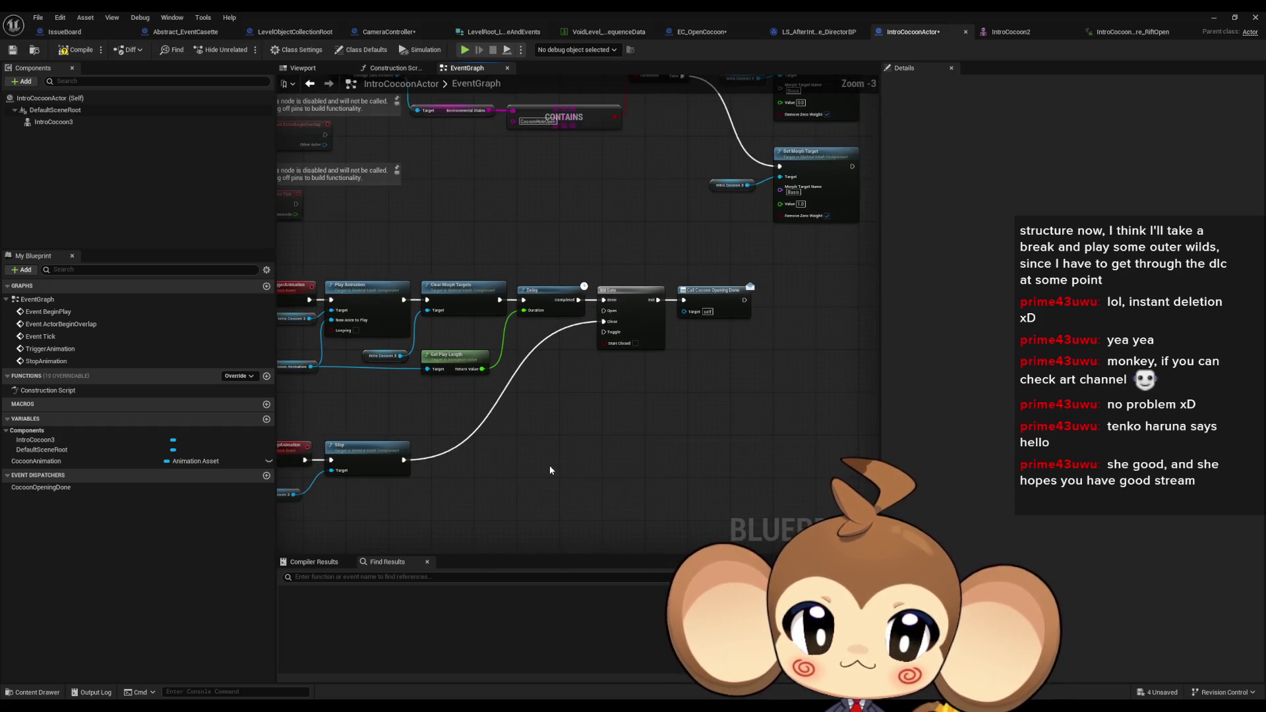
# Inspect the TriggerAnimation event, its Delay node and the Intro Cocoon 3 reference
pyautogui.moveTo(547, 464); pyautogui.dragTo(626, 471)
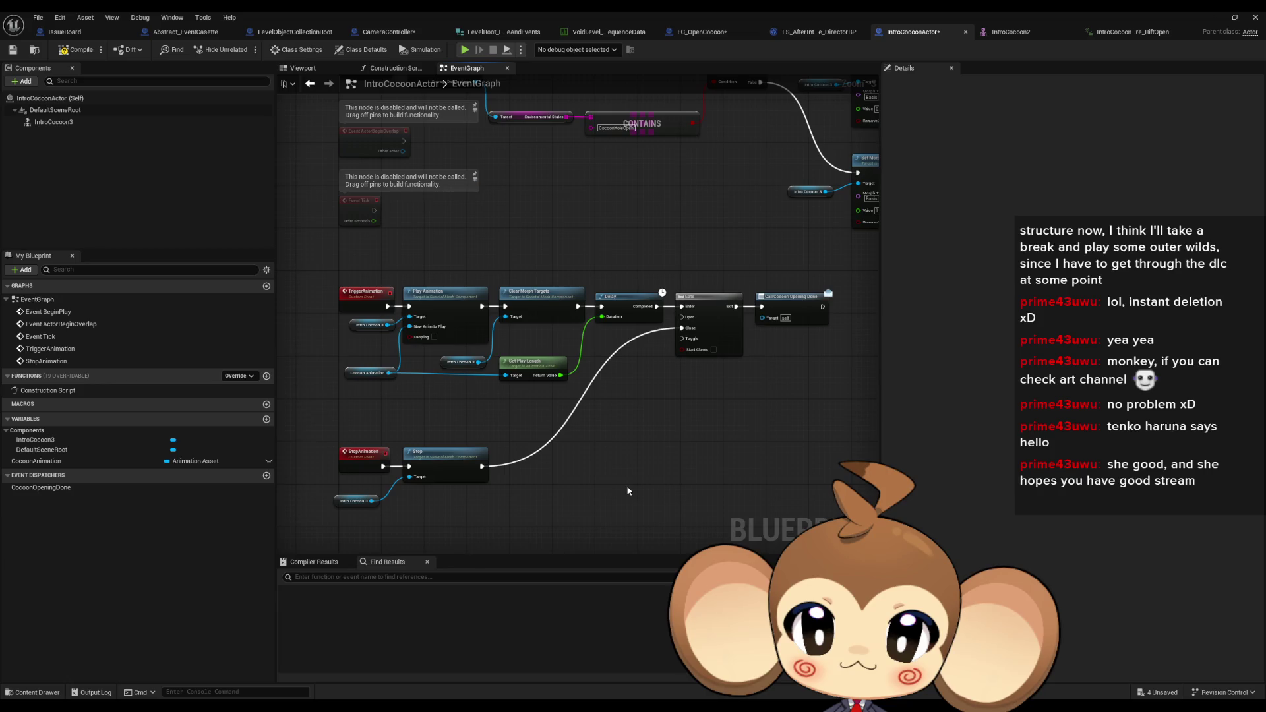
pyautogui.click(366, 297)
pyautogui.click(685, 496)
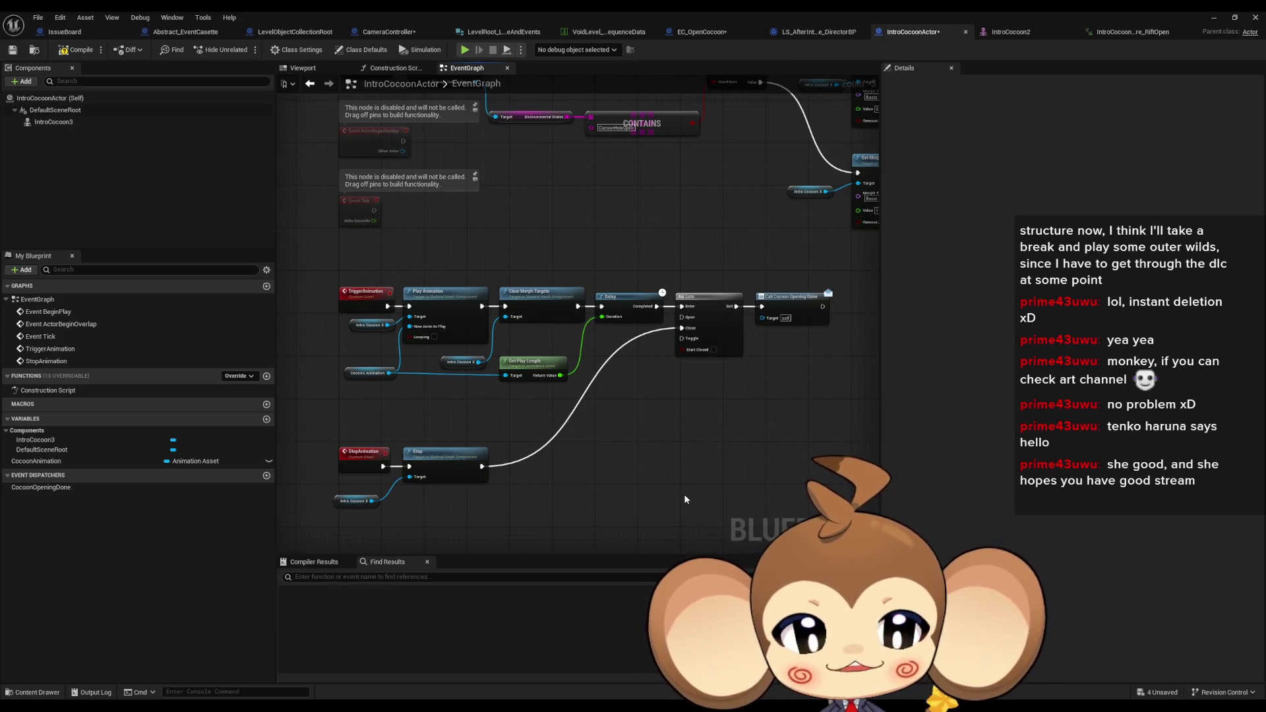
pyautogui.click(630, 302)
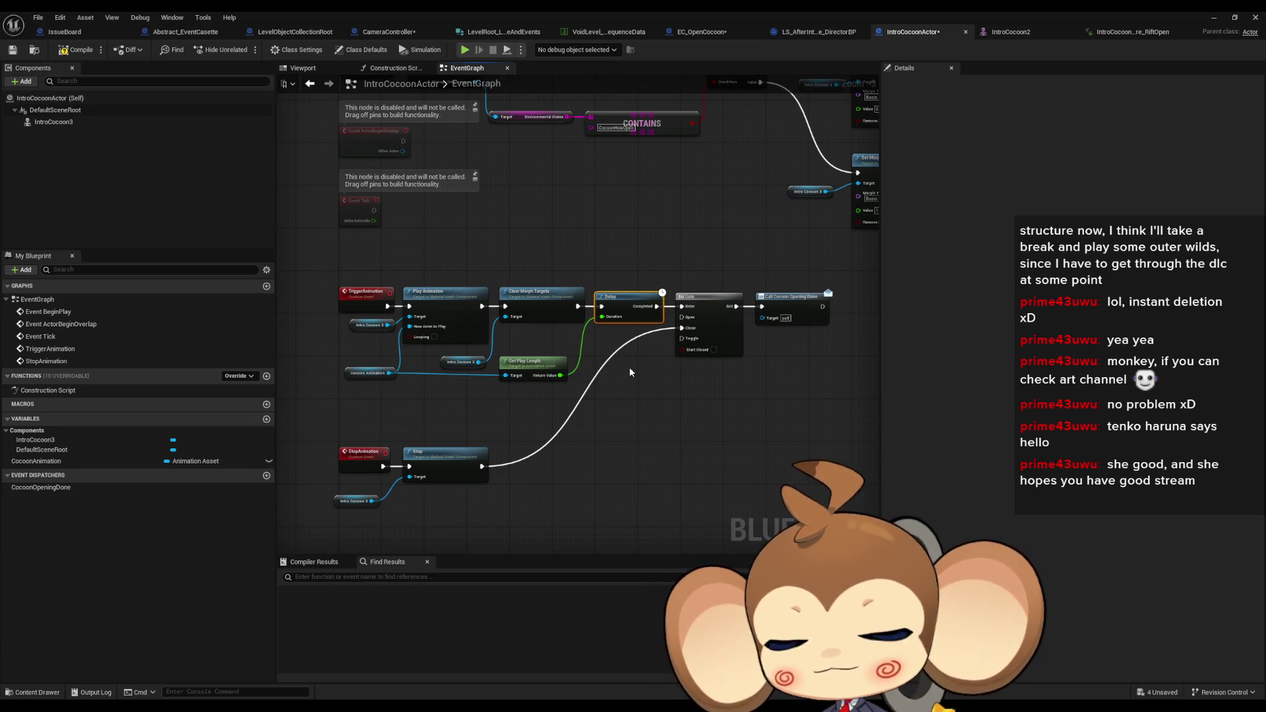
pyautogui.scroll(2, 350, 515)
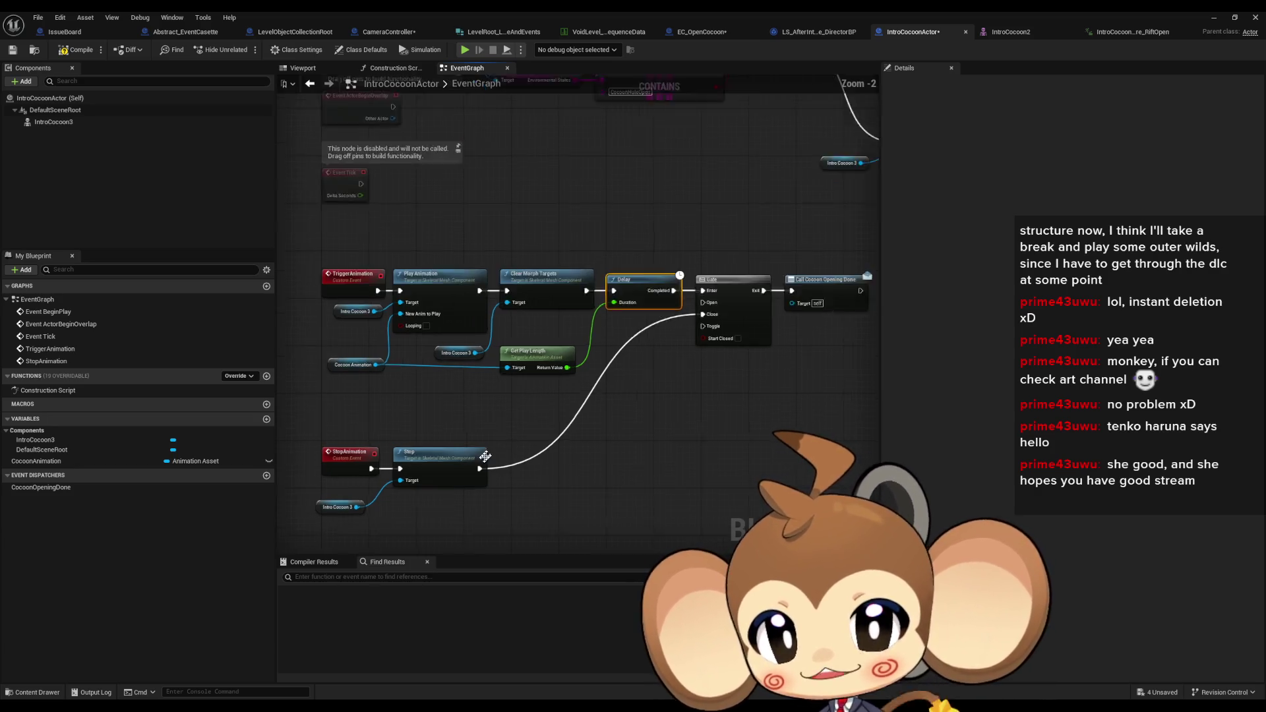
pyautogui.click(360, 488)
pyautogui.click(685, 431)
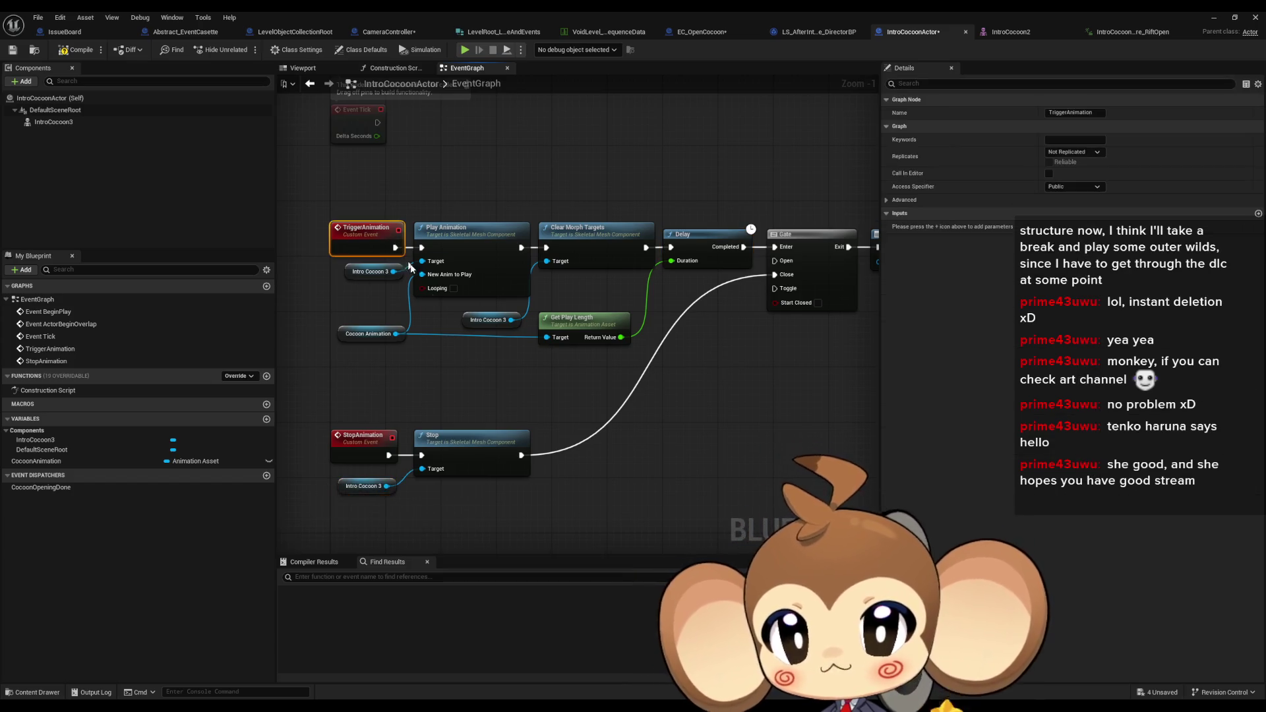
pyautogui.scroll(-2, 685, 432)
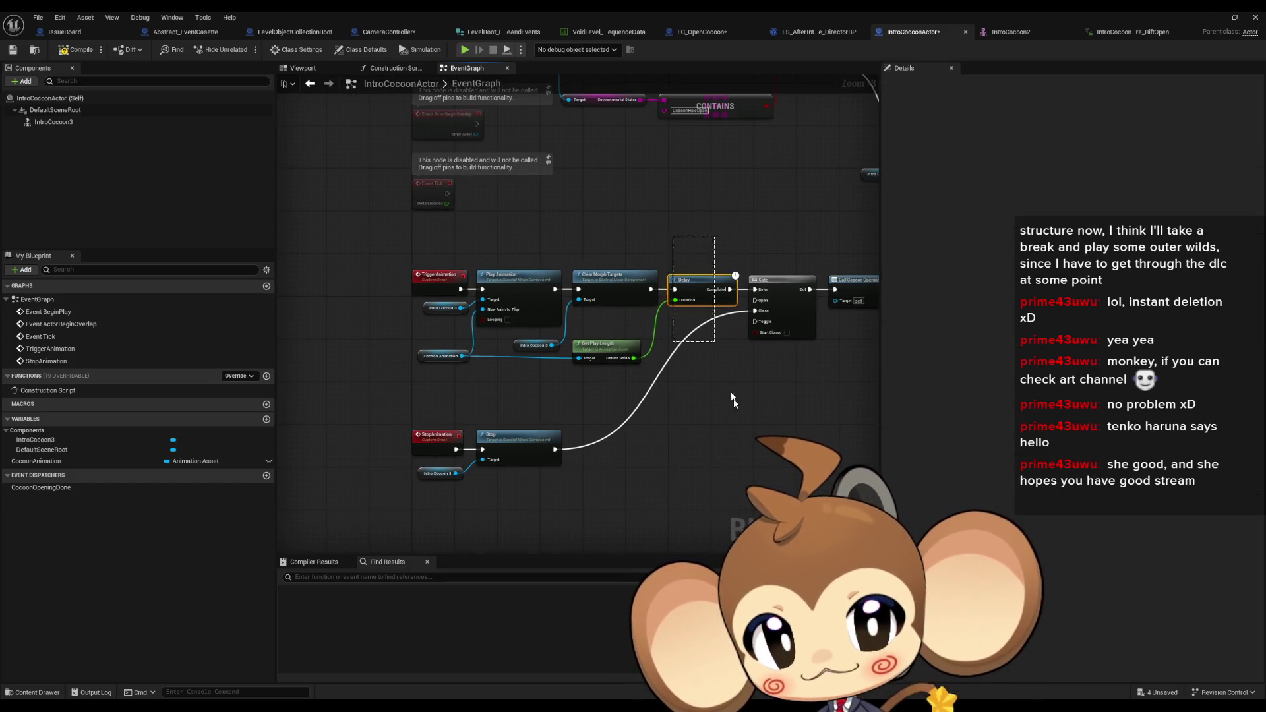
pyautogui.click(692, 279)
pyautogui.scroll(3, 635, 220)
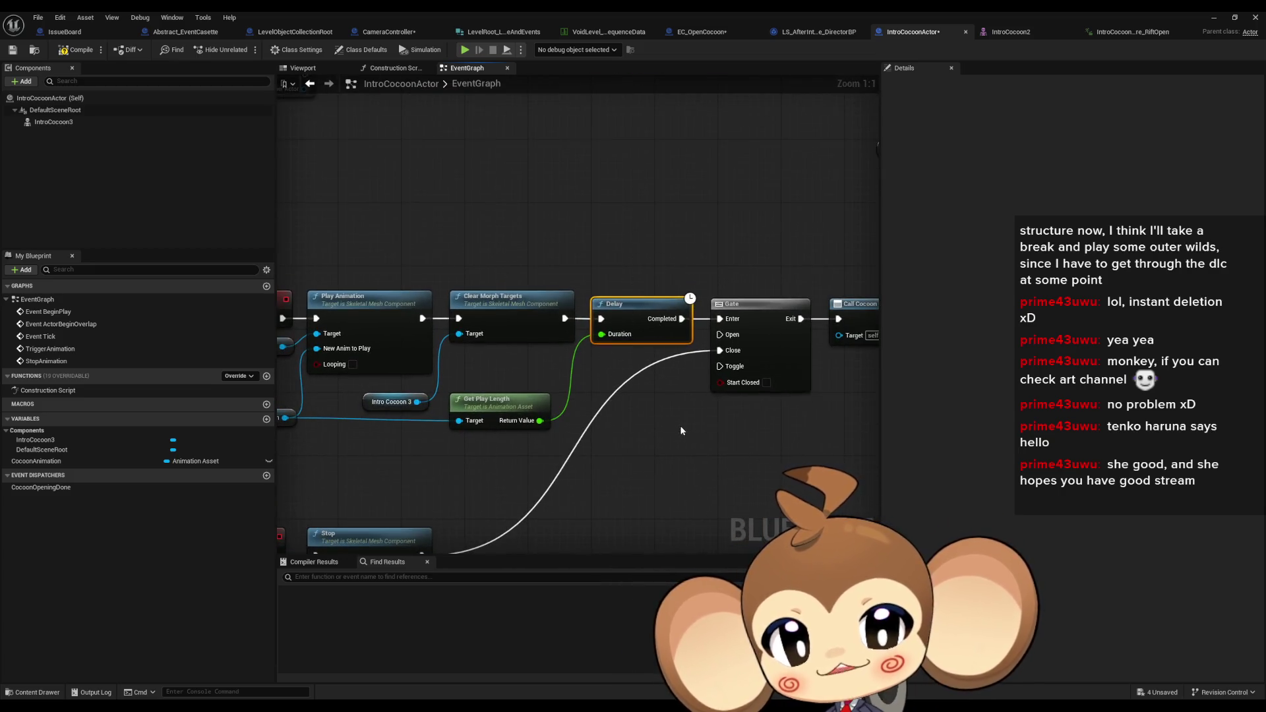
pyautogui.scroll(-3, 681, 430)
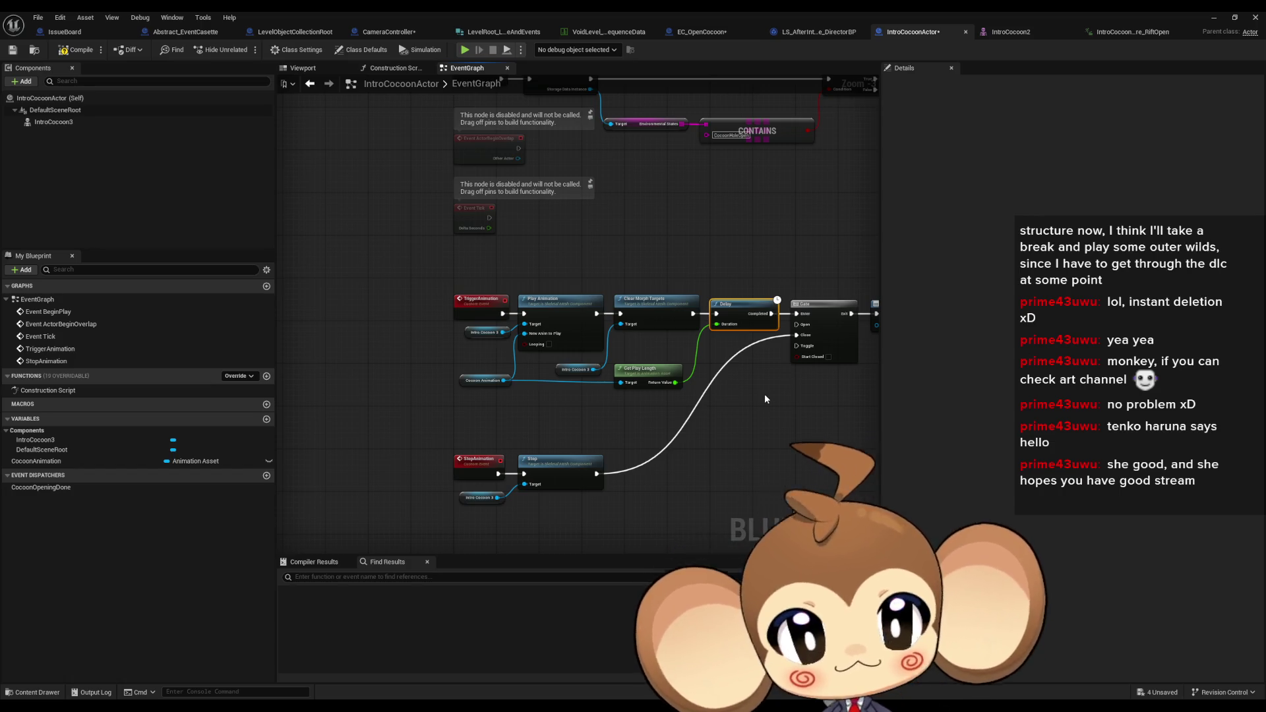
pyautogui.scroll(-2, 699, 453)
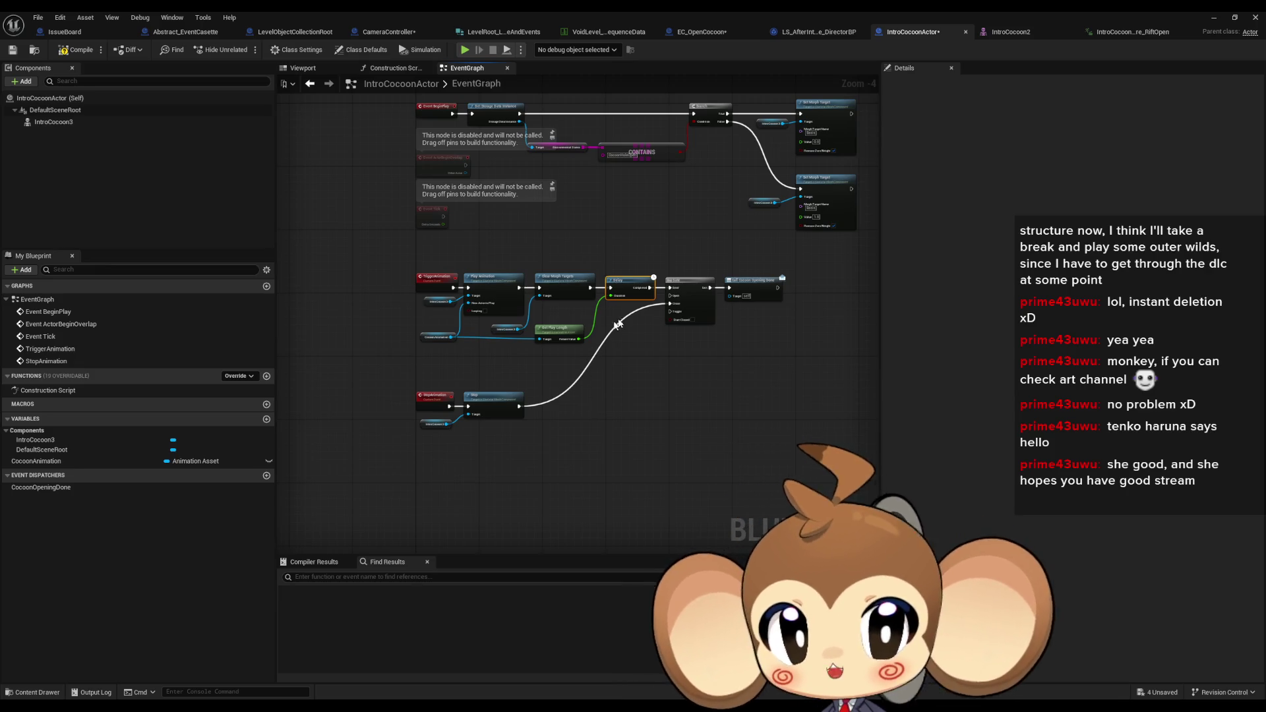
pyautogui.scroll(2, 619, 357)
# Review the TriggerAnimation and StopAnimation node chains and Call Cocoon Opening Done, then return to EC_OpenCocoon
pyautogui.moveTo(306, 192); pyautogui.dragTo(819, 330)
pyautogui.moveTo(333, 361); pyautogui.dragTo(551, 461)
pyautogui.click(606, 468)
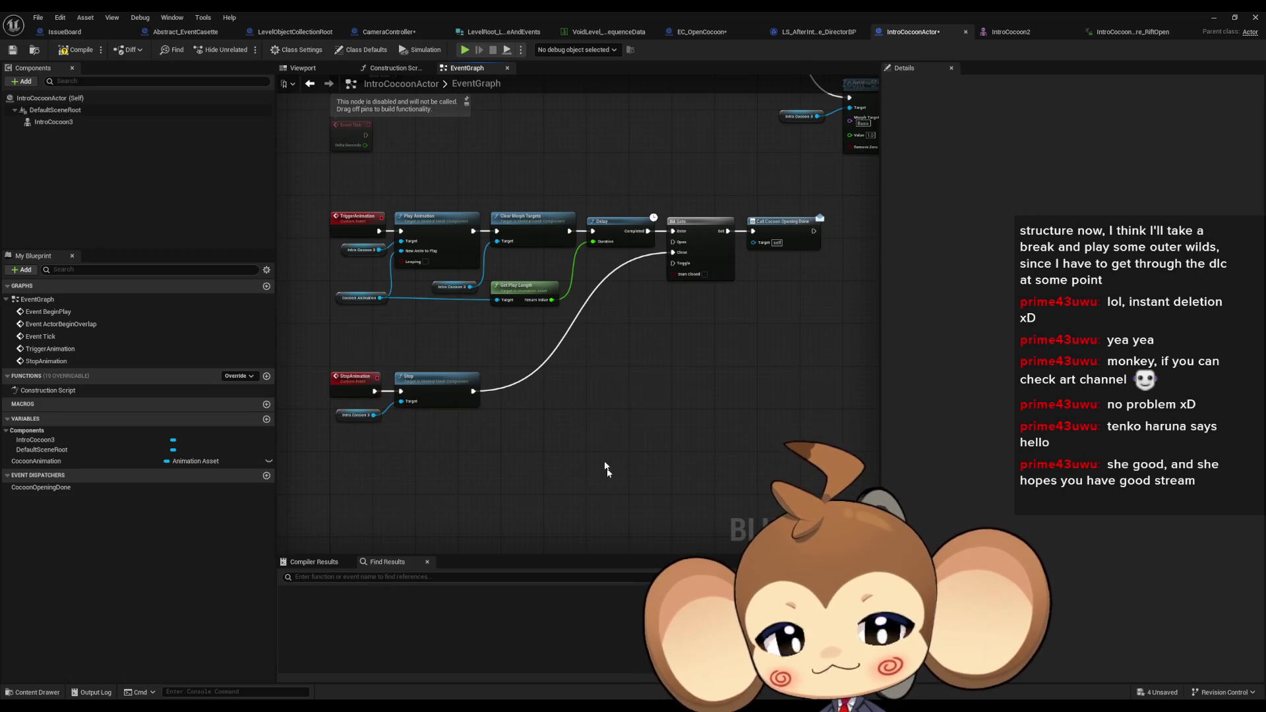
pyautogui.scroll(2, 778, 361)
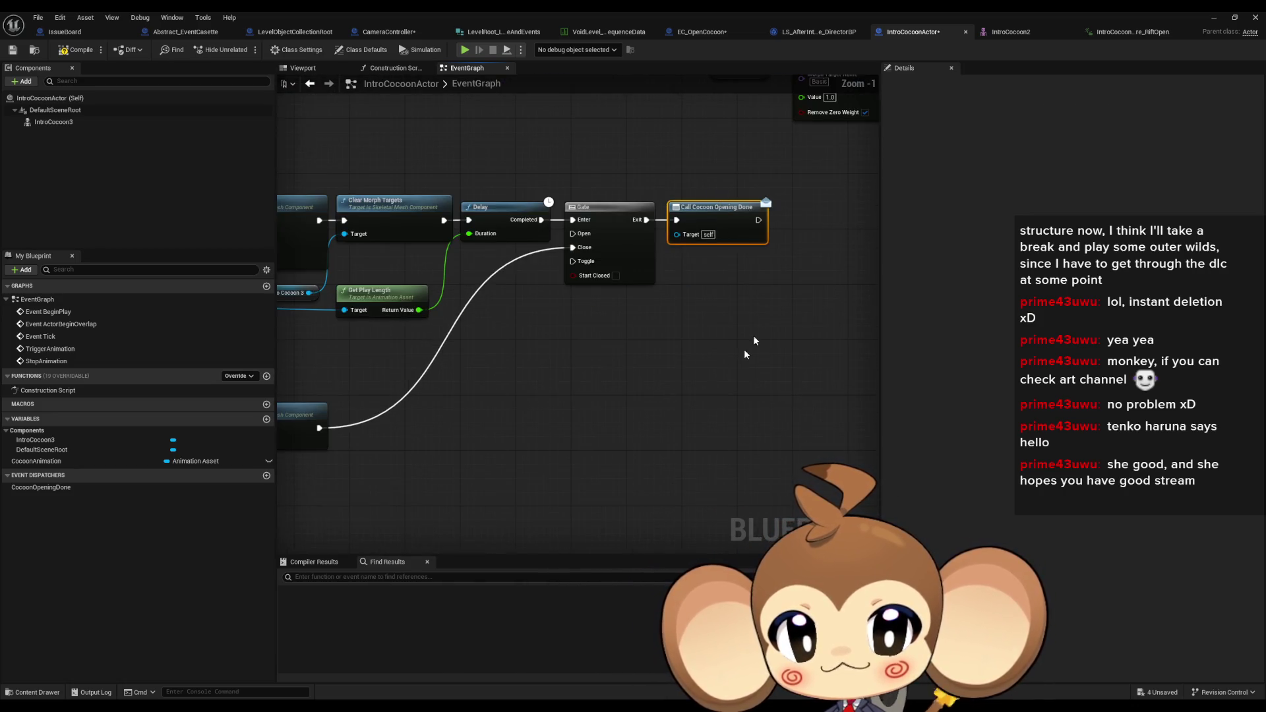
pyautogui.moveTo(518, 404)
pyautogui.mouseDown()
pyautogui.moveTo(557, 379)
pyautogui.moveTo(583, 394)
pyautogui.moveTo(836, 383)
pyautogui.moveTo(688, 410)
pyautogui.mouseUp()
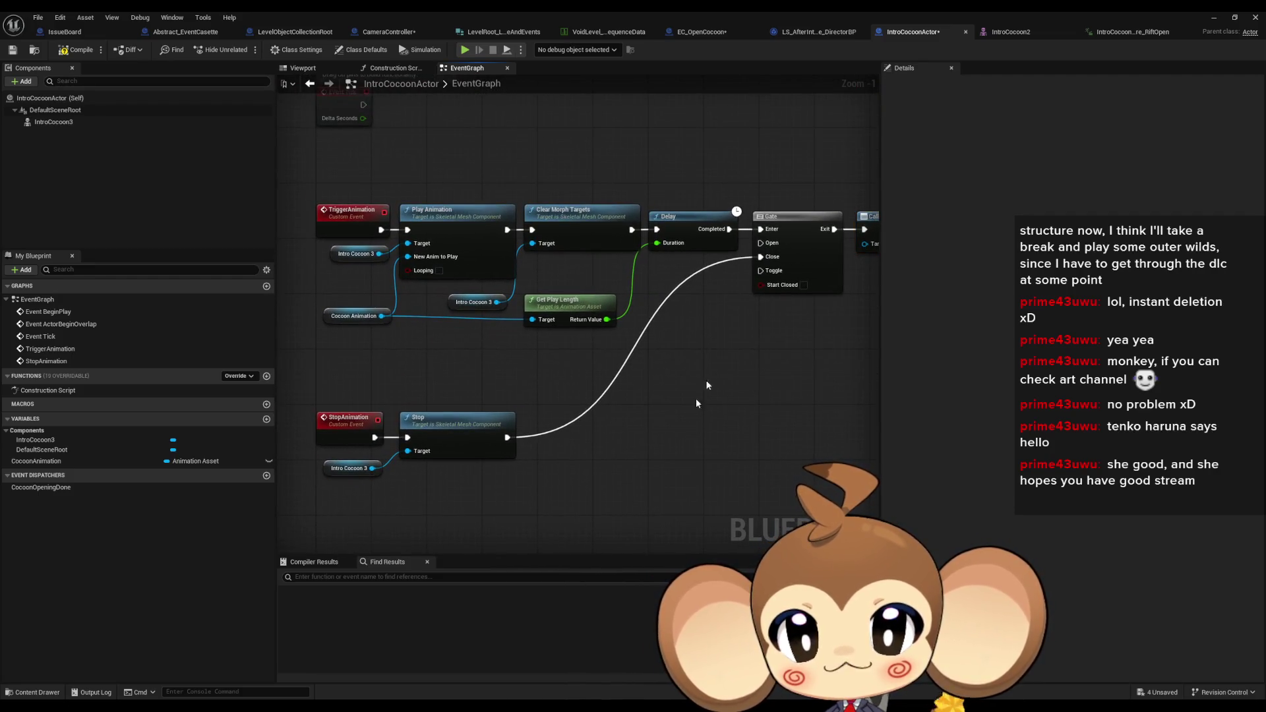
pyautogui.click(706, 34)
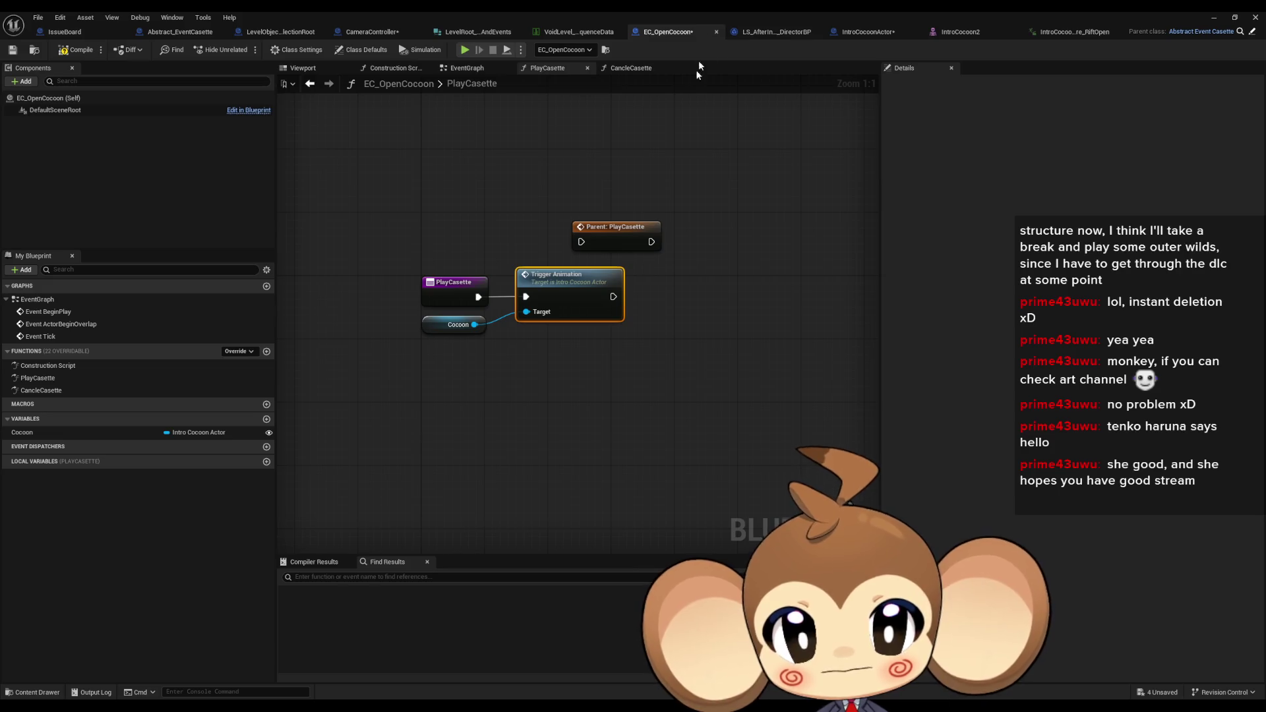
# Open the CancleCasette function and delete its Parent: CancleCasette call
pyautogui.moveTo(652, 212); pyautogui.dragTo(682, 271)
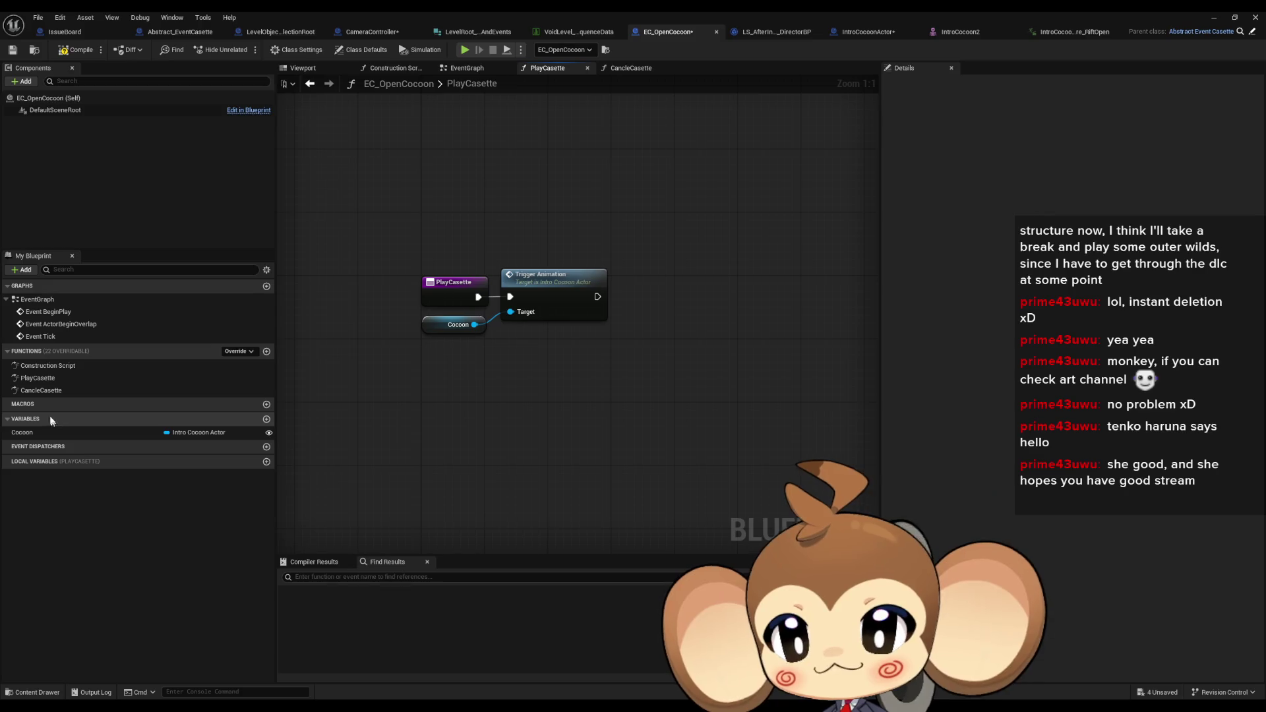
pyautogui.doubleClick(40, 390)
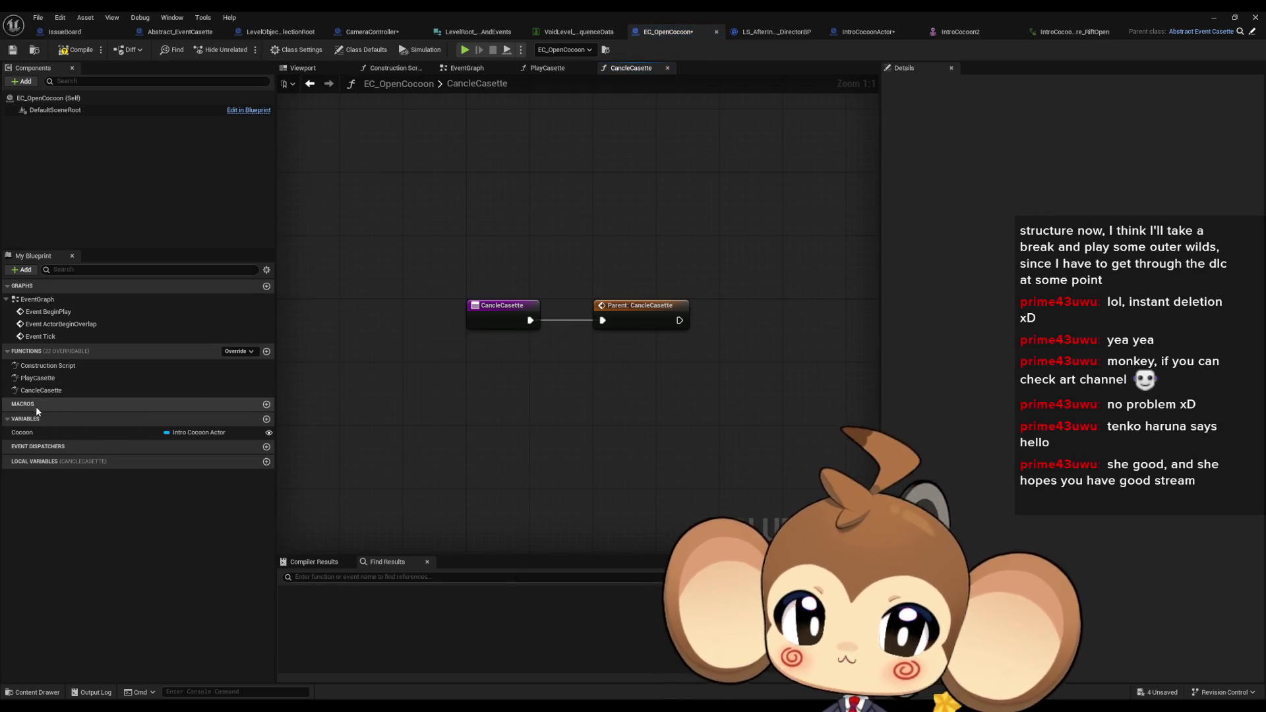
pyautogui.click(613, 306)
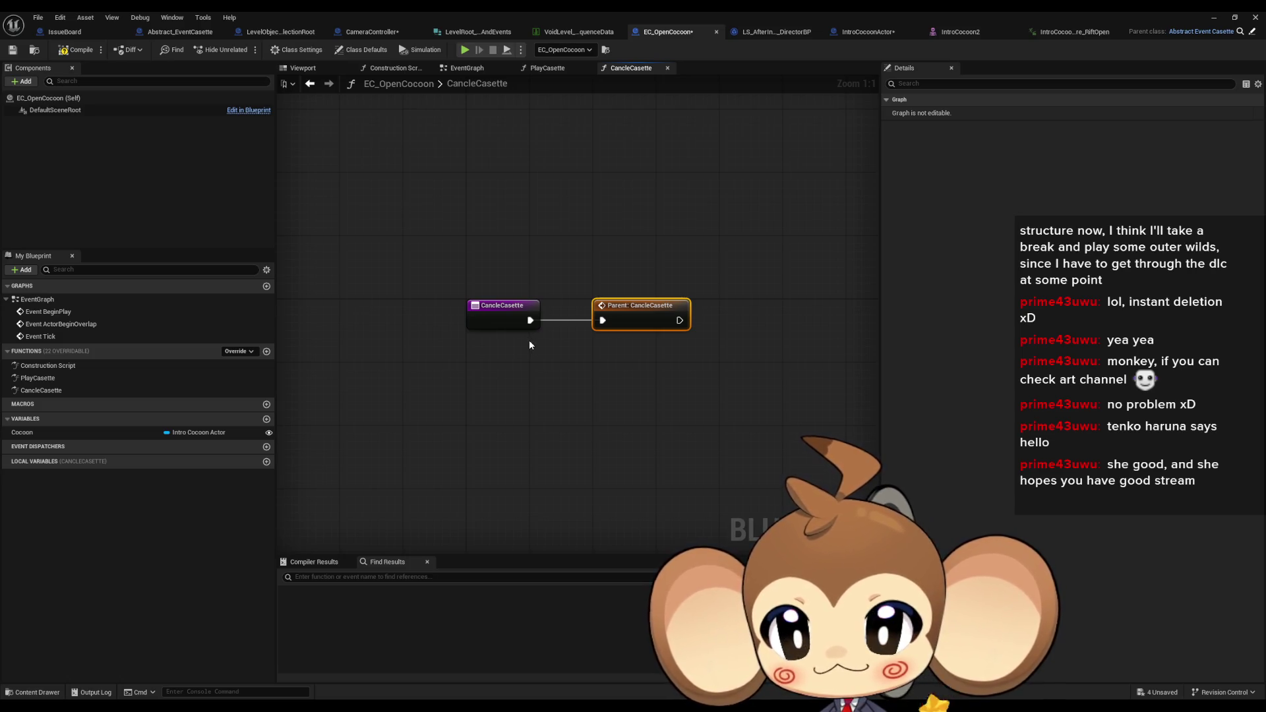
pyautogui.press('Delete')
# Add a Cocoon getter feeding a Stop Animation node wired to the CancleCasette entry
pyautogui.moveTo(22, 432); pyautogui.dragTo(462, 362)
pyautogui.click(481, 372)
pyautogui.moveTo(592, 339); pyautogui.dragTo(592, 340)
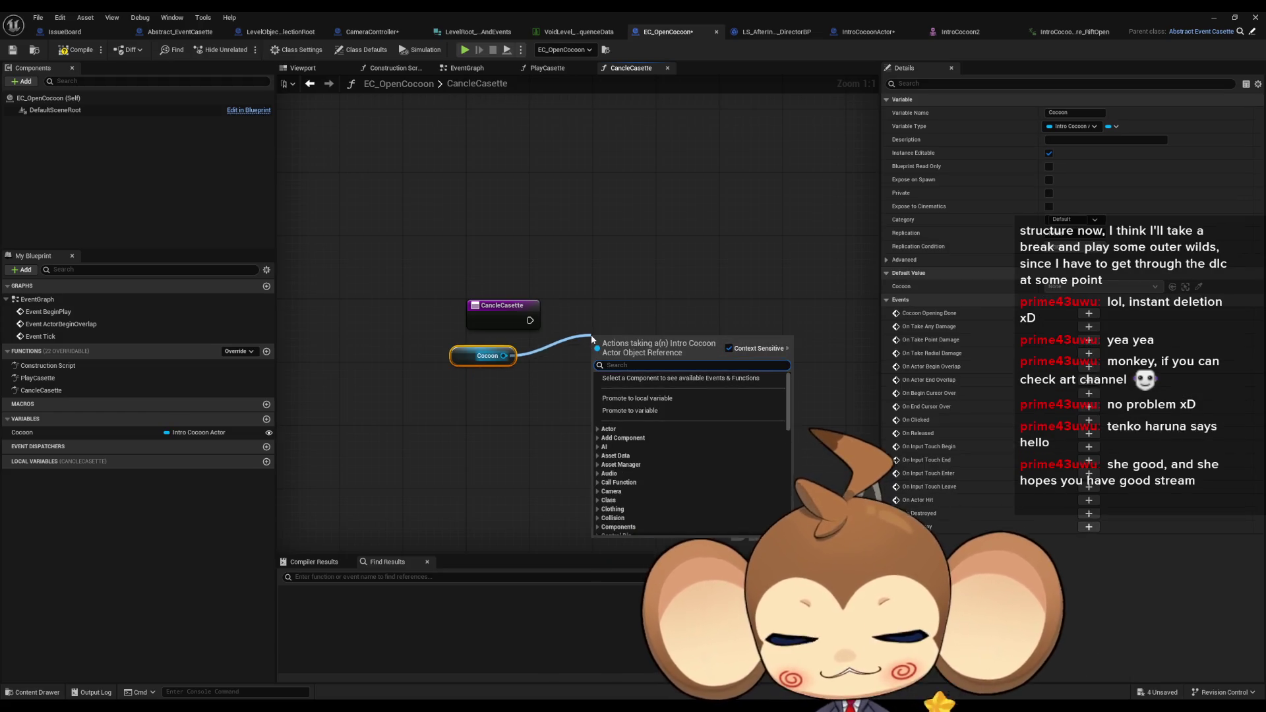
pyautogui.write('stop')
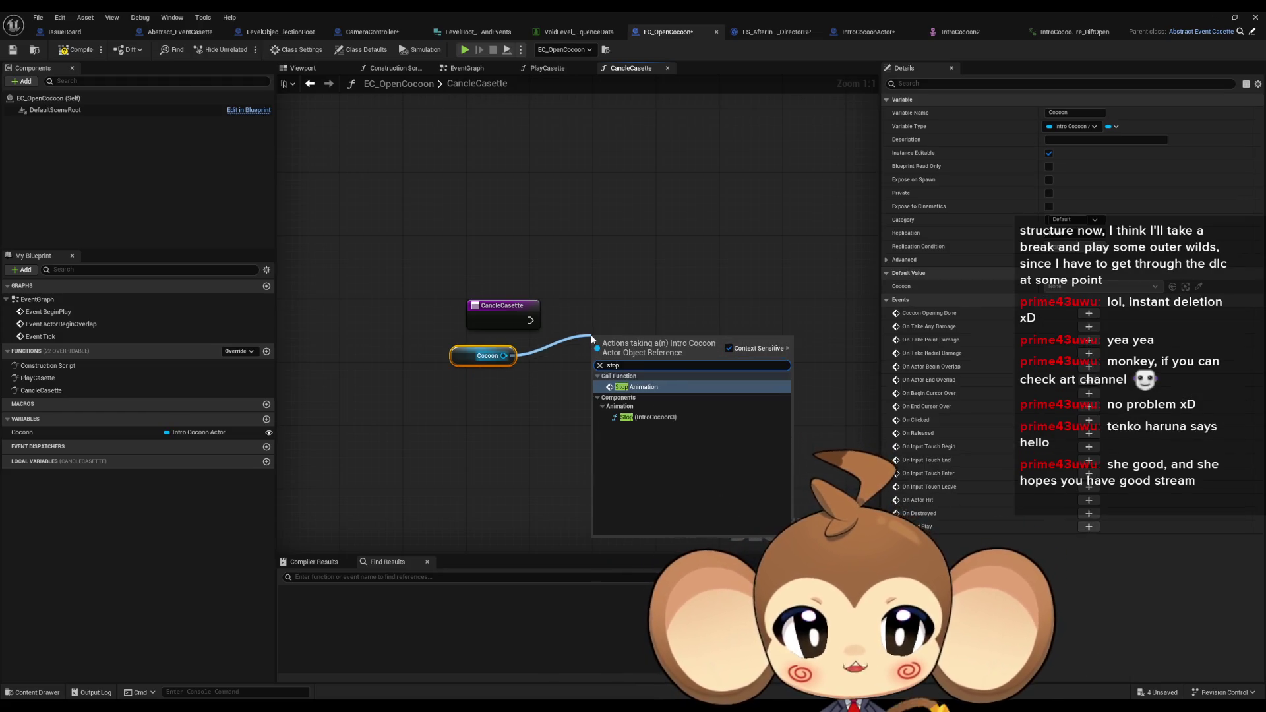
pyautogui.press('Return')
pyautogui.moveTo(637, 336); pyautogui.dragTo(605, 297)
pyautogui.moveTo(461, 354); pyautogui.dragTo(485, 355)
pyautogui.click(565, 451)
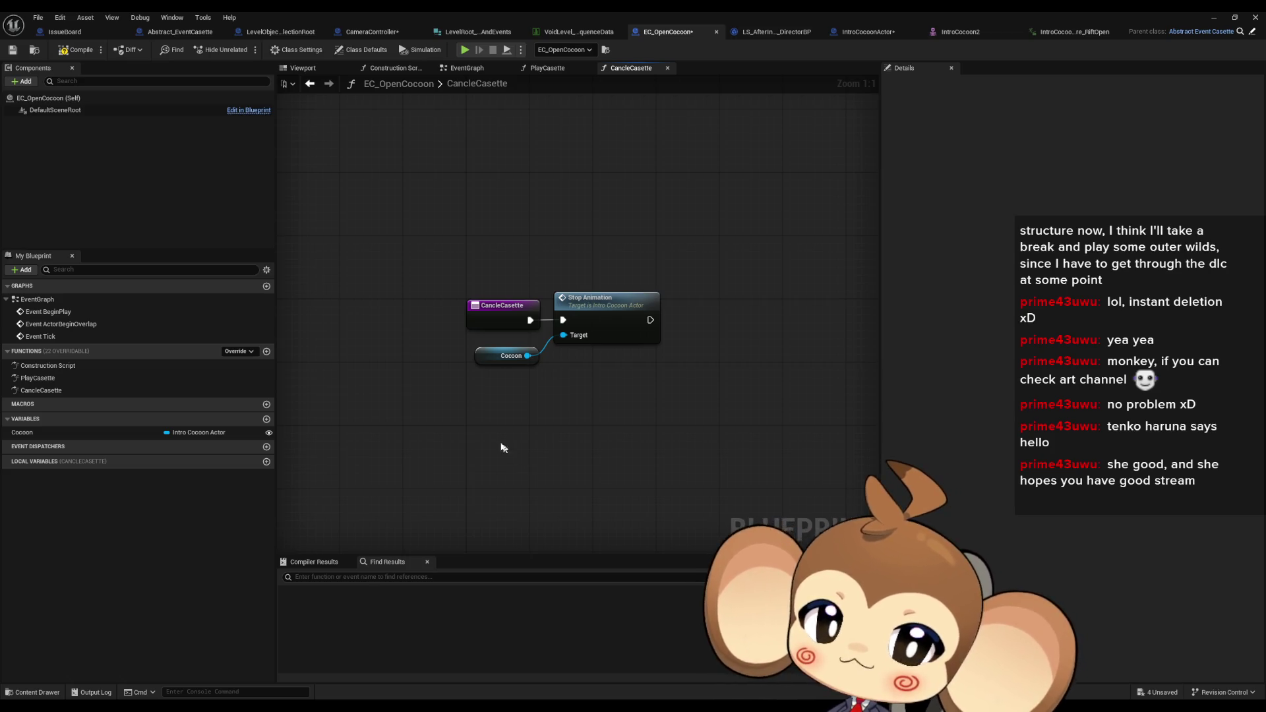
pyautogui.moveTo(439, 257); pyautogui.dragTo(581, 395)
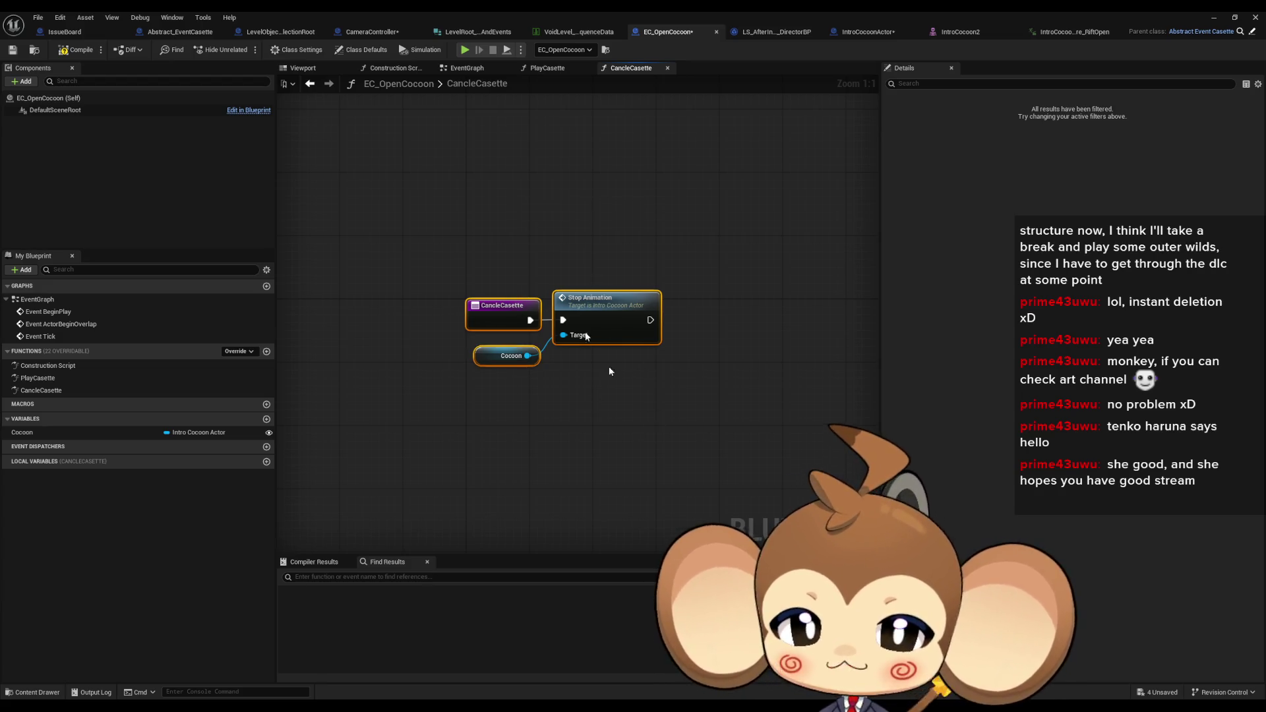
pyautogui.click(624, 292)
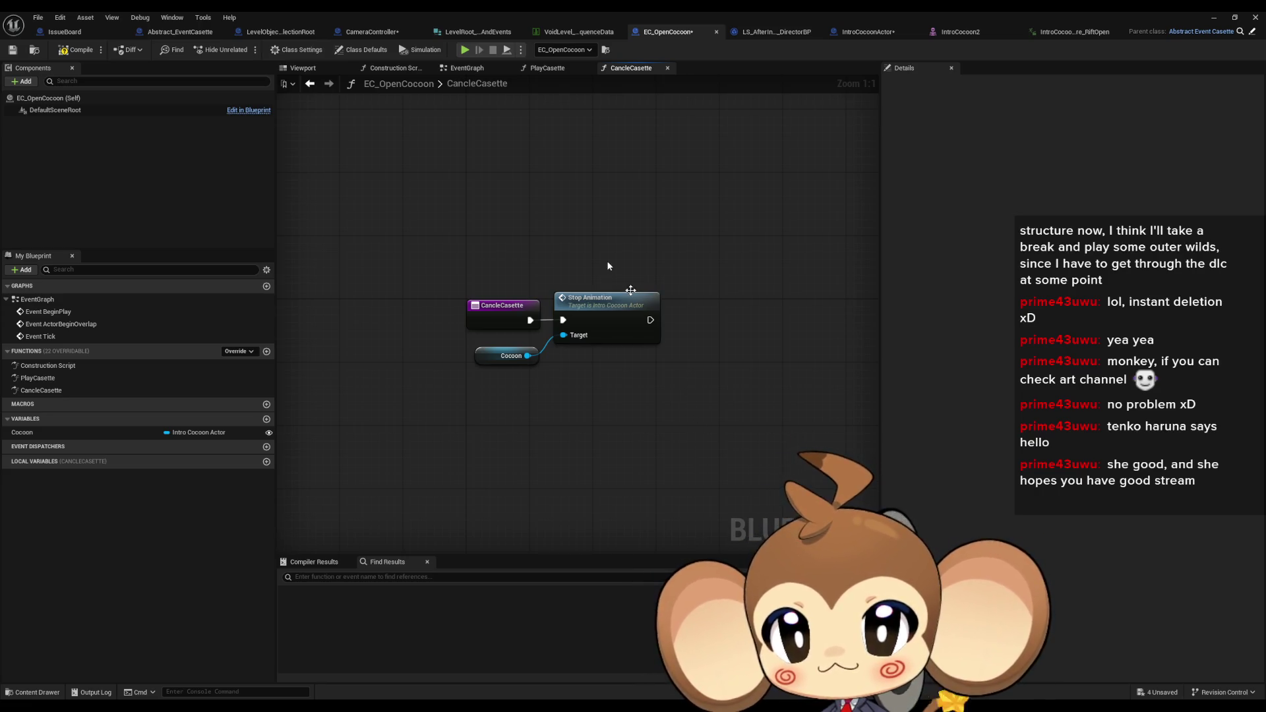
pyautogui.click(386, 36)
# Look over CameraController's PlaySequenceOfLevelRoot graph, then shrink the blueprint editor to a smaller window
pyautogui.scroll(-2, 462, 338)
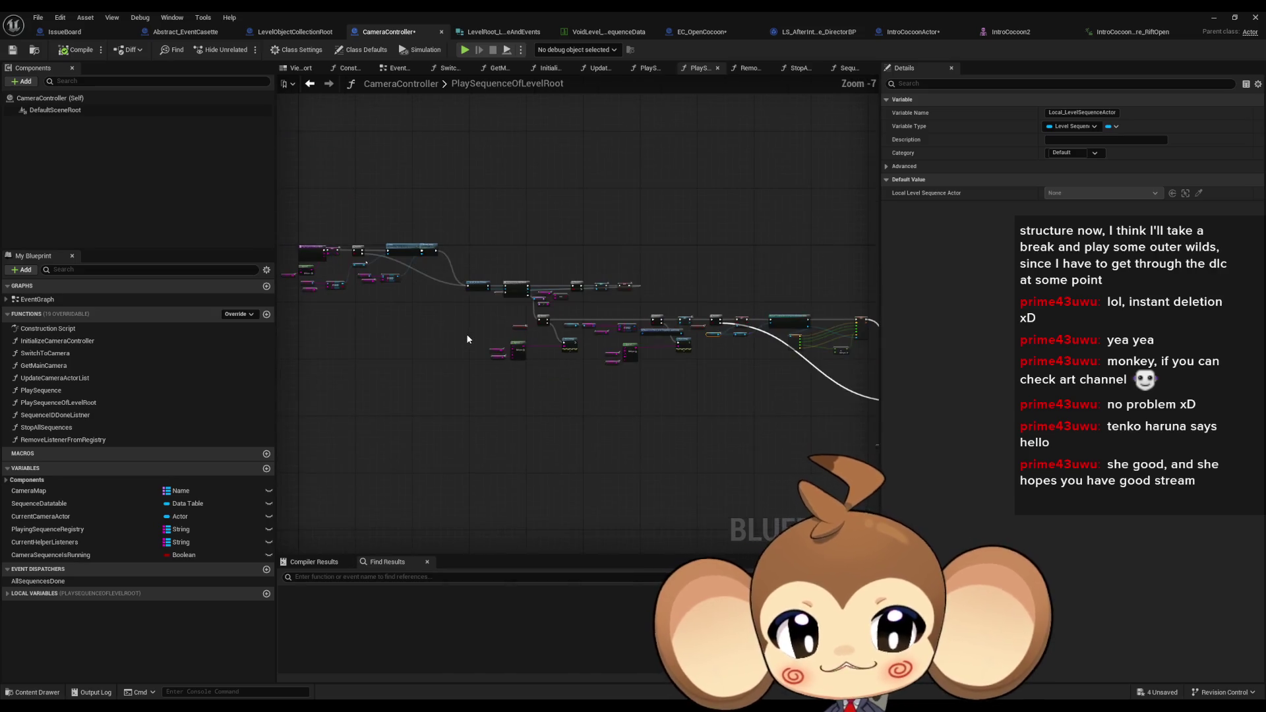
pyautogui.moveTo(465, 334)
pyautogui.mouseDown()
pyautogui.moveTo(652, 369)
pyautogui.moveTo(532, 360)
pyautogui.moveTo(402, 325)
pyautogui.moveTo(397, 284)
pyautogui.mouseUp()
pyautogui.scroll(3, 600, 316)
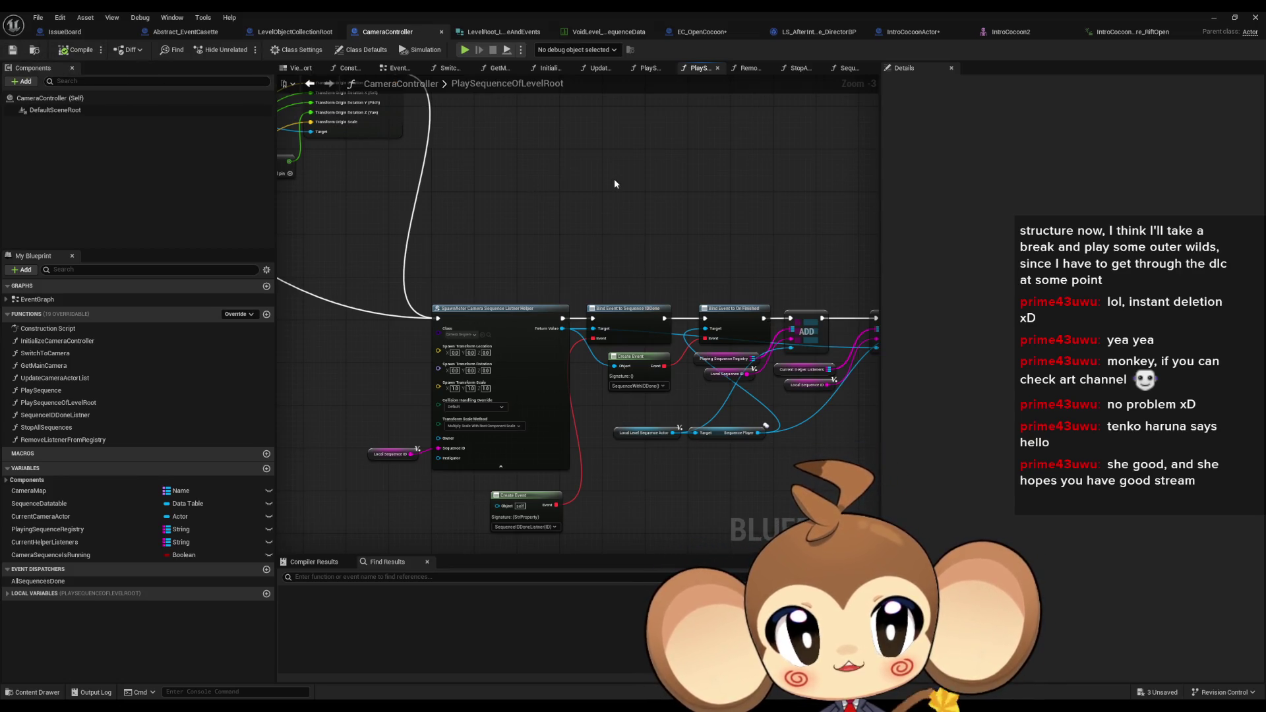
pyautogui.doubleClick(1002, 16)
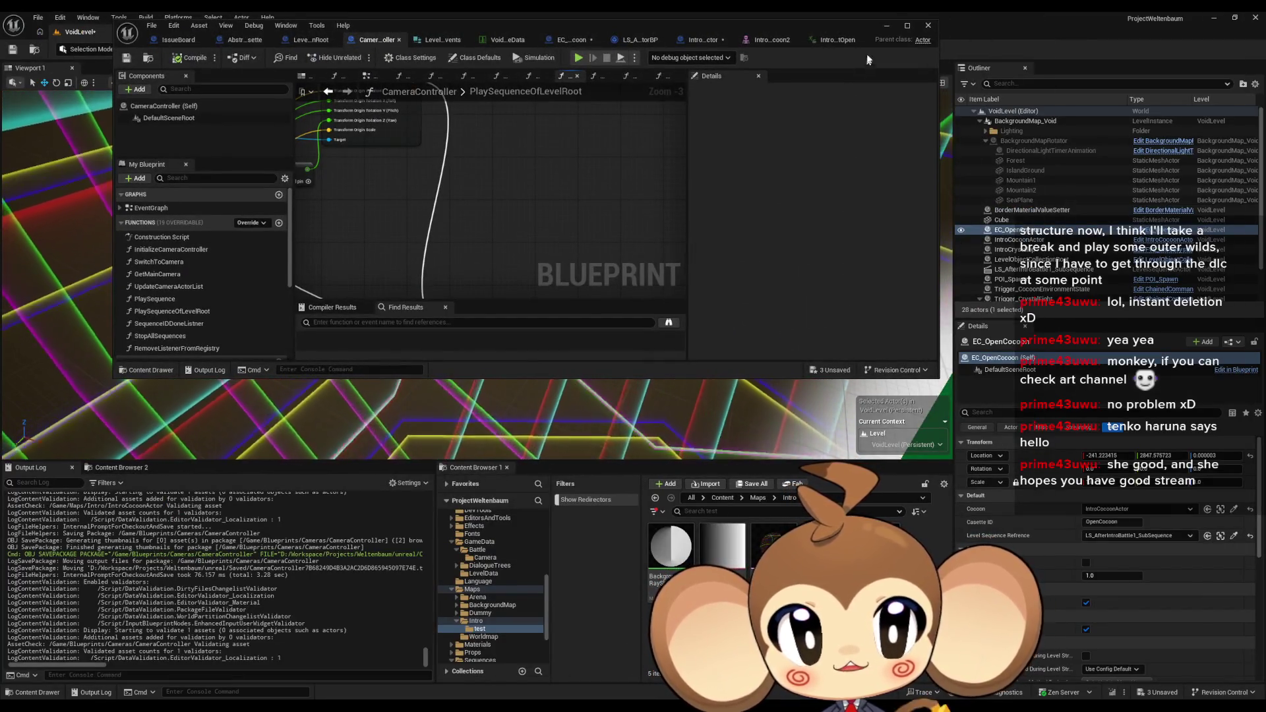
# Minimize the blueprint editor, open LS_AfterIntroBattle1_SubSequence from Content > Sequences > Void, then hide the Sequencer
pyautogui.click(883, 25)
pyautogui.moveTo(472, 708)
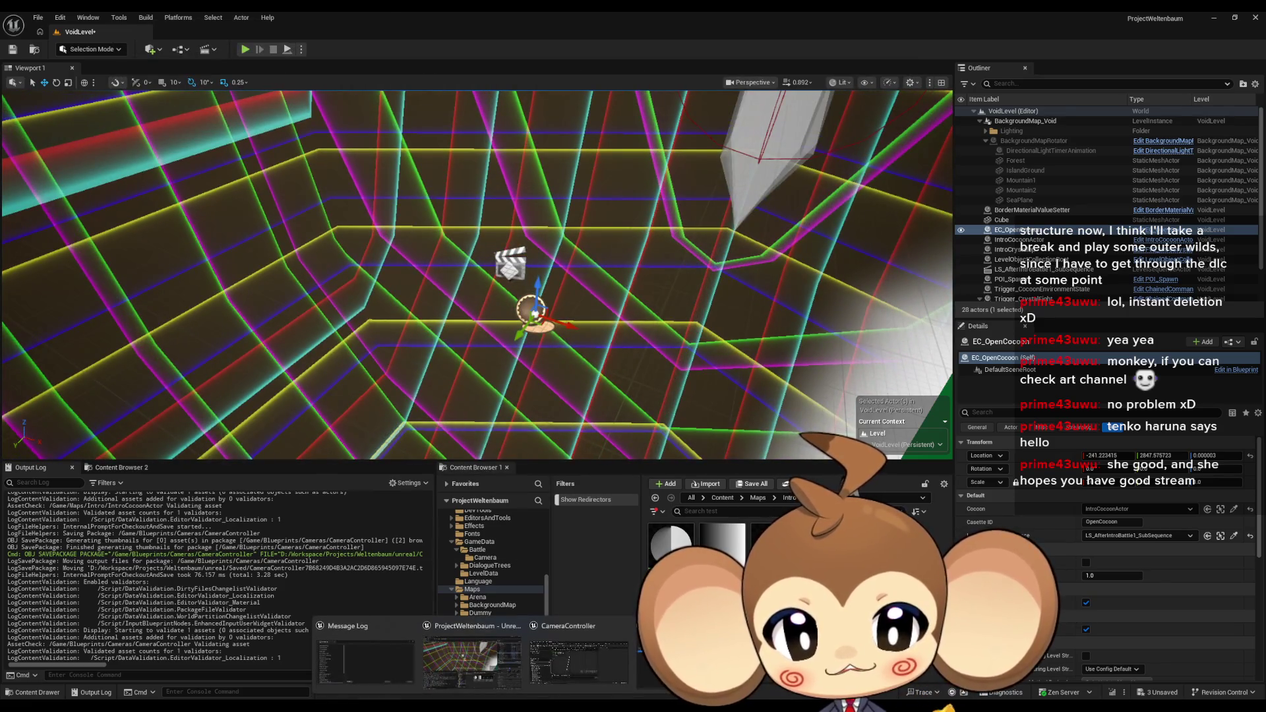
pyautogui.click(720, 498)
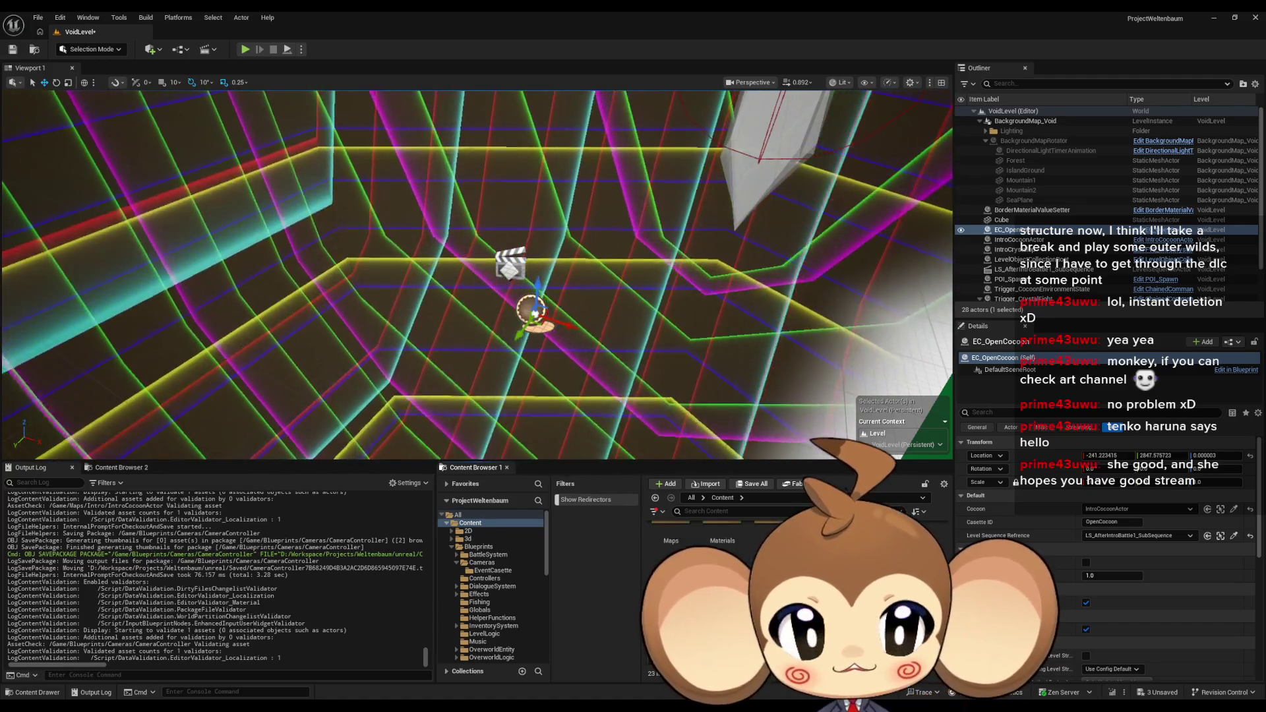
pyautogui.doubleClick(731, 551)
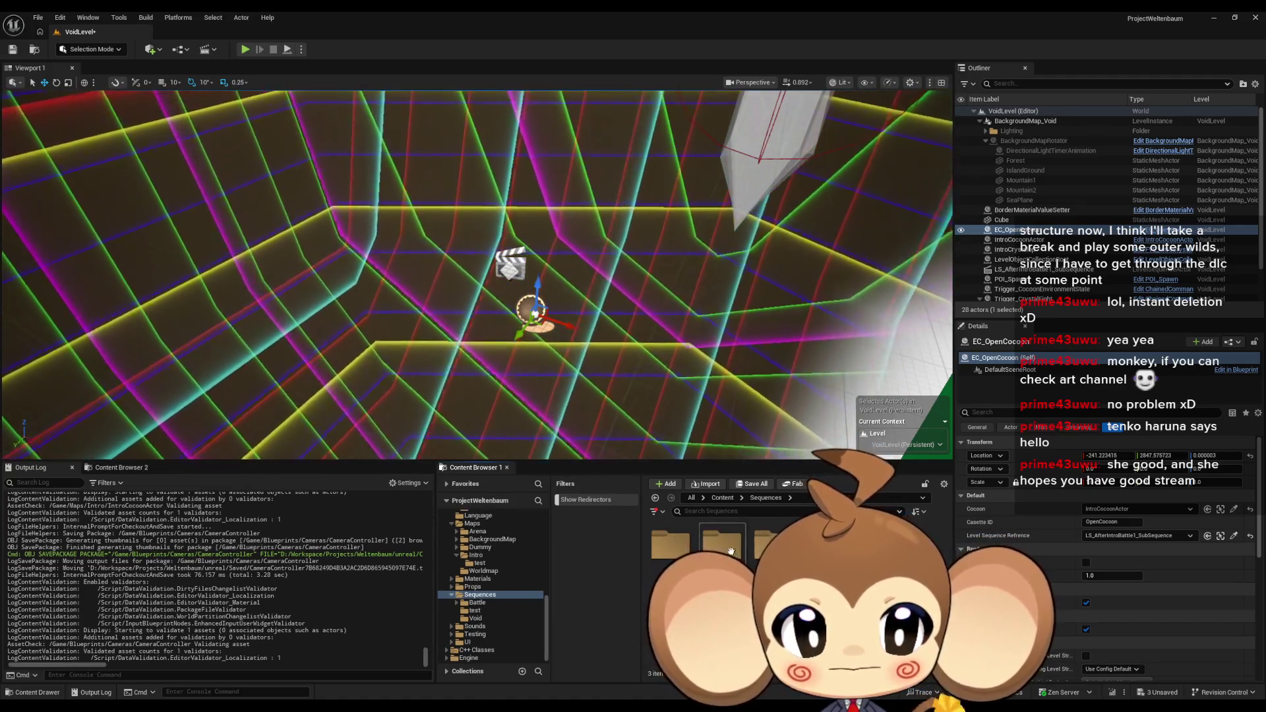
pyautogui.doubleClick(730, 551)
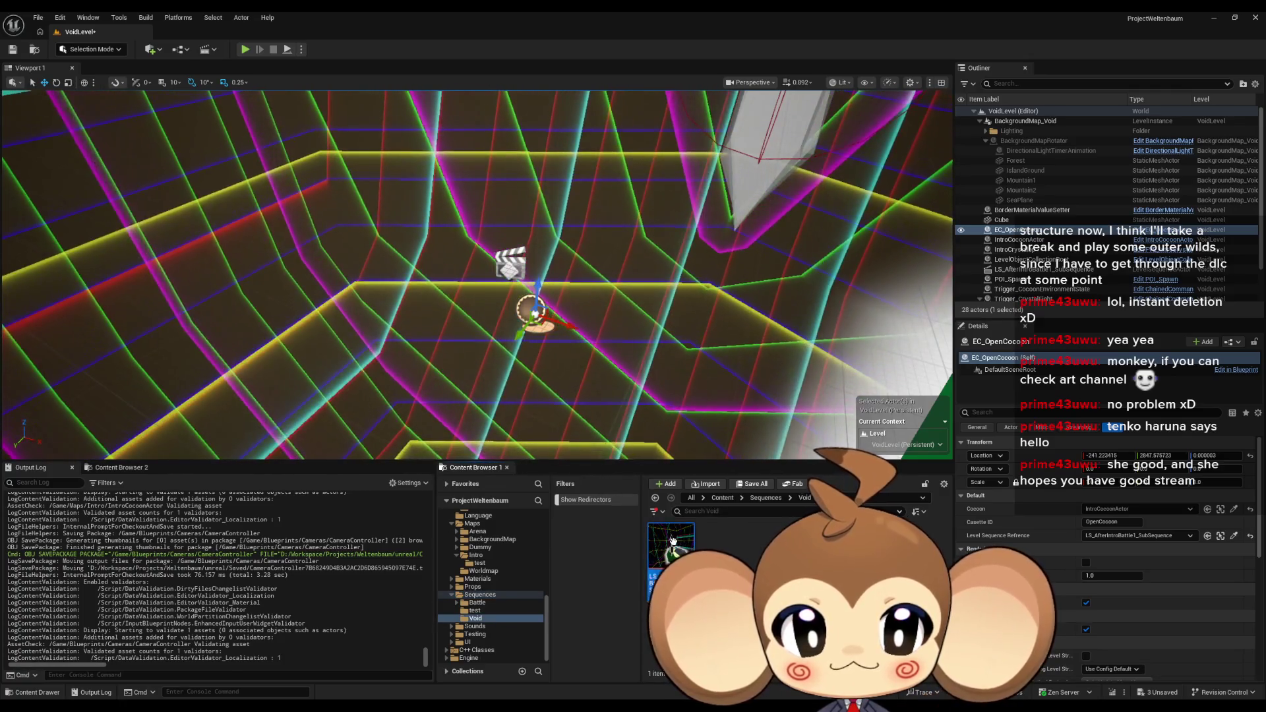
pyautogui.doubleClick(671, 542)
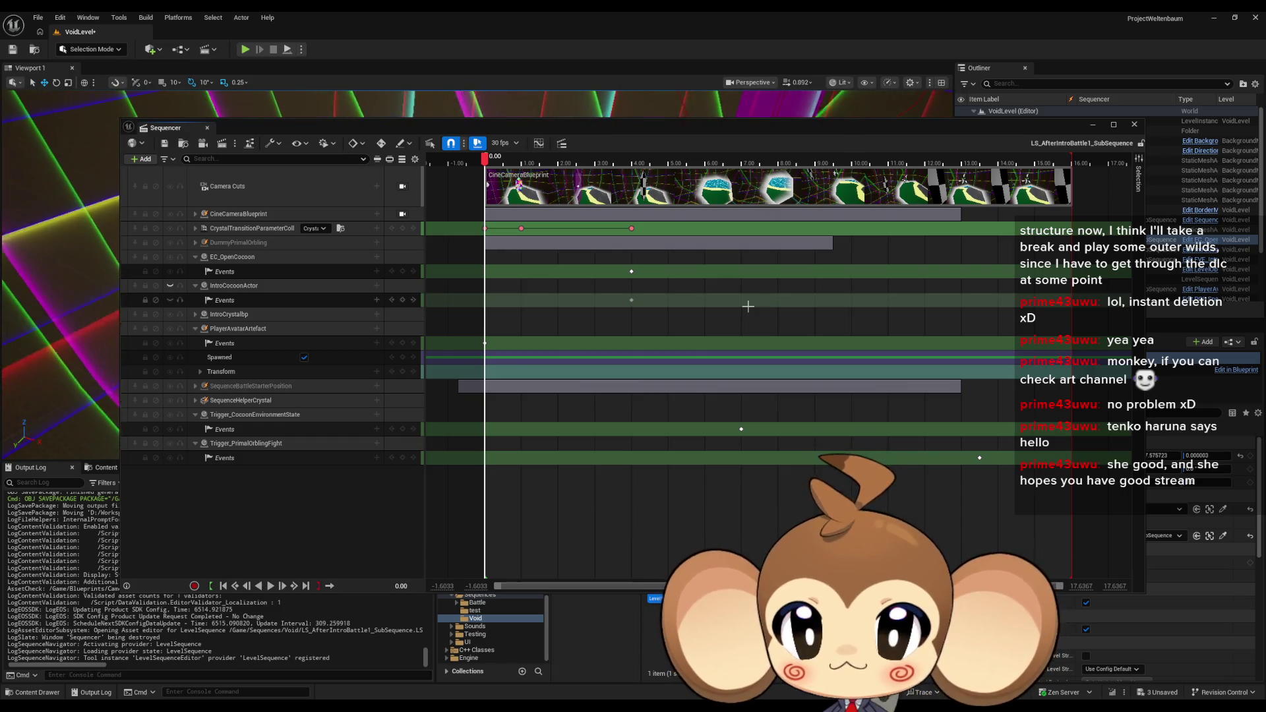
pyautogui.click(1094, 127)
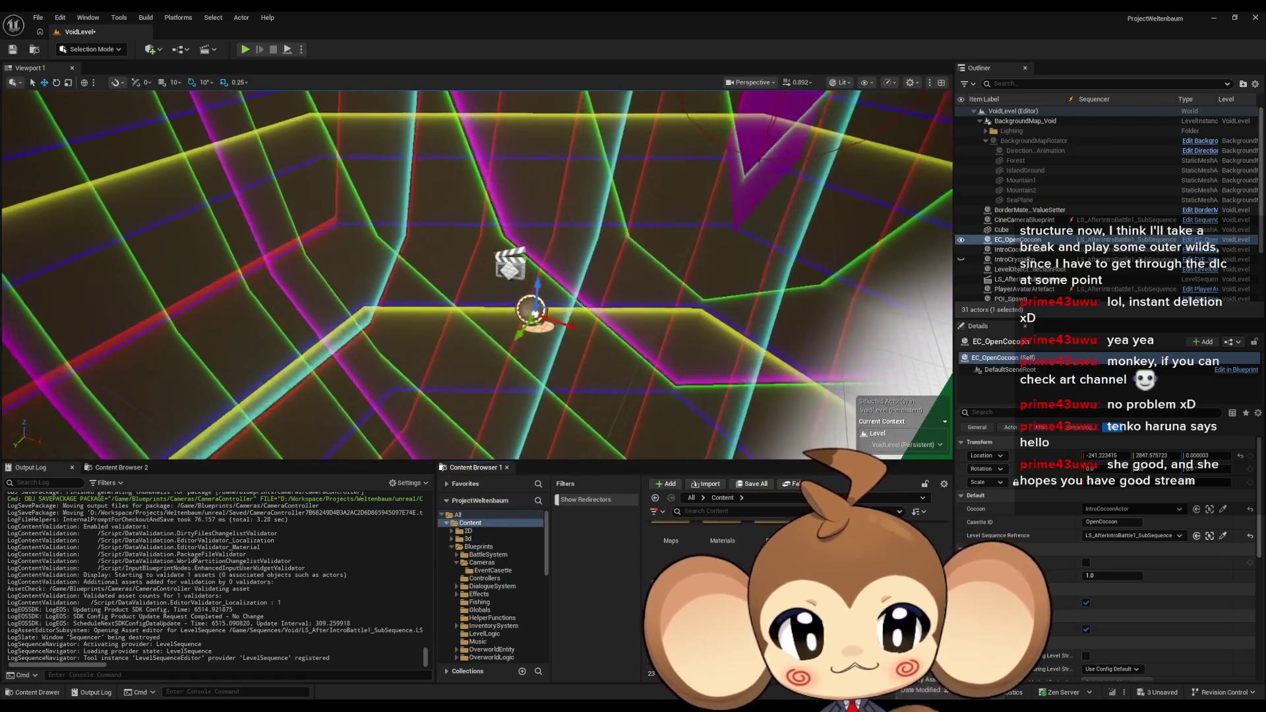
# Skip the save prompt, nudge EC_OpenCocoon along X, save VoidLevel, and start a Main level play test
pyautogui.click(751, 484)
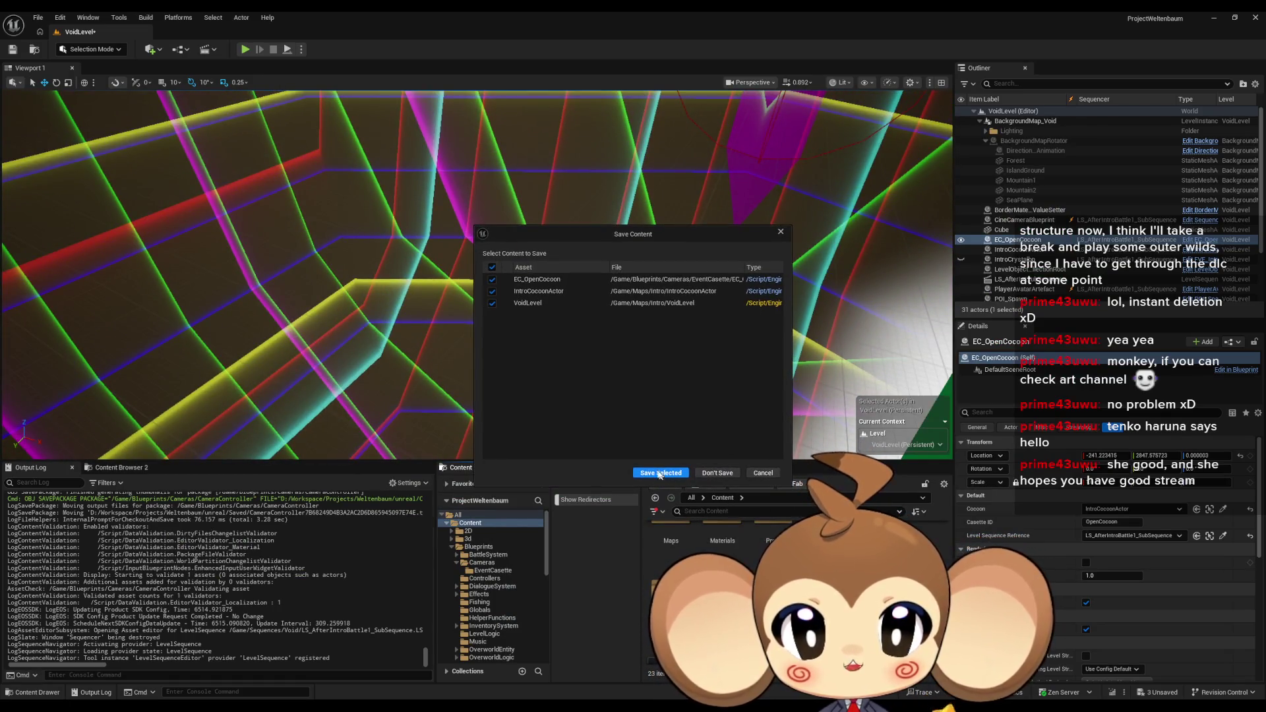
pyautogui.click(763, 472)
pyautogui.hotkey('ctrl', 's')
pyautogui.moveTo(563, 324); pyautogui.dragTo(557, 322)
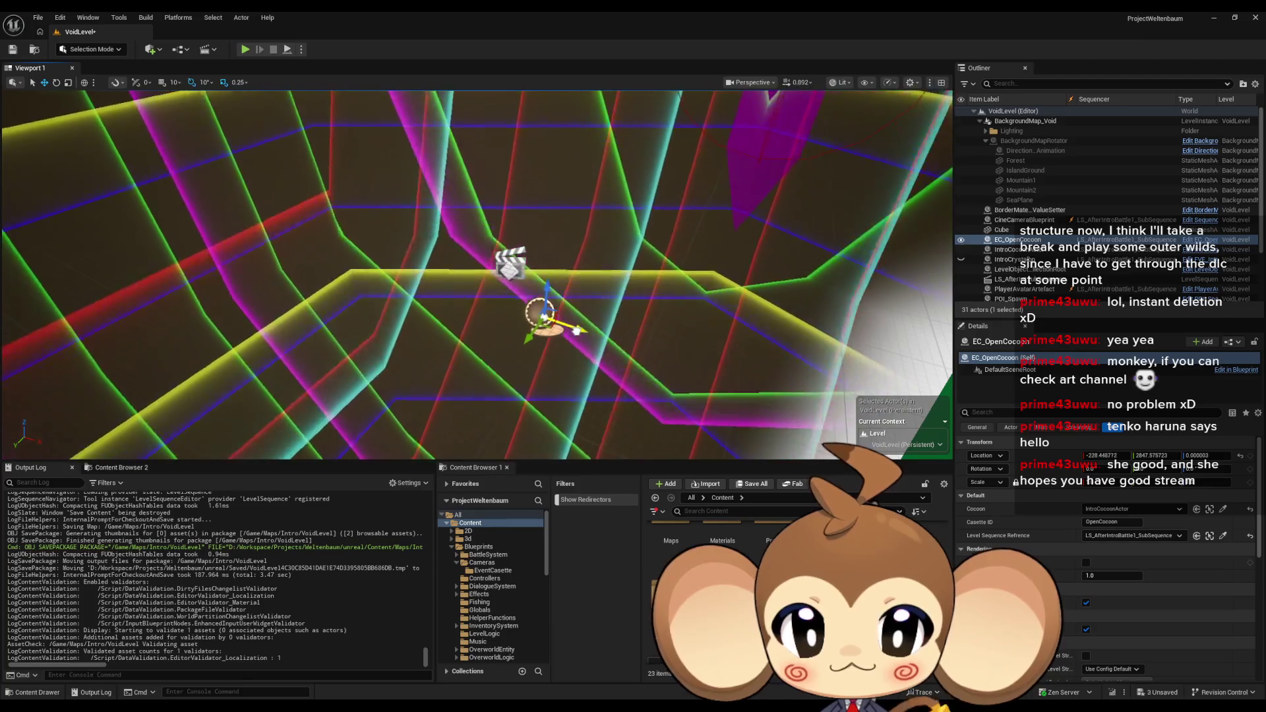
pyautogui.hotkey('ctrl', 's')
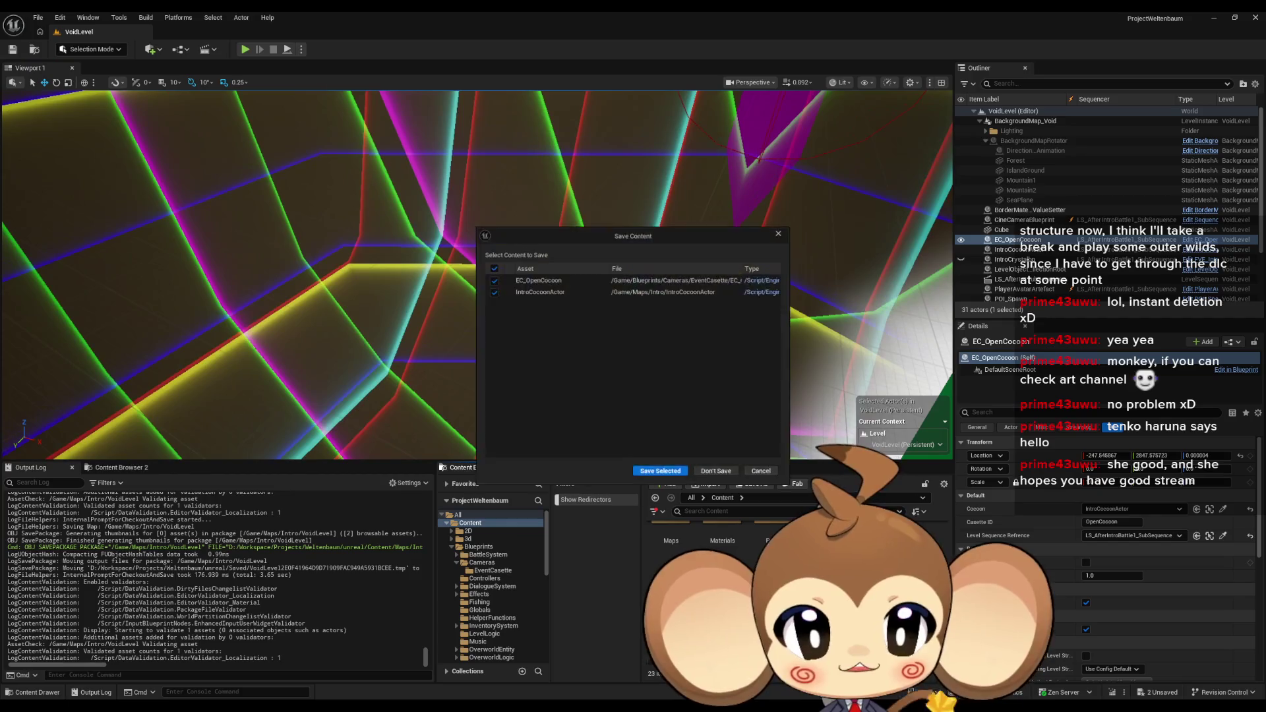
pyautogui.click(668, 472)
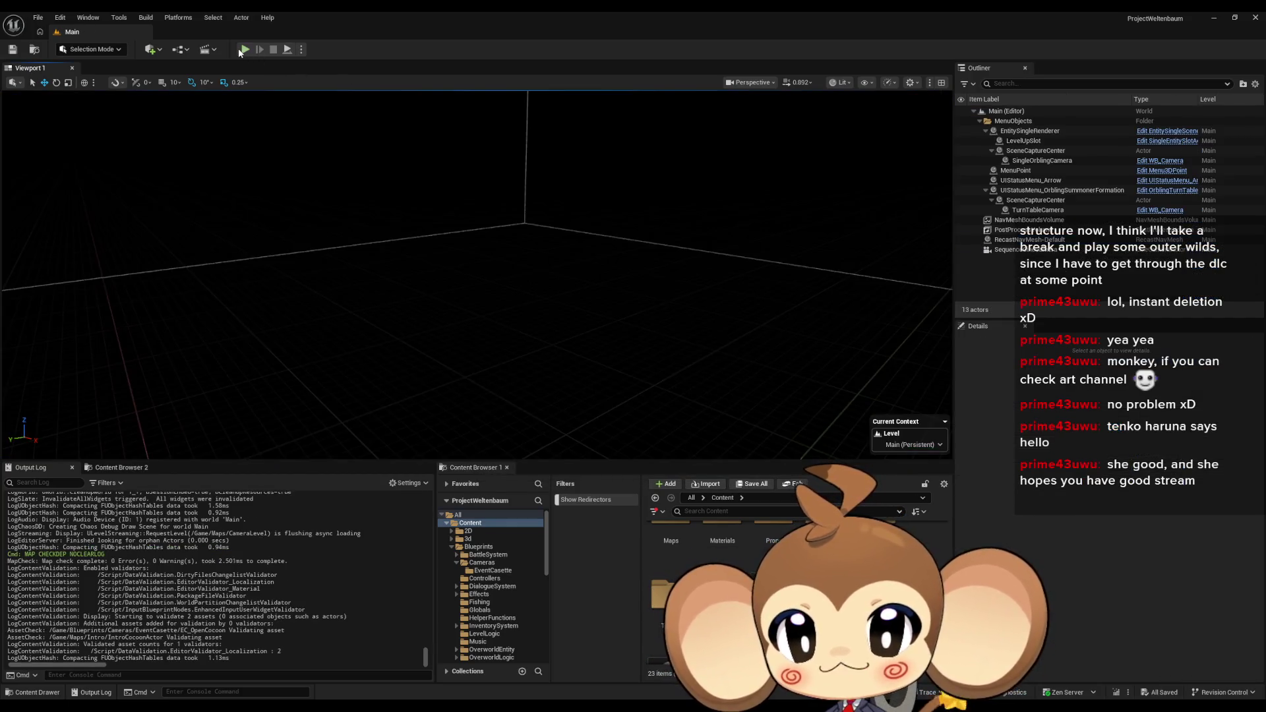
pyautogui.click(240, 49)
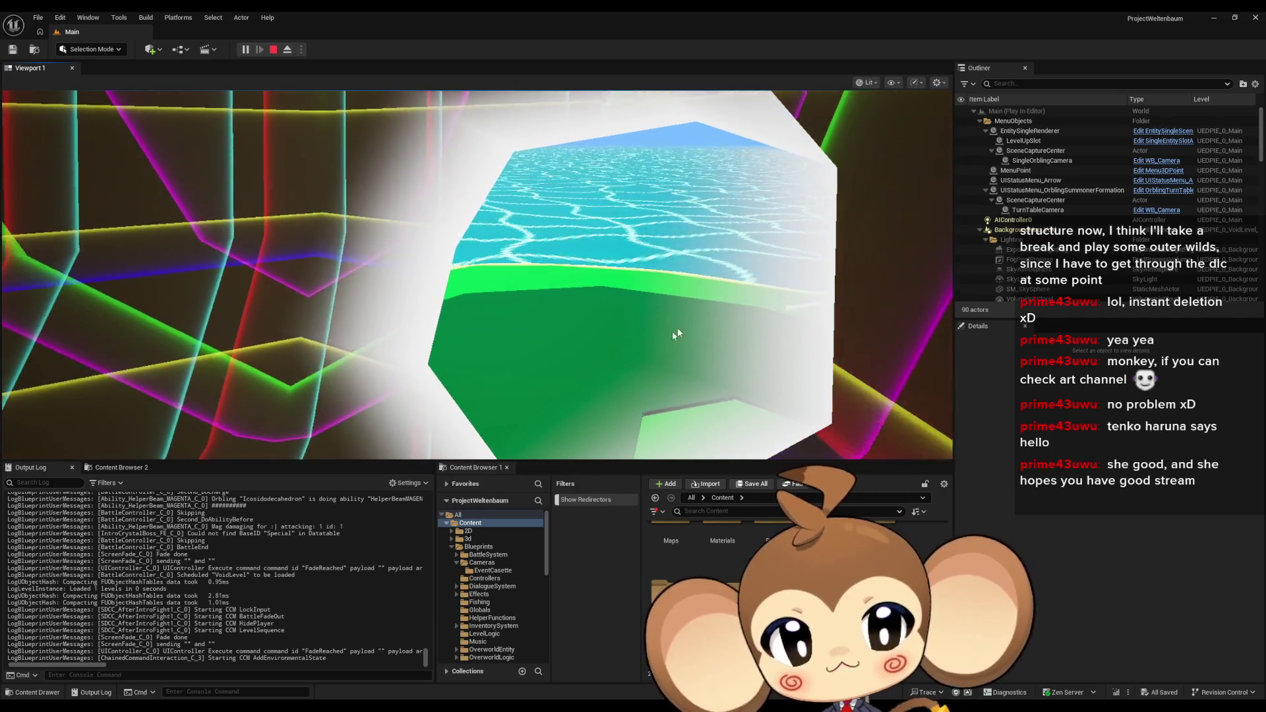
# Stop the play session and browse to the Sequences folder
pyautogui.click(273, 50)
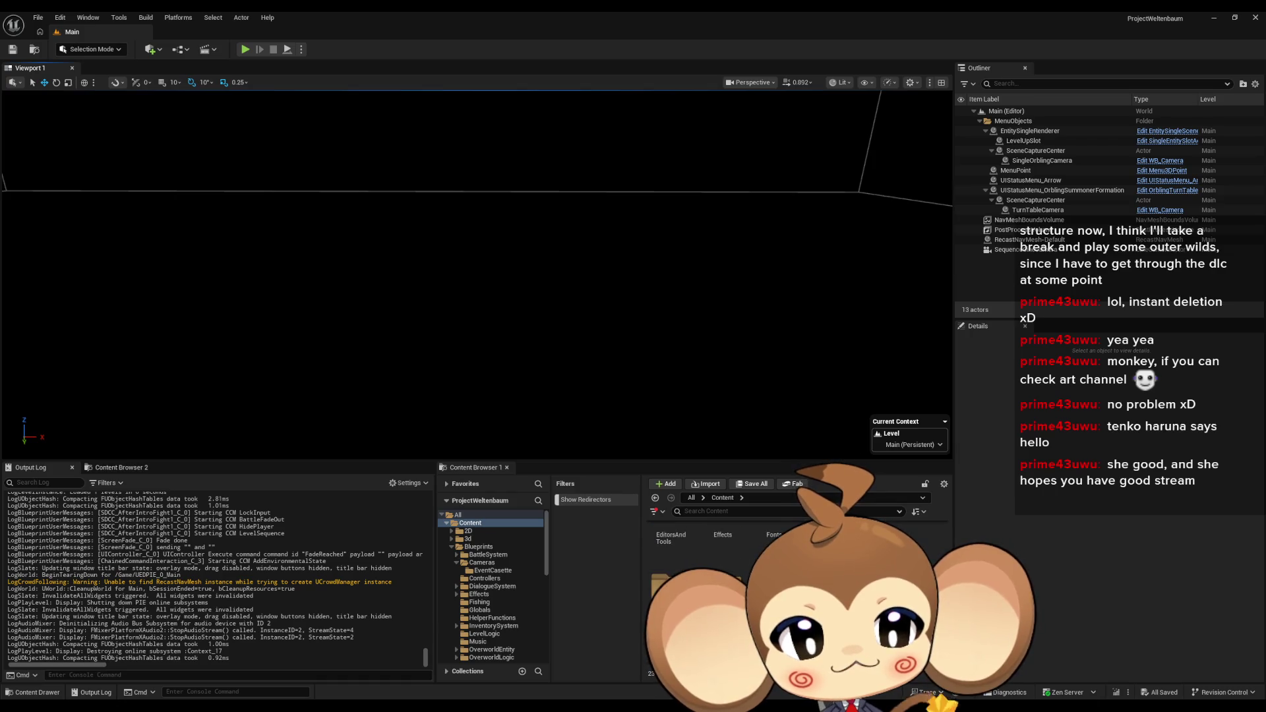
pyautogui.click(479, 594)
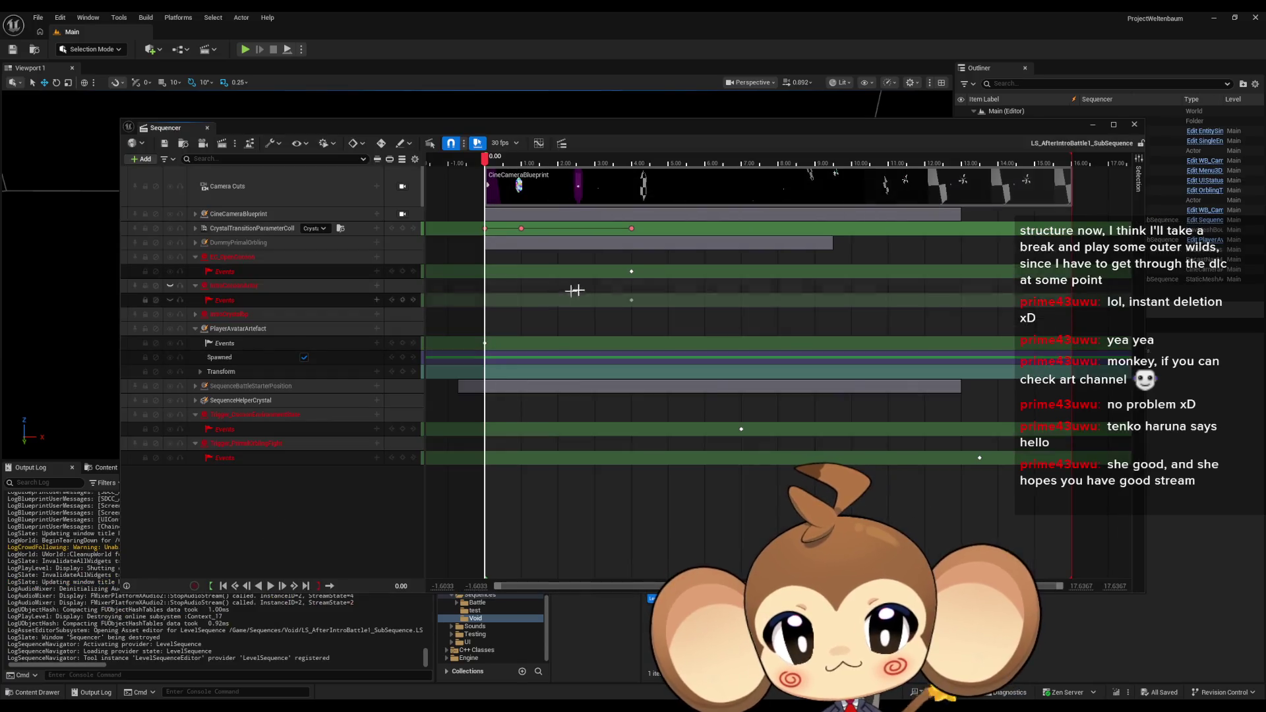
# Delete the IntroCocoonActor binding track from LS_AfterIntroBattle1_SubSequence, save it, and hide the Sequencer
pyautogui.click(240, 290)
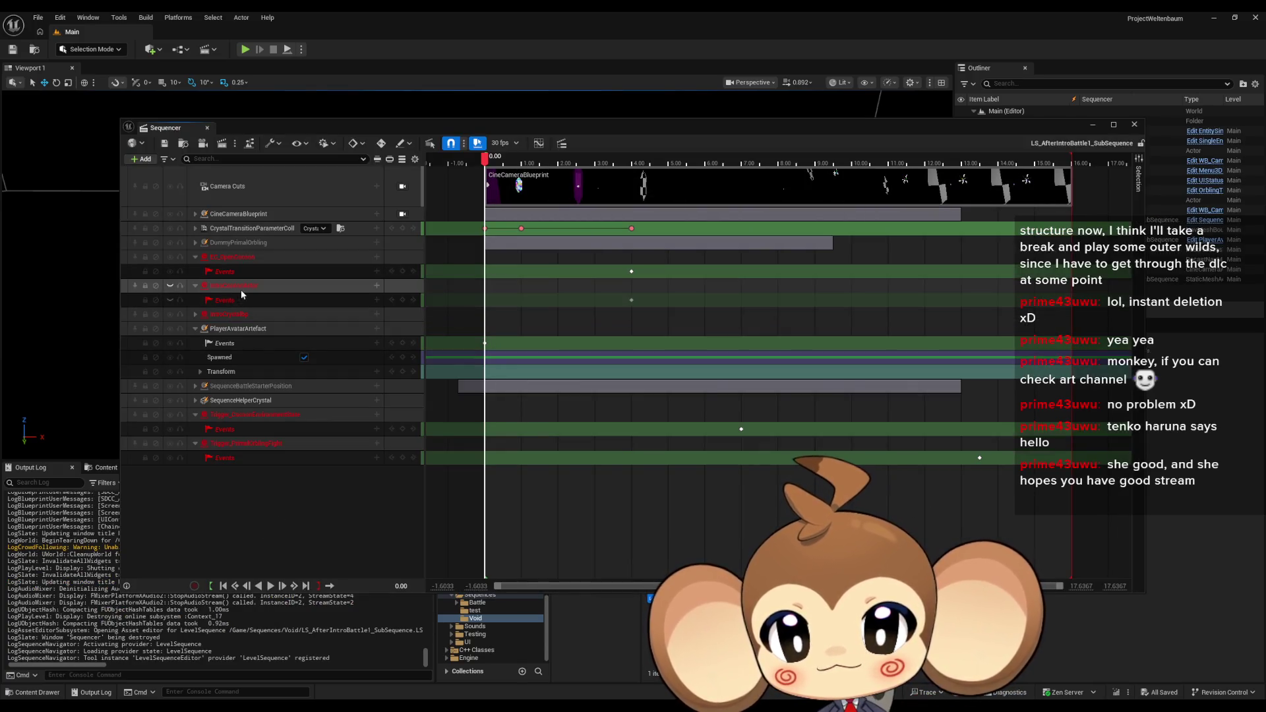
pyautogui.rightClick(317, 287)
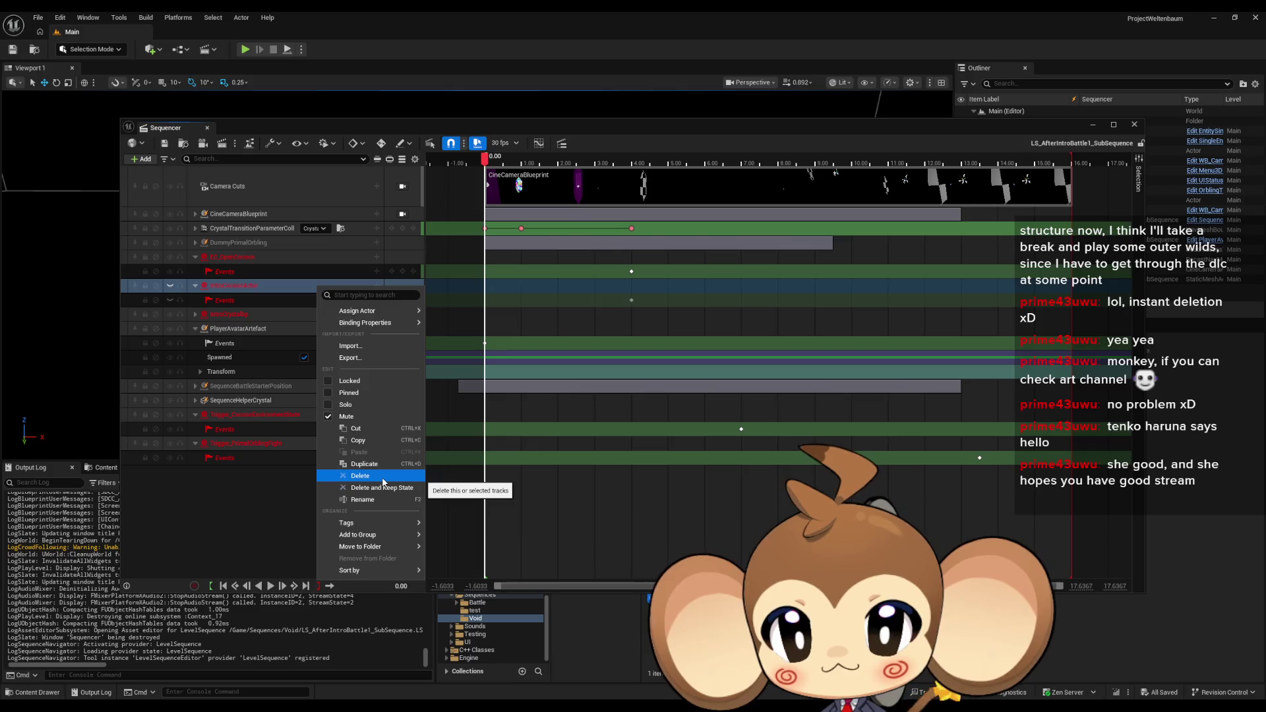
pyautogui.click(383, 478)
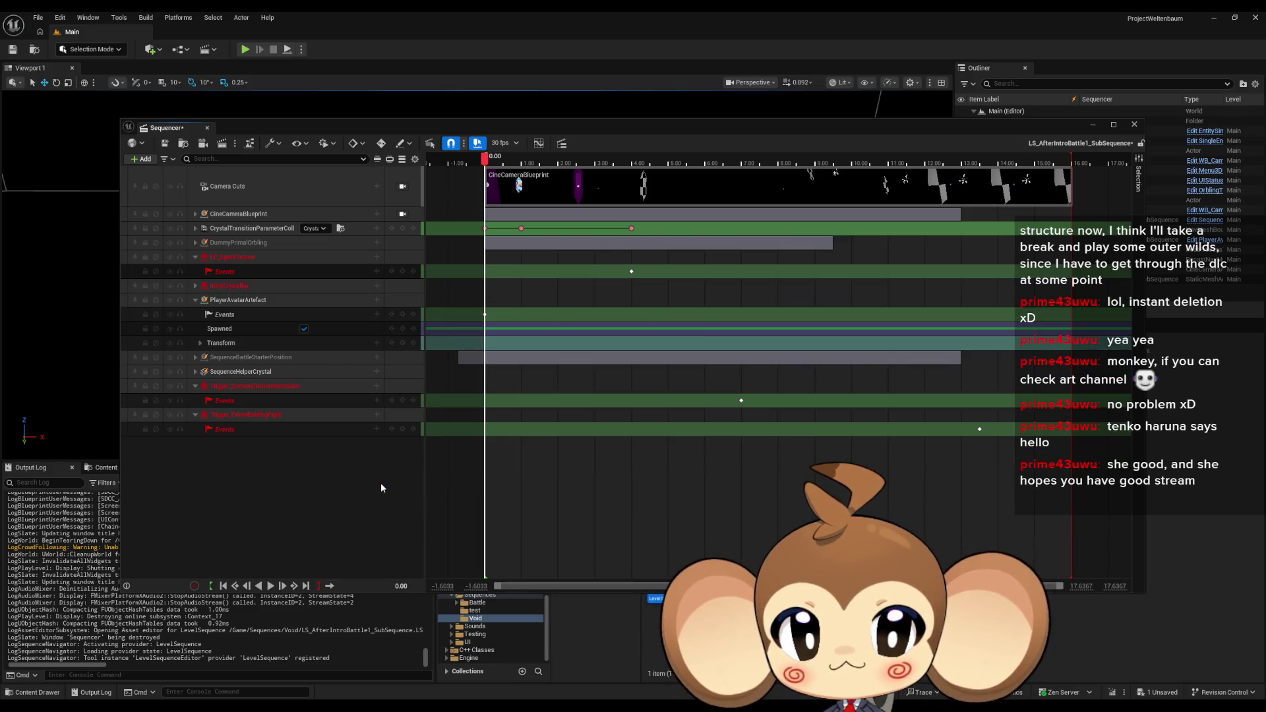
pyautogui.click(165, 145)
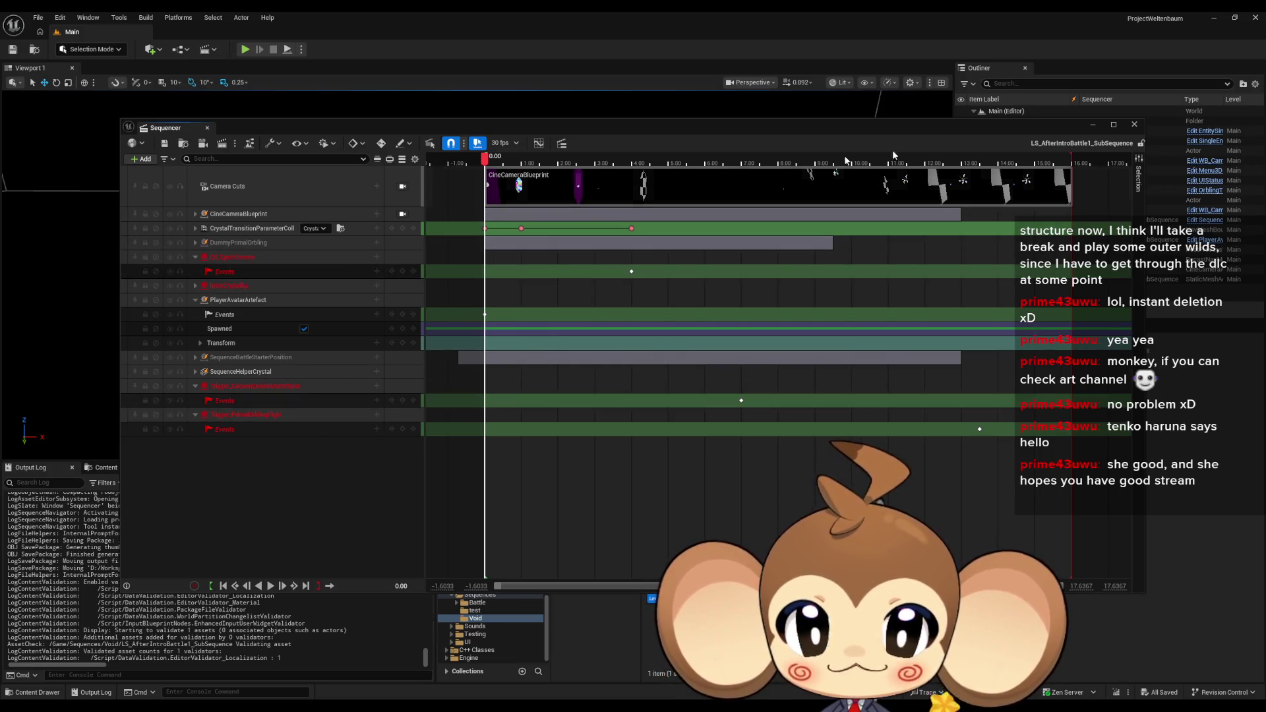
pyautogui.click(1093, 125)
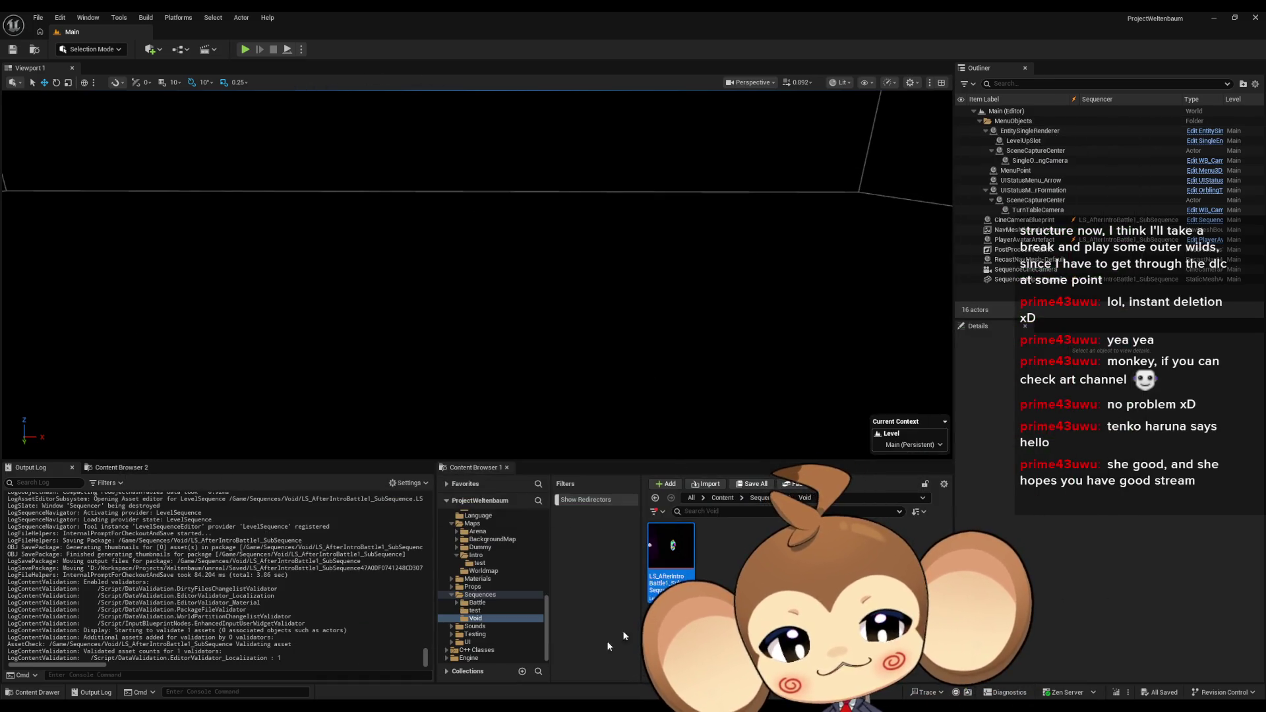
# Run another Play-In-Editor test of the Main level through the battle, then stop it
pyautogui.moveTo(429, 706)
pyautogui.moveTo(732, 659)
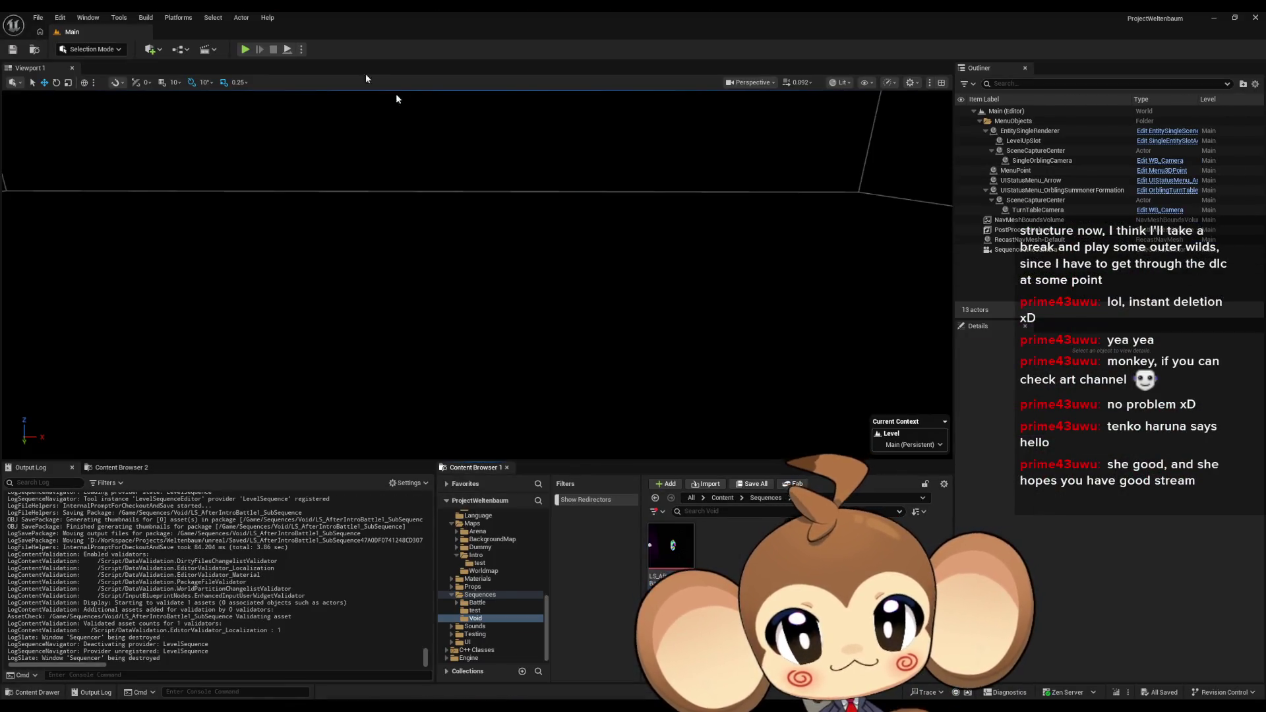
pyautogui.click(243, 50)
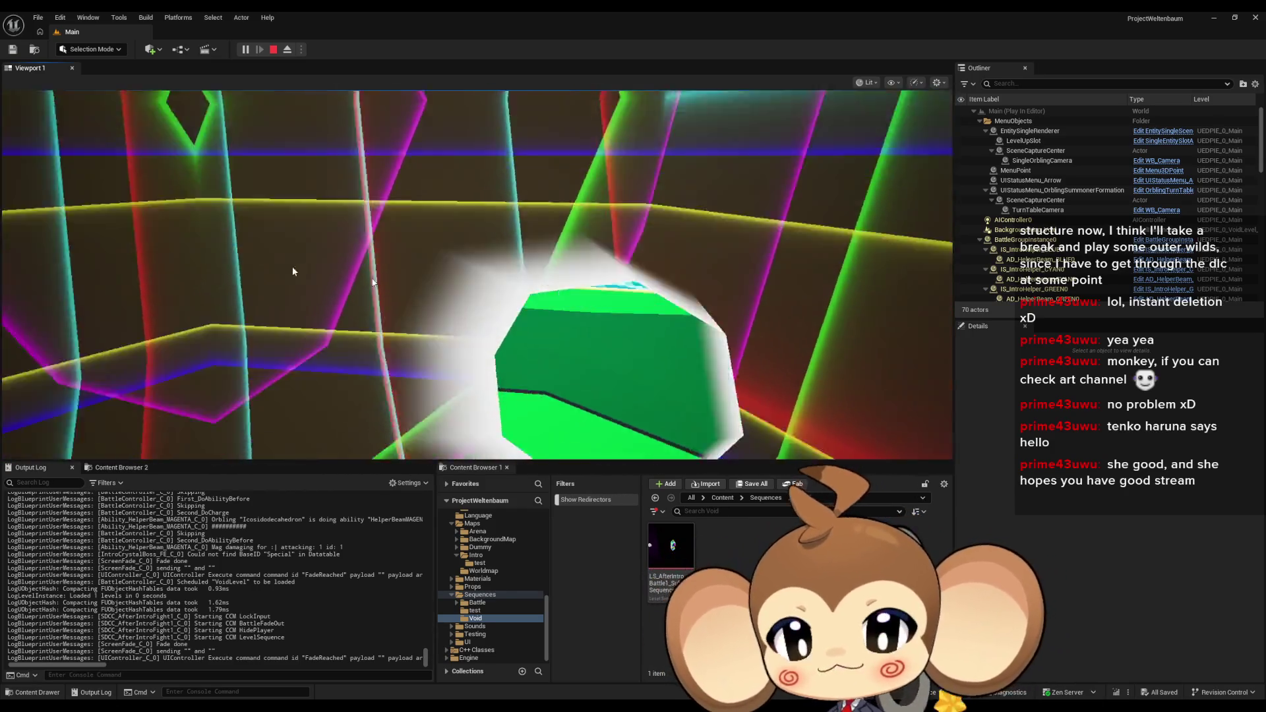
pyautogui.click(273, 49)
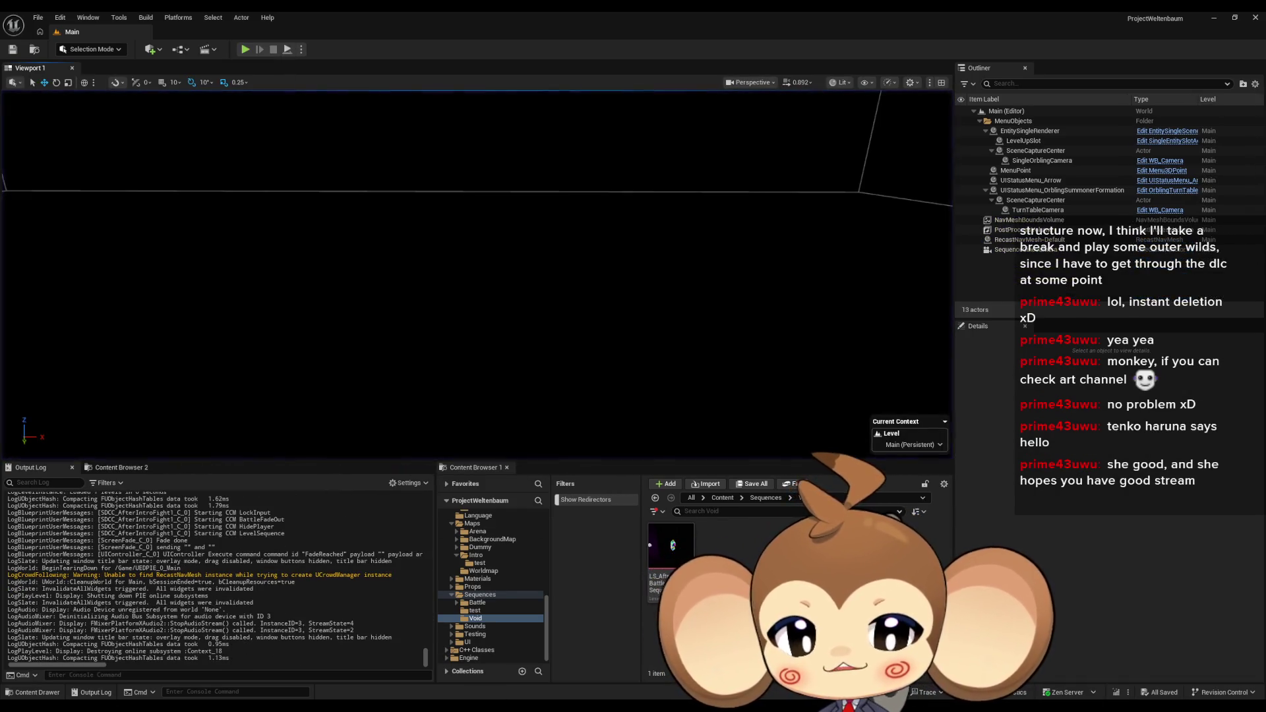
# Maximize the CameraController Blueprint editor and look over its SequenceIDDoneListner graph
pyautogui.click(590, 679)
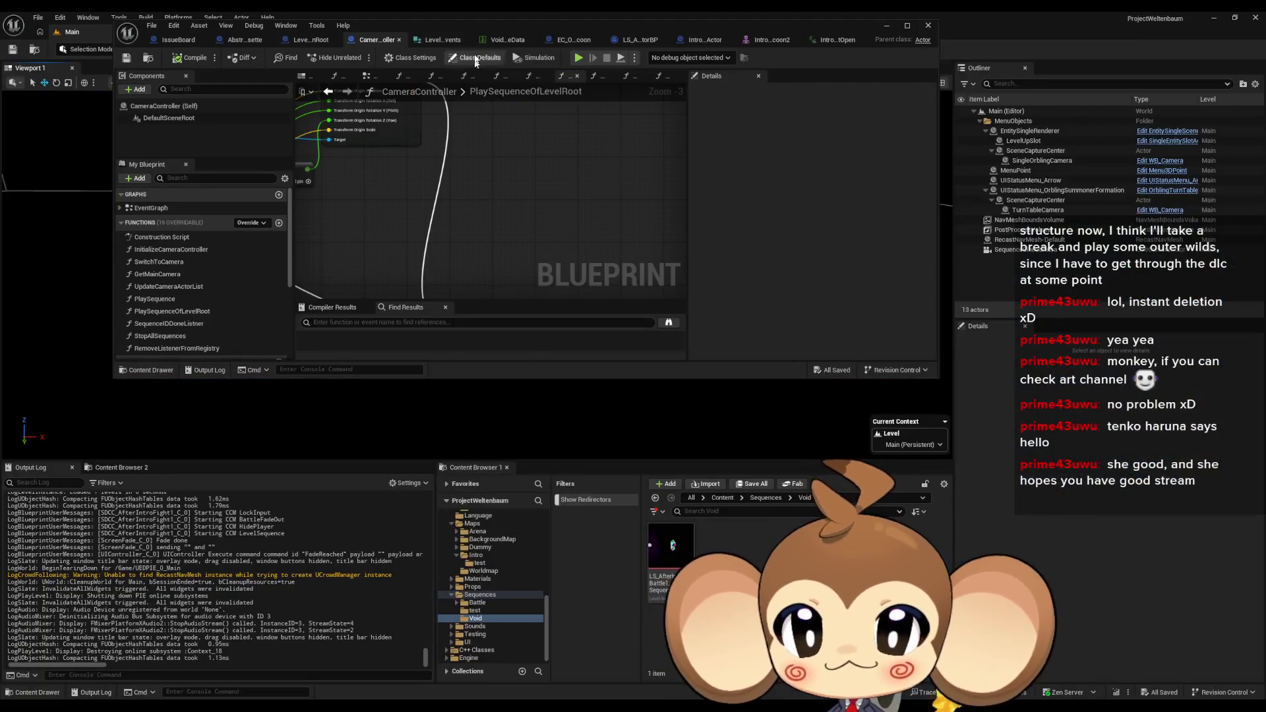
pyautogui.doubleClick(484, 27)
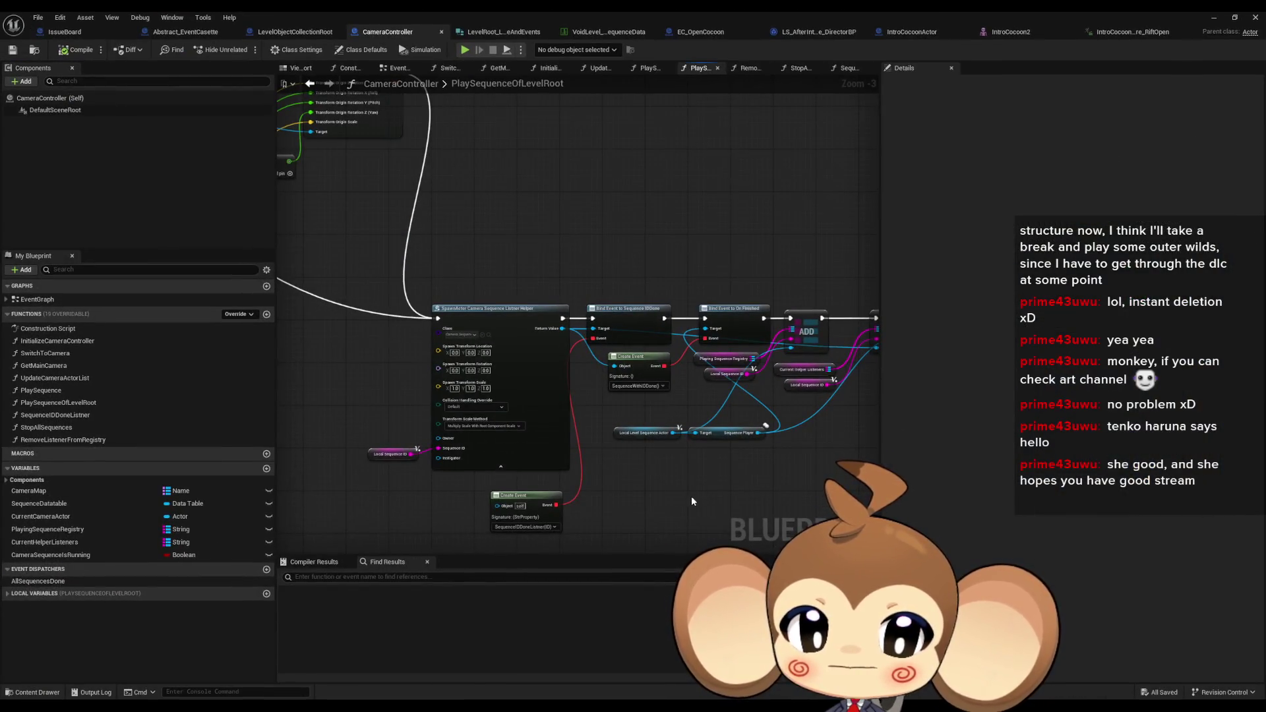
pyautogui.scroll(-2, 483, 374)
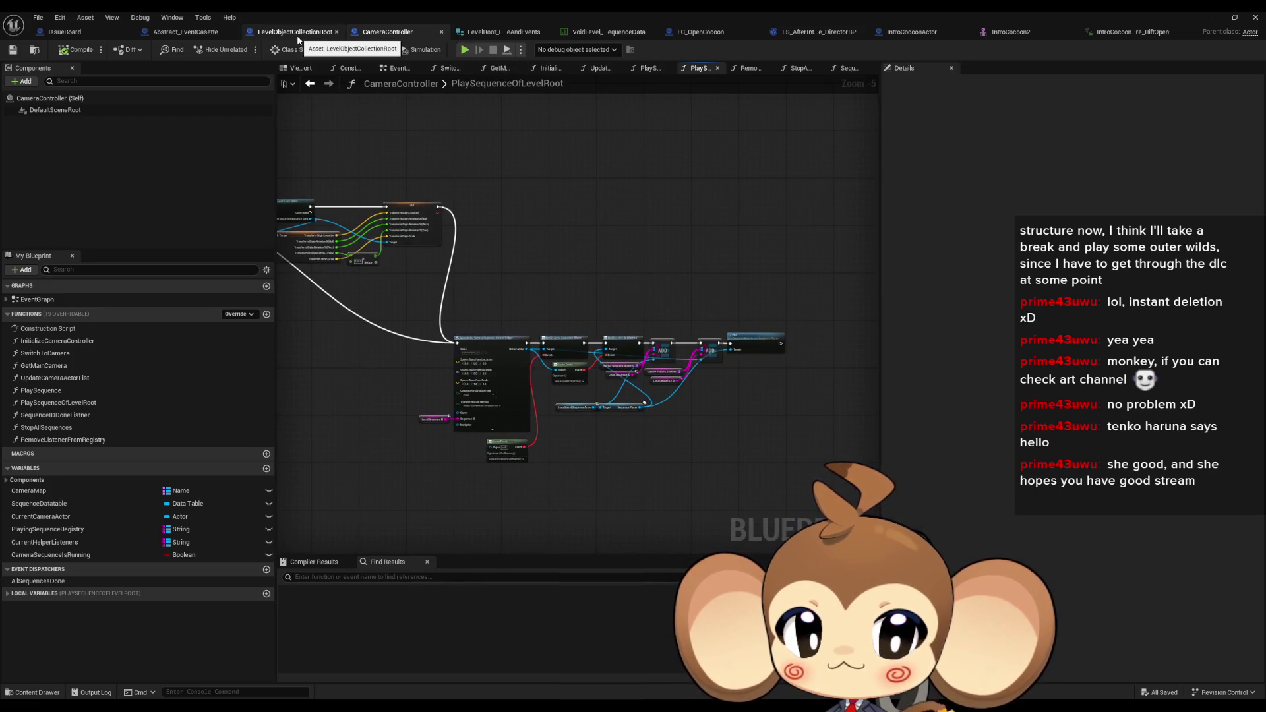
pyautogui.scroll(6, 497, 303)
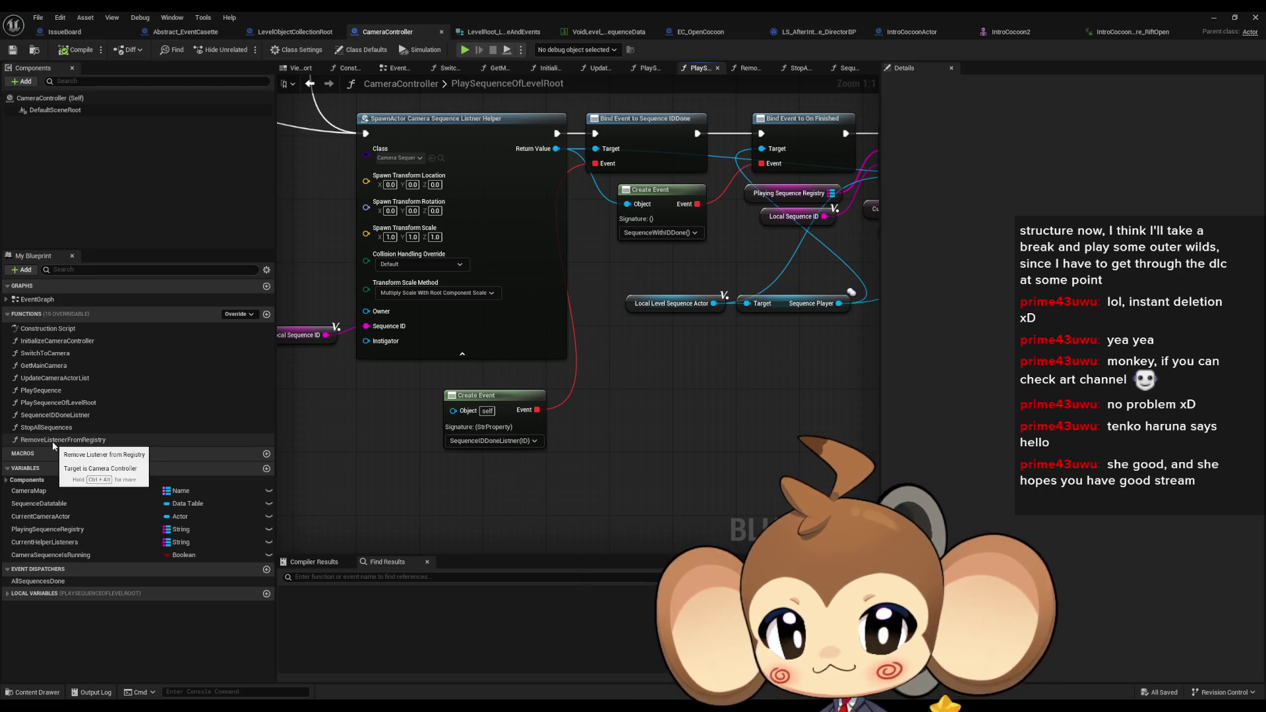
pyautogui.doubleClick(54, 416)
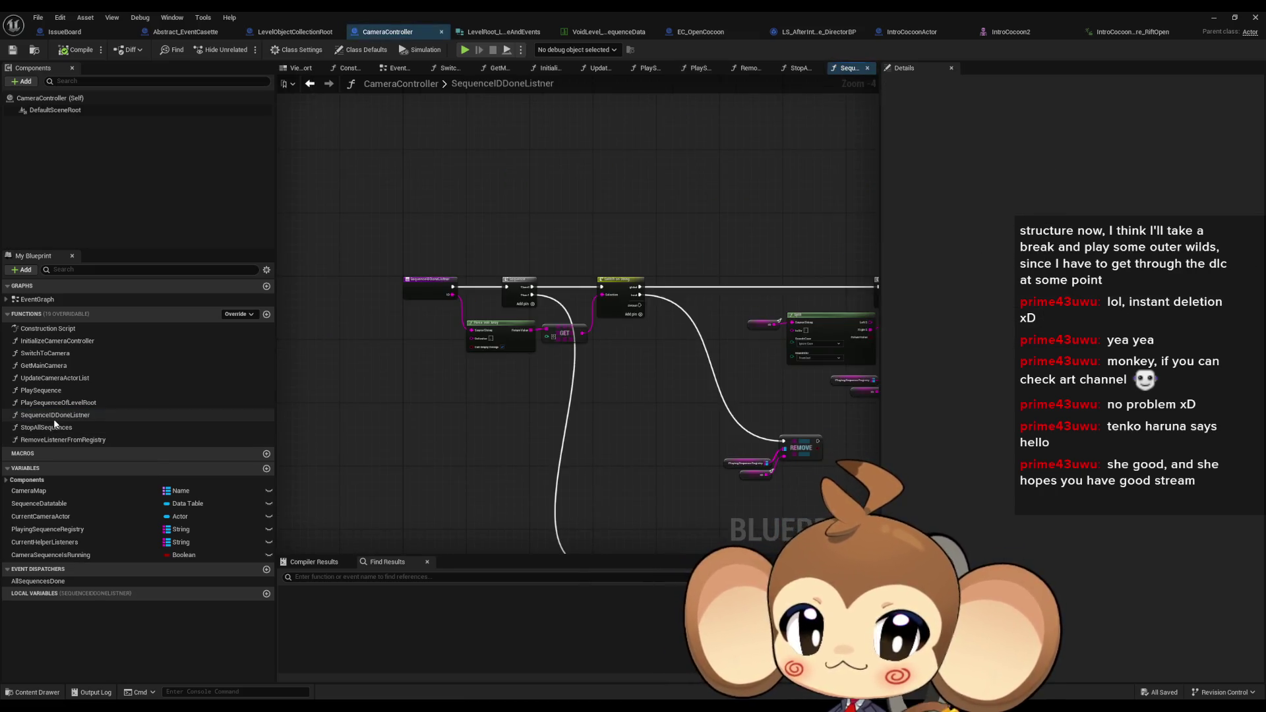
pyautogui.moveTo(390, 396); pyautogui.dragTo(223, 315)
pyautogui.moveTo(593, 395)
pyautogui.mouseDown()
pyautogui.moveTo(342, 405)
pyautogui.moveTo(488, 440)
pyautogui.mouseUp()
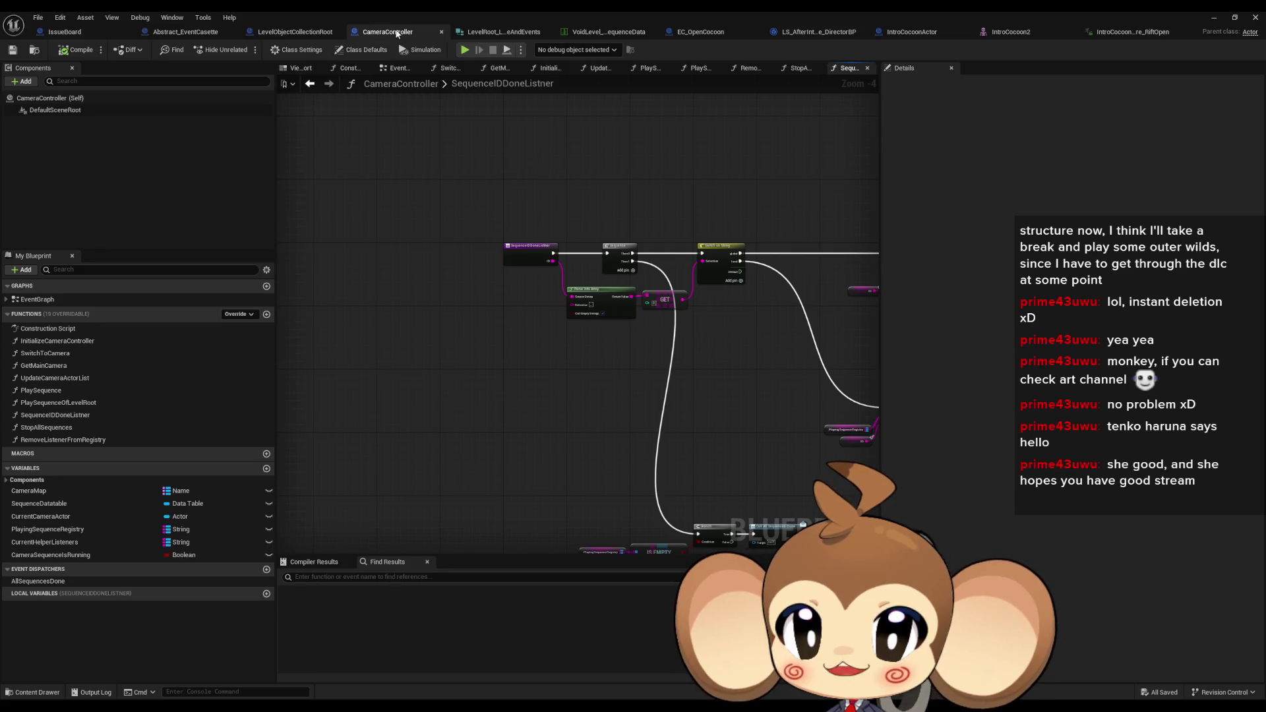
# Switch to LevelObjectCollectionRoot and pan across its DevFunction_RegisterLevelSequences graph
pyautogui.click(303, 33)
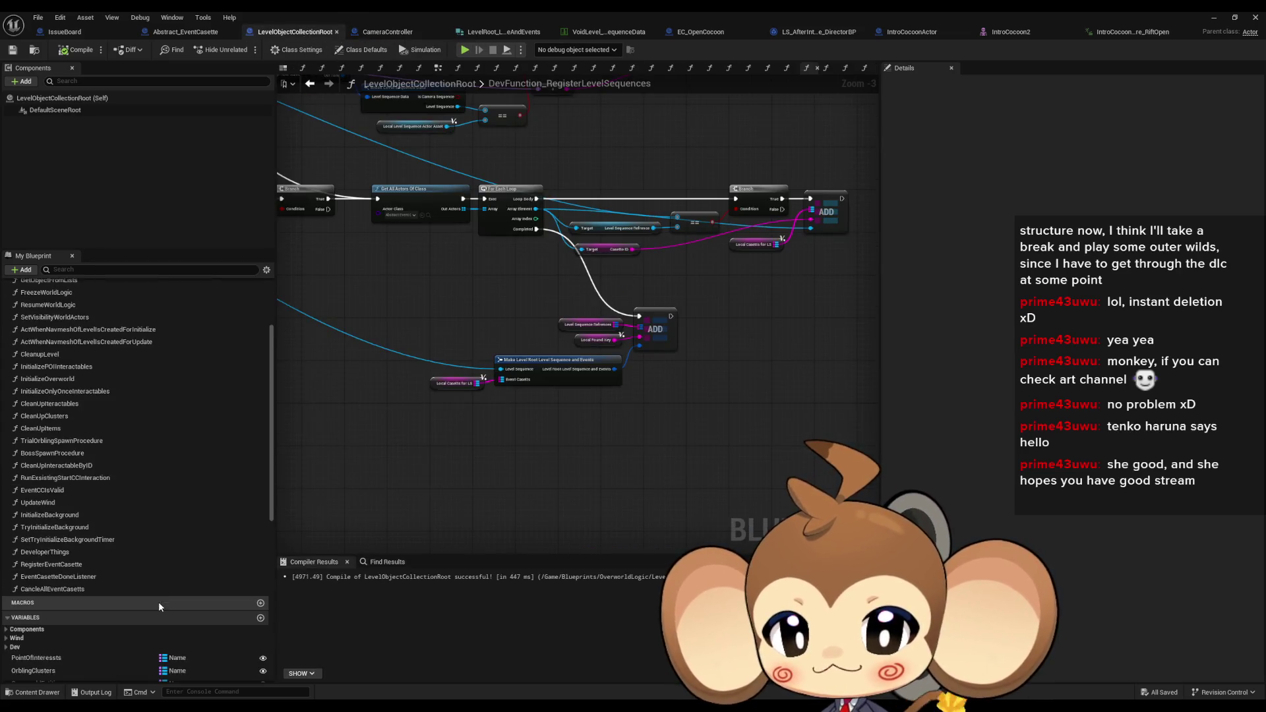
pyautogui.scroll(-2, 158, 601)
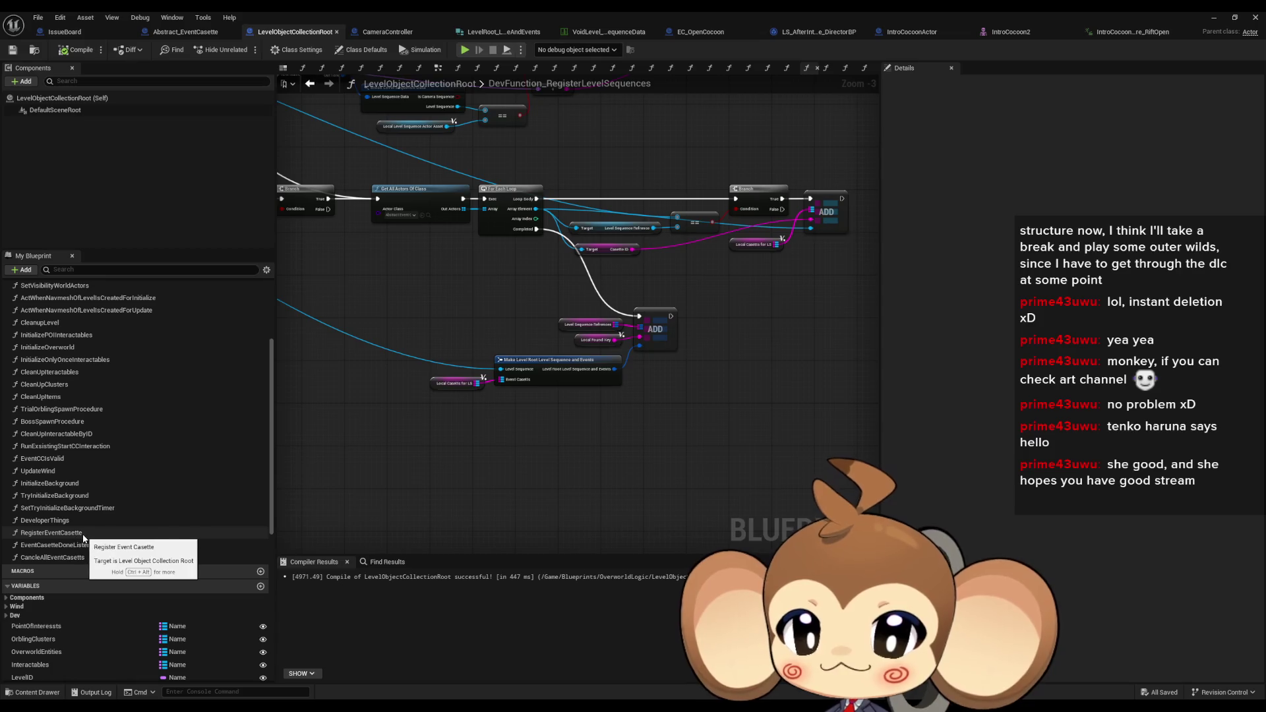
pyautogui.scroll(2, 401, 464)
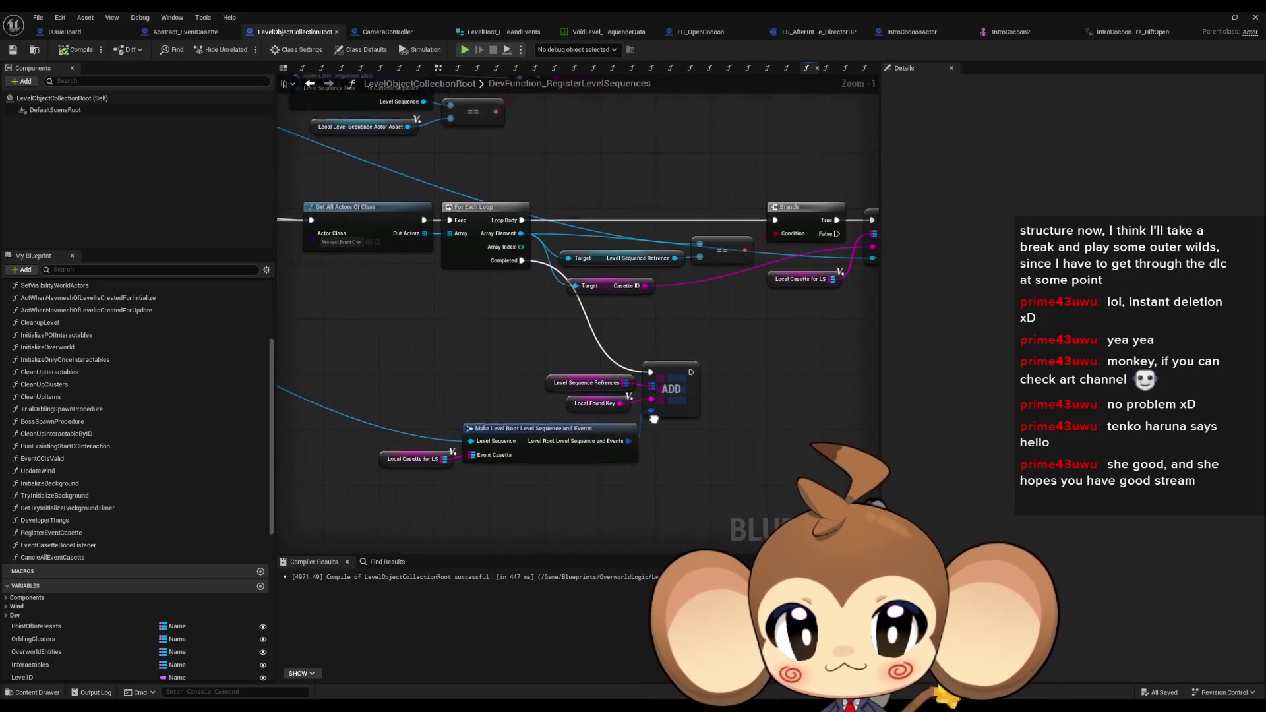
pyautogui.moveTo(402, 464)
pyautogui.mouseDown()
pyautogui.moveTo(667, 483)
pyautogui.moveTo(766, 521)
pyautogui.mouseUp()
pyautogui.scroll(-2, 767, 521)
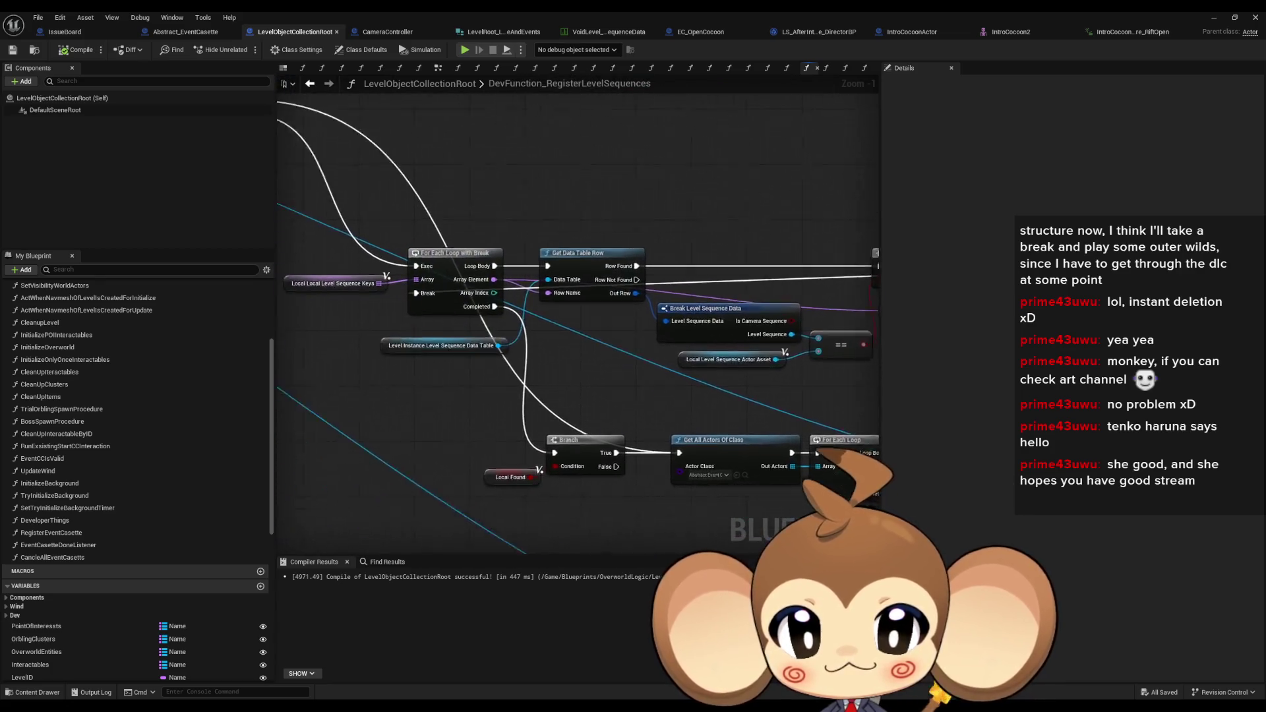
pyautogui.moveTo(643, 481); pyautogui.dragTo(523, 445)
pyautogui.scroll(-1, 595, 488)
pyautogui.moveTo(595, 488); pyautogui.dragTo(518, 444)
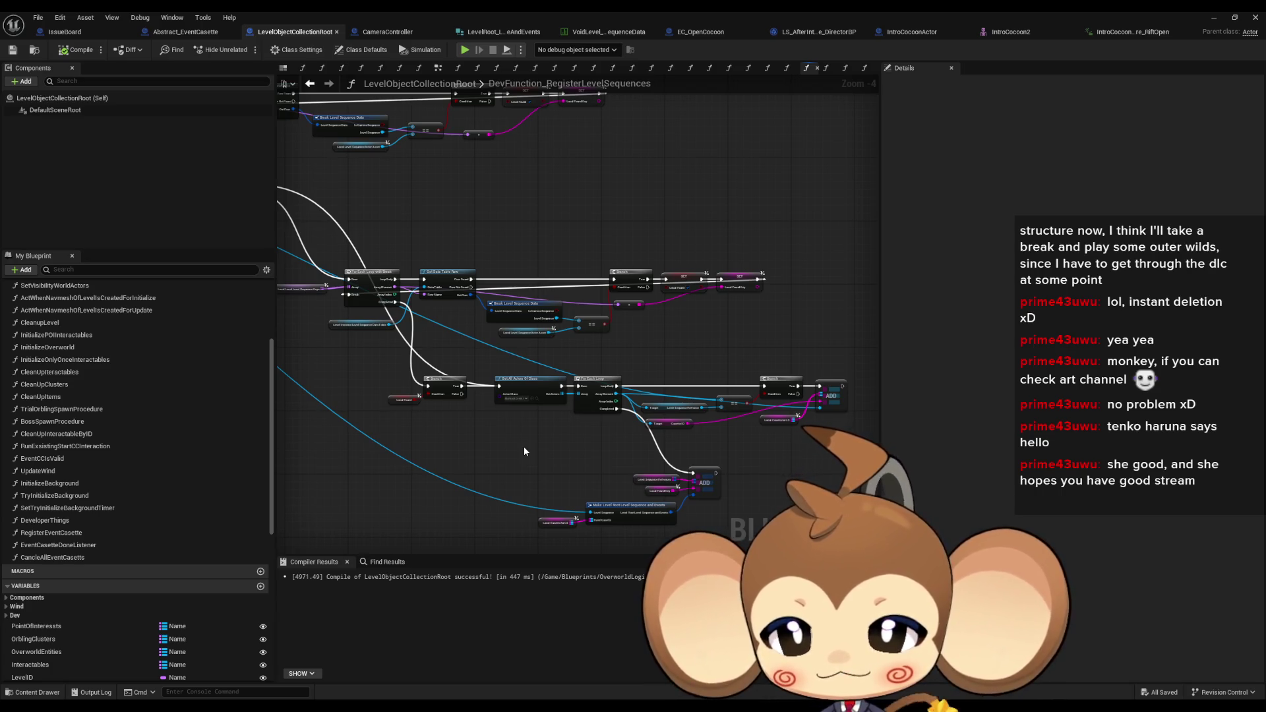
# Browse the DeveloperThings graph and list all references to EventCasetteDoneListener
pyautogui.doubleClick(73, 538)
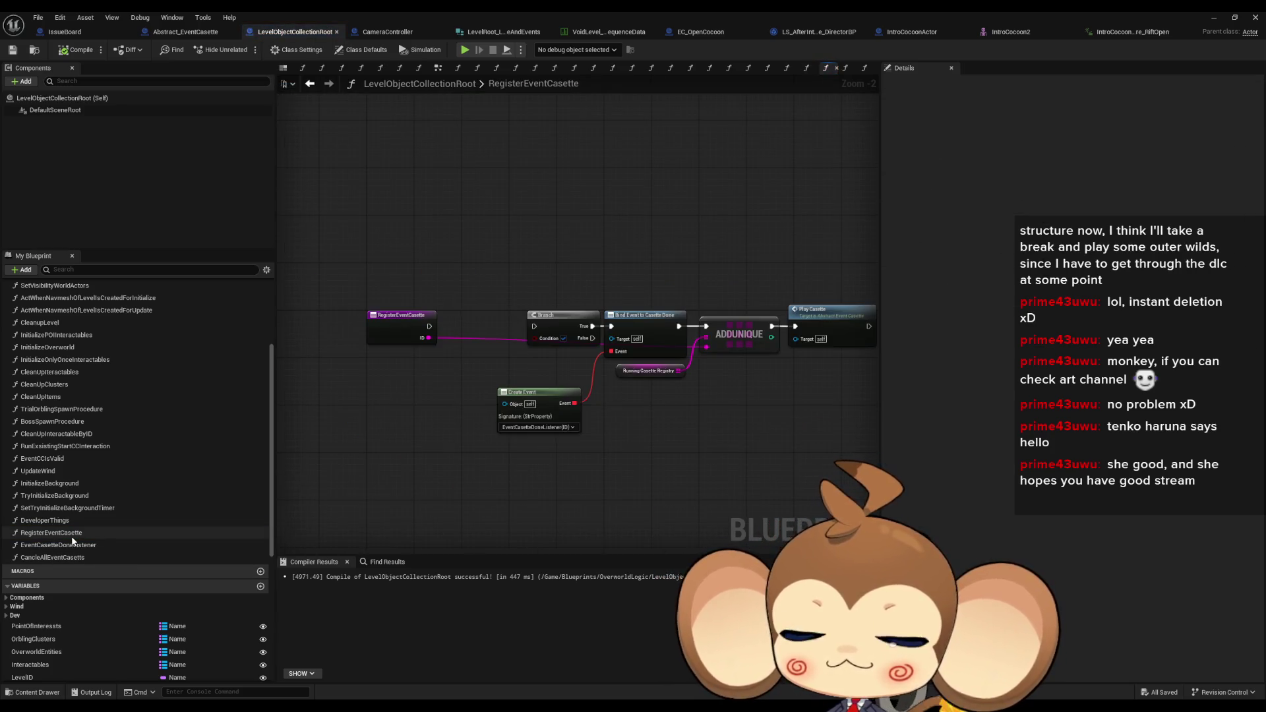
pyautogui.click(59, 524)
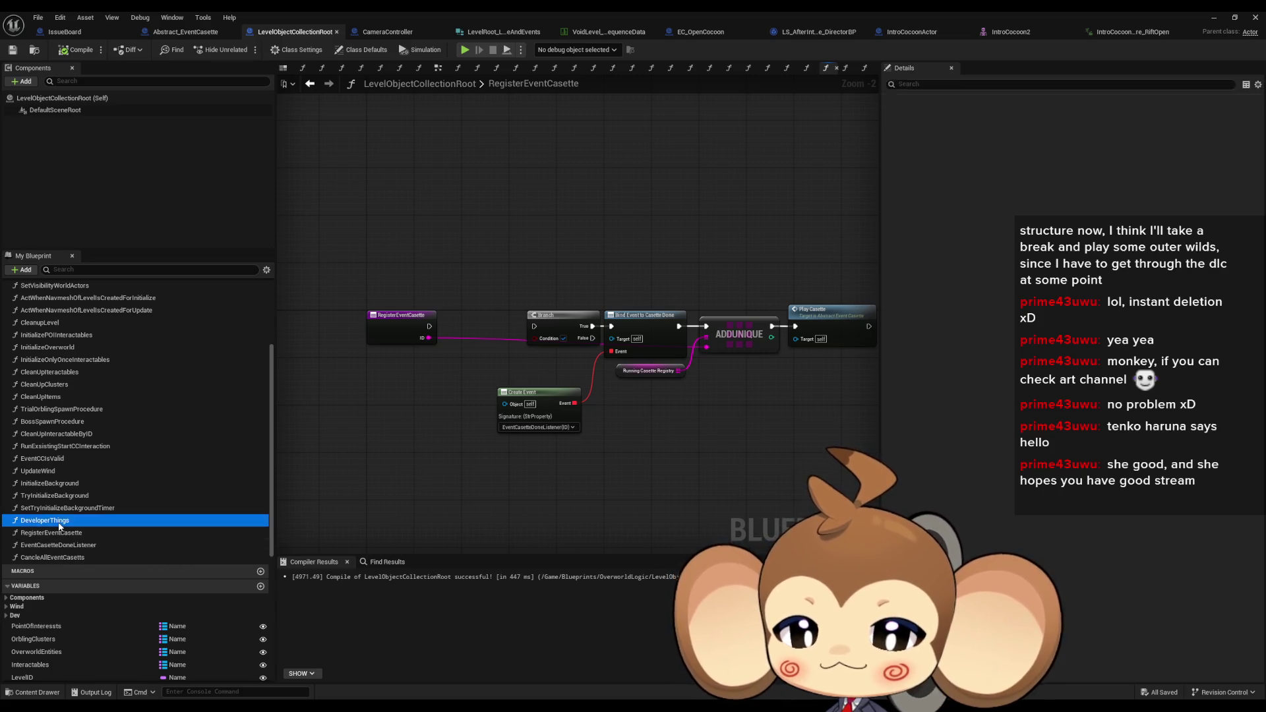
pyautogui.doubleClick(59, 524)
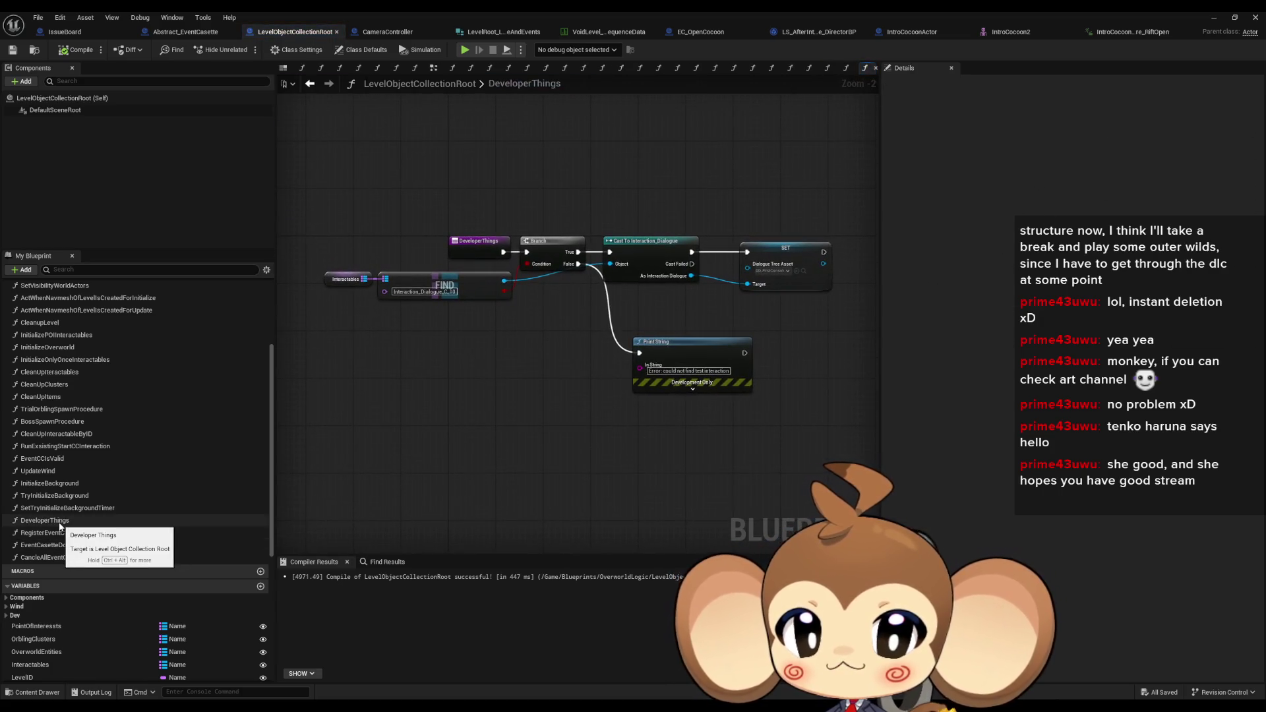
pyautogui.doubleClick(53, 545)
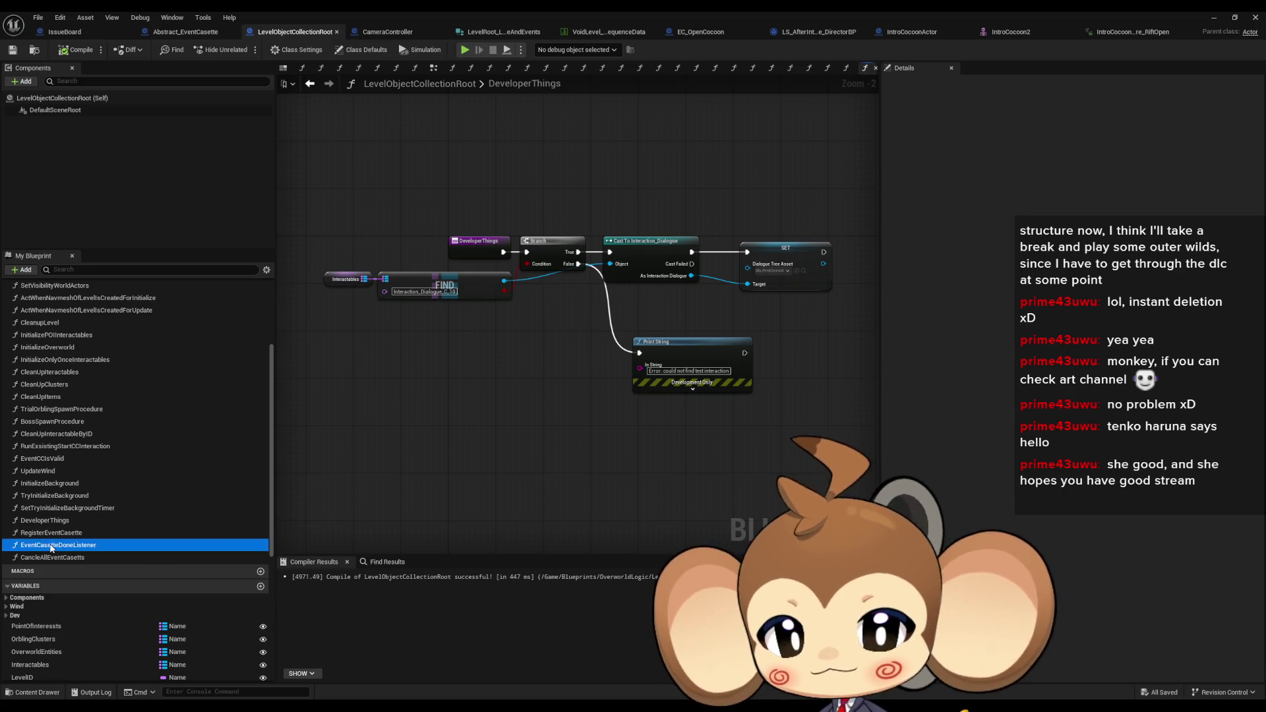
pyautogui.rightClick(53, 545)
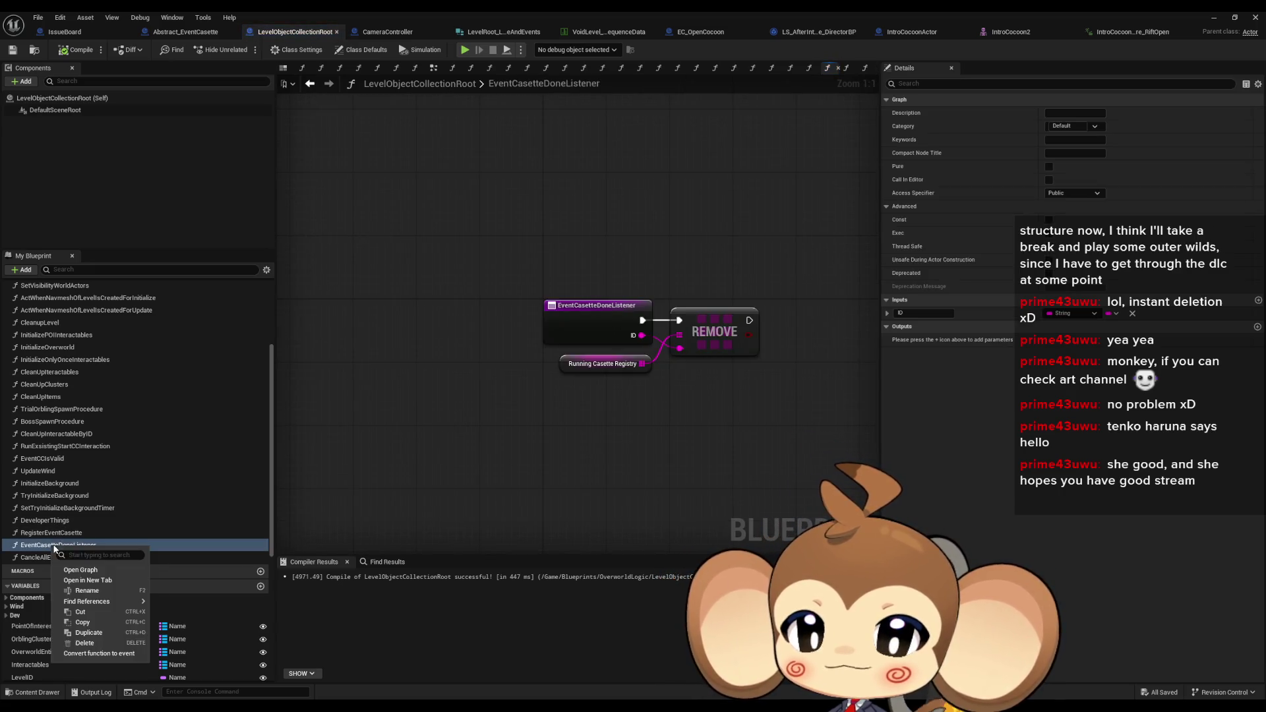
pyautogui.click(323, 613)
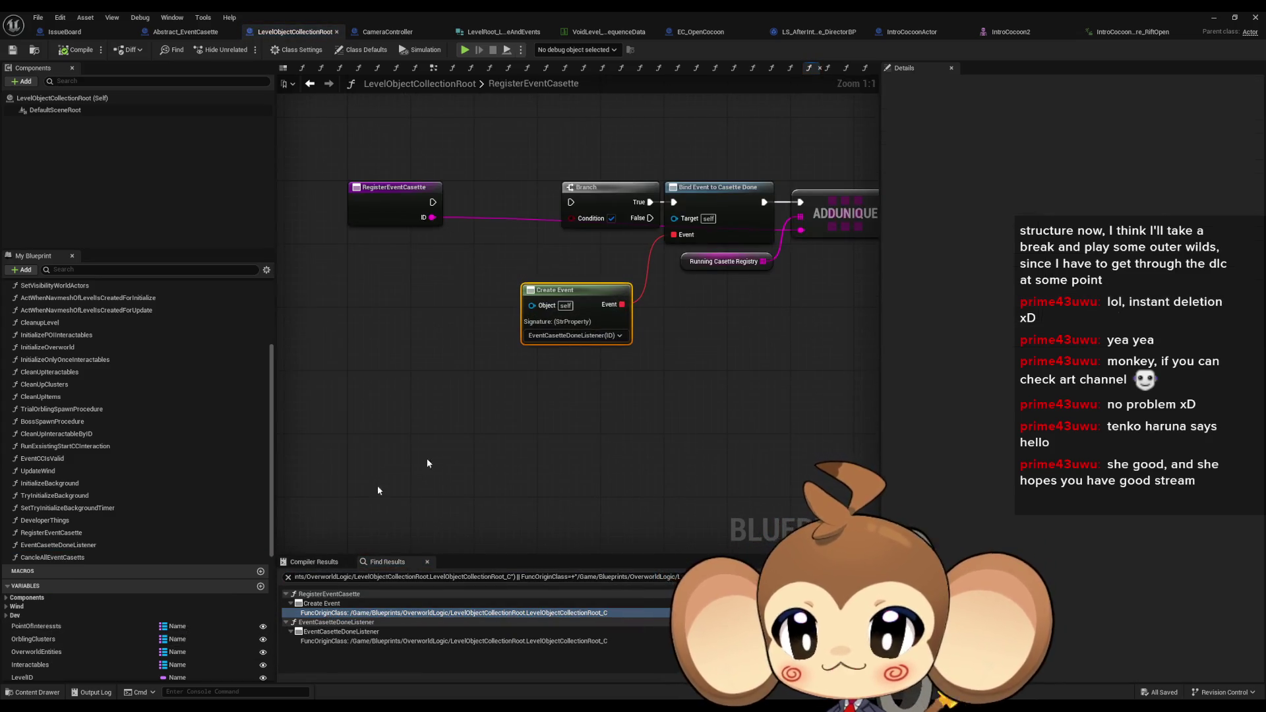
# Inspect CancleAllEventCasetts, then return to RegisterEventCasette and select its entry node
pyautogui.doubleClick(88, 558)
pyautogui.moveTo(444, 246); pyautogui.dragTo(682, 396)
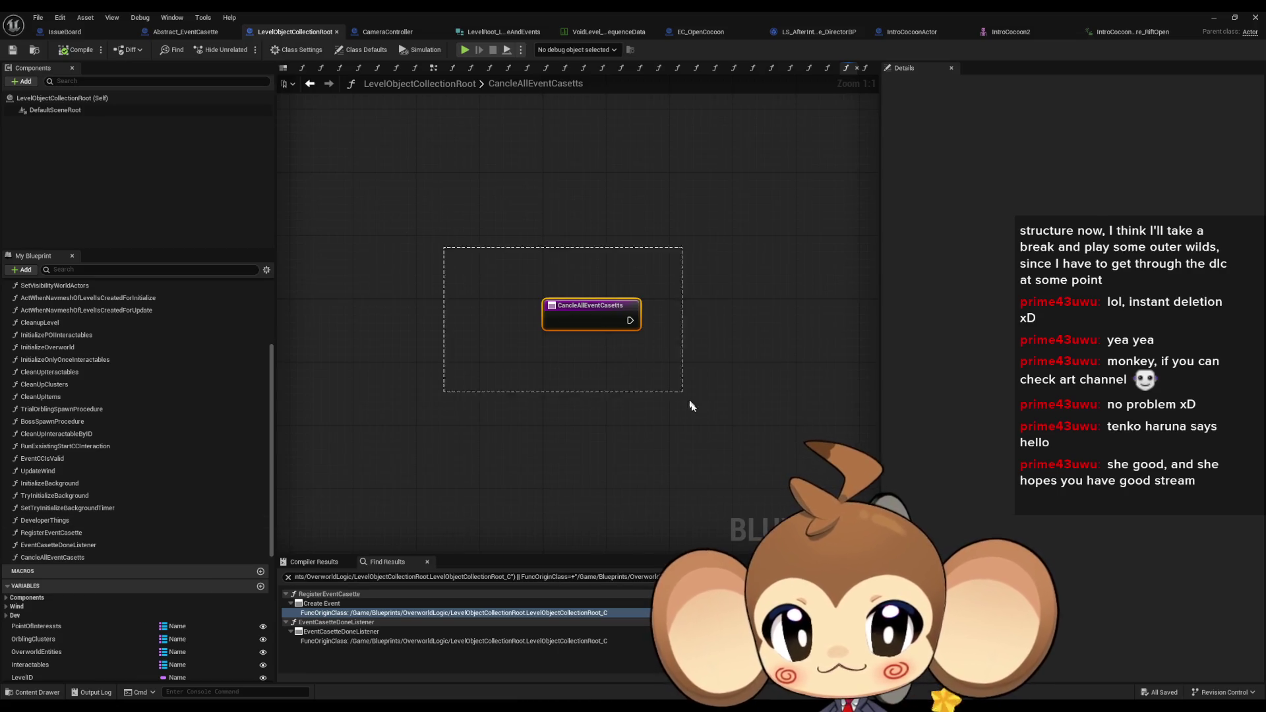
pyautogui.doubleClick(57, 534)
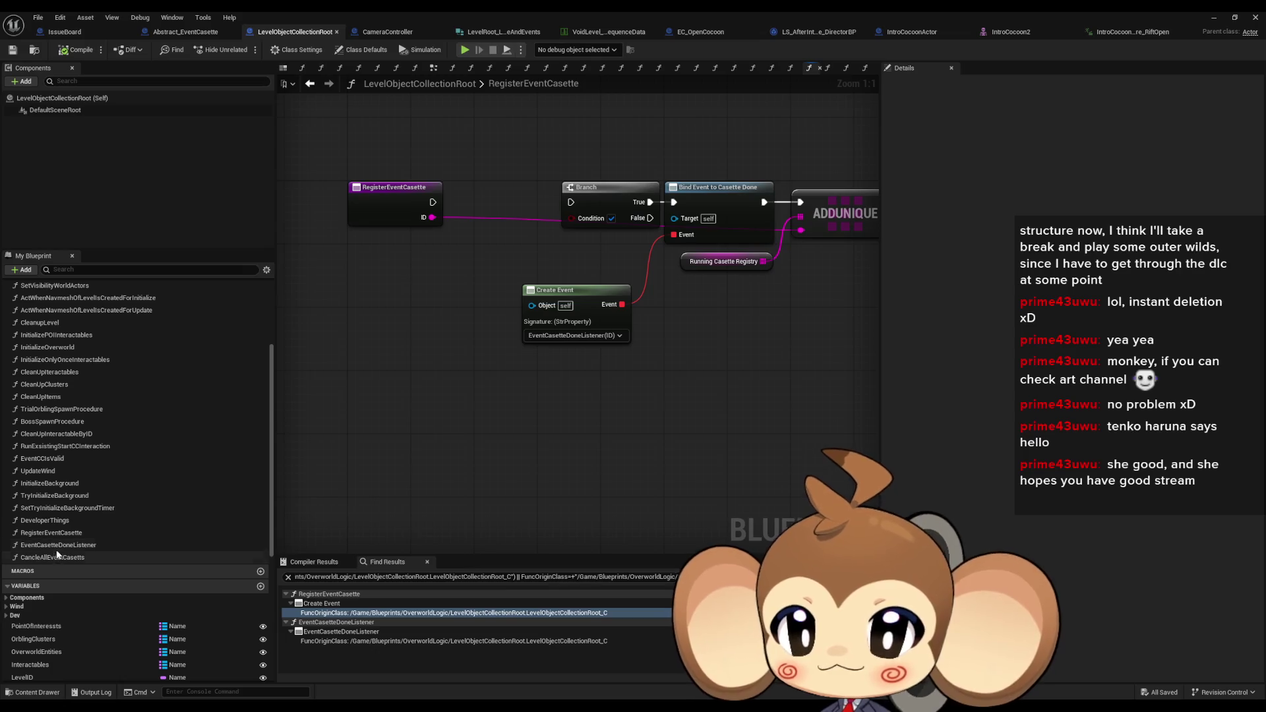
pyautogui.doubleClick(55, 544)
pyautogui.doubleClick(52, 532)
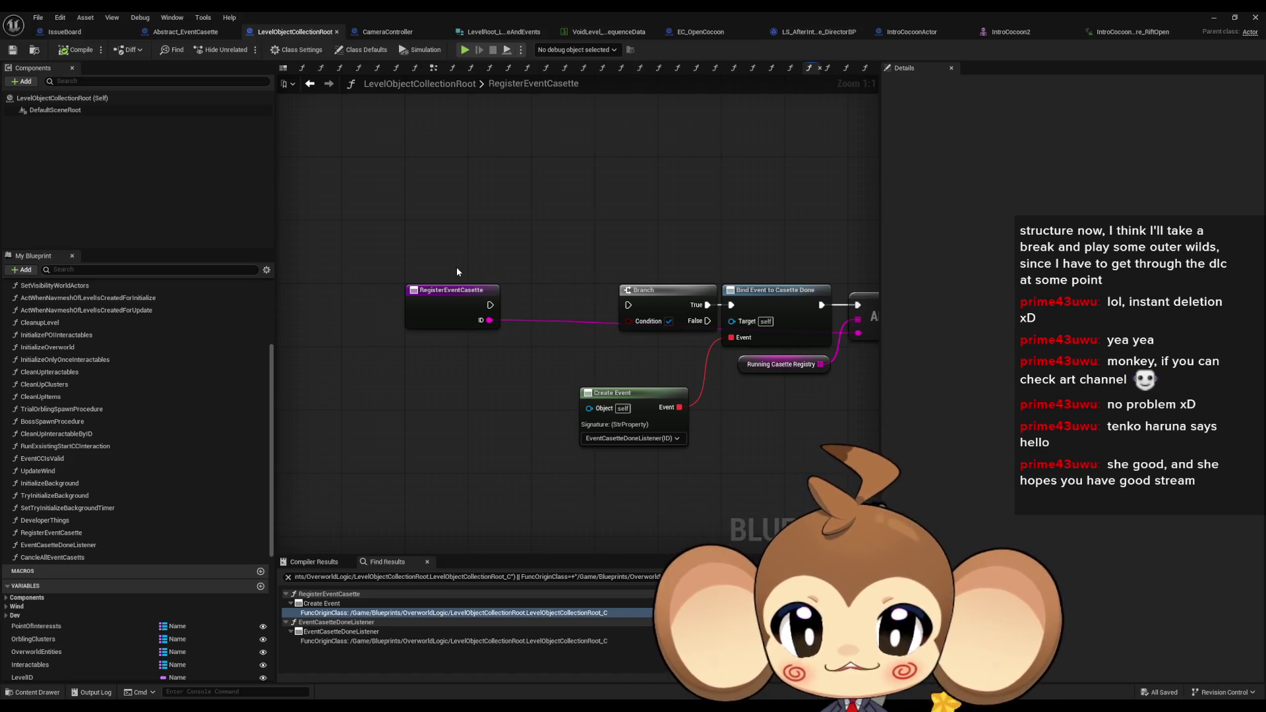
pyautogui.click(432, 313)
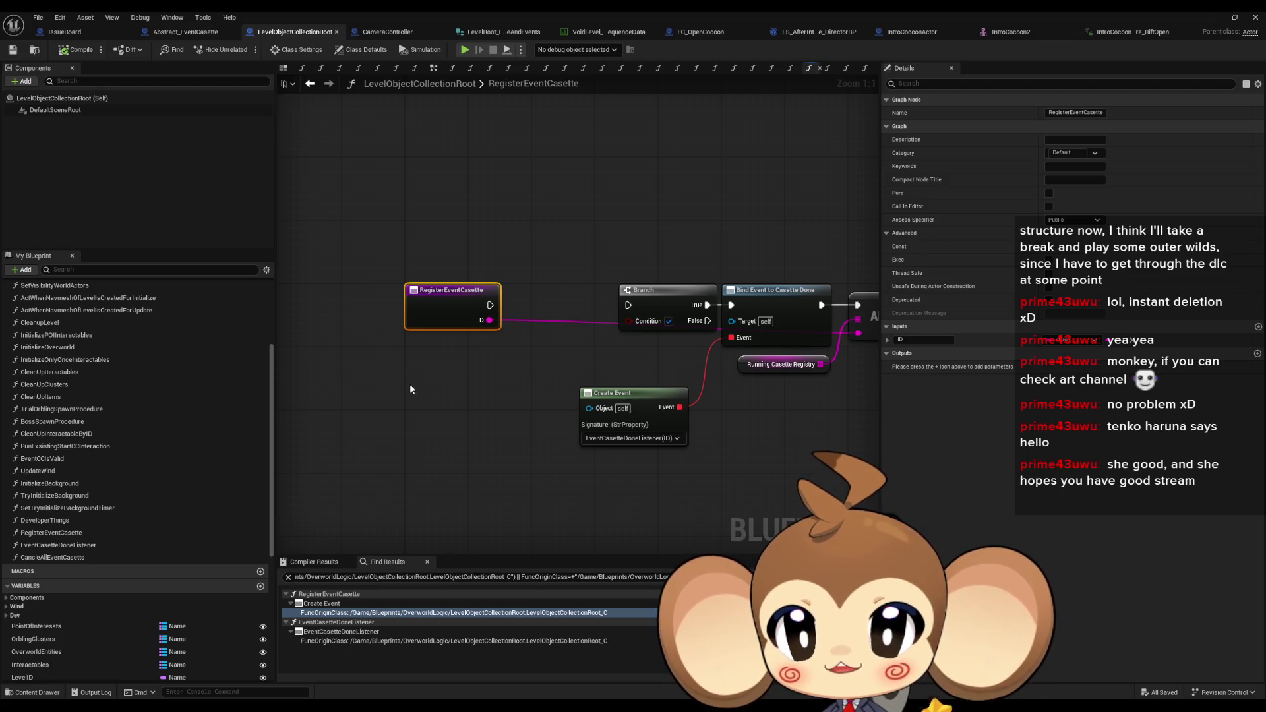
pyautogui.scroll(-3, 181, 545)
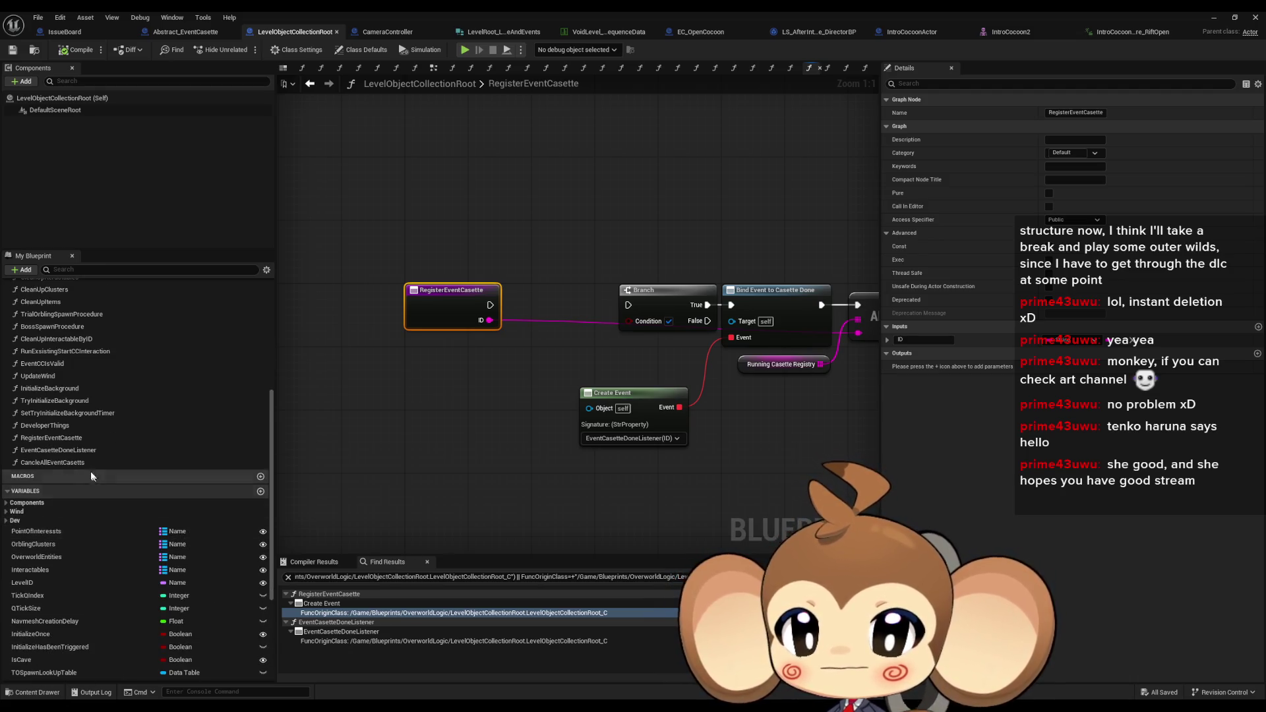
pyautogui.scroll(8, 86, 414)
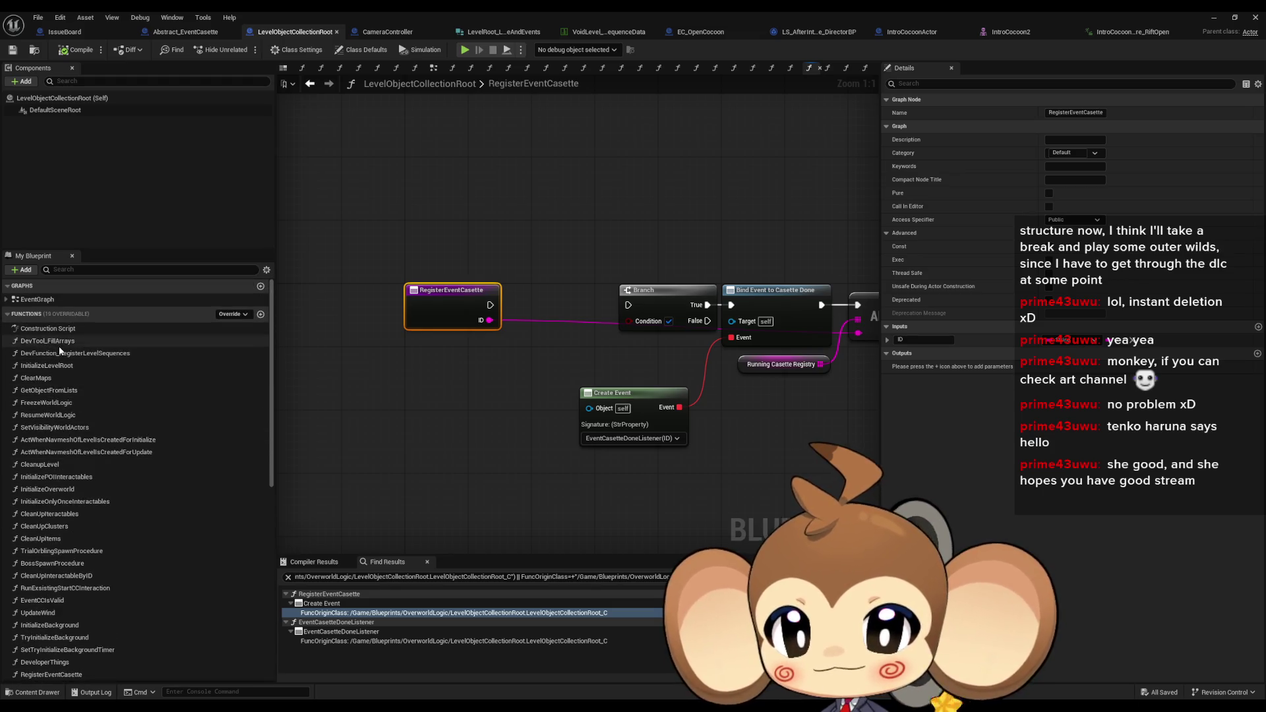
pyautogui.doubleClick(47, 341)
pyautogui.doubleClick(75, 353)
pyautogui.moveTo(601, 488)
pyautogui.mouseDown()
pyautogui.moveTo(432, 409)
pyautogui.moveTo(474, 383)
pyautogui.moveTo(497, 324)
pyautogui.mouseUp()
pyautogui.moveTo(374, 313); pyautogui.dragTo(422, 453)
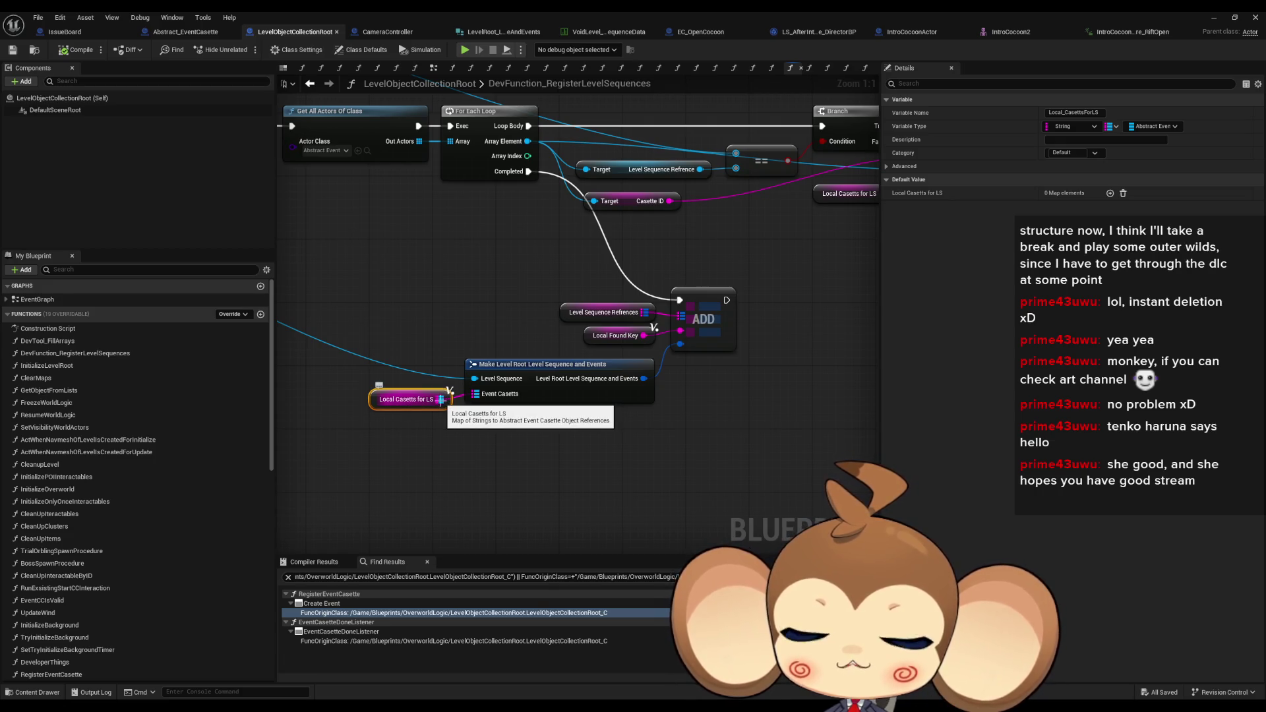
pyautogui.moveTo(504, 469); pyautogui.dragTo(554, 463)
pyautogui.scroll(-1, 554, 463)
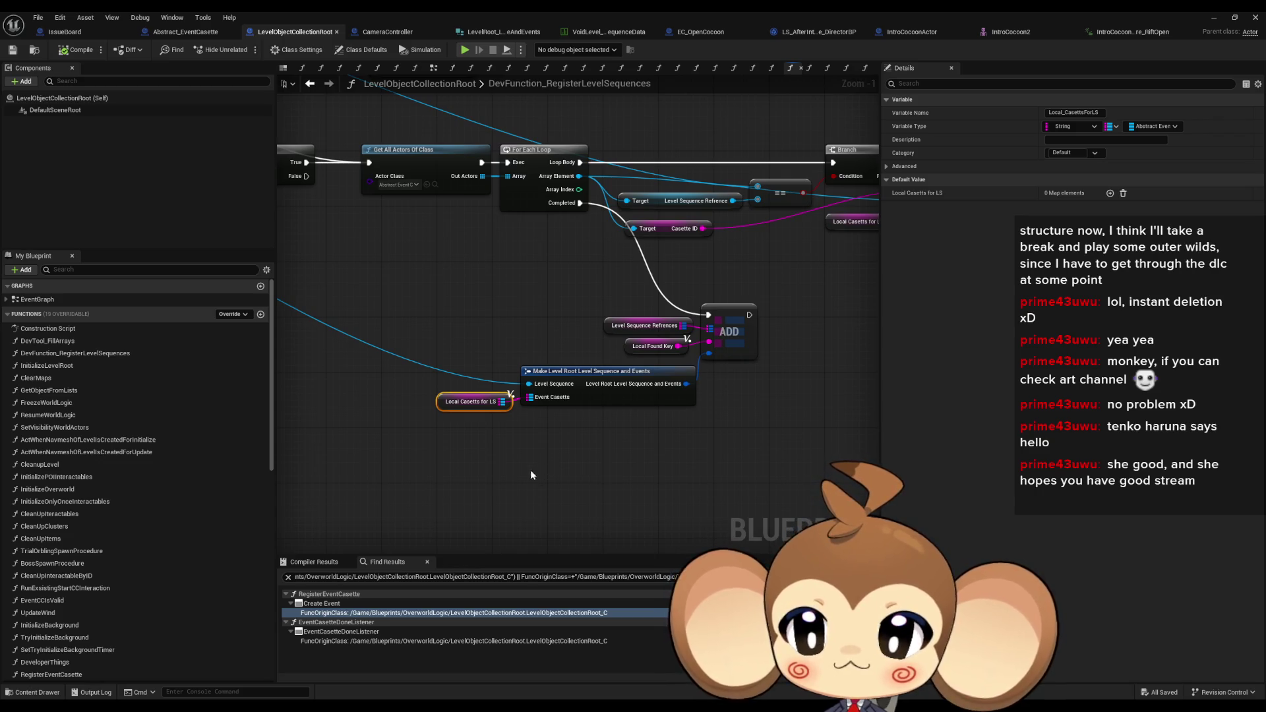
pyautogui.scroll(-1, 187, 513)
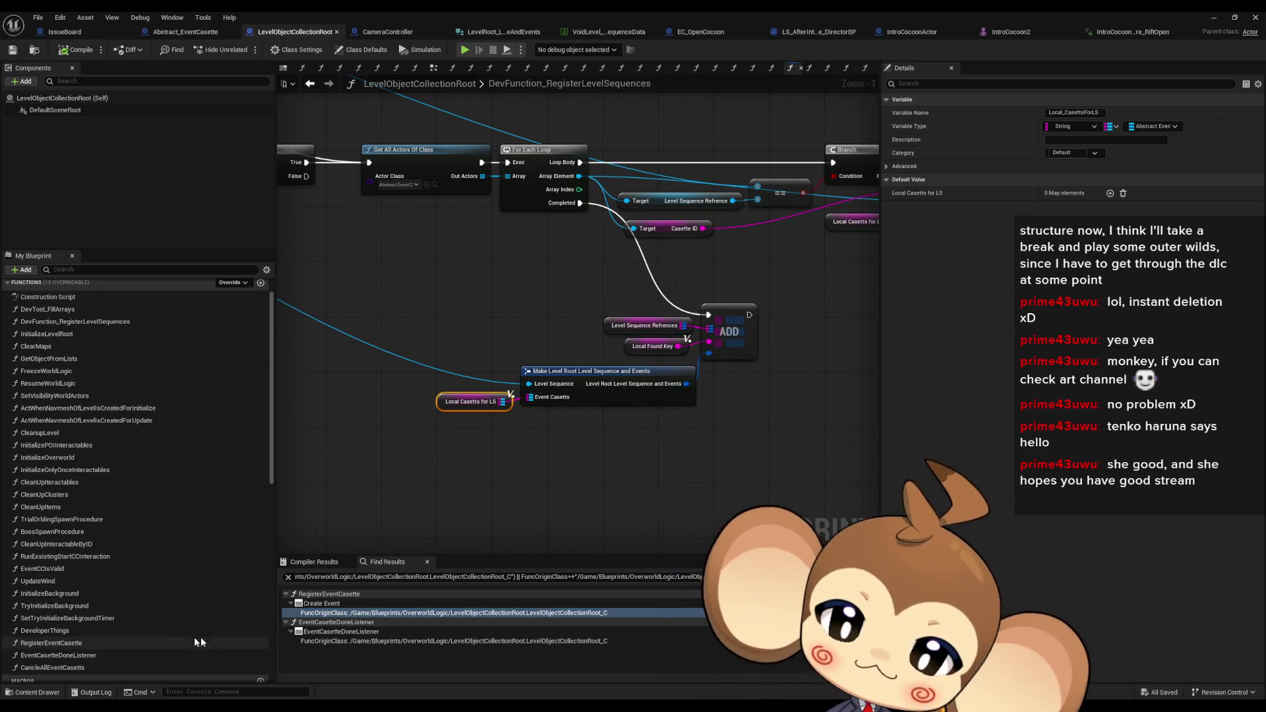
pyautogui.doubleClick(119, 643)
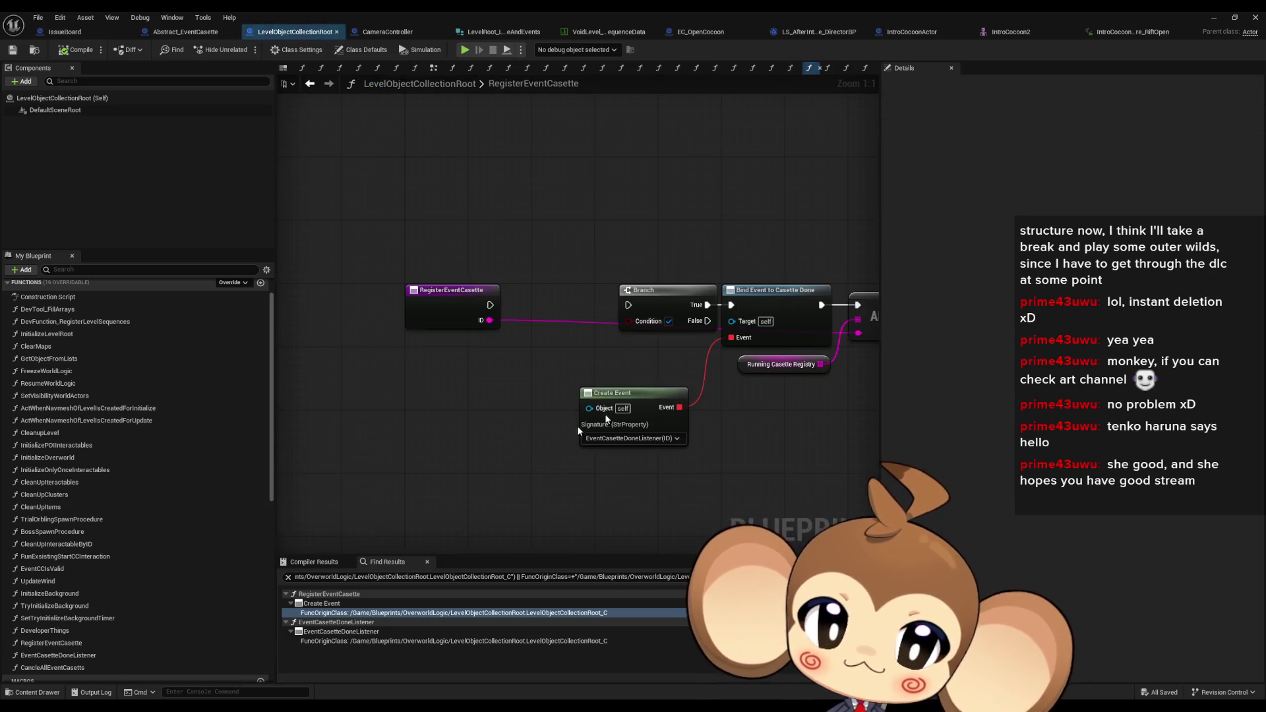
pyautogui.click(787, 323)
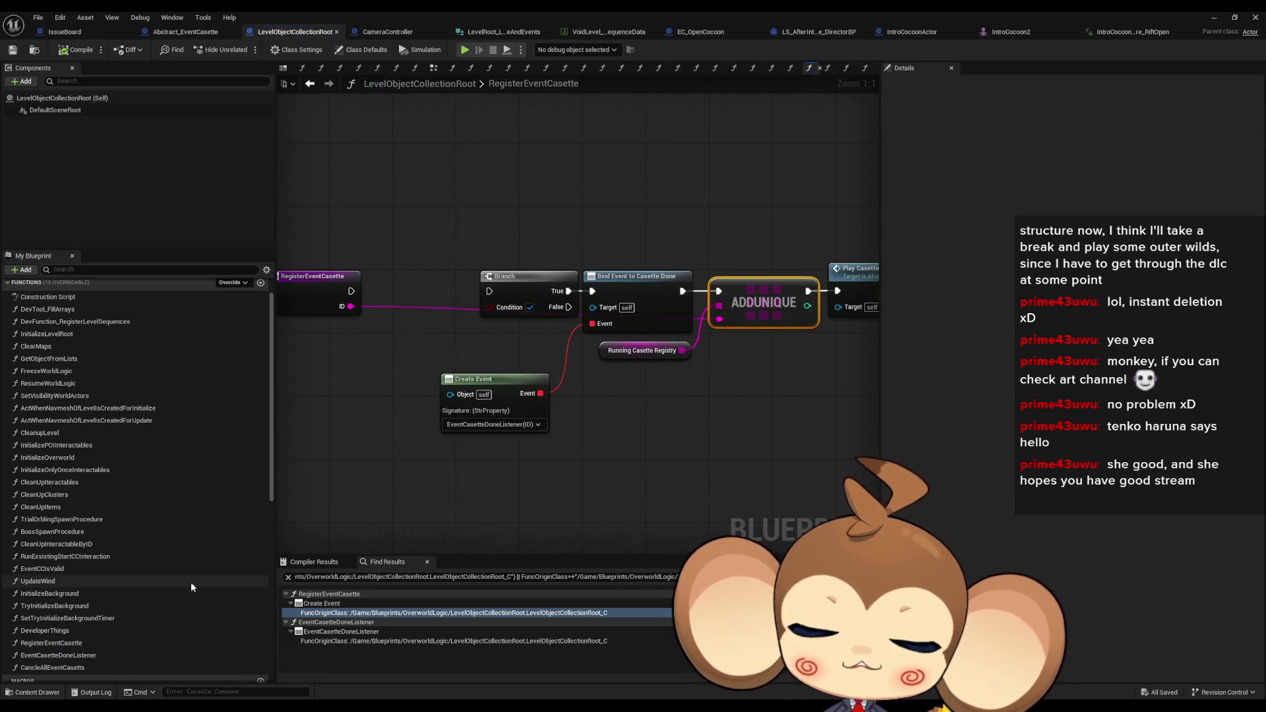
pyautogui.scroll(-5, 182, 587)
pyautogui.scroll(-7, 184, 583)
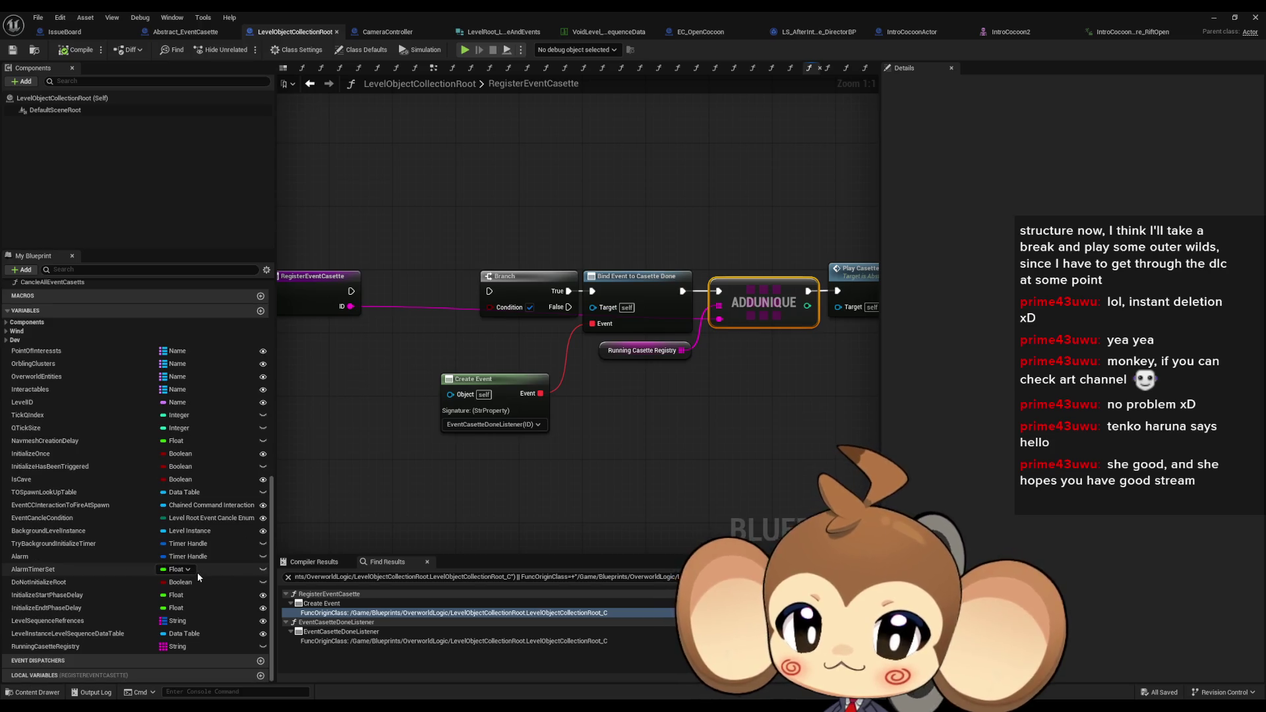
pyautogui.moveTo(322, 283); pyautogui.dragTo(475, 298)
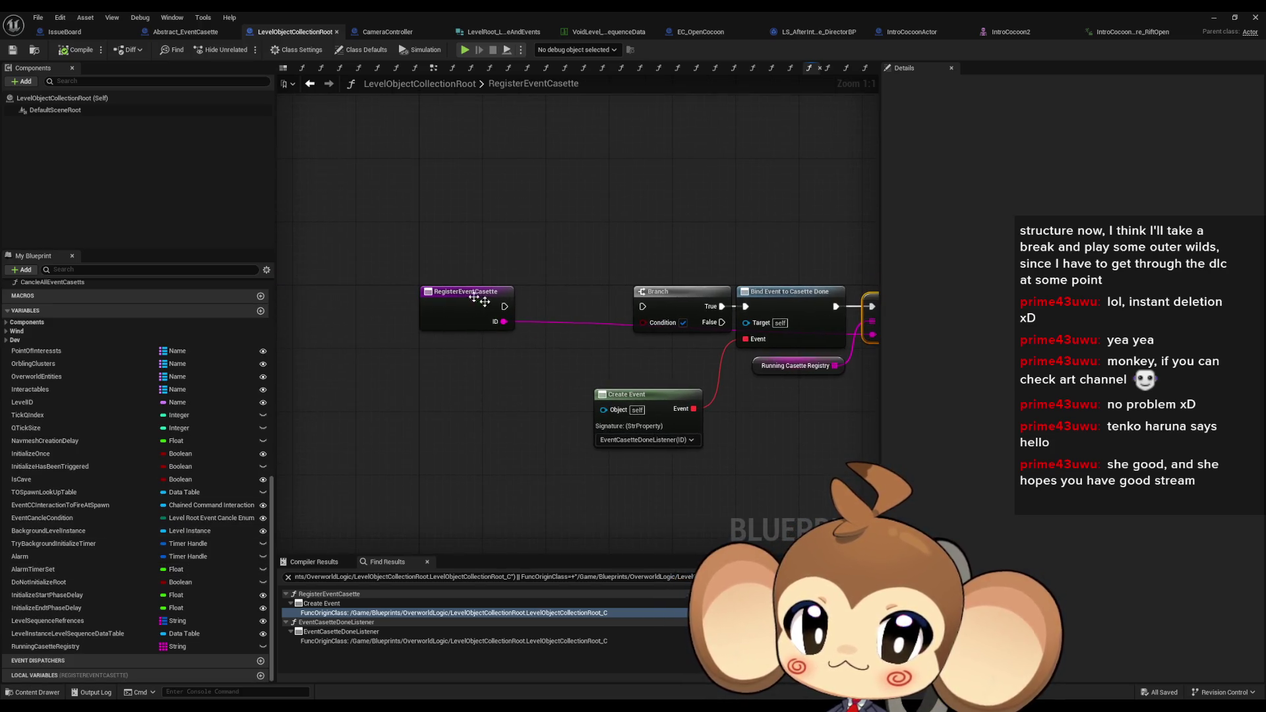
# Turn RegisterEventCasette's ID input into an array named Keys and compile the blueprint
pyautogui.click(451, 313)
pyautogui.click(1065, 343)
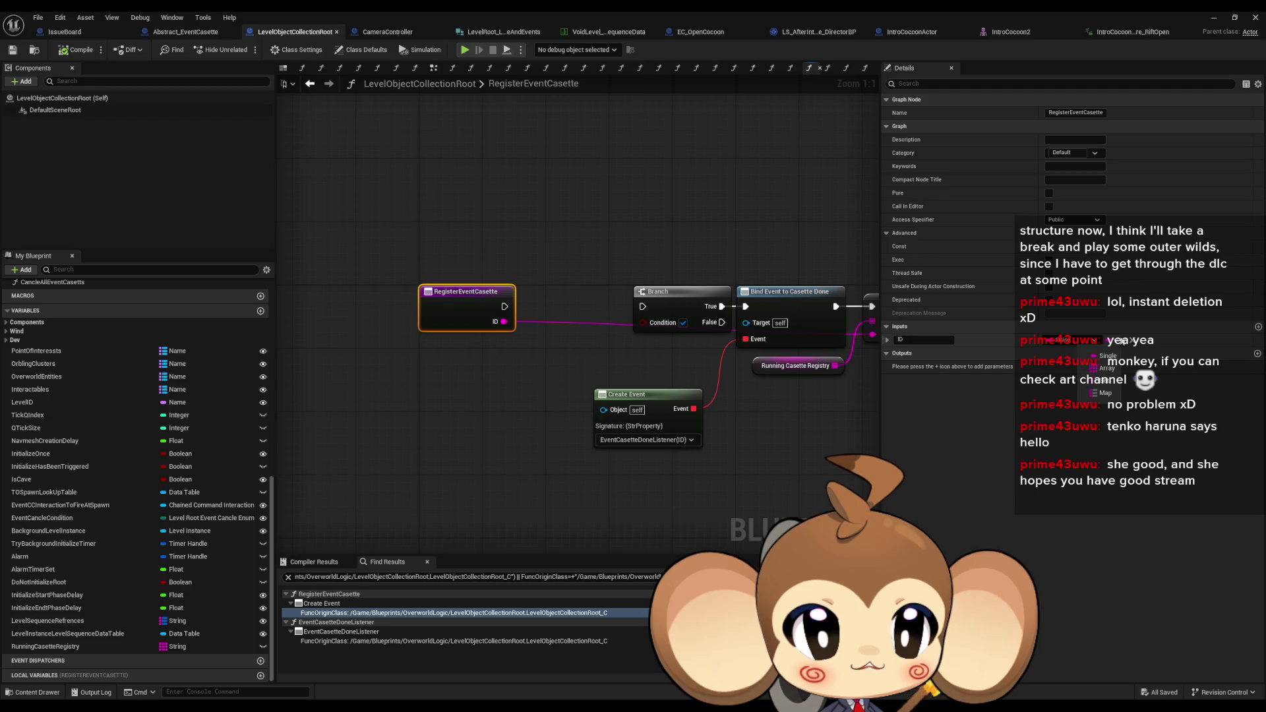
pyautogui.click(1107, 369)
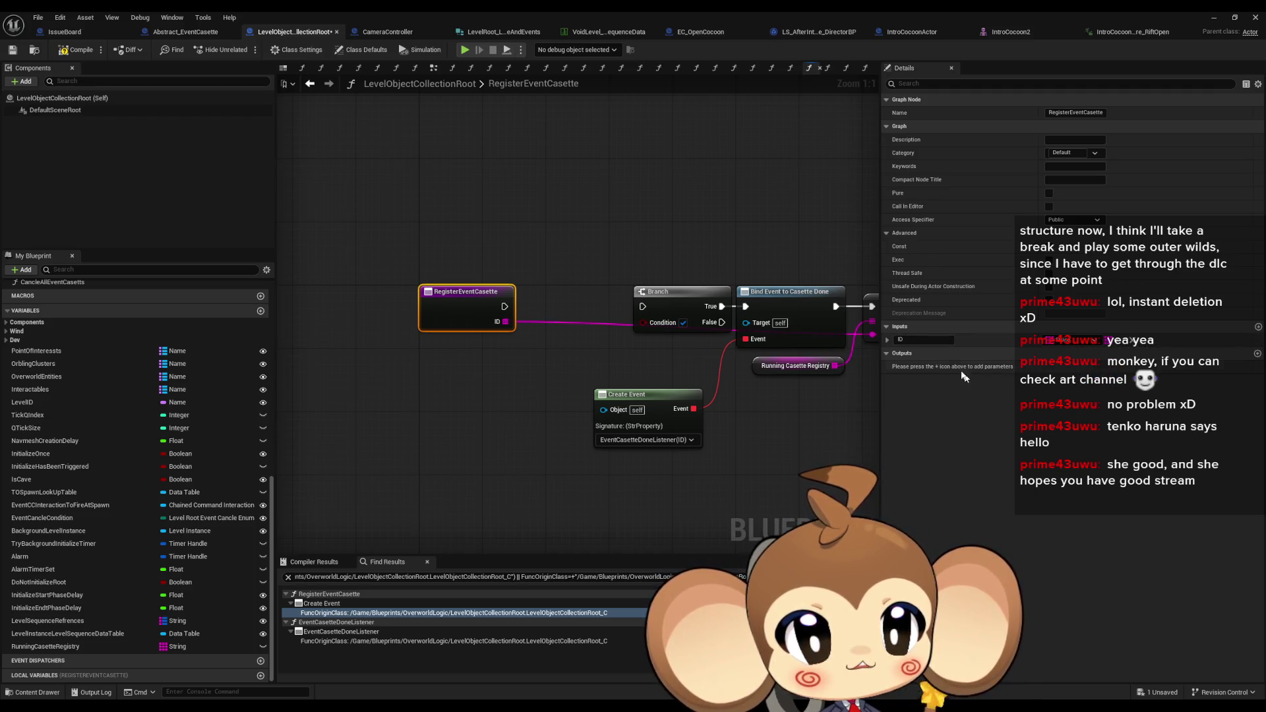
pyautogui.write('Keys')
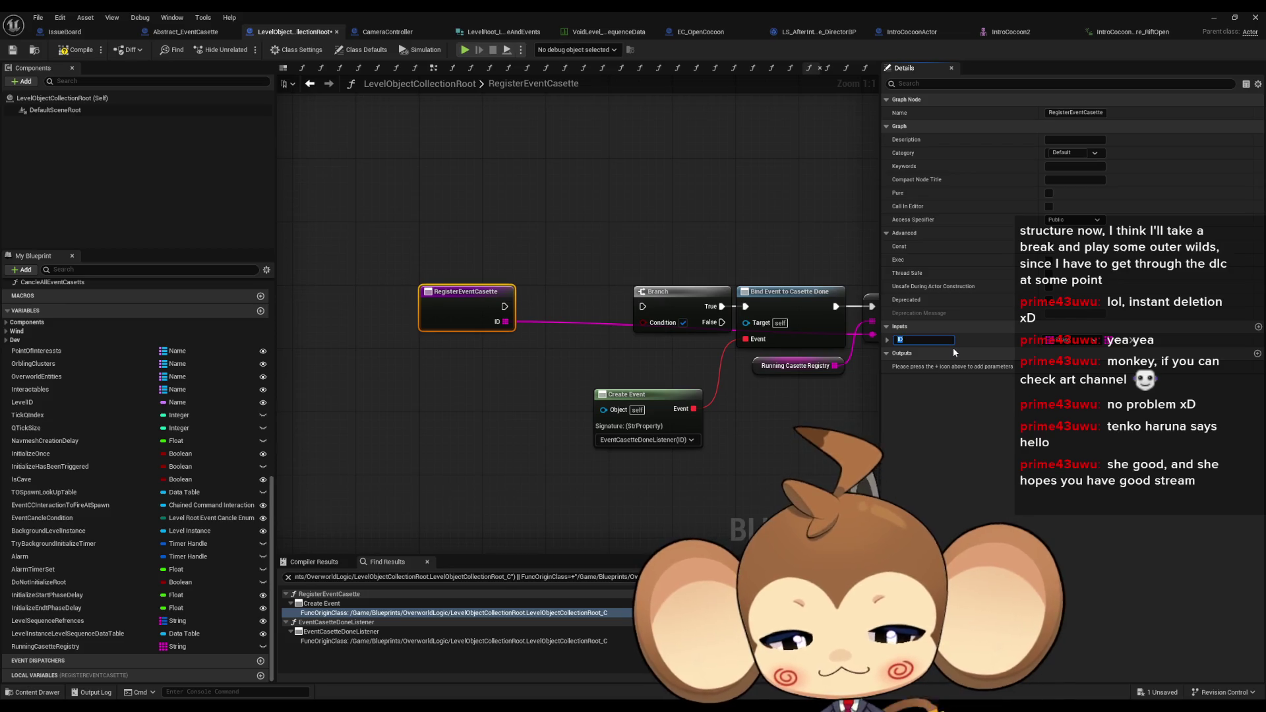
pyautogui.press('Return')
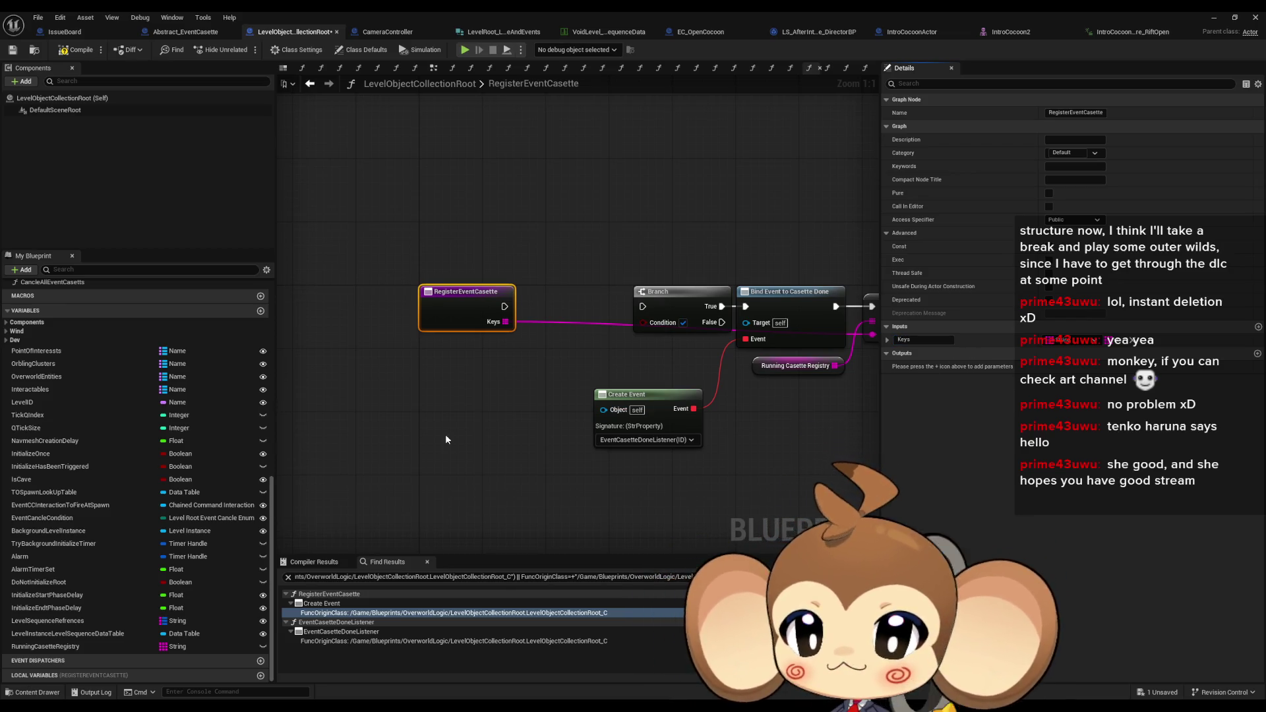
pyautogui.click(444, 434)
pyautogui.scroll(5, 114, 480)
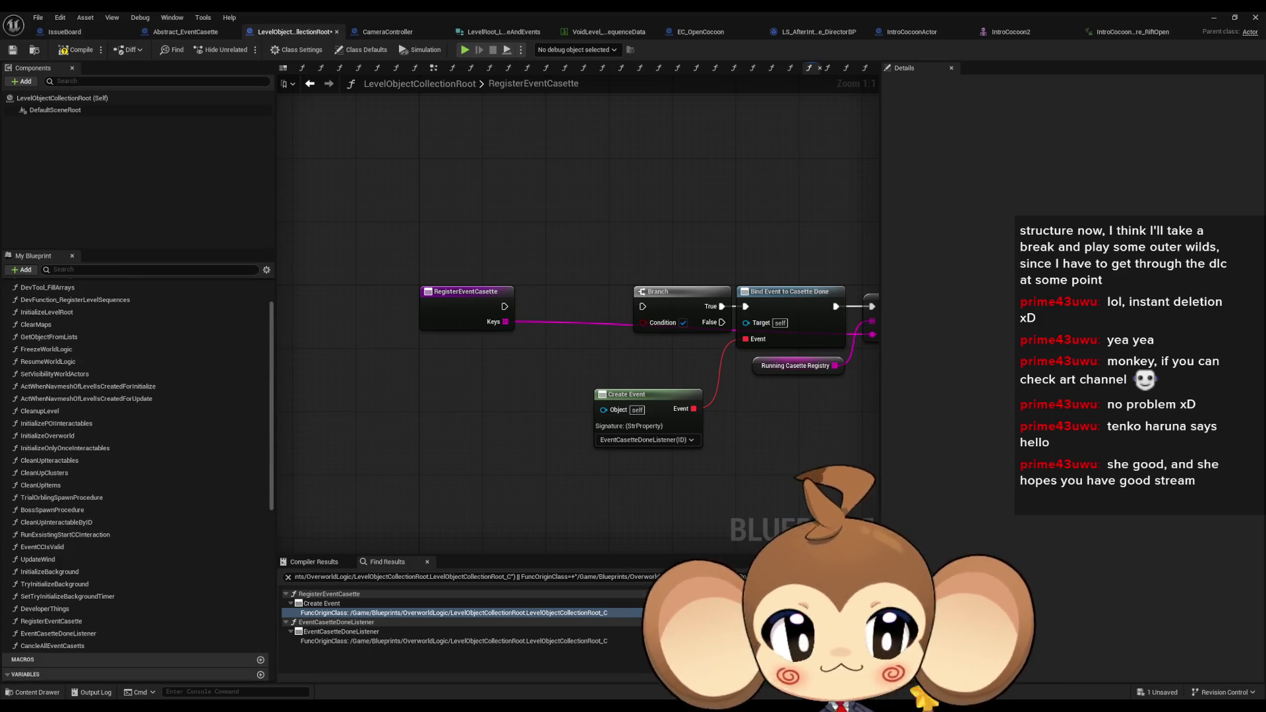
pyautogui.click(69, 51)
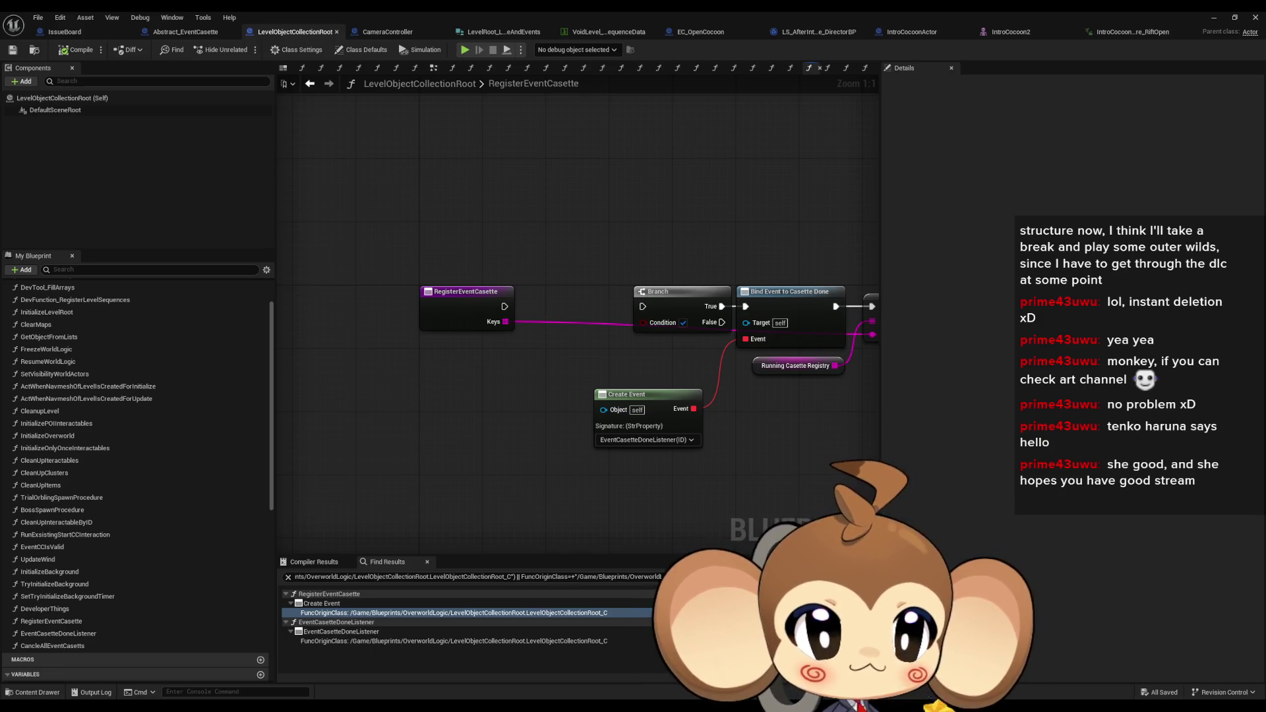
pyautogui.click(387, 32)
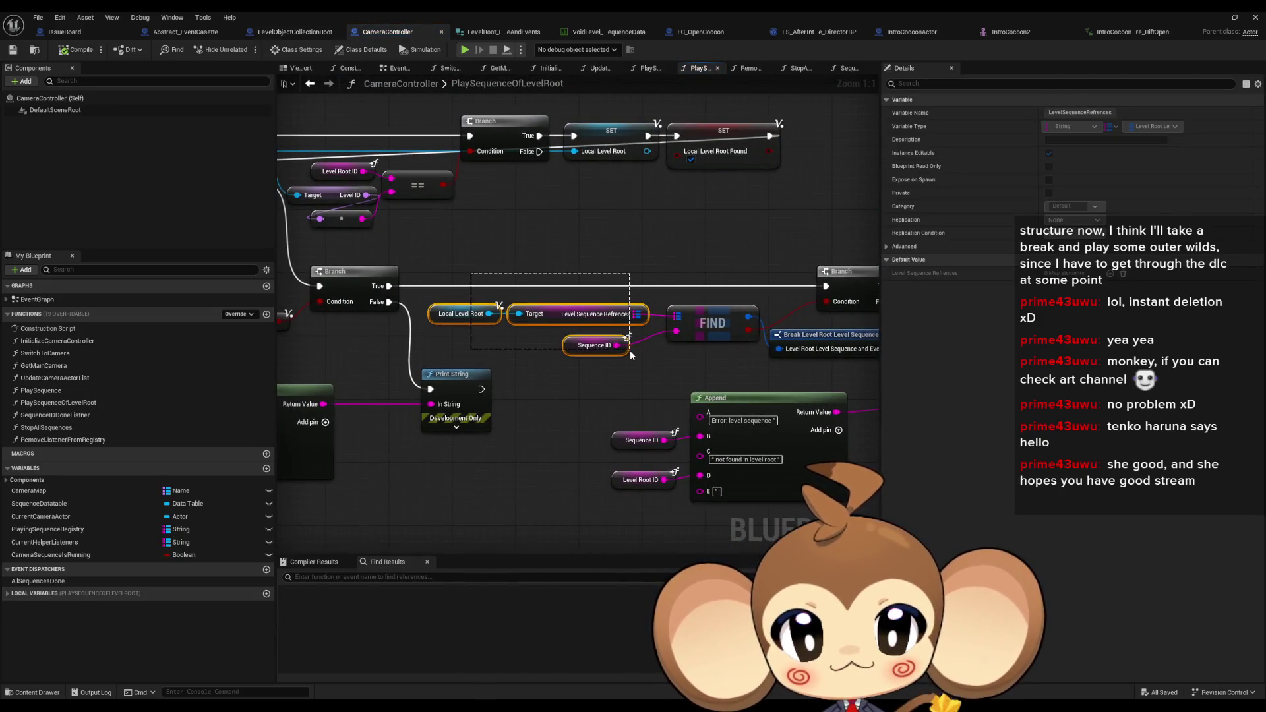
pyautogui.click(628, 349)
pyautogui.moveTo(673, 396)
pyautogui.mouseDown()
pyautogui.moveTo(485, 348)
pyautogui.moveTo(444, 345)
pyautogui.moveTo(602, 362)
pyautogui.moveTo(140, 362)
pyautogui.mouseUp()
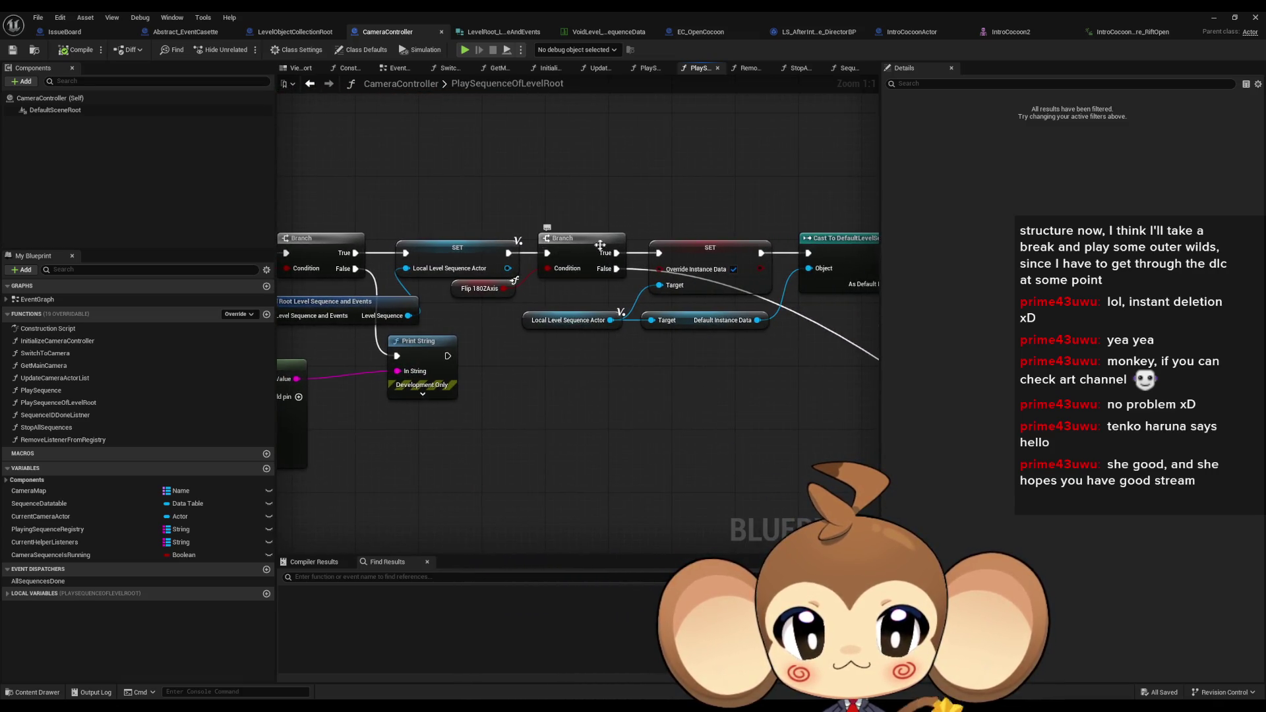
pyautogui.scroll(-2, 600, 245)
pyautogui.moveTo(600, 245); pyautogui.dragTo(367, 253)
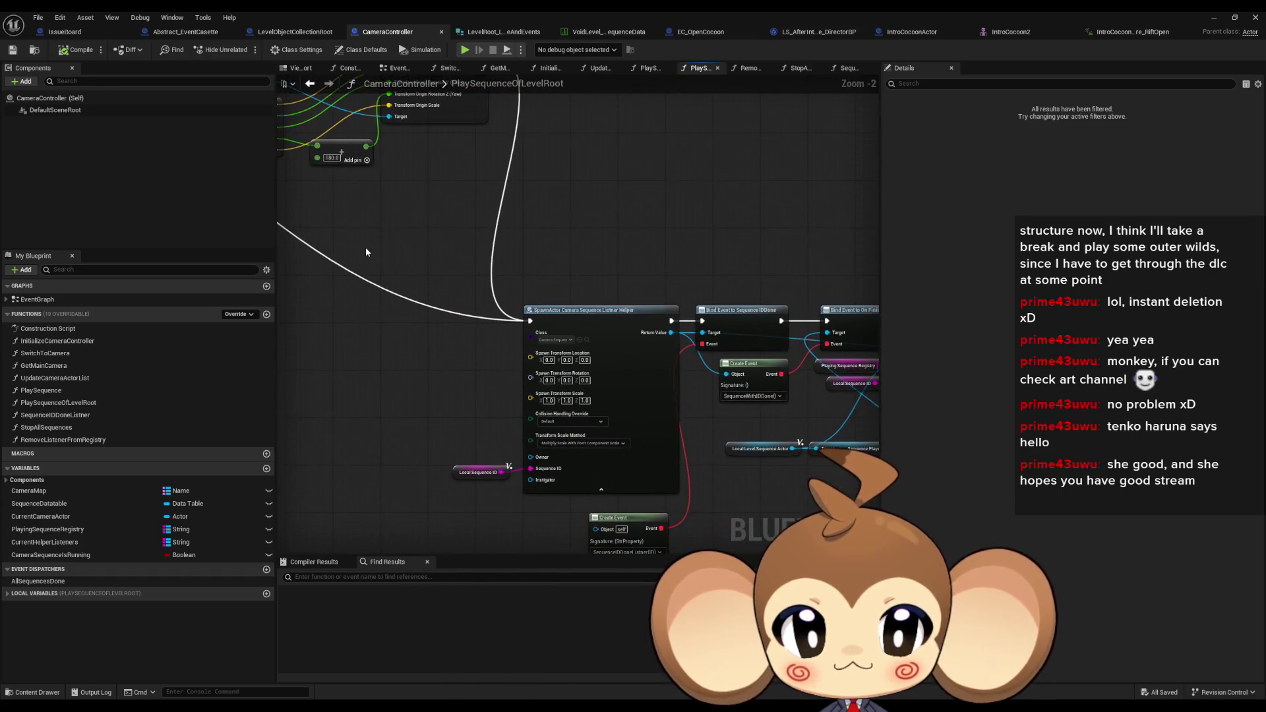
pyautogui.moveTo(672, 385); pyautogui.dragTo(524, 327)
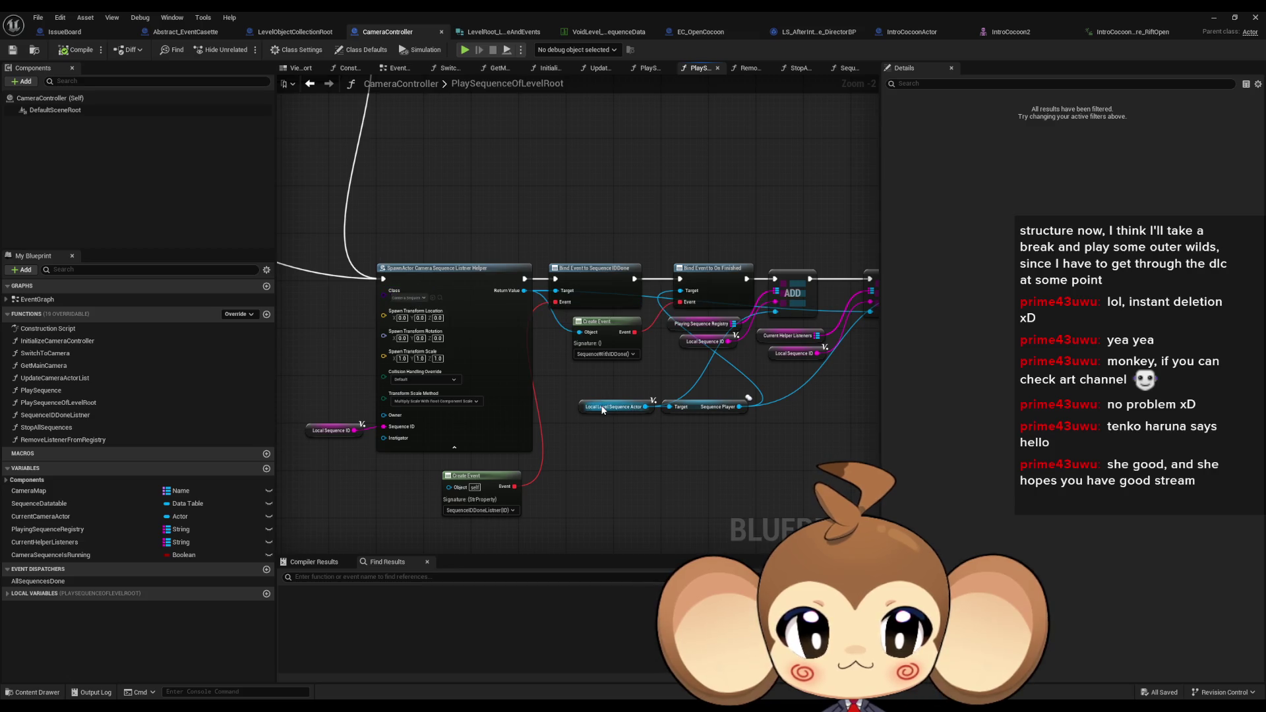
pyautogui.click(470, 513)
pyautogui.moveTo(566, 536); pyautogui.dragTo(496, 552)
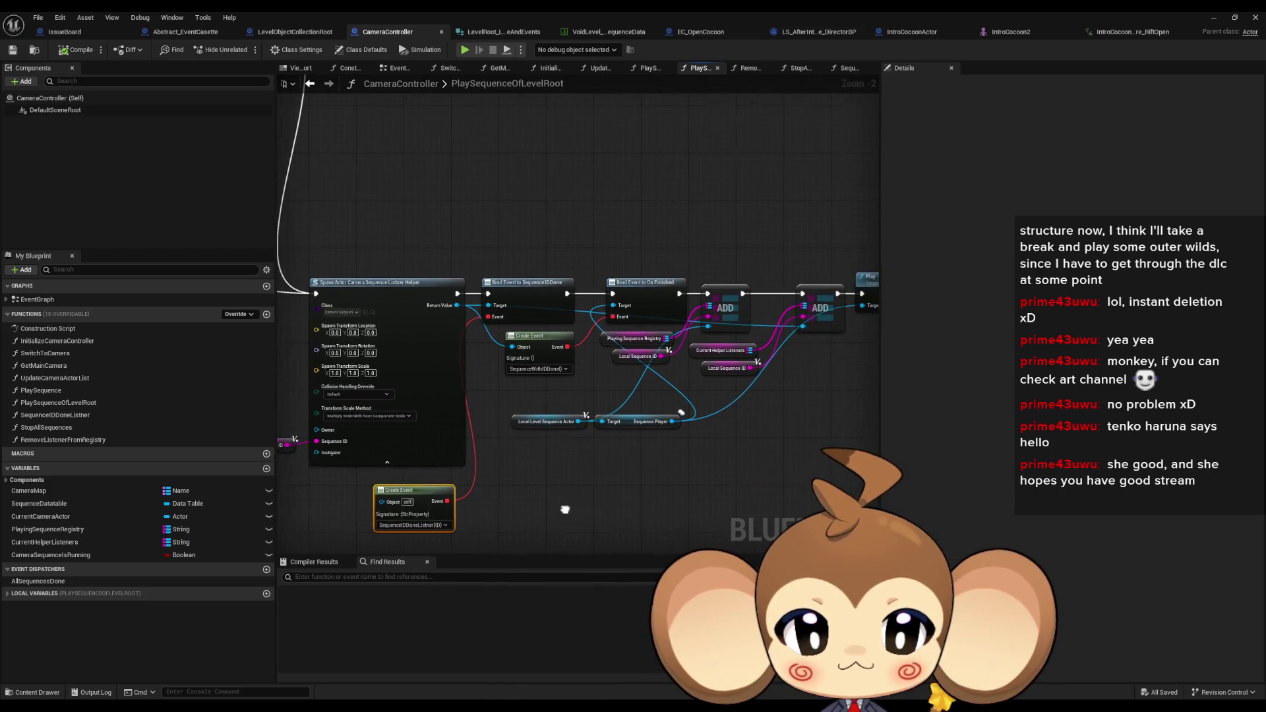
pyautogui.click(512, 348)
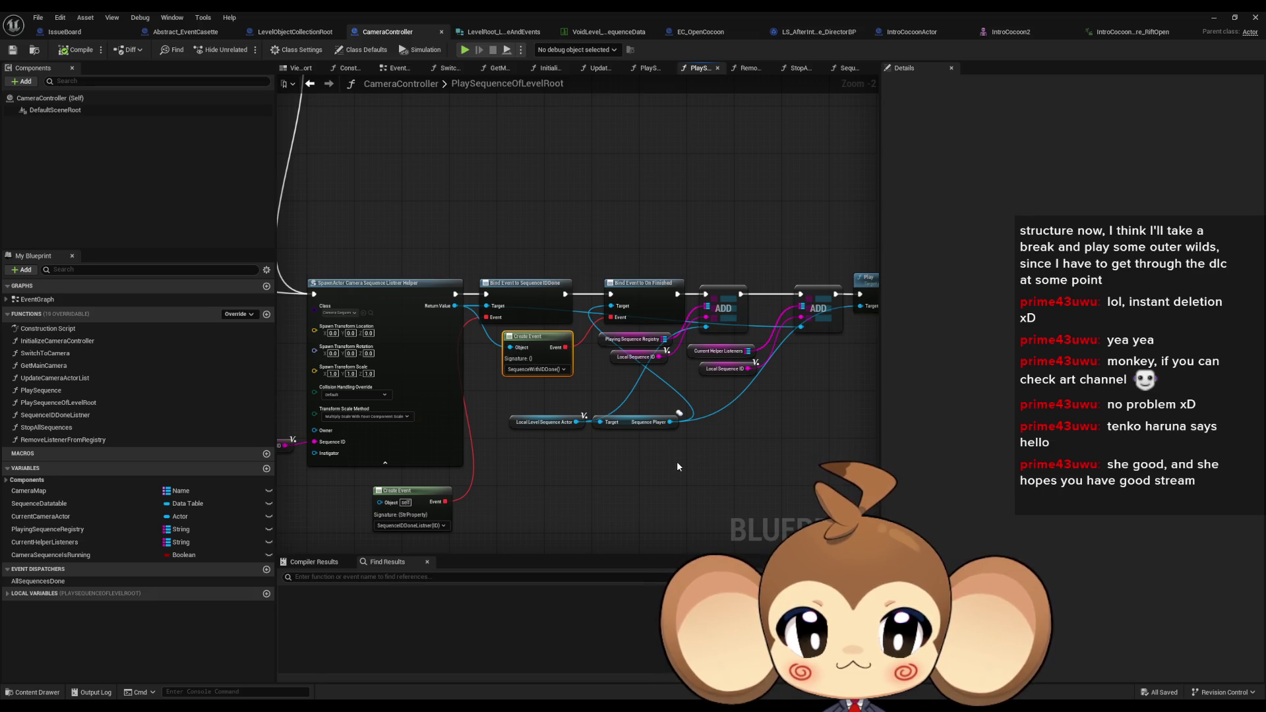
pyautogui.moveTo(646, 476); pyautogui.dragTo(514, 458)
pyautogui.click(784, 269)
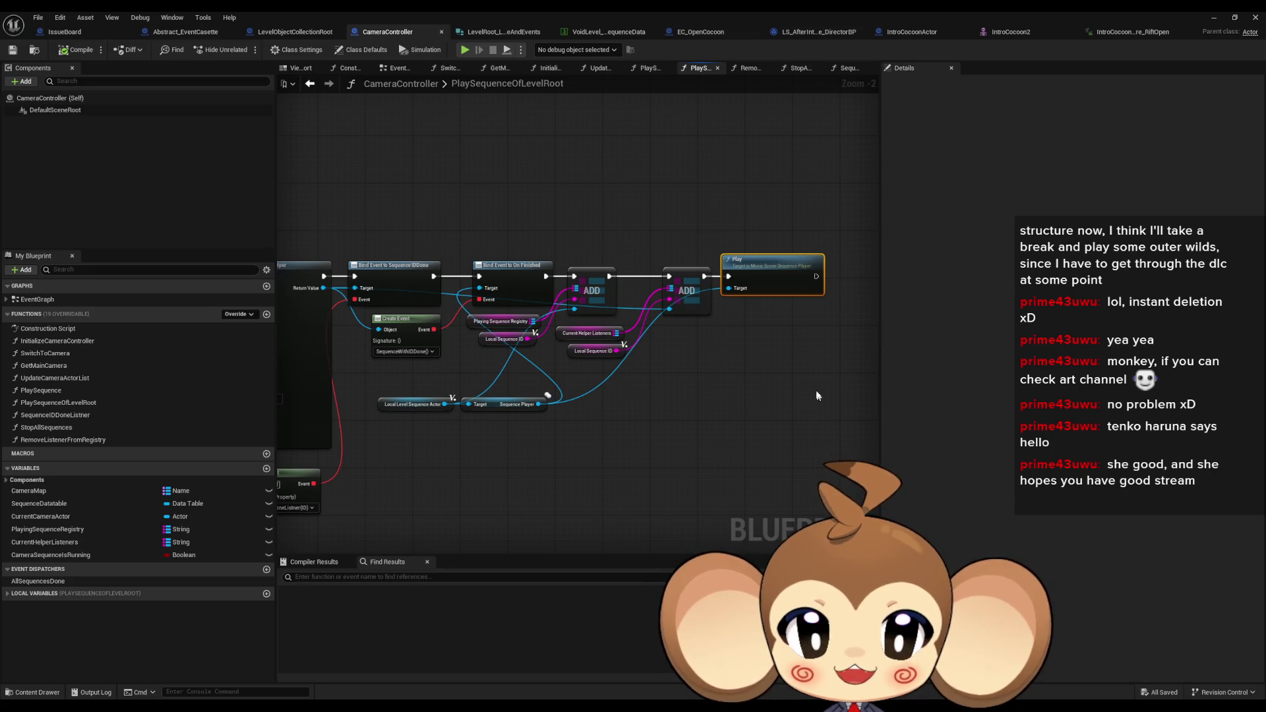
pyautogui.scroll(-2, 712, 381)
pyautogui.moveTo(630, 362)
pyautogui.mouseDown()
pyautogui.moveTo(821, 428)
pyautogui.moveTo(870, 422)
pyautogui.mouseUp()
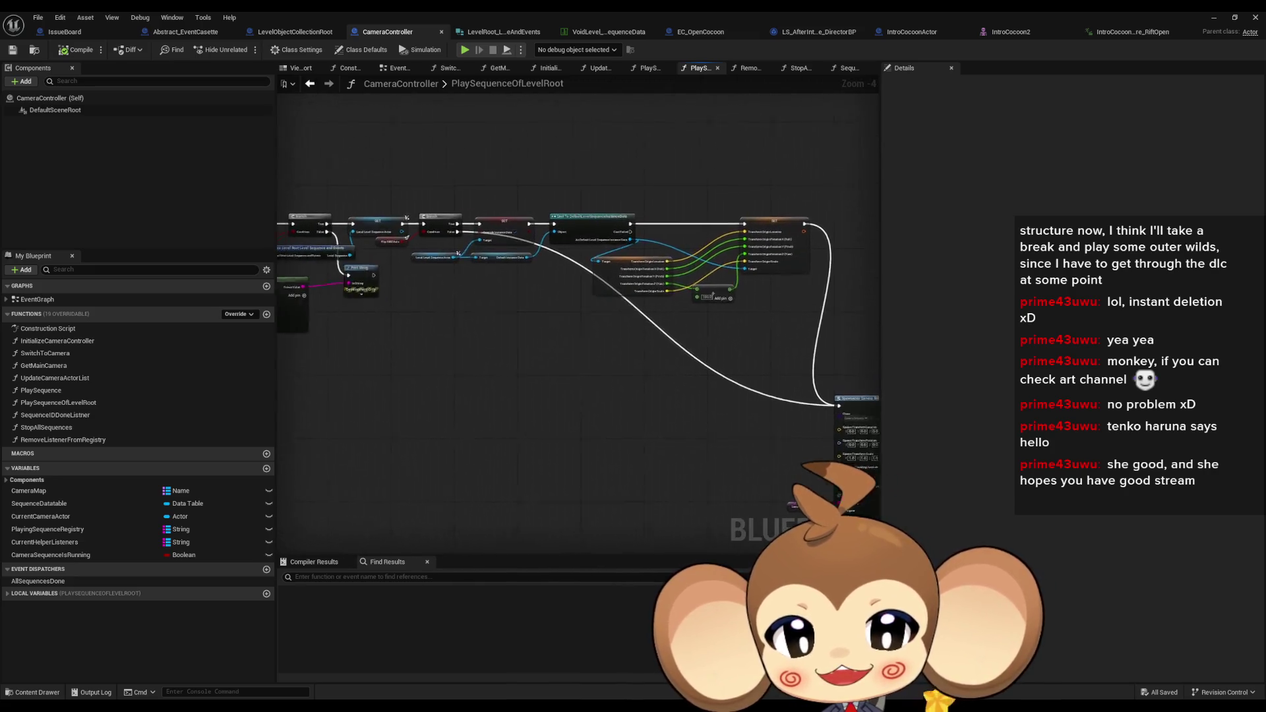
pyautogui.scroll(1, 520, 300)
pyautogui.moveTo(519, 300)
pyautogui.mouseDown()
pyautogui.moveTo(681, 373)
pyautogui.moveTo(675, 399)
pyautogui.mouseUp()
pyautogui.moveTo(575, 336); pyautogui.dragTo(517, 337)
# Add a Register Event Casette call targeting the Local Level Root variable
pyautogui.click(524, 306)
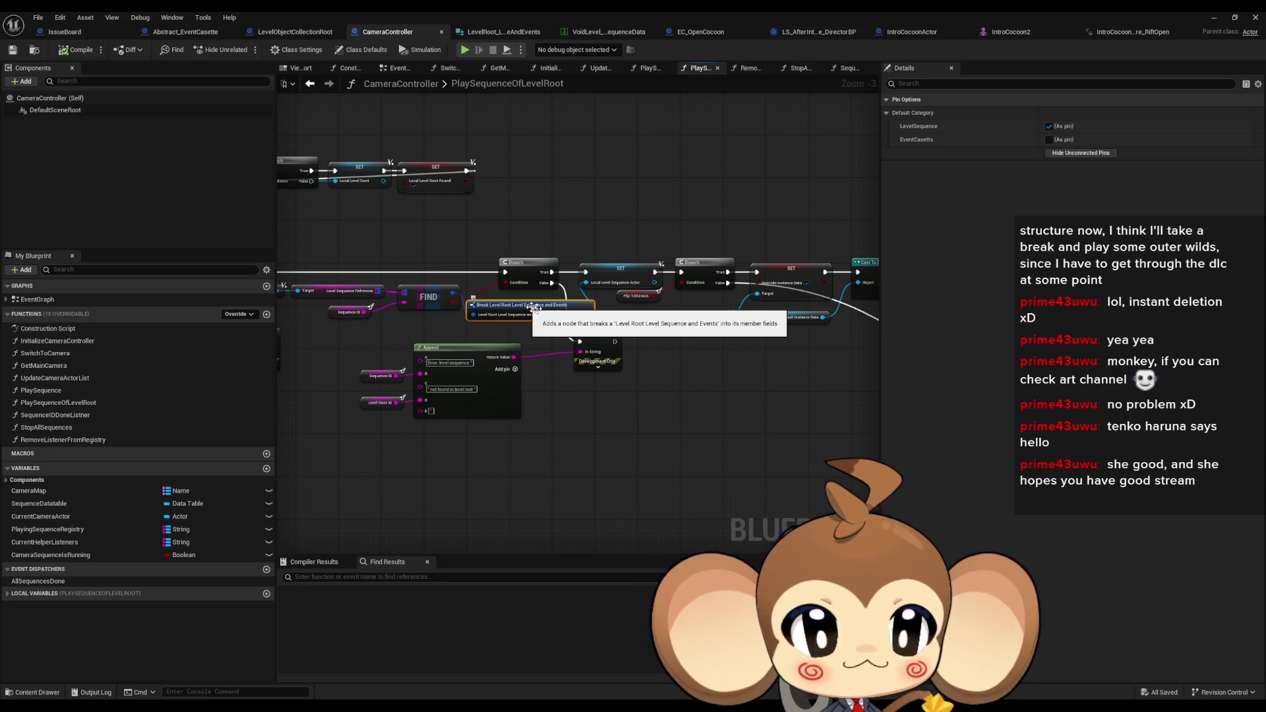
pyautogui.moveTo(717, 454); pyautogui.dragTo(653, 444)
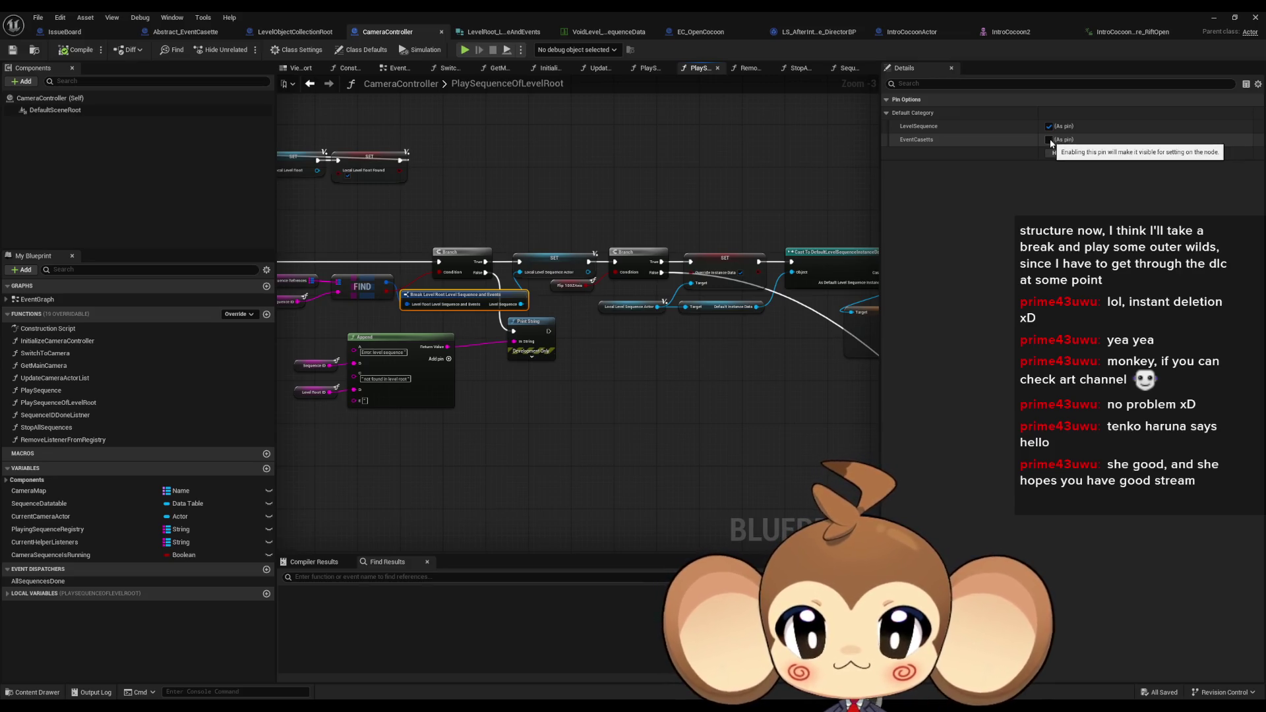
pyautogui.scroll(3, 444, 312)
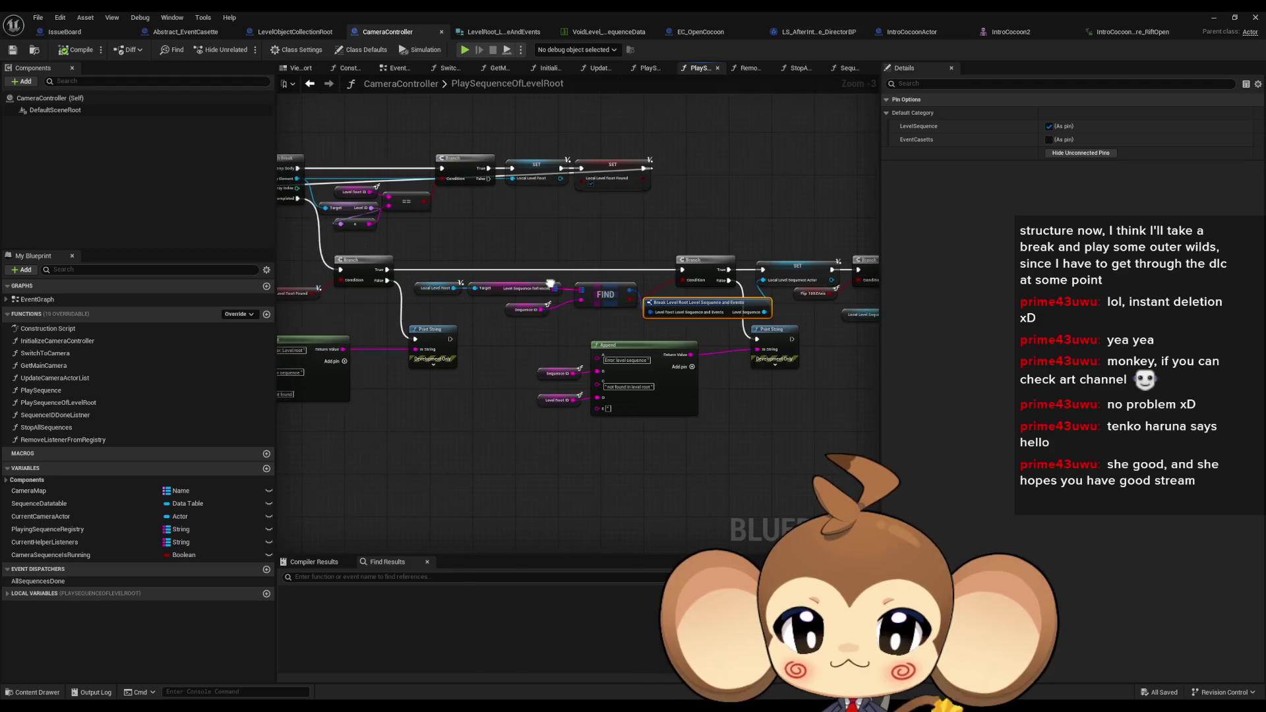
pyautogui.click(428, 277)
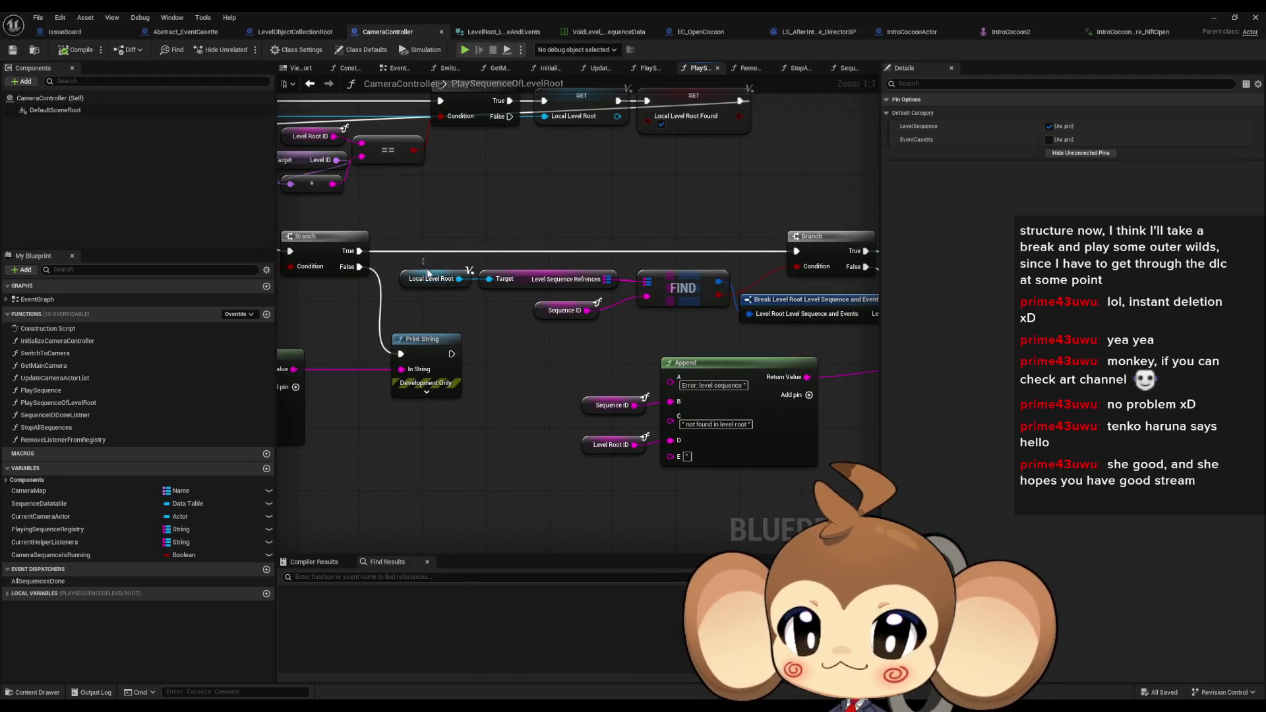
pyautogui.moveTo(665, 333)
pyautogui.mouseDown()
pyautogui.moveTo(635, 325)
pyautogui.moveTo(471, 348)
pyautogui.moveTo(448, 321)
pyautogui.moveTo(317, 315)
pyautogui.mouseUp()
pyautogui.moveTo(632, 338); pyautogui.dragTo(638, 450)
pyautogui.moveTo(592, 219)
pyautogui.mouseDown()
pyautogui.moveTo(650, 240)
pyautogui.moveTo(653, 226)
pyautogui.mouseUp()
pyautogui.write('regis')
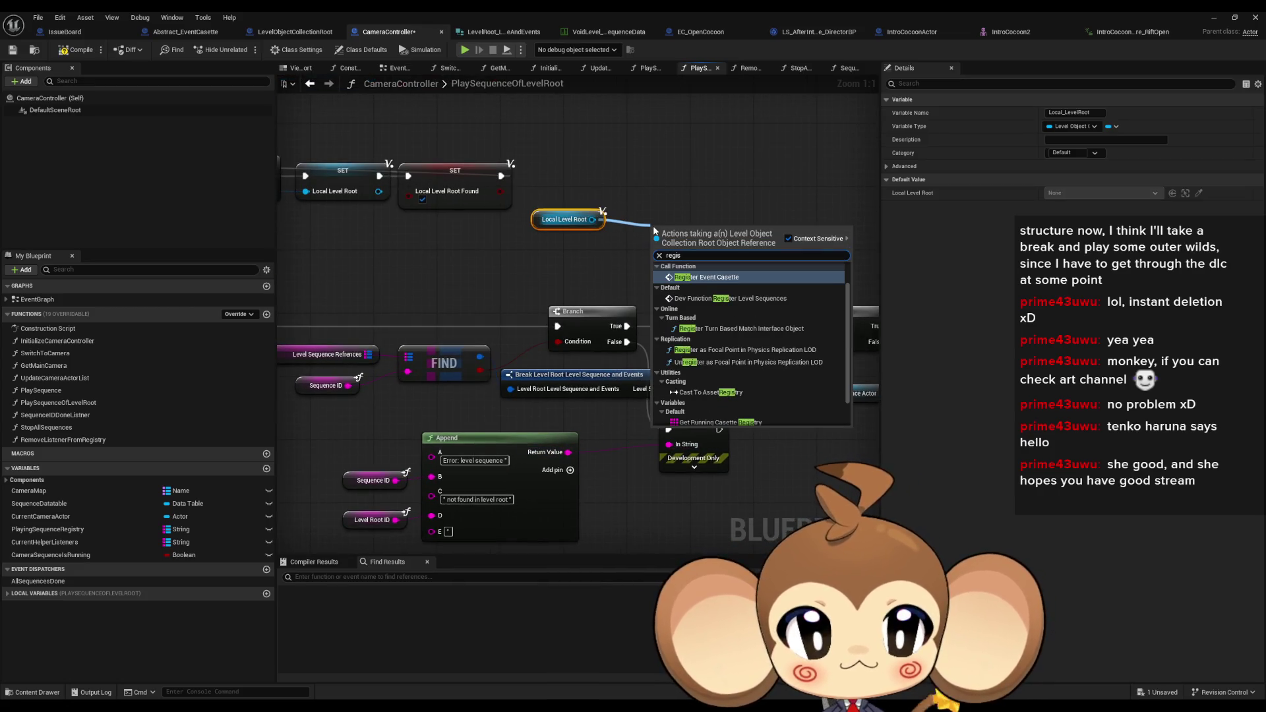
pyautogui.press('Return')
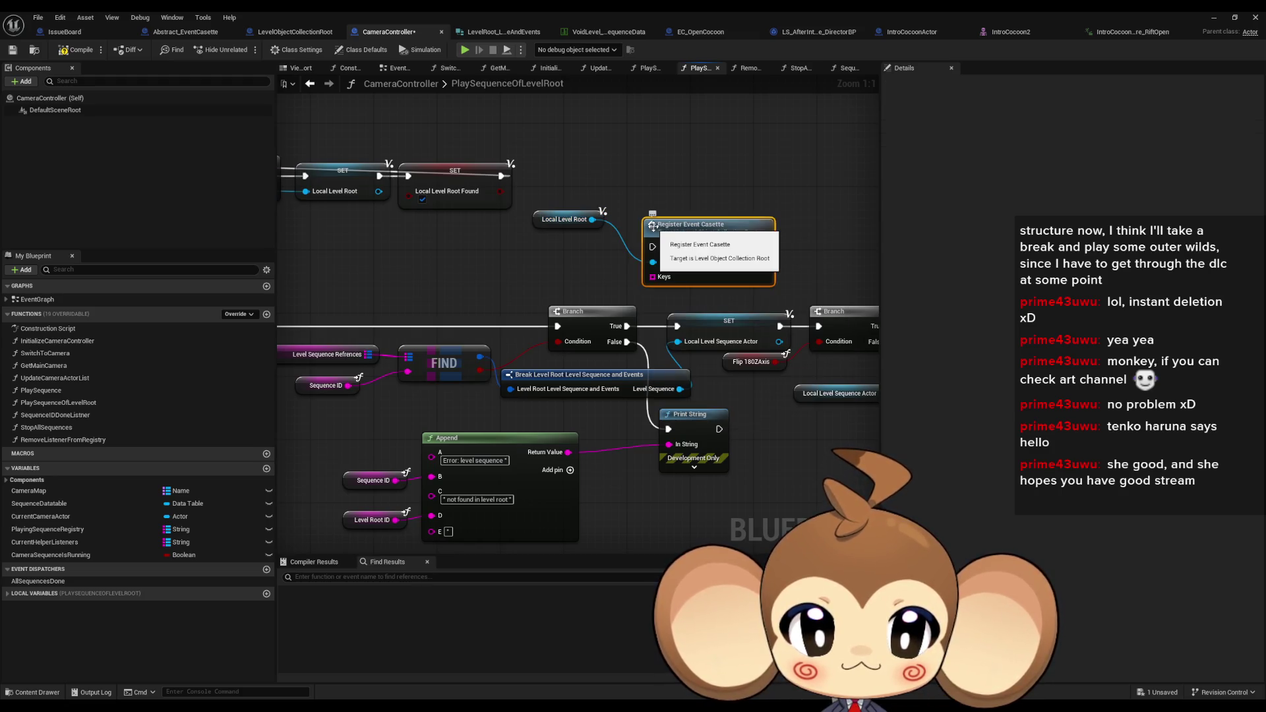
pyautogui.moveTo(699, 236); pyautogui.dragTo(747, 228)
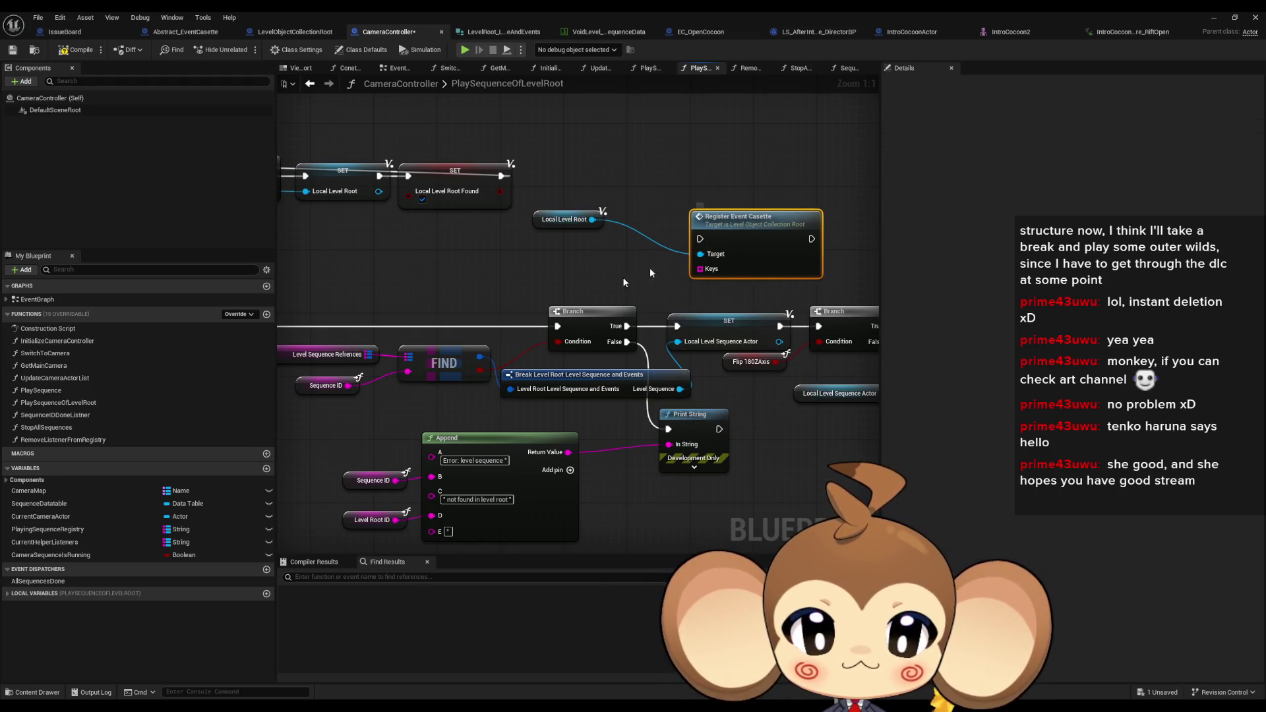
# Expose the Break node's Event Casetts pin, feed its Keys into Register Event Casette, and wire execution onward
pyautogui.click(722, 362)
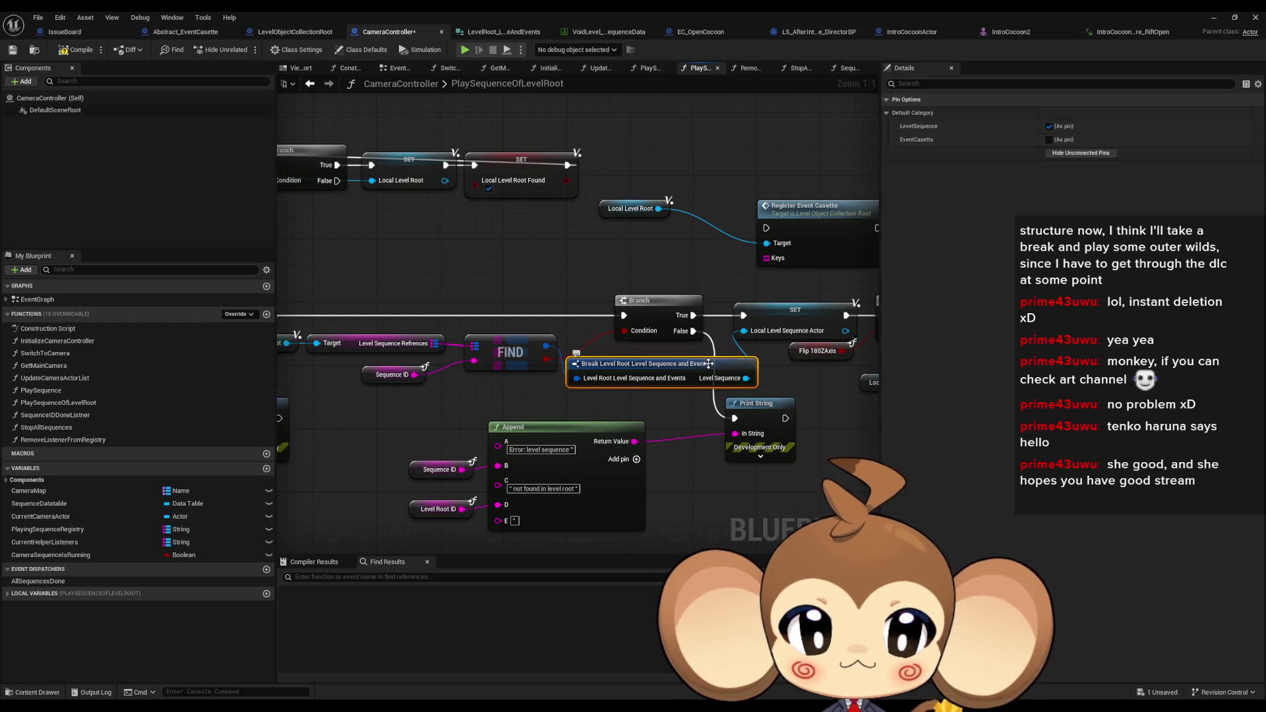
pyautogui.click(1048, 139)
pyautogui.moveTo(784, 416)
pyautogui.mouseDown()
pyautogui.moveTo(694, 410)
pyautogui.moveTo(561, 238)
pyautogui.mouseUp()
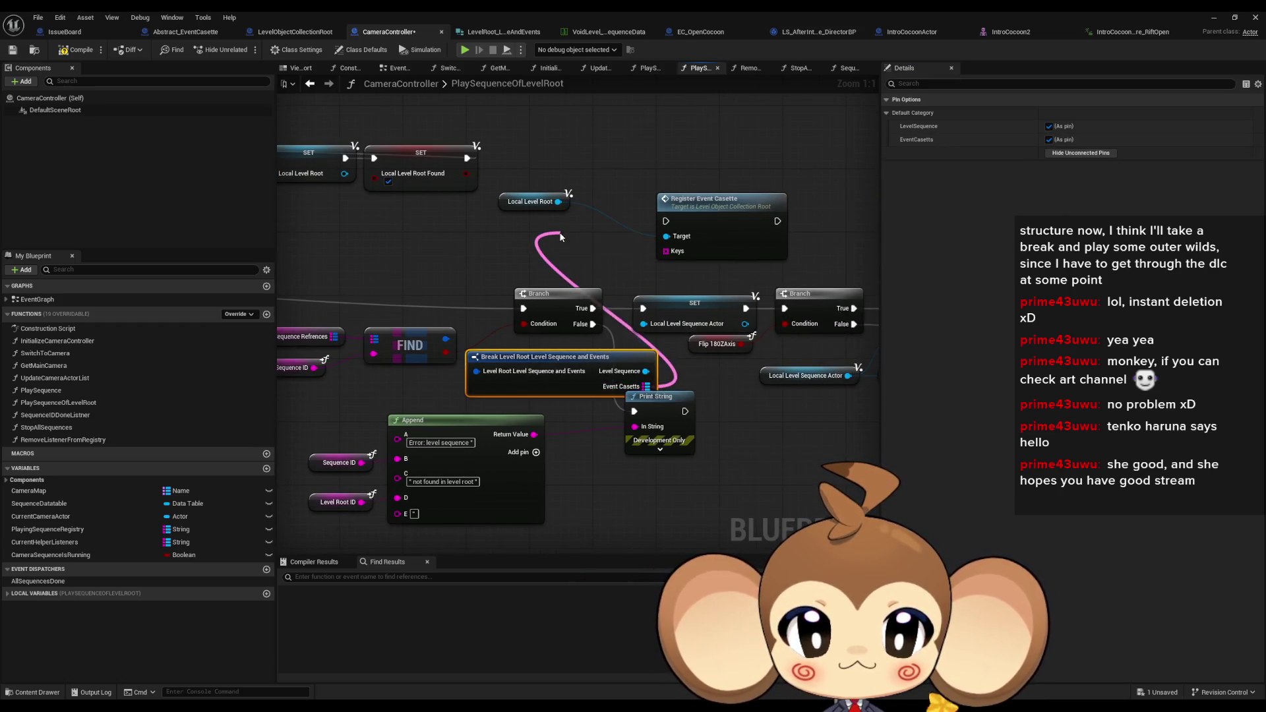
pyautogui.write('keys')
pyautogui.press('Return')
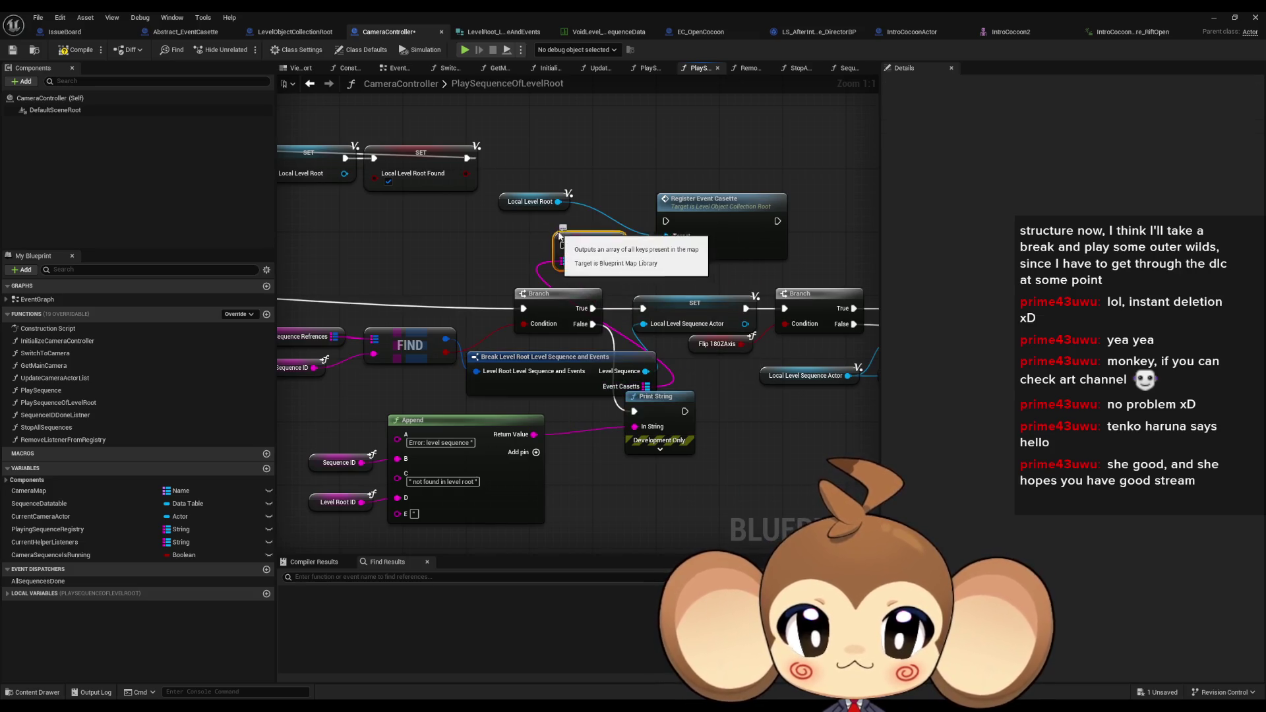
pyautogui.moveTo(617, 260); pyautogui.dragTo(667, 252)
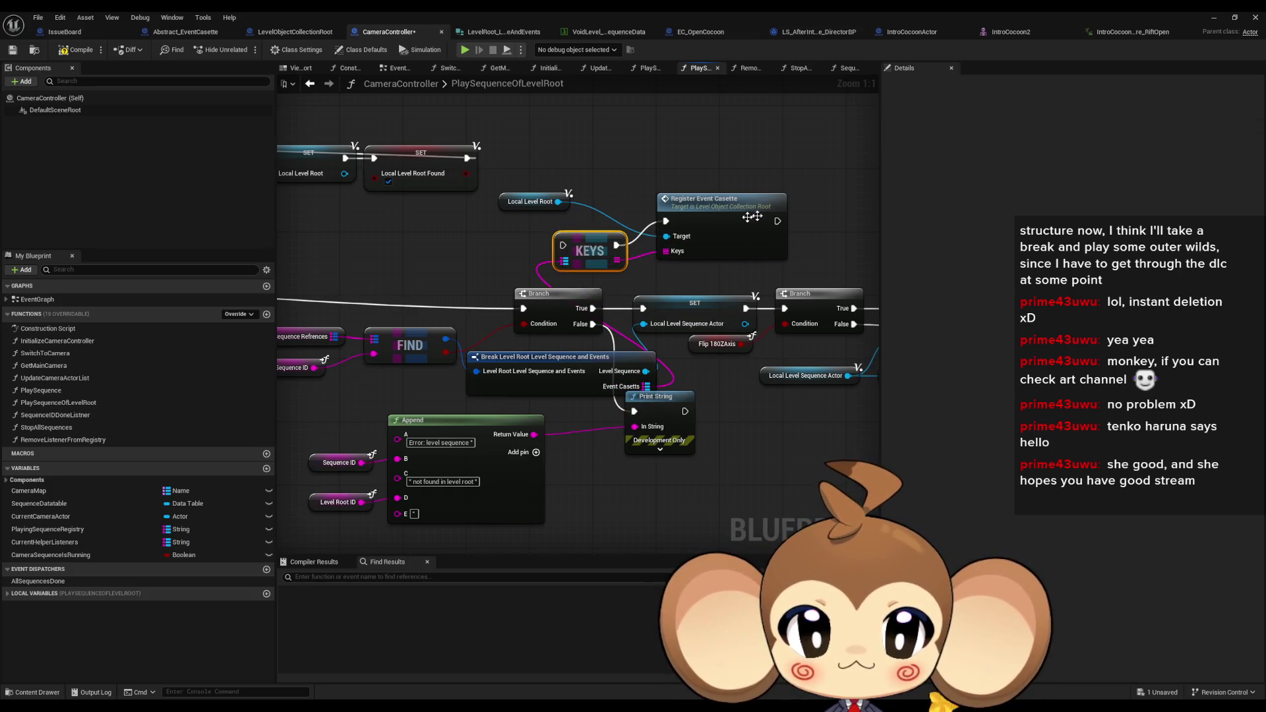
pyautogui.moveTo(778, 221)
pyautogui.mouseDown()
pyautogui.moveTo(784, 308)
pyautogui.moveTo(562, 245)
pyautogui.mouseUp()
pyautogui.scroll(-2, 525, 191)
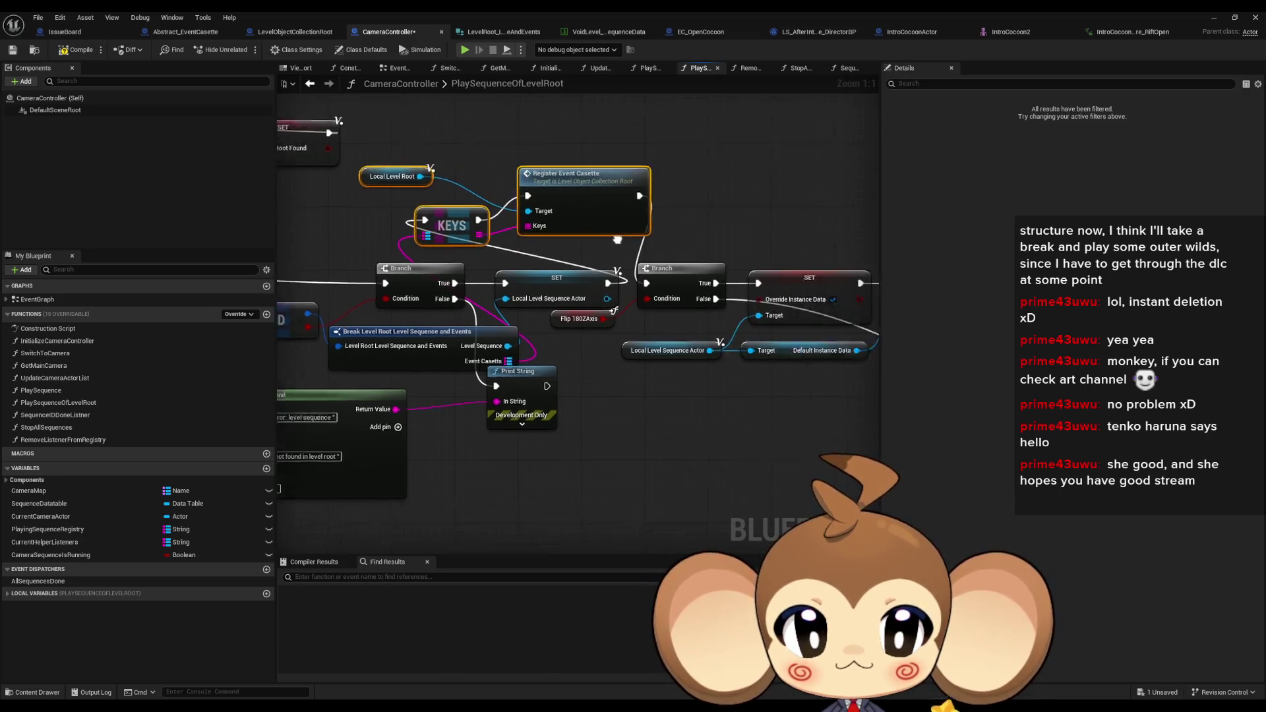
# Move the downstream node chain aside and place Local Level Root below the Keys node
pyautogui.moveTo(450, 211); pyautogui.dragTo(551, 377)
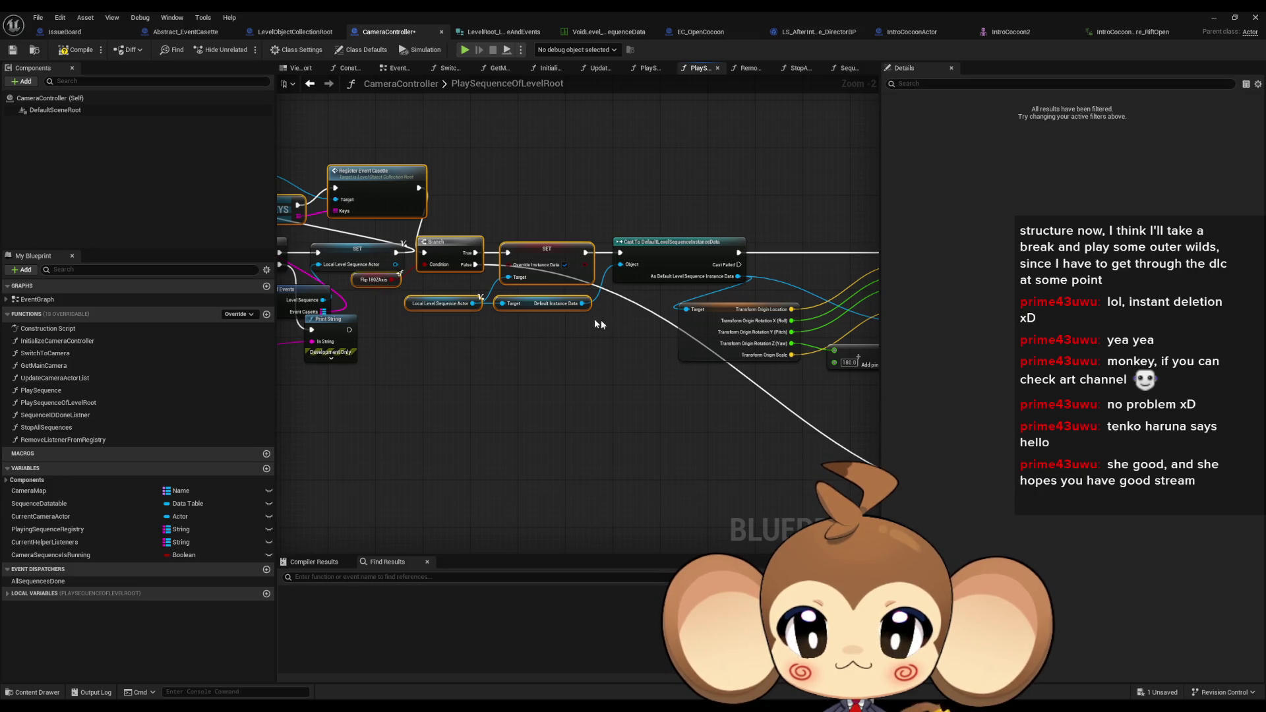
pyautogui.scroll(-5, 600, 324)
pyautogui.moveTo(282, 248)
pyautogui.mouseDown()
pyautogui.moveTo(748, 480)
pyautogui.moveTo(630, 396)
pyautogui.mouseUp()
pyautogui.scroll(8, 630, 396)
pyautogui.moveTo(720, 368)
pyautogui.mouseDown()
pyautogui.moveTo(847, 406)
pyautogui.moveTo(824, 416)
pyautogui.moveTo(830, 423)
pyautogui.mouseUp()
pyautogui.keyDown('ctrl'); pyautogui.click(602, 360); pyautogui.keyUp('ctrl')
pyautogui.moveTo(725, 329); pyautogui.dragTo(710, 353)
pyautogui.keyDown('ctrl'); pyautogui.click(709, 353); pyautogui.keyUp('ctrl')
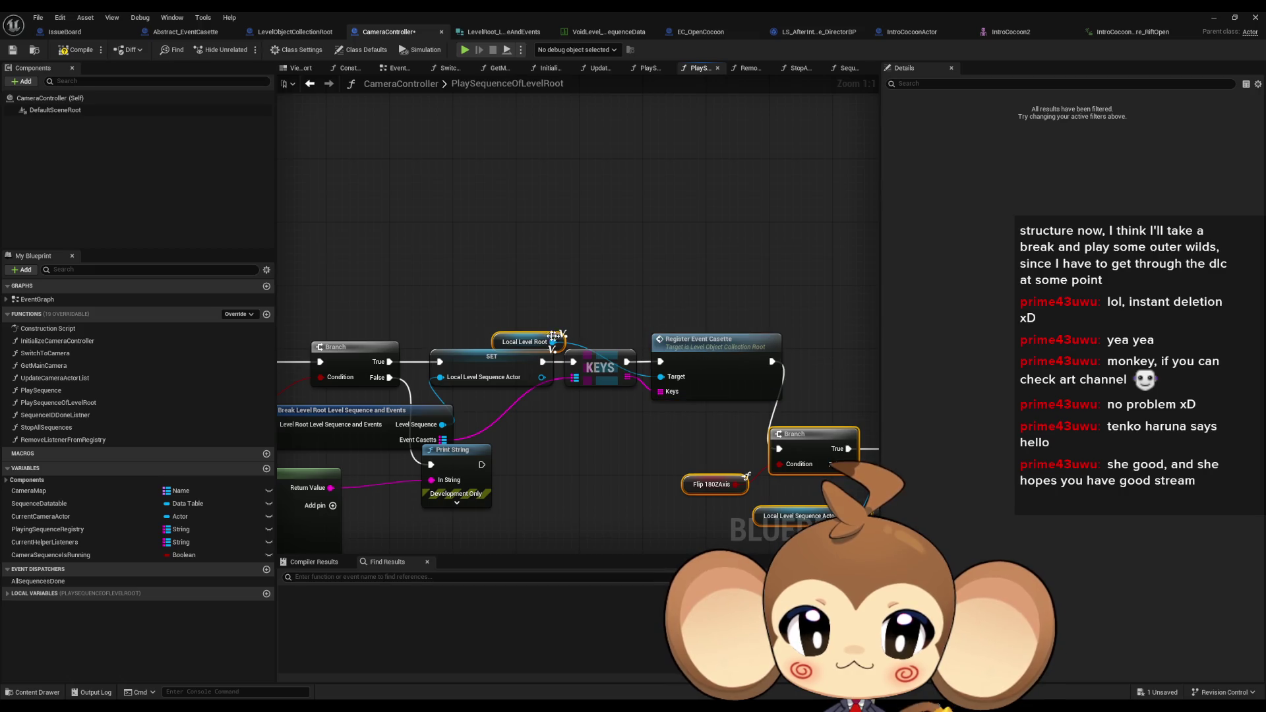
pyautogui.moveTo(553, 336)
pyautogui.mouseDown()
pyautogui.moveTo(612, 400)
pyautogui.moveTo(334, 338)
pyautogui.mouseUp()
# Realign the Branch, SET, Cast and FIND nodes so Register Event Casette sits inline
pyautogui.moveTo(559, 348)
pyautogui.mouseDown()
pyautogui.moveTo(575, 316)
pyautogui.moveTo(541, 330)
pyautogui.moveTo(551, 323)
pyautogui.mouseUp()
pyautogui.moveTo(559, 437); pyautogui.dragTo(867, 447)
pyautogui.moveTo(633, 435); pyautogui.dragTo(1081, 443)
pyautogui.moveTo(429, 298)
pyautogui.mouseDown()
pyautogui.moveTo(668, 389)
pyautogui.moveTo(625, 341)
pyautogui.mouseUp()
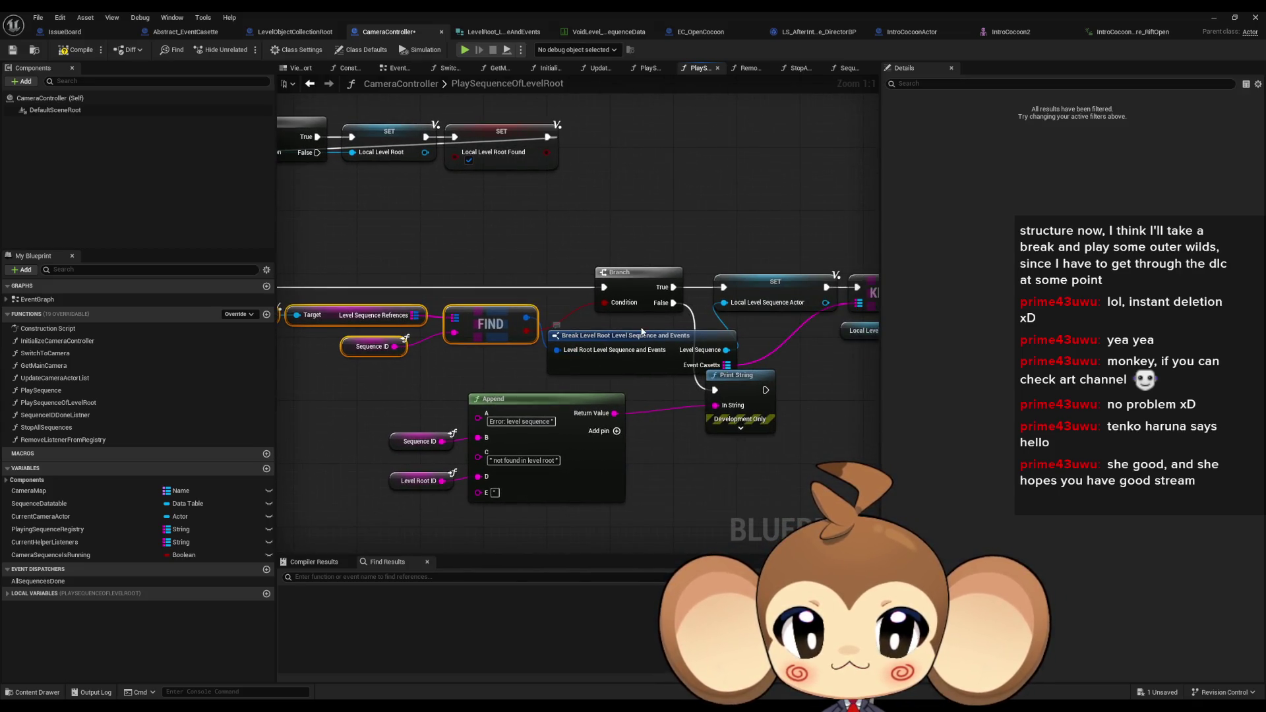
pyautogui.moveTo(682, 380); pyautogui.dragTo(440, 369)
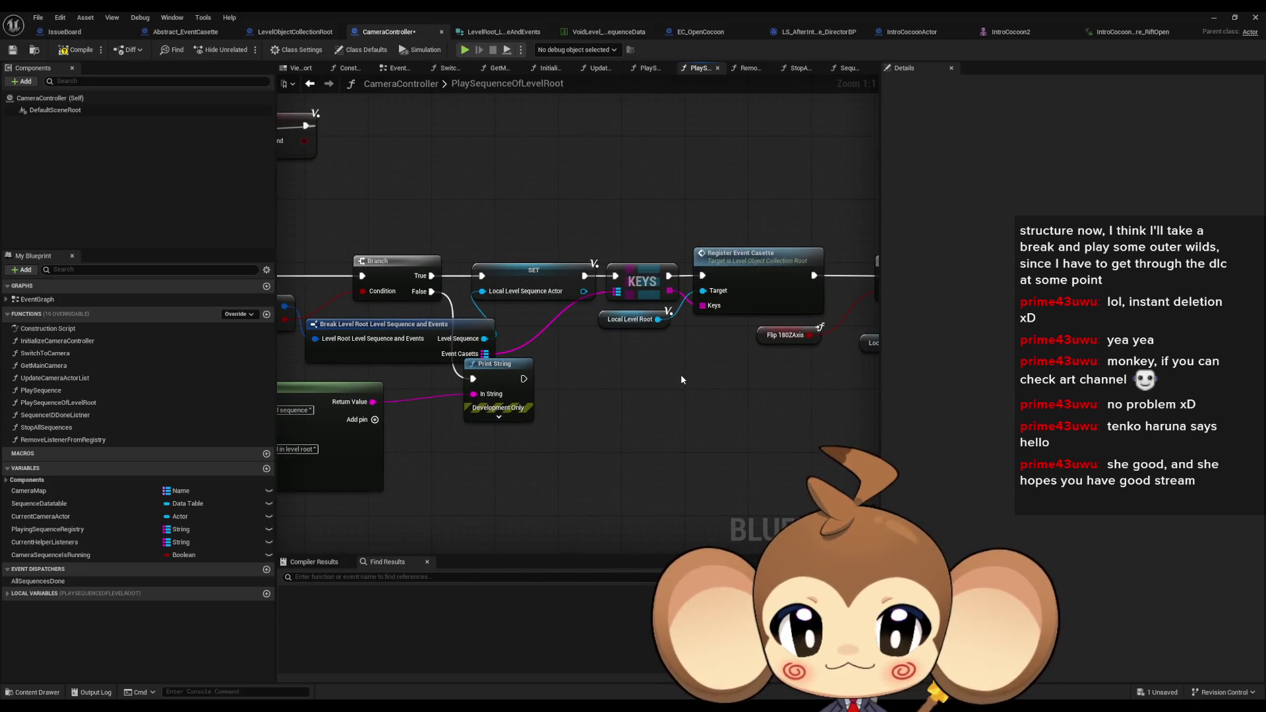
pyautogui.click(767, 281)
pyautogui.moveTo(798, 397); pyautogui.dragTo(726, 391)
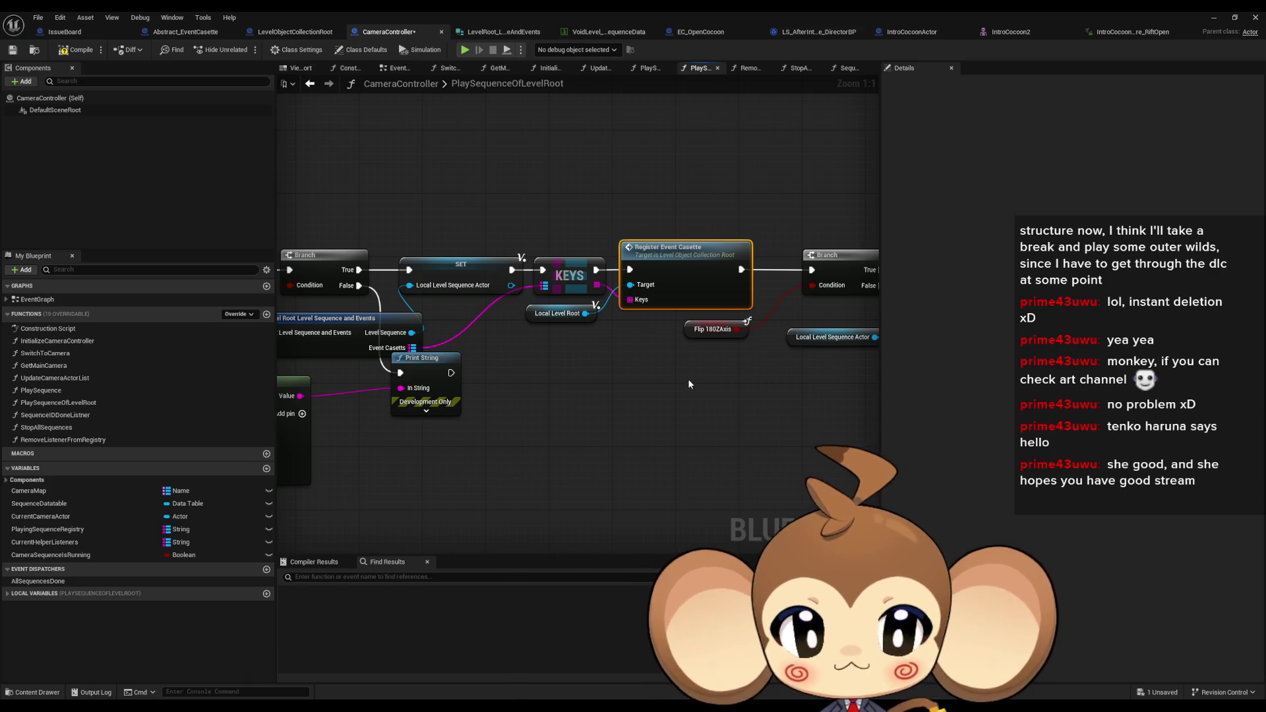
pyautogui.doubleClick(680, 261)
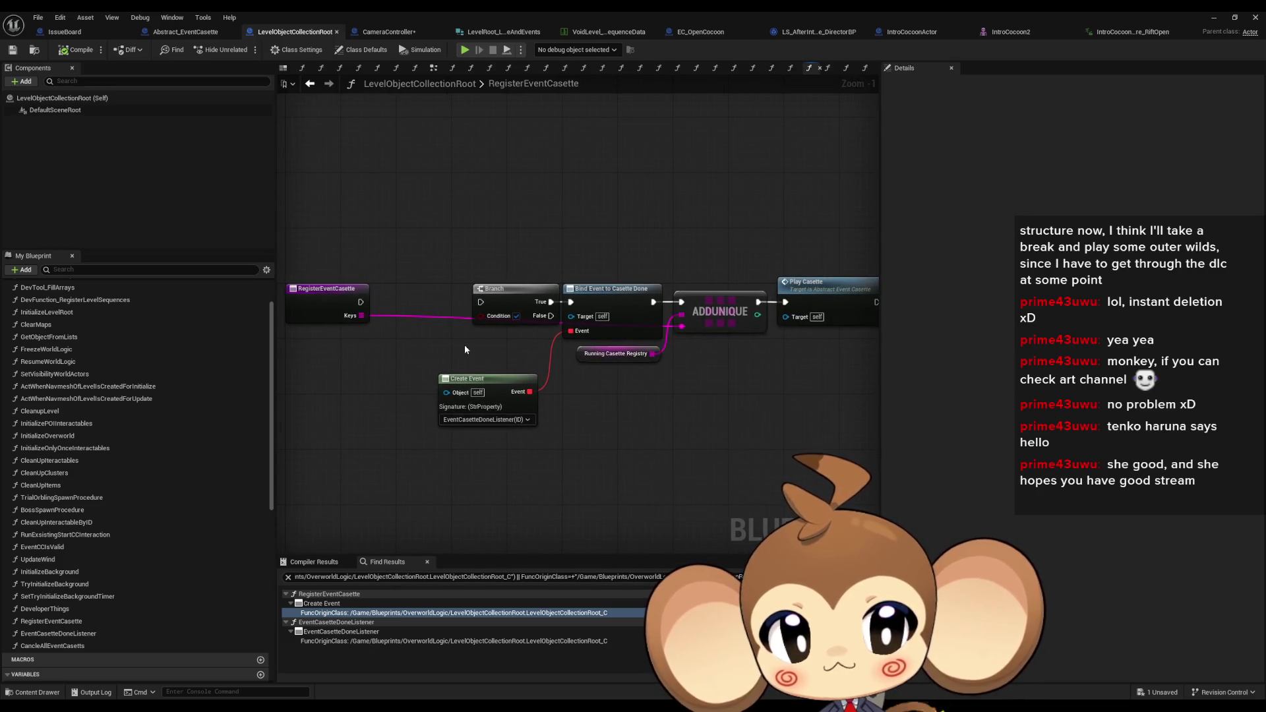
pyautogui.click(392, 33)
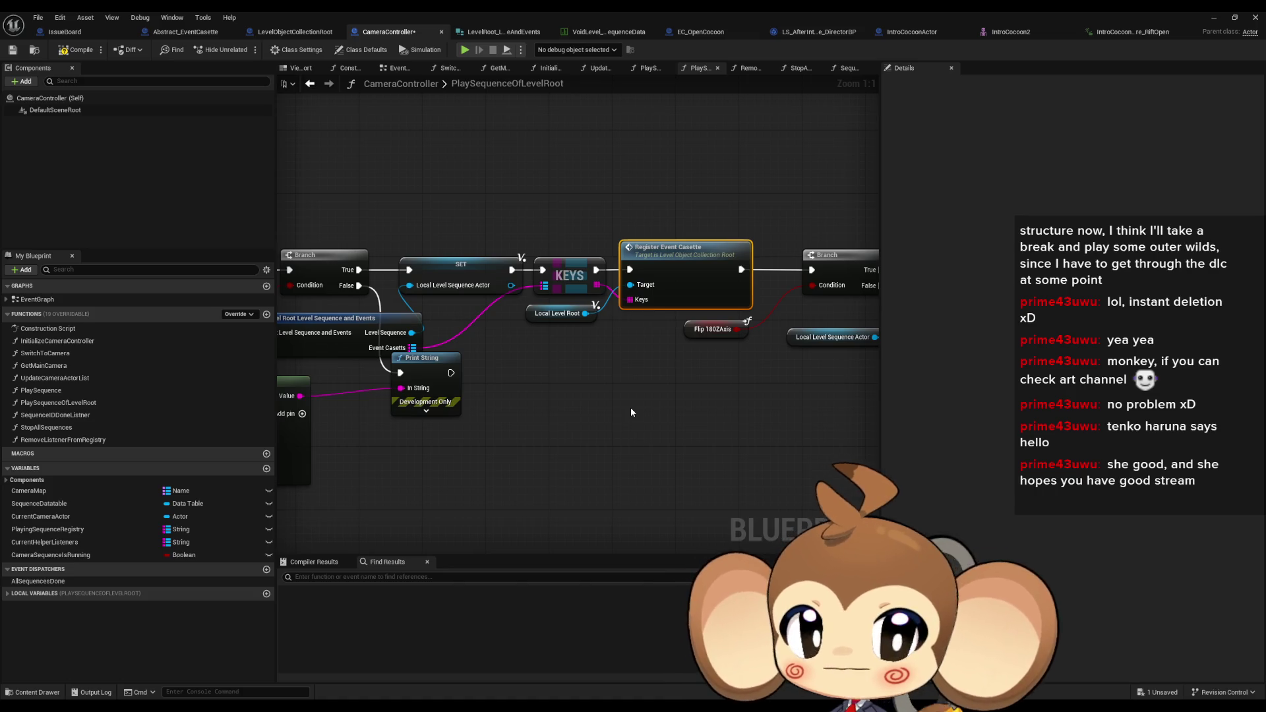
pyautogui.moveTo(630, 408); pyautogui.dragTo(698, 427)
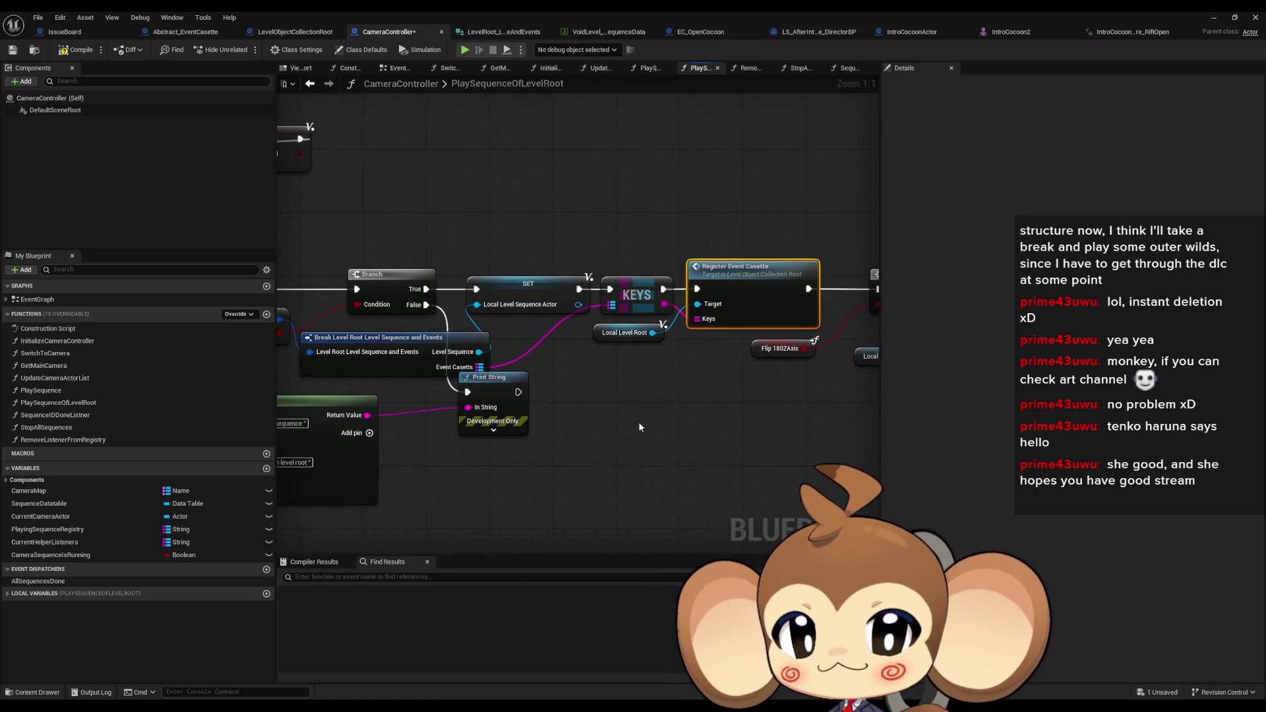
# Create a RegisterCasettes function and place its call in PlaySequenceOfLevelRoot
pyautogui.click(266, 316)
pyautogui.write('RegisterCasett')
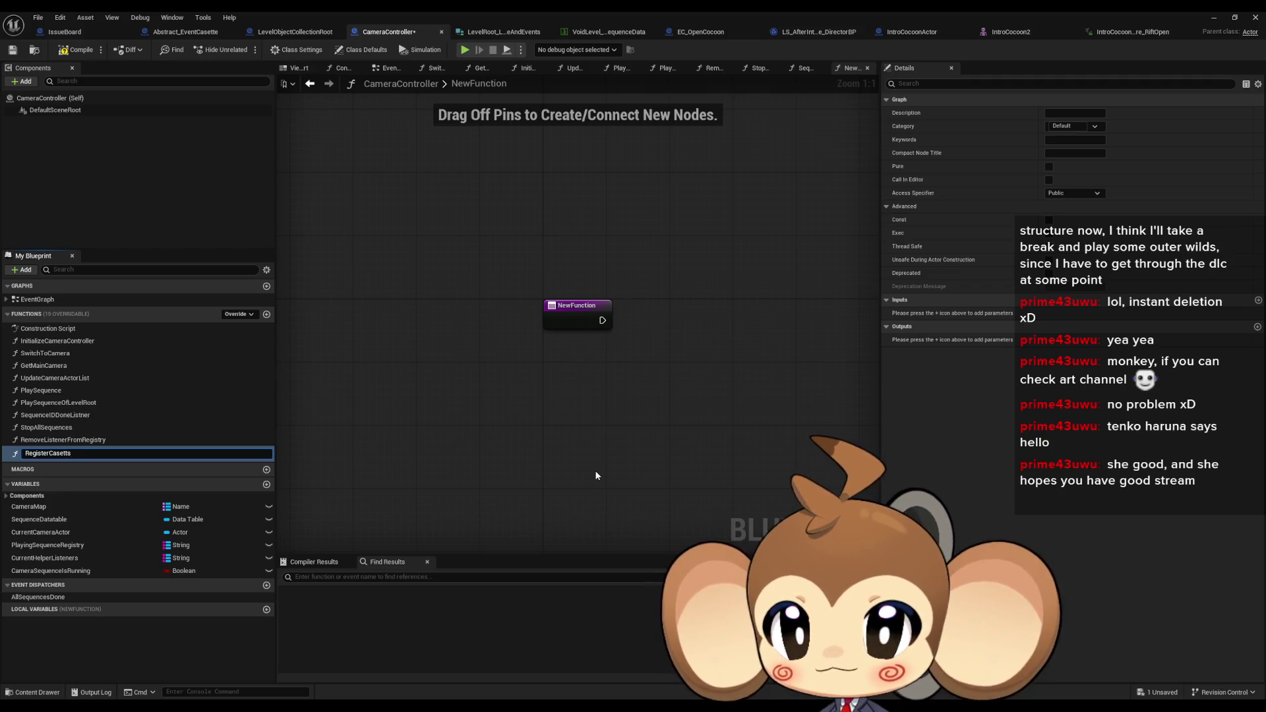
pyautogui.write('s')
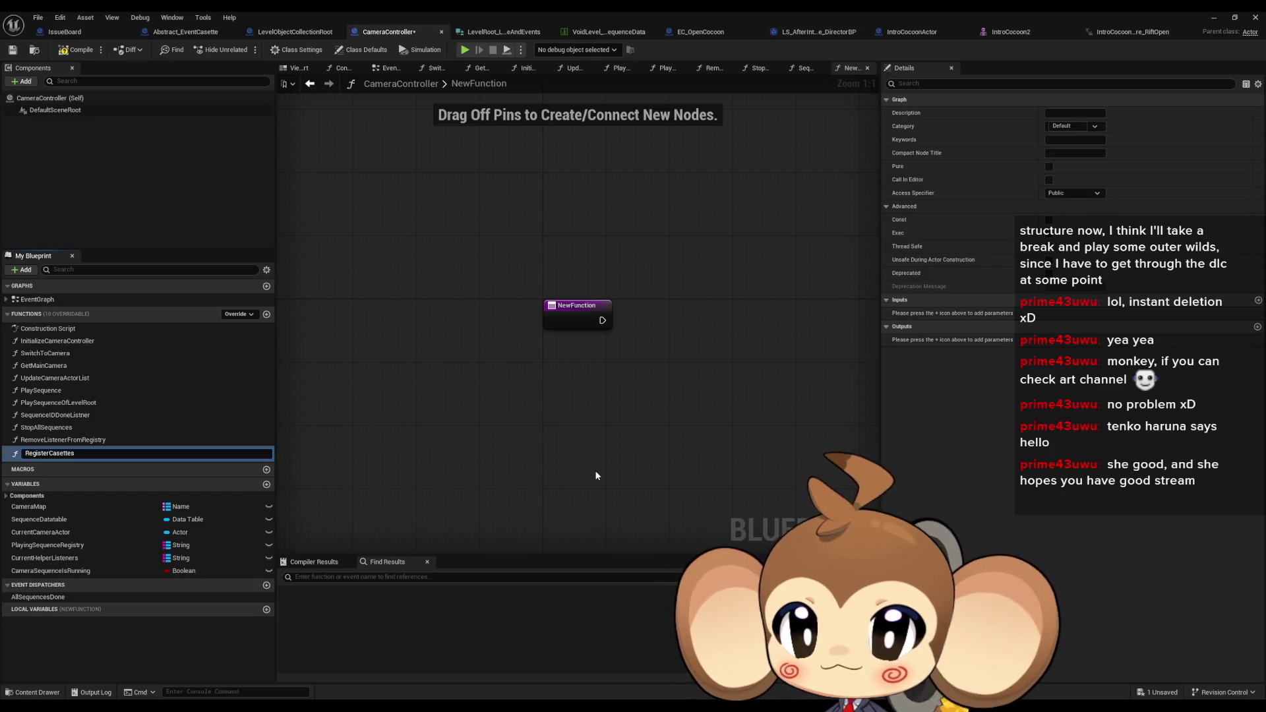
pyautogui.press('Return')
pyautogui.click(309, 84)
pyautogui.moveTo(119, 453)
pyautogui.mouseDown()
pyautogui.moveTo(151, 464)
pyautogui.moveTo(742, 427)
pyautogui.moveTo(758, 383)
pyautogui.mouseUp()
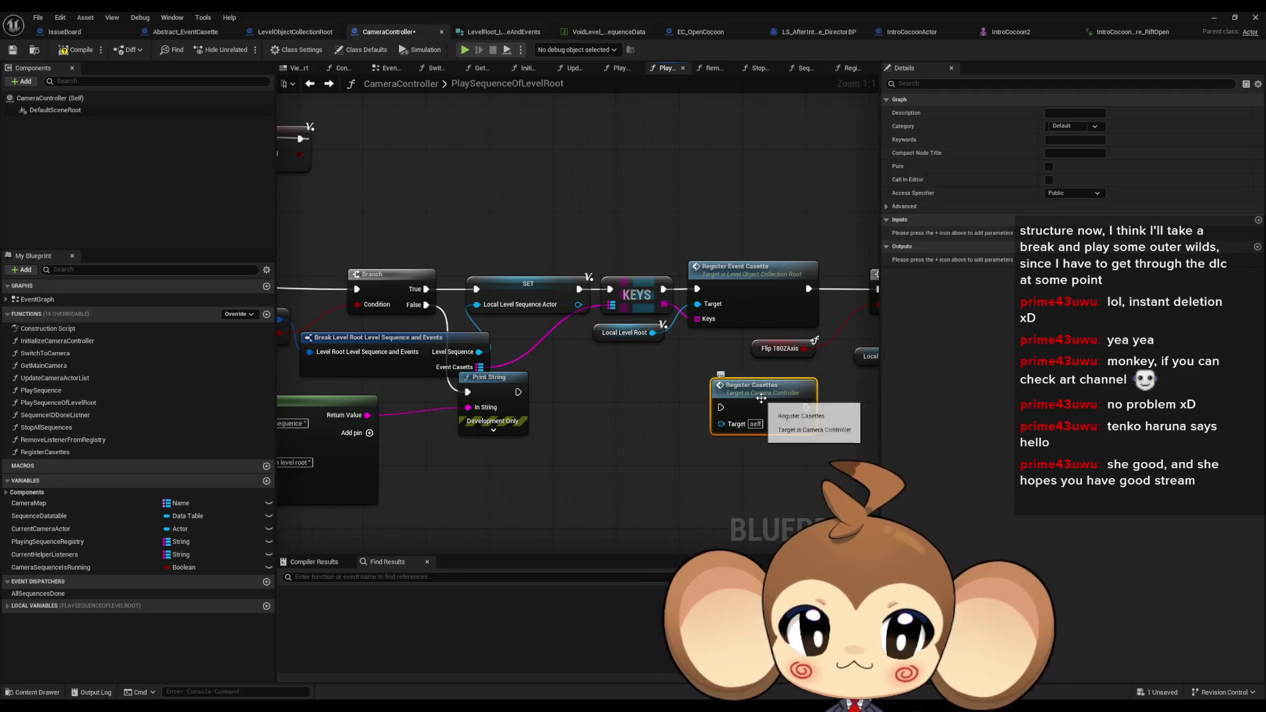
# Give RegisterCasettes a Keys input parameter and wire the Keys node into it
pyautogui.click(1258, 220)
pyautogui.rightClick(1112, 249)
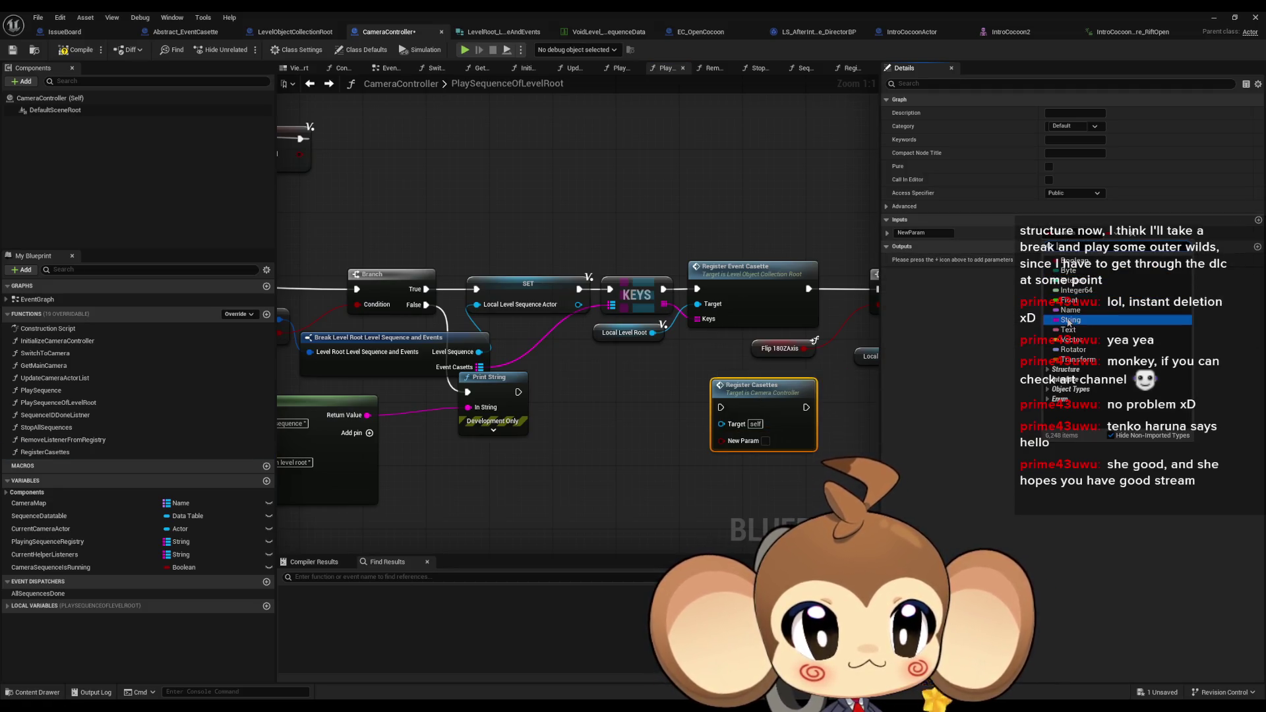
pyautogui.click(1110, 248)
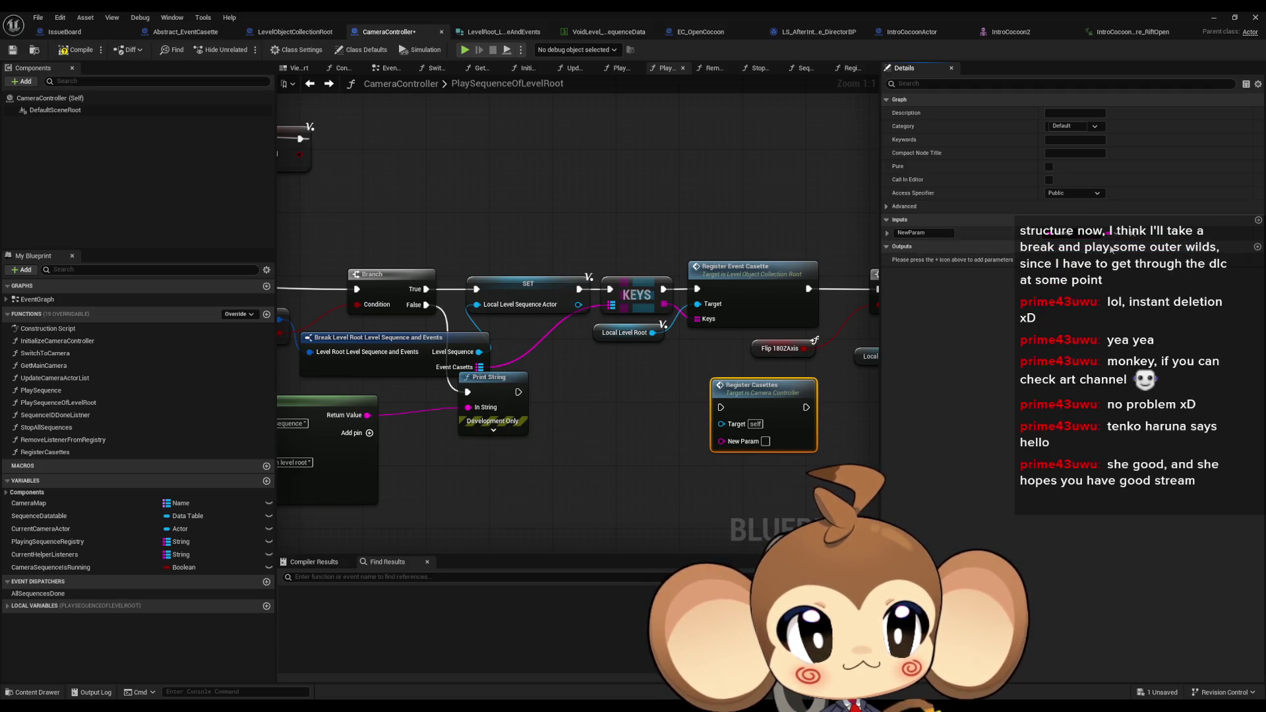
pyautogui.click(934, 232)
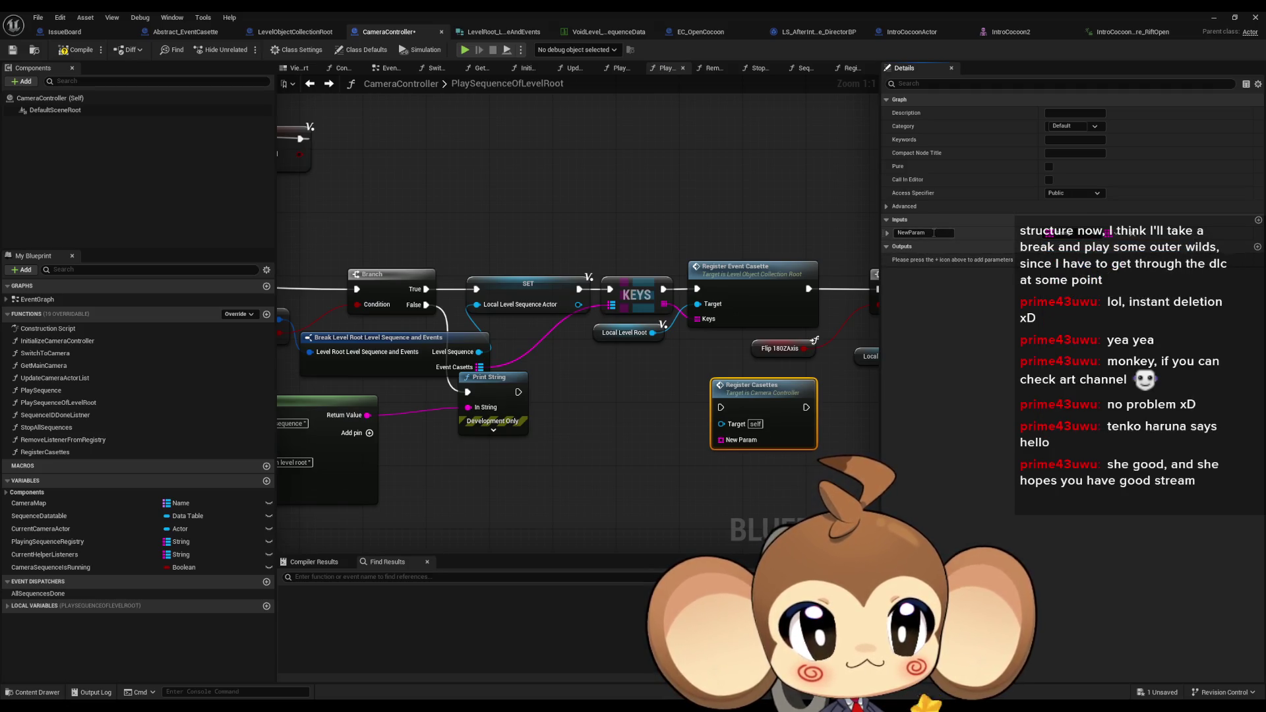
pyautogui.write('Keys')
pyautogui.press('Return')
pyautogui.moveTo(721, 439); pyautogui.dragTo(664, 304)
pyautogui.click(677, 289)
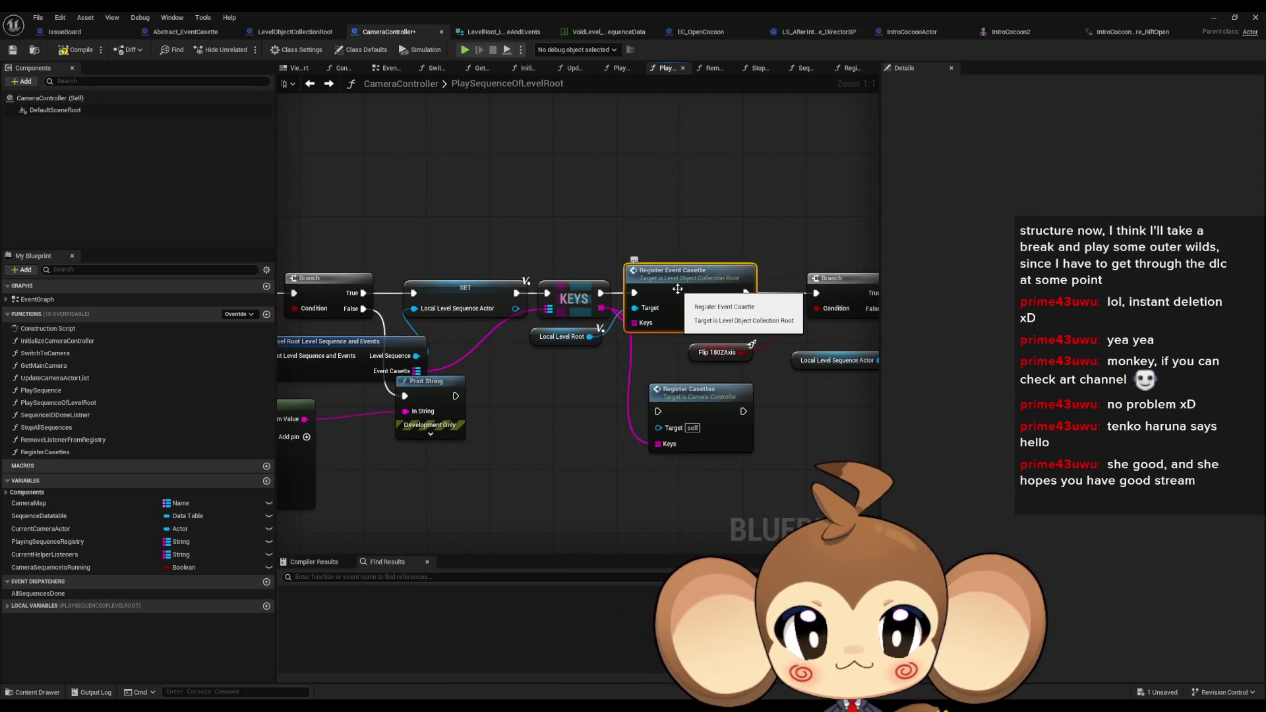
pyautogui.doubleClick(677, 288)
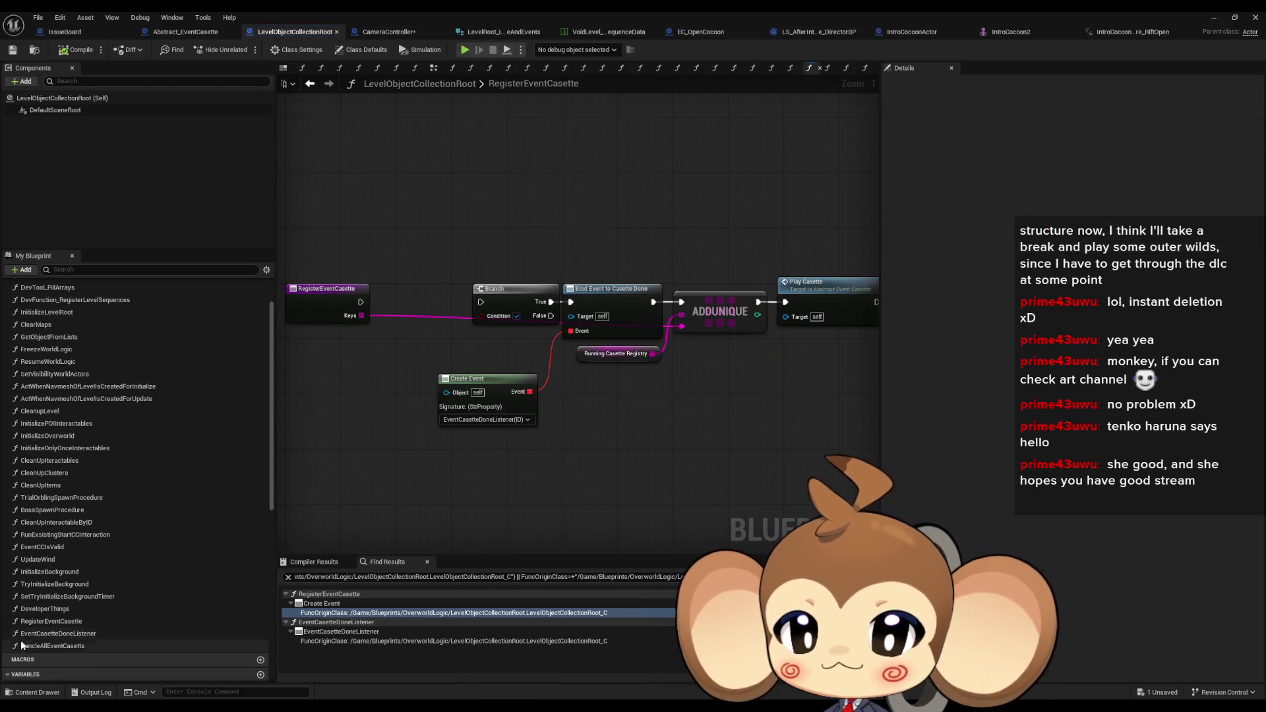
# Check the type of LevelObjectCollectionRoot's RunningCasetteRegistry variable
pyautogui.click(57, 623)
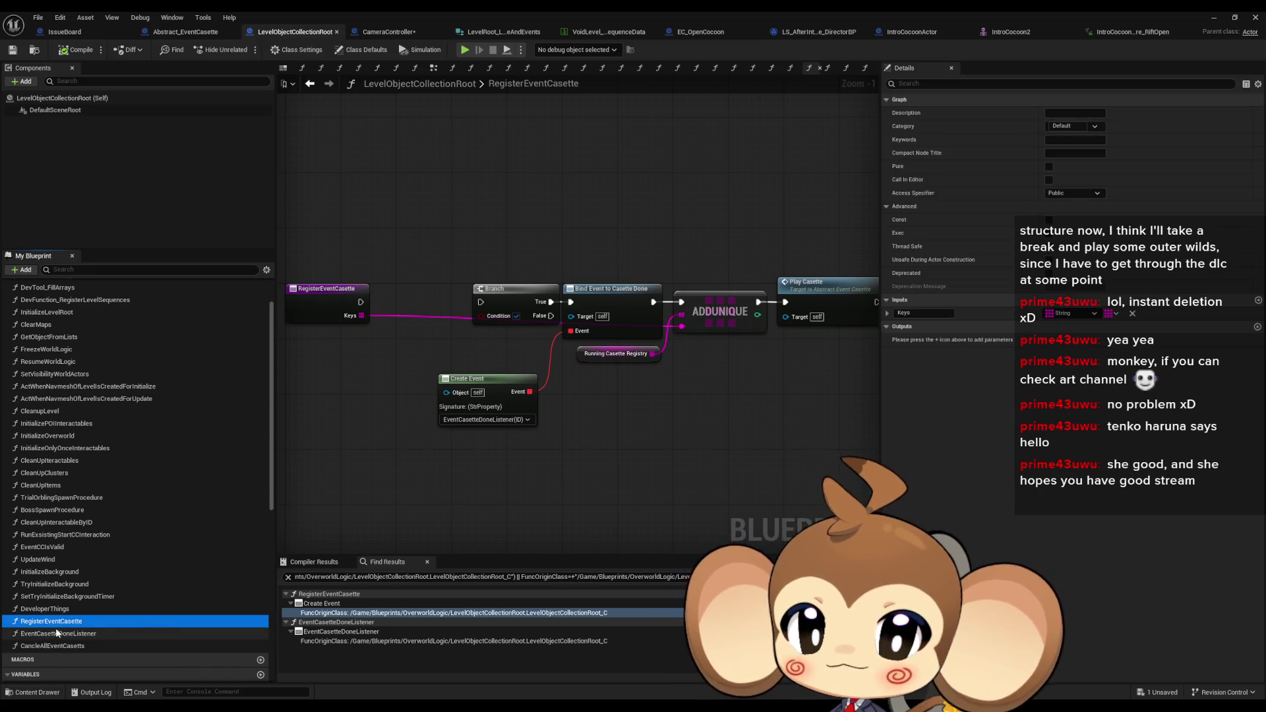
pyautogui.scroll(-5, 58, 634)
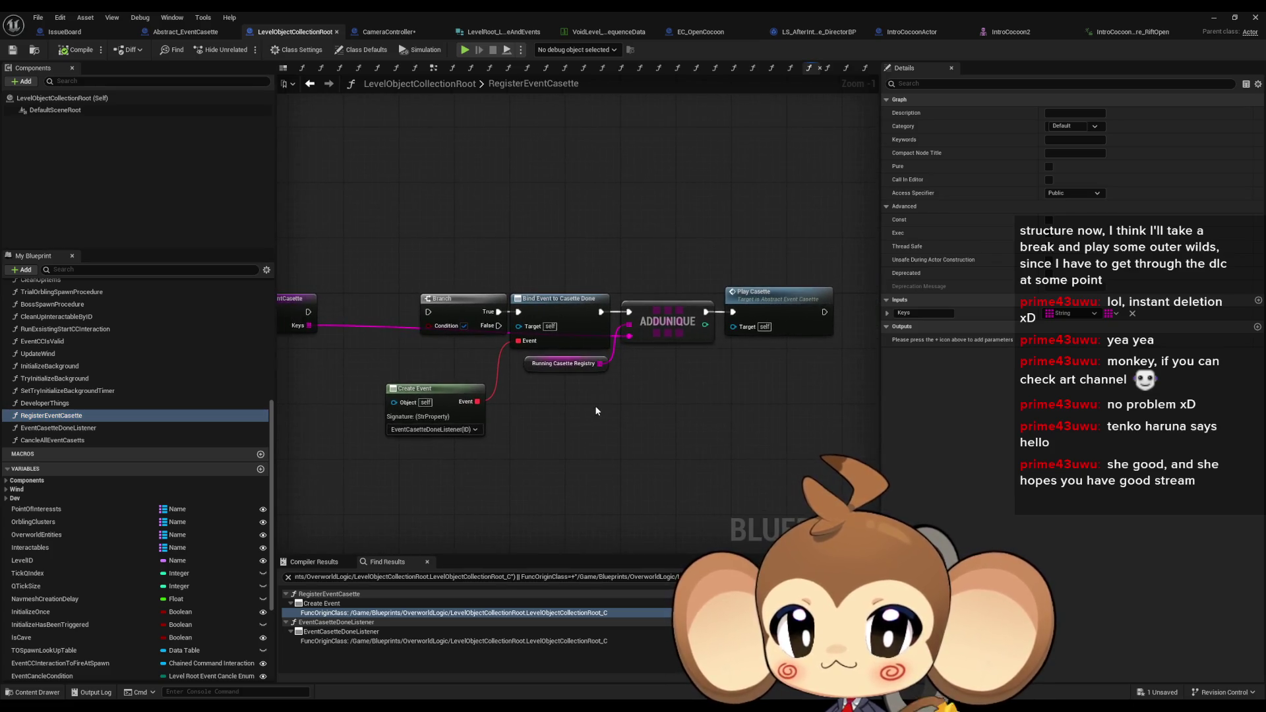
pyautogui.click(564, 363)
pyautogui.scroll(-4, 173, 566)
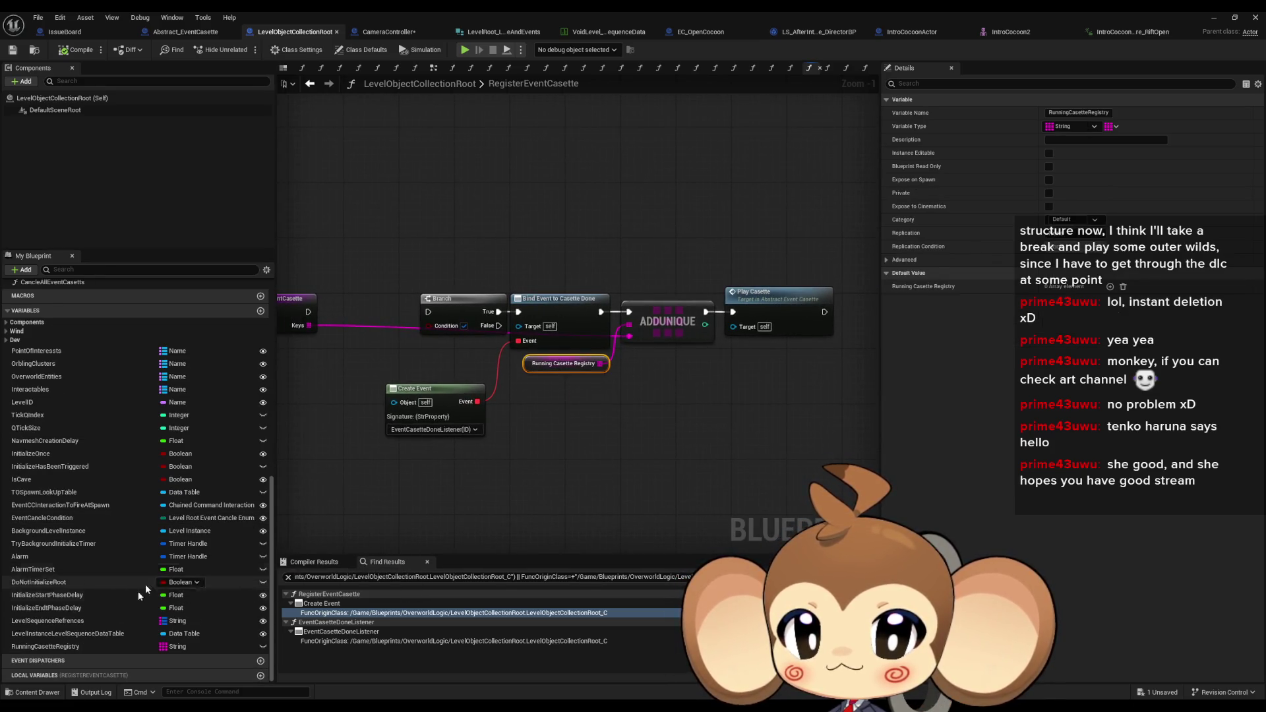
pyautogui.click(43, 645)
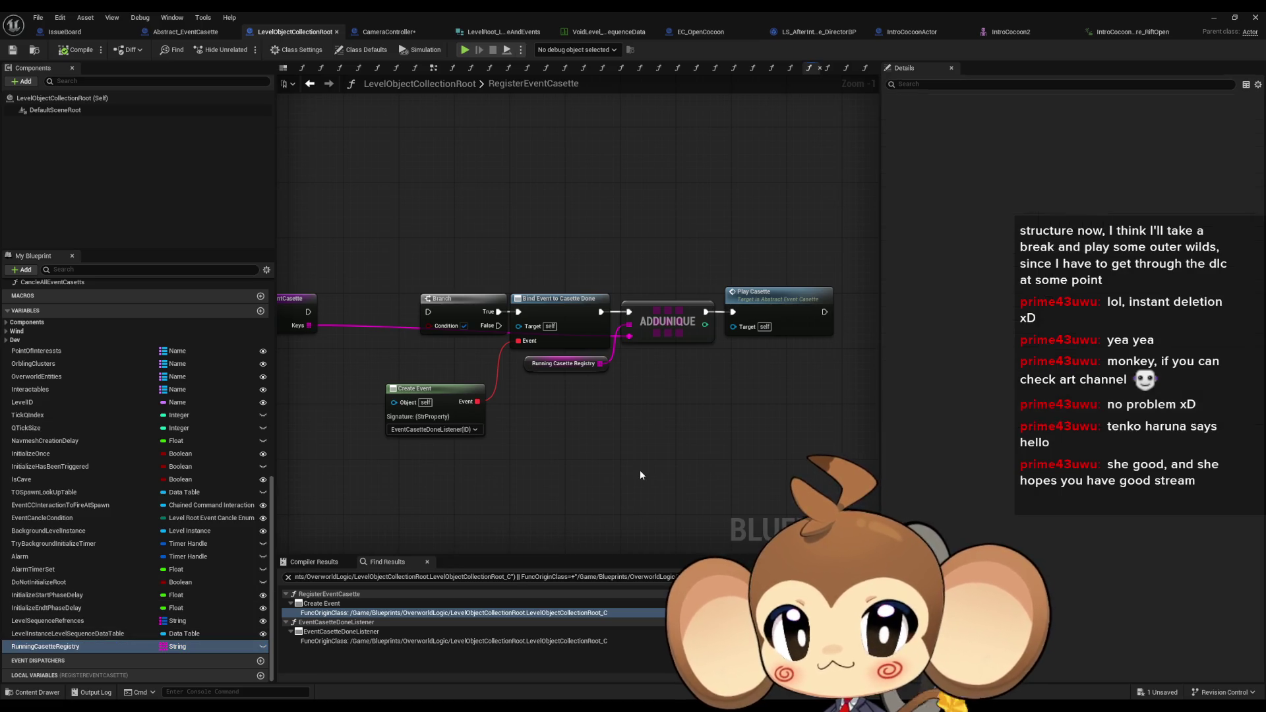
# Add a RunningCasetteRegistry variable of type String array to CameraController
pyautogui.click(388, 31)
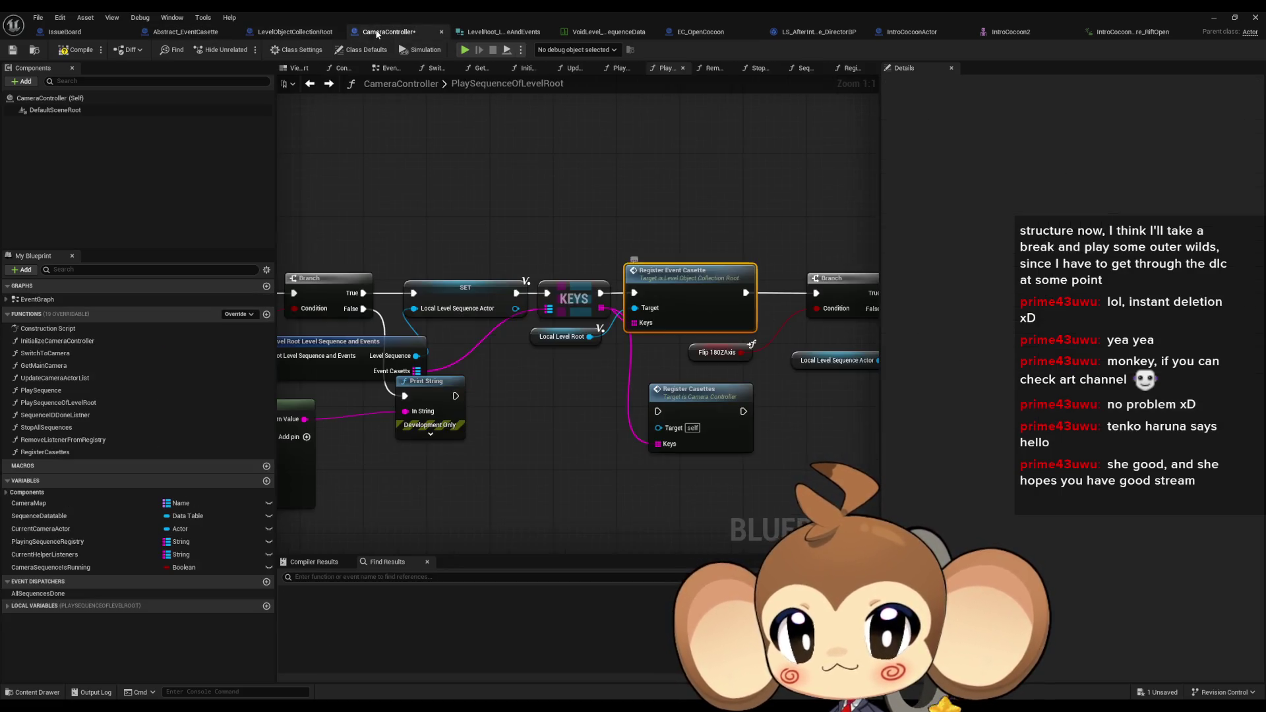
pyautogui.click(267, 482)
pyautogui.write('RunningCasetteRegistry')
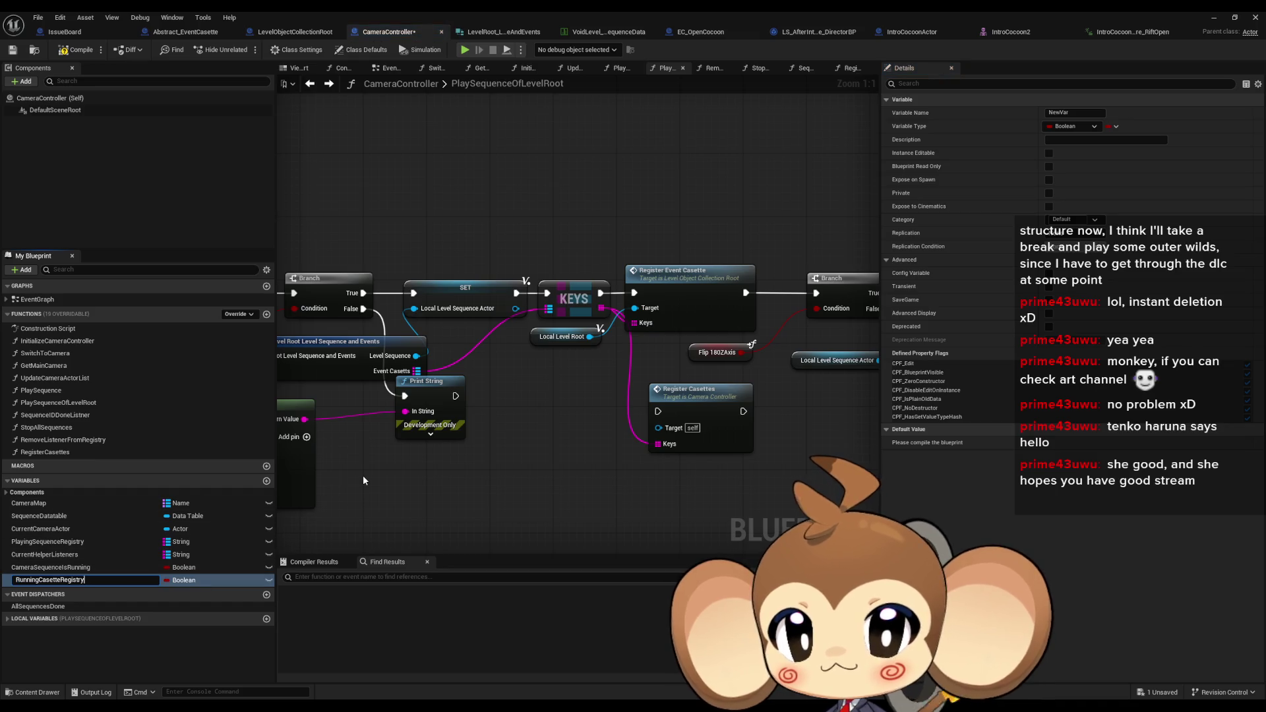
pyautogui.press('Return')
pyautogui.click(180, 580)
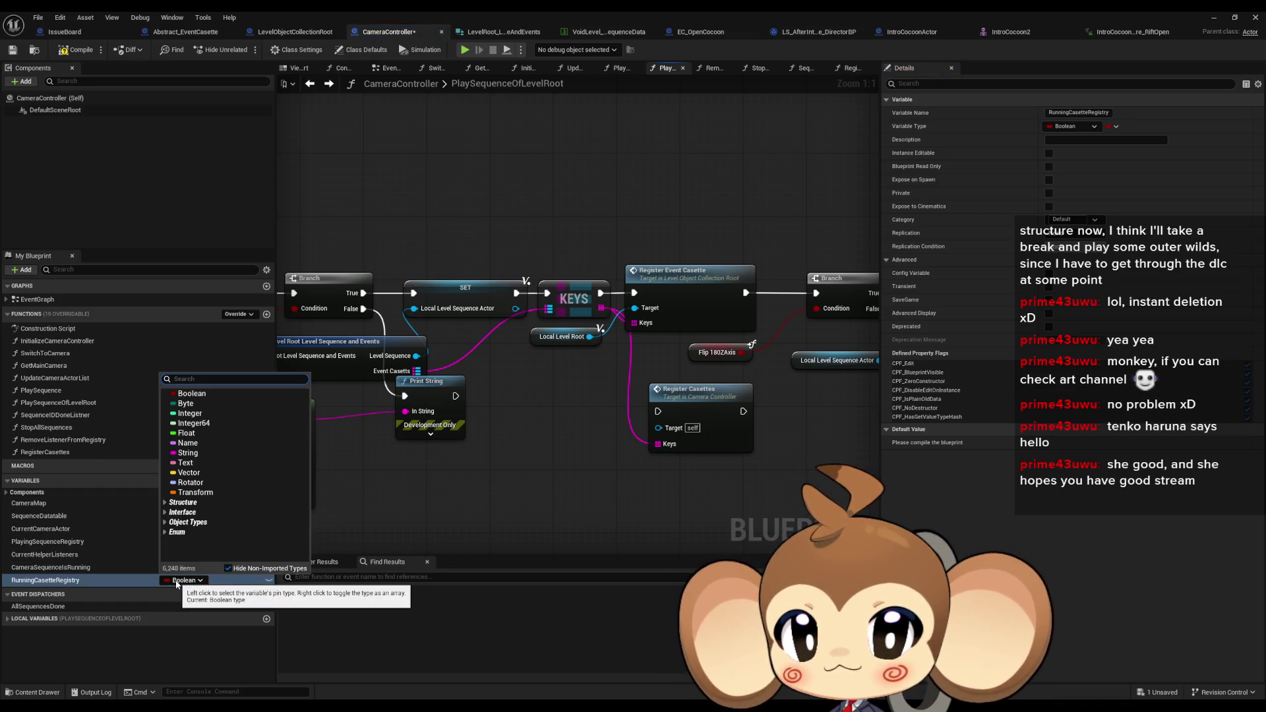
pyautogui.click(187, 453)
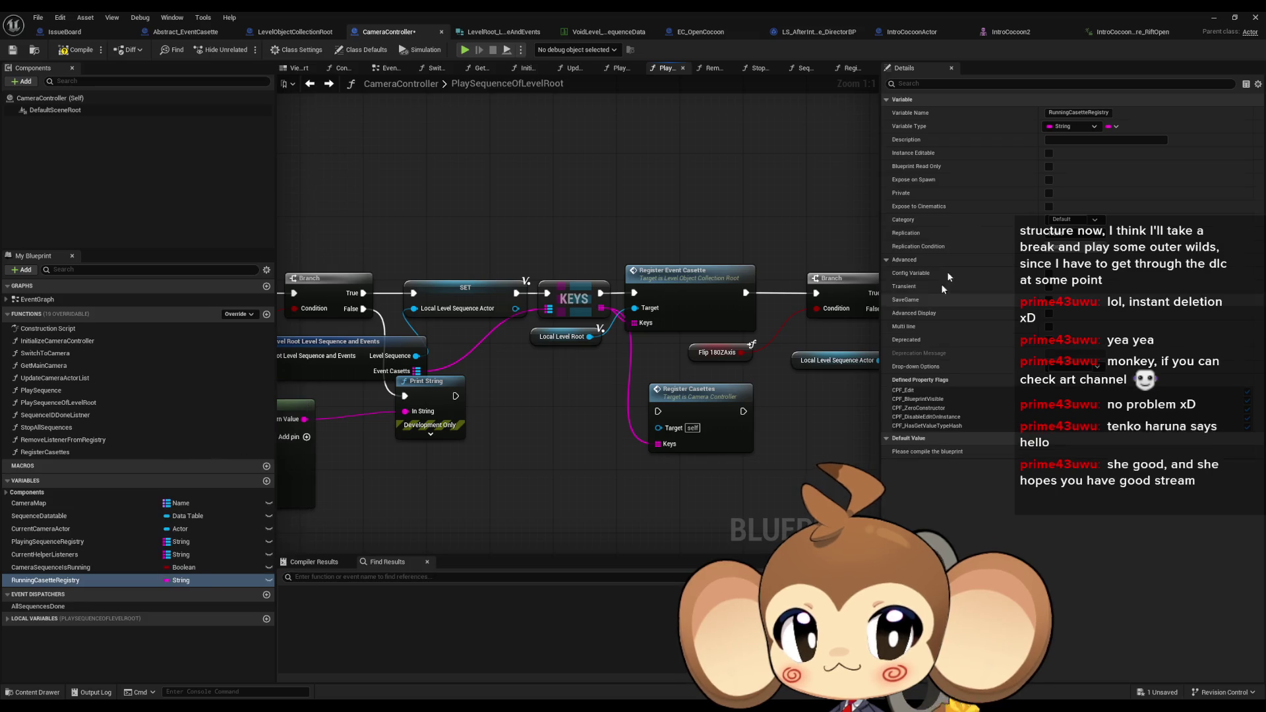
pyautogui.click(1111, 126)
pyautogui.click(1098, 152)
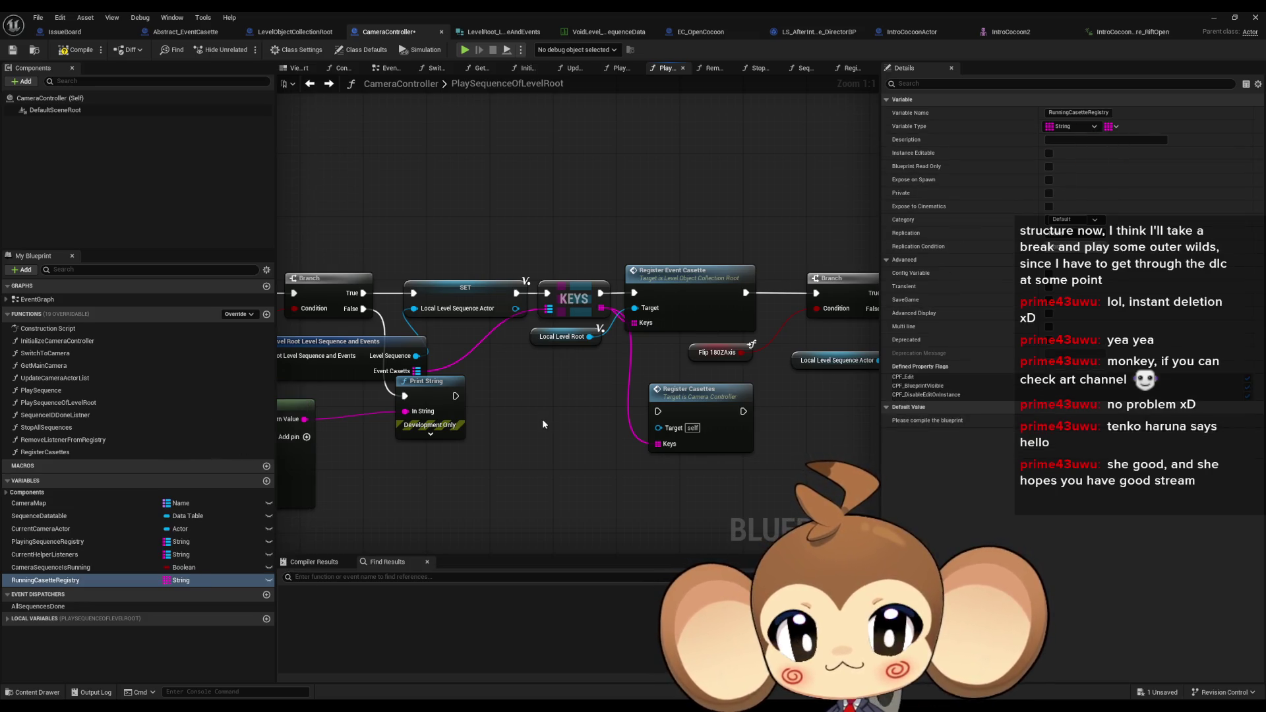
pyautogui.moveTo(549, 427); pyautogui.dragTo(456, 433)
pyautogui.moveTo(579, 346)
pyautogui.mouseDown()
pyautogui.moveTo(585, 368)
pyautogui.moveTo(657, 382)
pyautogui.moveTo(656, 358)
pyautogui.mouseUp()
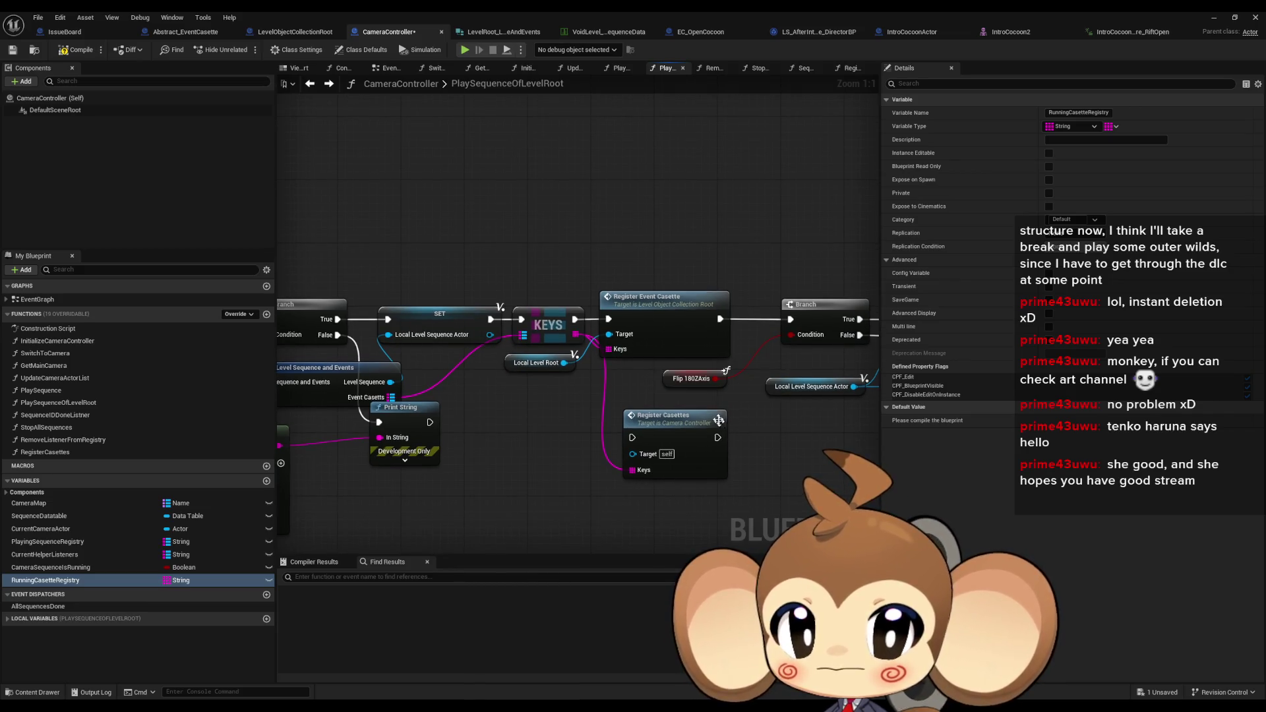
pyautogui.doubleClick(658, 323)
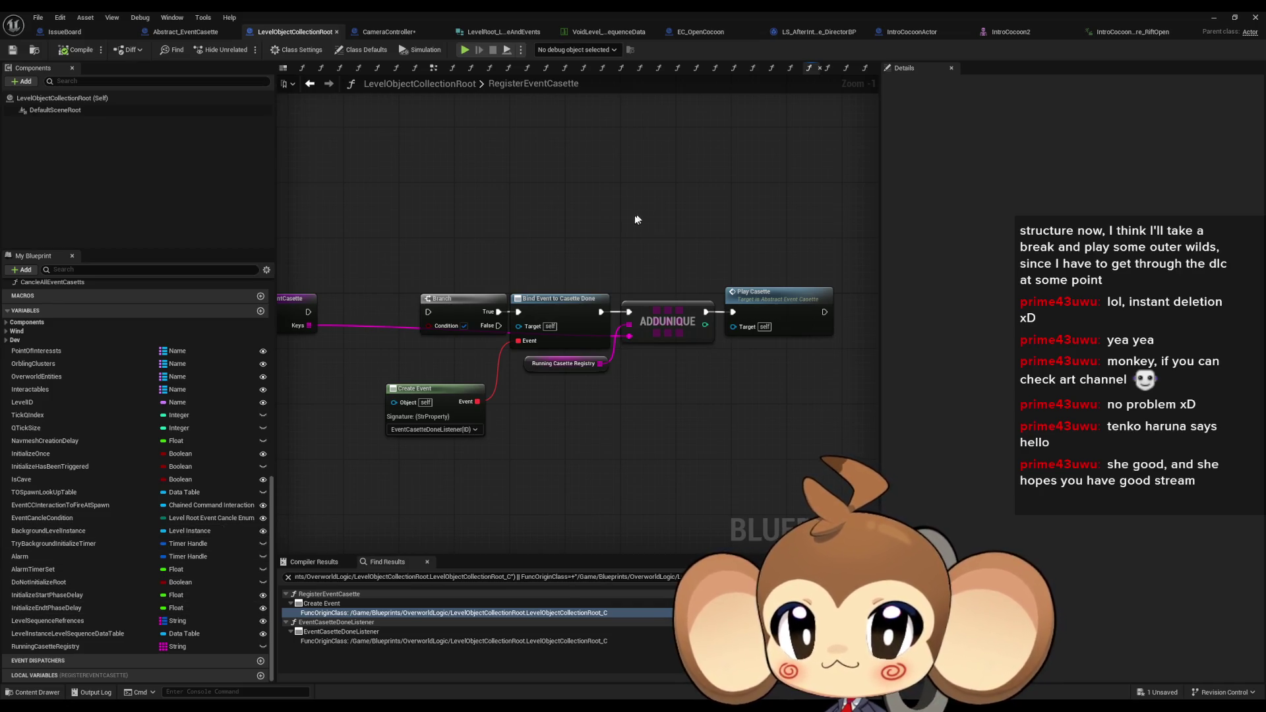
# Delete the CancleAllEventCasetts function from LevelObjectCollectionRoot
pyautogui.moveTo(638, 238); pyautogui.dragTo(712, 234)
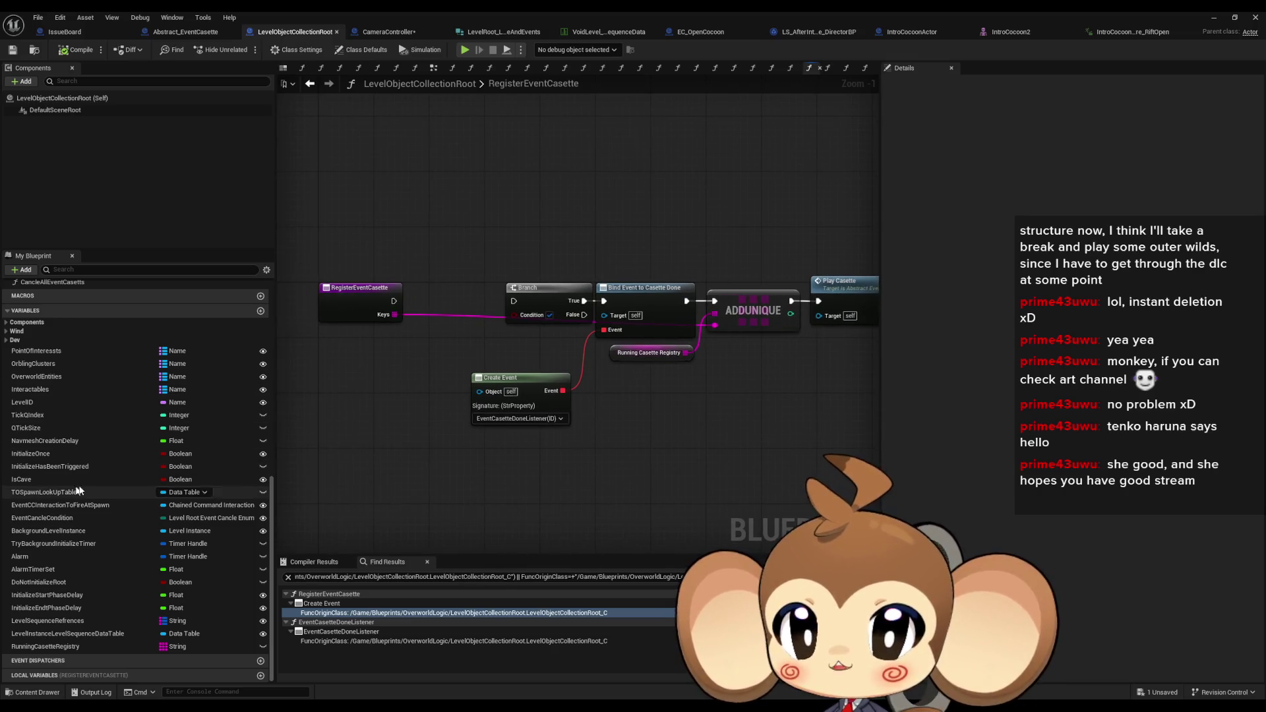
pyautogui.scroll(2, 77, 483)
pyautogui.scroll(1, 76, 478)
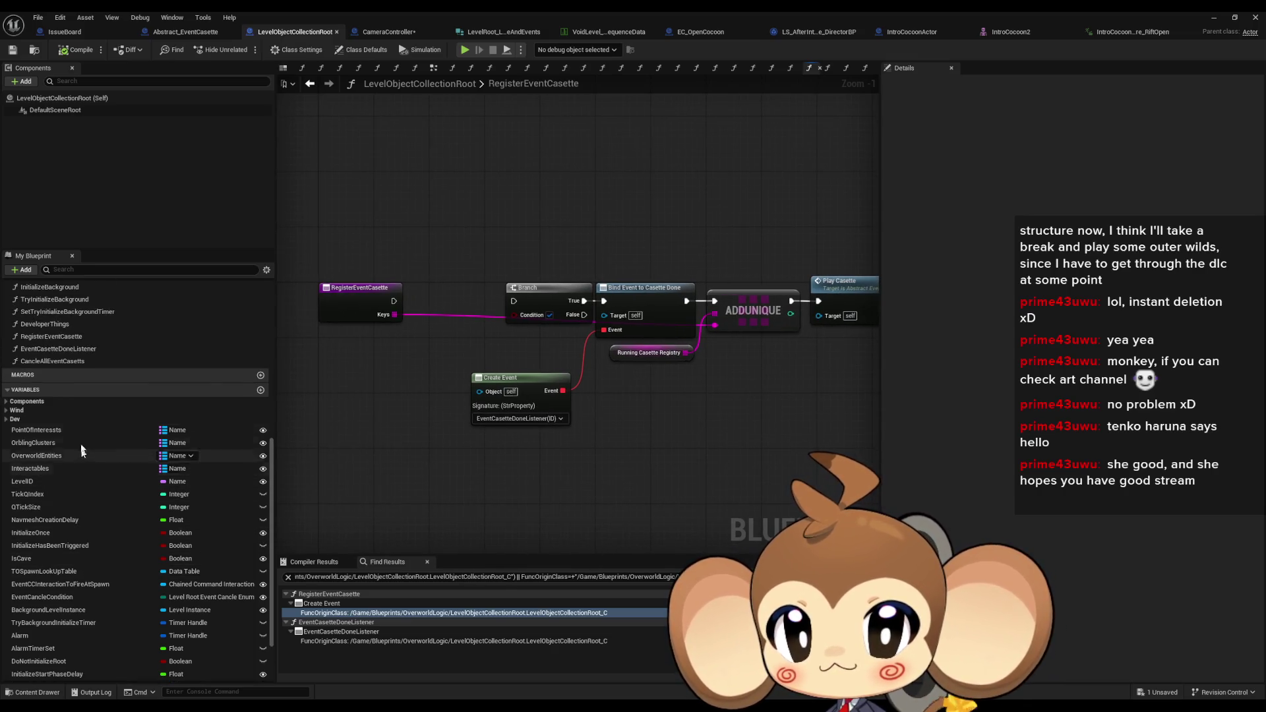
pyautogui.doubleClick(61, 362)
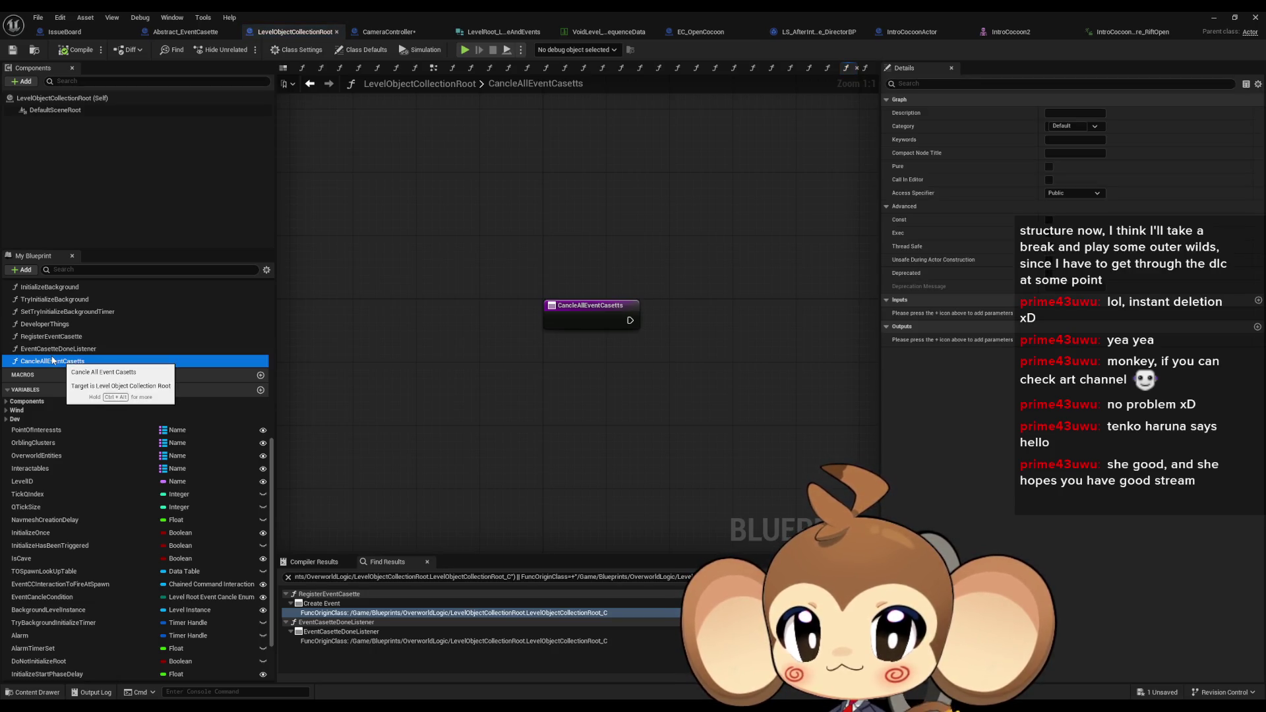
pyautogui.press('Delete')
# Copy EventCasetteDoneListener and paste it into CameraController's functions
pyautogui.doubleClick(58, 349)
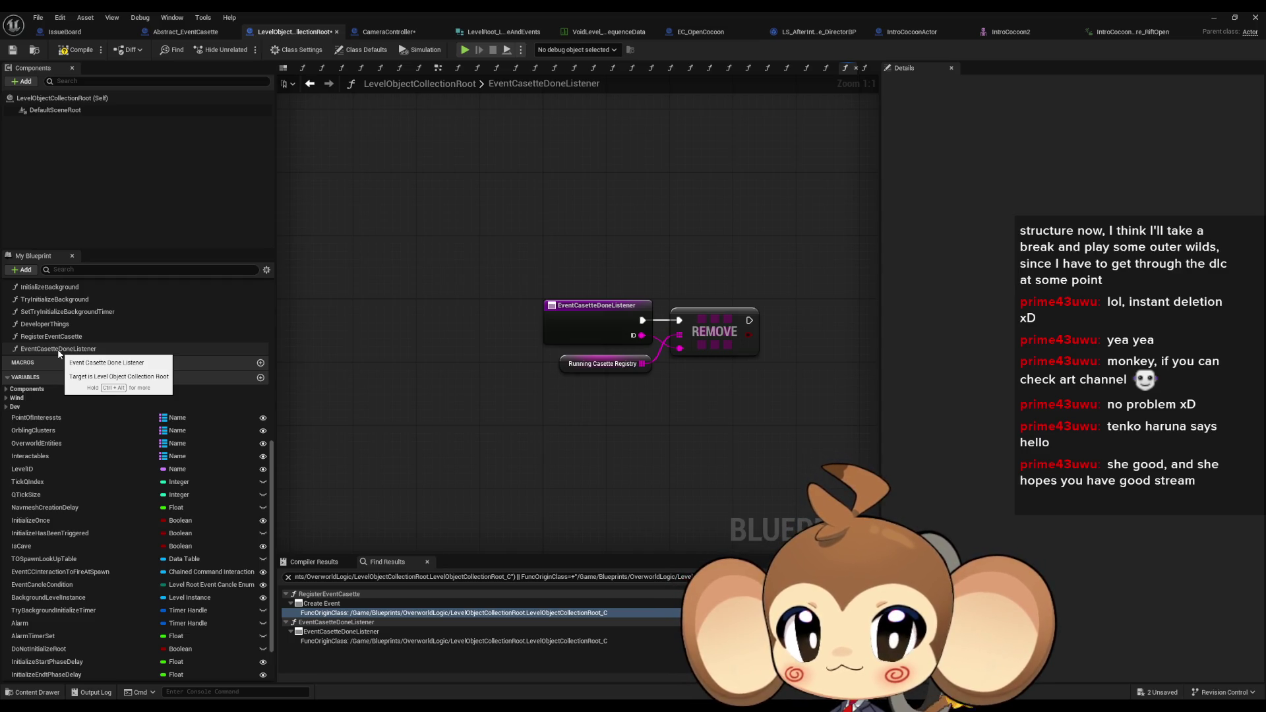
pyautogui.doubleClick(52, 336)
pyautogui.doubleClick(60, 349)
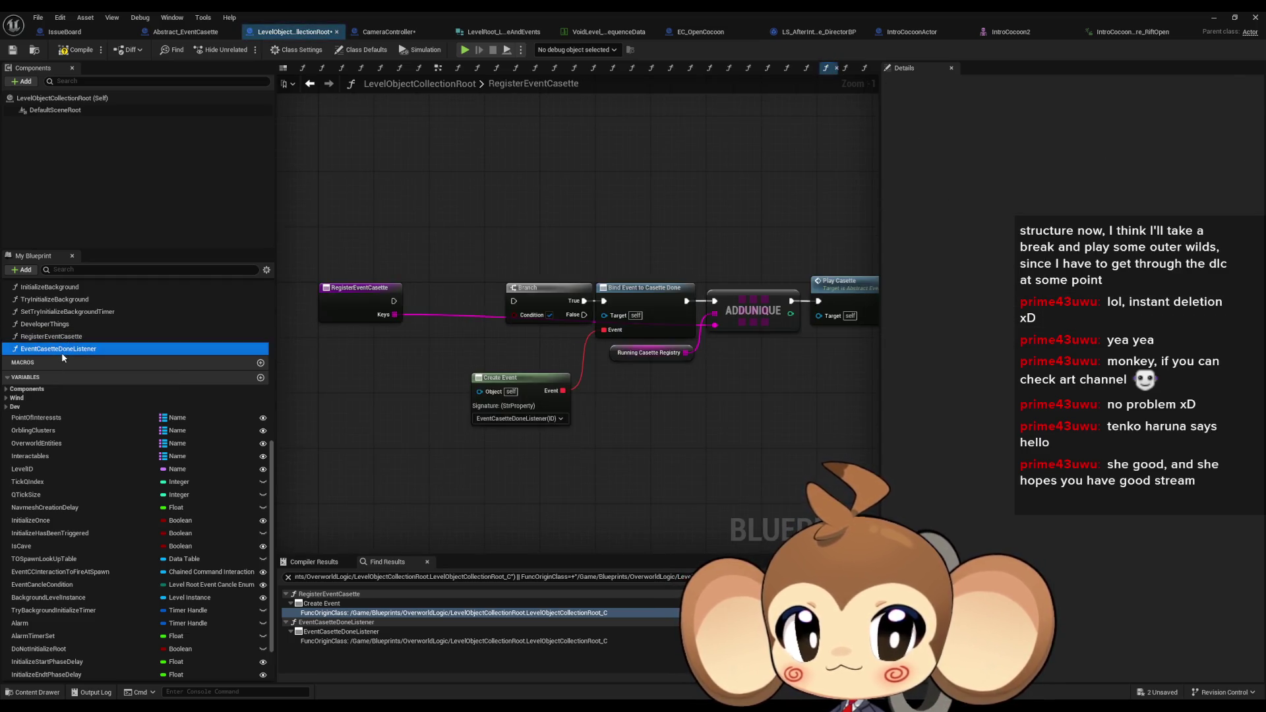
pyautogui.click(68, 350)
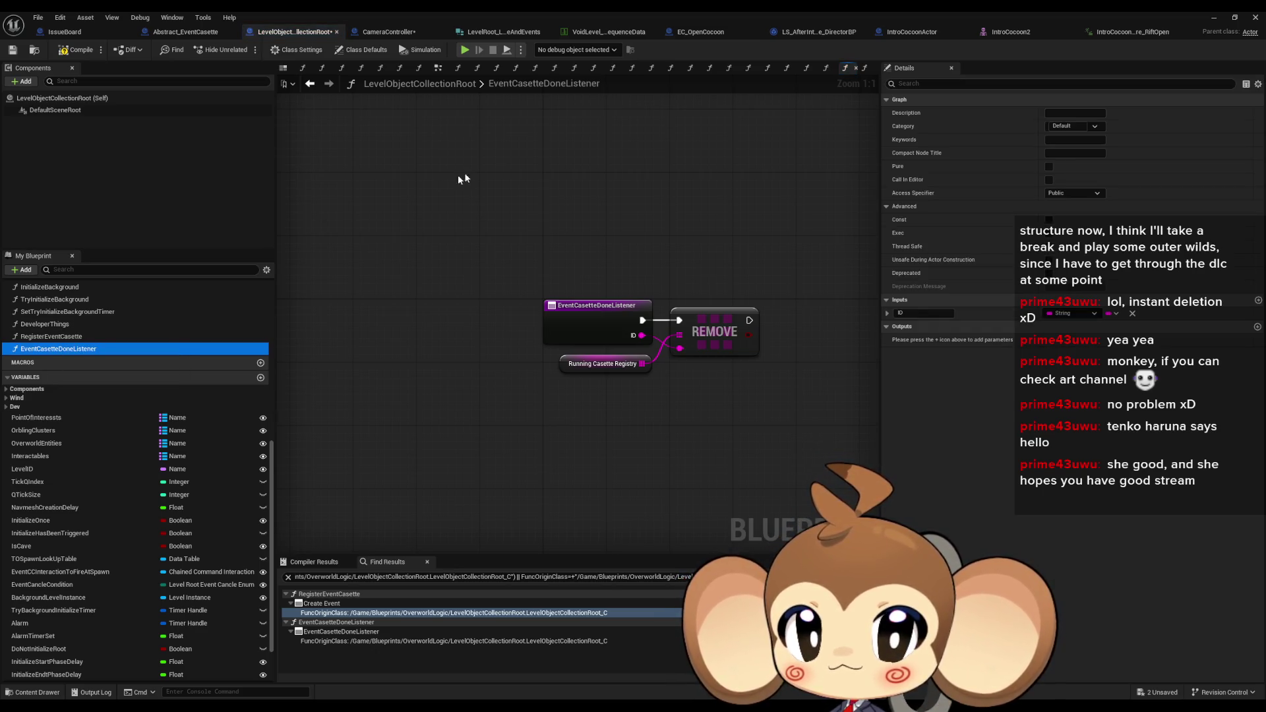
pyautogui.click(397, 34)
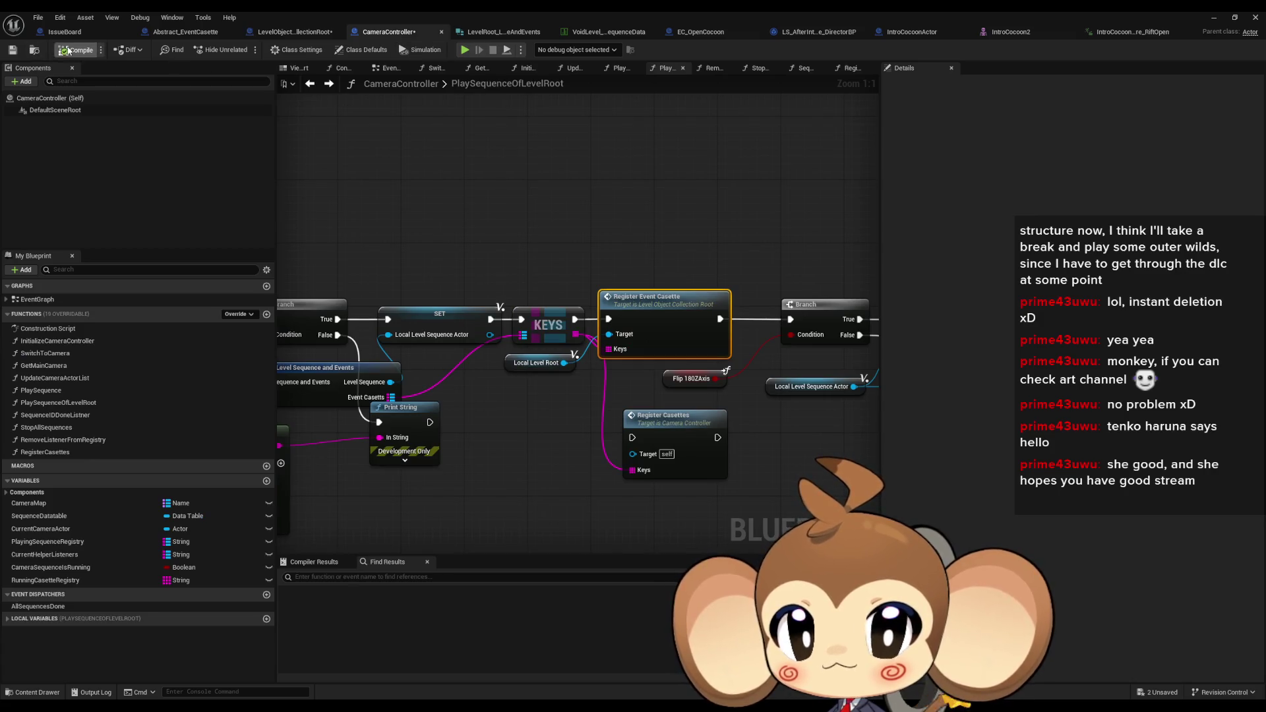
pyautogui.click(198, 414)
pyautogui.hotkey('ctrl', 'v')
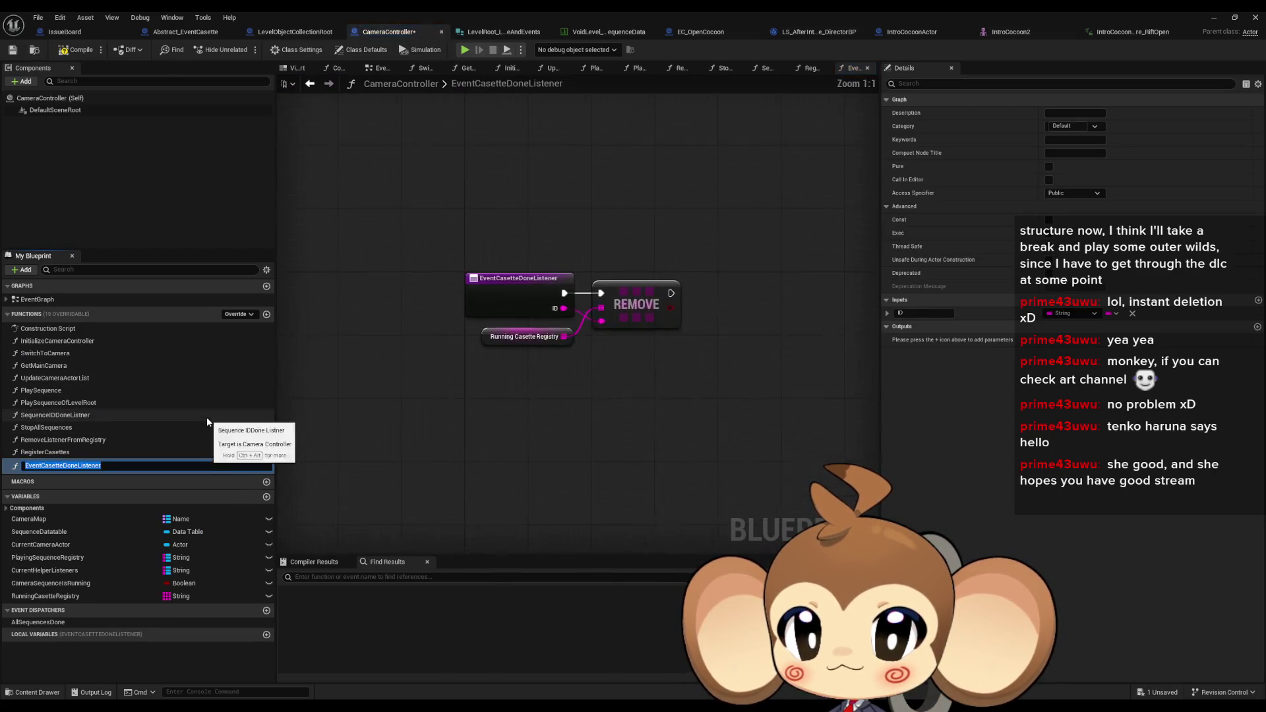
pyautogui.click(453, 456)
# Delete the original EventCasetteDoneListener from LevelObjectCollectionRoot
pyautogui.click(297, 32)
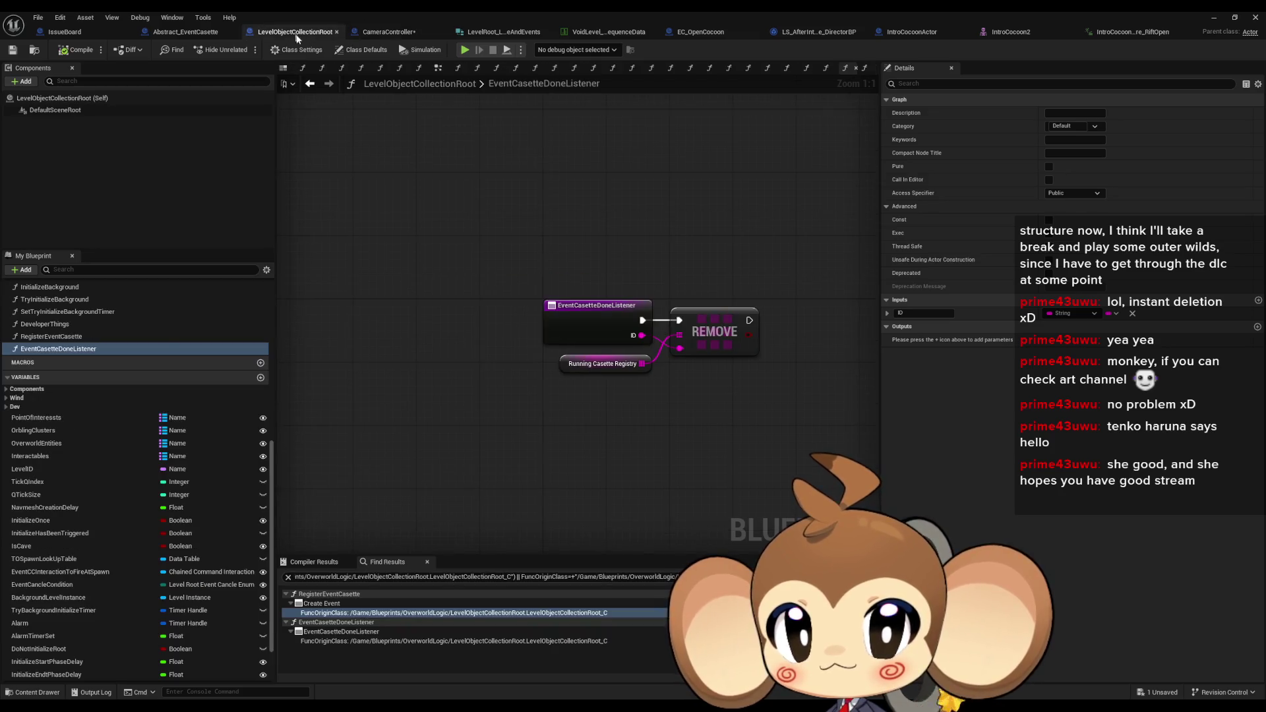
pyautogui.click(51, 336)
pyautogui.click(46, 349)
pyautogui.press('Delete')
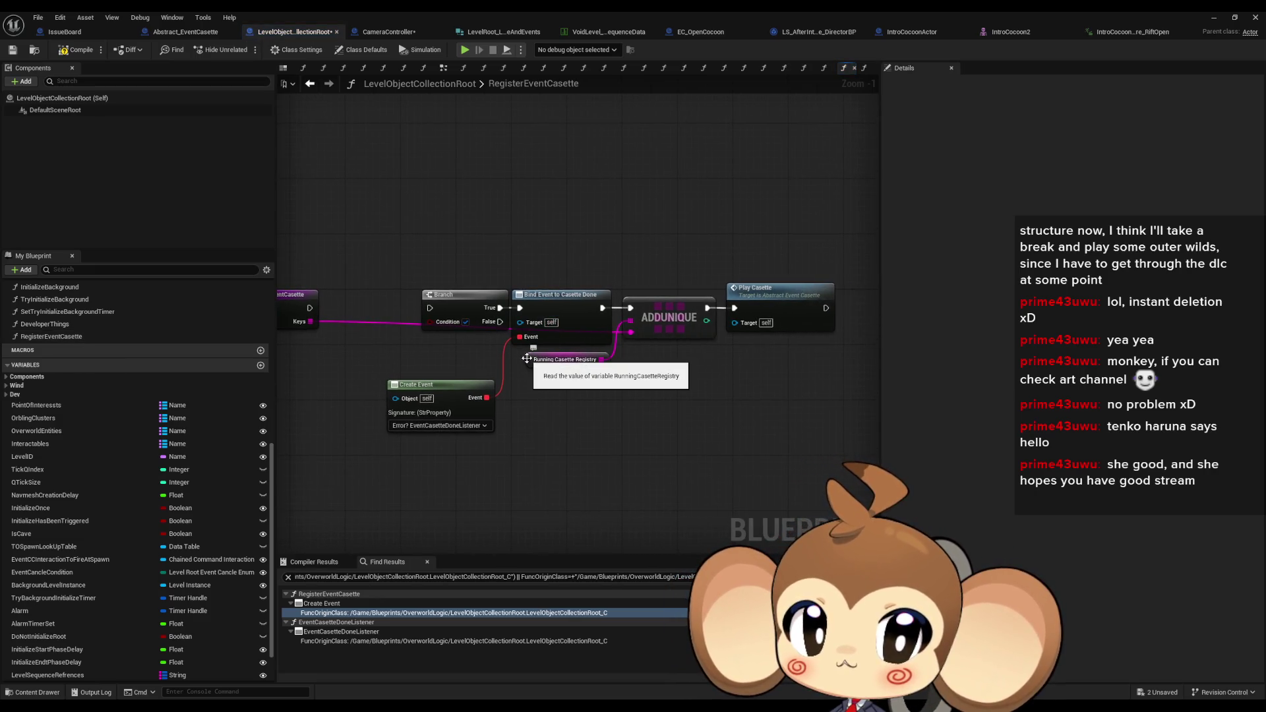
pyautogui.moveTo(526, 358); pyautogui.dragTo(607, 361)
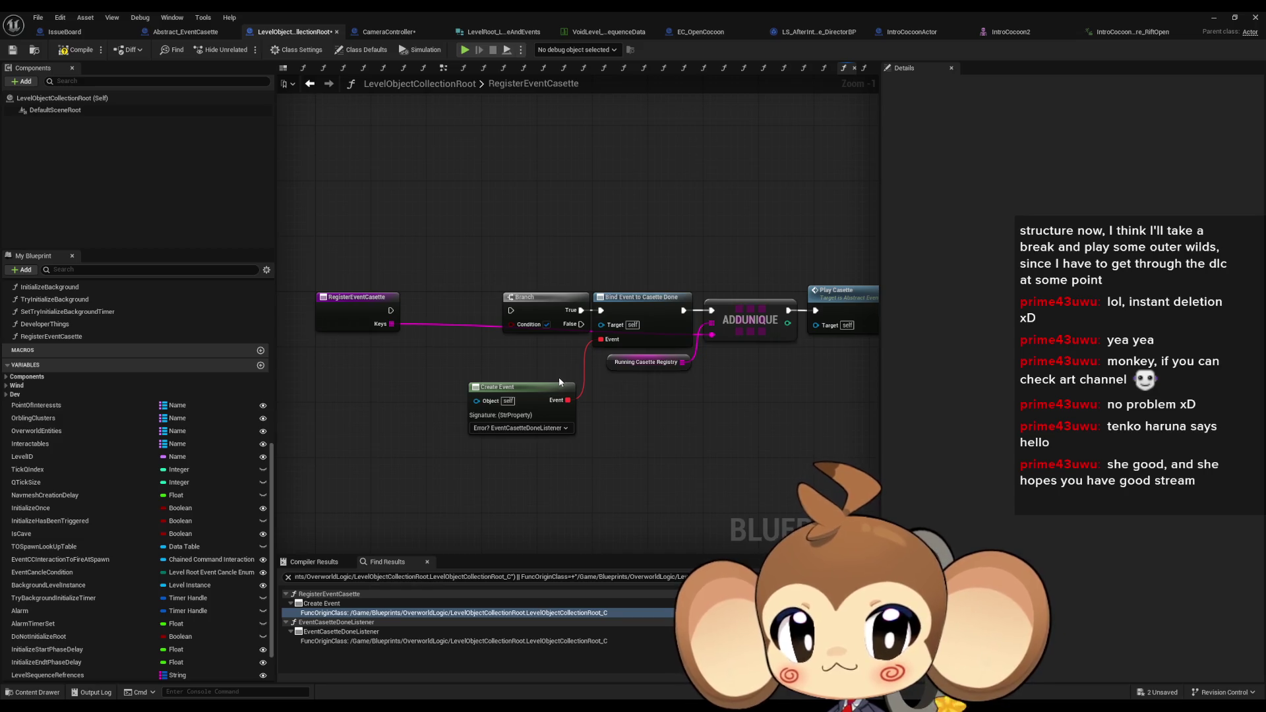
# Cancel deleting RegisterEventCasette and return to CameraController's PlaySequenceOfLevelRoot graph
pyautogui.click(83, 338)
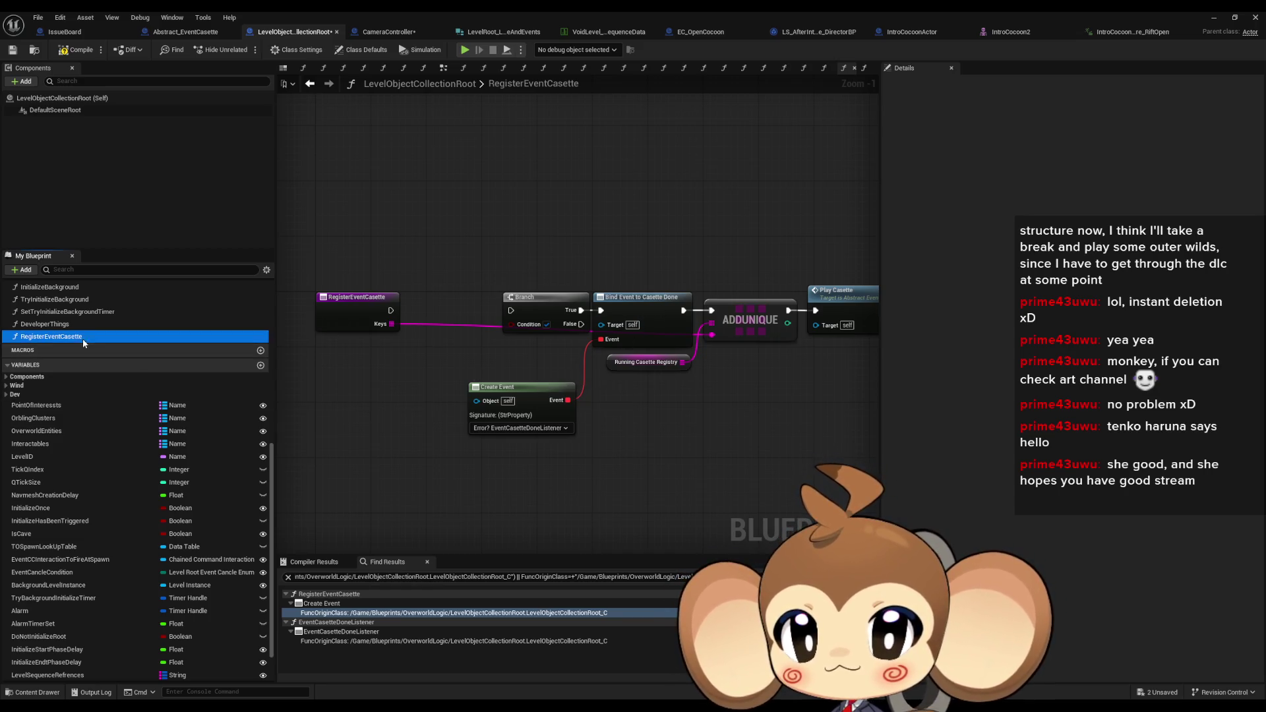
pyautogui.press('Delete')
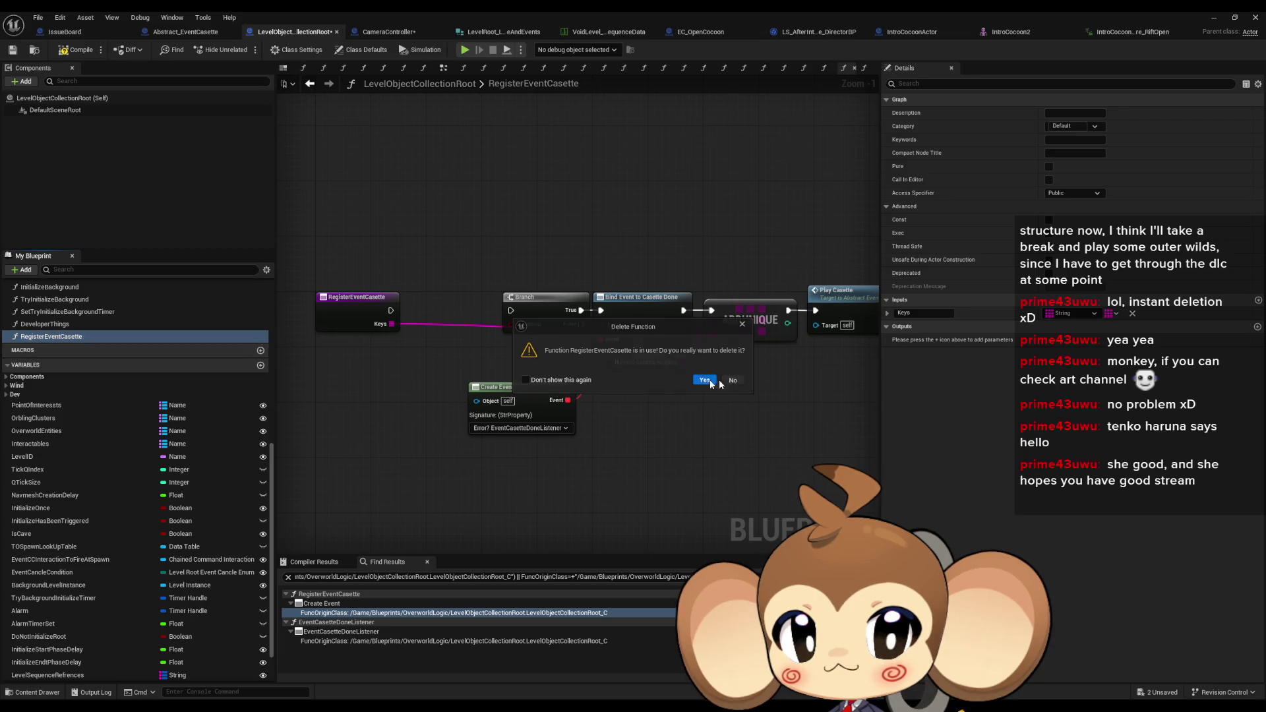
pyautogui.click(733, 379)
pyautogui.rightClick(71, 336)
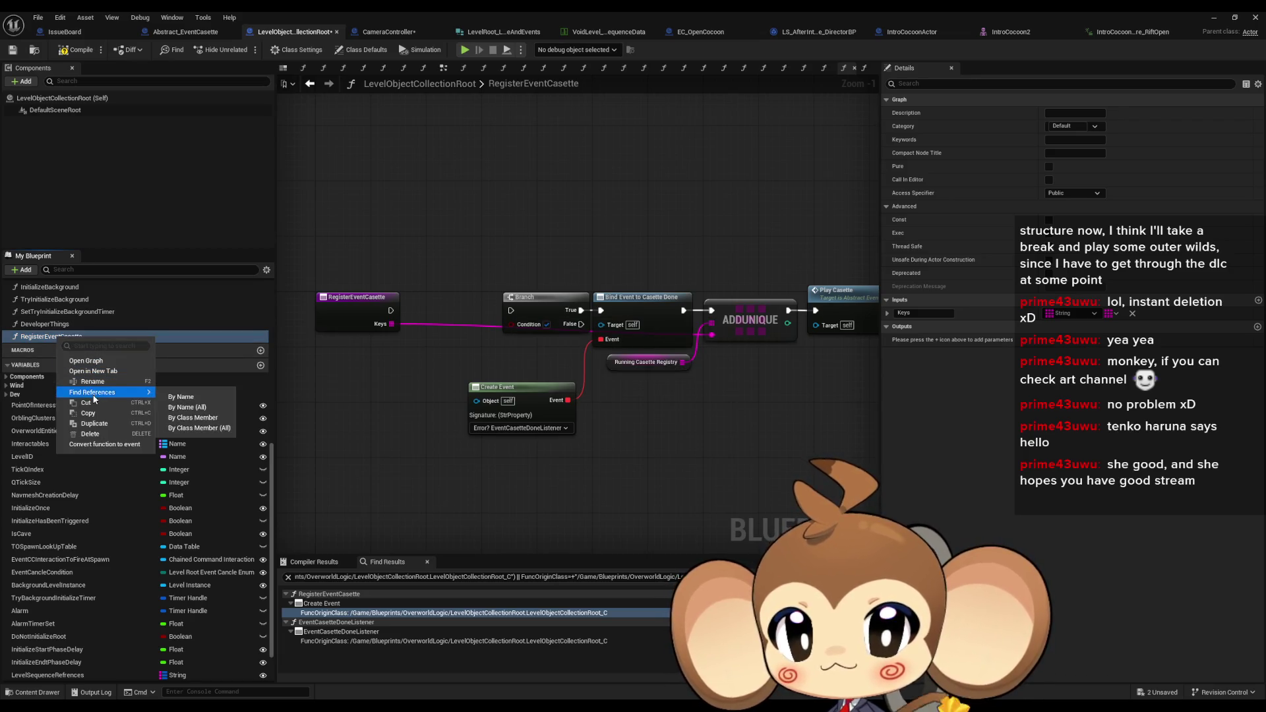
pyautogui.press('Escape')
pyautogui.click(373, 30)
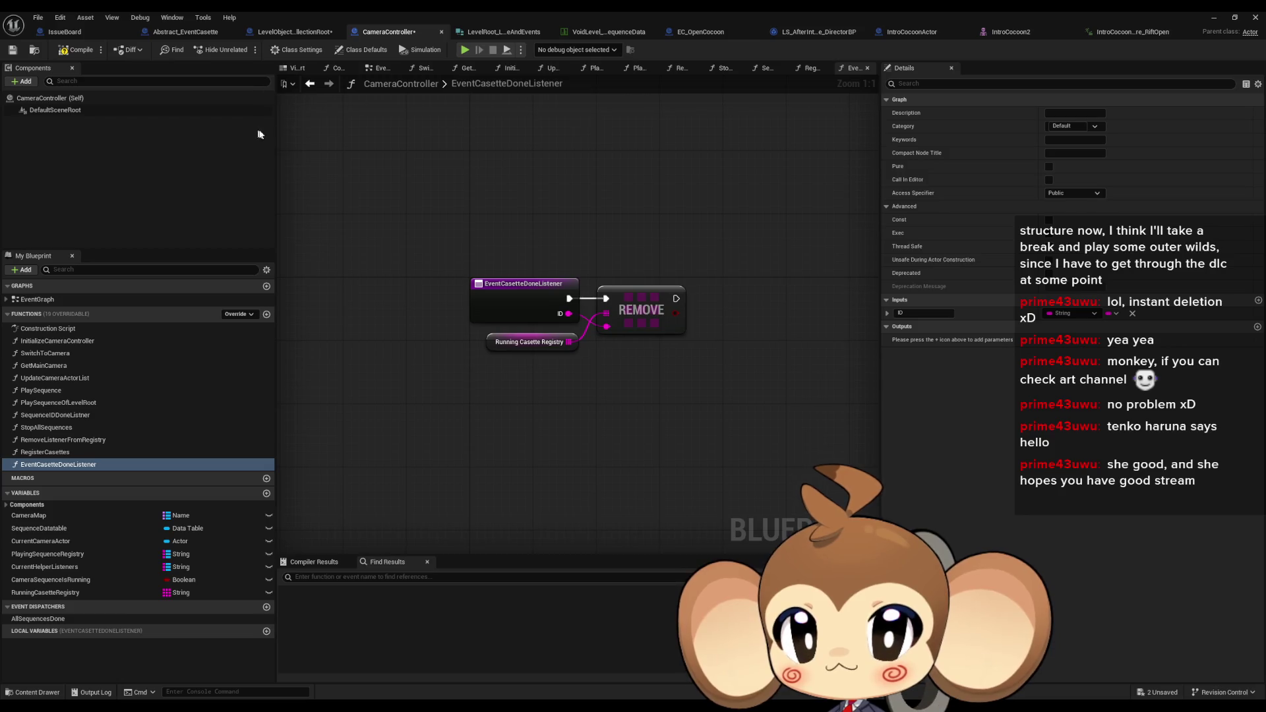
pyautogui.click(310, 84)
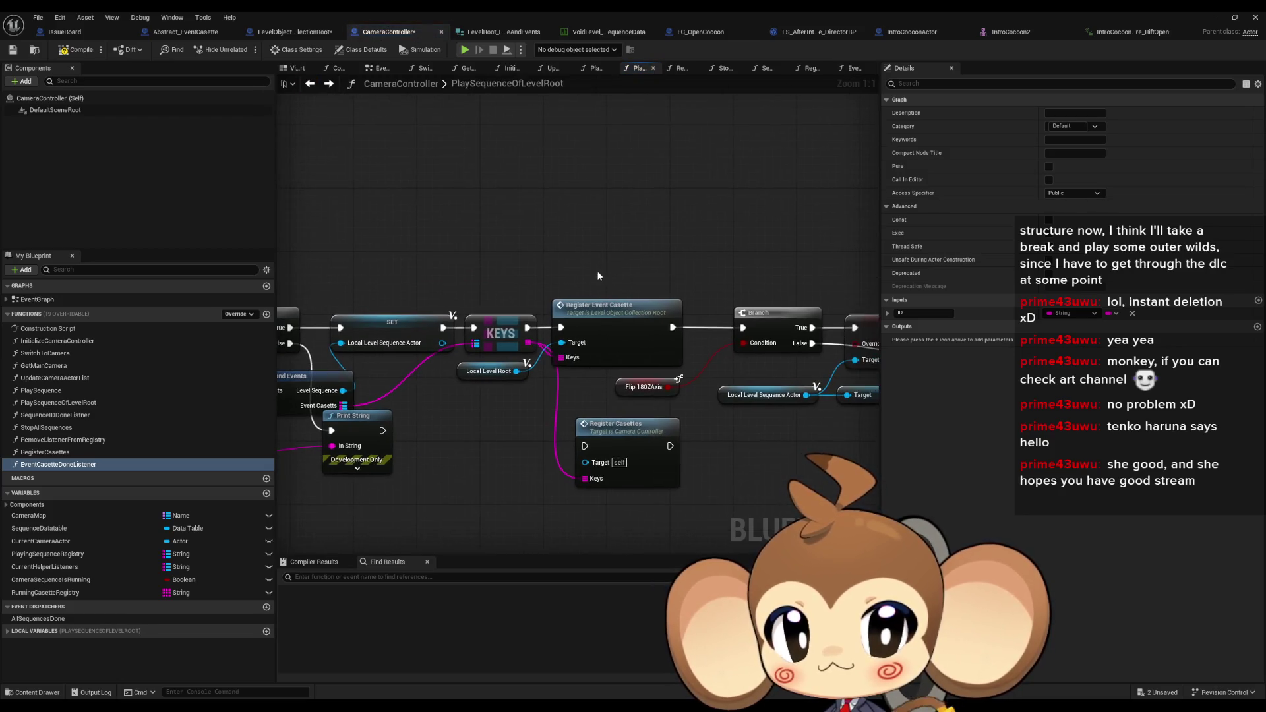
# Wire Register Casettes into the Branch, then delete RegisterEventCasette from LevelObjectCollectionRoot and save
pyautogui.moveTo(617, 446)
pyautogui.mouseDown()
pyautogui.moveTo(609, 320)
pyautogui.moveTo(743, 328)
pyautogui.mouseUp()
pyautogui.moveTo(527, 328); pyautogui.dragTo(628, 322)
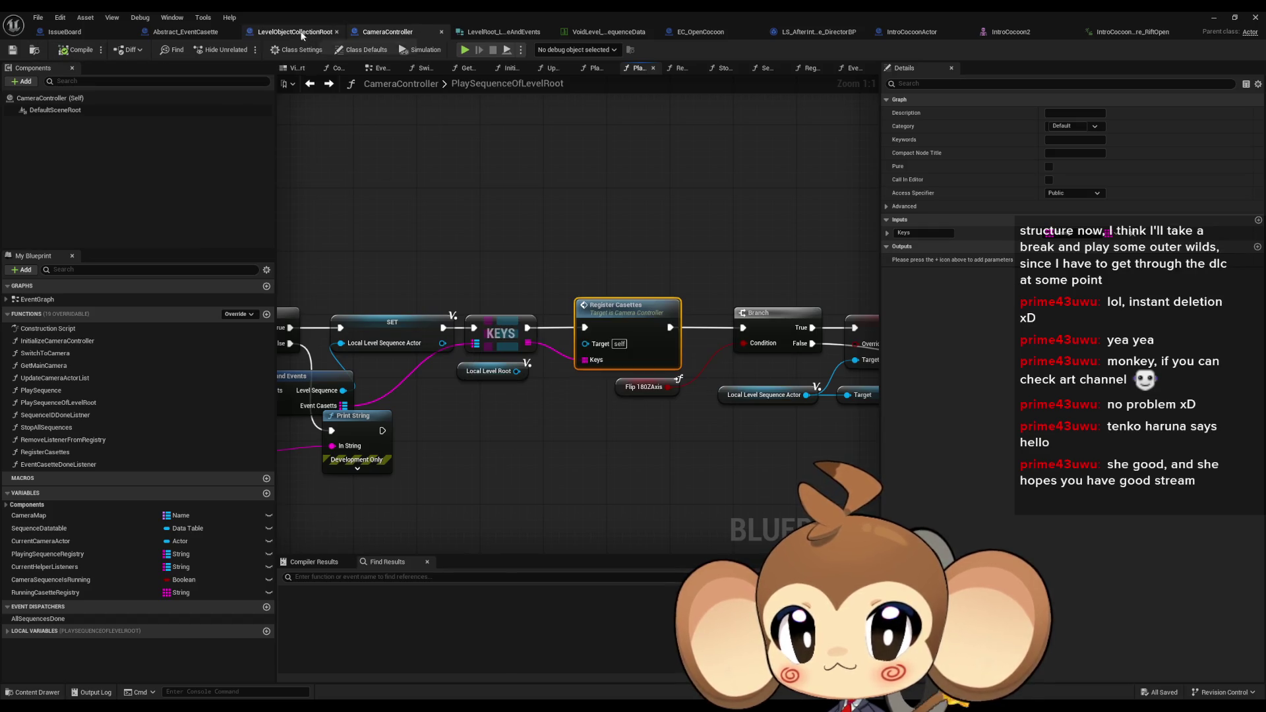
pyautogui.click(330, 30)
pyautogui.press('Delete')
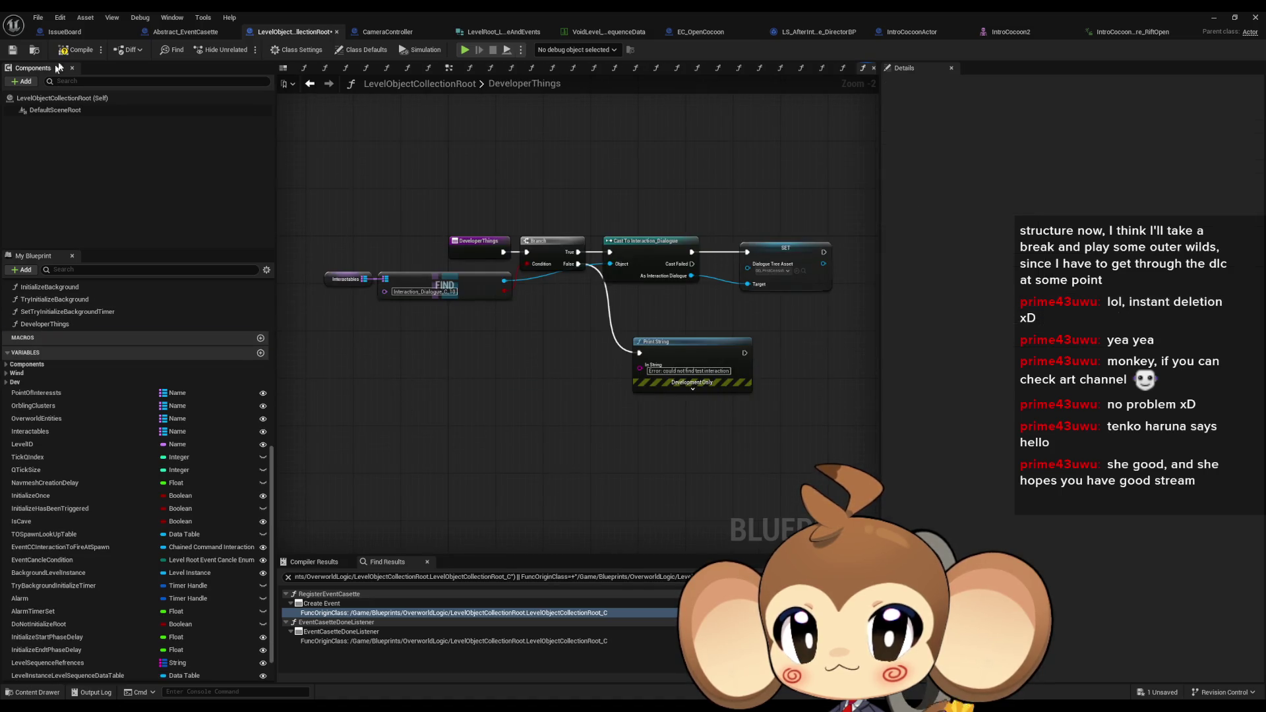
pyautogui.hotkey('ctrl', 's')
# Delete the Local Level Root node from CameraController's graph
pyautogui.click(386, 33)
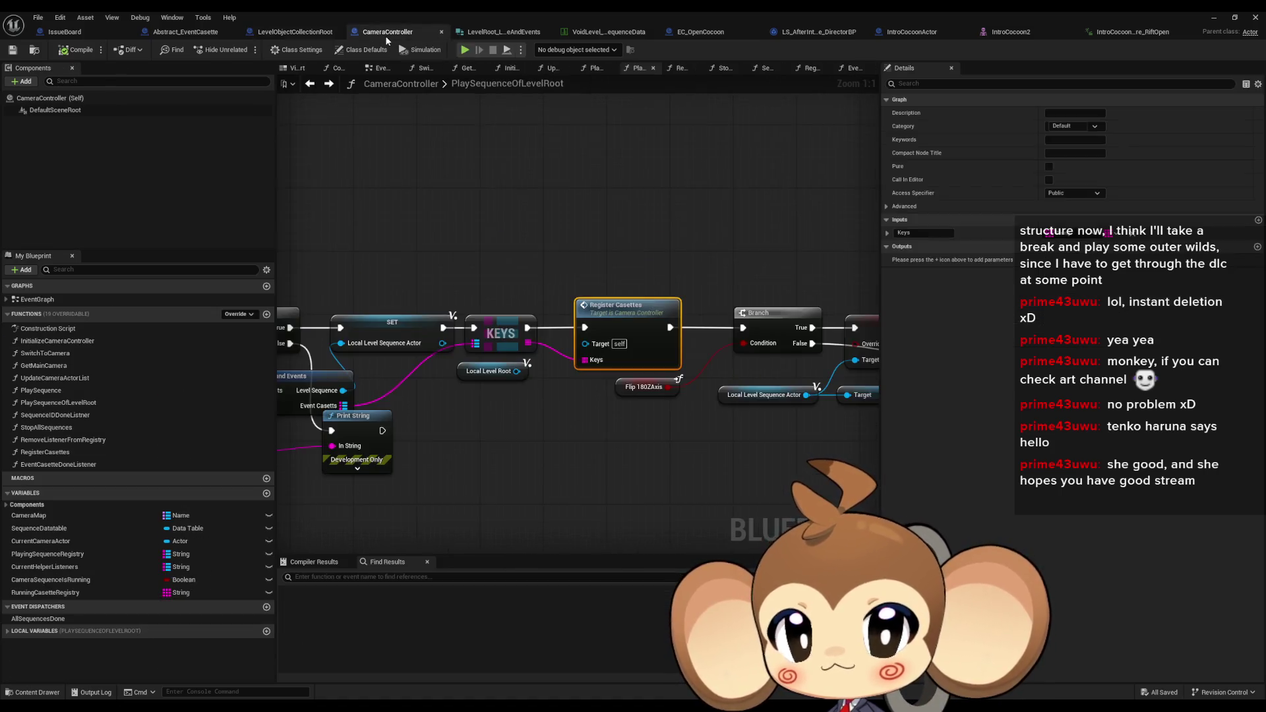
pyautogui.click(571, 179)
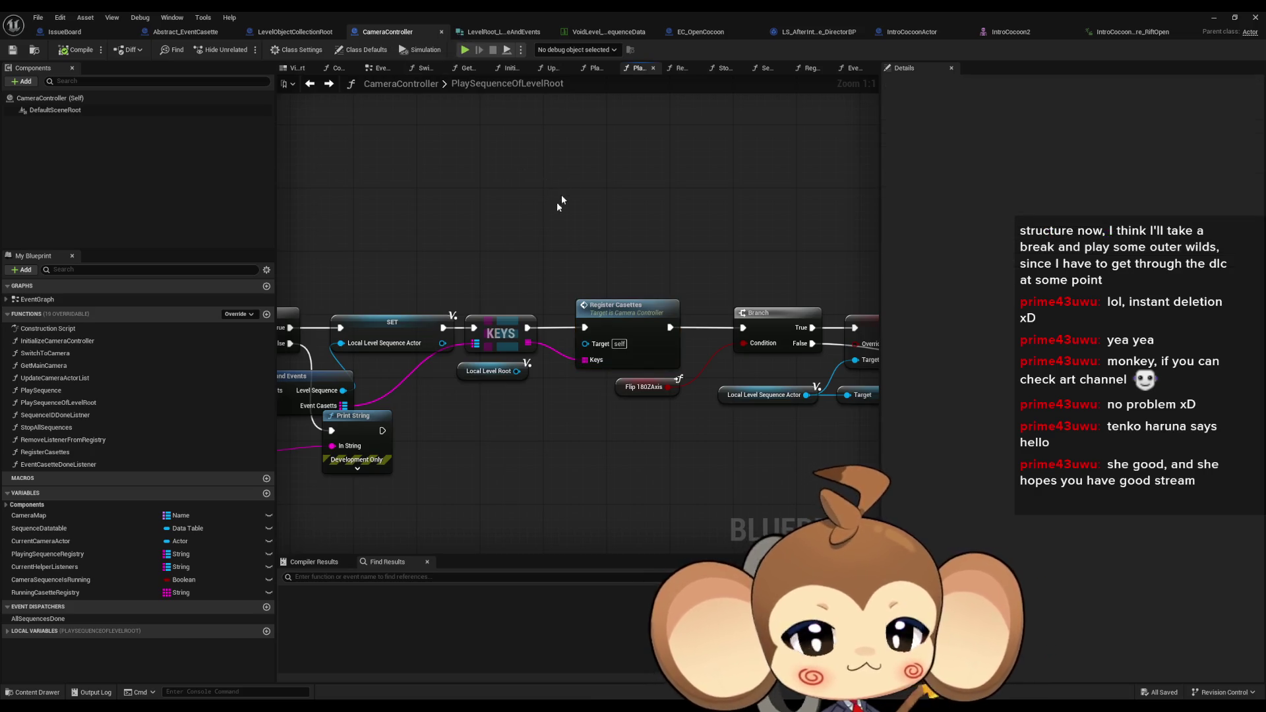
pyautogui.press('Delete')
pyautogui.moveTo(509, 437)
pyautogui.mouseDown()
pyautogui.moveTo(705, 449)
pyautogui.moveTo(530, 437)
pyautogui.mouseUp()
pyautogui.click(719, 354)
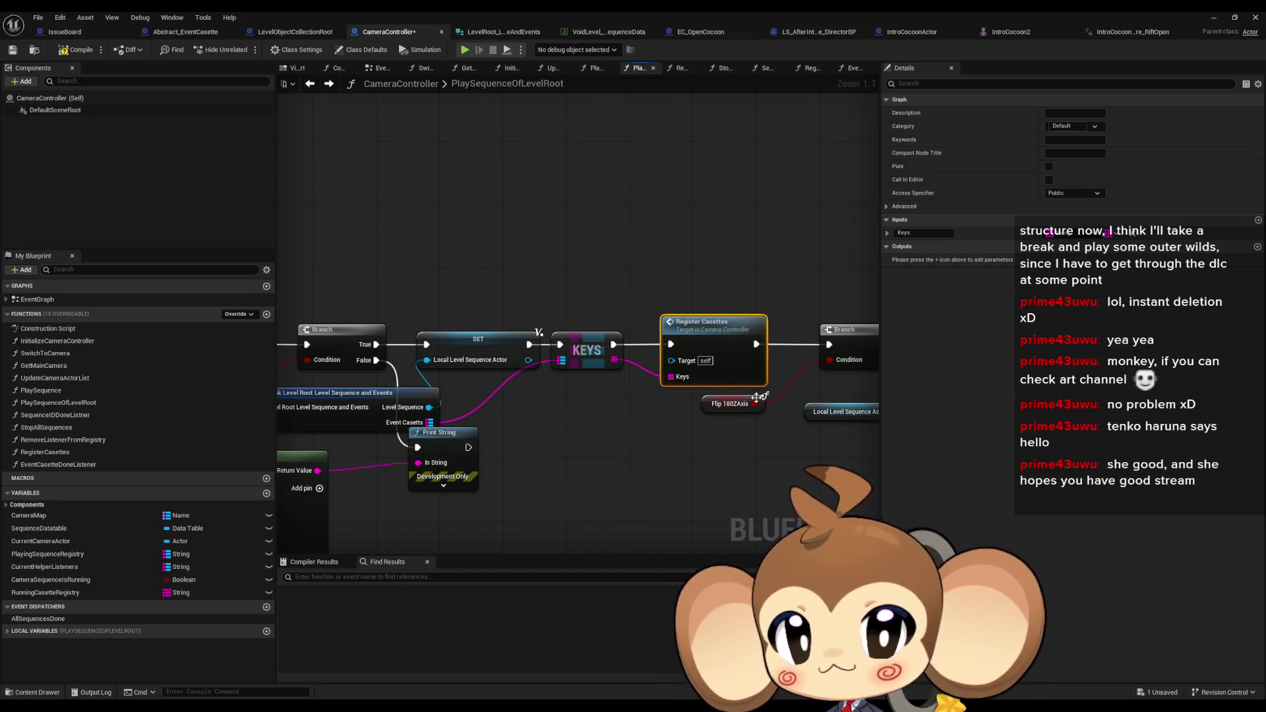
pyautogui.moveTo(727, 368)
pyautogui.mouseDown()
pyautogui.moveTo(601, 365)
pyautogui.moveTo(646, 393)
pyautogui.moveTo(702, 375)
pyautogui.mouseUp()
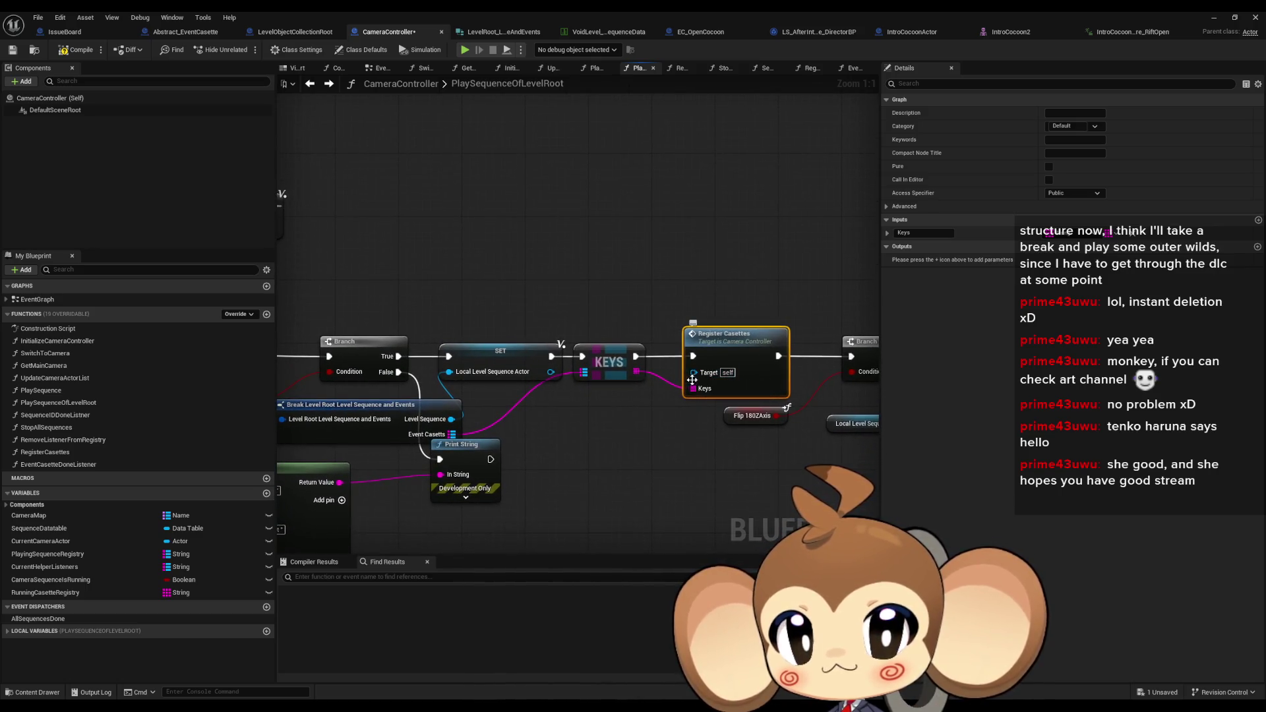
# Glance at EC_OpenCocoon and Abstract_EventCasette, then open CameraController's RegisterCasettes function graph
pyautogui.click(692, 32)
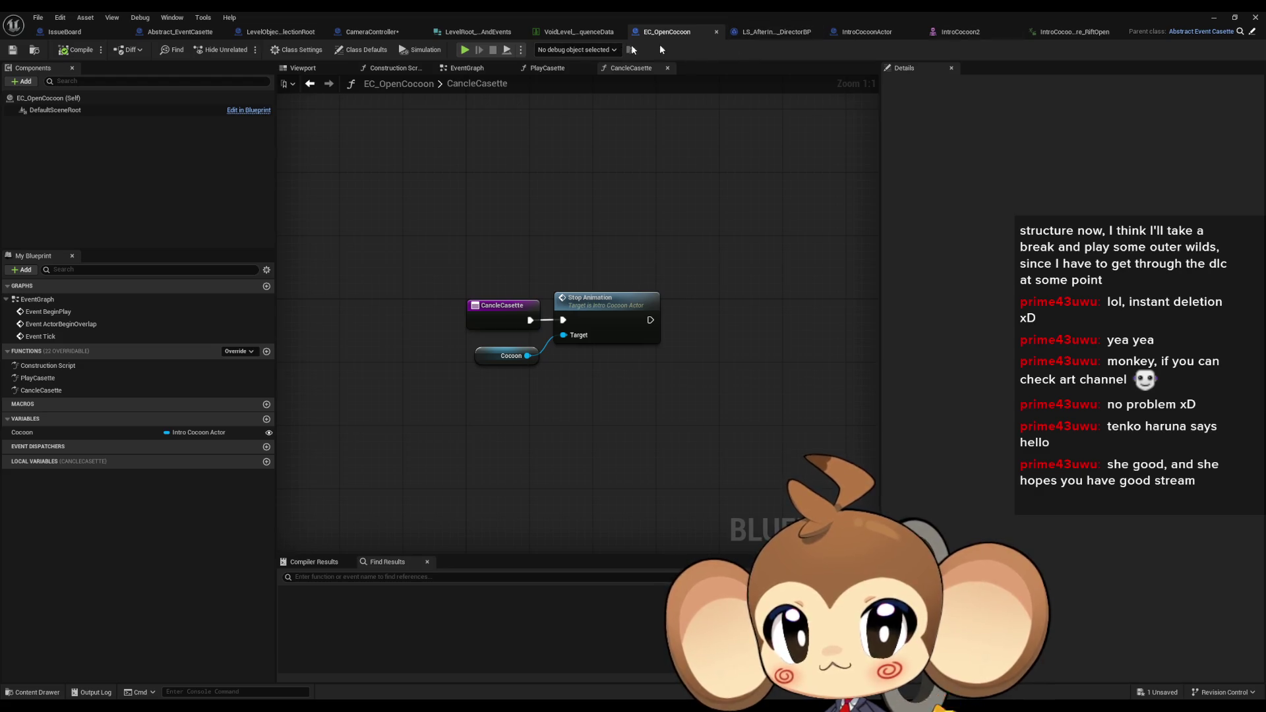
pyautogui.click(181, 32)
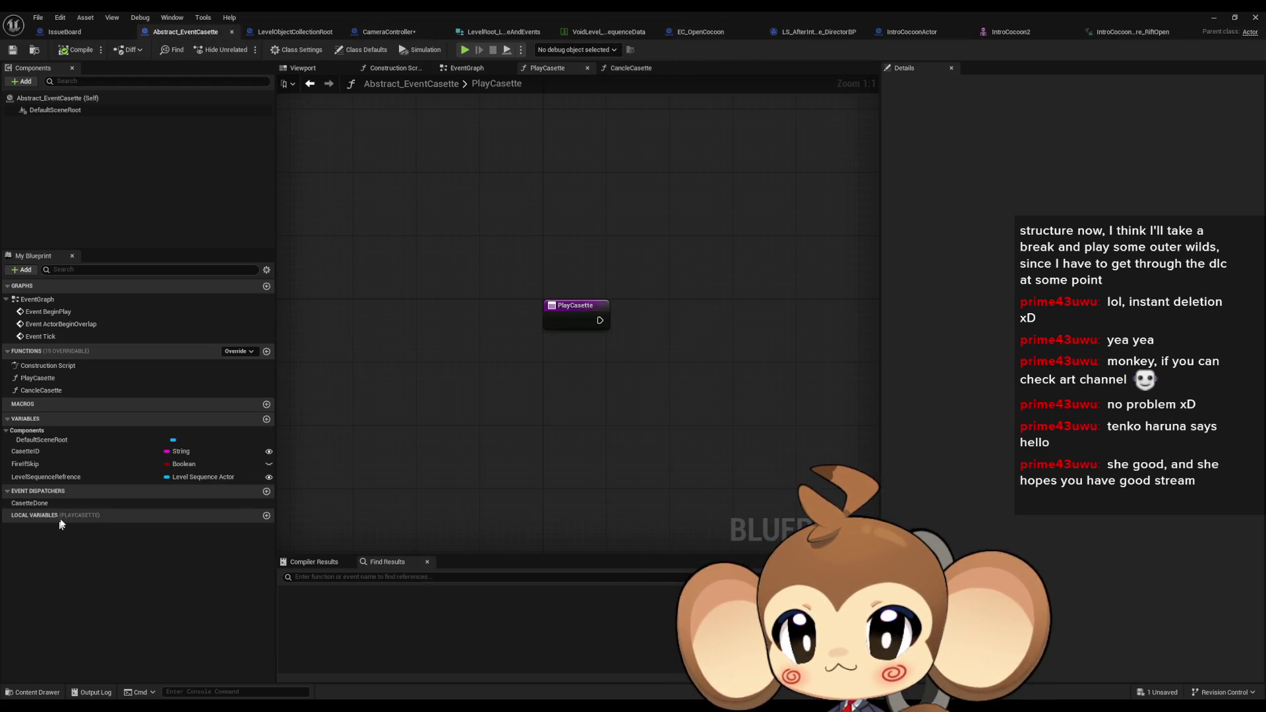
pyautogui.click(381, 33)
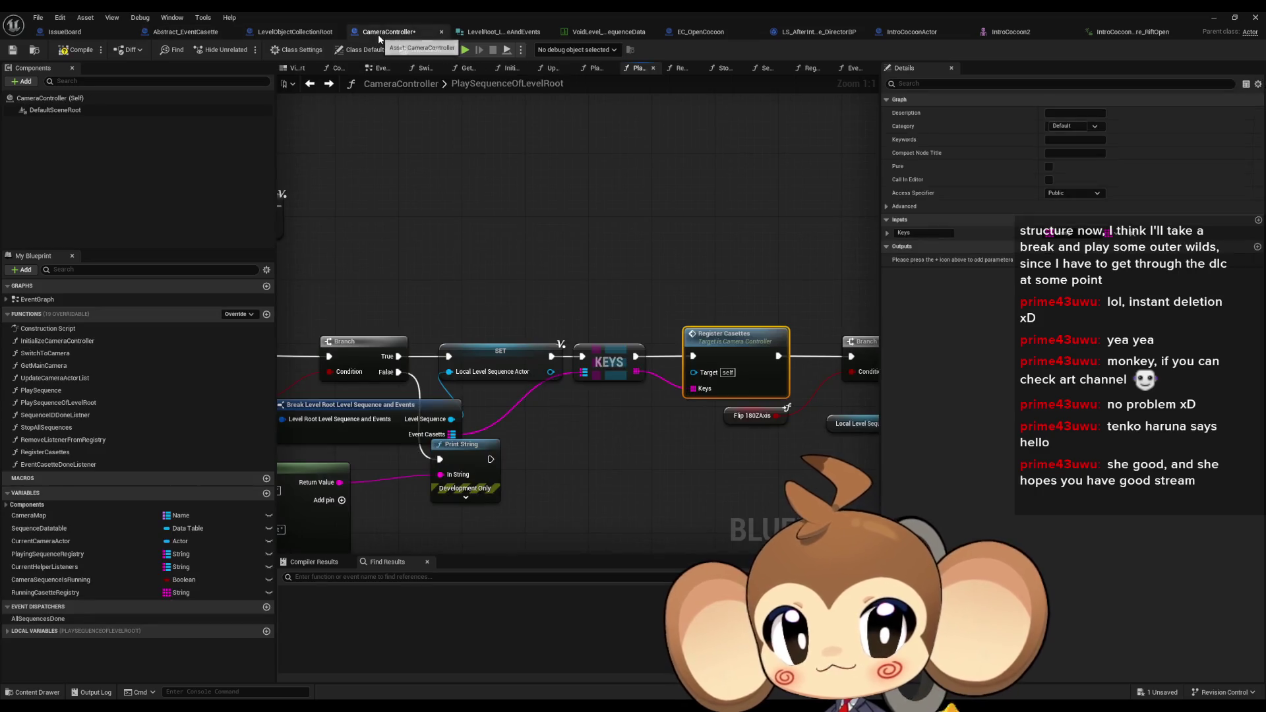
pyautogui.doubleClick(557, 340)
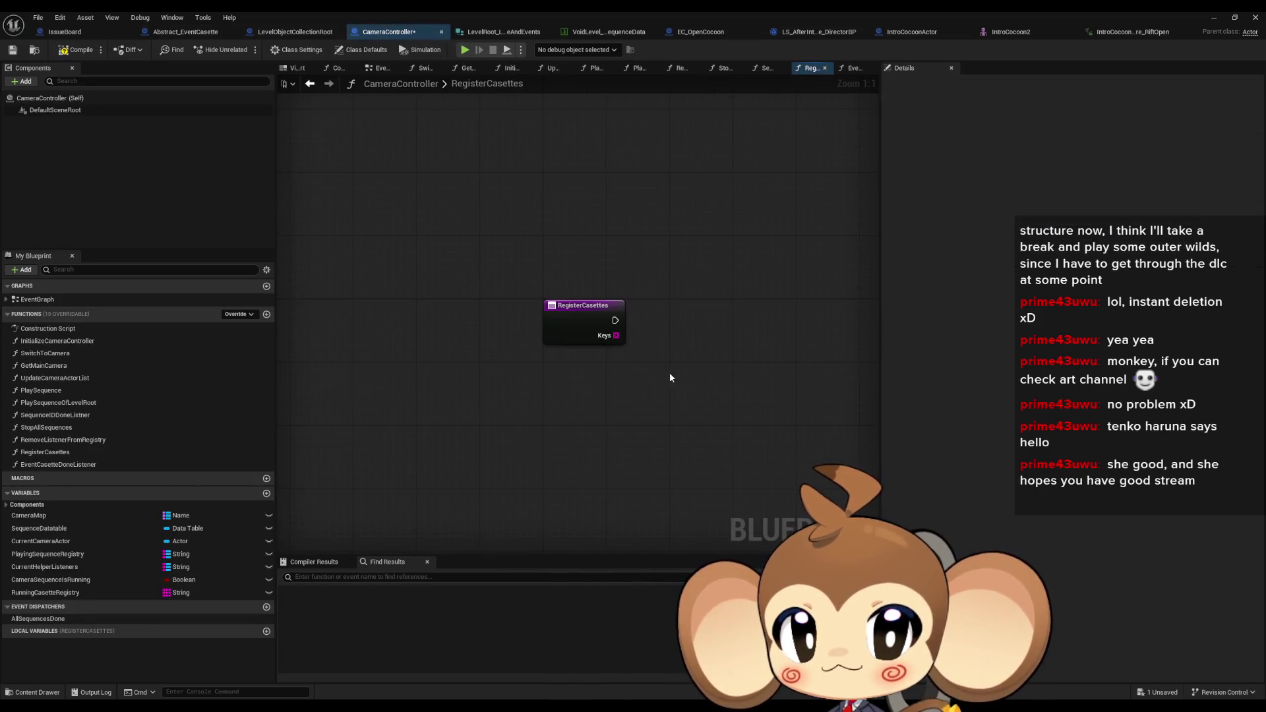
# Remove the Keys input from the Register Casettes node in PlaySequenceOfLevelRoot
pyautogui.click(297, 33)
pyautogui.click(377, 36)
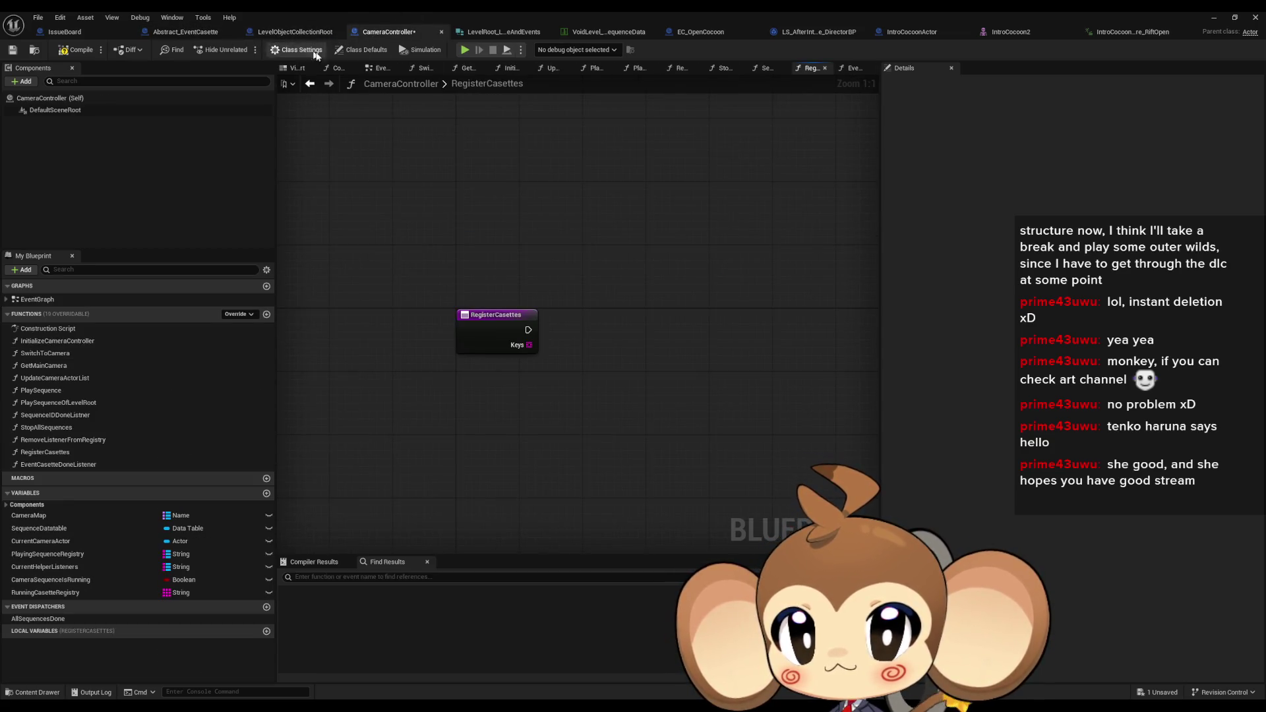
pyautogui.click(309, 84)
pyautogui.moveTo(525, 223); pyautogui.dragTo(614, 244)
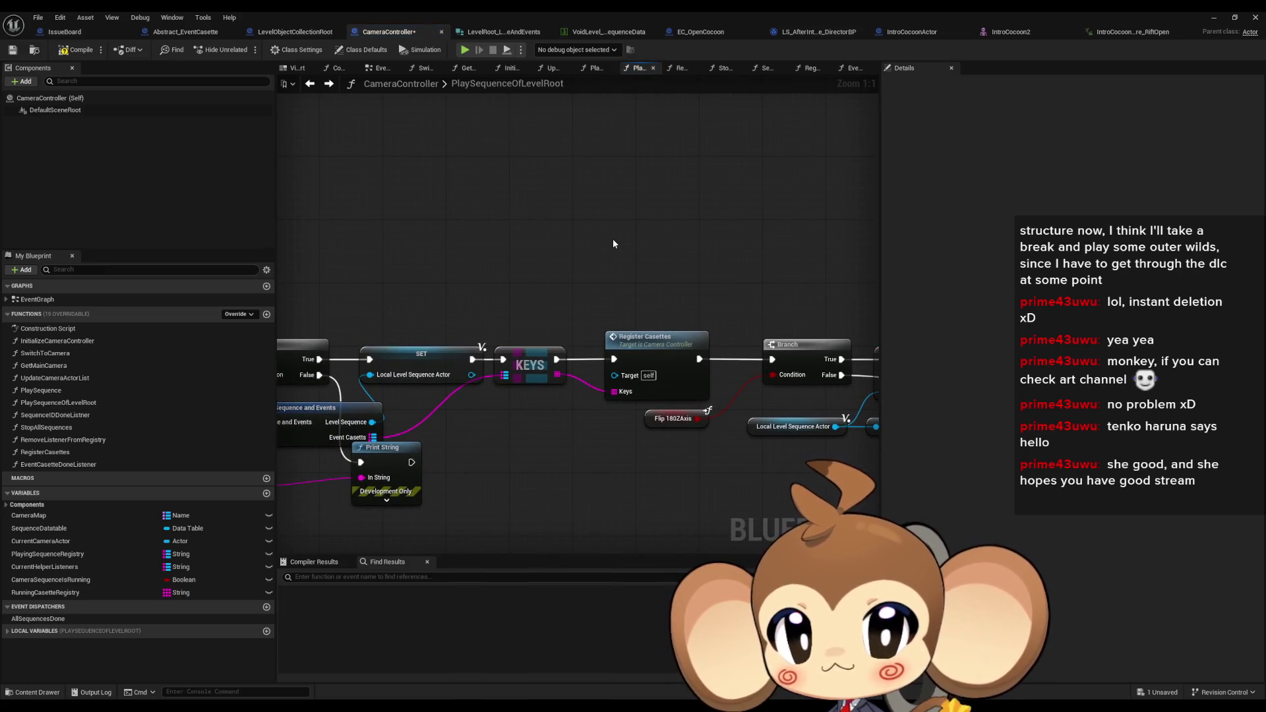
pyautogui.moveTo(613, 244); pyautogui.dragTo(711, 244)
pyautogui.click(741, 358)
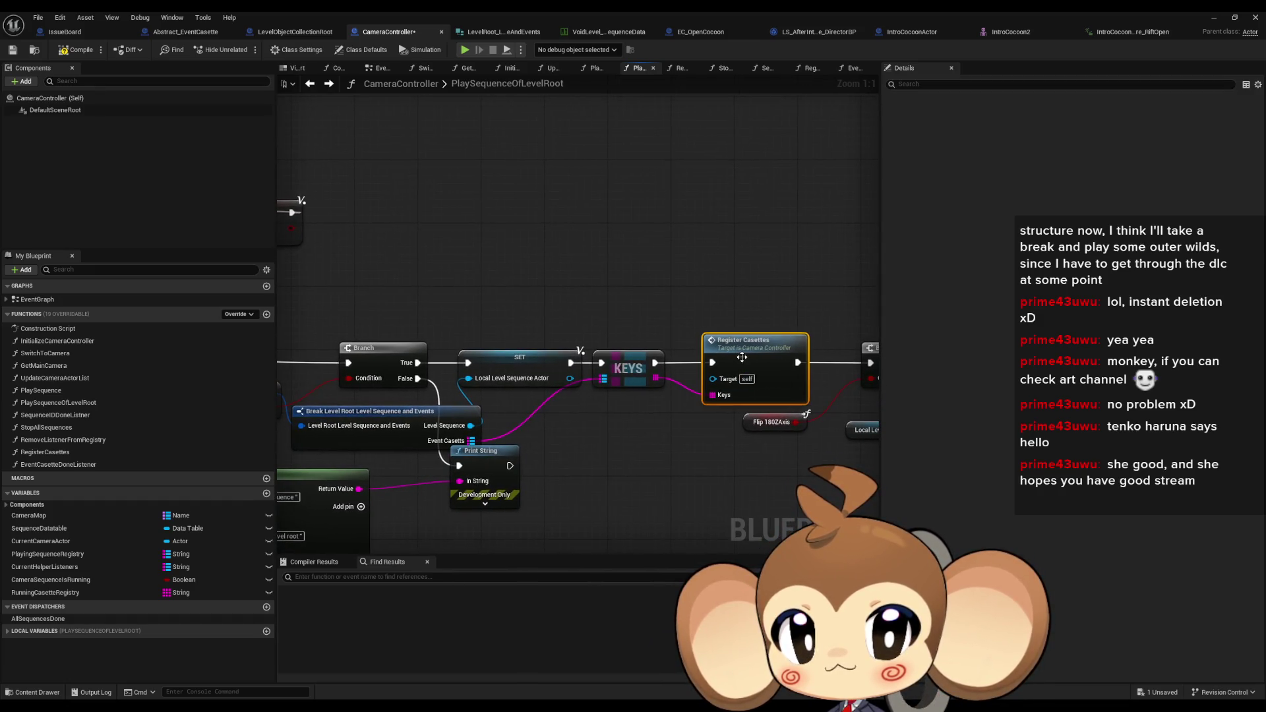
pyautogui.click(1121, 233)
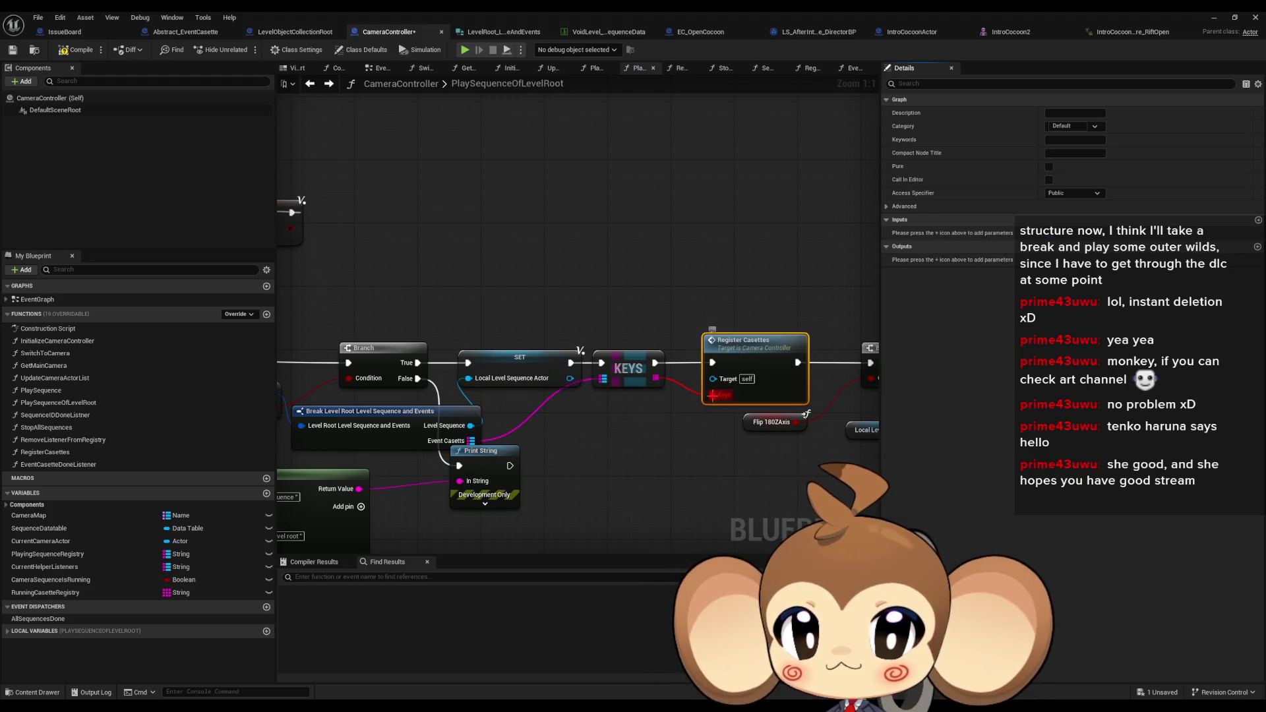
pyautogui.keyDown('alt'); pyautogui.click(712, 395); pyautogui.keyUp('alt')
pyautogui.moveTo(466, 446)
pyautogui.mouseDown()
pyautogui.moveTo(560, 396)
pyautogui.moveTo(778, 379)
pyautogui.mouseUp()
pyautogui.moveTo(672, 438); pyautogui.dragTo(672, 439)
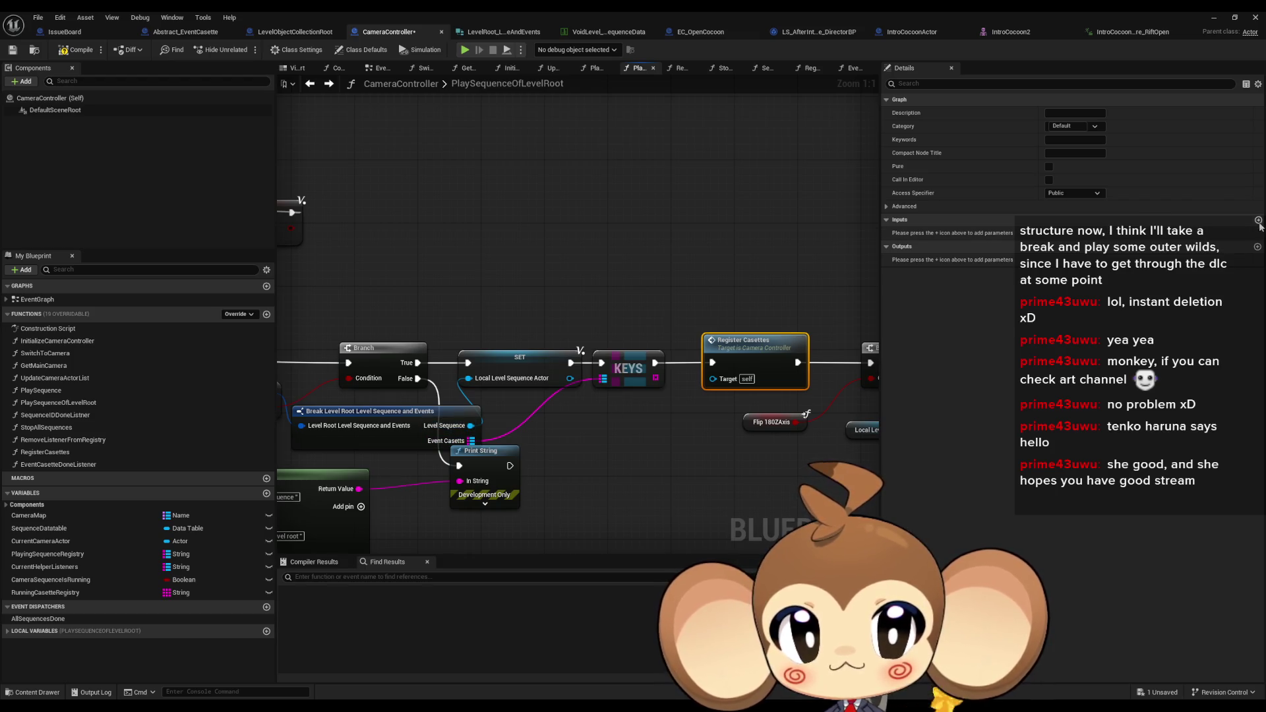
# Add a Map input with cassette class values named CasettesThisSequence to Register Casettes
pyautogui.click(1258, 220)
pyautogui.click(1108, 235)
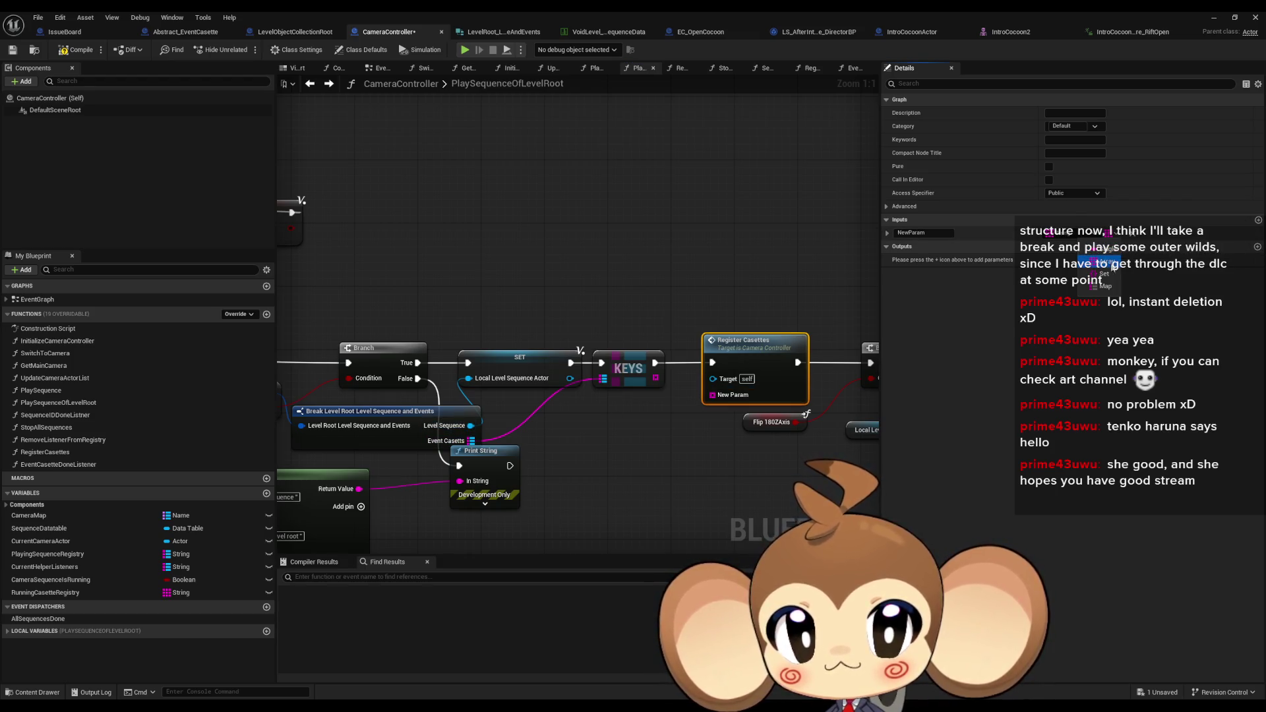
pyautogui.click(1107, 287)
pyautogui.click(1155, 236)
pyautogui.write('casette')
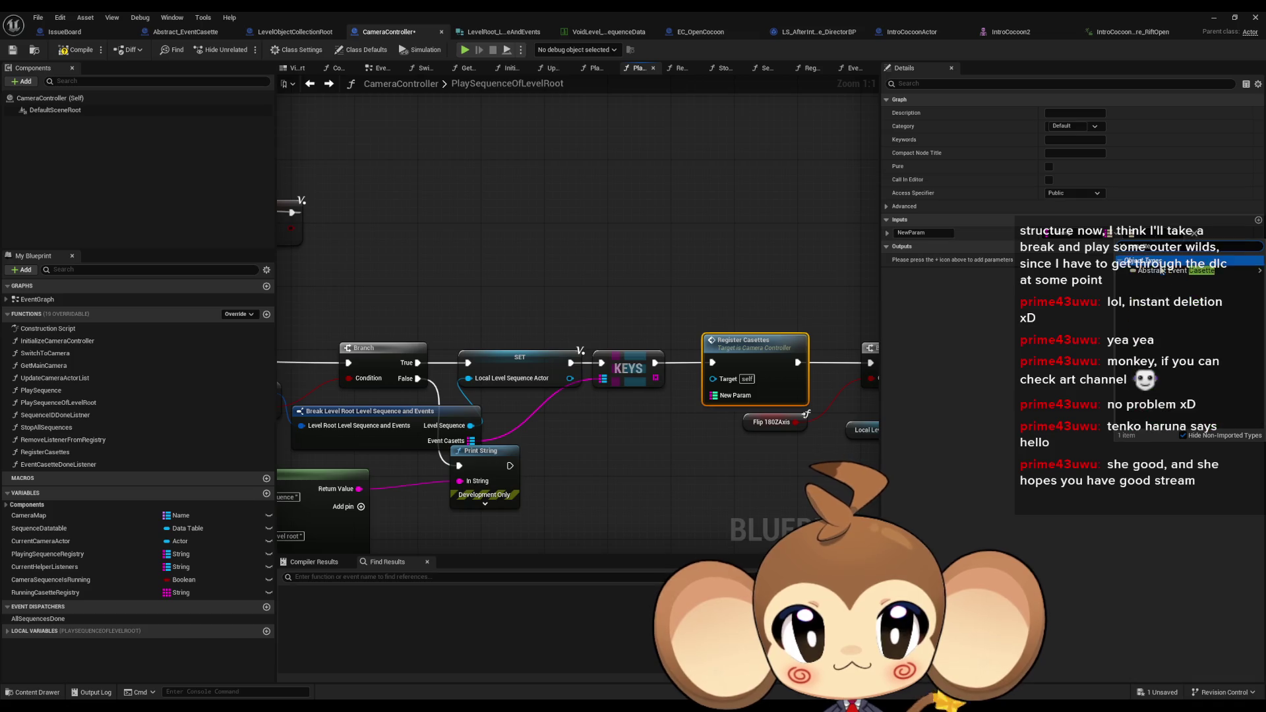
pyautogui.click(1162, 271)
pyautogui.click(913, 232)
pyautogui.write('CasettesThisEvent')
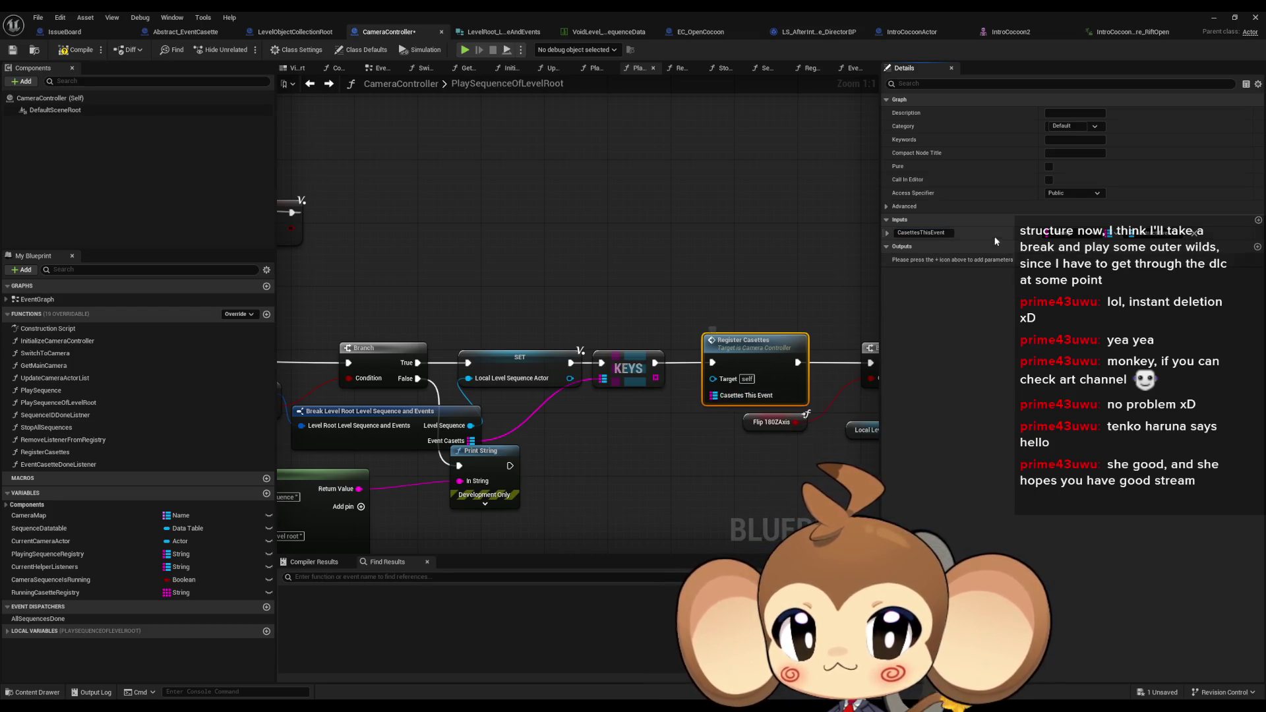
pyautogui.click(935, 234)
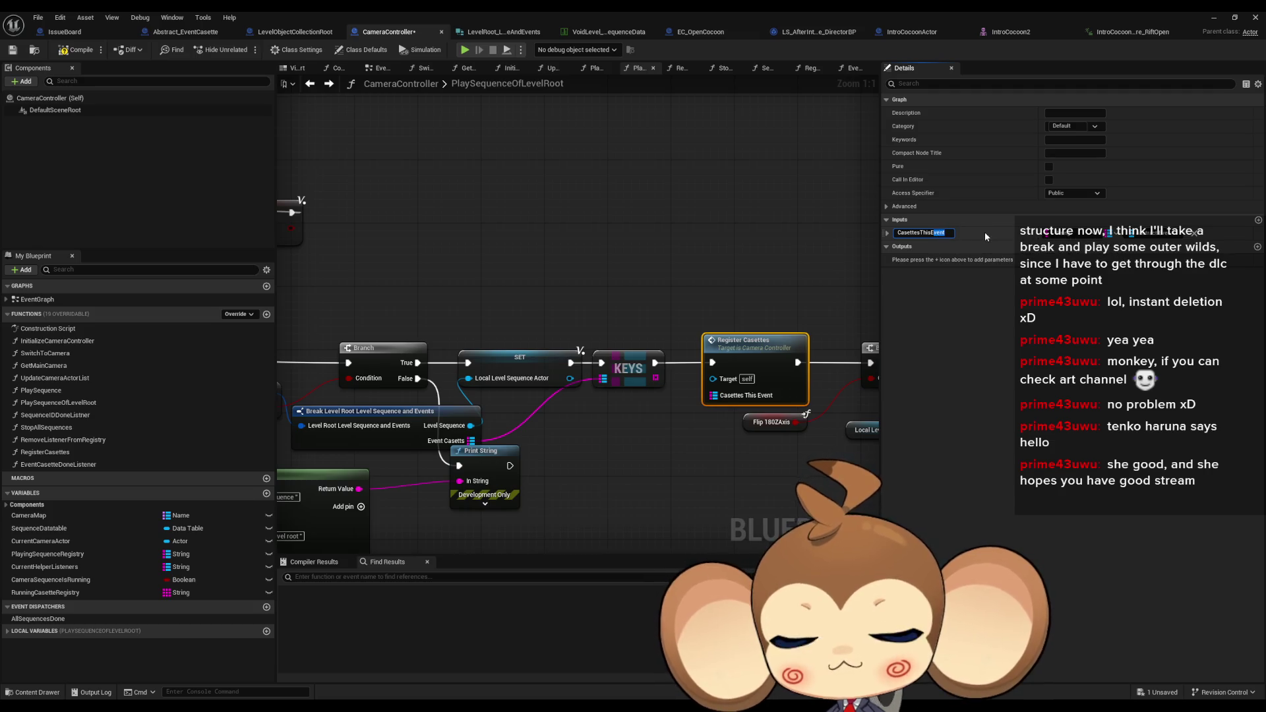
pyautogui.press('BackSpace')
pyautogui.press('BackSpace')
pyautogui.press('BackSpace')
pyautogui.write('quence')
pyautogui.press('Return')
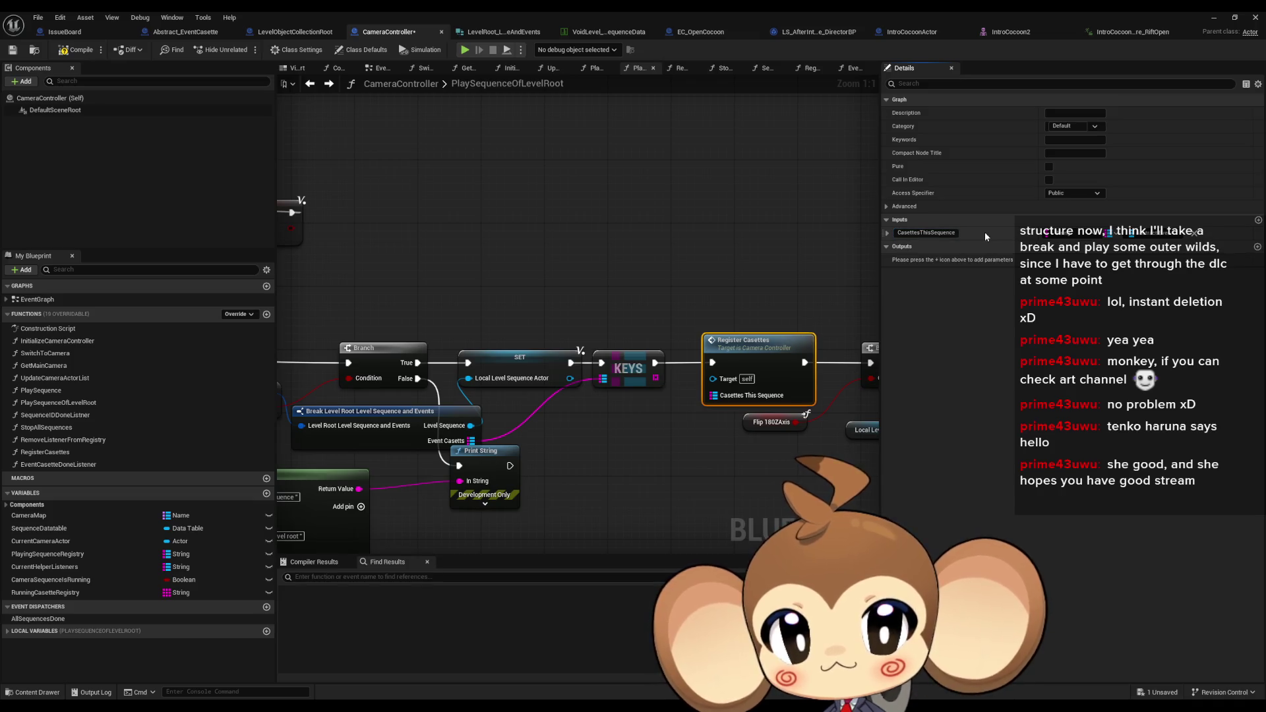
# Feed Event Casetts into Casettes This Sequence, chain SET's execution, and delete KEYS
pyautogui.moveTo(472, 441); pyautogui.dragTo(712, 395)
pyautogui.click(694, 437)
pyautogui.moveTo(655, 362); pyautogui.dragTo(725, 352)
pyautogui.click(628, 368)
pyautogui.press('Delete')
# Align SET, Register Casettes and Print String, then open the RegisterCasettes graph
pyautogui.keyDown('ctrl'); pyautogui.click(521, 359); pyautogui.keyUp('ctrl')
pyautogui.click(698, 276)
pyautogui.moveTo(486, 462); pyautogui.dragTo(507, 485)
pyautogui.moveTo(587, 437); pyautogui.dragTo(773, 356)
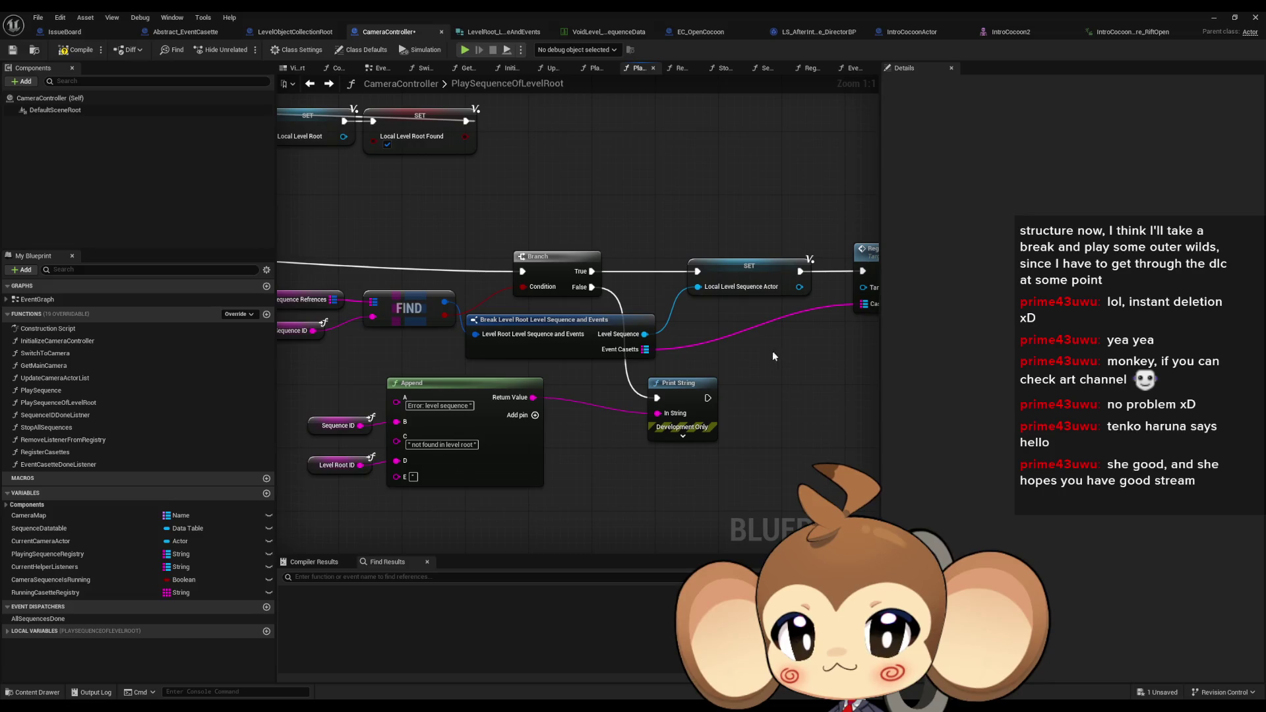
pyautogui.moveTo(861, 346); pyautogui.dragTo(721, 416)
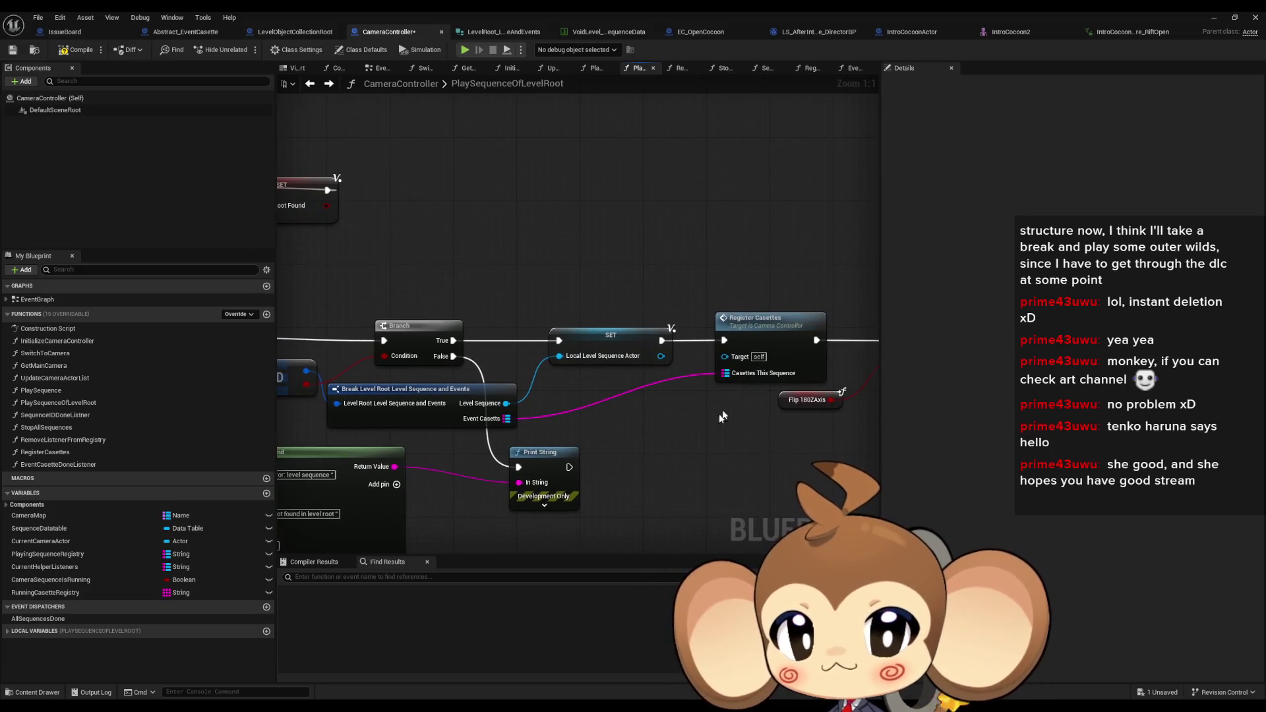
pyautogui.doubleClick(781, 324)
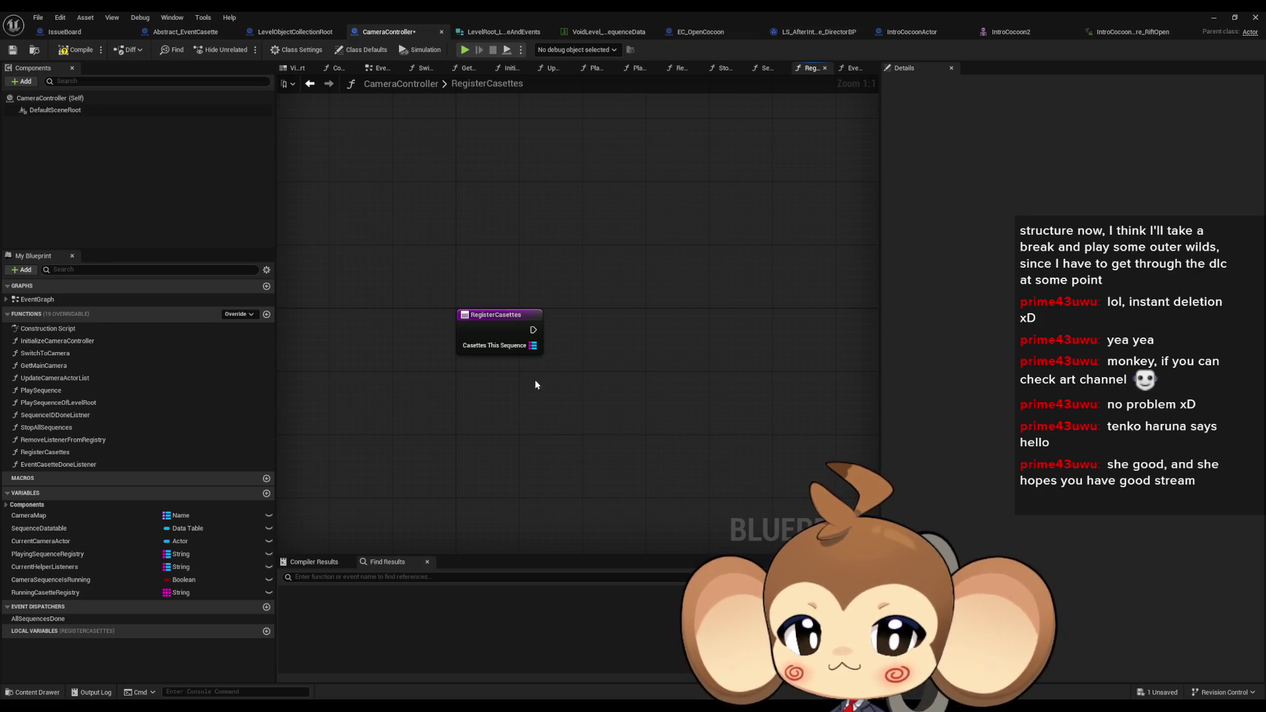
# Add a For Each Loop (Map) over Casettes This Sequence
pyautogui.moveTo(536, 381); pyautogui.dragTo(551, 404)
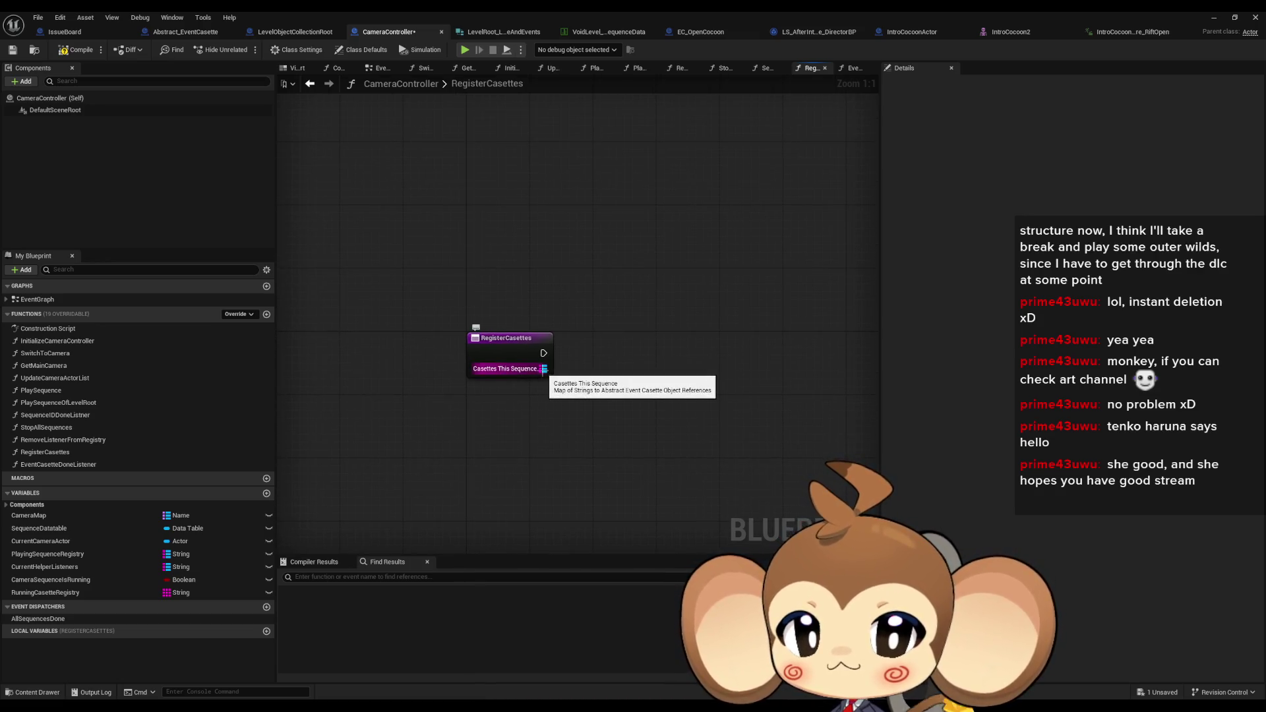
pyautogui.moveTo(543, 369); pyautogui.dragTo(612, 381)
pyautogui.write('forea')
pyautogui.press('Return')
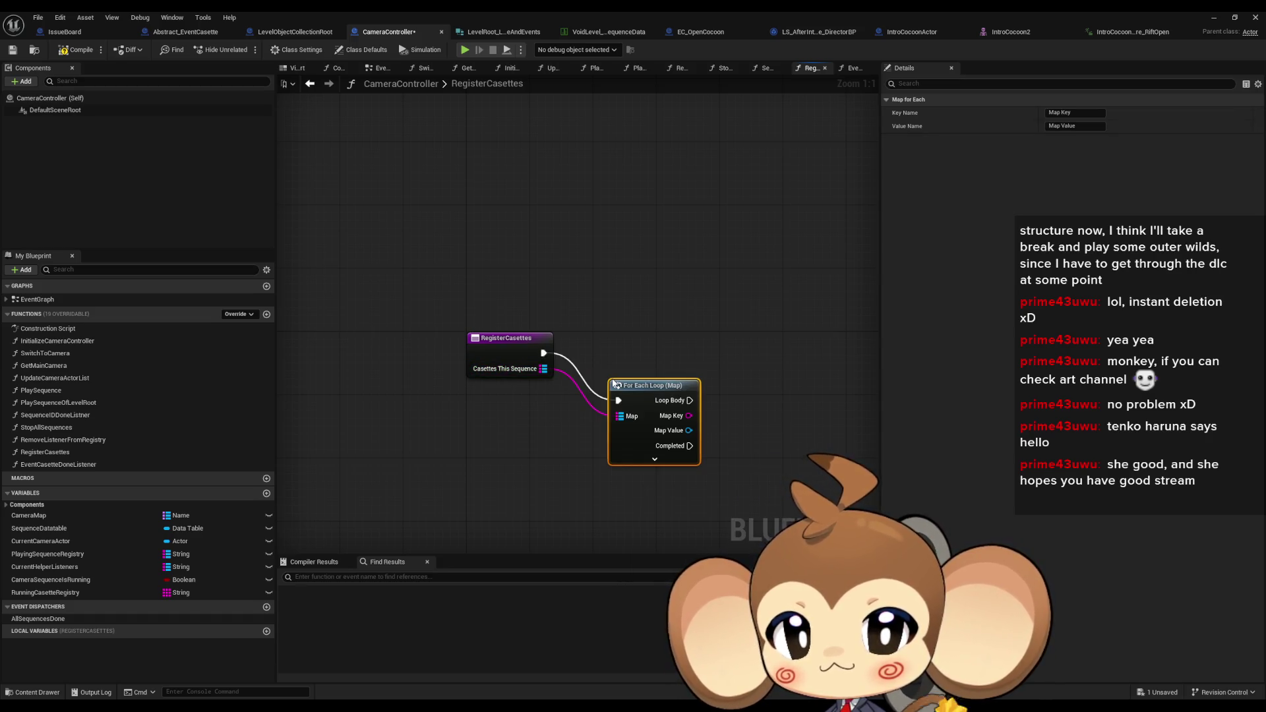
pyautogui.moveTo(649, 394); pyautogui.dragTo(627, 350)
# Add each loop Map Key to RunningCasetteRegistry with AddUnique inside the loop body
pyautogui.moveTo(96, 592)
pyautogui.mouseDown()
pyautogui.moveTo(247, 566)
pyautogui.moveTo(605, 442)
pyautogui.mouseUp()
pyautogui.click(632, 451)
pyautogui.moveTo(690, 443); pyautogui.dragTo(754, 388)
pyautogui.write('add')
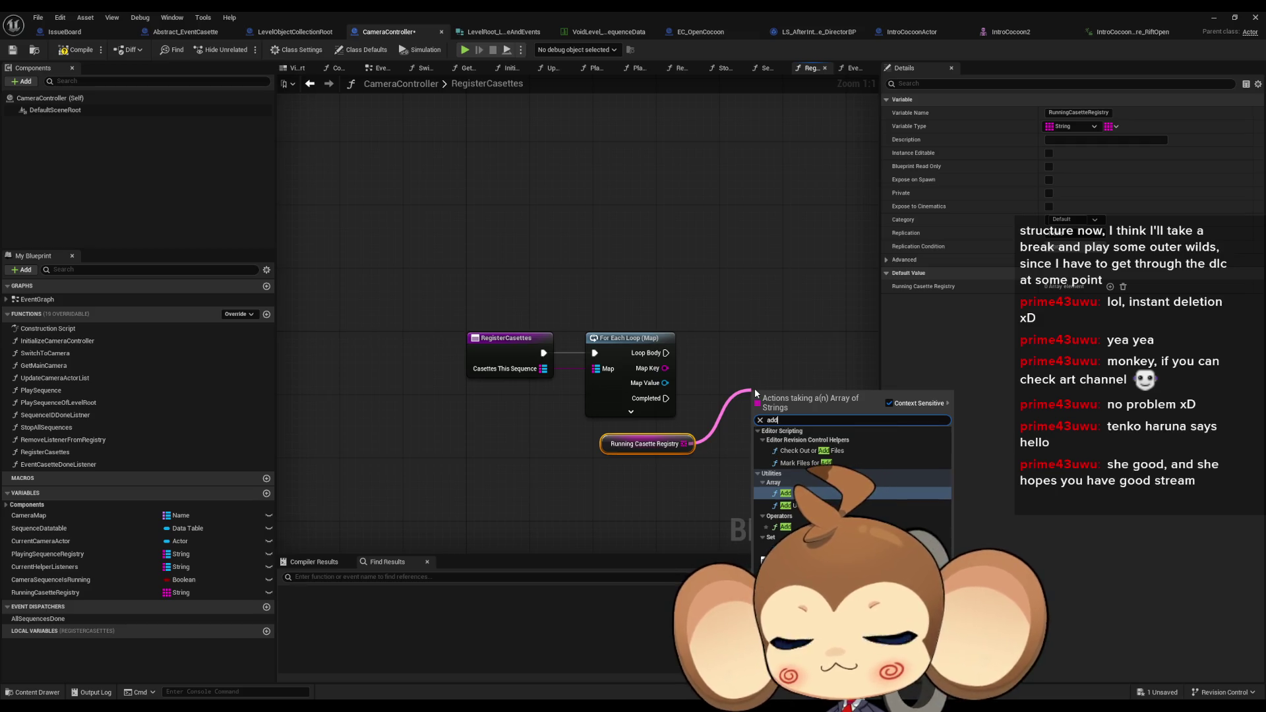
pyautogui.press('Down')
pyautogui.press('Return')
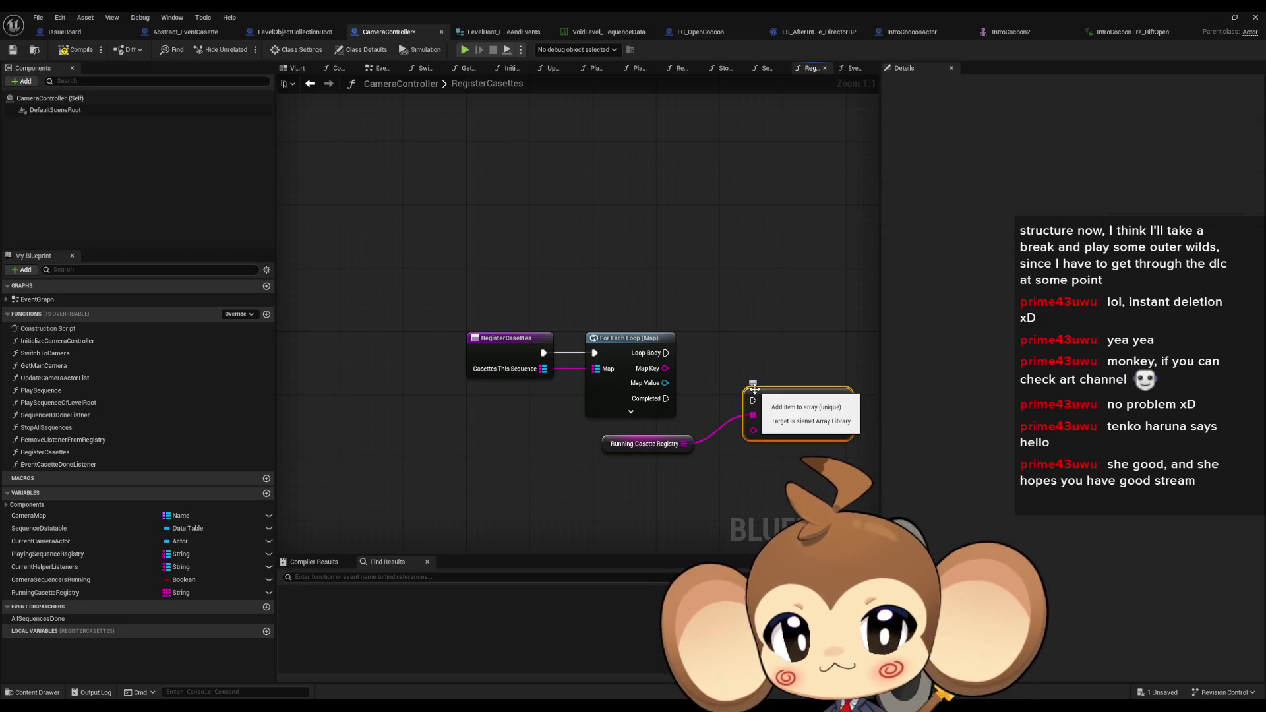
pyautogui.moveTo(665, 368)
pyautogui.mouseDown()
pyautogui.moveTo(753, 428)
pyautogui.moveTo(747, 358)
pyautogui.moveTo(539, 338)
pyautogui.mouseUp()
# Add a Bind Event to Casette Done node on the loop's Map Value cassette
pyautogui.moveTo(458, 365)
pyautogui.mouseDown()
pyautogui.moveTo(579, 404)
pyautogui.moveTo(571, 395)
pyautogui.mouseUp()
pyautogui.write('bind')
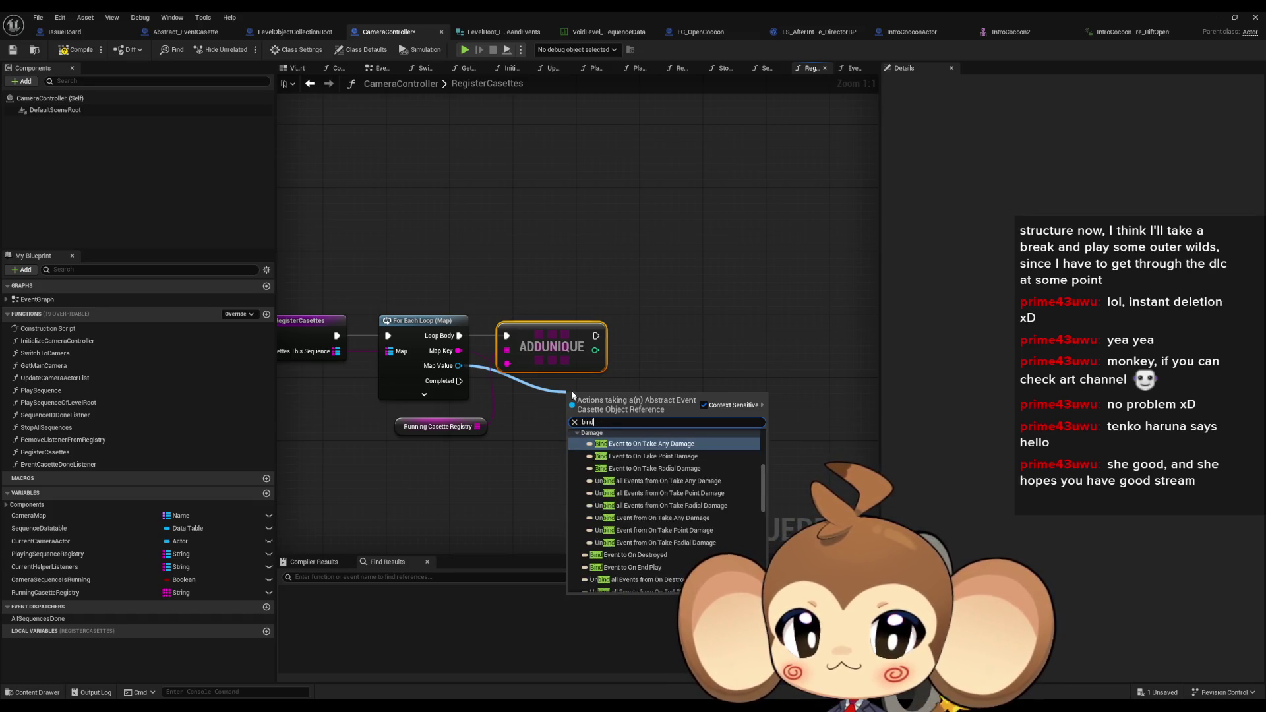
pyautogui.scroll(2, 695, 524)
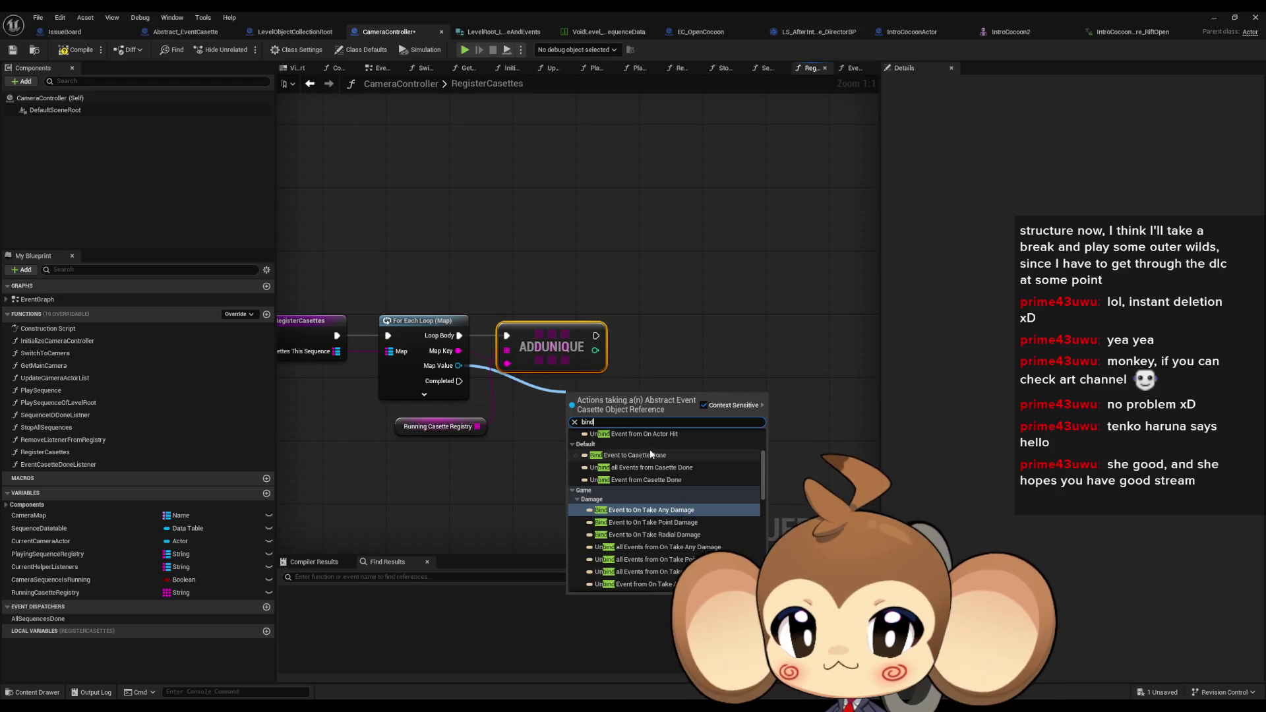
pyautogui.click(659, 454)
pyautogui.moveTo(604, 409)
pyautogui.mouseDown()
pyautogui.moveTo(693, 358)
pyautogui.moveTo(681, 336)
pyautogui.moveTo(596, 441)
pyautogui.mouseUp()
# Bind EventCasetteDoneListener through a Create Event node and run it after ADDUNIQUE
pyautogui.write('crea')
pyautogui.click(646, 493)
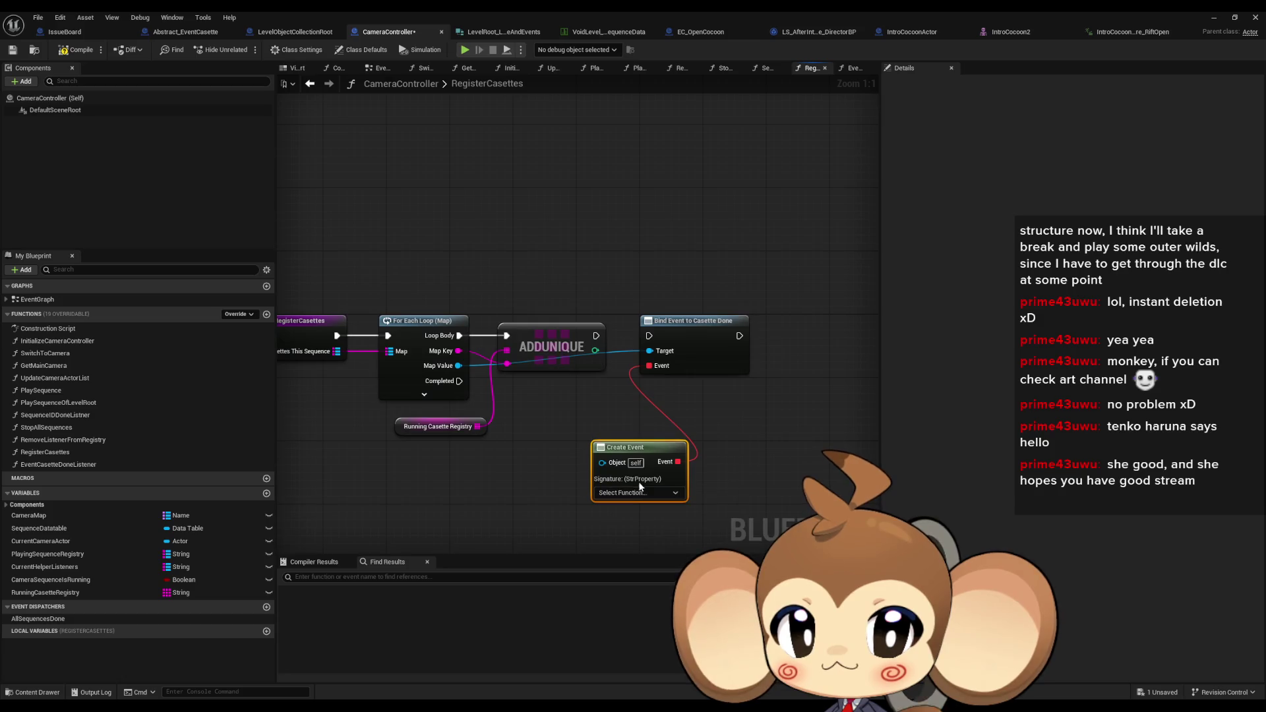
pyautogui.click(639, 492)
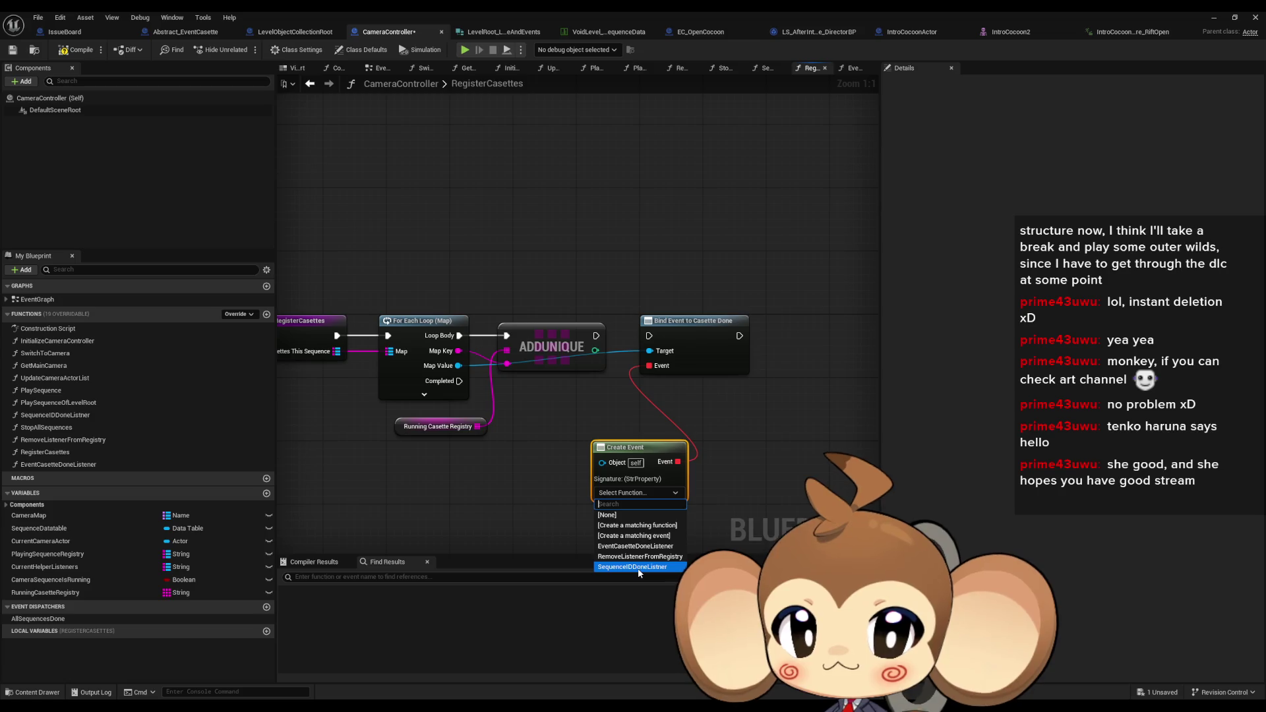
pyautogui.click(639, 546)
pyautogui.moveTo(652, 485); pyautogui.dragTo(567, 476)
pyautogui.click(593, 402)
pyautogui.moveTo(596, 335); pyautogui.dragTo(683, 321)
pyautogui.moveTo(571, 440); pyautogui.dragTo(559, 450)
# Check the EventCasetteDoneListener function, then go back to PlaySequenceOfLevelRoot
pyautogui.doubleClick(262, 464)
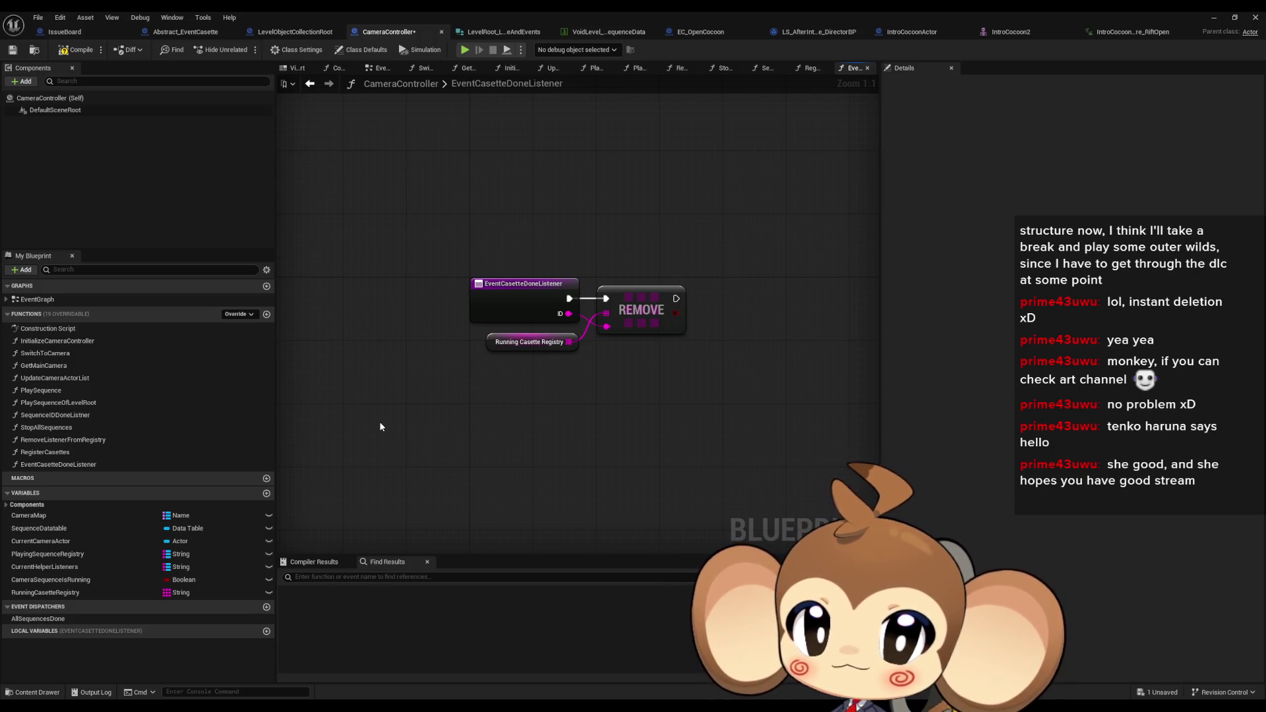
pyautogui.doubleClick(69, 456)
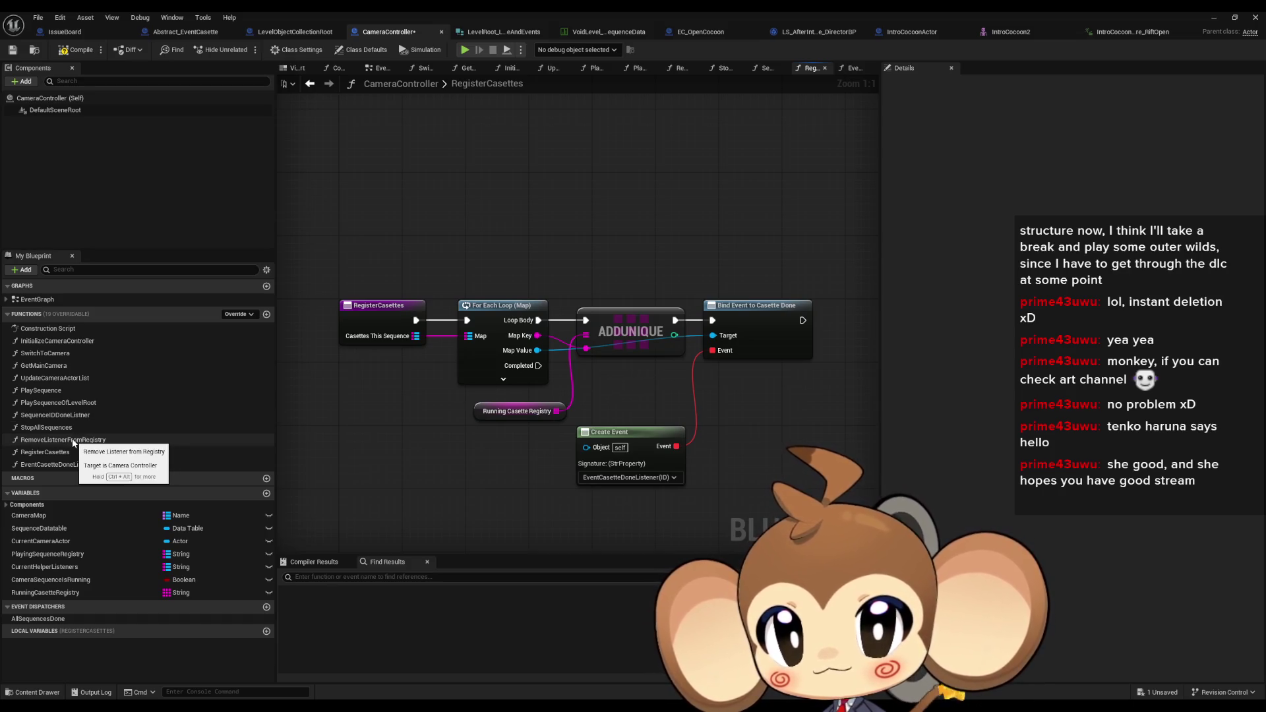
pyautogui.click(310, 84)
pyautogui.click(310, 85)
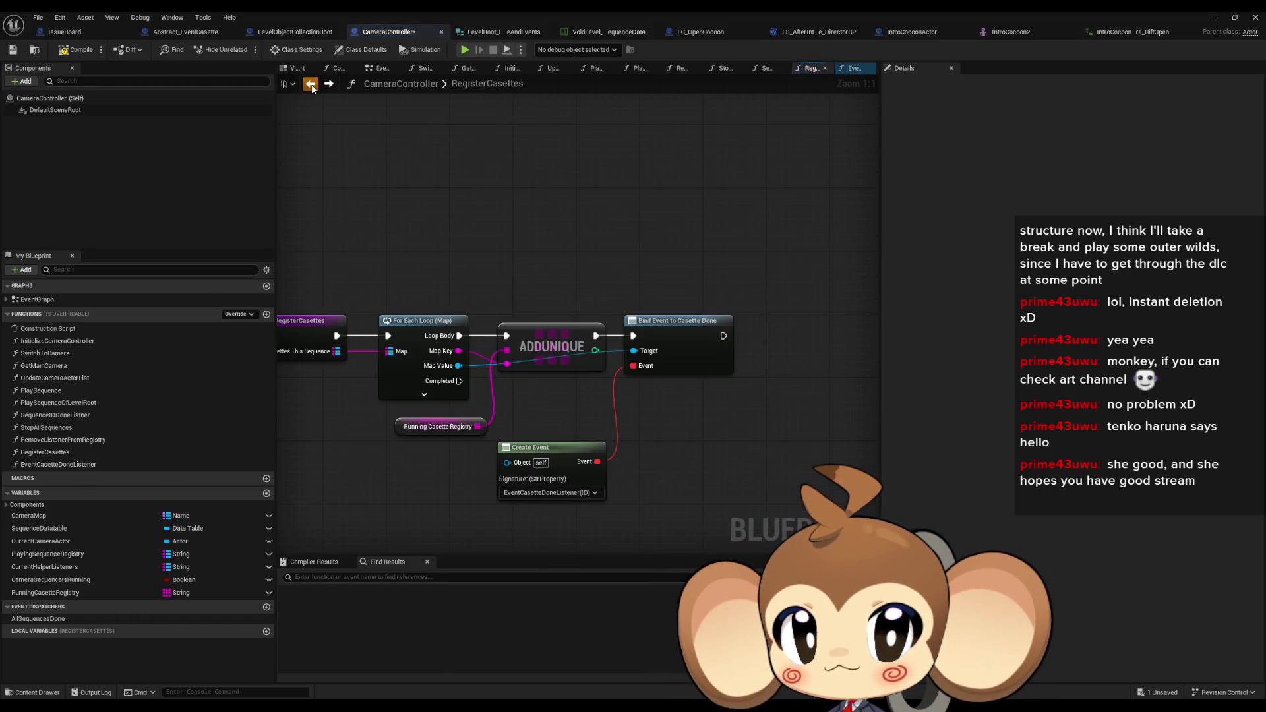
# Pan across PlaySequenceOfLevelRoot over the instance data cast and transform origin nodes
pyautogui.scroll(-2, 651, 333)
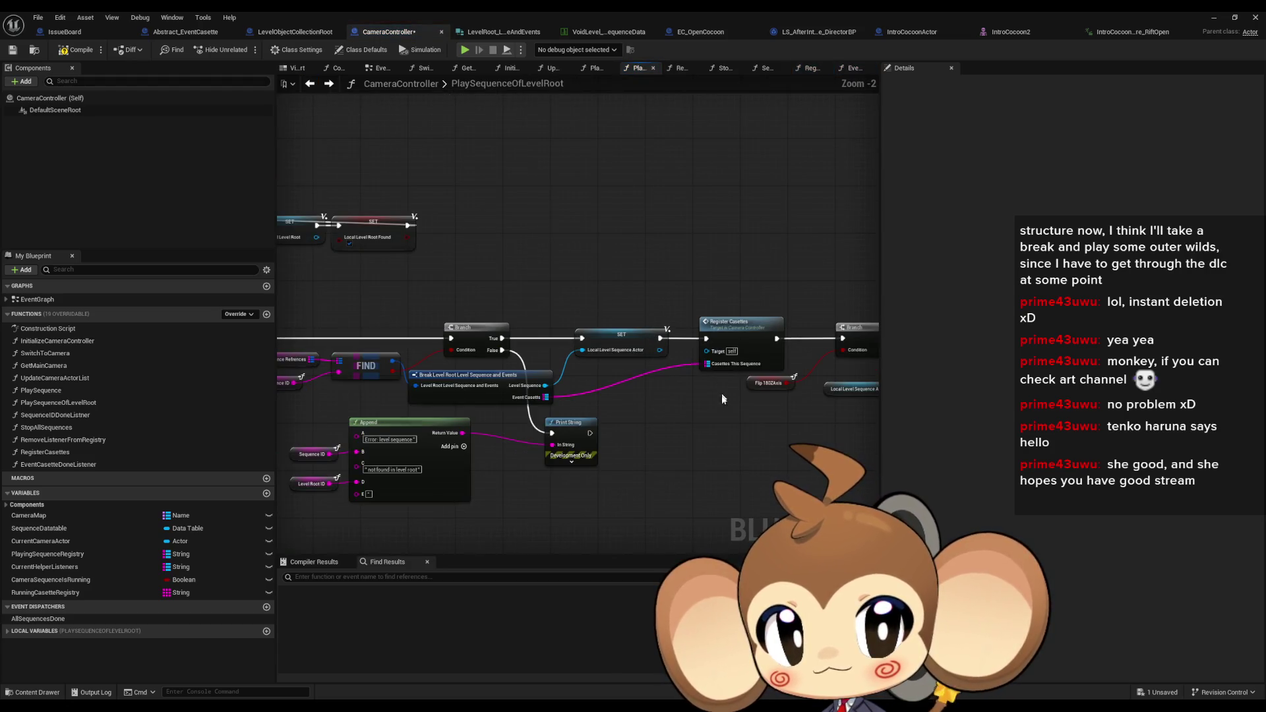
pyautogui.moveTo(628, 416)
pyautogui.mouseDown()
pyautogui.moveTo(812, 358)
pyautogui.moveTo(397, 367)
pyautogui.mouseUp()
pyautogui.moveTo(727, 378); pyautogui.dragTo(389, 340)
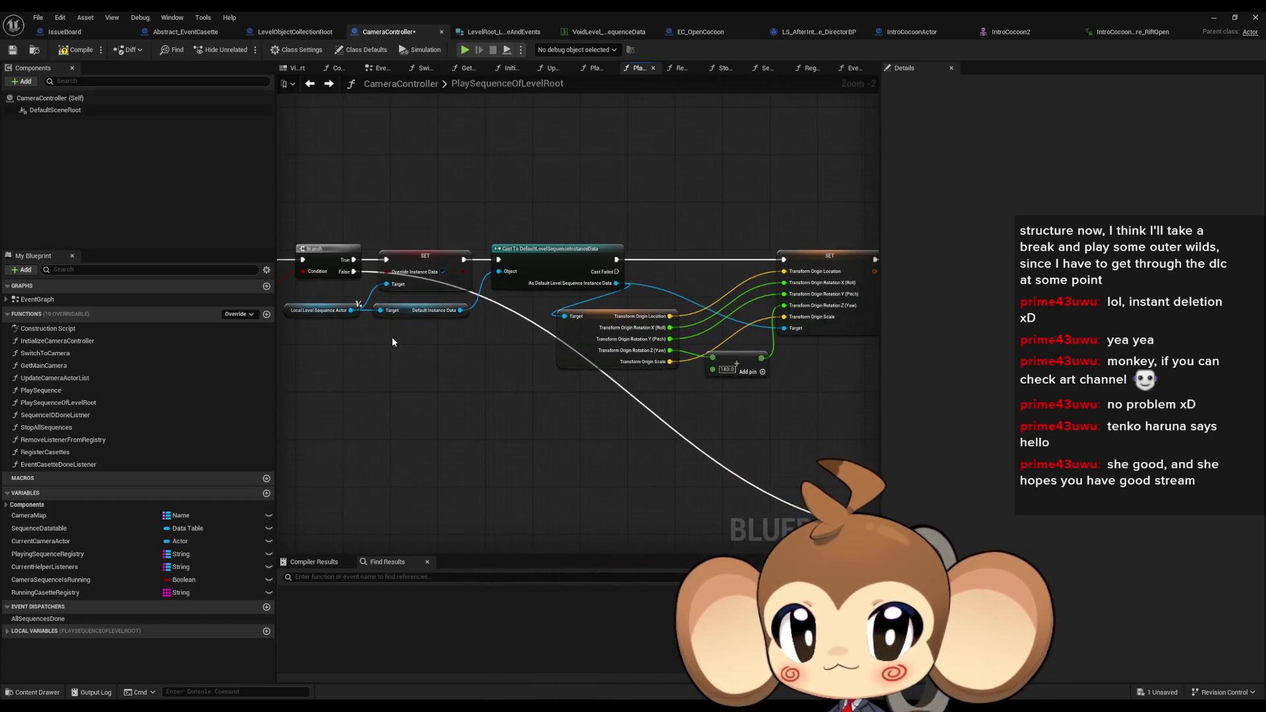
pyautogui.scroll(2, 392, 336)
pyautogui.click(434, 310)
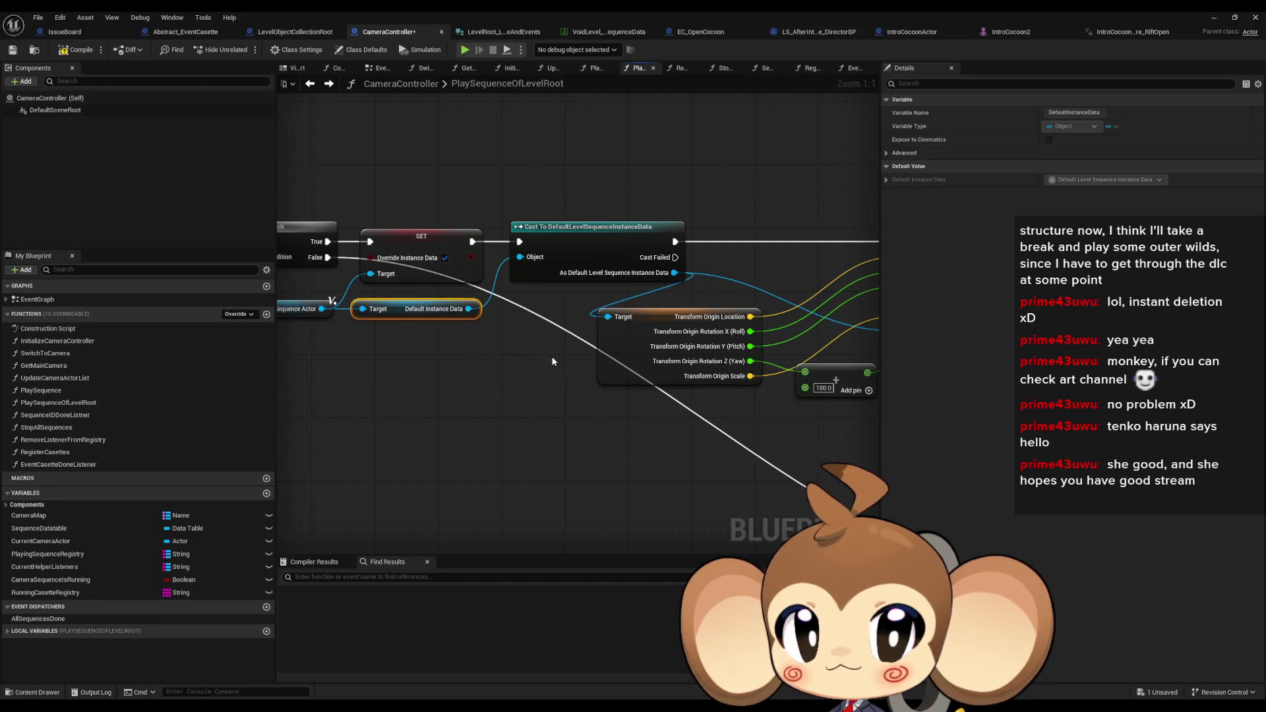
pyautogui.moveTo(549, 361); pyautogui.dragTo(420, 360)
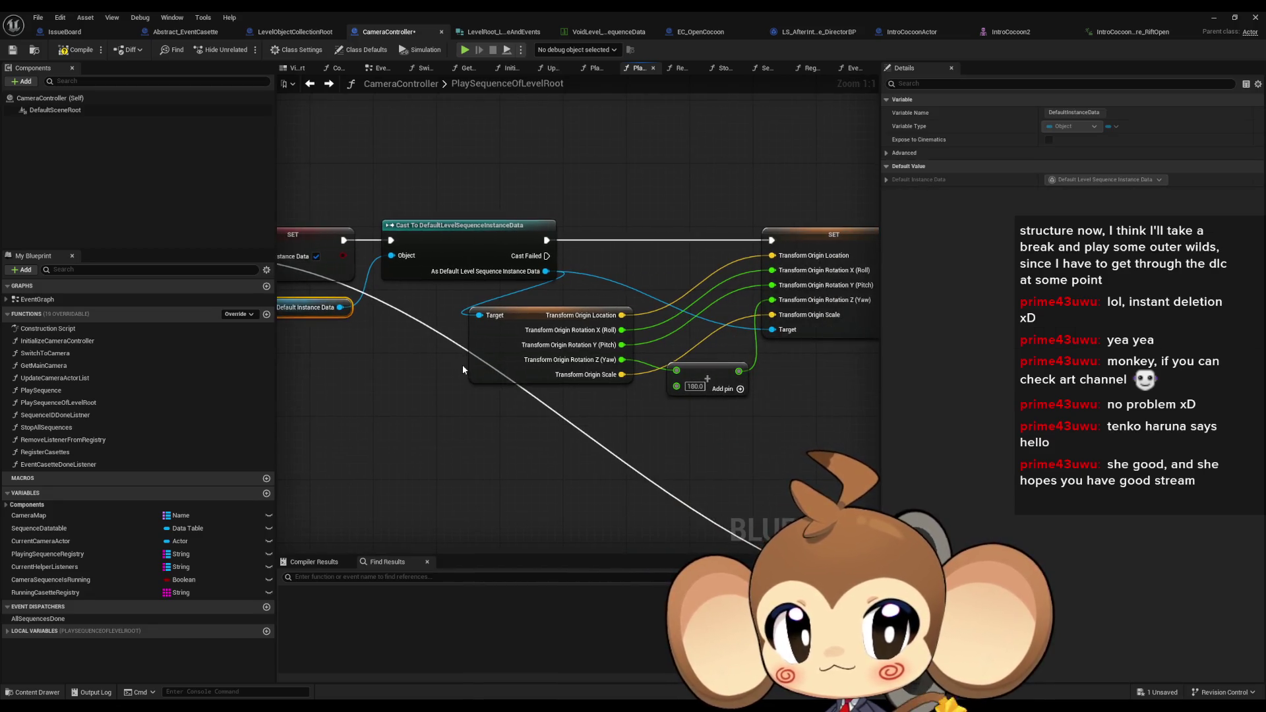
pyautogui.scroll(-1, 462, 369)
pyautogui.scroll(2, 461, 383)
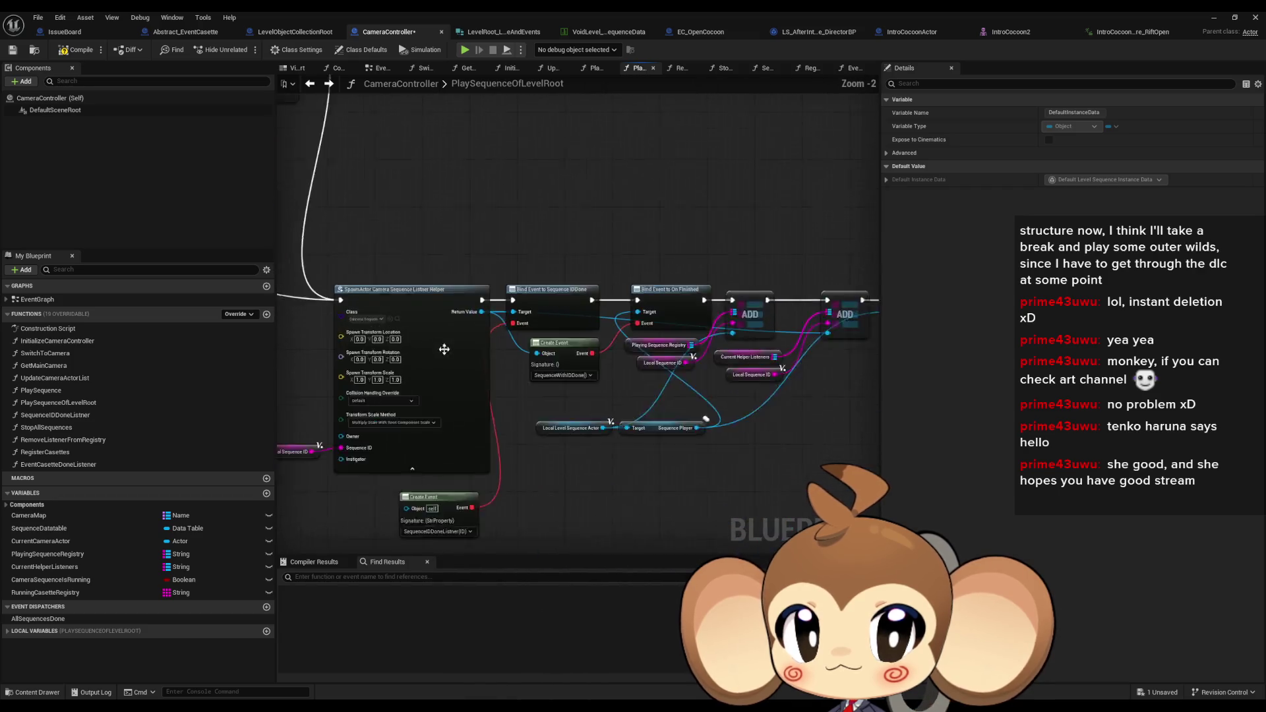
pyautogui.moveTo(513, 332); pyautogui.dragTo(291, 312)
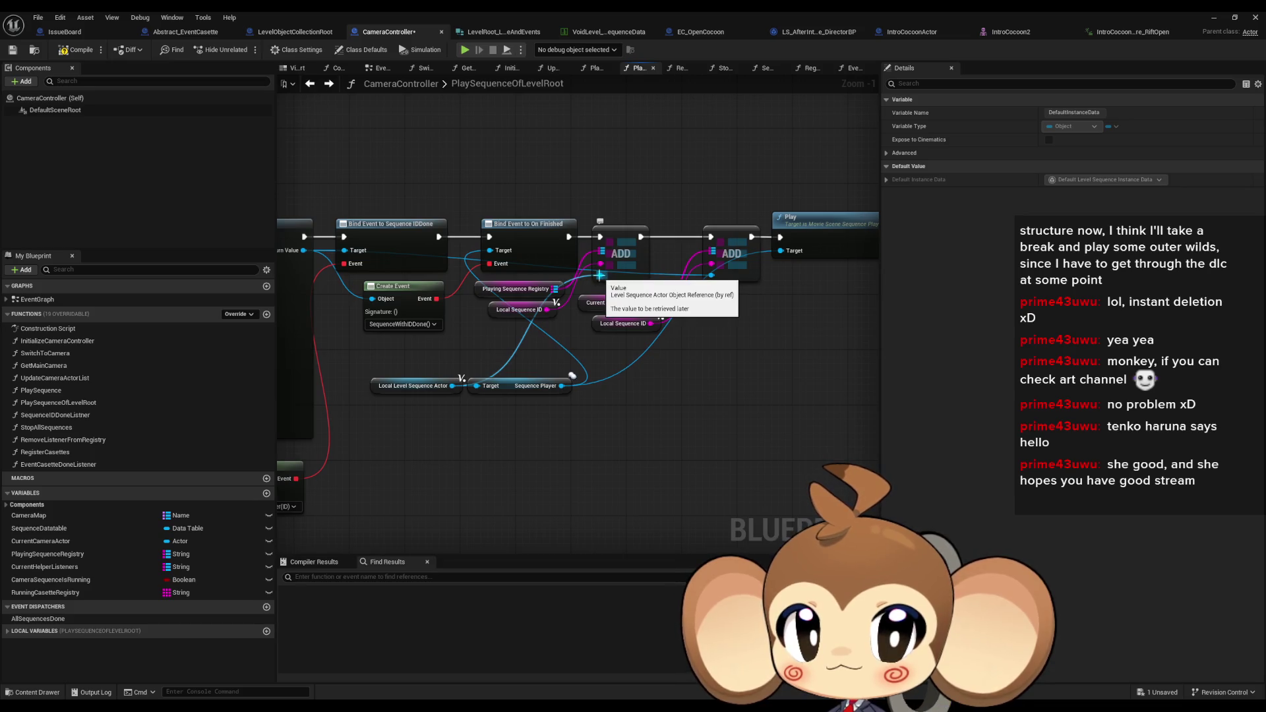
# Inspect the ADD node, Local Sequence ID getters and SpawnActor node, then restore the window
pyautogui.click(620, 253)
pyautogui.moveTo(471, 280); pyautogui.dragTo(584, 323)
pyautogui.click(611, 322)
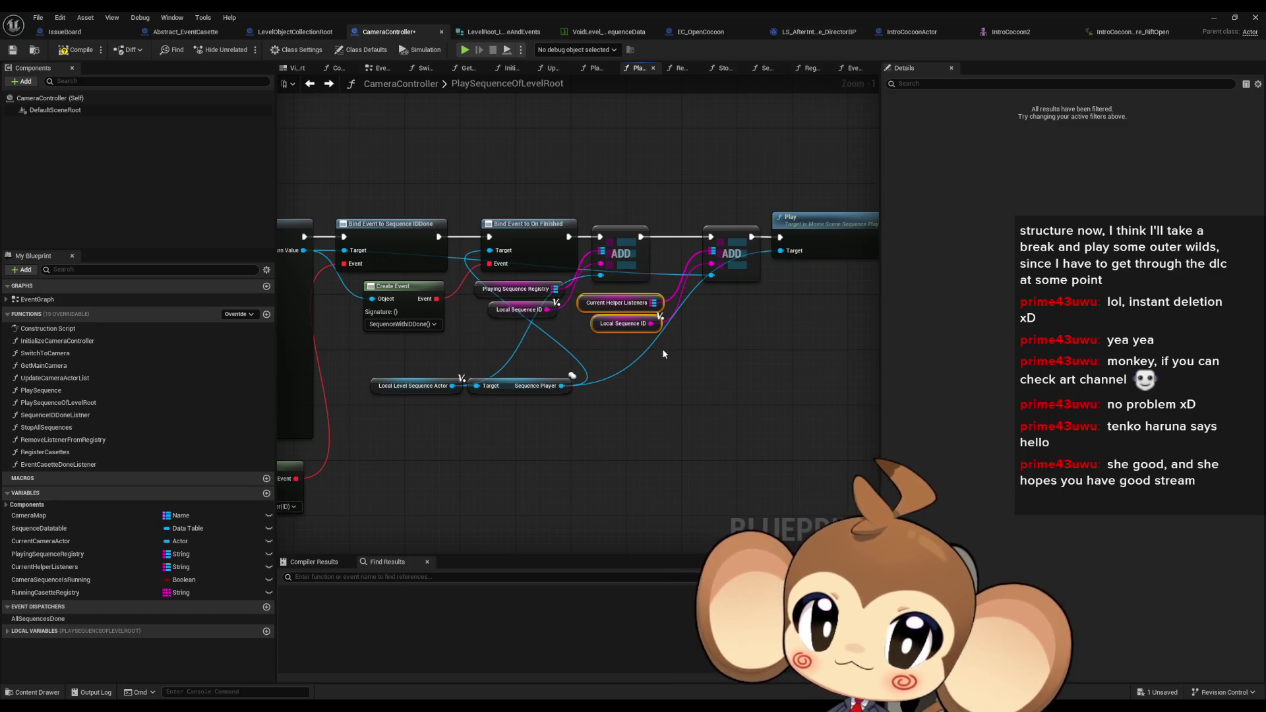
pyautogui.moveTo(662, 348)
pyautogui.mouseDown()
pyautogui.moveTo(857, 327)
pyautogui.moveTo(798, 350)
pyautogui.moveTo(861, 381)
pyautogui.mouseUp()
pyautogui.moveTo(366, 442); pyautogui.dragTo(370, 448)
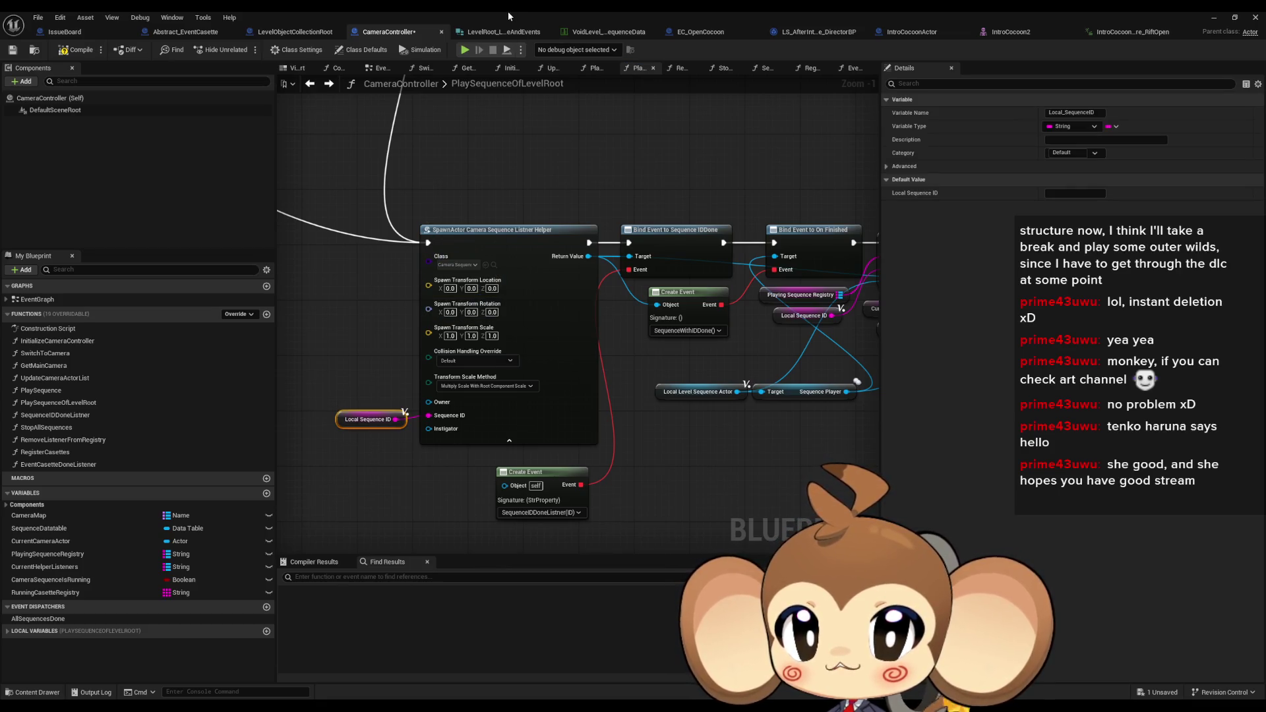
pyautogui.press('super+Down')
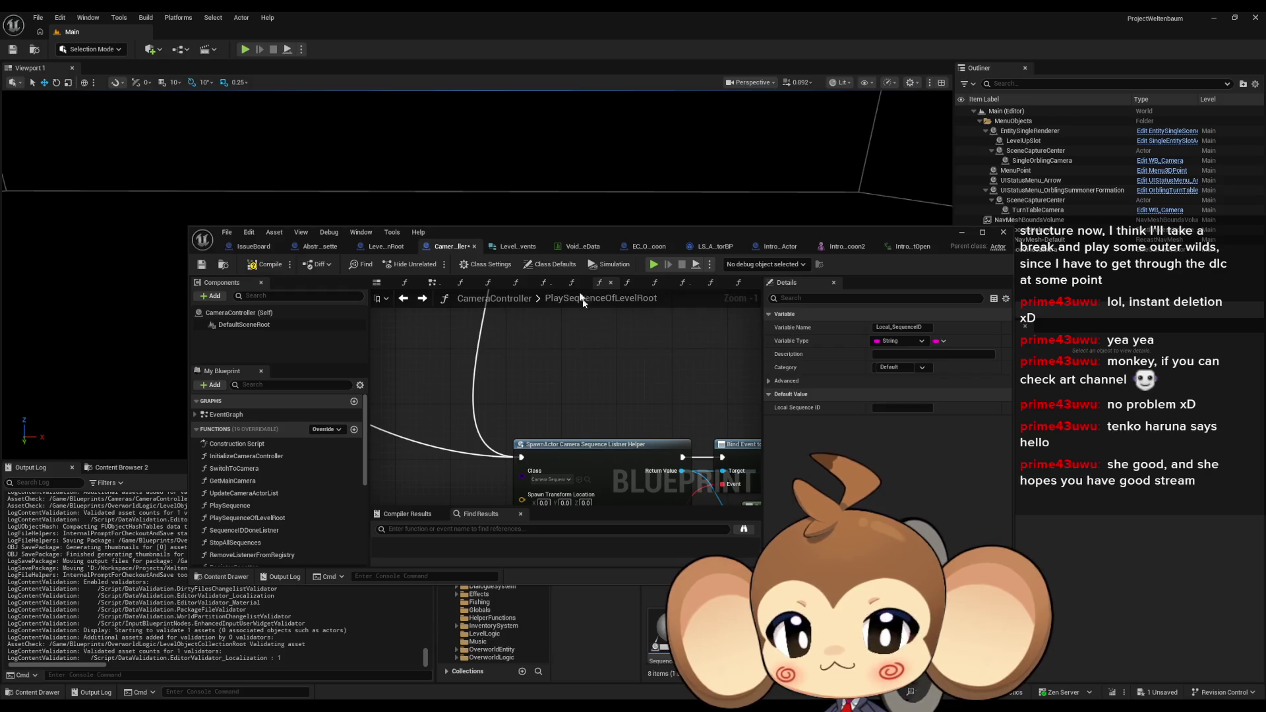
# In Camera_SequenceListnerHelper, find all references to the SequenceWithIDDone function
pyautogui.doubleClick(580, 444)
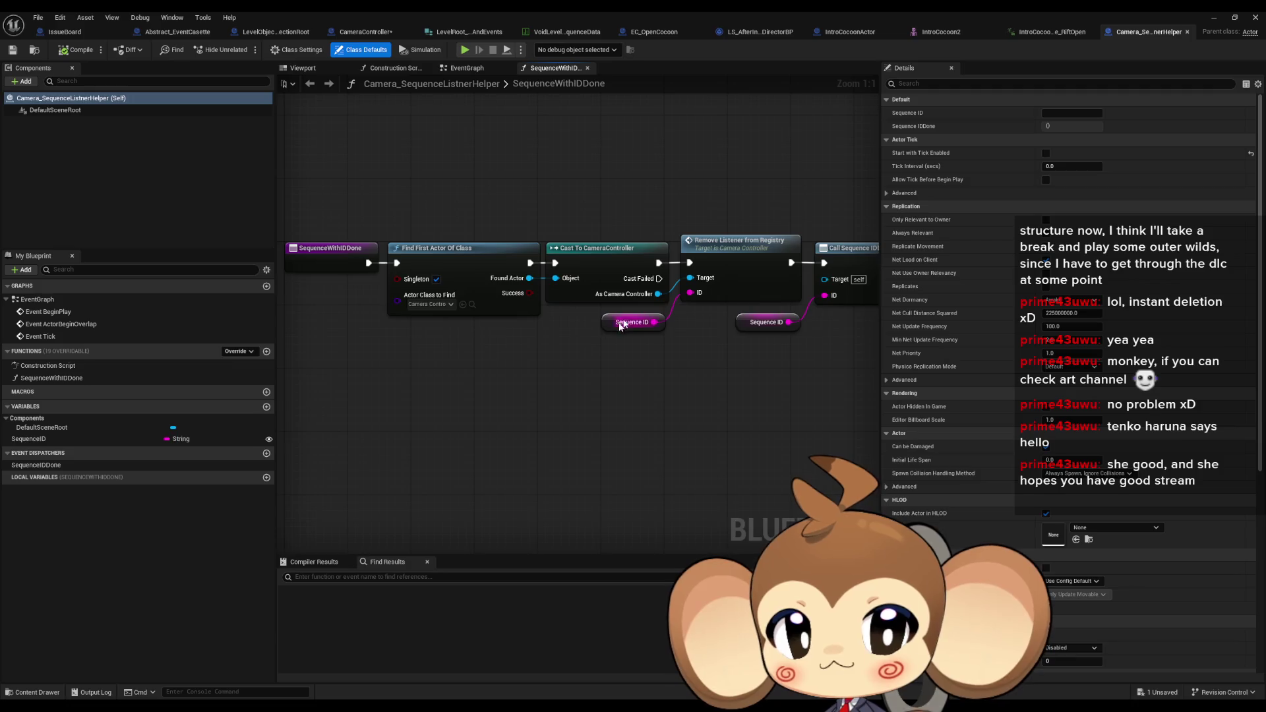
pyautogui.moveTo(480, 280); pyautogui.dragTo(551, 336)
pyautogui.click(550, 336)
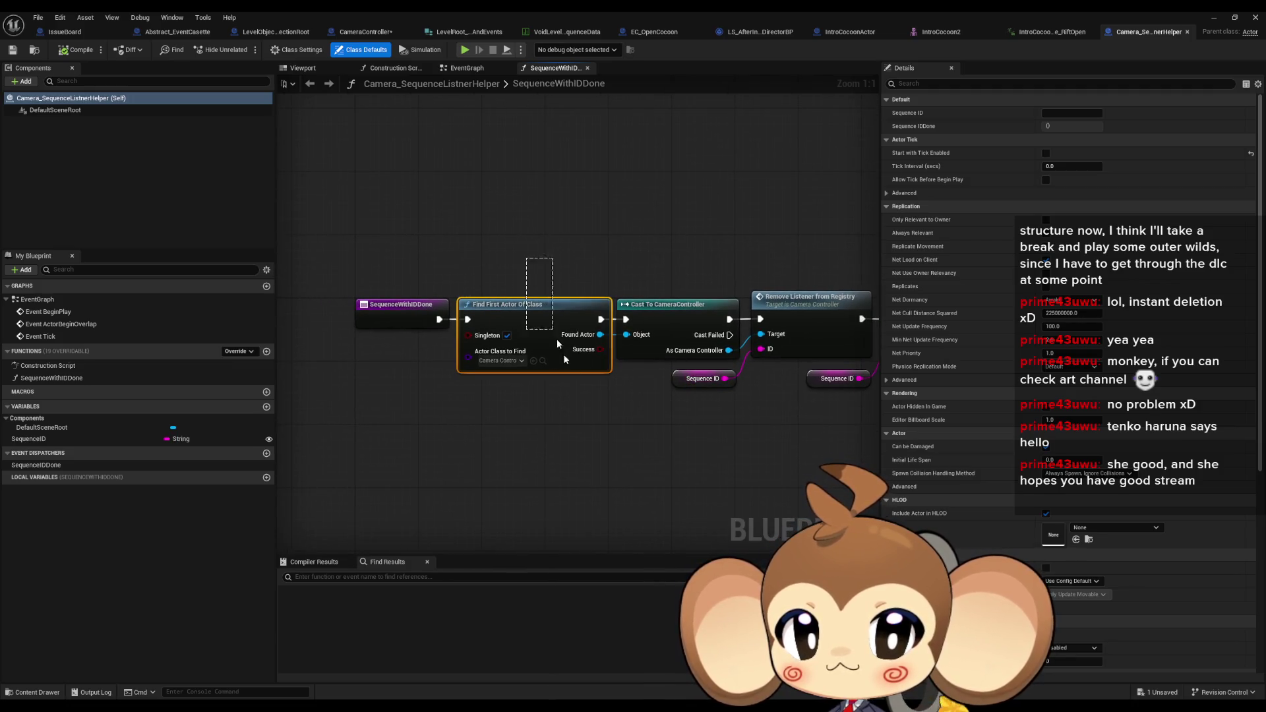
pyautogui.rightClick(50, 378)
pyautogui.moveTo(105, 431)
pyautogui.click(186, 456)
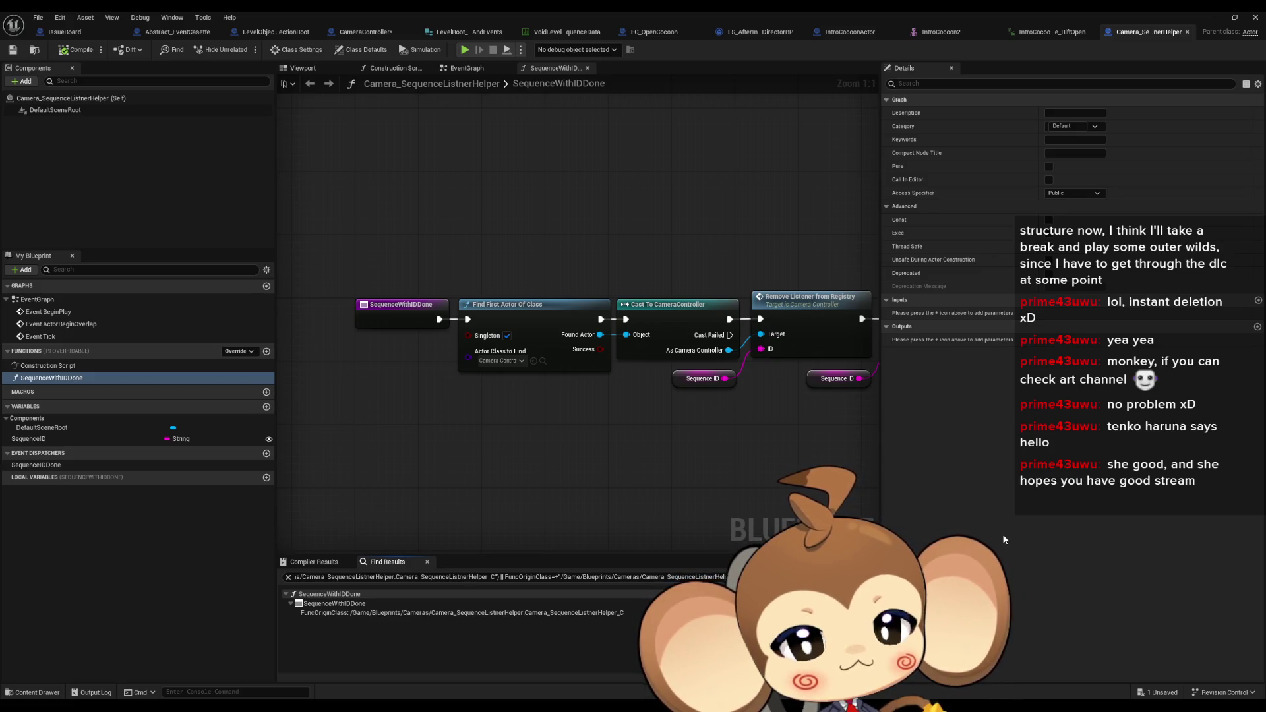
# Inspect the SequenceID variable, then switch to the Abstract_EventCasette blueprint
pyautogui.click(399, 311)
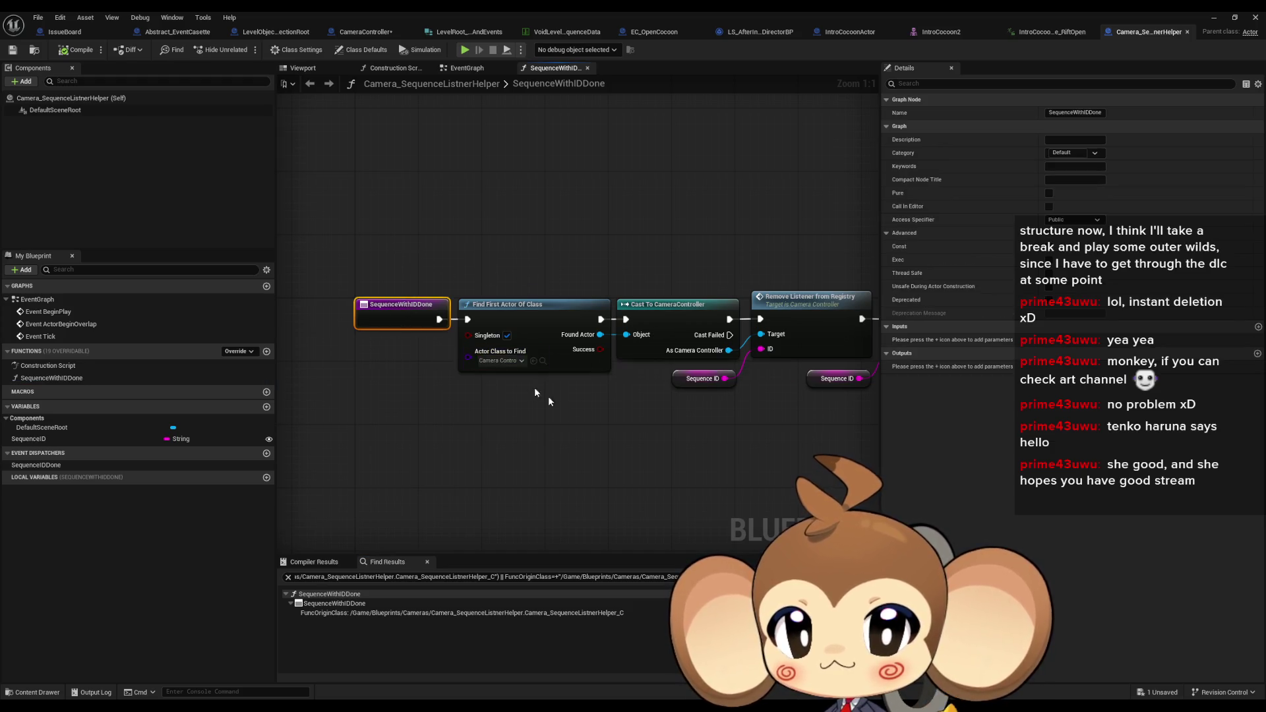
pyautogui.moveTo(548, 400)
pyautogui.mouseDown()
pyautogui.moveTo(376, 386)
pyautogui.moveTo(347, 358)
pyautogui.moveTo(701, 403)
pyautogui.mouseUp()
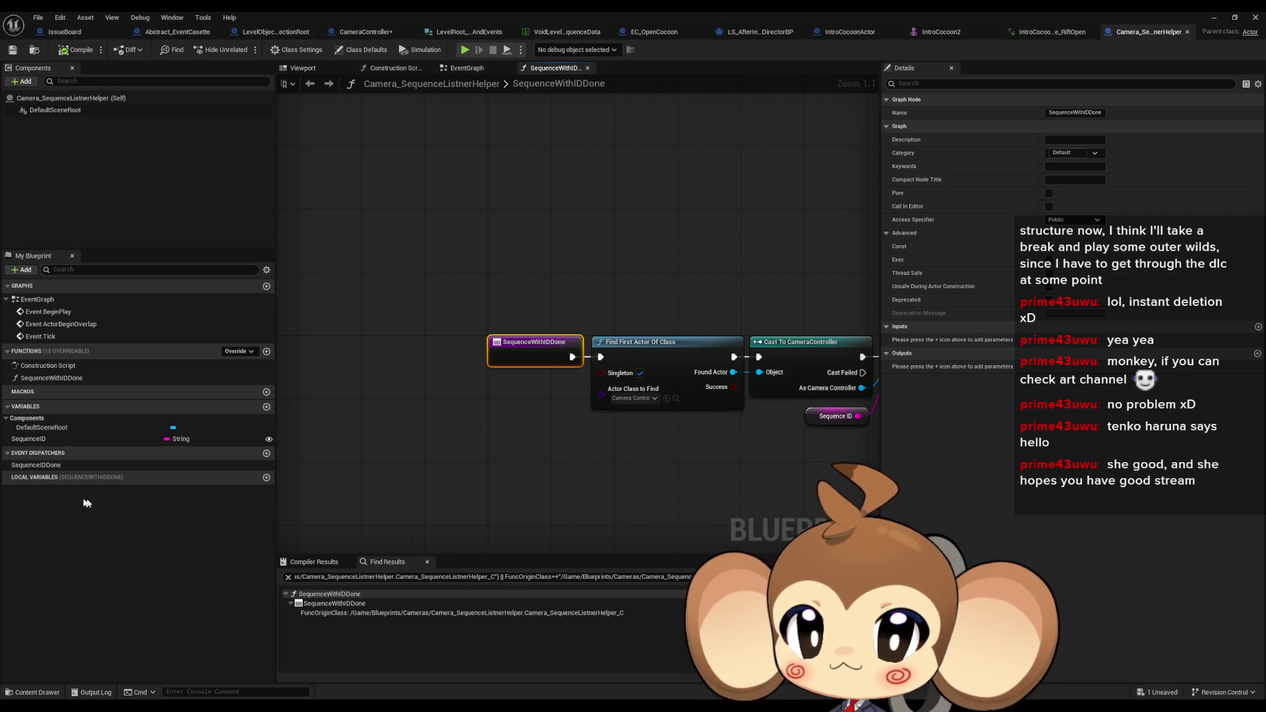
pyautogui.click(92, 439)
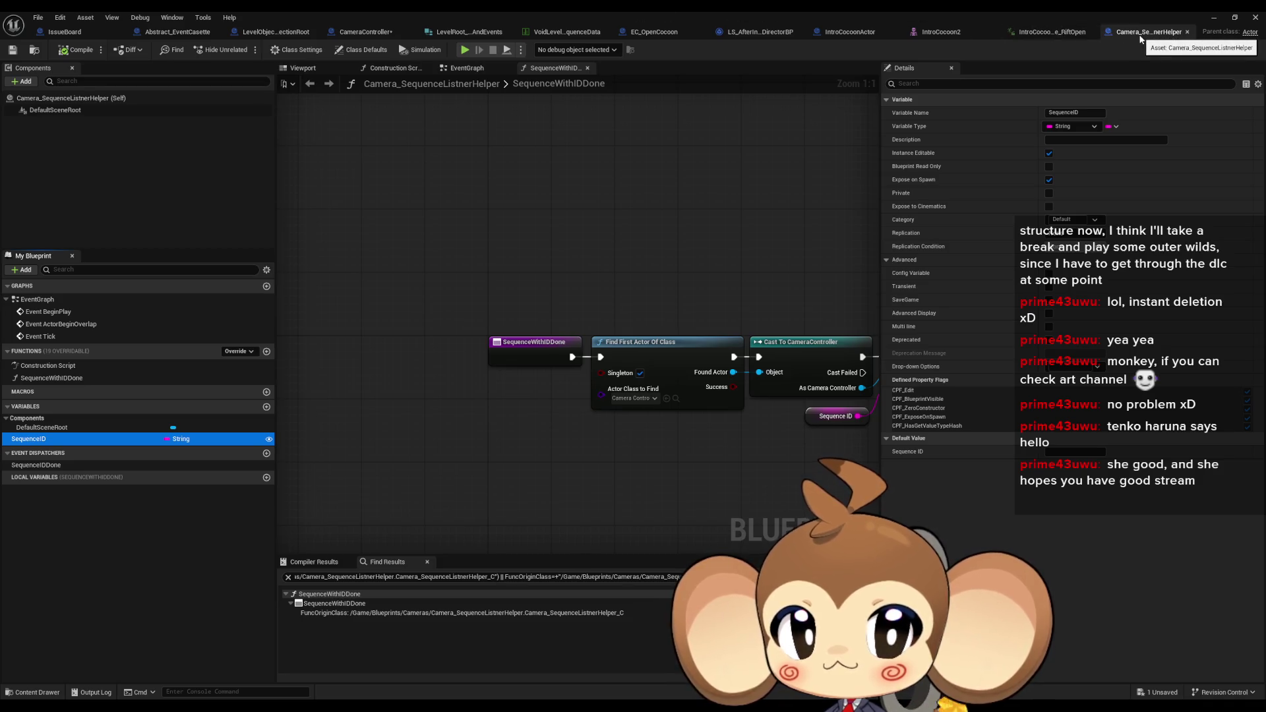
pyautogui.click(535, 349)
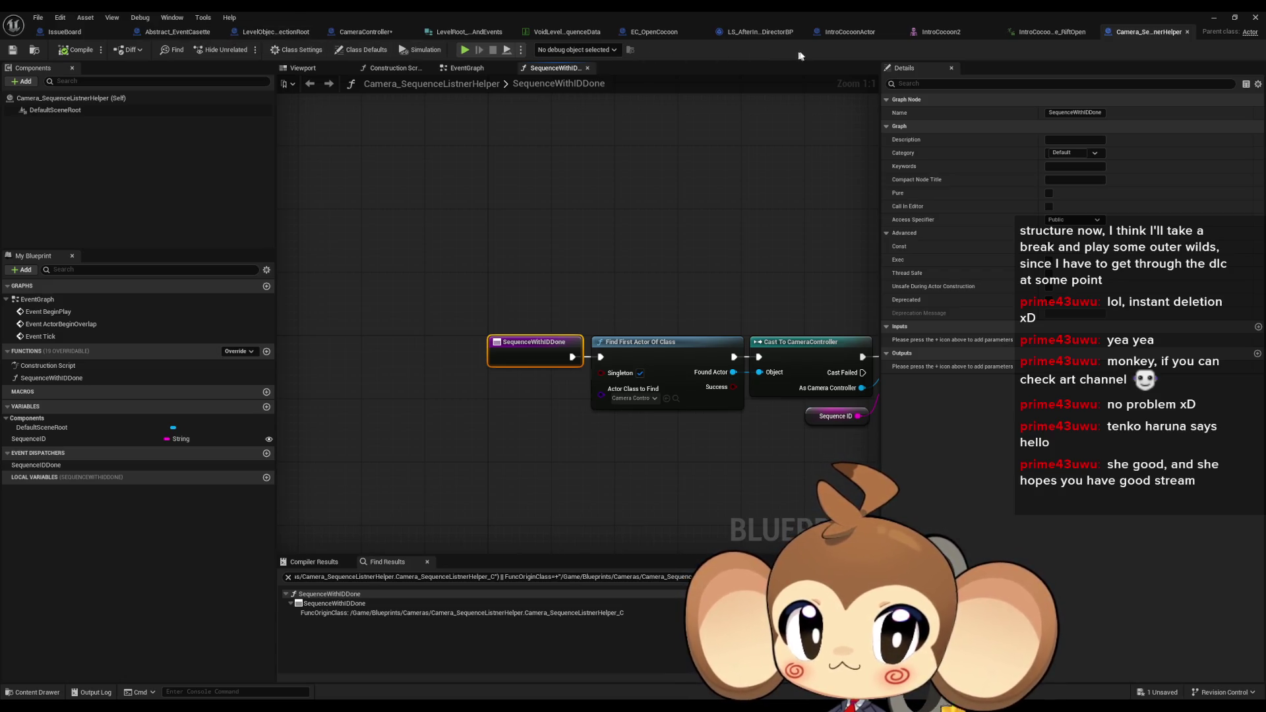
pyautogui.click(188, 33)
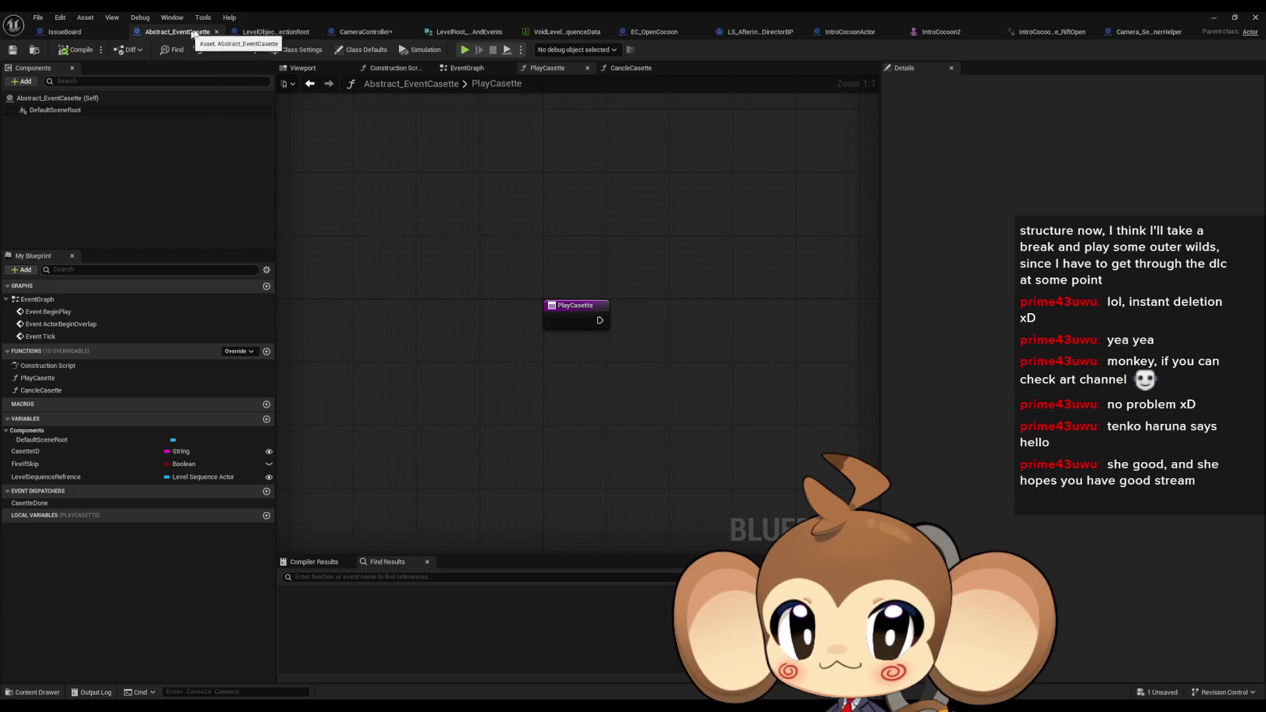
# In CameraController, inspect both Create Event nodes and the Bind Event to On Finished node
pyautogui.click(274, 31)
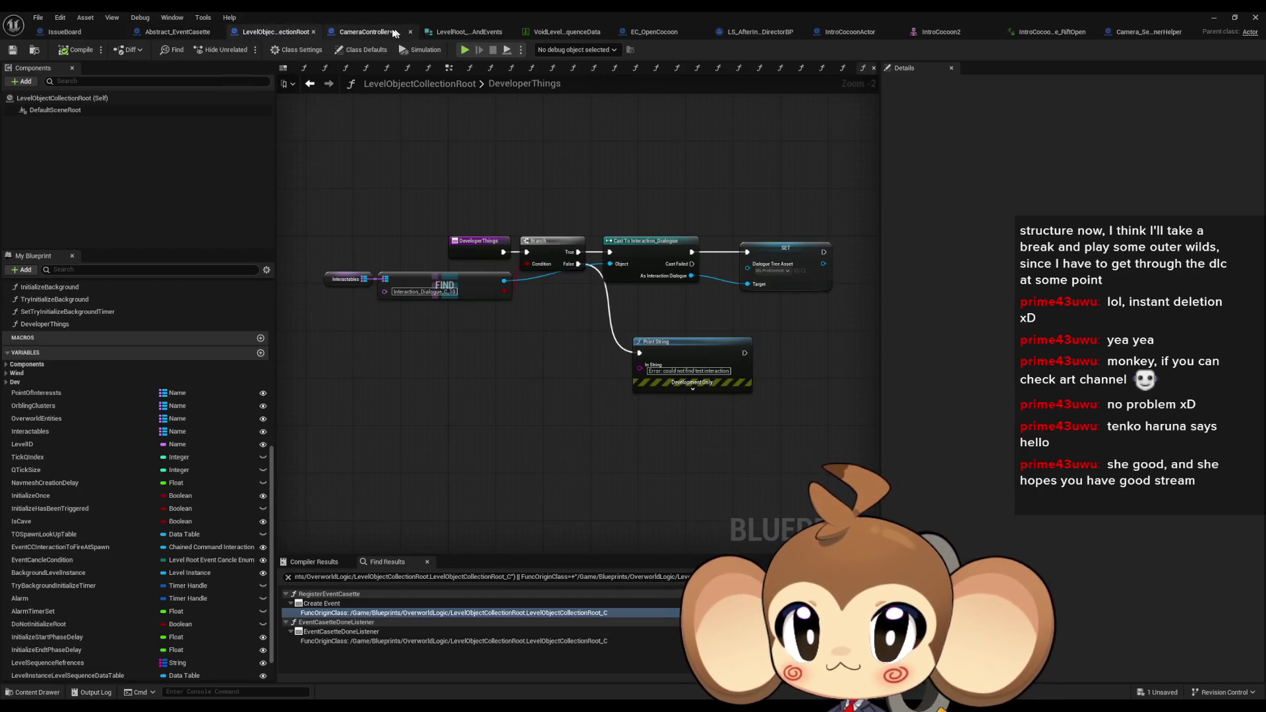
pyautogui.click(394, 33)
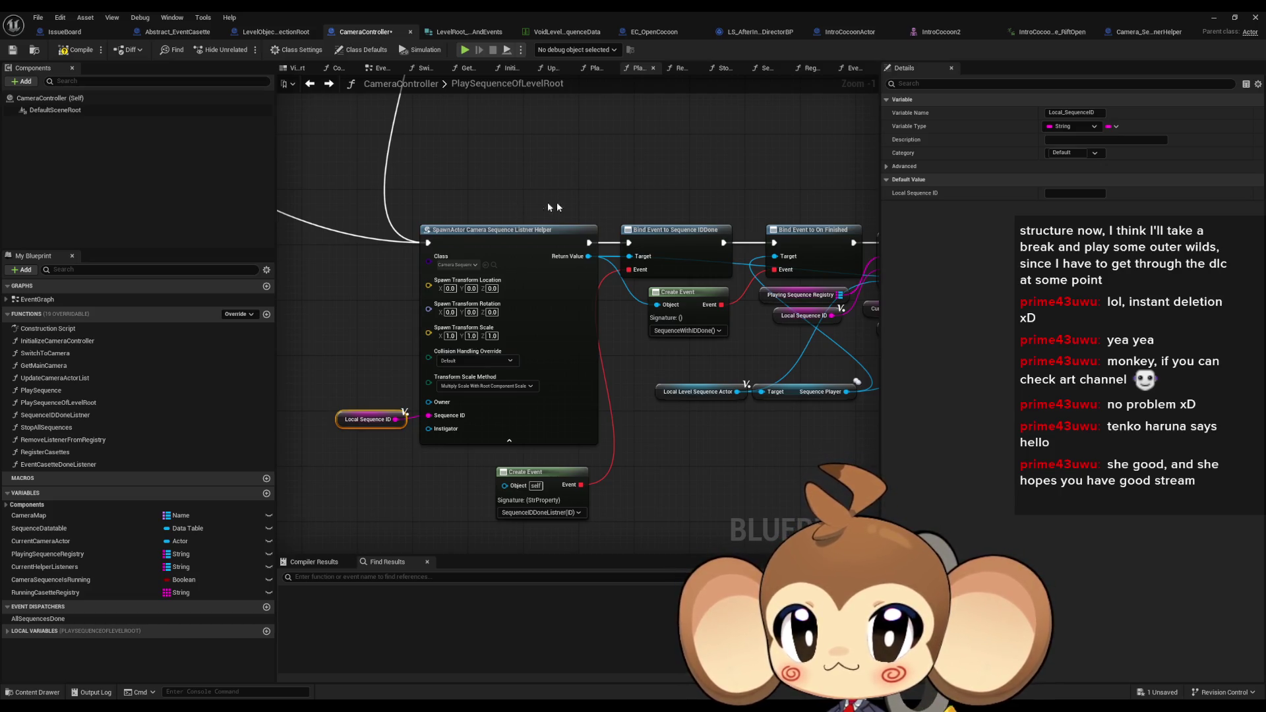
pyautogui.moveTo(557, 202); pyautogui.dragTo(501, 186)
pyautogui.click(463, 469)
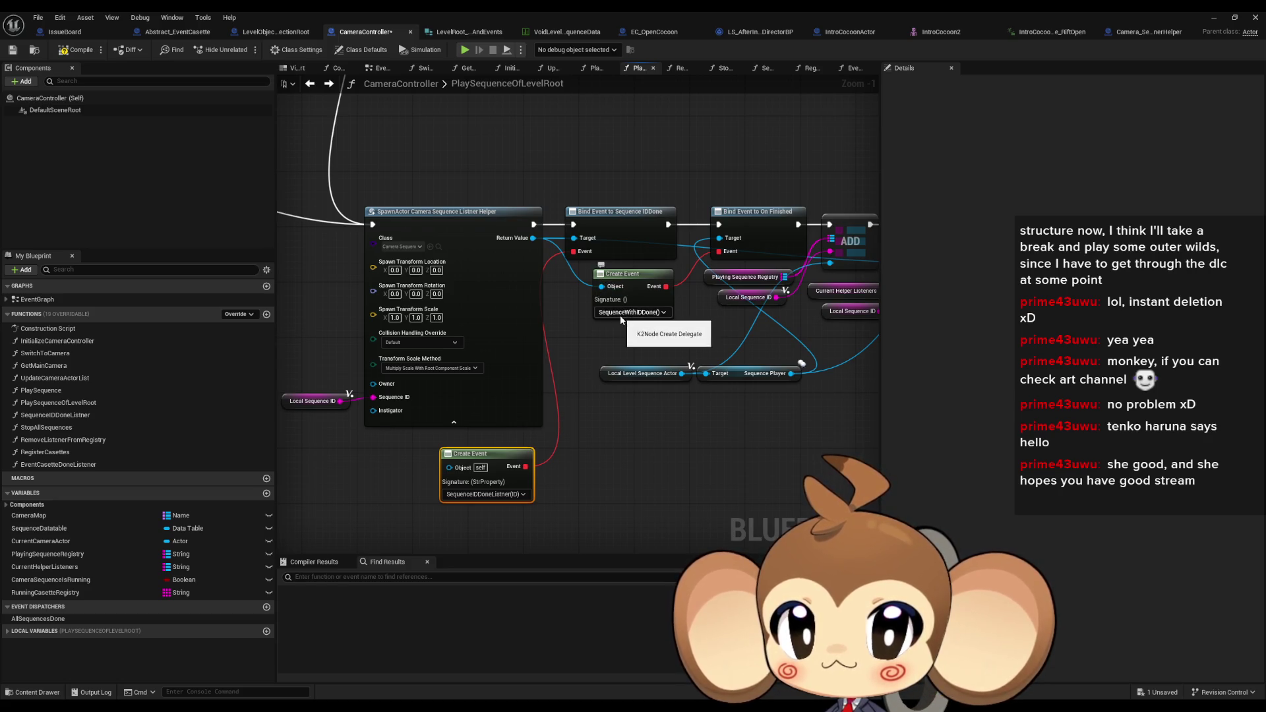
pyautogui.click(784, 252)
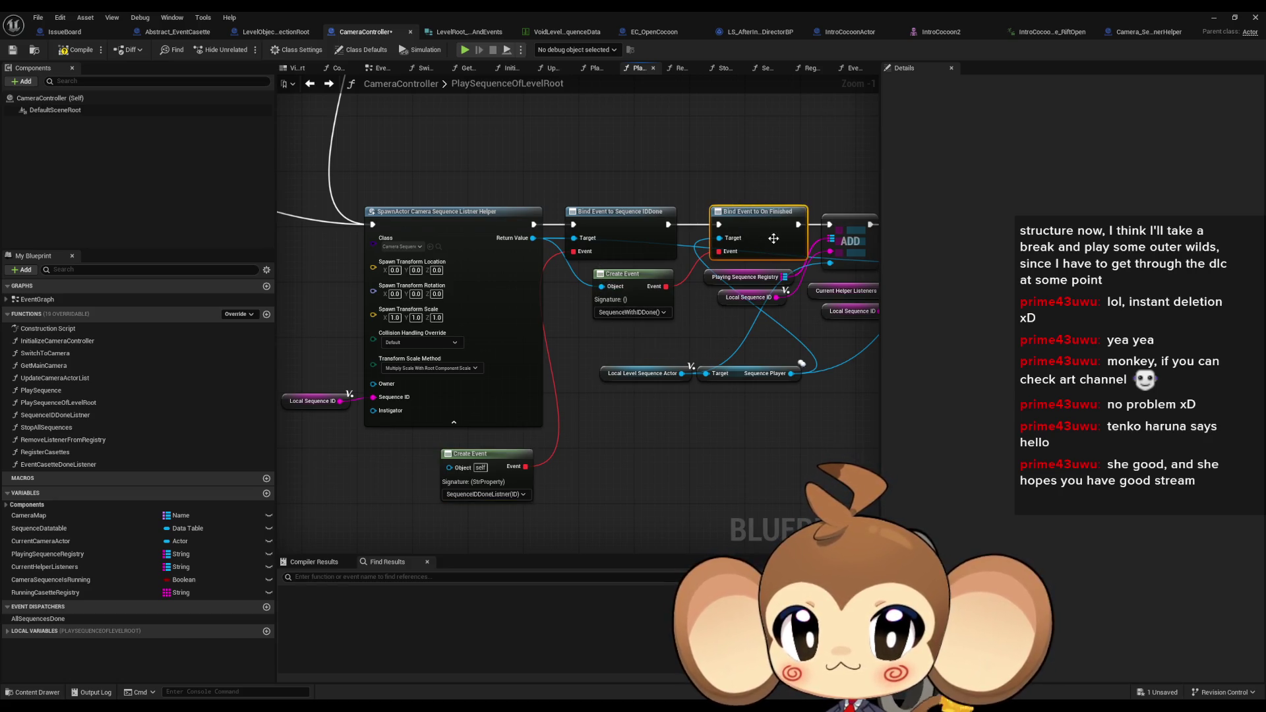
pyautogui.moveTo(785, 255); pyautogui.dragTo(791, 319)
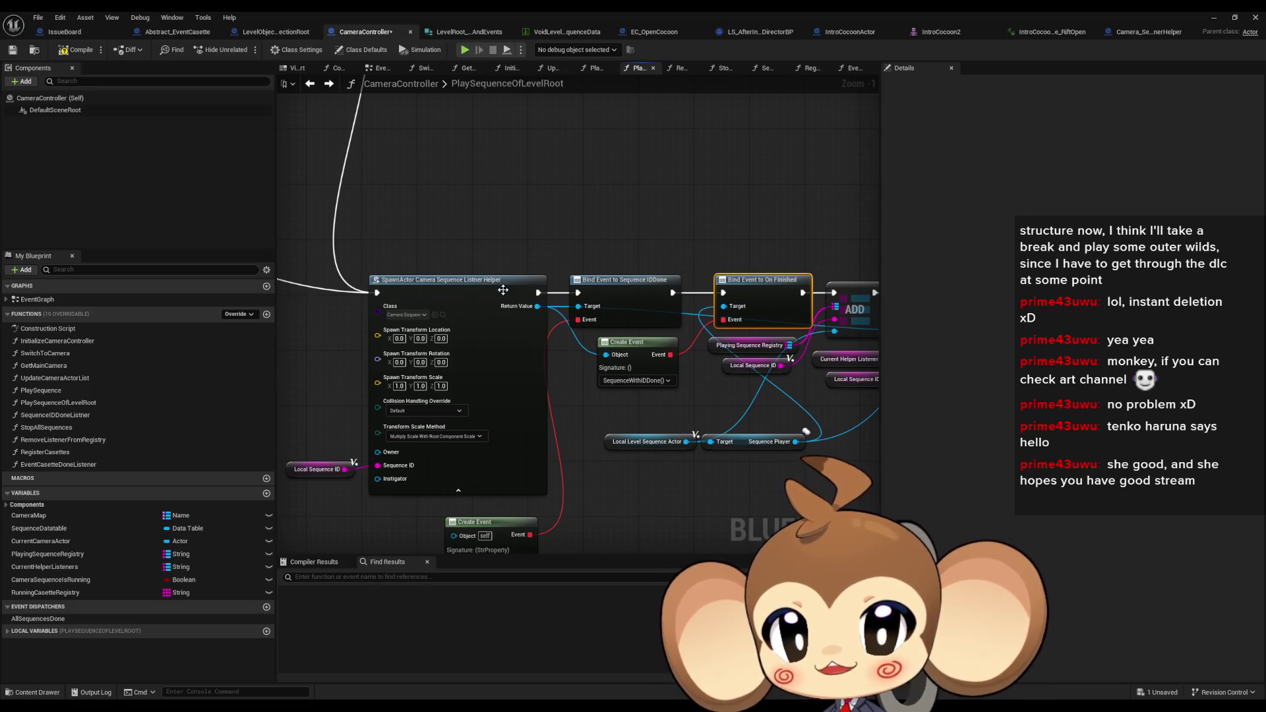
pyautogui.moveTo(740, 241); pyautogui.dragTo(784, 300)
pyautogui.moveTo(626, 410); pyautogui.dragTo(605, 381)
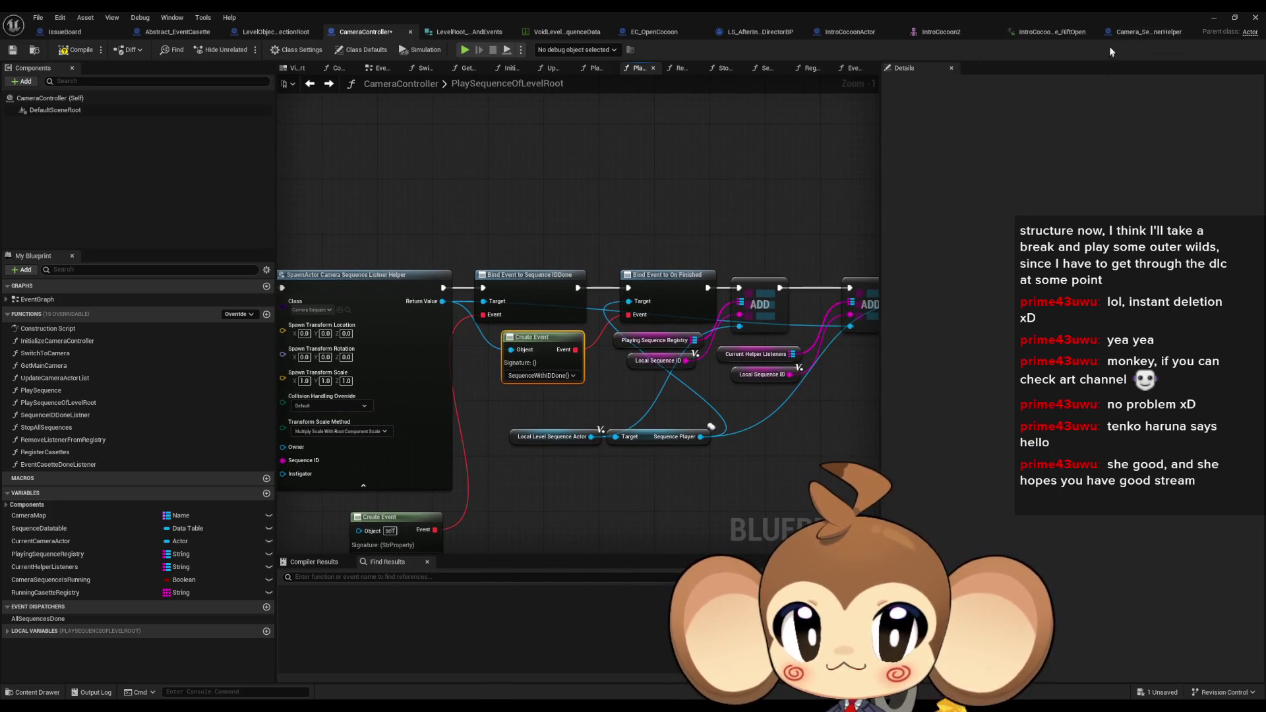
# Review the helper's Remove Listener from Registry node and Sequence ID getter
pyautogui.click(1127, 33)
pyautogui.moveTo(841, 259); pyautogui.dragTo(635, 248)
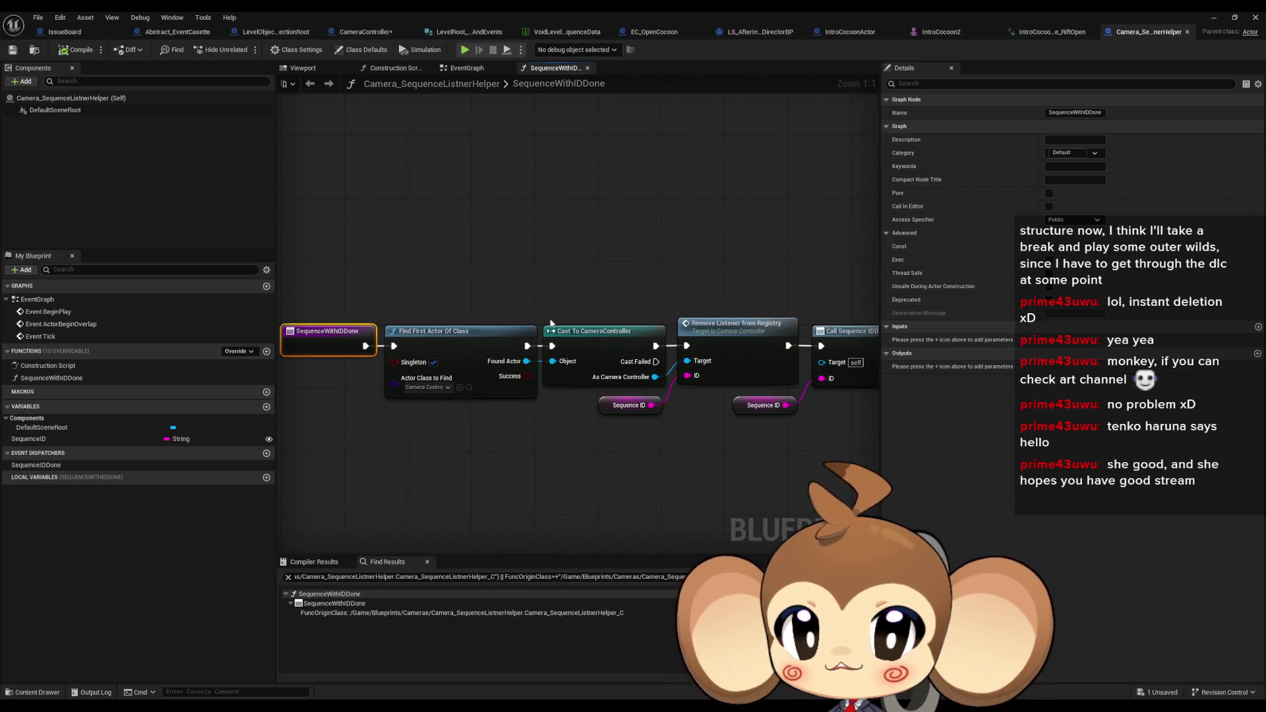
pyautogui.click(626, 405)
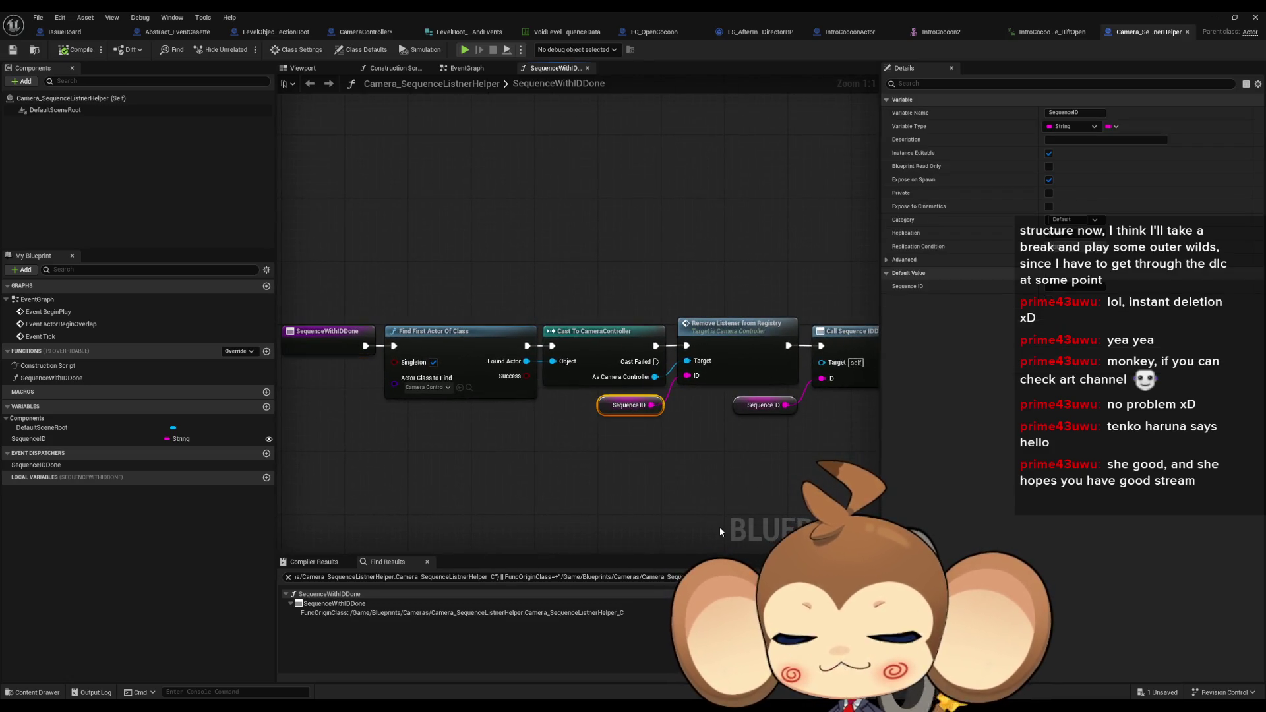
pyautogui.click(637, 448)
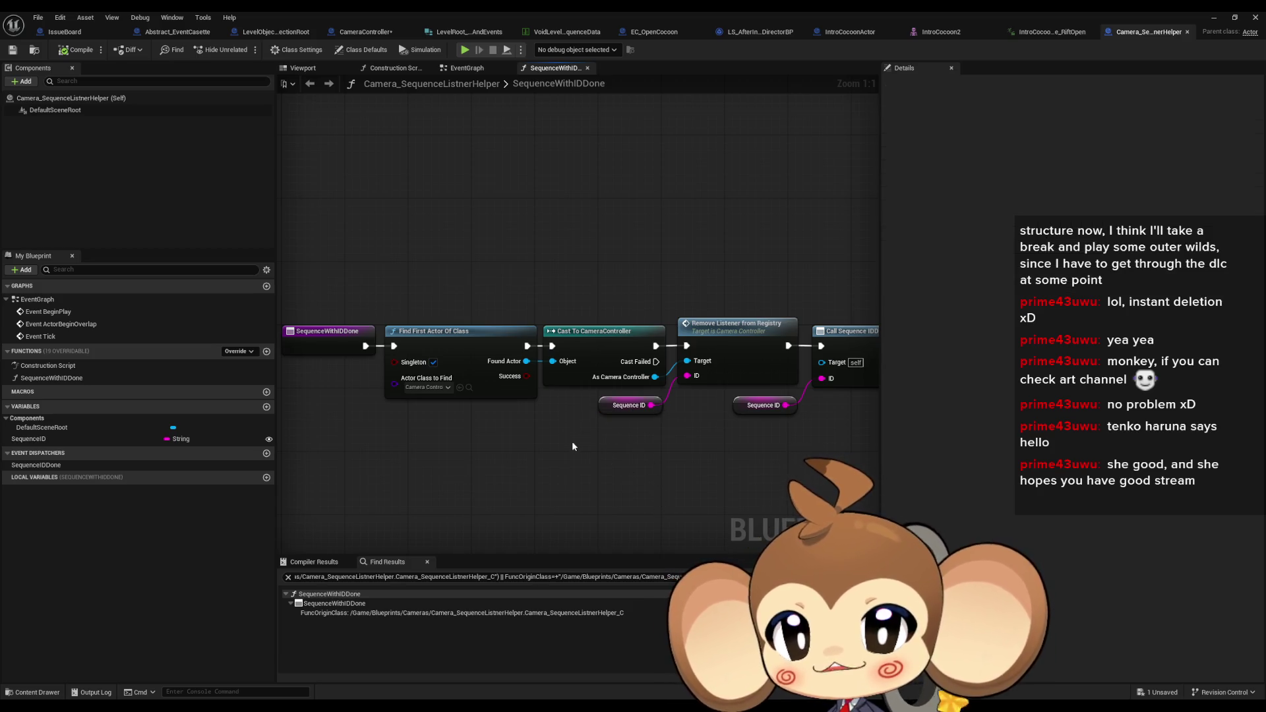
pyautogui.click(274, 38)
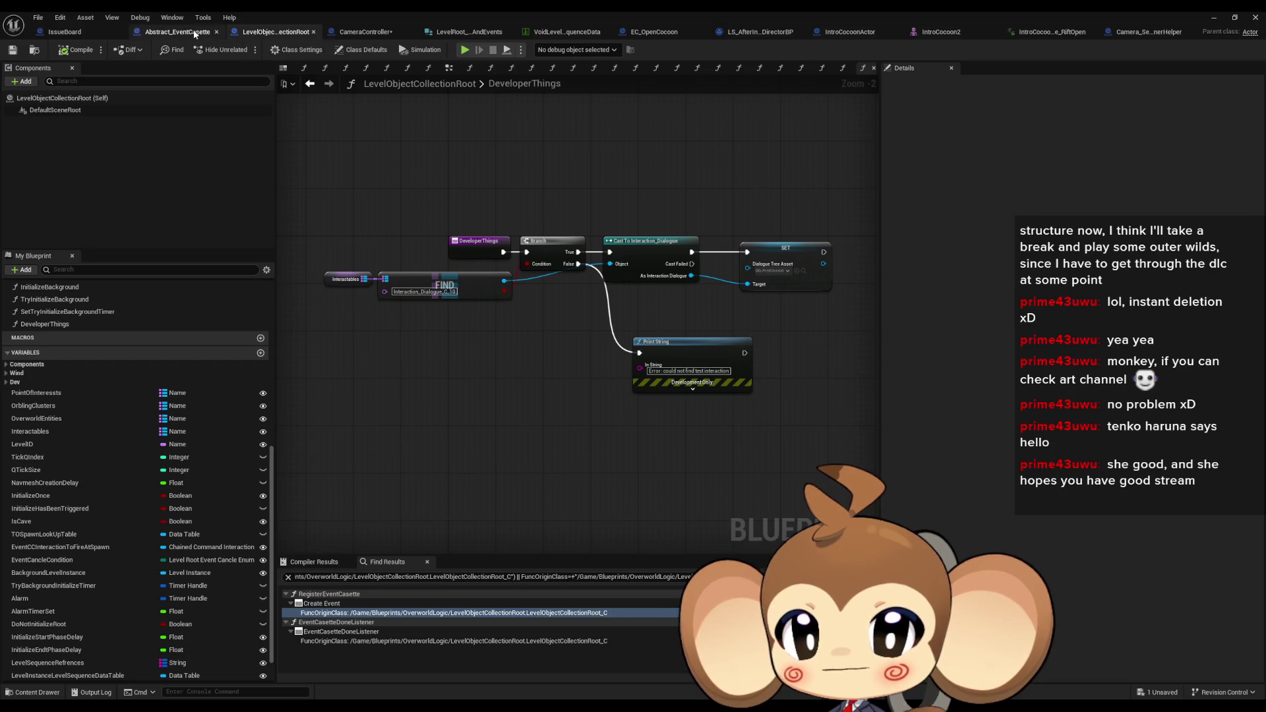
pyautogui.click(1148, 32)
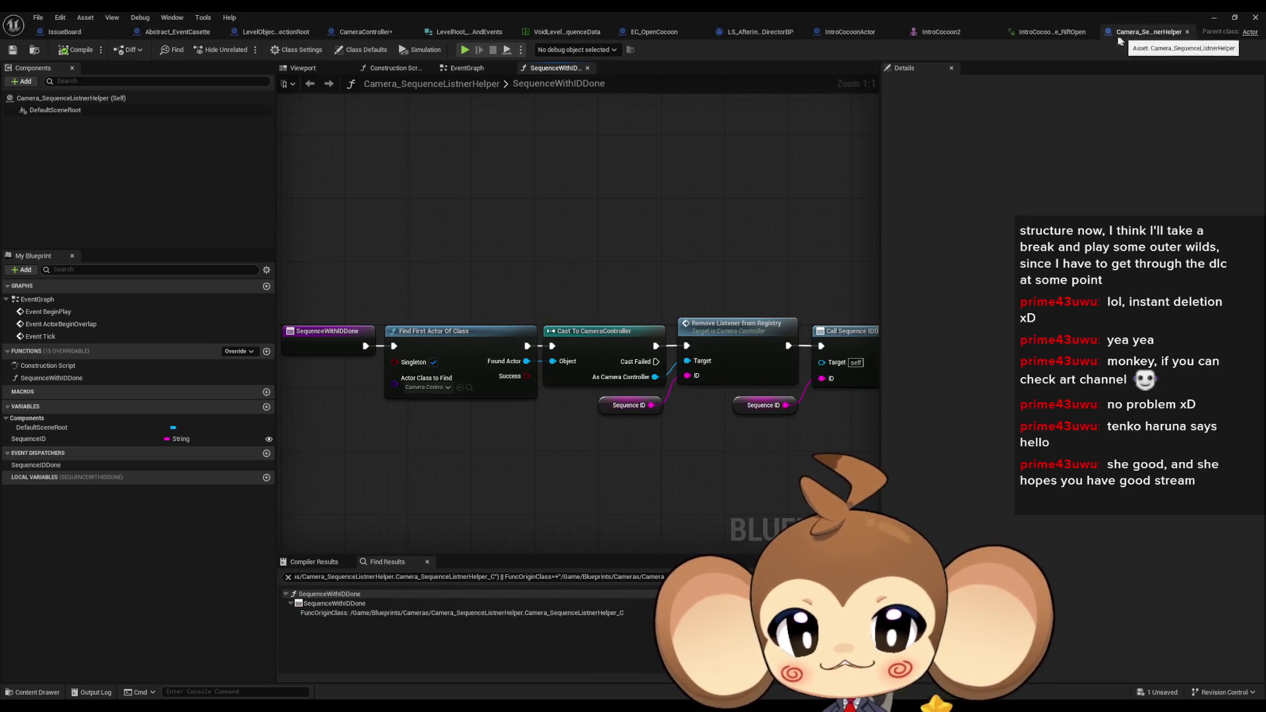
pyautogui.moveTo(449, 239); pyautogui.dragTo(536, 282)
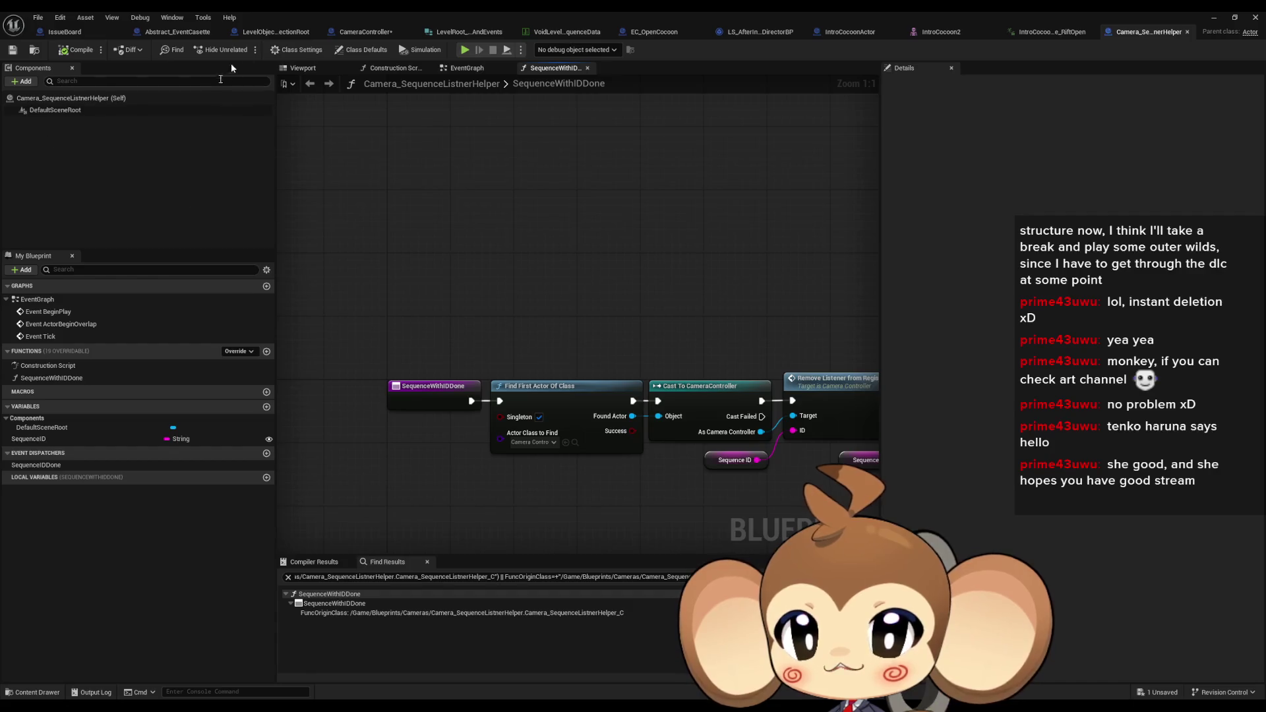
# Check the helper's Class Settings and Class Defaults, then switch to EC_OpenCocoon
pyautogui.click(312, 53)
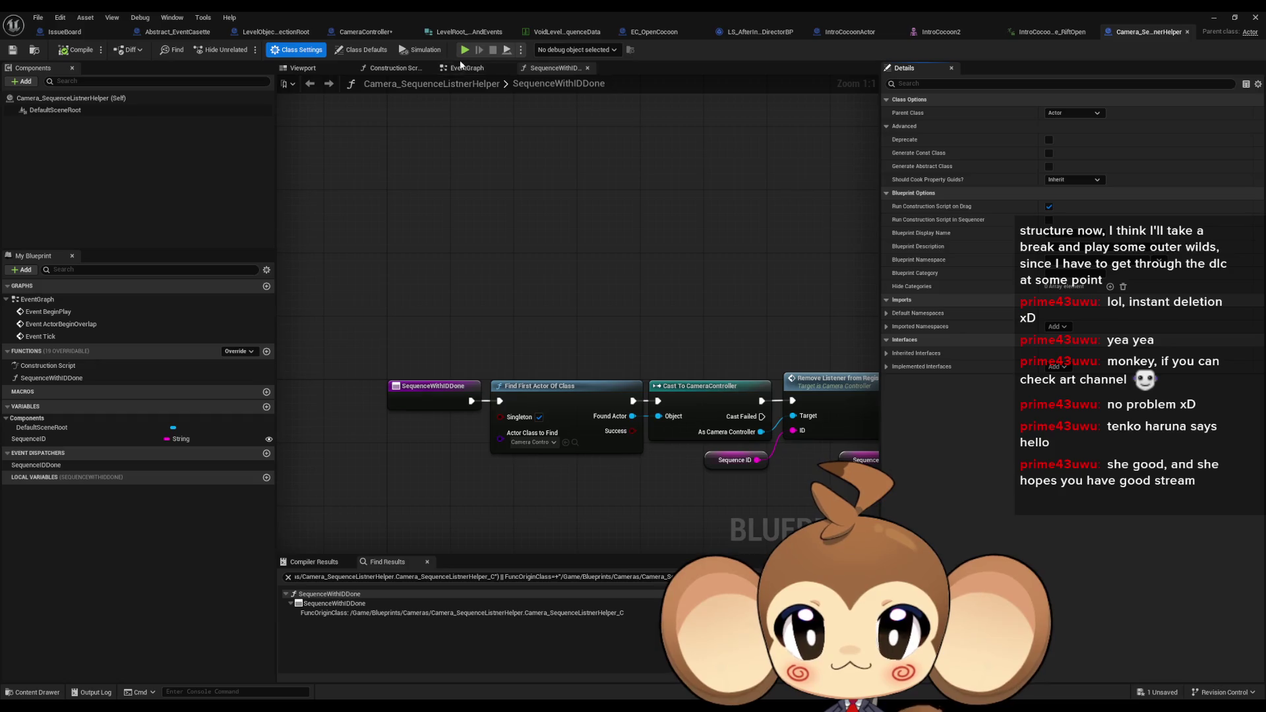
pyautogui.click(362, 49)
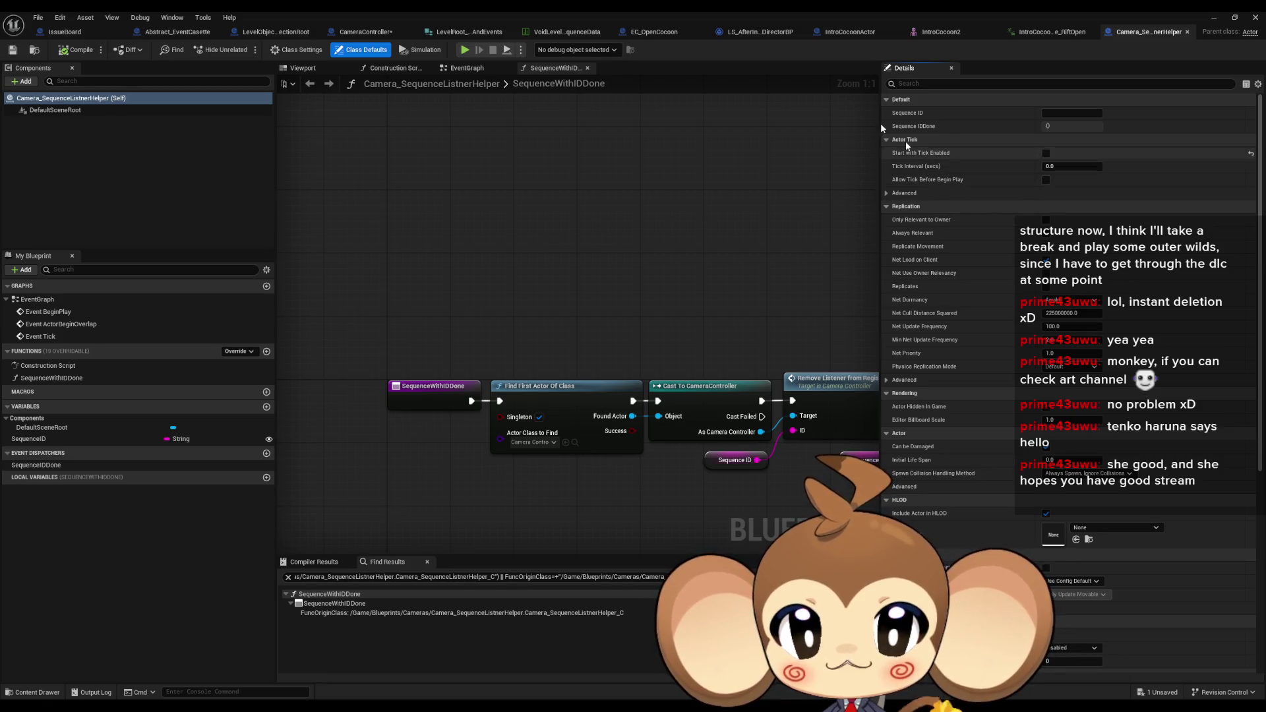
pyautogui.click(296, 51)
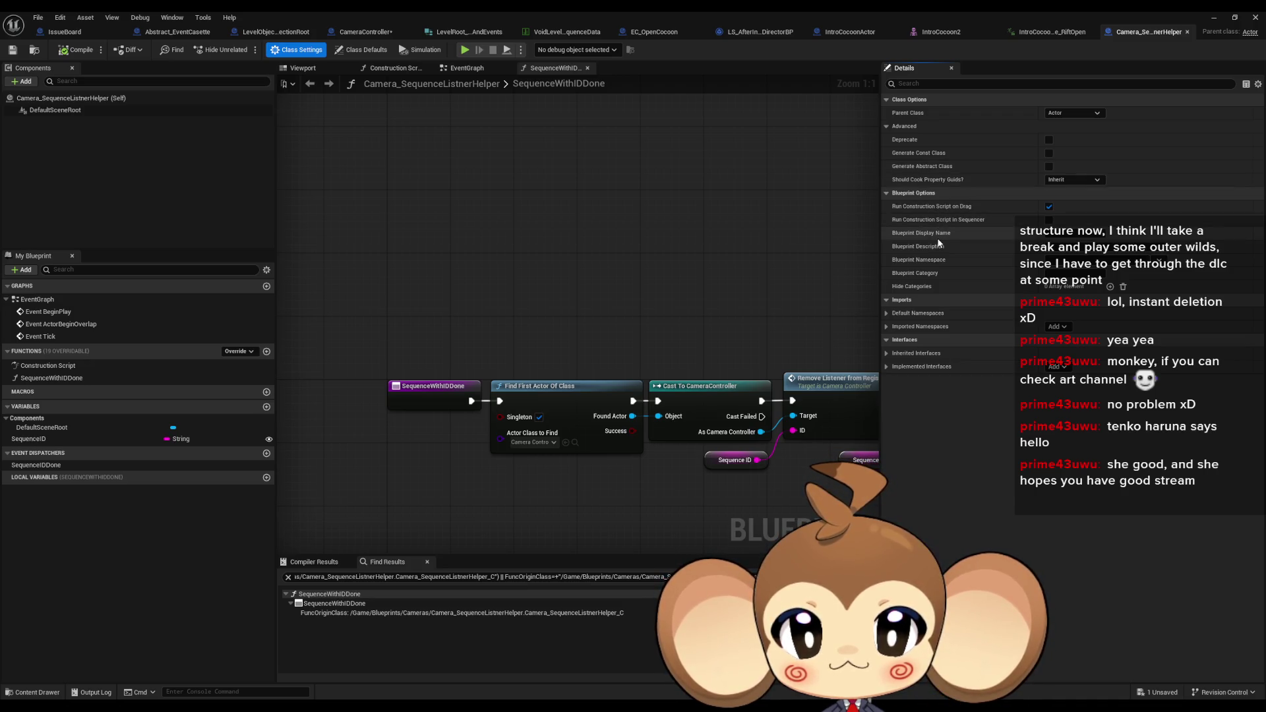
pyautogui.click(362, 50)
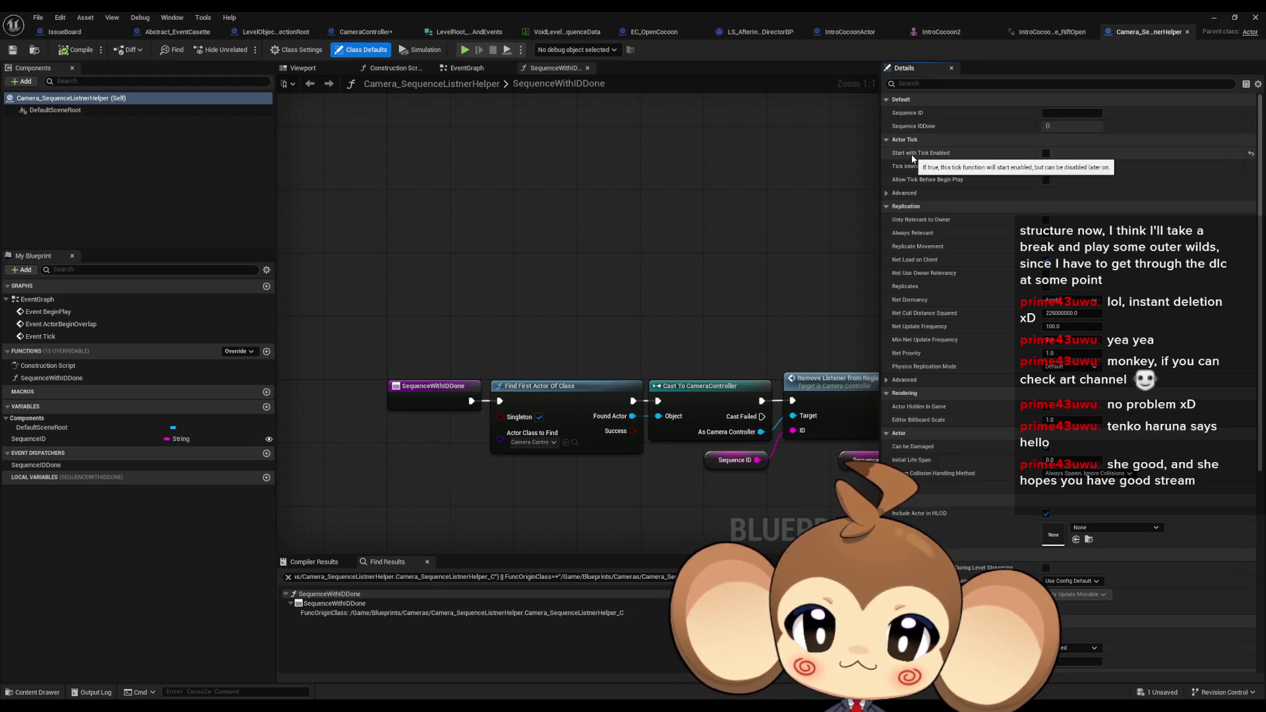
pyautogui.click(553, 244)
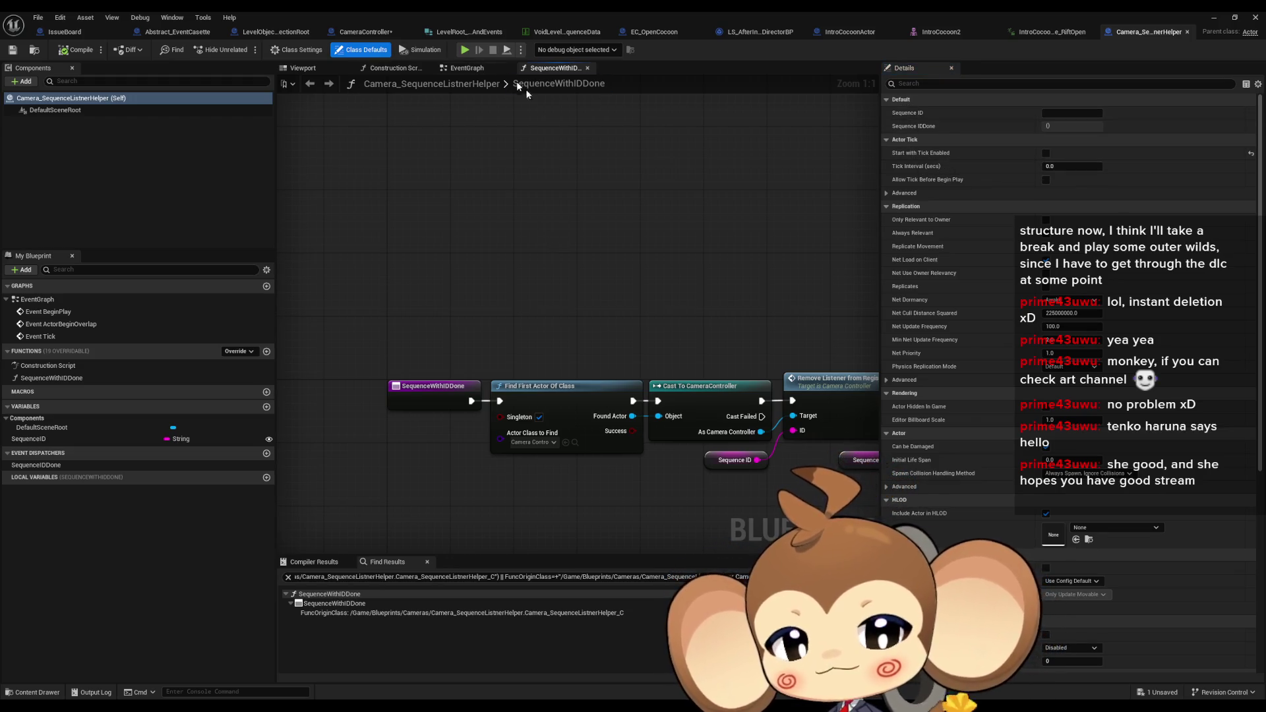
pyautogui.click(666, 30)
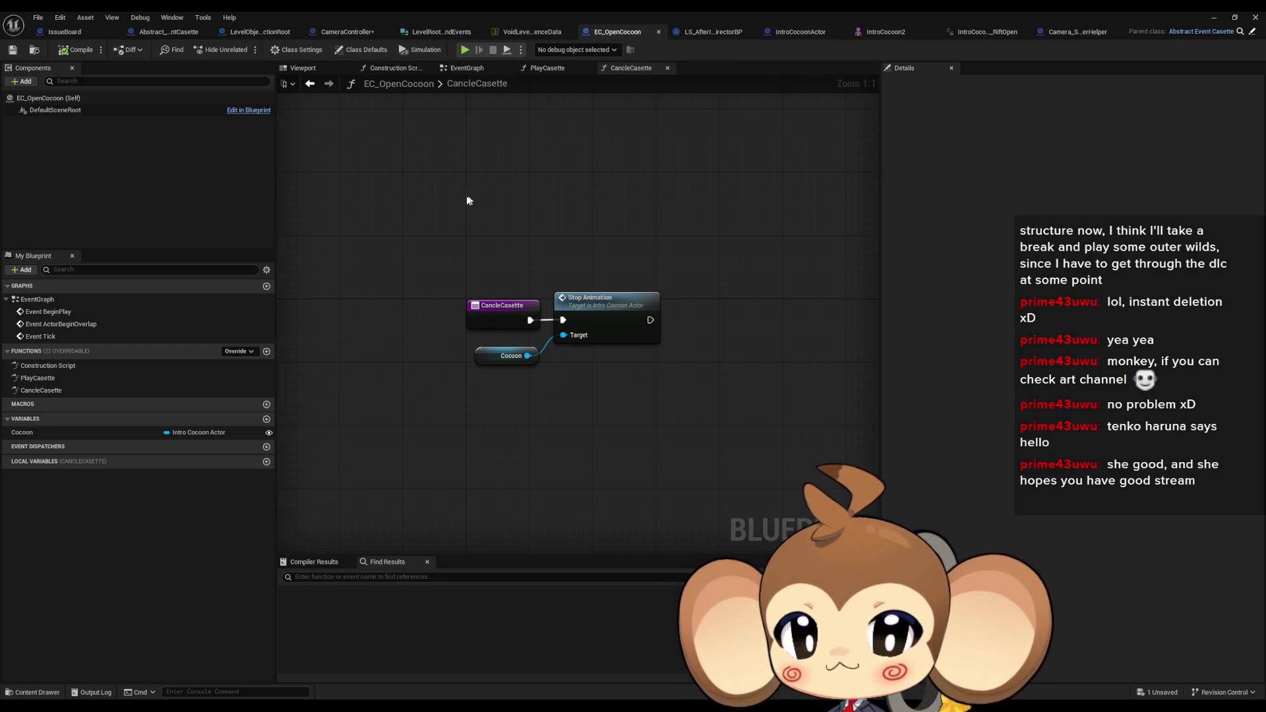
# Turn off Start with Tick Enabled in Abstract_EventCasette's Class Defaults and save it
pyautogui.doubleClick(79, 300)
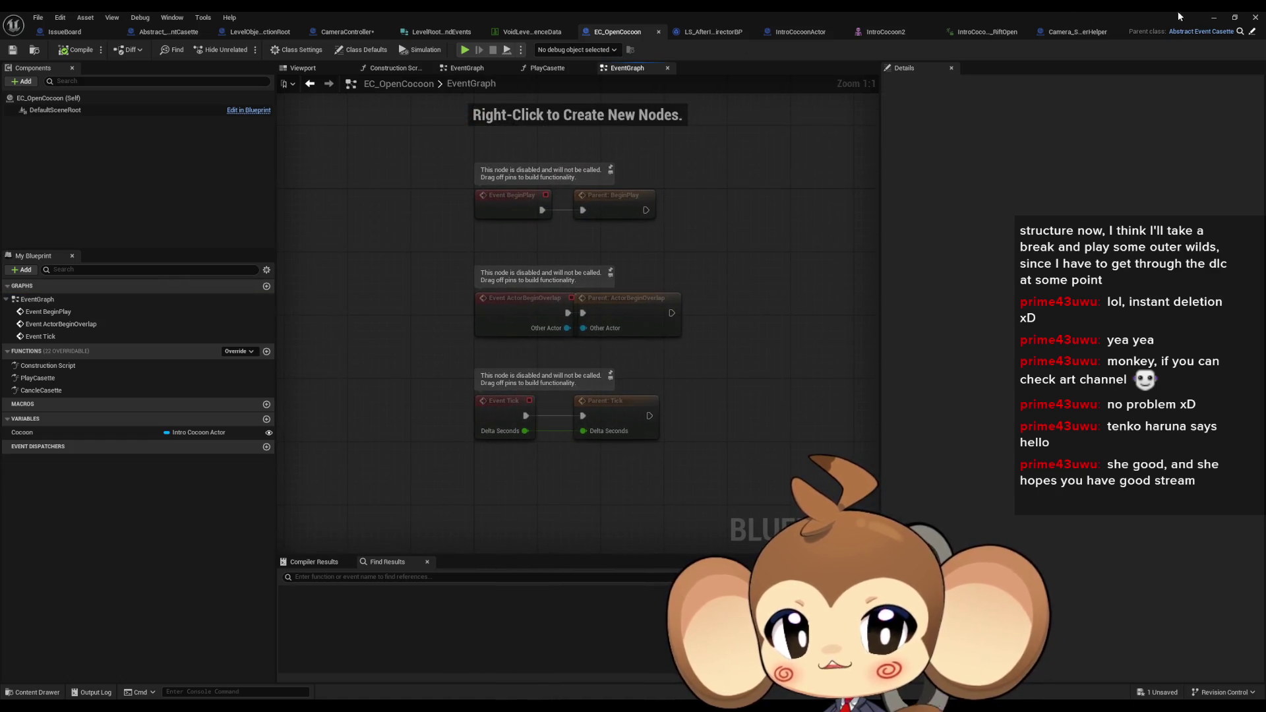
pyautogui.click(1250, 33)
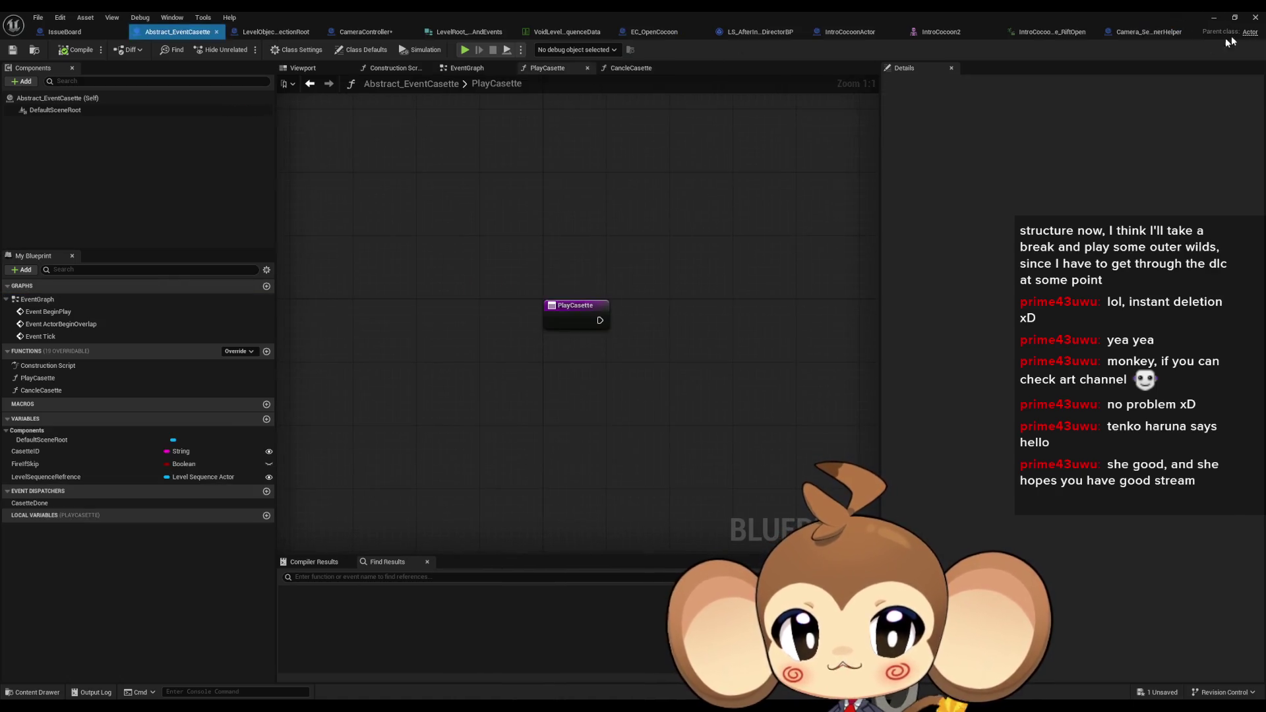
pyautogui.doubleClick(30, 300)
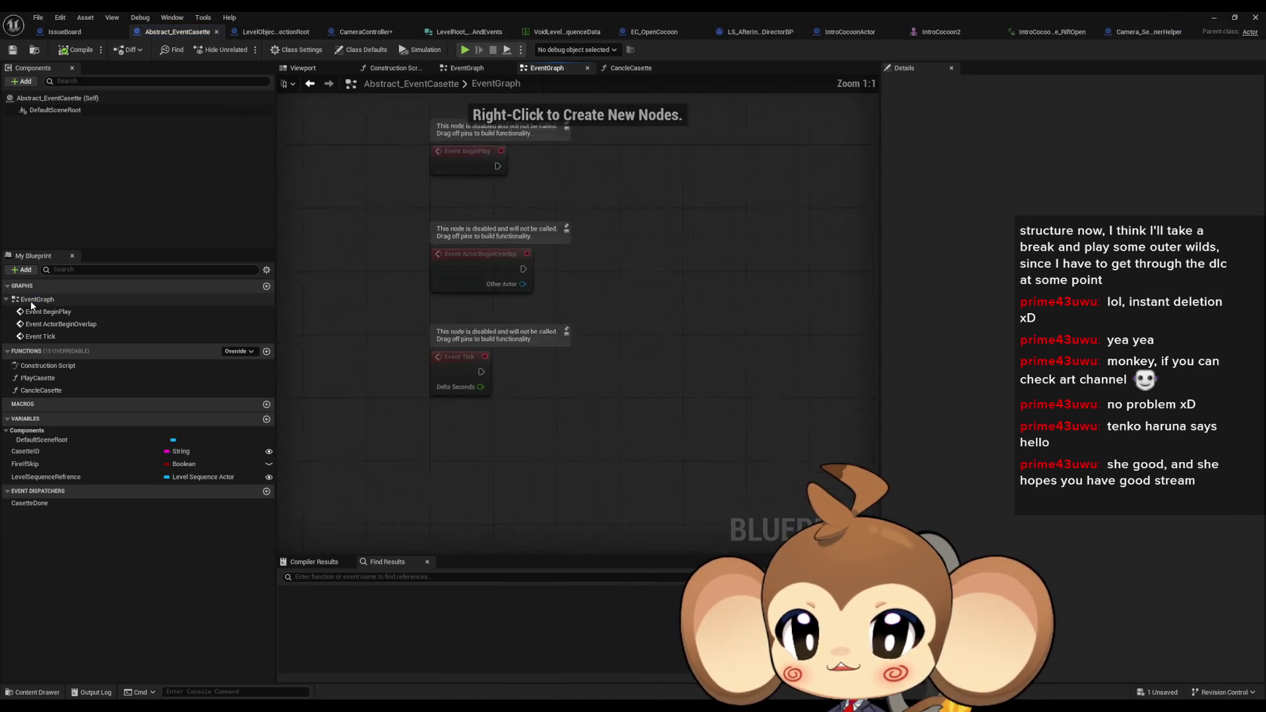
pyautogui.click(296, 50)
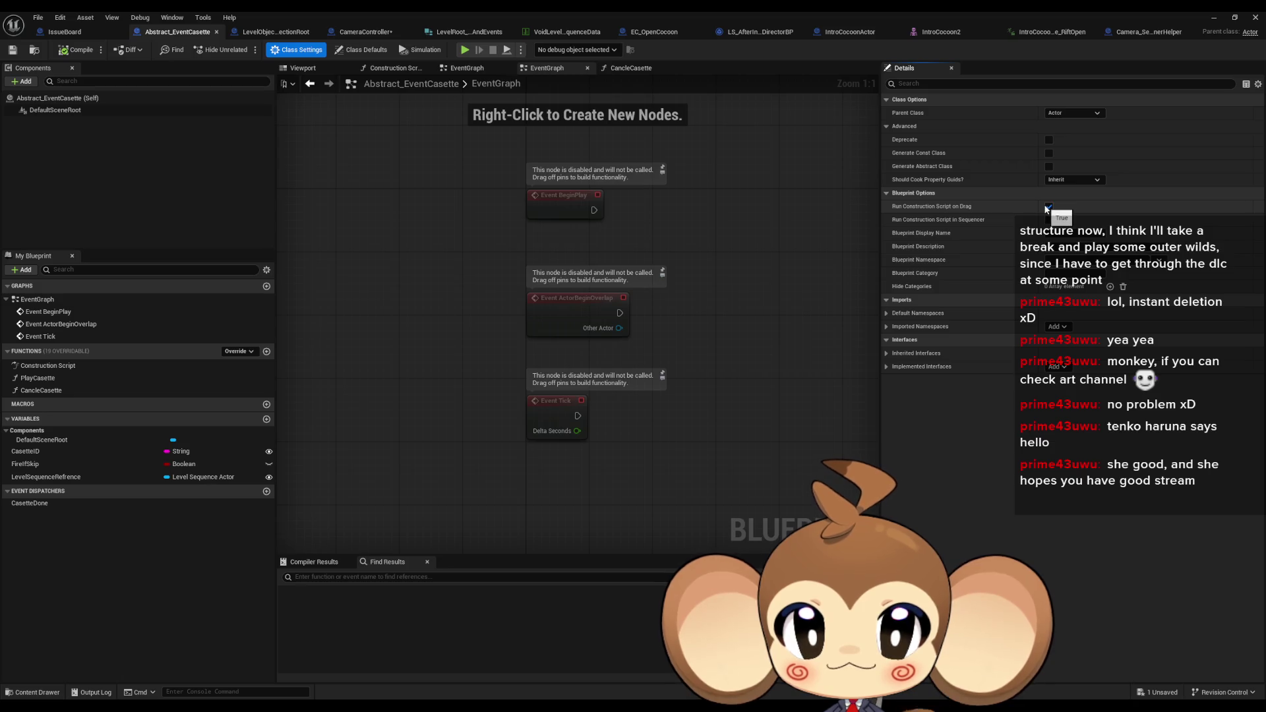
pyautogui.click(361, 49)
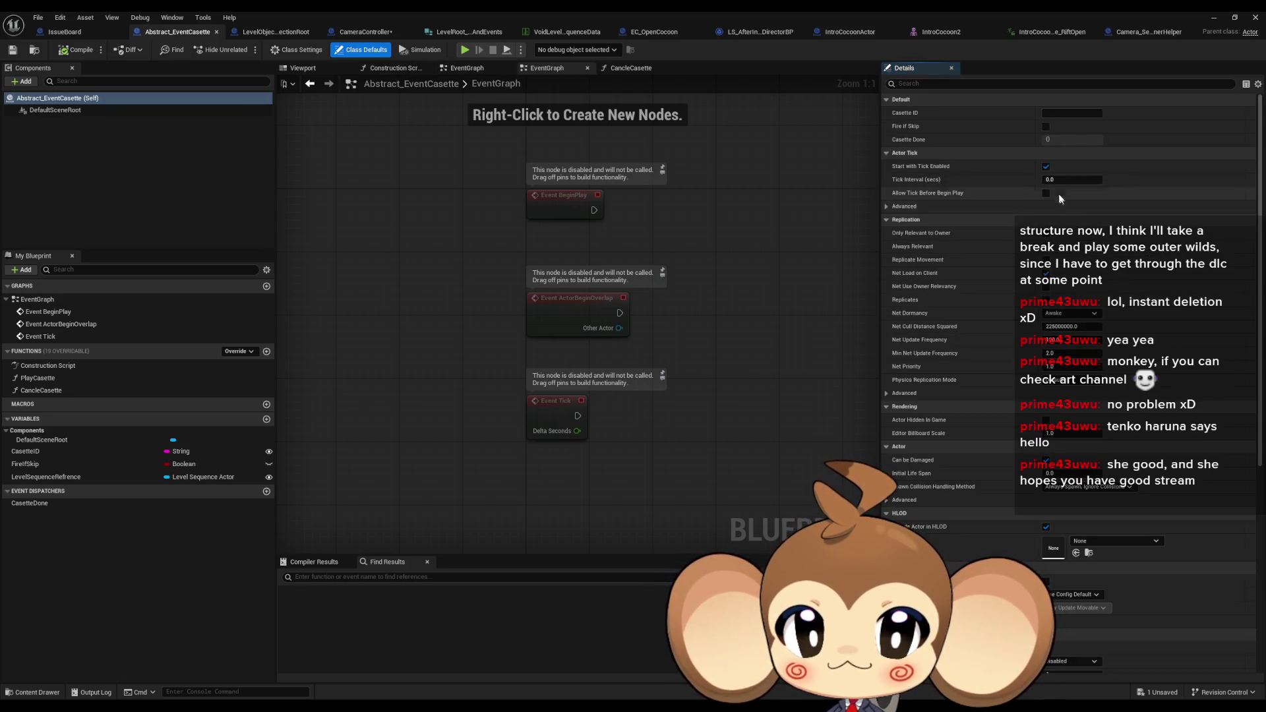
pyautogui.click(1045, 167)
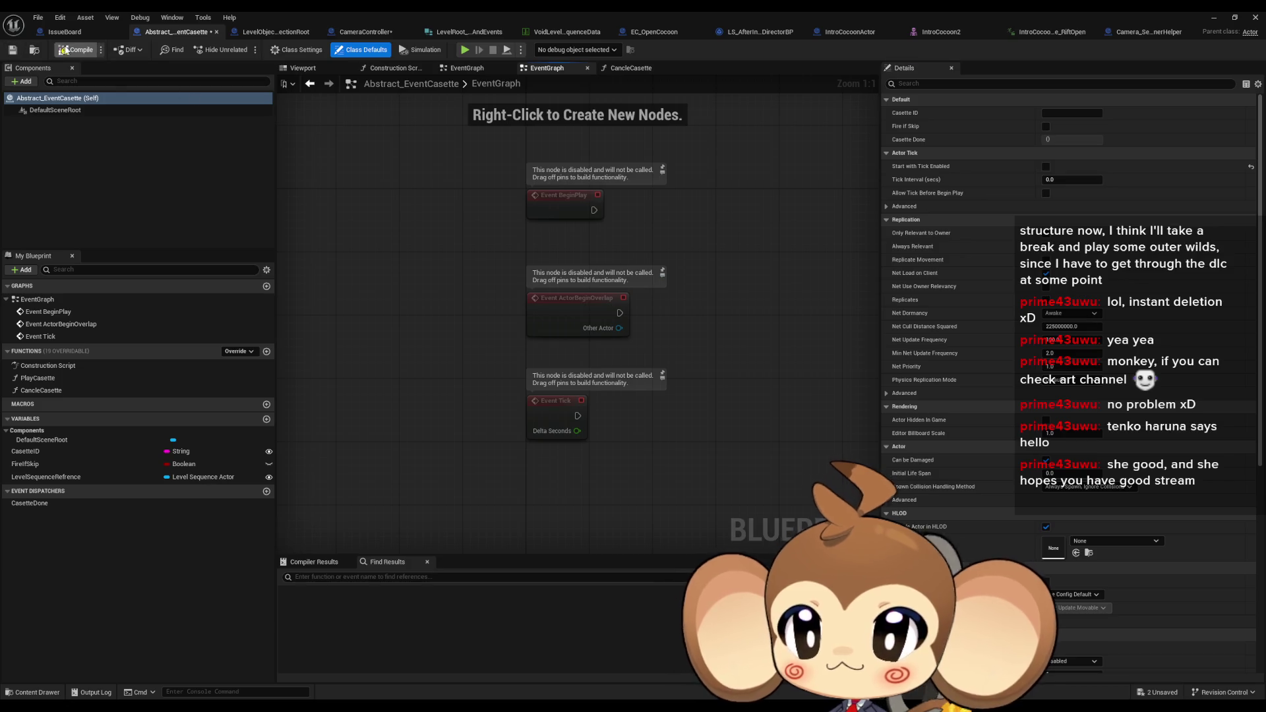
pyautogui.hotkey('ctrl', 's')
pyautogui.click(365, 32)
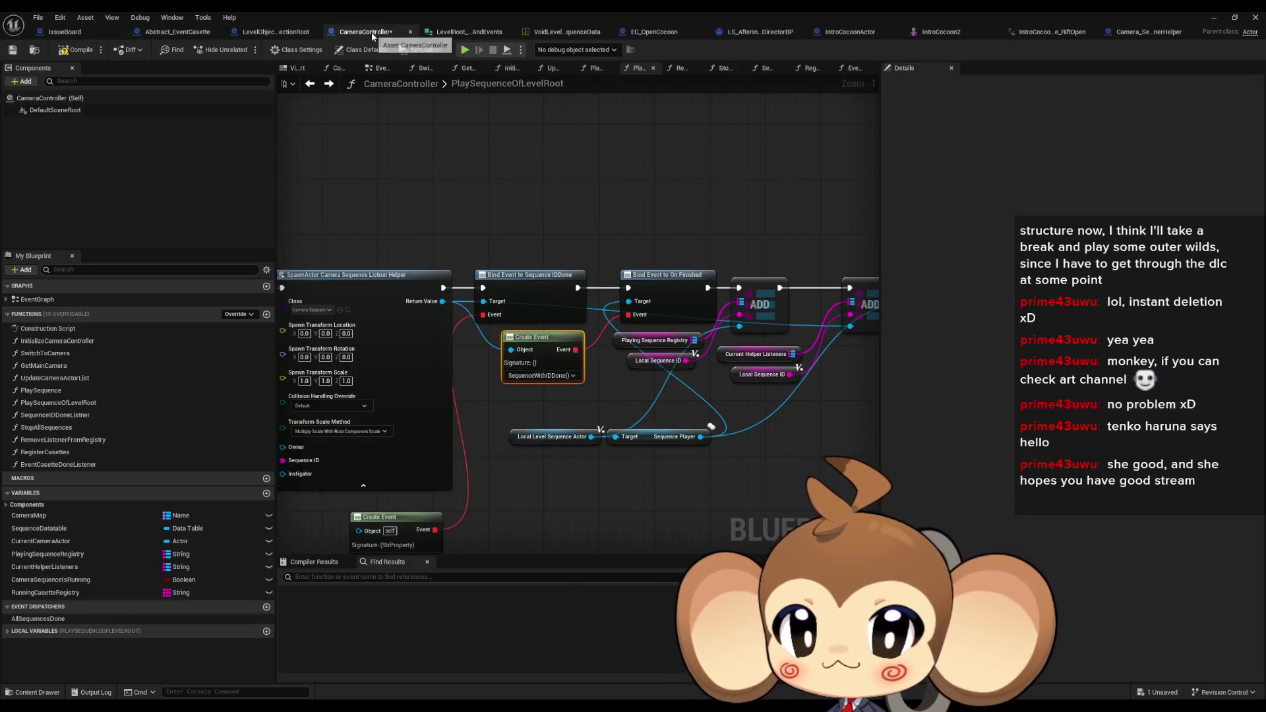
pyautogui.scroll(-3, 601, 195)
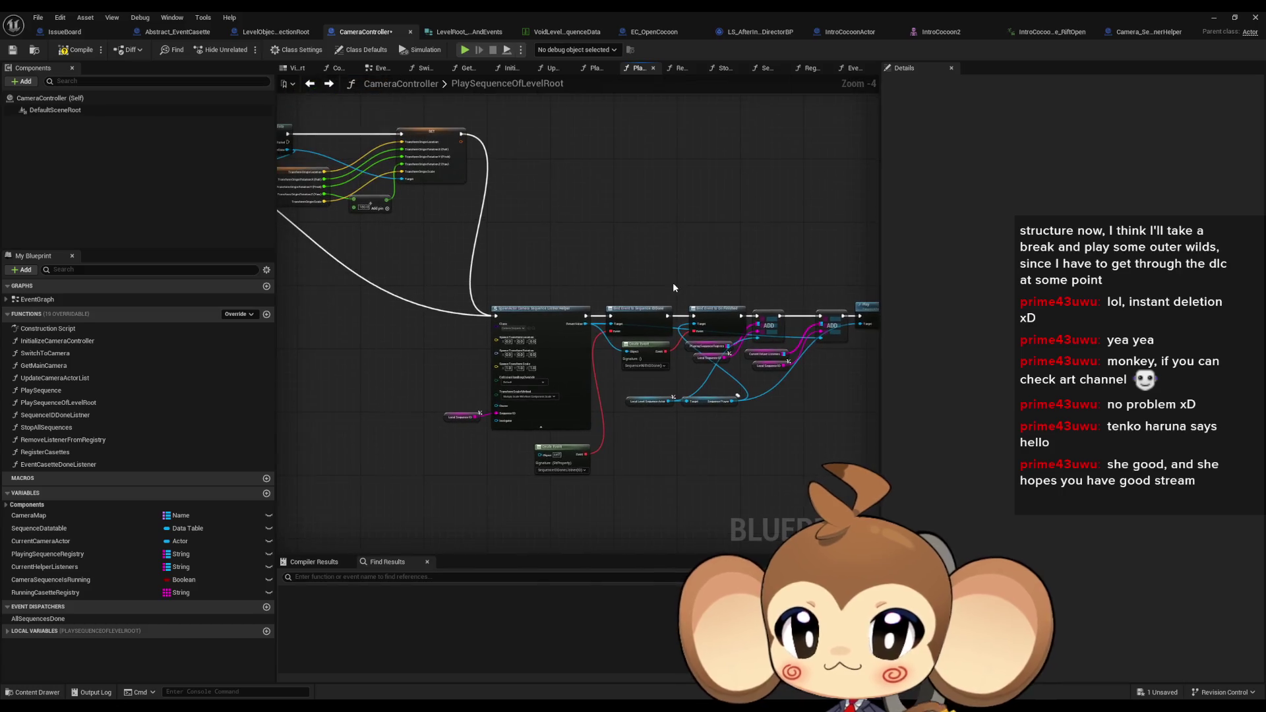
pyautogui.scroll(2, 566, 360)
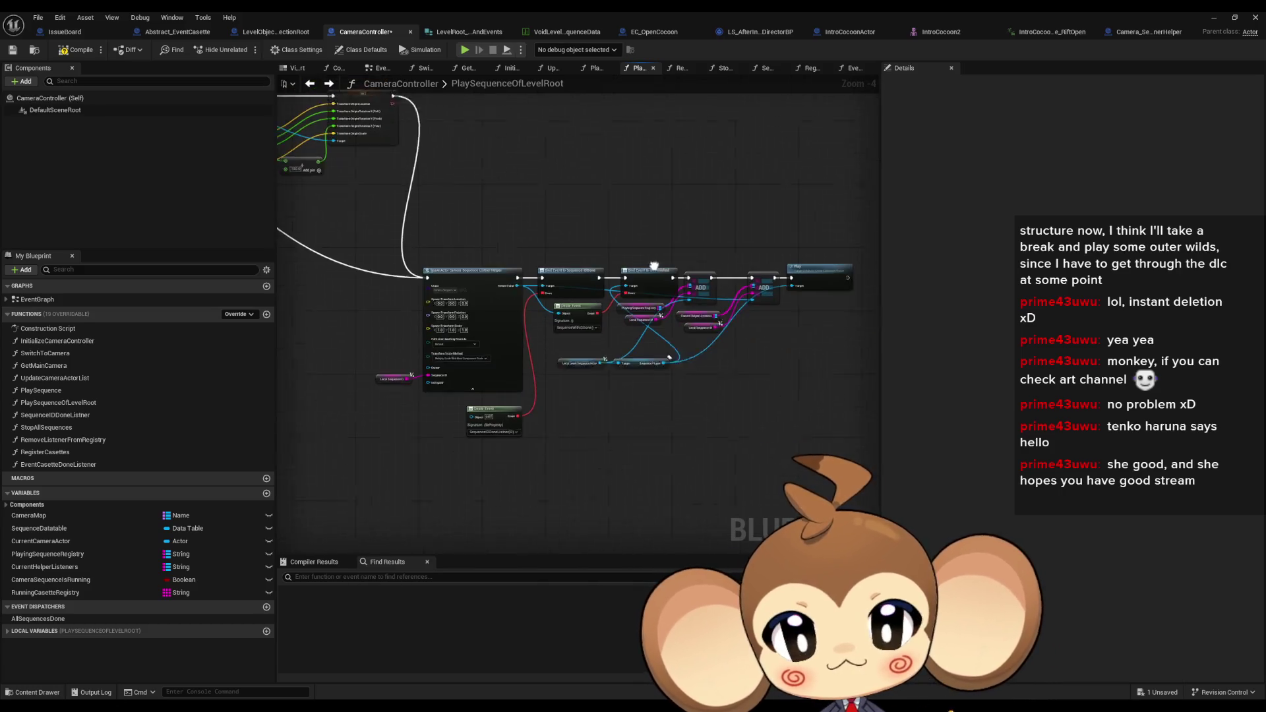
pyautogui.moveTo(580, 377); pyautogui.dragTo(642, 400)
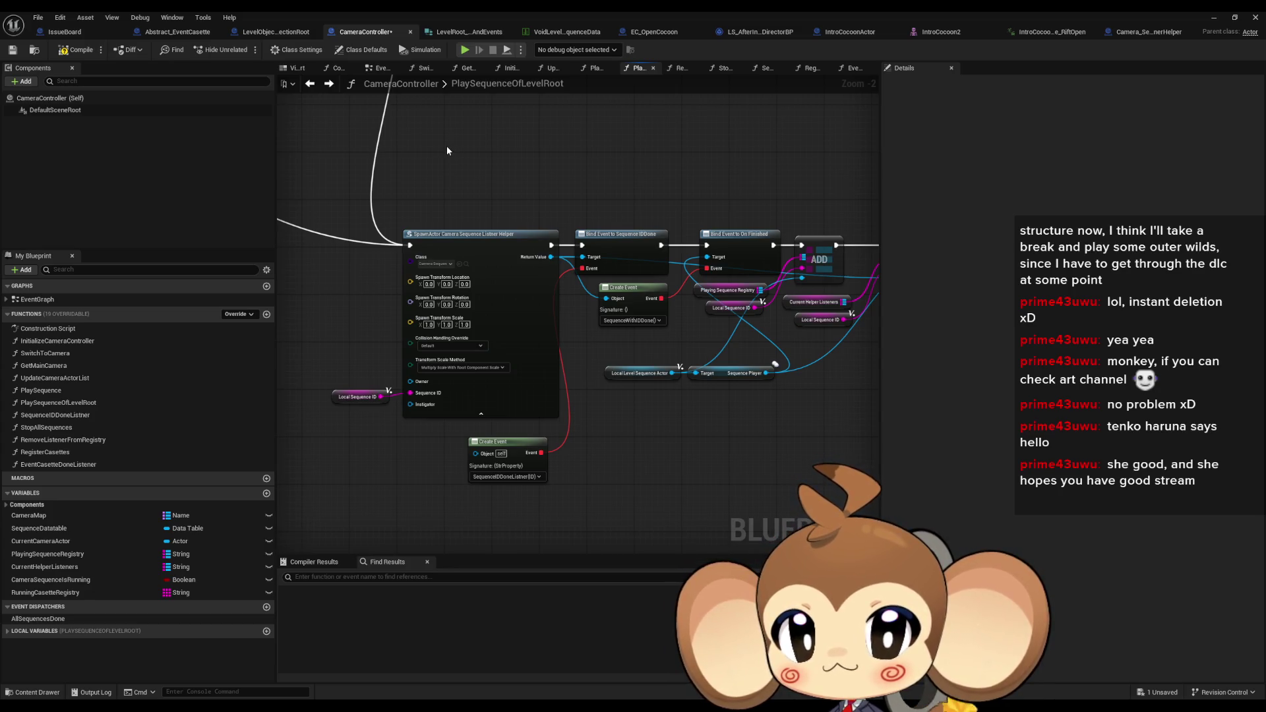
pyautogui.scroll(2, 500, 194)
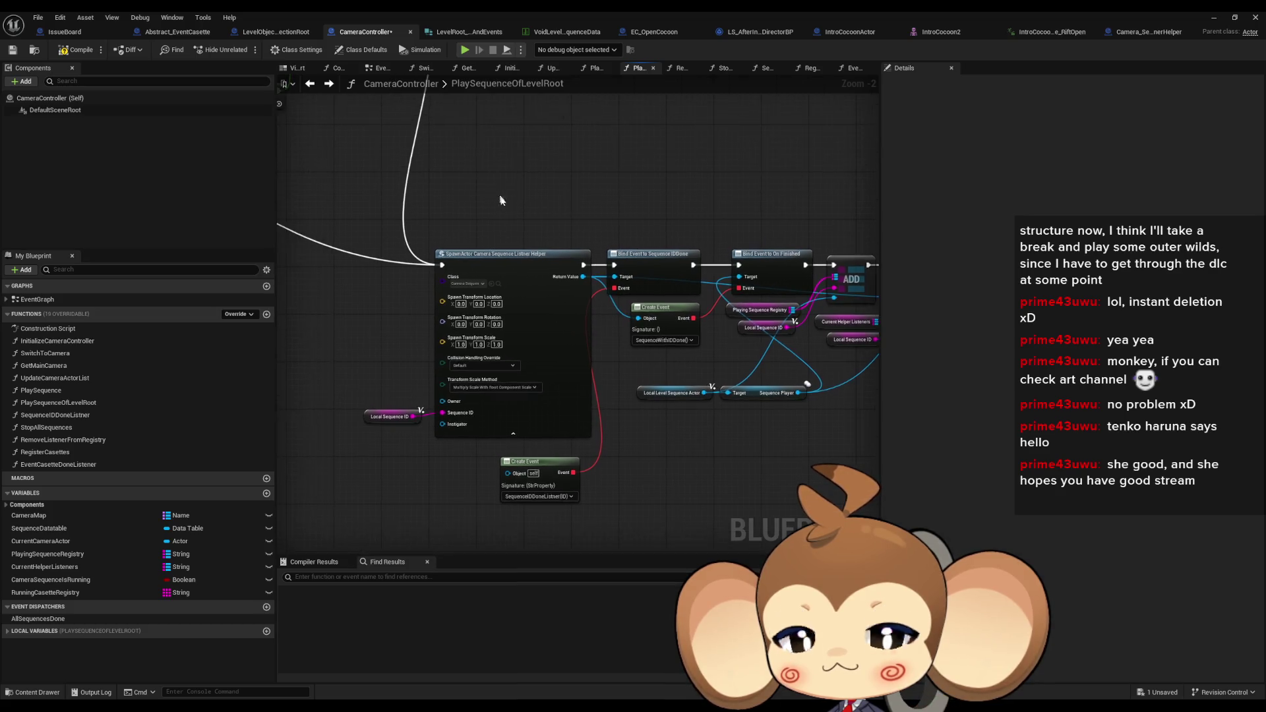
pyautogui.click(533, 272)
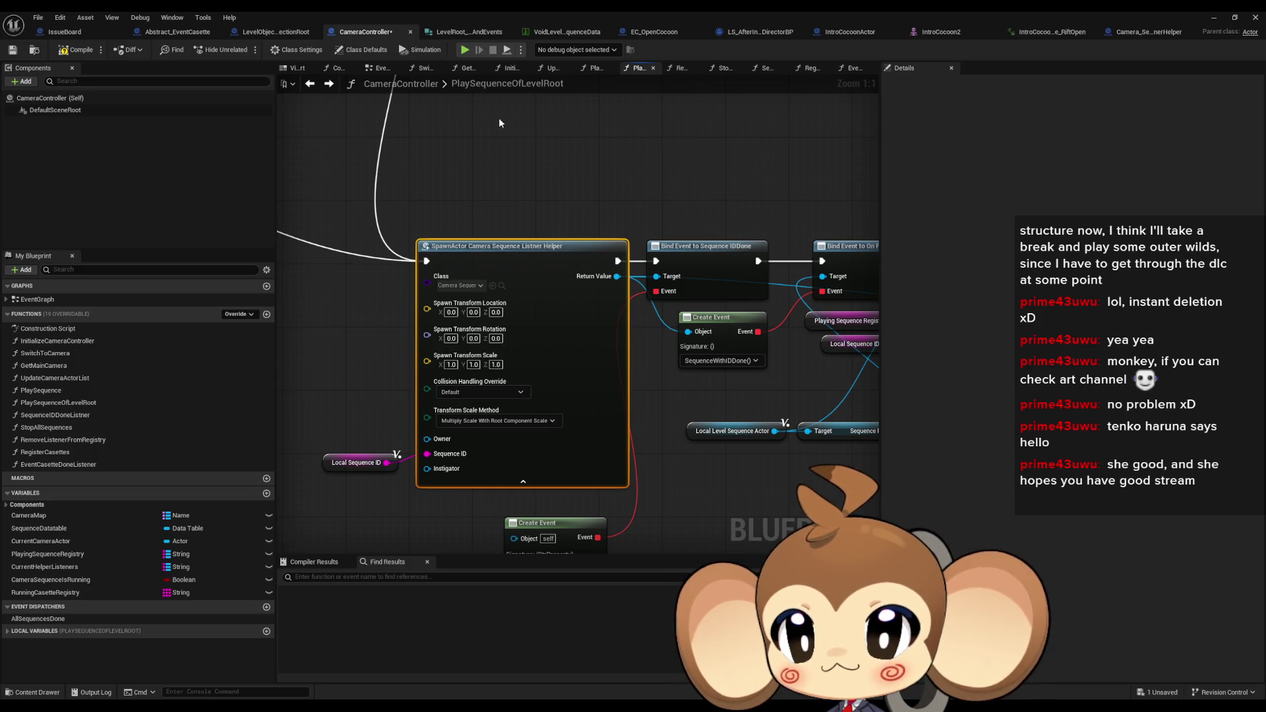
pyautogui.moveTo(494, 118)
pyautogui.mouseDown()
pyautogui.moveTo(422, 118)
pyautogui.moveTo(588, 141)
pyautogui.moveTo(445, 178)
pyautogui.moveTo(706, 242)
pyautogui.moveTo(717, 295)
pyautogui.mouseUp()
pyautogui.scroll(-3, 422, 119)
pyautogui.scroll(-2, 441, 178)
pyautogui.scroll(2, 717, 295)
pyautogui.moveTo(635, 322)
pyautogui.mouseDown()
pyautogui.moveTo(571, 219)
pyautogui.moveTo(480, 229)
pyautogui.mouseUp()
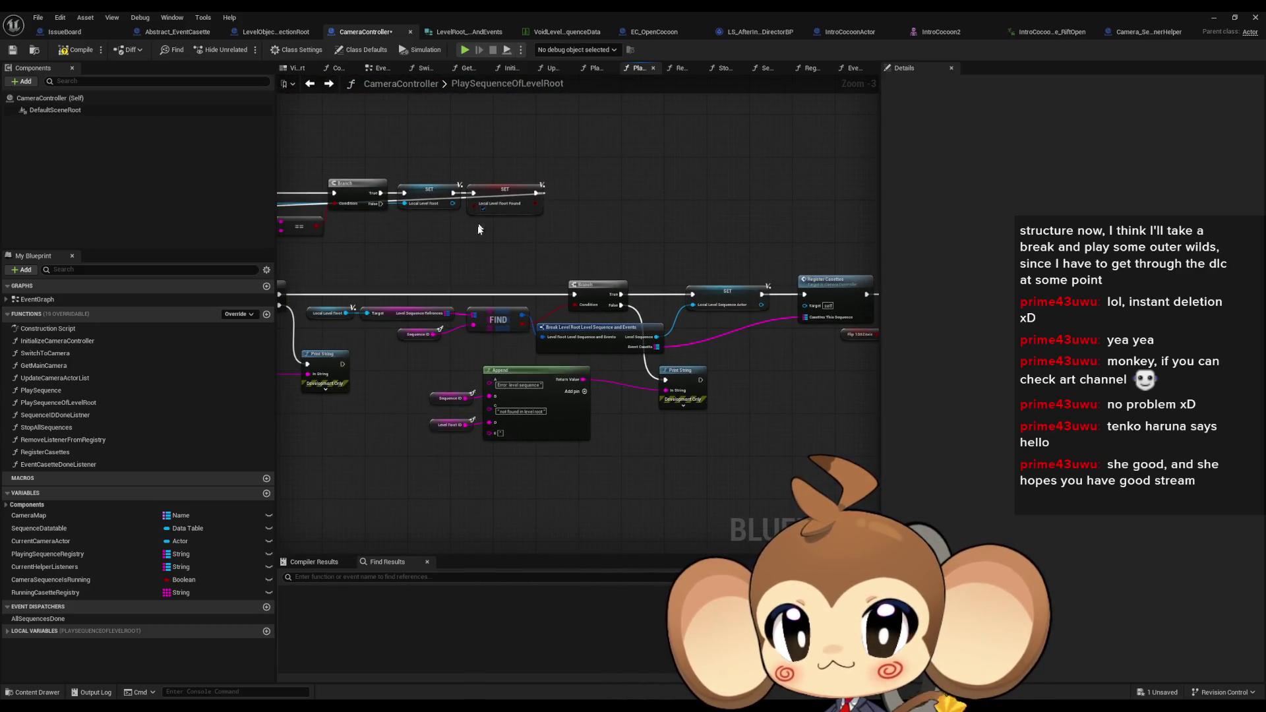
pyautogui.doubleClick(72, 440)
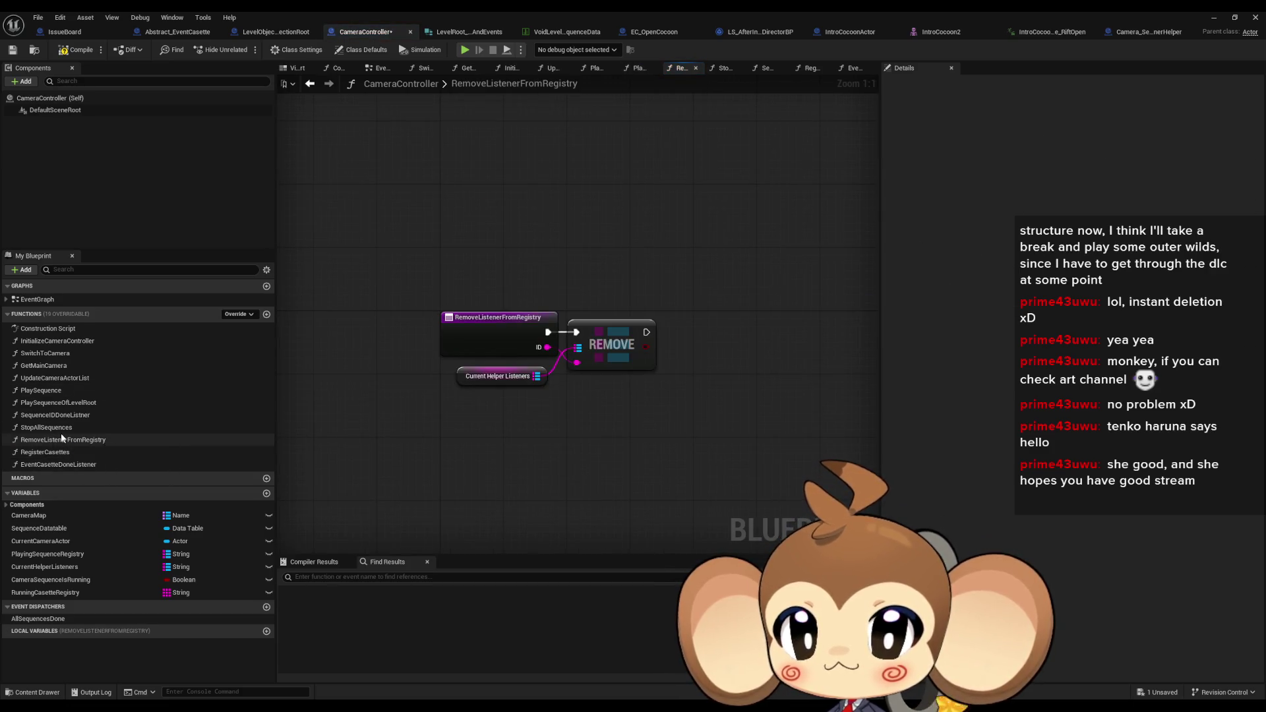
# Review RegisterCasettes' For Each Loop (Map), ADDUNIQUE and Bind Event to Casette Done nodes
pyautogui.doubleClick(58, 452)
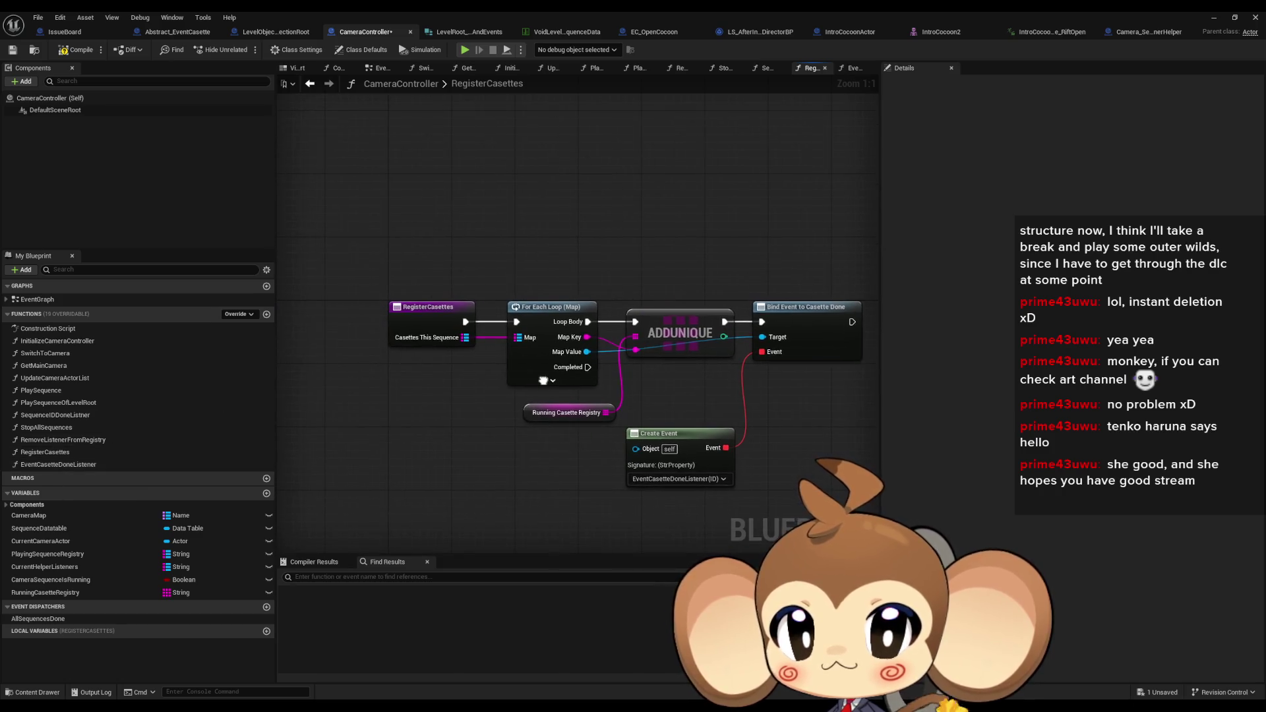
pyautogui.click(429, 307)
pyautogui.click(551, 308)
pyautogui.click(682, 338)
pyautogui.click(791, 329)
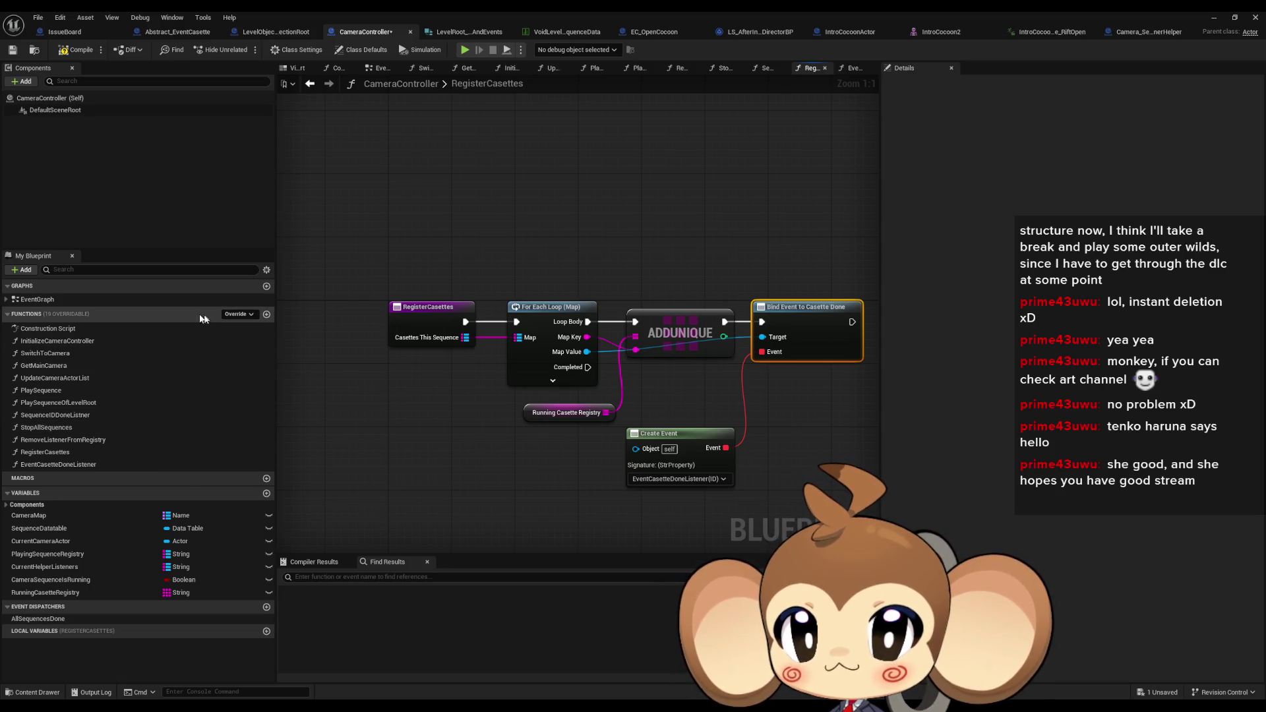
# Add a new CameraController function named CancleAllRunningCasettes
pyautogui.click(266, 314)
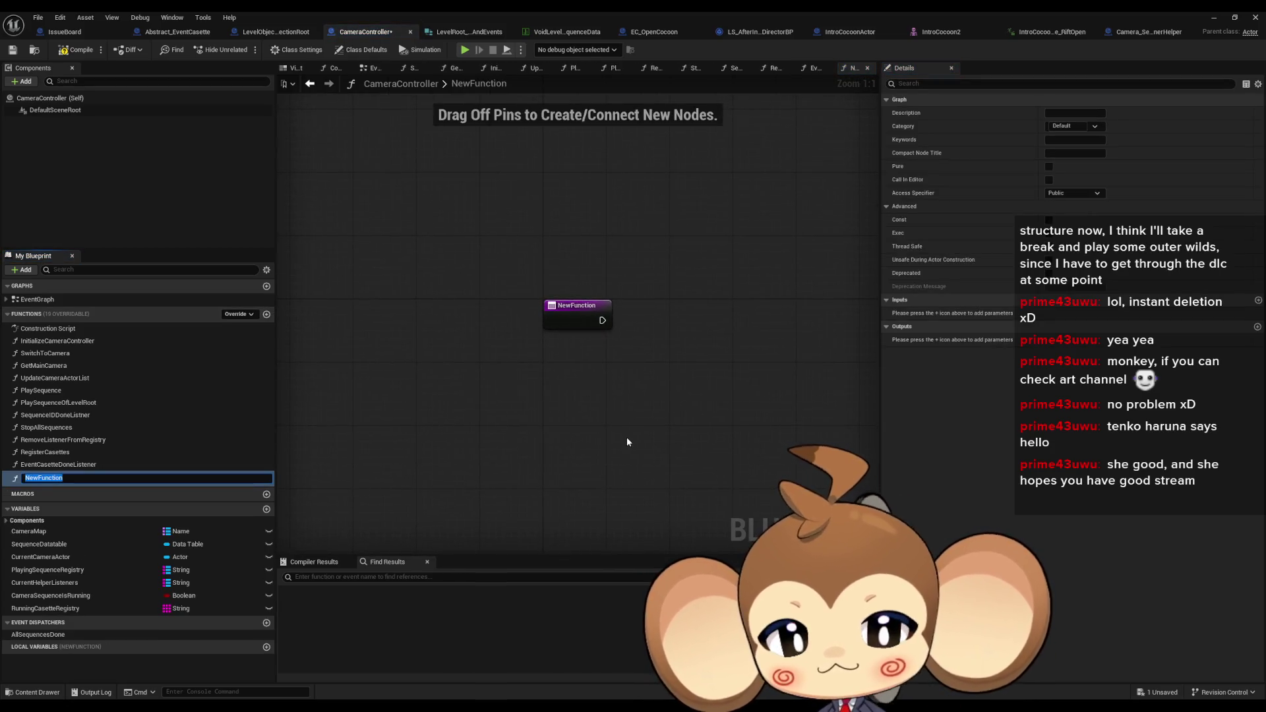
pyautogui.write('Cancle')
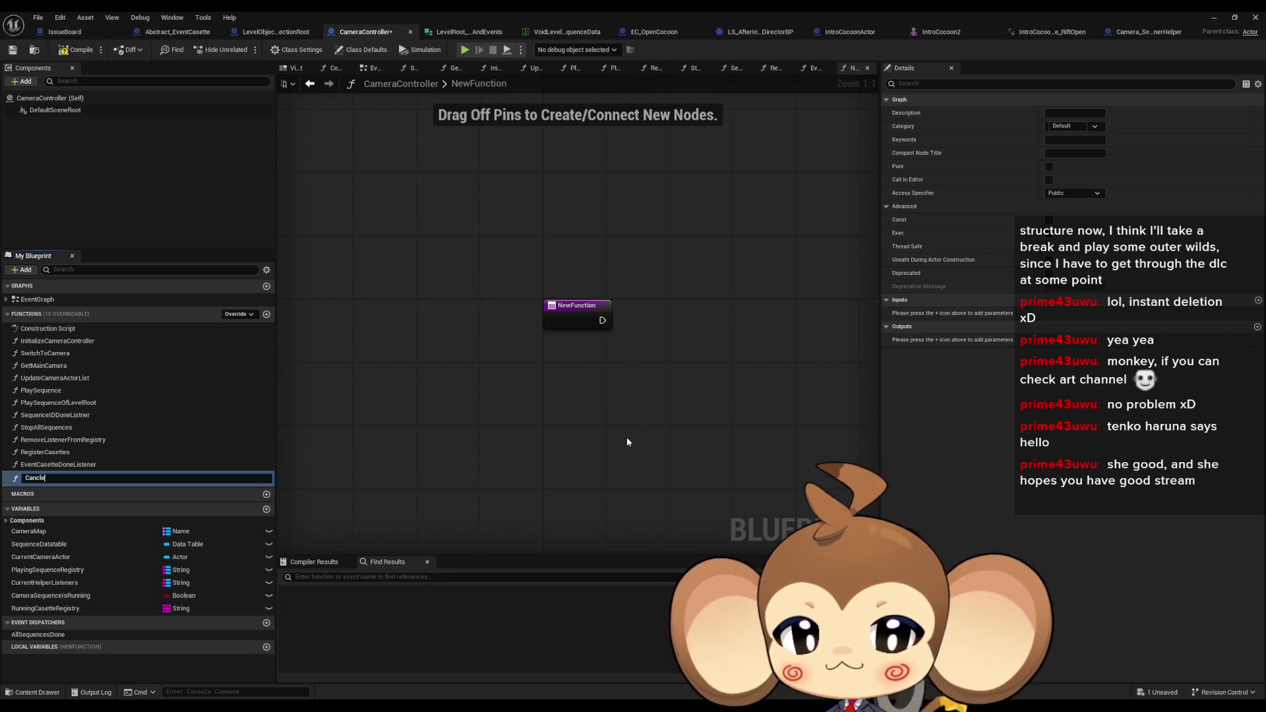
pyautogui.write('All')
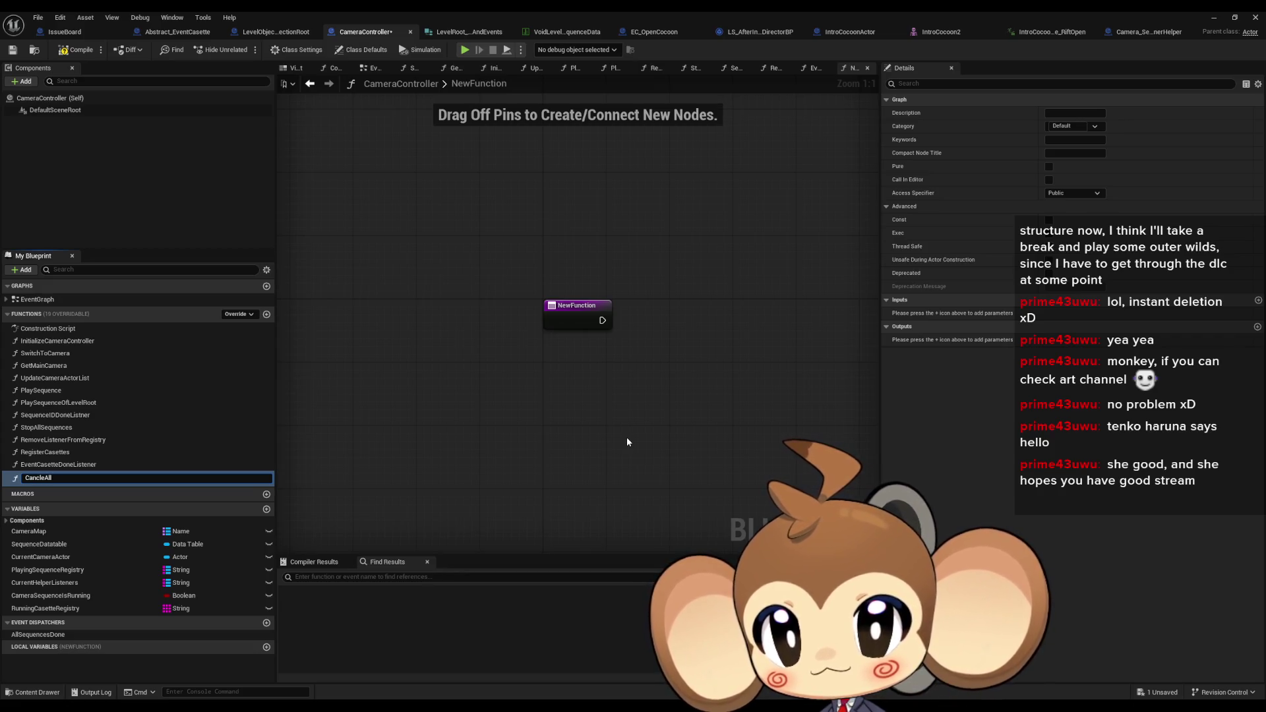
pyautogui.write('Cas')
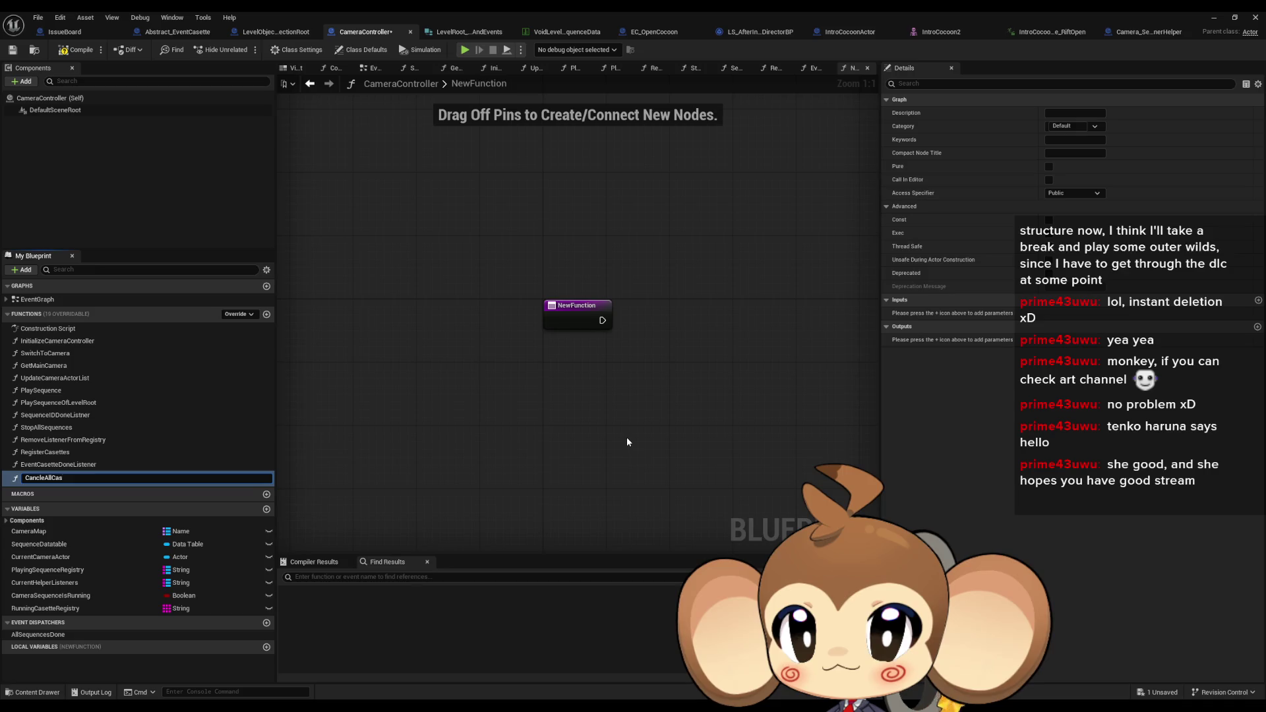
pyautogui.write('e')
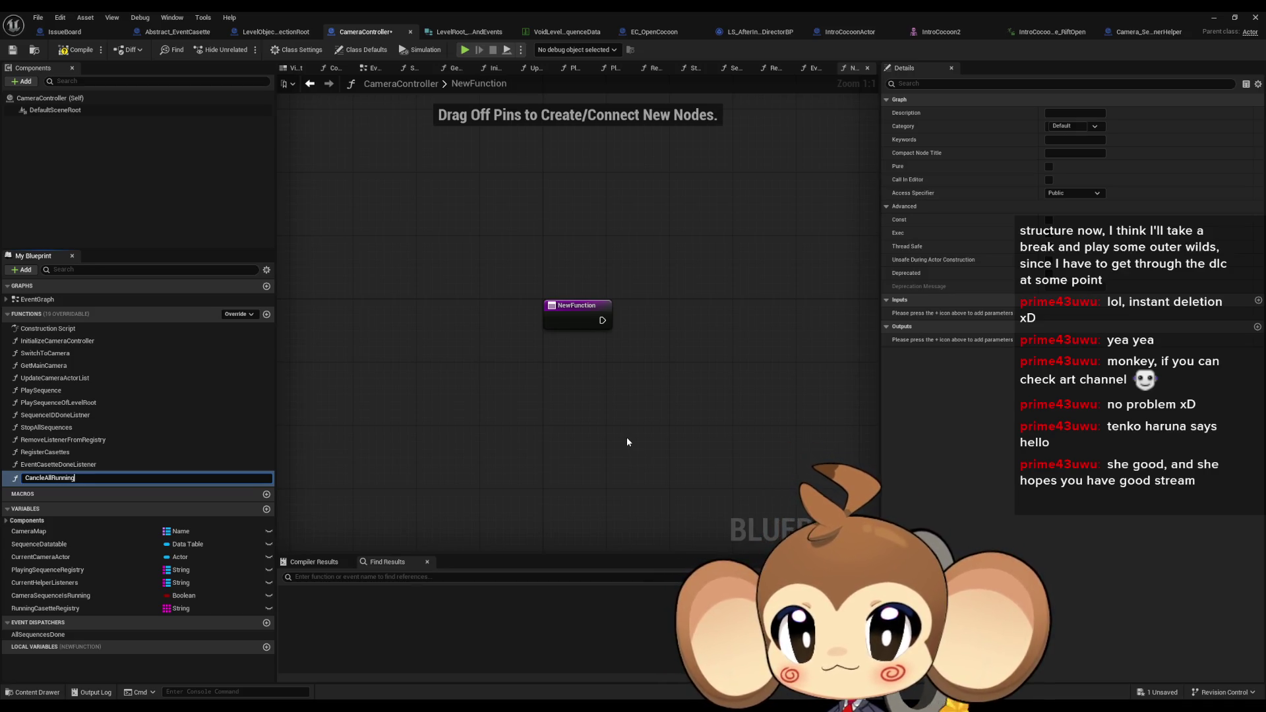
pyautogui.write('sette')
pyautogui.press('Return')
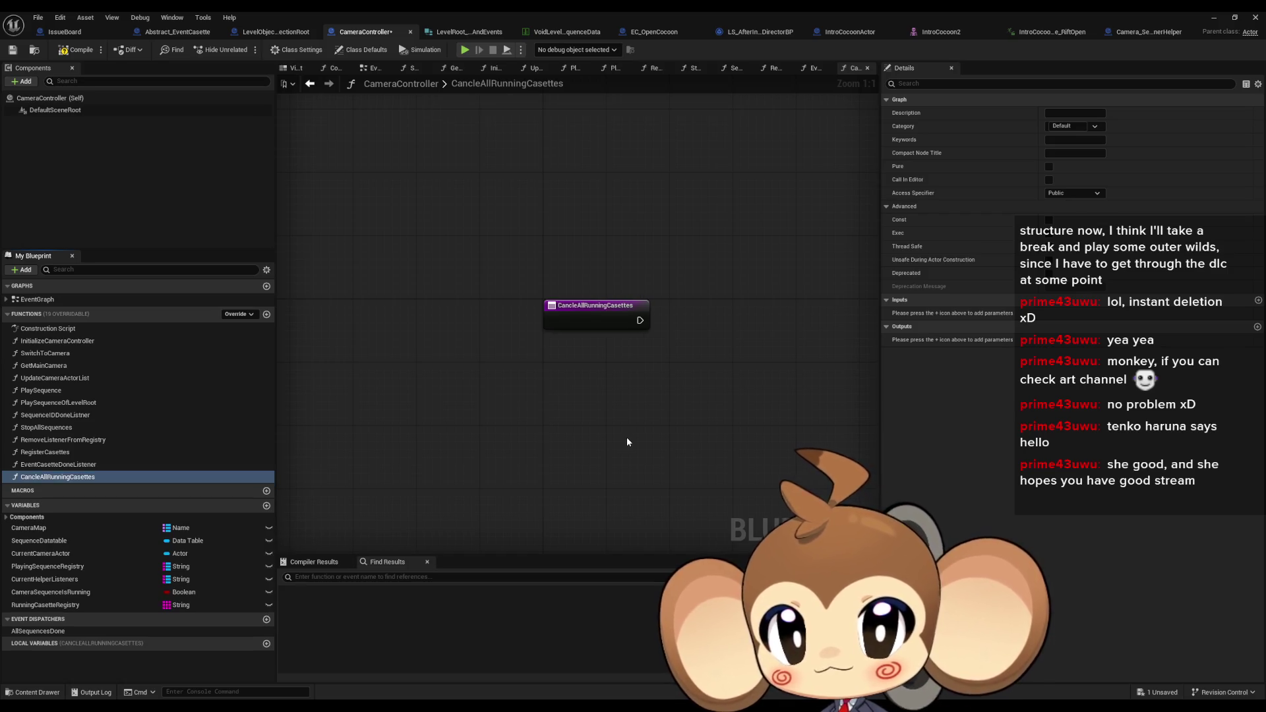
# Drop RunningCasetteRegistry into the new function without adding a node, then switch to the RegisterCasettes graph
pyautogui.moveTo(191, 605)
pyautogui.mouseDown()
pyautogui.moveTo(508, 429)
pyautogui.moveTo(443, 412)
pyautogui.mouseUp()
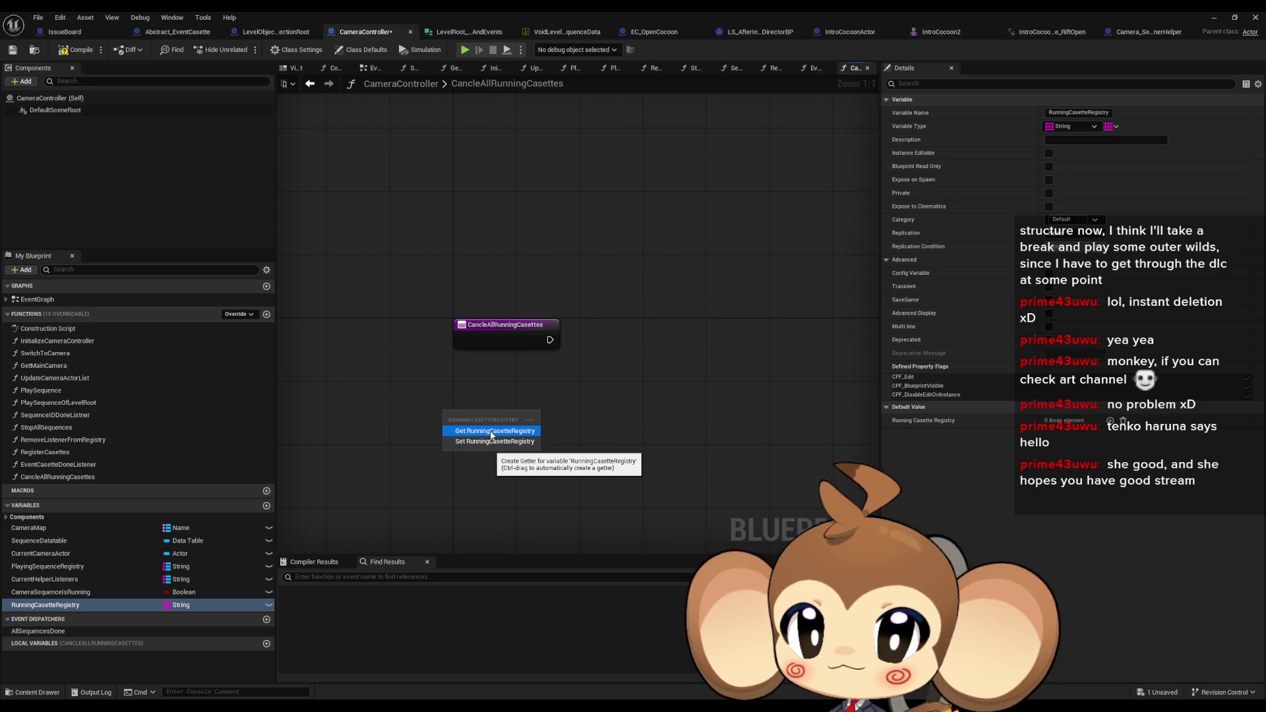
pyautogui.press('Escape')
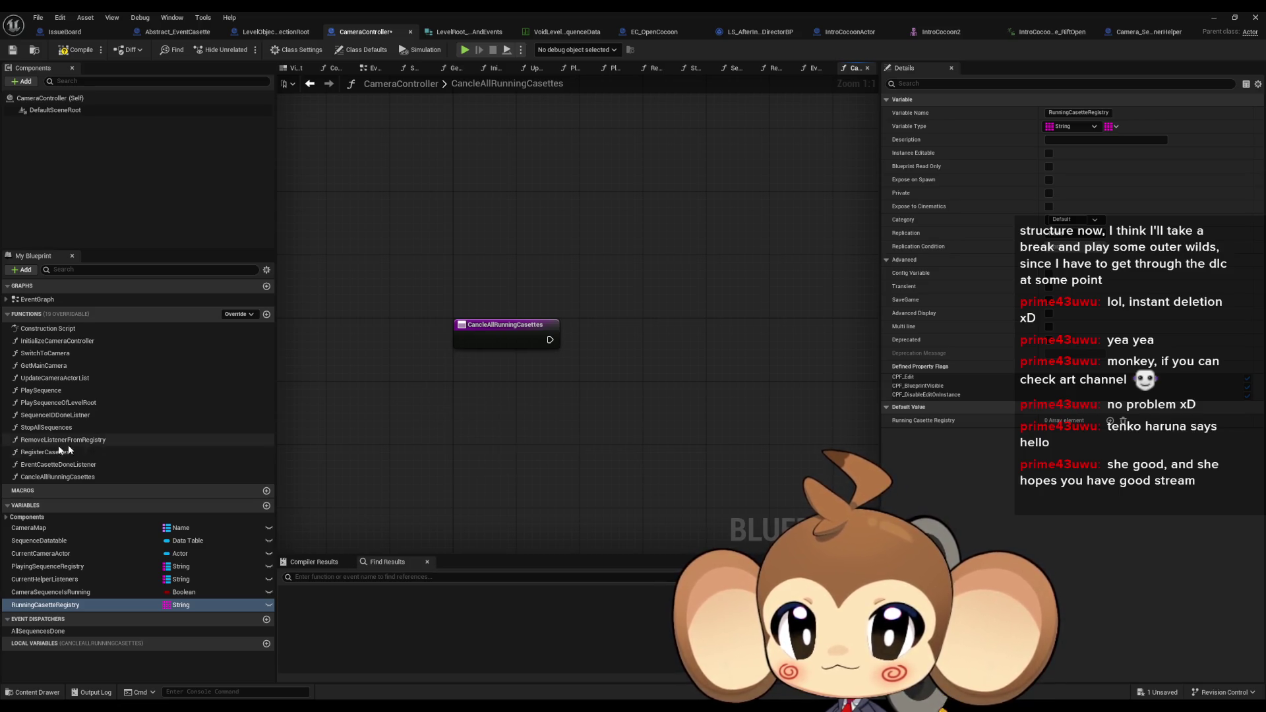
pyautogui.doubleClick(47, 452)
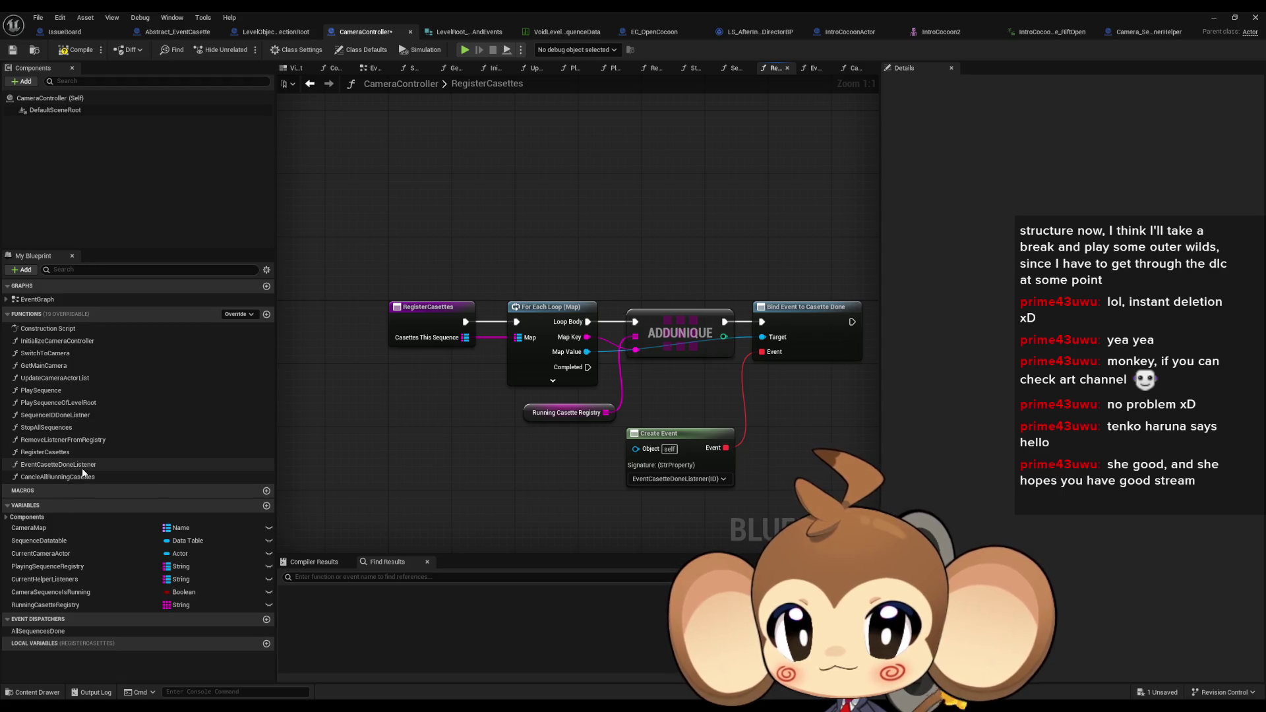
pyautogui.doubleClick(82, 468)
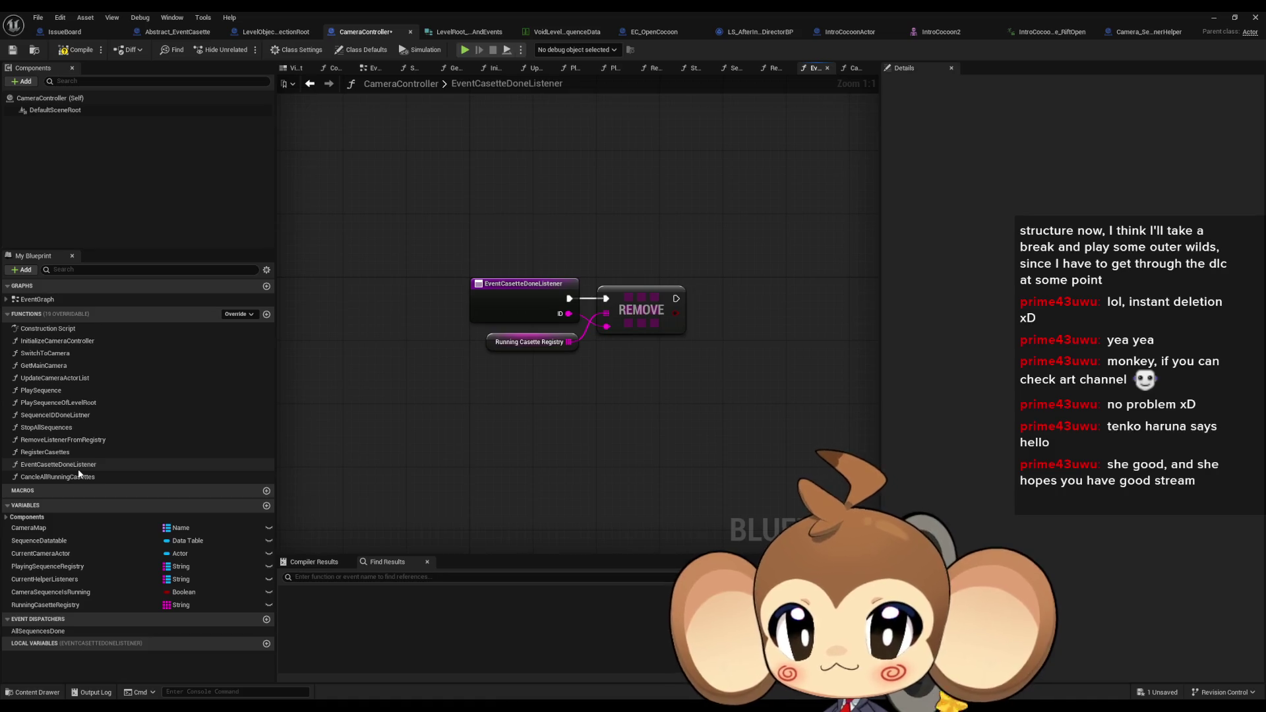
pyautogui.doubleClick(57, 453)
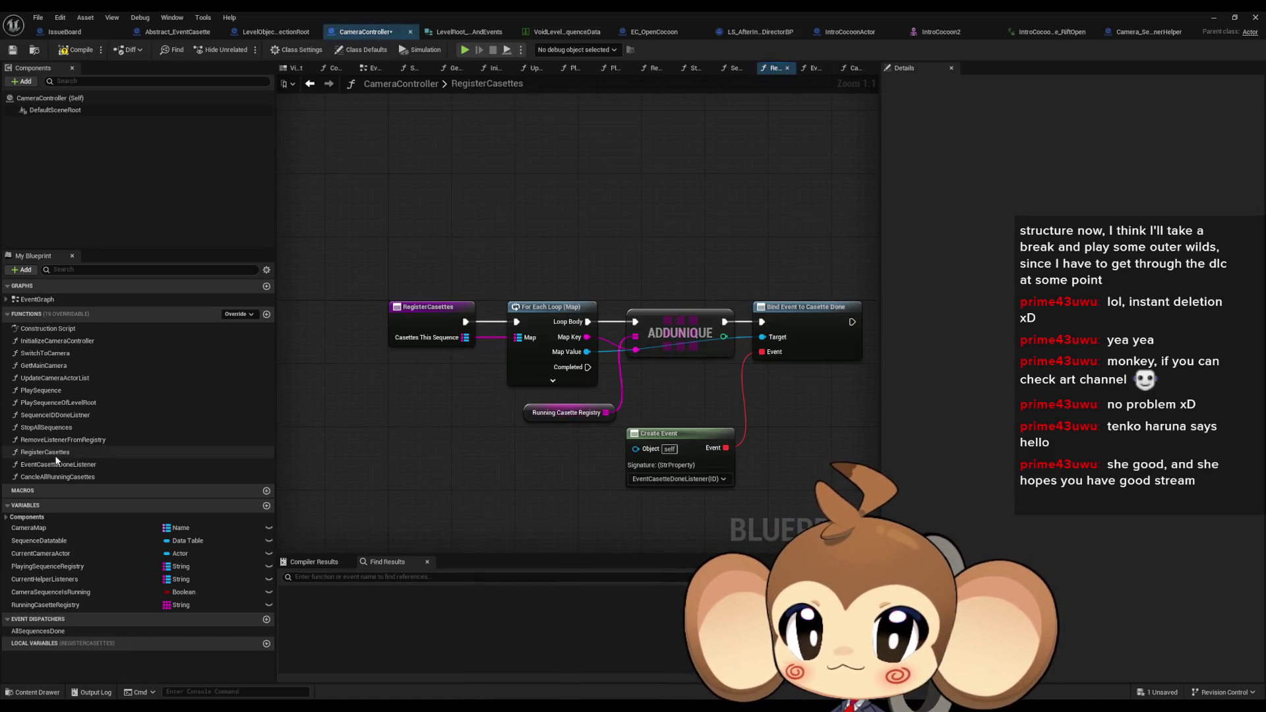
pyautogui.click(276, 32)
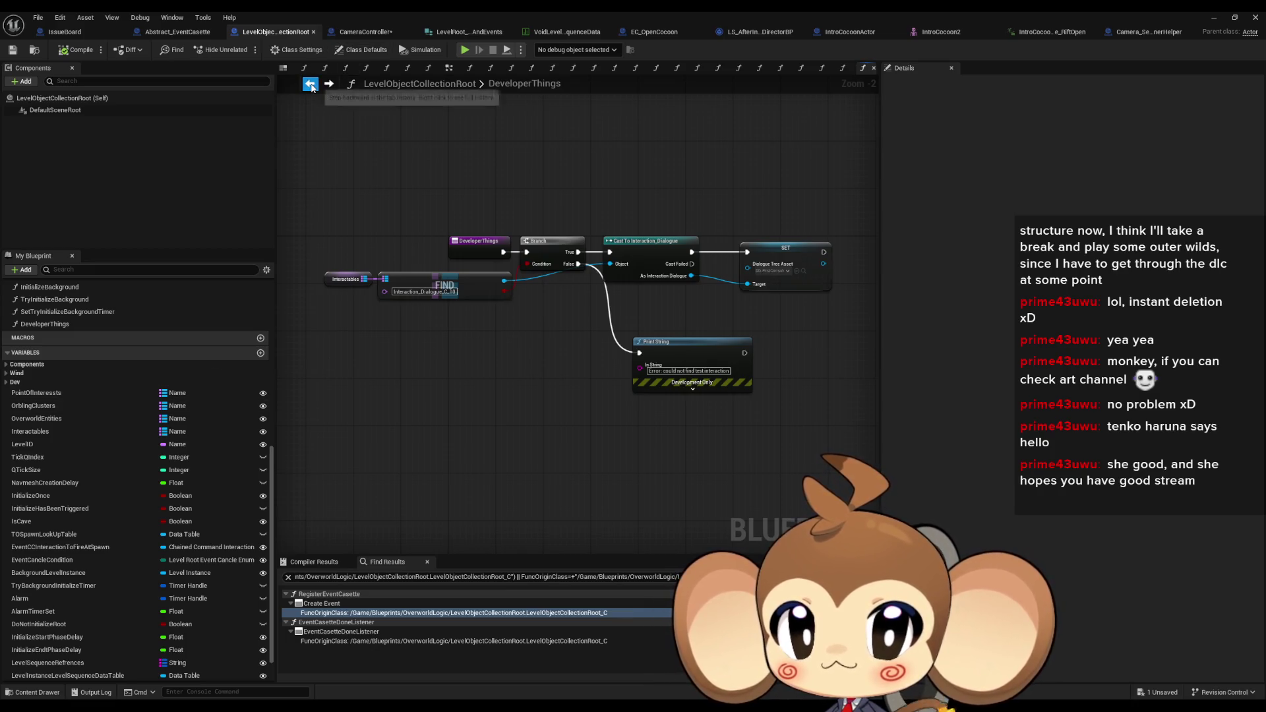
pyautogui.click(310, 84)
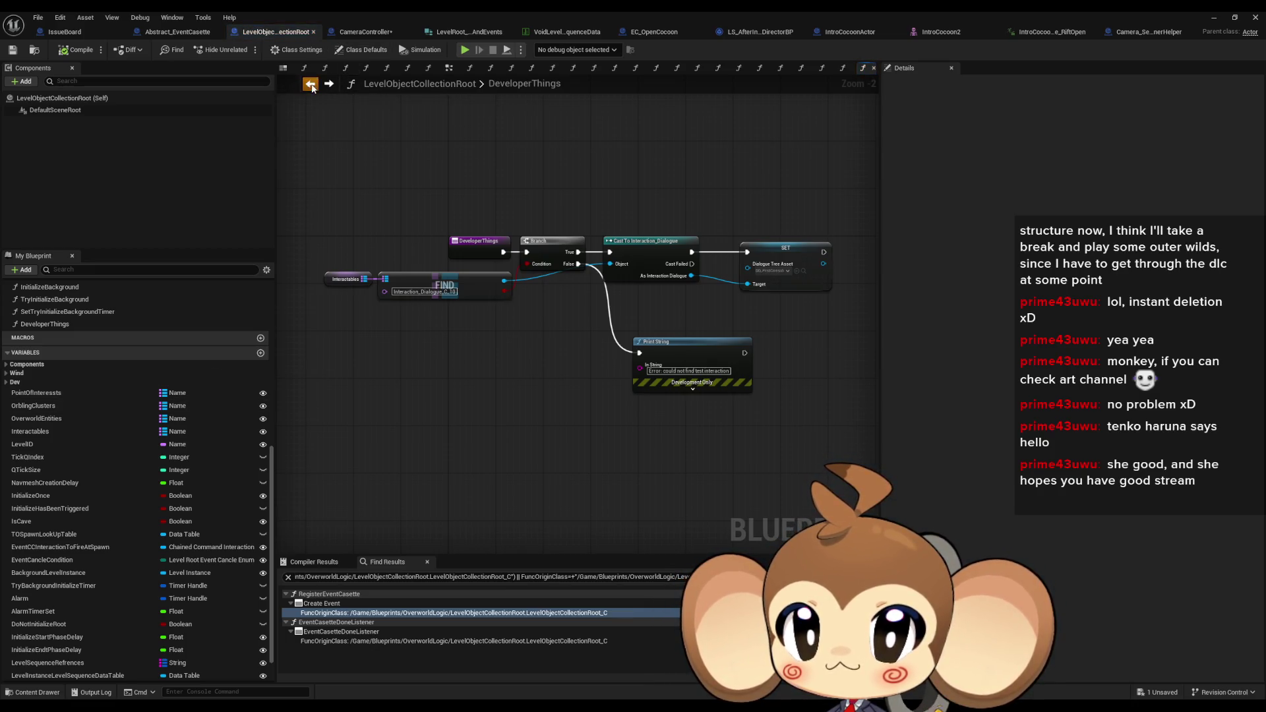
pyautogui.click(370, 34)
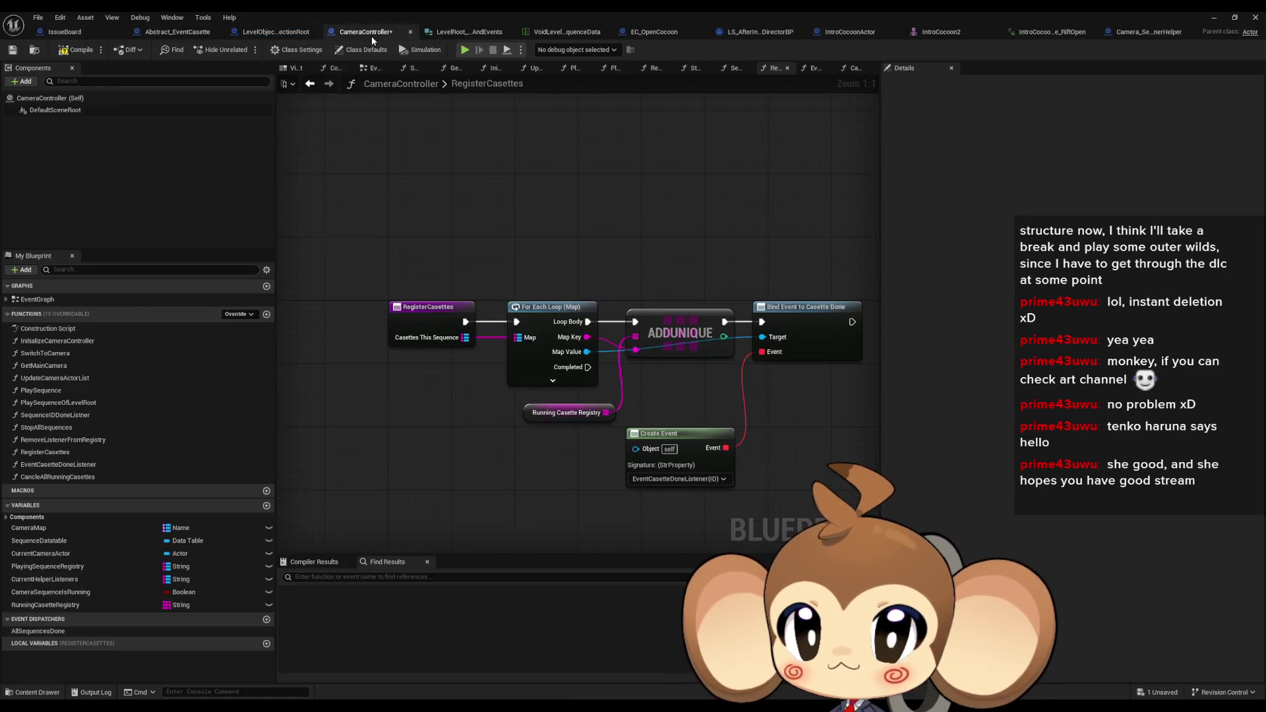
pyautogui.doubleClick(109, 391)
# Pan and zoom the PlaySequence graph to inspect the Create Level Sequence Player nodes
pyautogui.moveTo(493, 316)
pyautogui.mouseDown()
pyautogui.moveTo(573, 389)
pyautogui.moveTo(511, 361)
pyautogui.moveTo(776, 397)
pyautogui.moveTo(541, 362)
pyautogui.moveTo(641, 347)
pyautogui.moveTo(783, 367)
pyautogui.moveTo(738, 336)
pyautogui.moveTo(767, 323)
pyautogui.moveTo(755, 661)
pyautogui.mouseUp()
pyautogui.scroll(3, 573, 389)
pyautogui.moveTo(910, 705)
pyautogui.mouseDown()
pyautogui.moveTo(886, 706)
pyautogui.moveTo(836, 457)
pyautogui.moveTo(794, 417)
pyautogui.moveTo(602, 412)
pyautogui.moveTo(112, 280)
pyautogui.mouseUp()
pyautogui.scroll(-1, 795, 422)
# Inspect the Bind Event, ADD, Play, FIND and playback settings nodes, then open PlaySequenceOfLevelRoot
pyautogui.moveTo(594, 306); pyautogui.dragTo(340, 292)
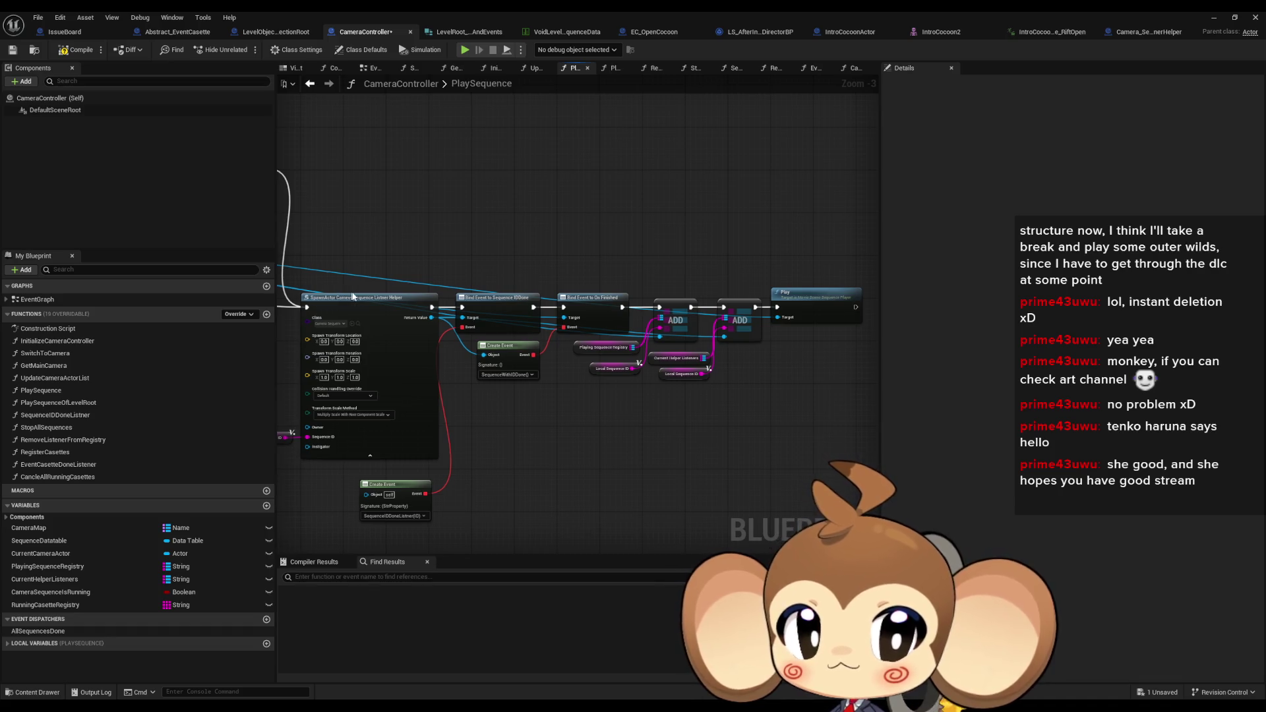
pyautogui.scroll(3, 855, 335)
pyautogui.scroll(-4, 800, 285)
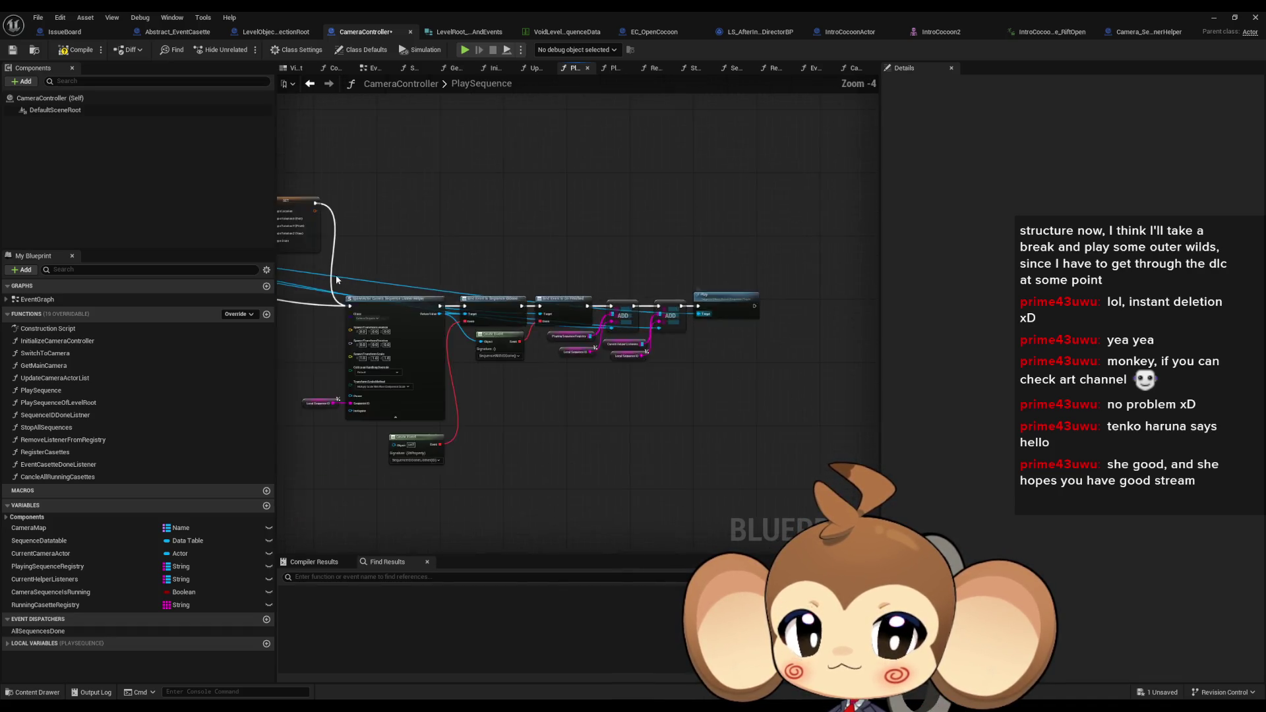
pyautogui.scroll(3, 610, 350)
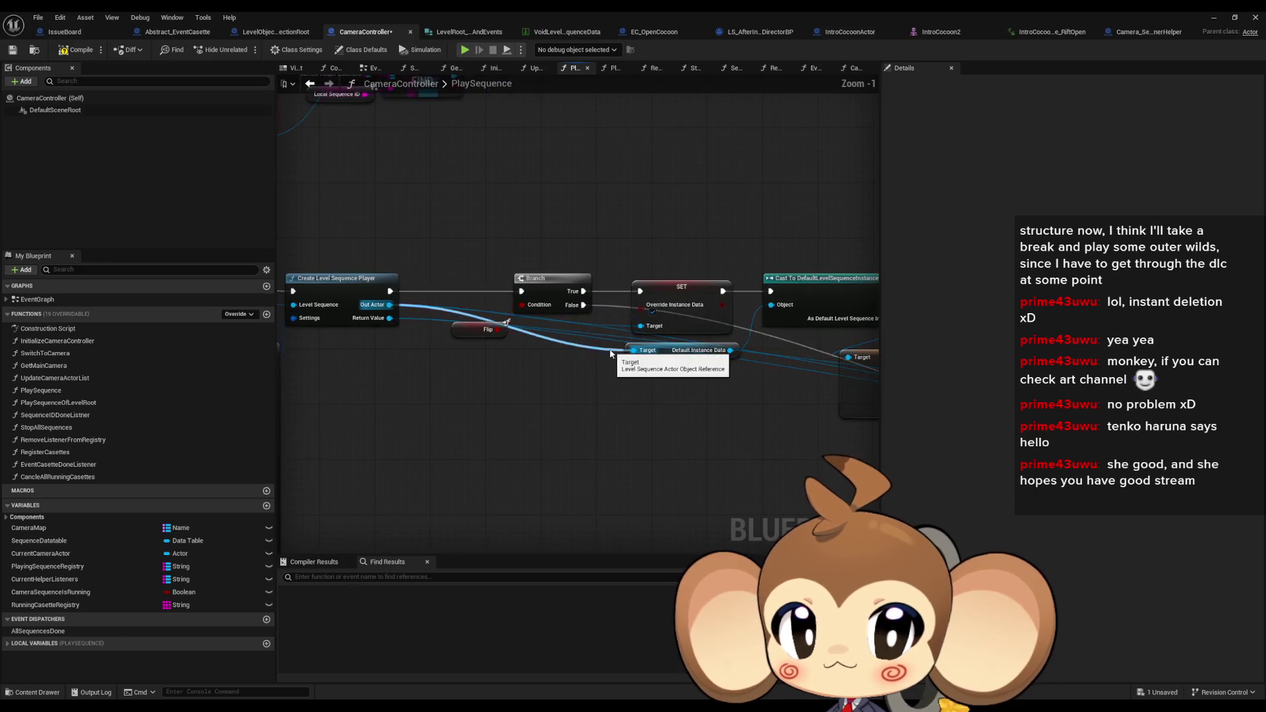
pyautogui.moveTo(533, 452); pyautogui.dragTo(737, 472)
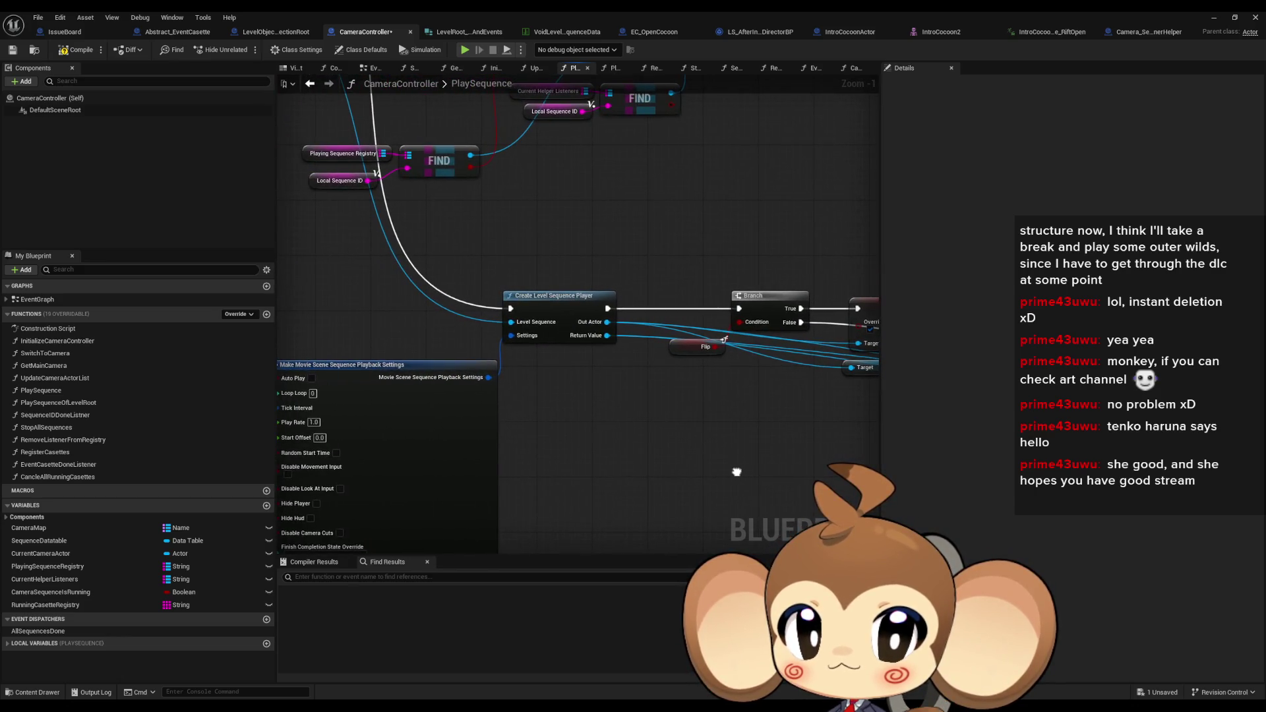
pyautogui.scroll(-3, 736, 472)
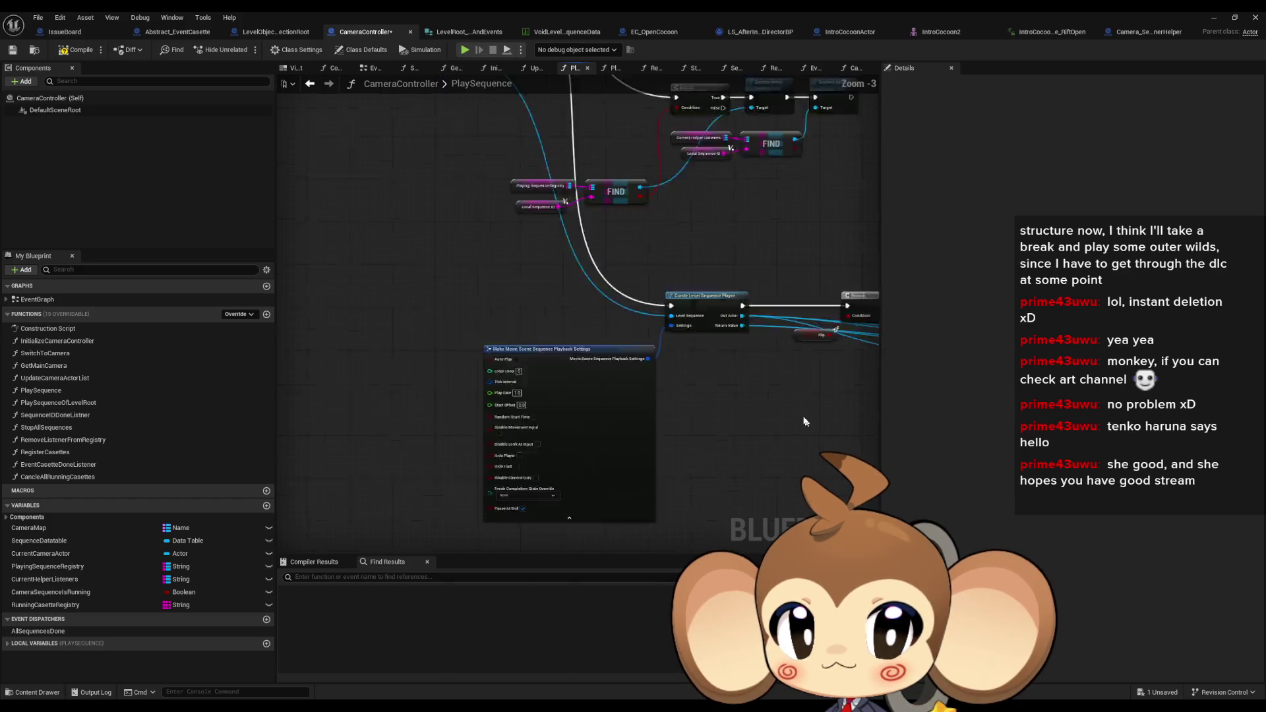
pyautogui.moveTo(728, 458)
pyautogui.mouseDown()
pyautogui.moveTo(598, 409)
pyautogui.moveTo(467, 386)
pyautogui.mouseUp()
pyautogui.doubleClick(98, 402)
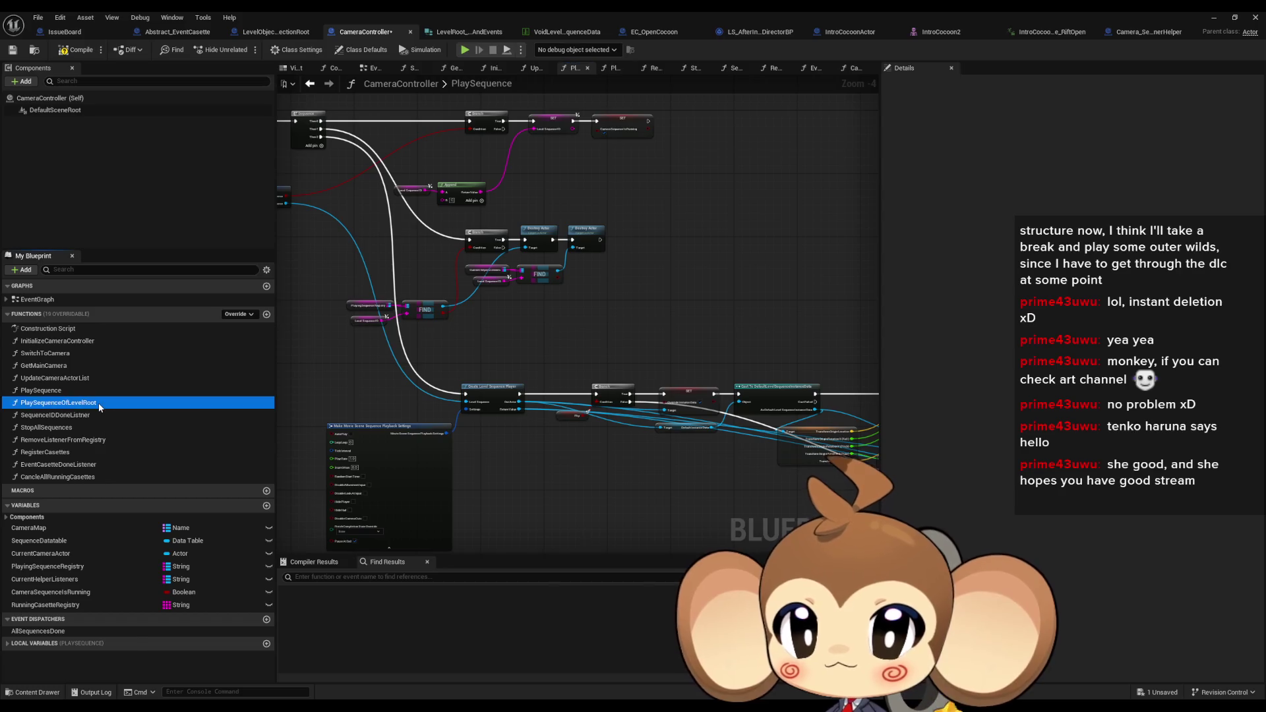
# Locate and select the Register Casettes call in the PlaySequenceOfLevelRoot graph
pyautogui.scroll(1, 663, 457)
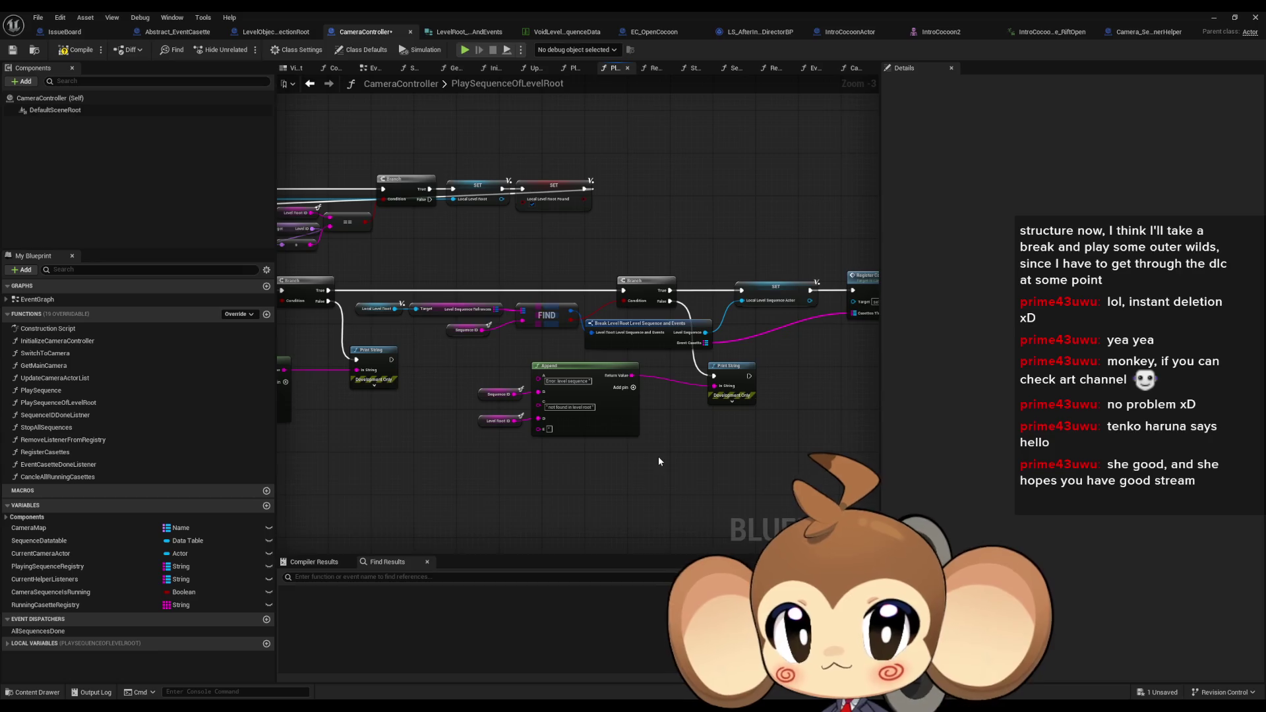
pyautogui.moveTo(670, 459)
pyautogui.mouseDown()
pyautogui.moveTo(381, 365)
pyautogui.moveTo(456, 347)
pyautogui.mouseUp()
pyautogui.scroll(1, 762, 447)
pyautogui.moveTo(762, 446); pyautogui.dragTo(559, 414)
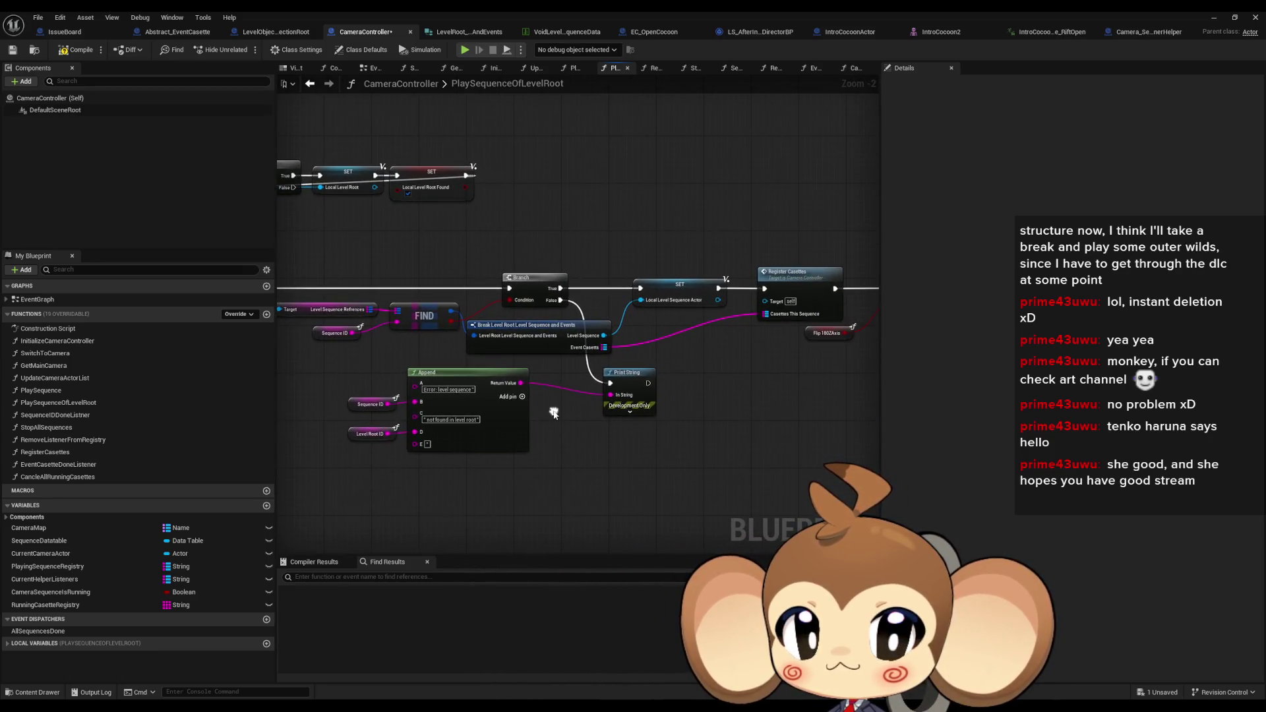
pyautogui.moveTo(792, 321); pyautogui.dragTo(642, 329)
pyautogui.click(643, 326)
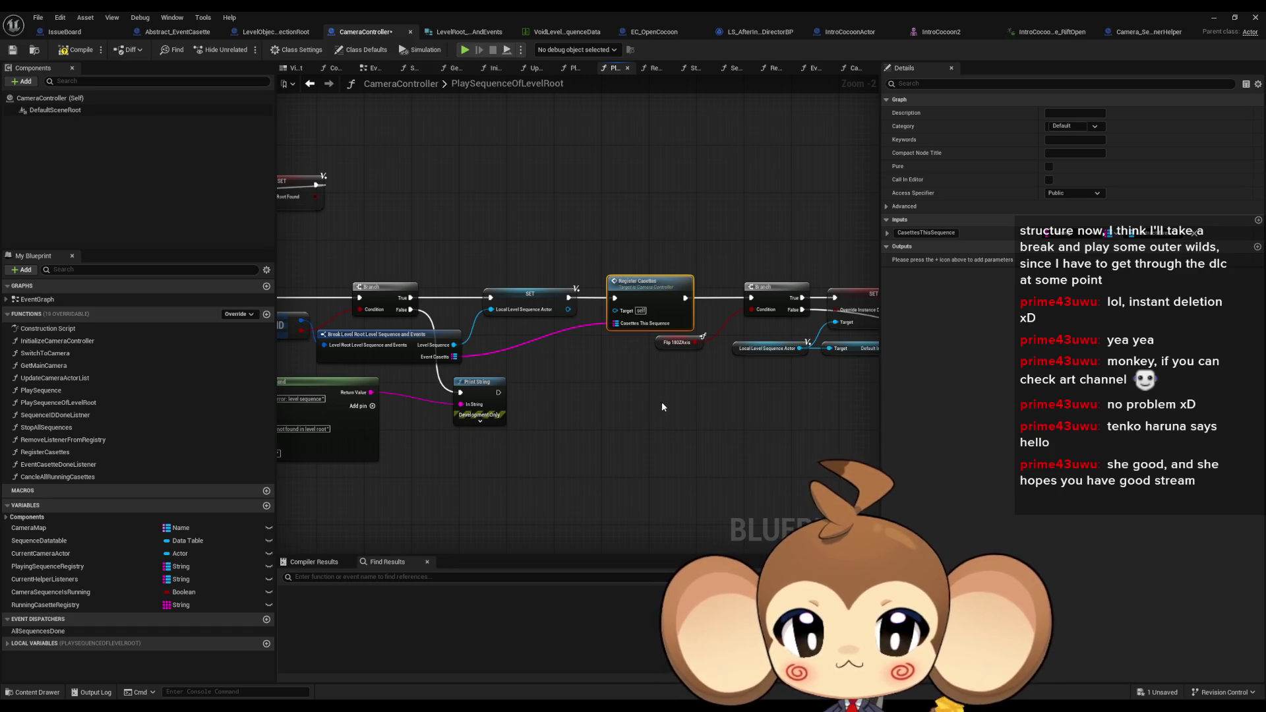
# Review the earlier nodes, selecting the Local Level Sequence Actor SET and Register Casettes nodes
pyautogui.moveTo(663, 402)
pyautogui.mouseDown()
pyautogui.moveTo(596, 415)
pyautogui.moveTo(576, 425)
pyautogui.moveTo(584, 432)
pyautogui.mouseUp()
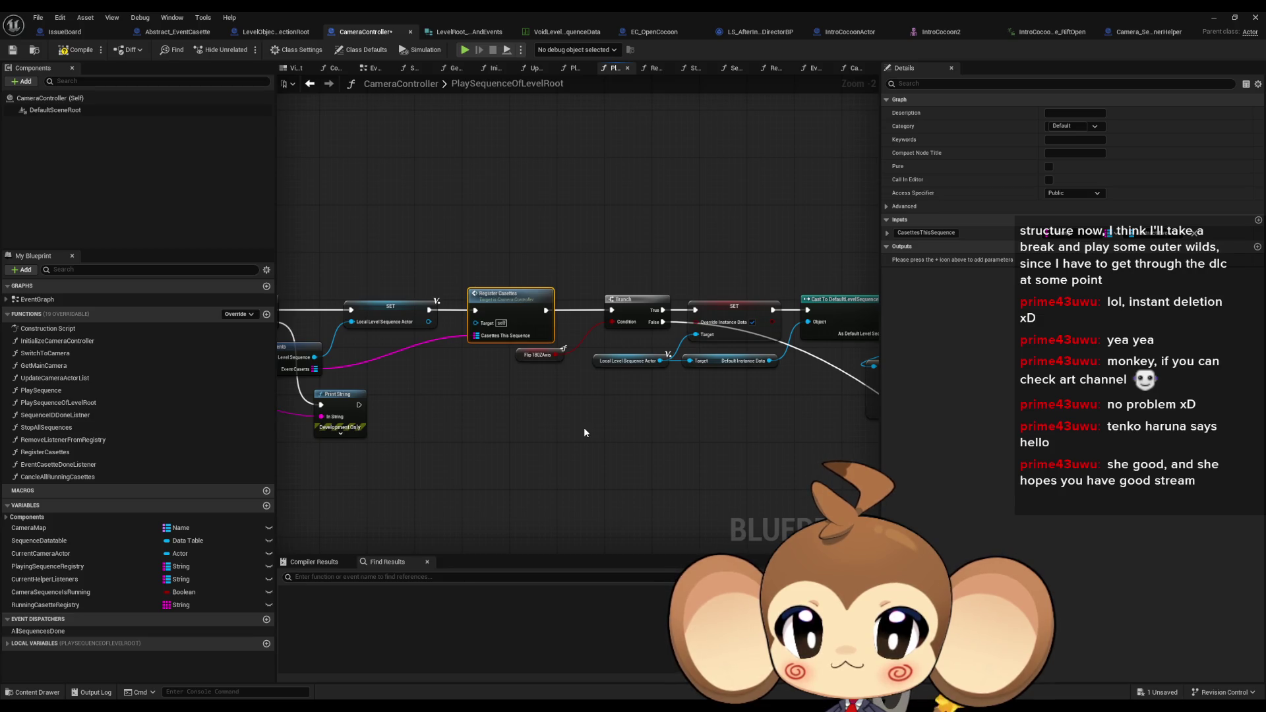
pyautogui.moveTo(584, 433); pyautogui.dragTo(733, 441)
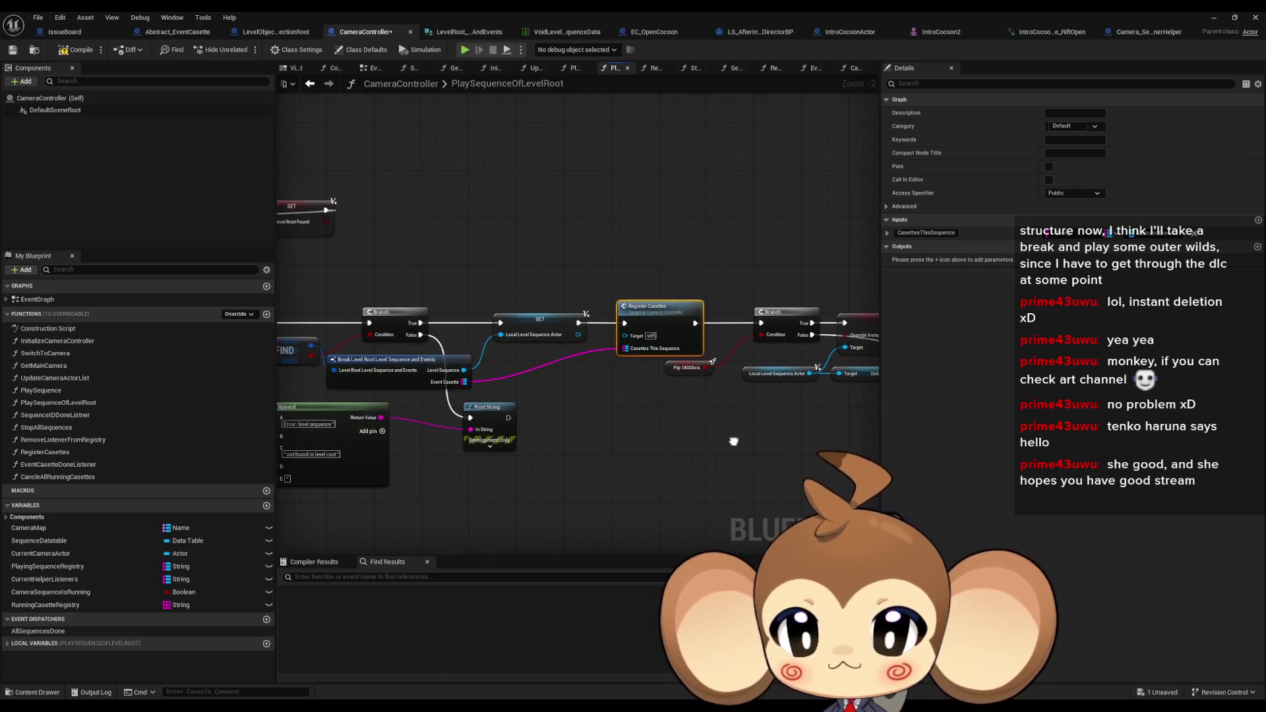
pyautogui.moveTo(584, 430)
pyautogui.mouseDown()
pyautogui.moveTo(764, 452)
pyautogui.moveTo(582, 426)
pyautogui.mouseUp()
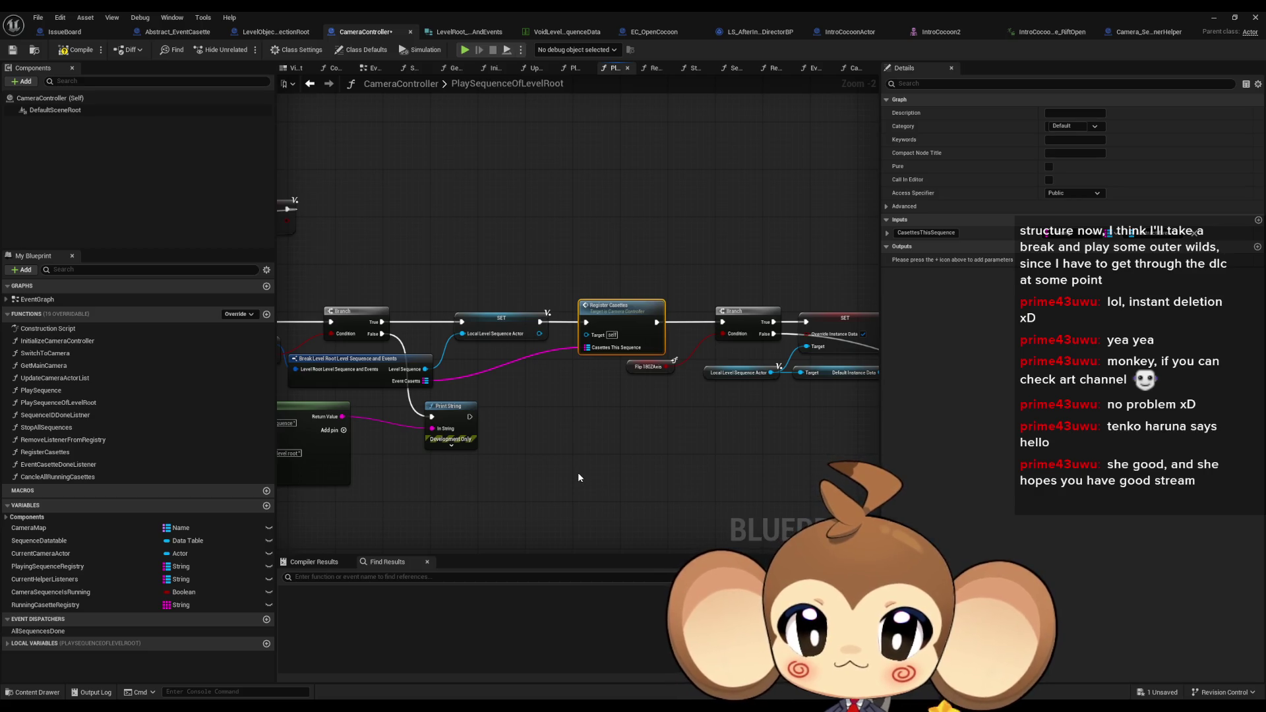
pyautogui.moveTo(603, 461); pyautogui.dragTo(1025, 423)
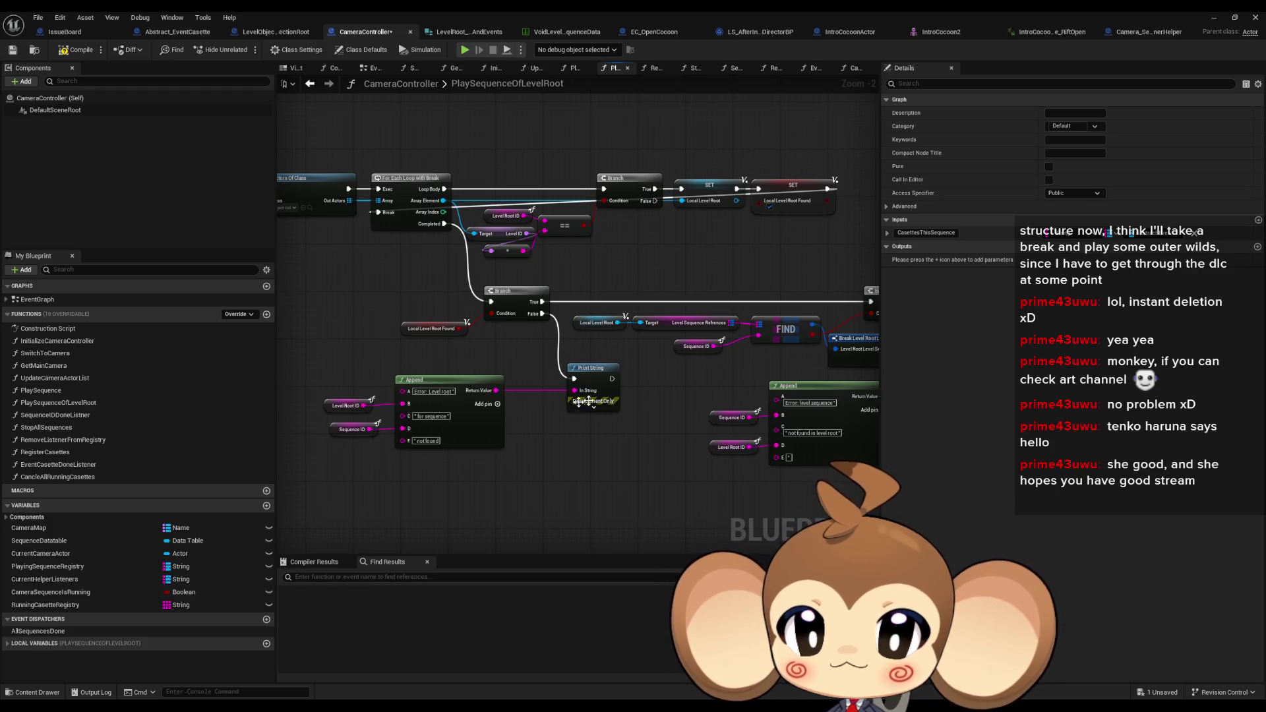
pyautogui.moveTo(503, 408); pyautogui.dragTo(240, 365)
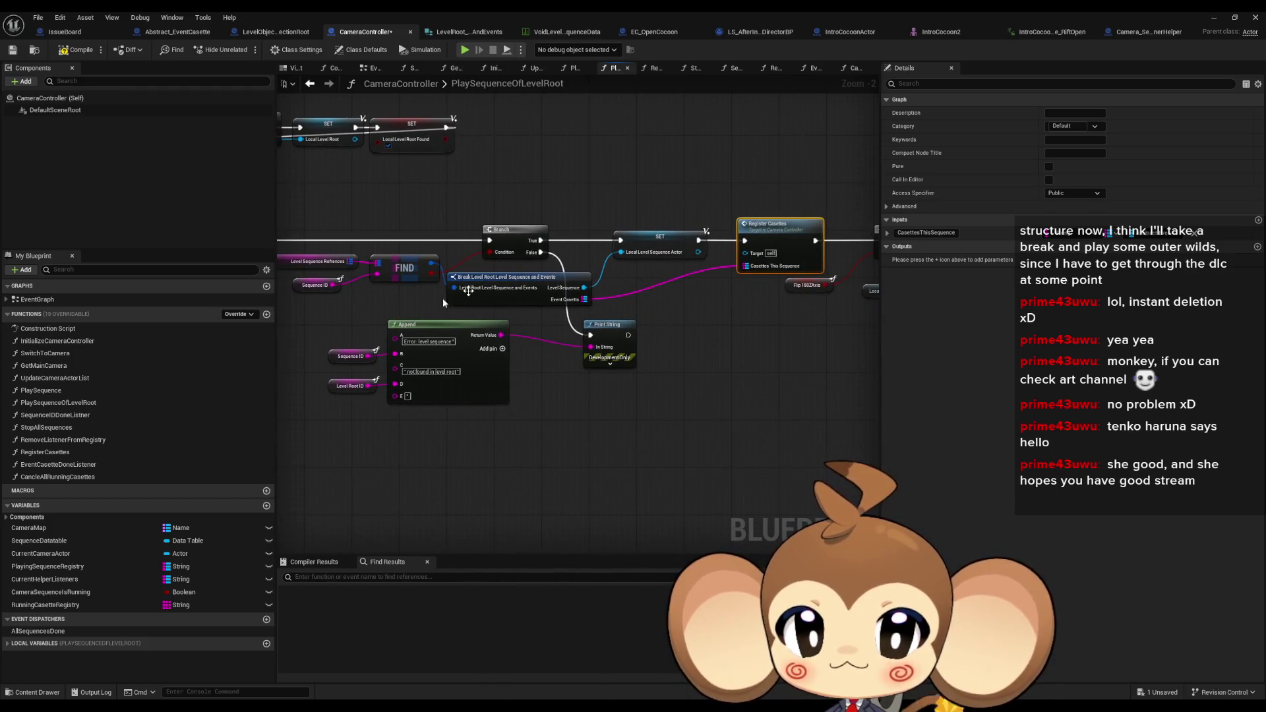
pyautogui.click(659, 241)
pyautogui.moveTo(702, 311); pyautogui.dragTo(611, 371)
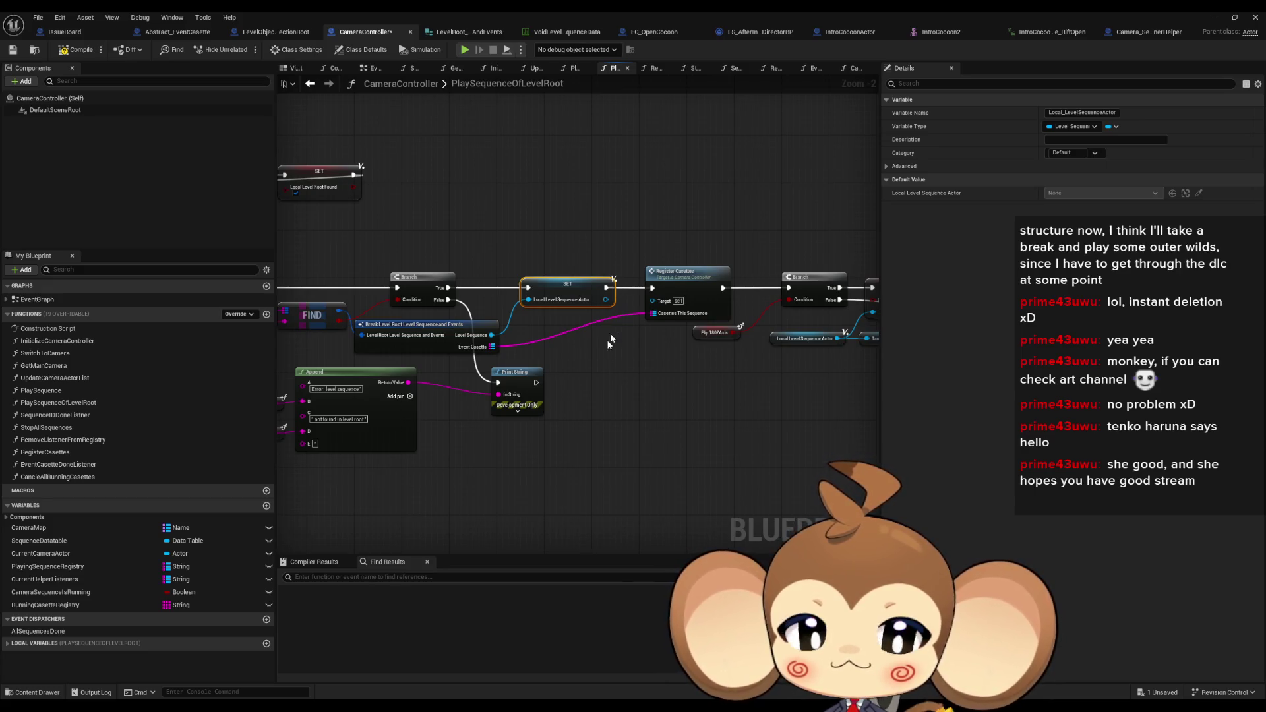
pyautogui.click(699, 284)
# Return to the RegisterCasettes function graph from the start of the node chain
pyautogui.moveTo(747, 289); pyautogui.dragTo(316, 251)
pyautogui.scroll(-3, 317, 251)
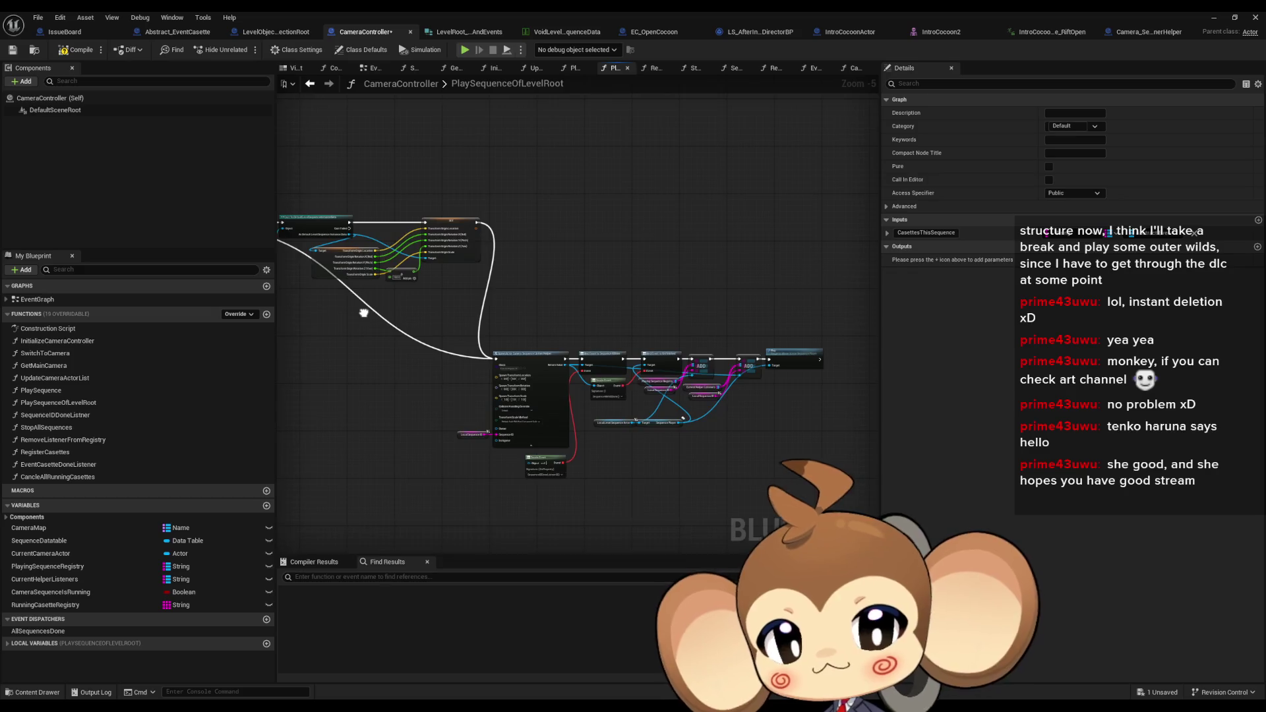
pyautogui.moveTo(359, 313)
pyautogui.mouseDown()
pyautogui.moveTo(418, 344)
pyautogui.moveTo(519, 303)
pyautogui.mouseUp()
pyautogui.doubleClick(584, 303)
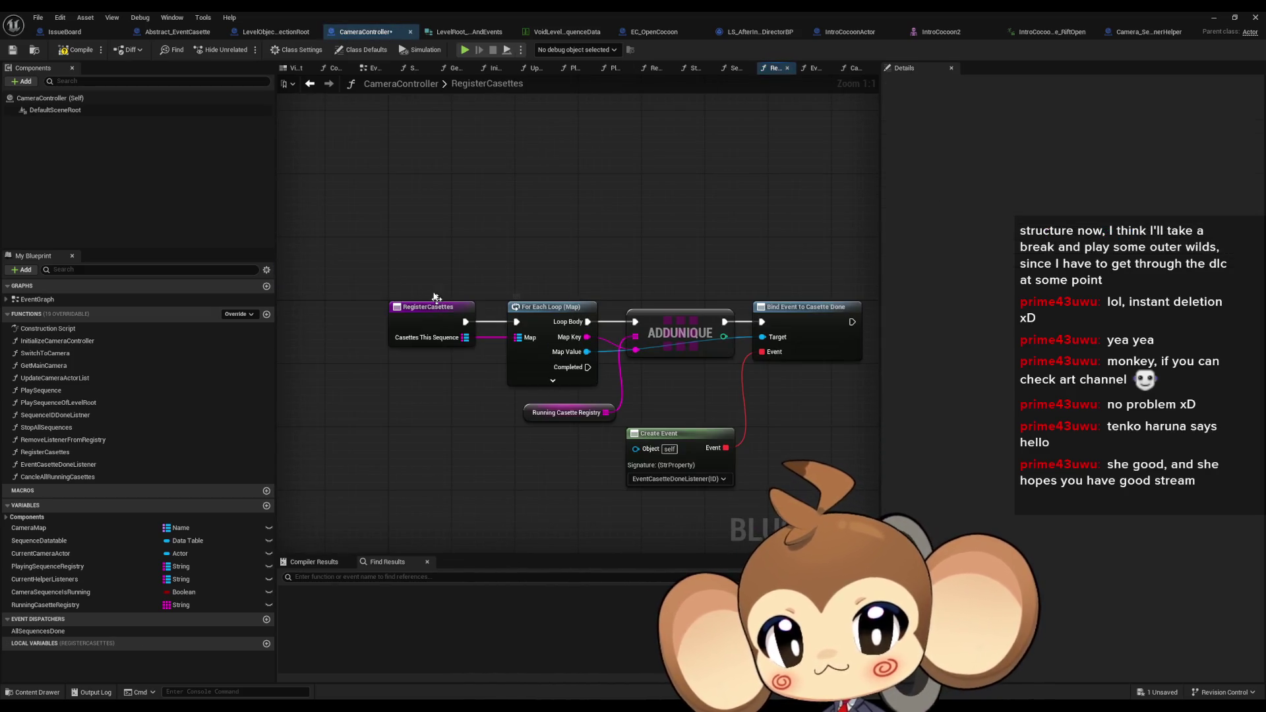
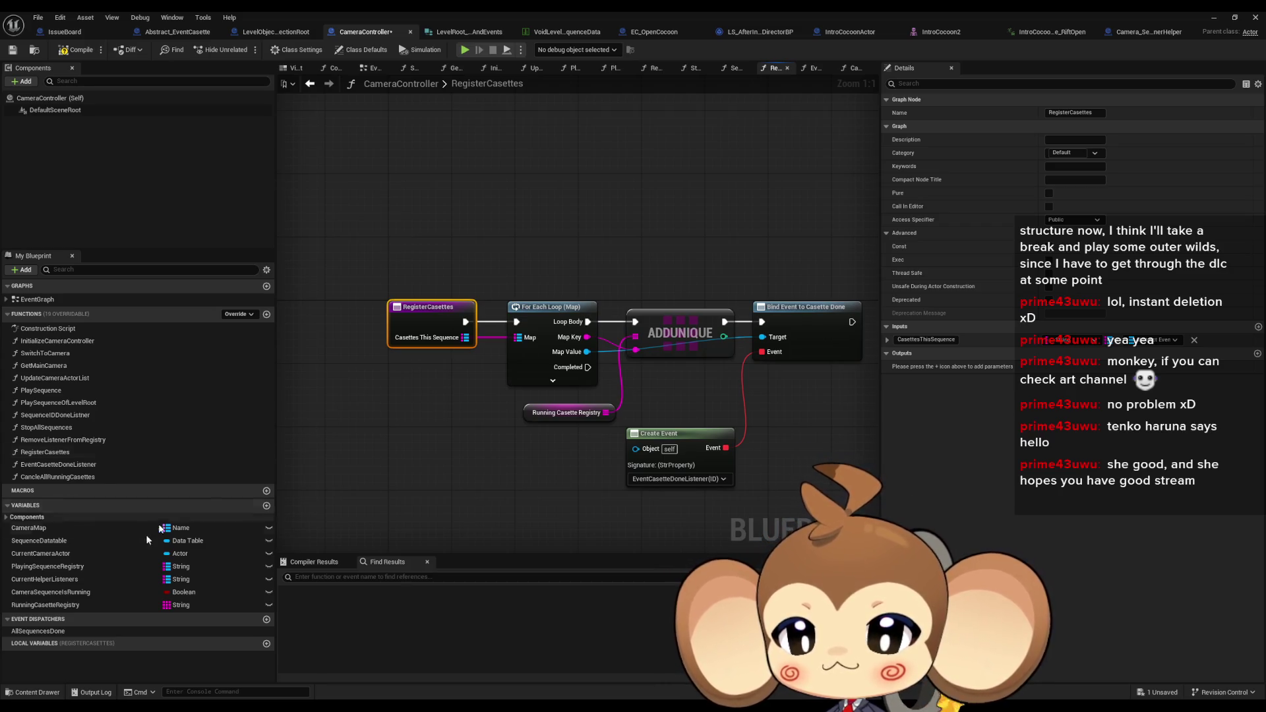
# Rename the RunningCasetteRegistry variable to ReadyToRunCasettes
pyautogui.click(99, 605)
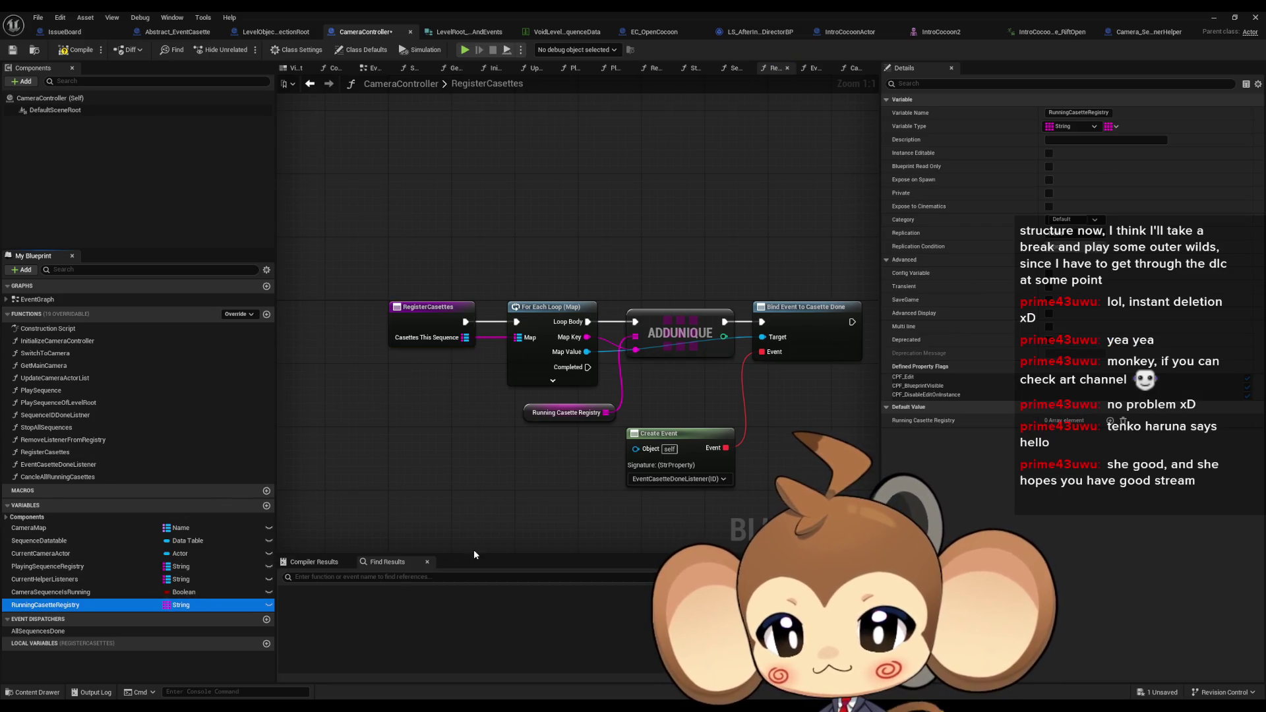
pyautogui.press('F2')
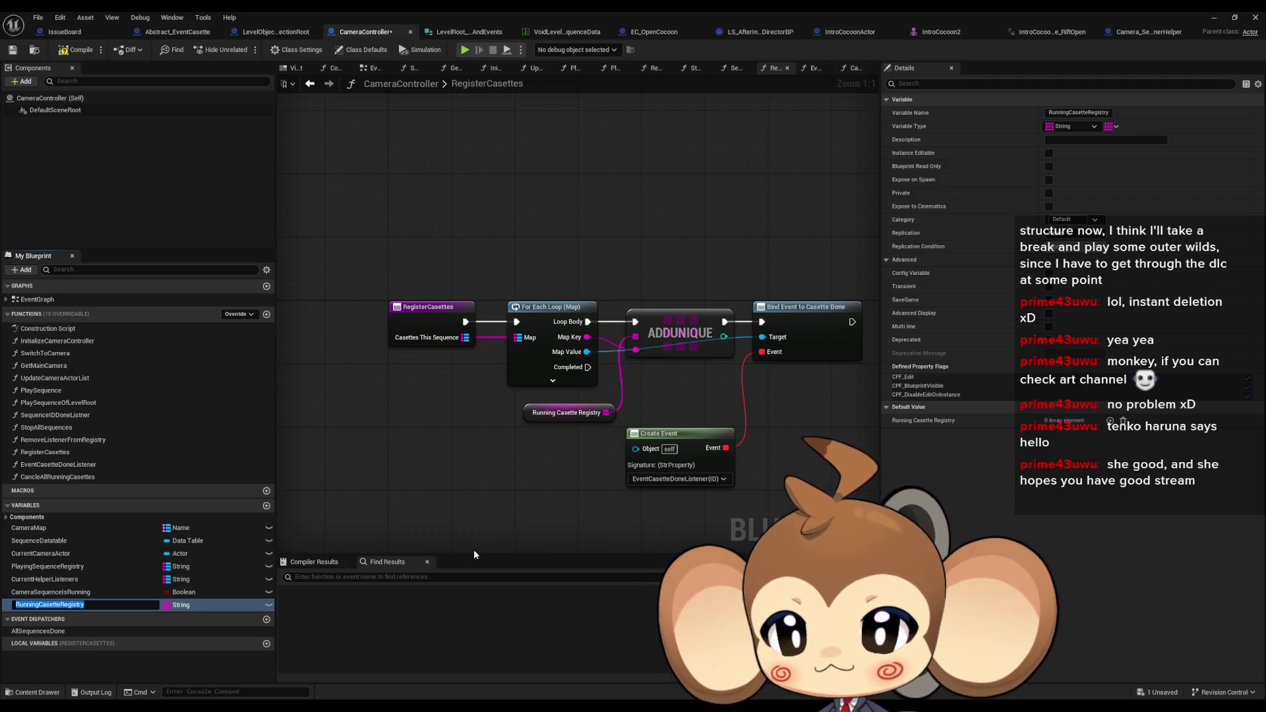
pyautogui.write('ReadyTo')
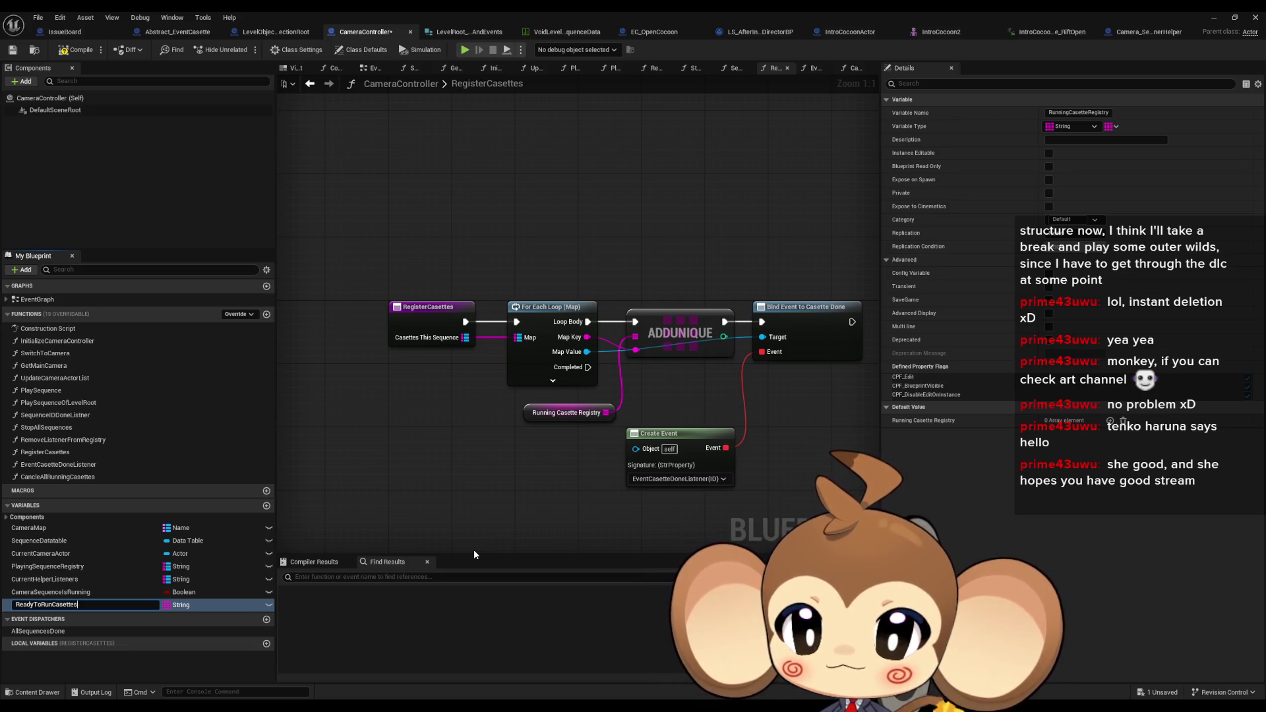
pyautogui.press('Return')
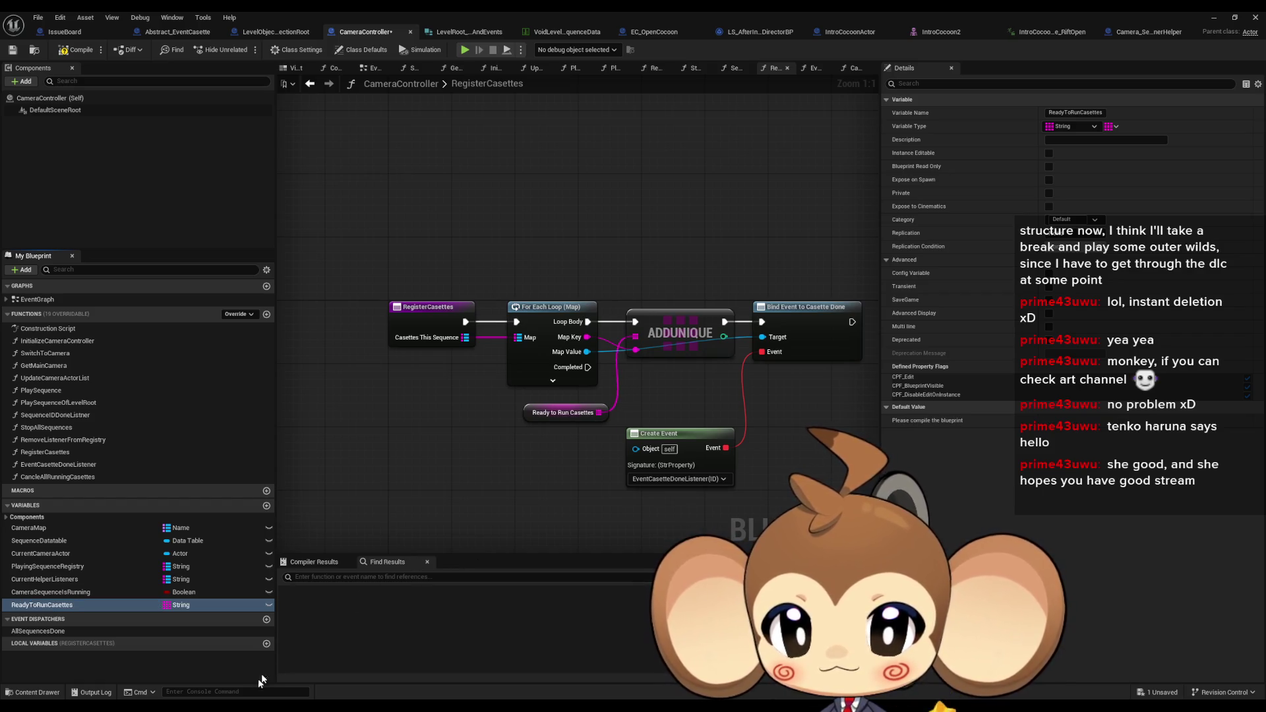
# Change the map's value type to Abstract Event Casette and confirm the type change
pyautogui.click(1114, 126)
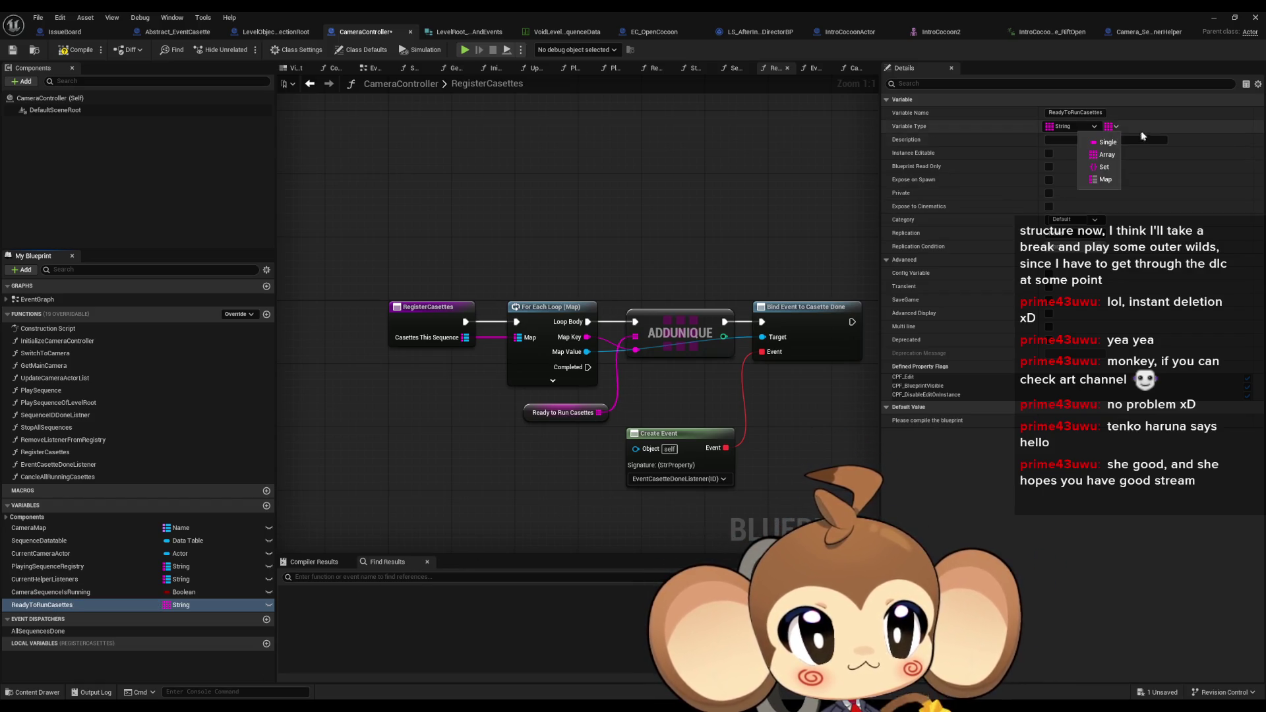
pyautogui.click(1105, 142)
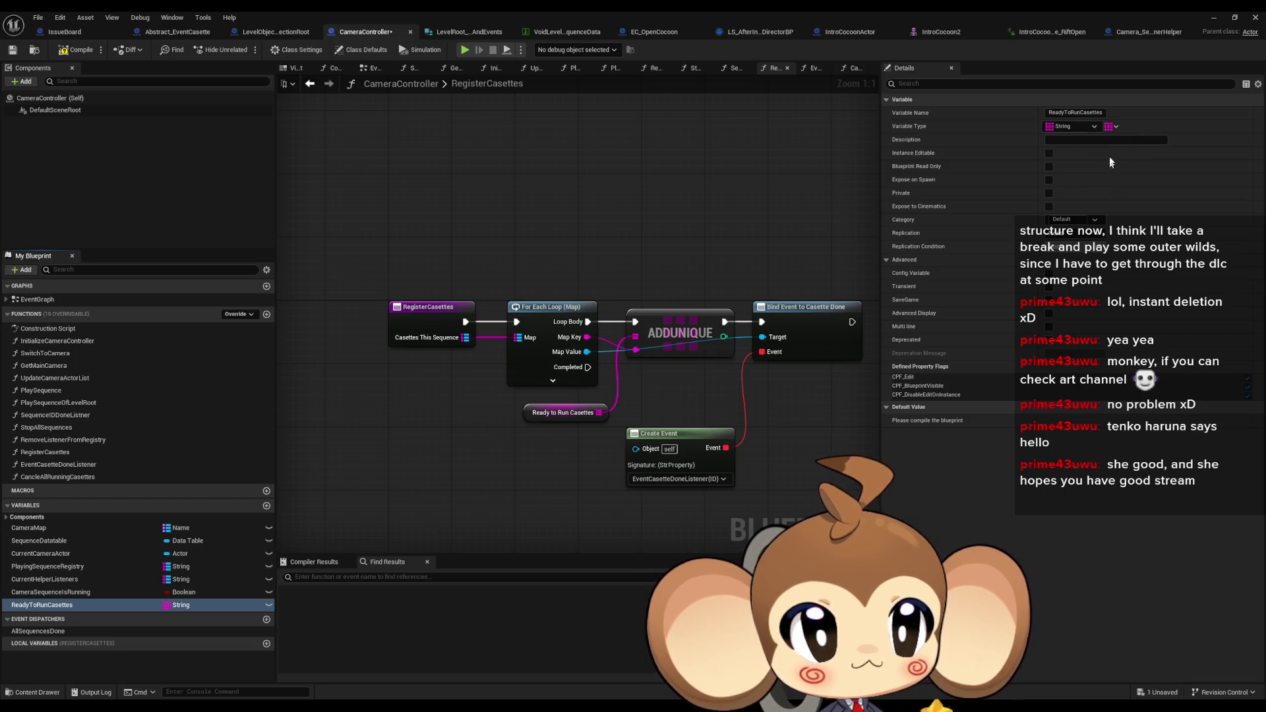
pyautogui.click(710, 376)
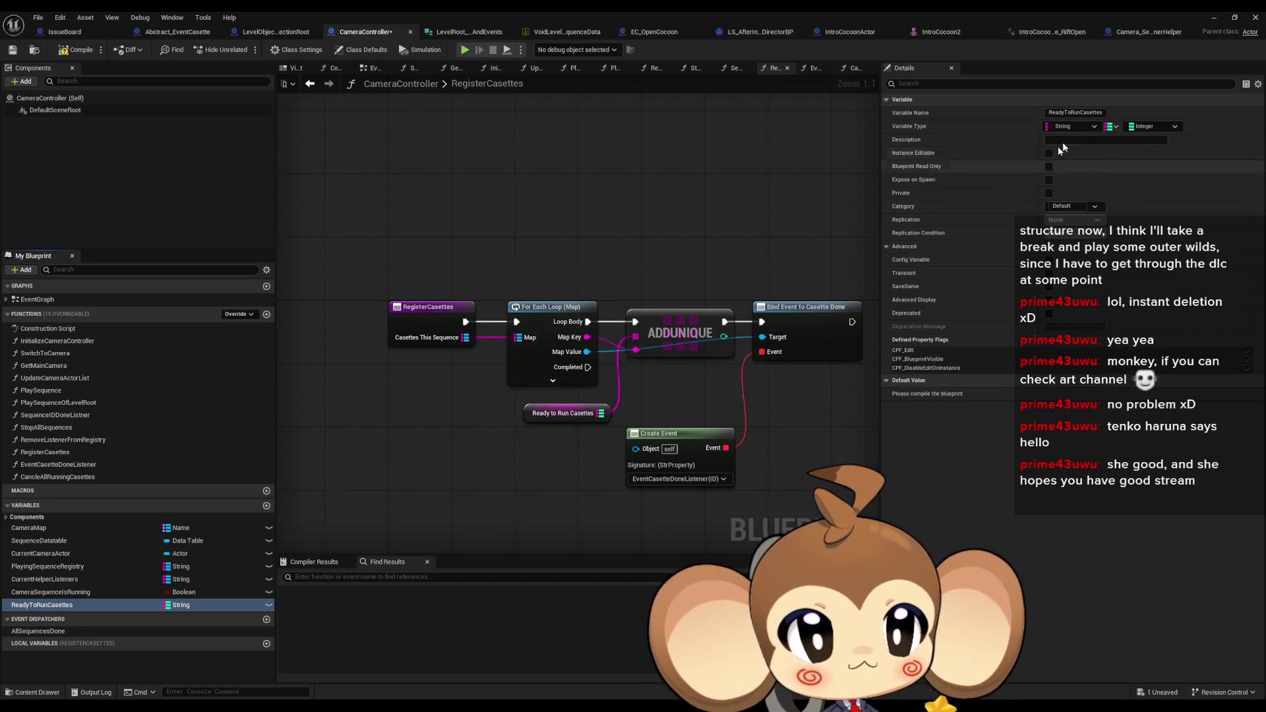
pyautogui.click(1157, 128)
pyautogui.write('avs')
pyautogui.press('BackSpace')
pyautogui.press('BackSpace')
pyautogui.press('BackSpace')
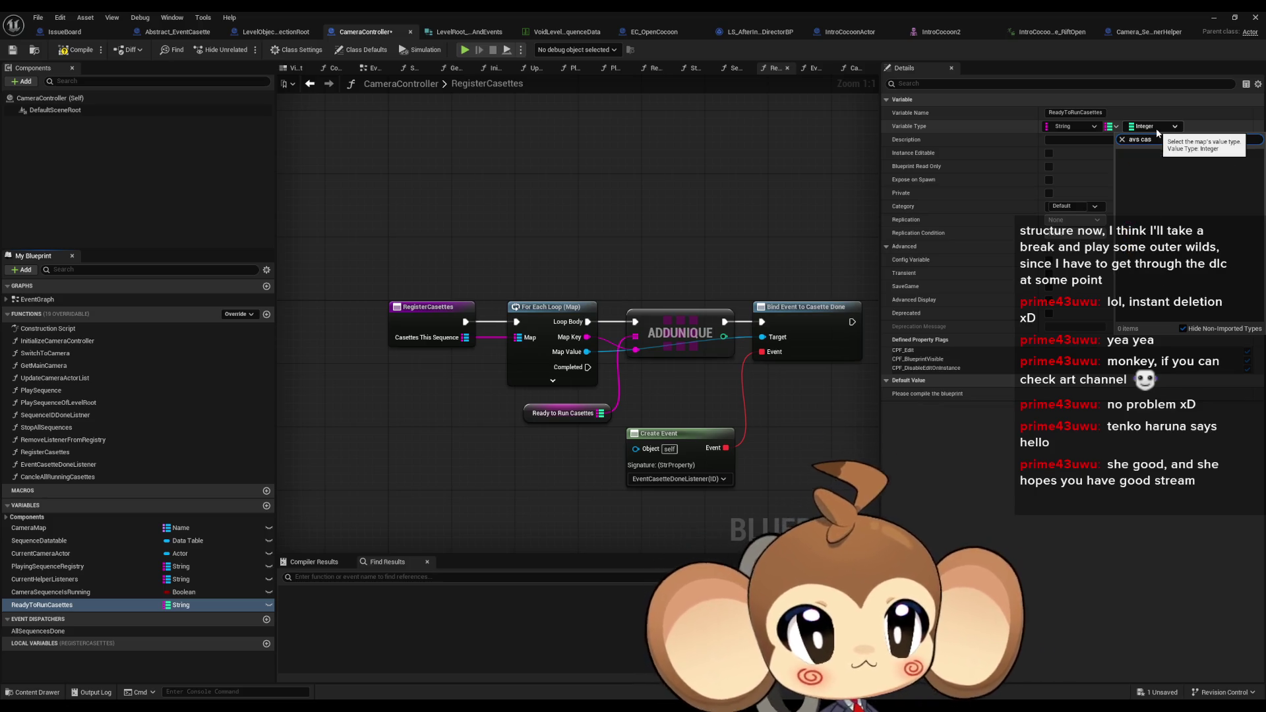
pyautogui.write('ab')
pyautogui.click(1159, 139)
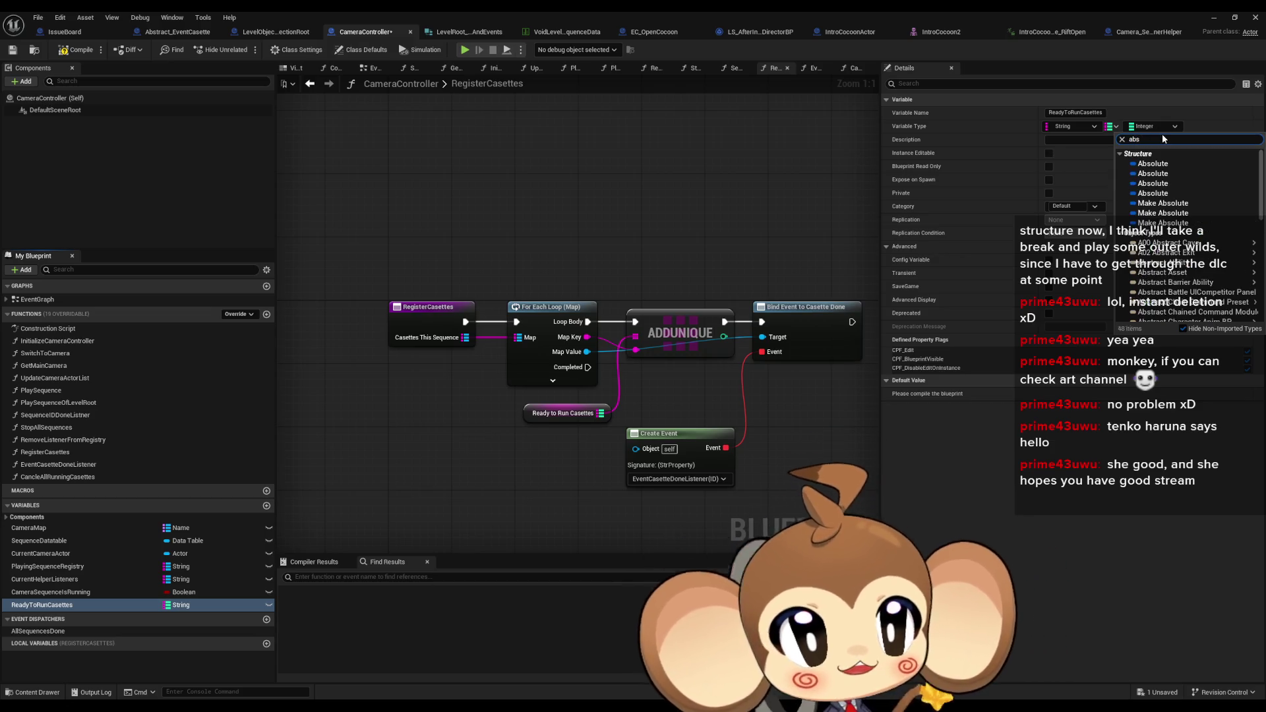
pyautogui.press('Escape')
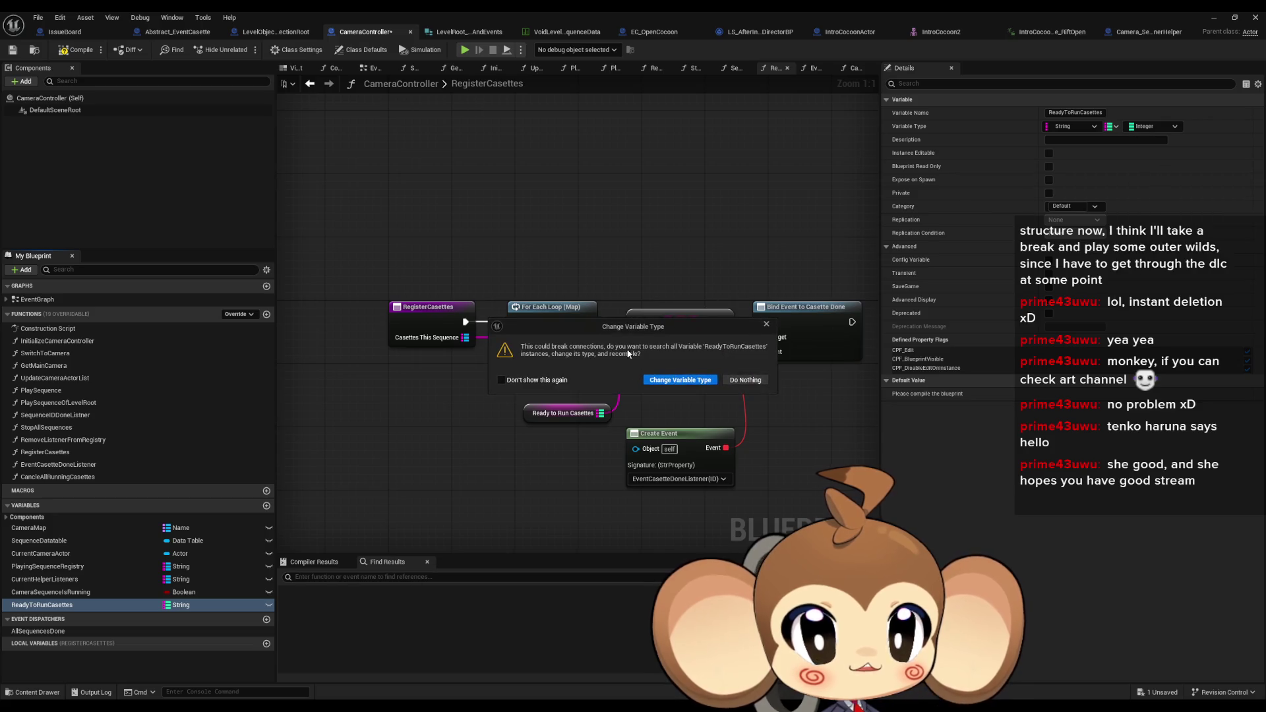
pyautogui.click(669, 385)
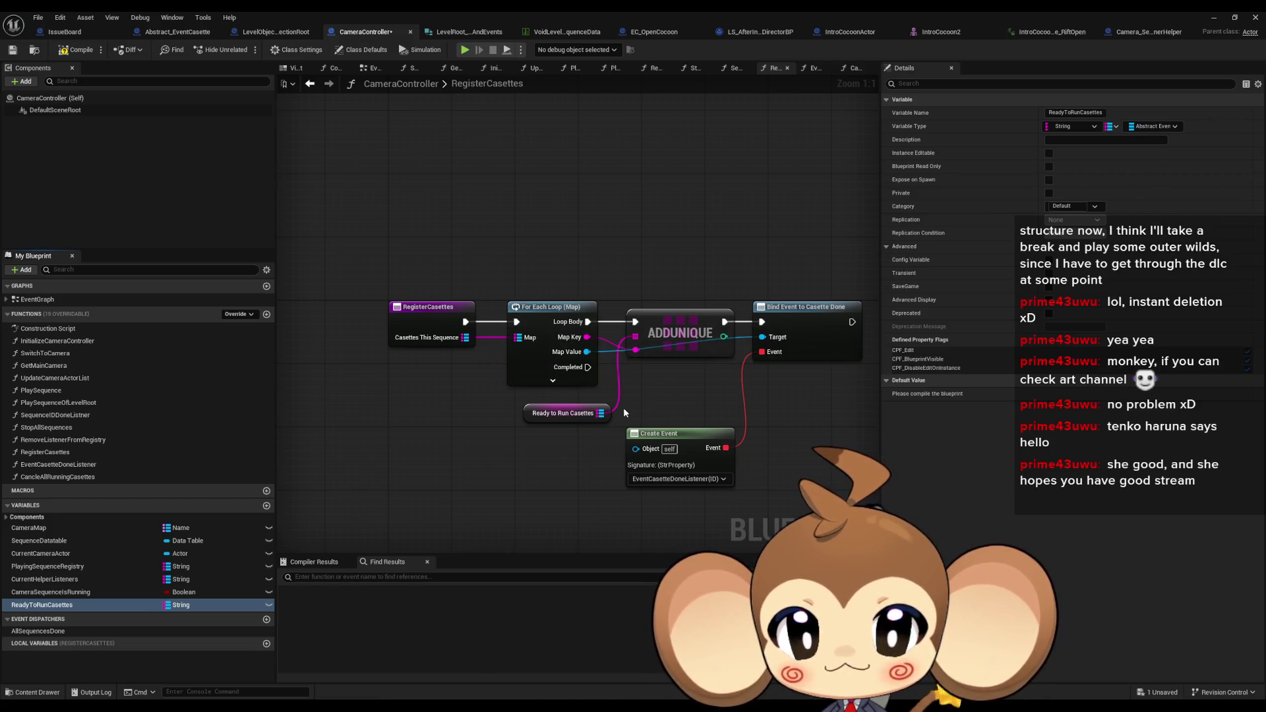
# Add a SET Ready to Run Casettes node fed by Casettes This Sequence
pyautogui.moveTo(64, 605)
pyautogui.mouseDown()
pyautogui.moveTo(422, 457)
pyautogui.moveTo(401, 420)
pyautogui.mouseUp()
pyautogui.click(430, 448)
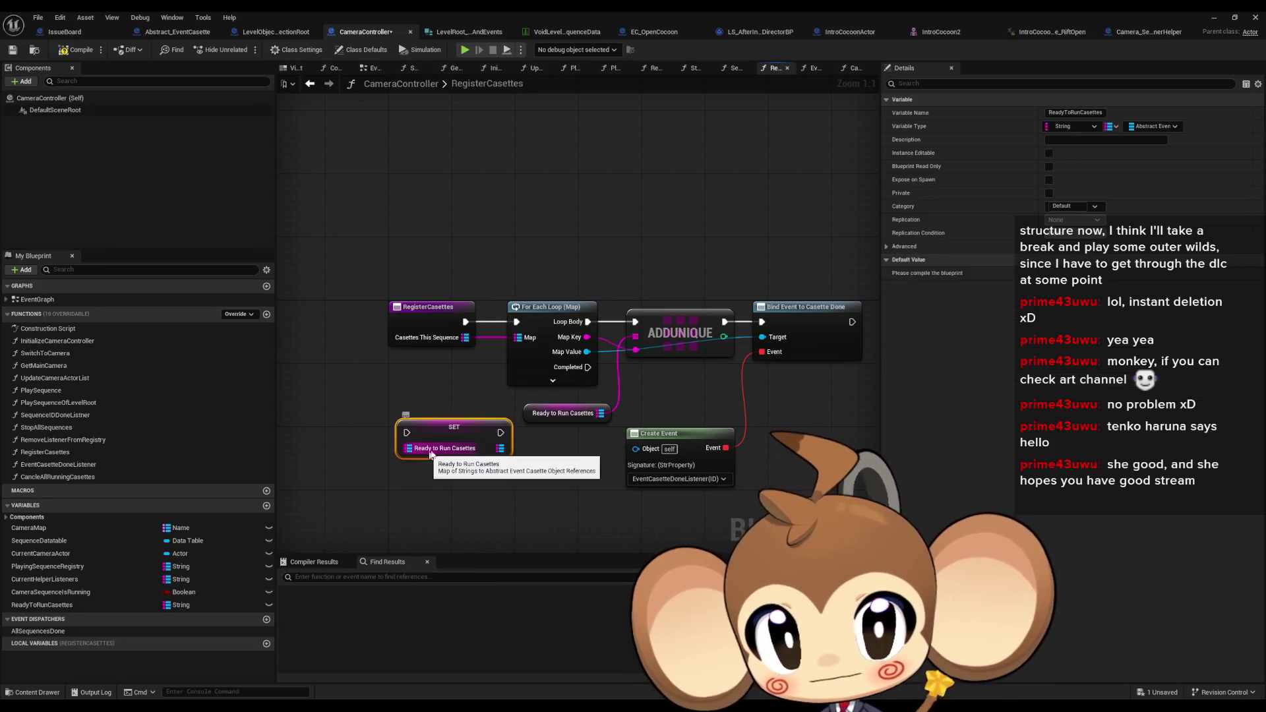
pyautogui.moveTo(448, 437); pyautogui.dragTo(471, 461)
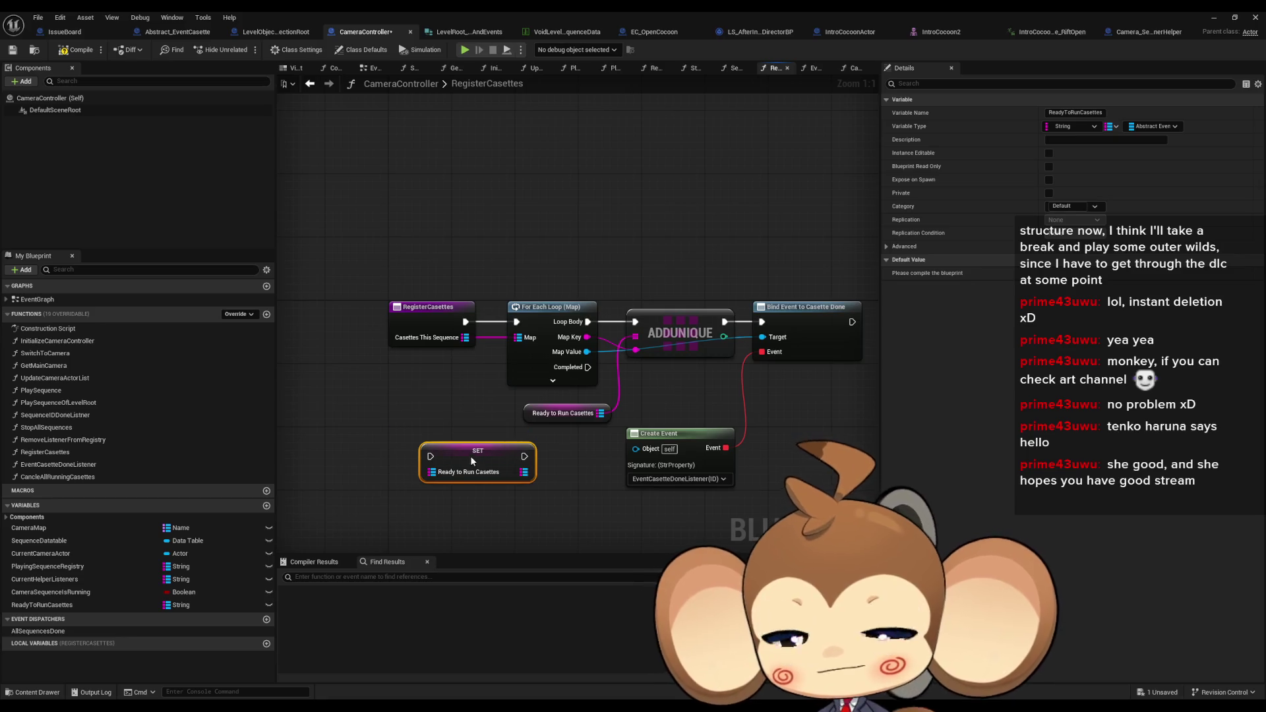
pyautogui.moveTo(465, 336)
pyautogui.mouseDown()
pyautogui.moveTo(441, 390)
pyautogui.moveTo(435, 473)
pyautogui.mouseUp()
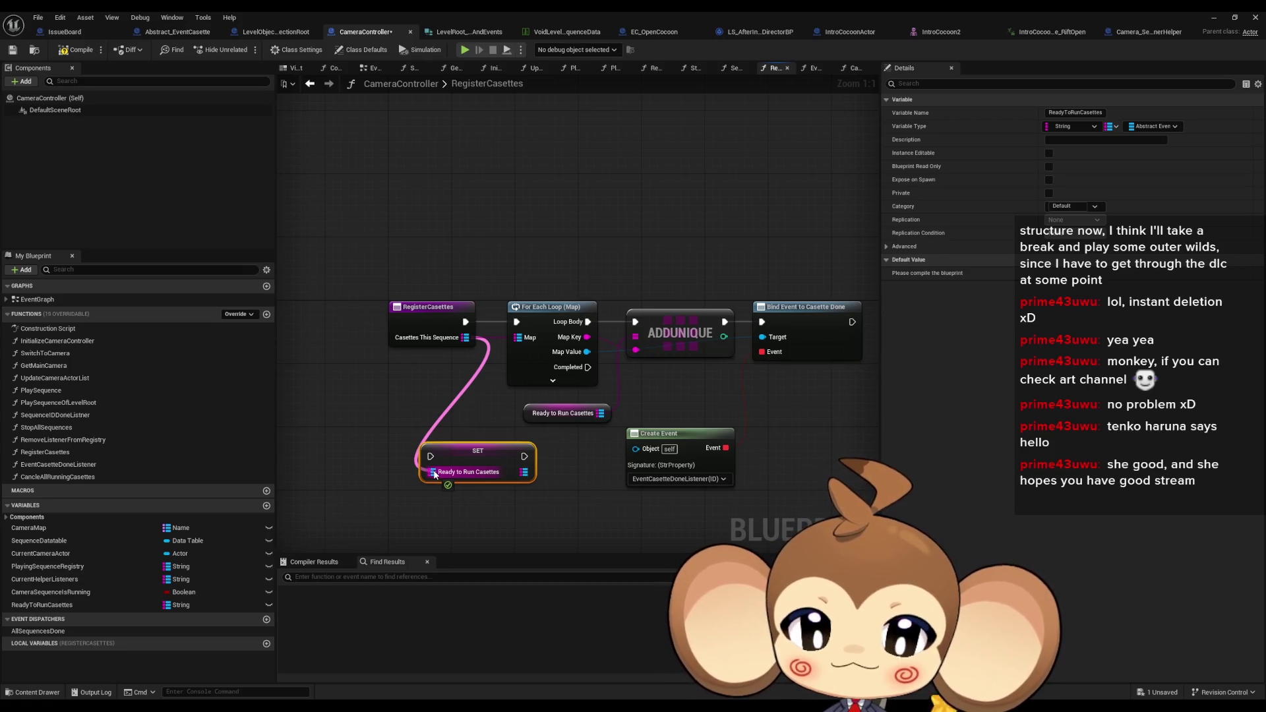
pyautogui.moveTo(434, 473); pyautogui.dragTo(434, 473)
pyautogui.click(373, 399)
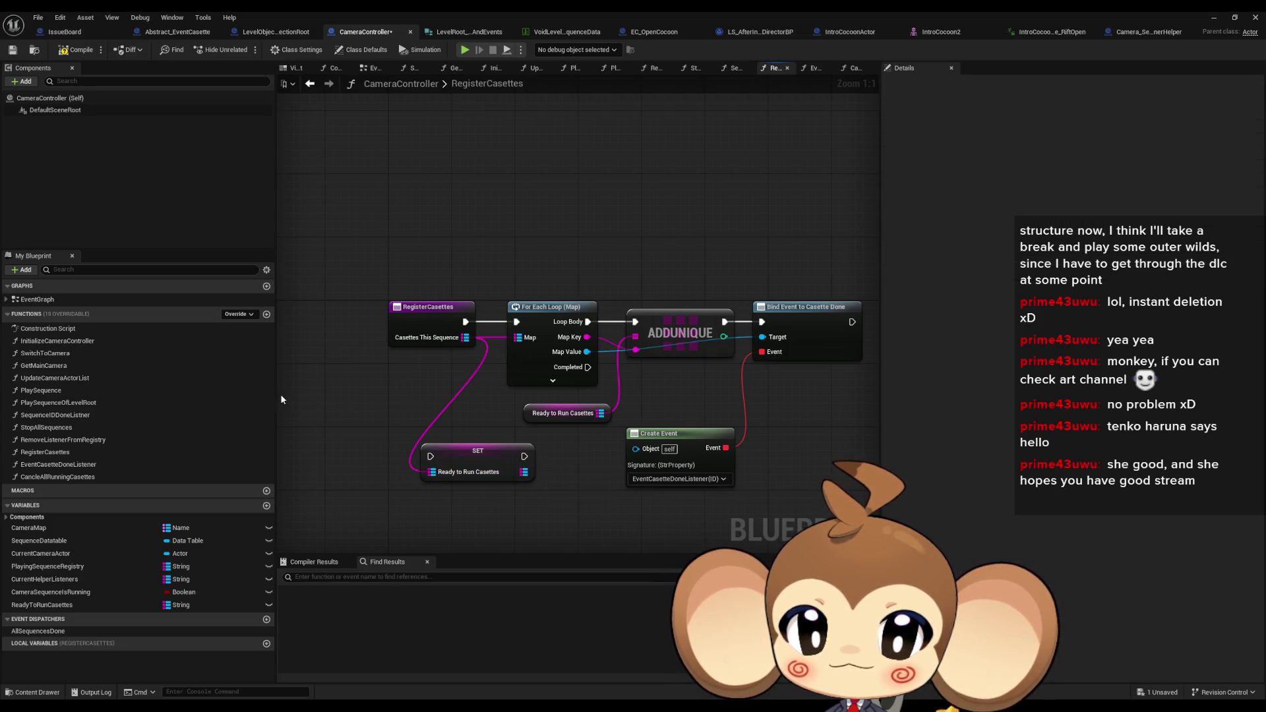
# Inspect LevelObjectCollectionRoot's ClearMaps function, then go back to CameraController
pyautogui.click(276, 31)
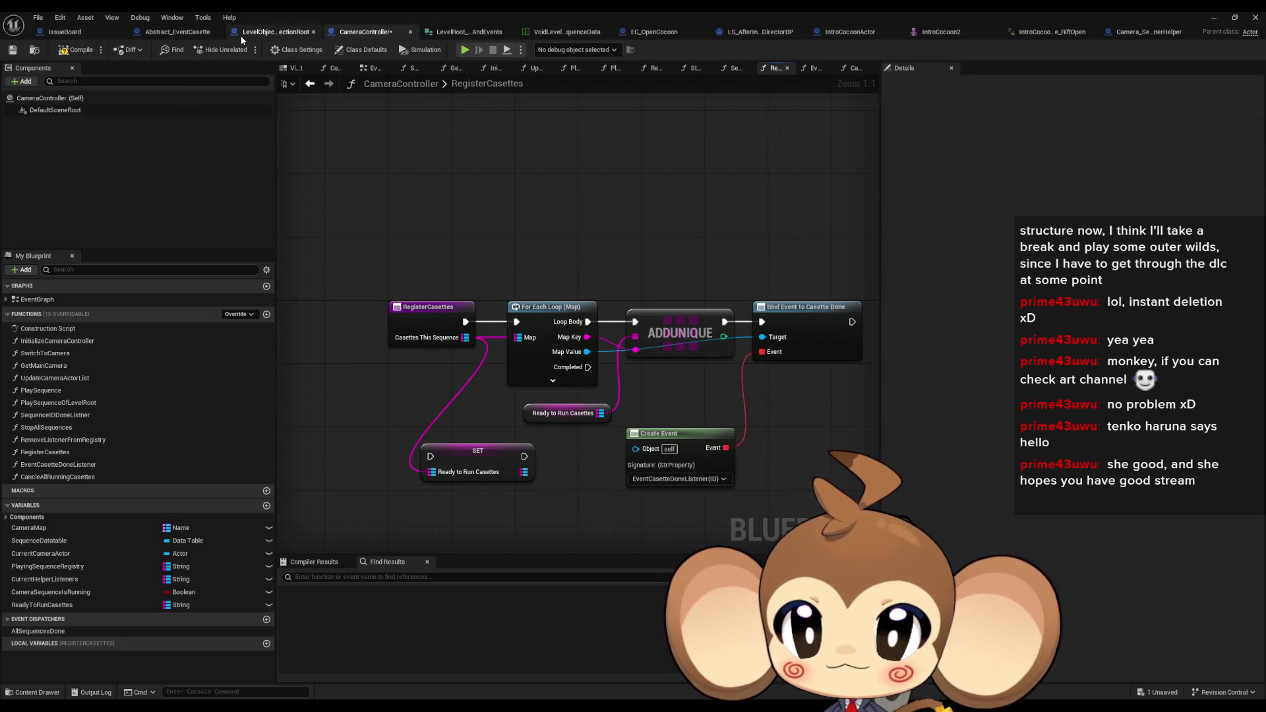
pyautogui.scroll(10, 95, 331)
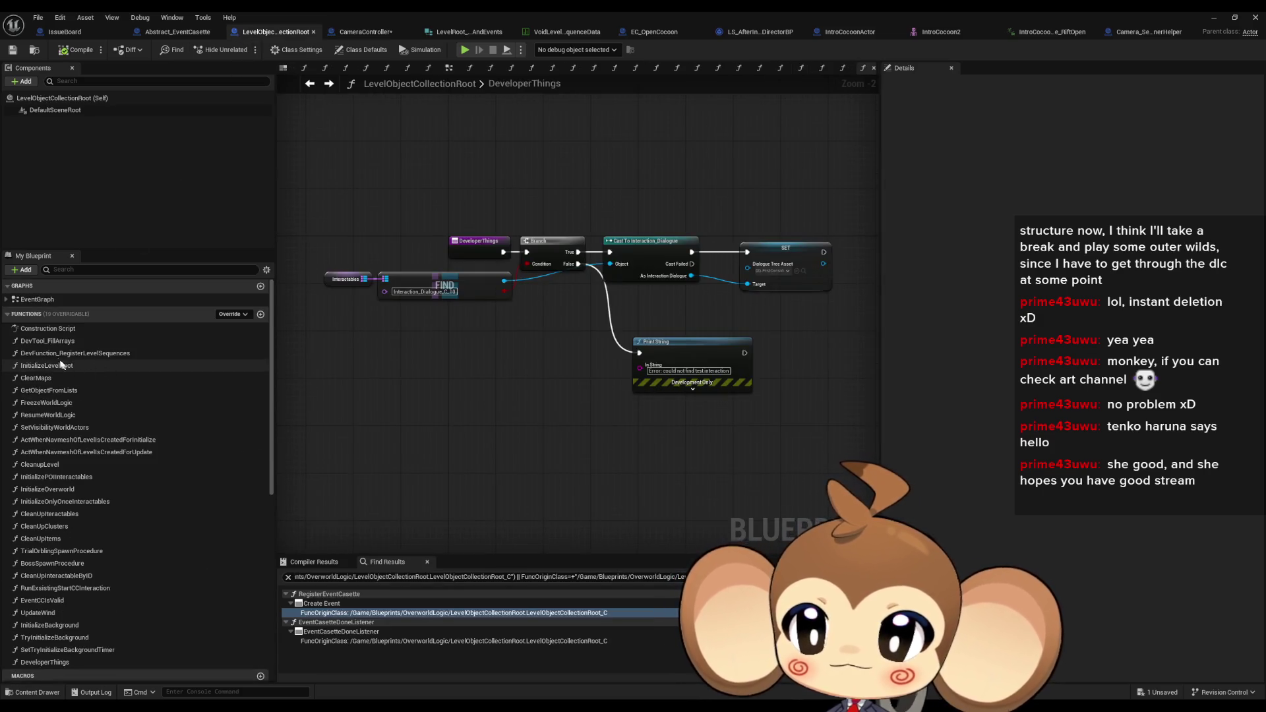
pyautogui.doubleClick(36, 378)
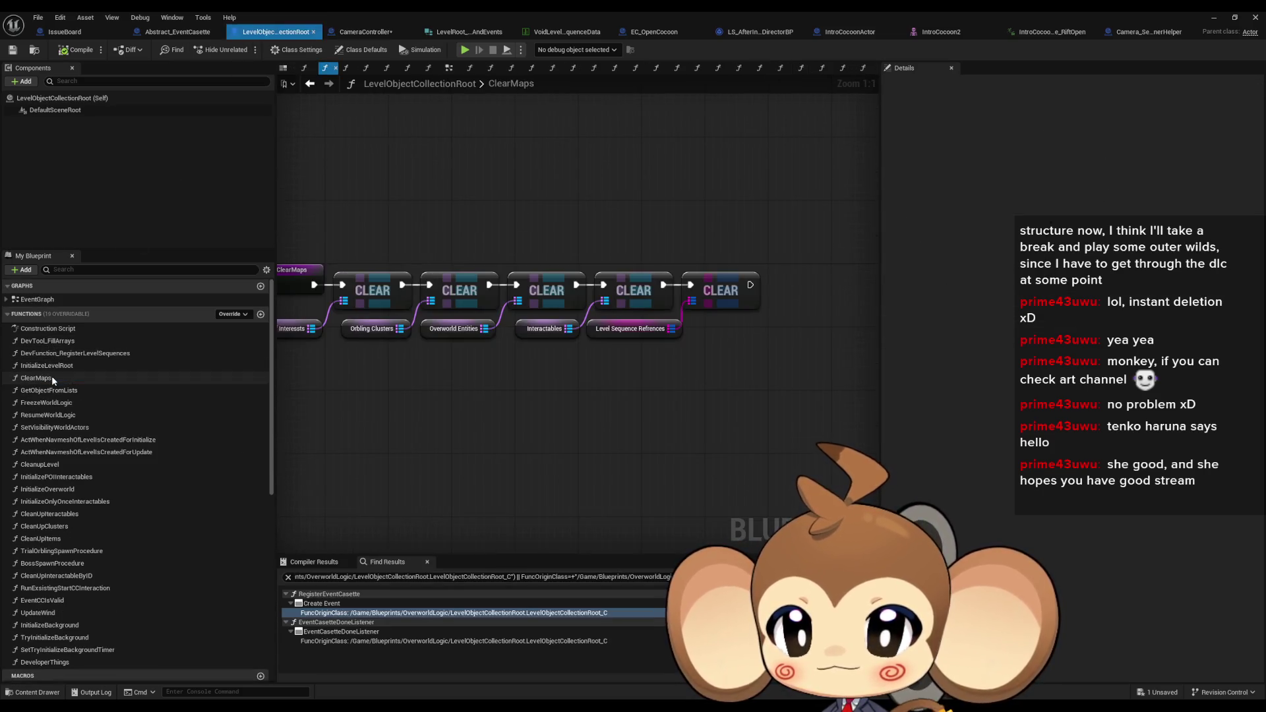
pyautogui.click(648, 333)
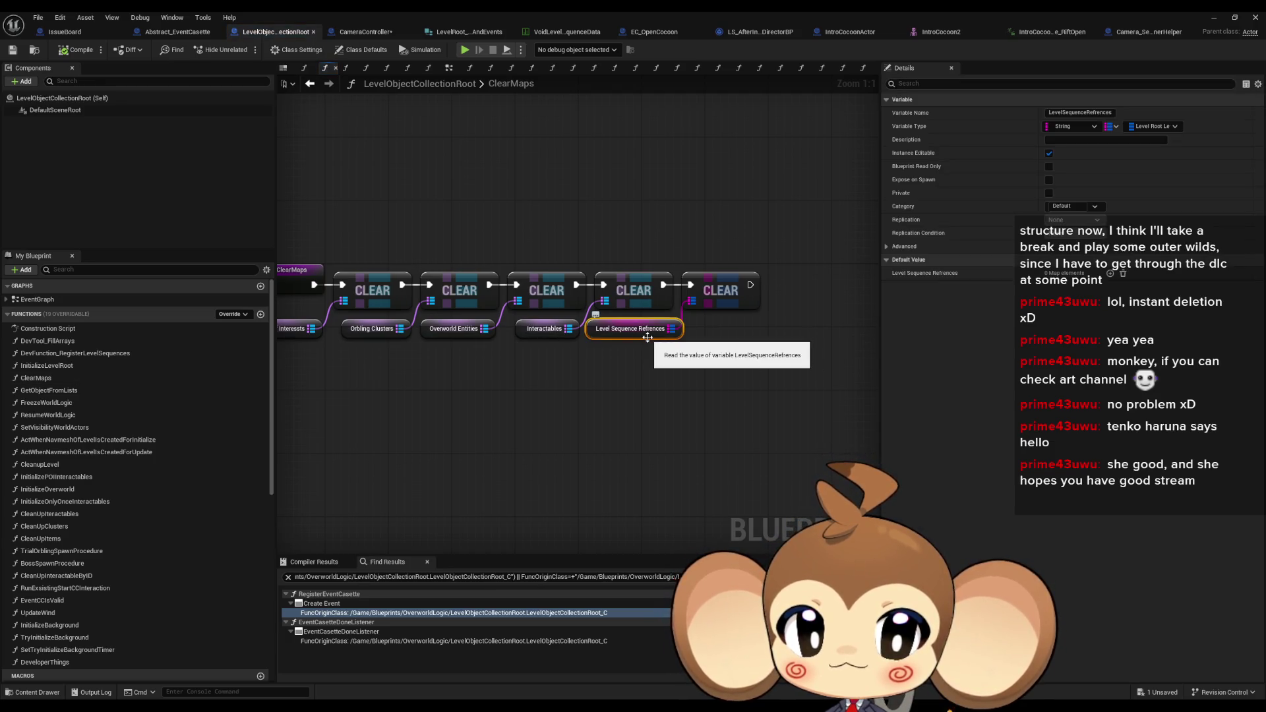
pyautogui.click(630, 387)
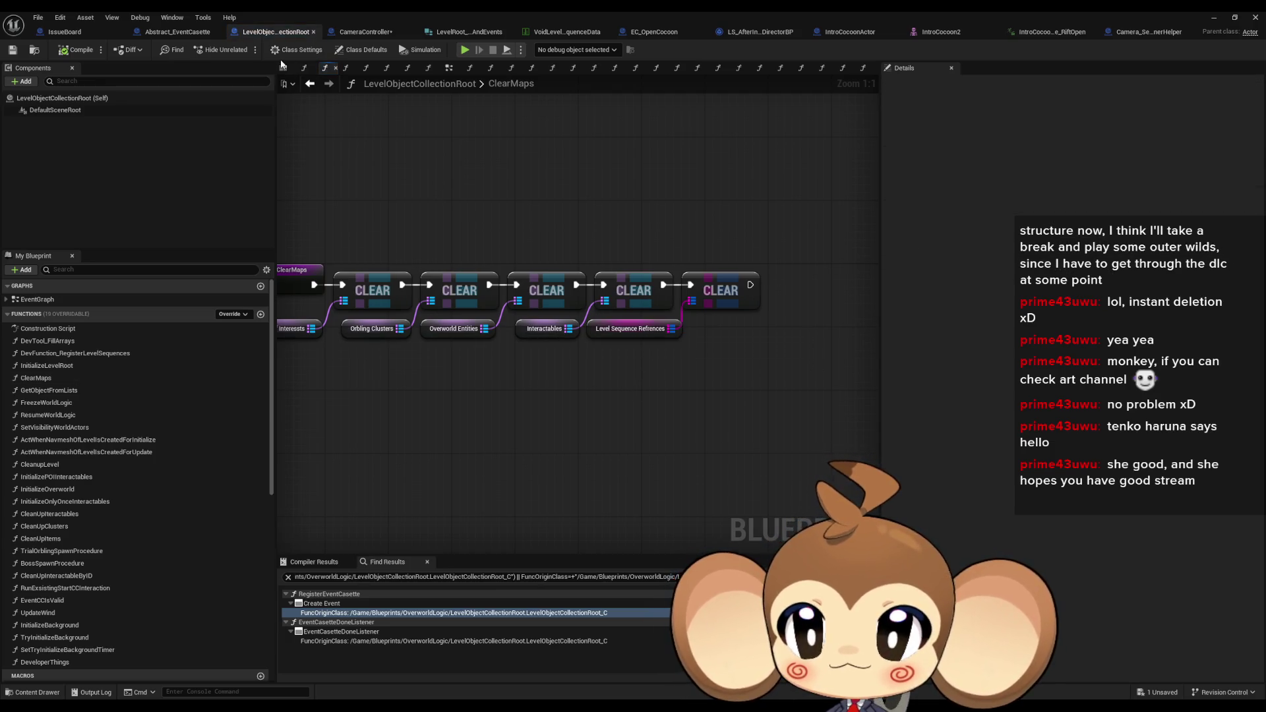
pyautogui.click(366, 42)
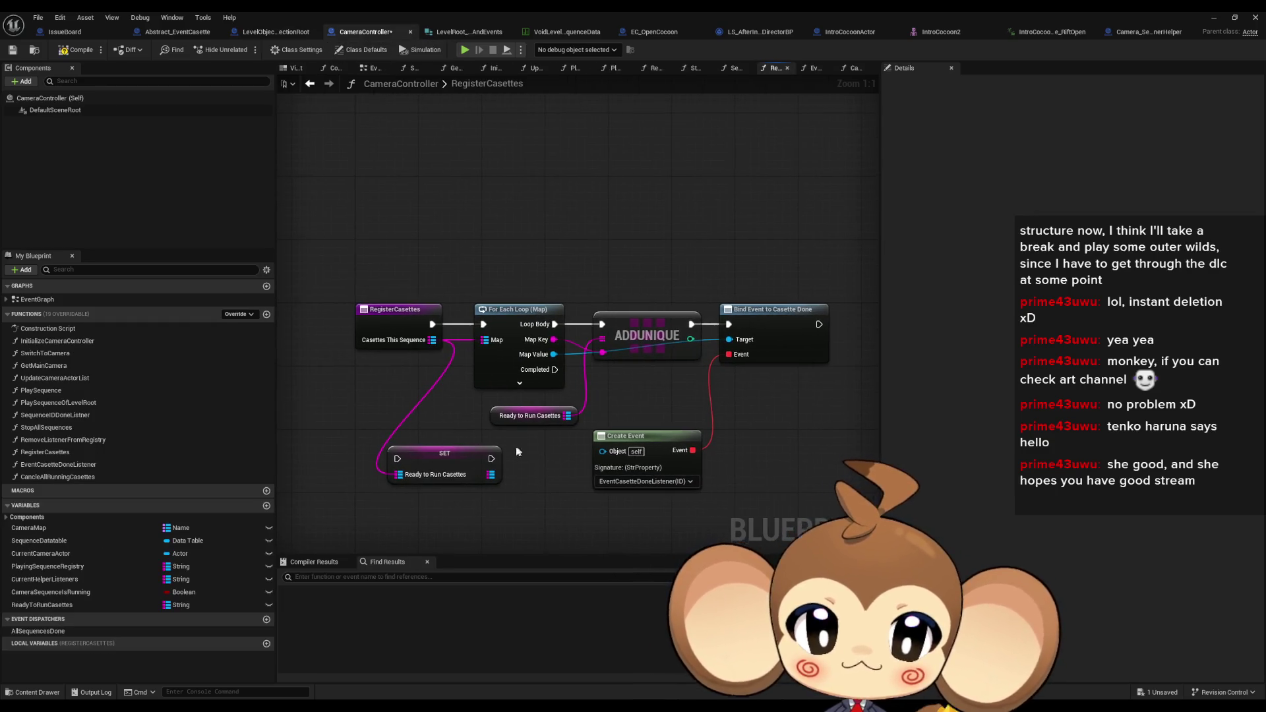
# Run RegisterCasettes into SET, delete ADDUNIQUE, and wire Loop Body straight to Bind Event
pyautogui.moveTo(424, 444)
pyautogui.mouseDown()
pyautogui.moveTo(459, 310)
pyautogui.moveTo(516, 389)
pyautogui.moveTo(518, 444)
pyautogui.mouseUp()
pyautogui.click(672, 322)
pyautogui.press('Delete')
pyautogui.moveTo(577, 310)
pyautogui.mouseDown()
pyautogui.moveTo(791, 327)
pyautogui.moveTo(755, 310)
pyautogui.mouseUp()
pyautogui.moveTo(545, 261); pyautogui.dragTo(762, 472)
pyautogui.moveTo(527, 343); pyautogui.dragTo(568, 477)
pyautogui.keyDown('ctrl'); pyautogui.click(472, 440); pyautogui.keyUp('ctrl')
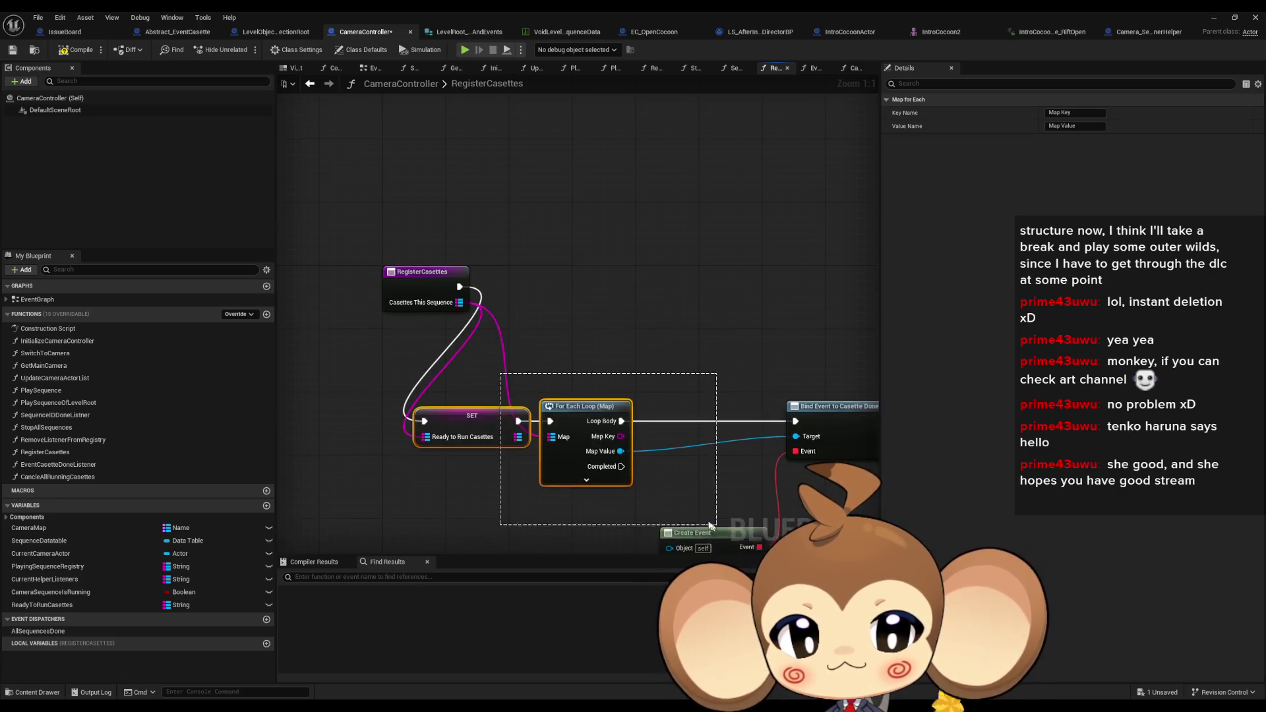
pyautogui.moveTo(480, 389)
pyautogui.mouseDown()
pyautogui.moveTo(572, 300)
pyautogui.moveTo(539, 259)
pyautogui.mouseUp()
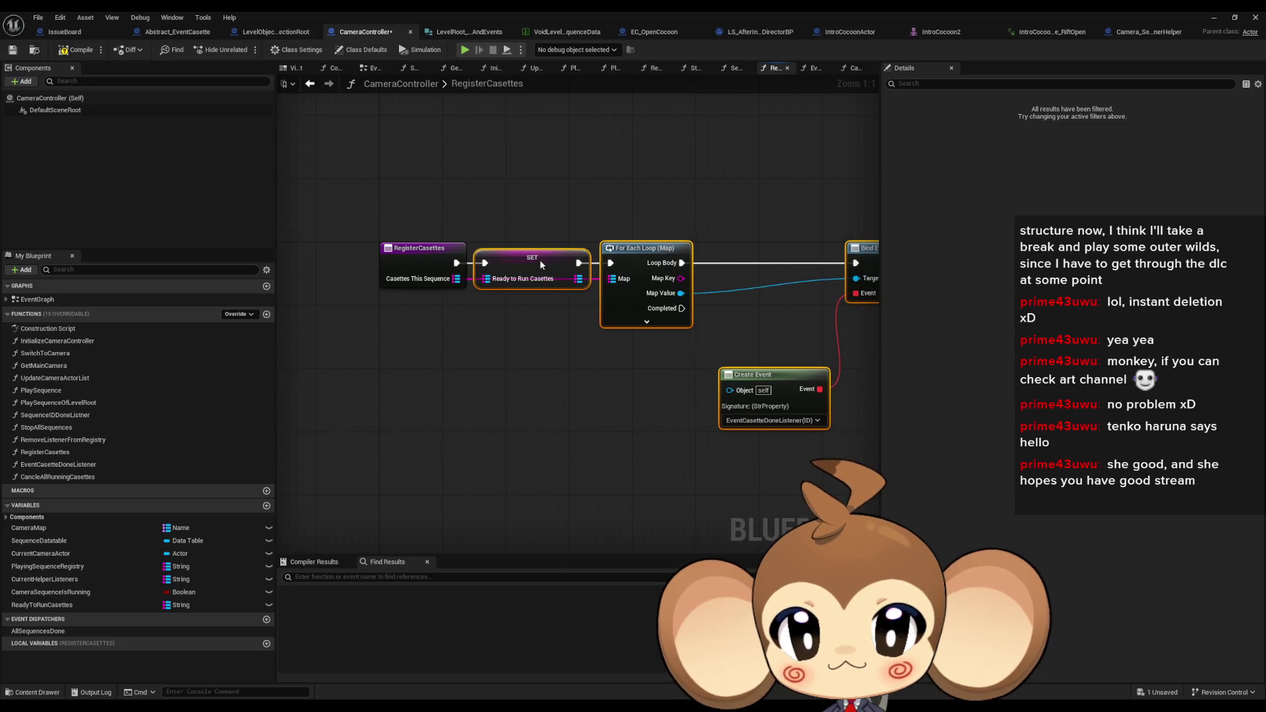
# Replace the map loop with Map Values and a For Each Loop feeding Bind Event's Target
pyautogui.moveTo(500, 309); pyautogui.dragTo(476, 388)
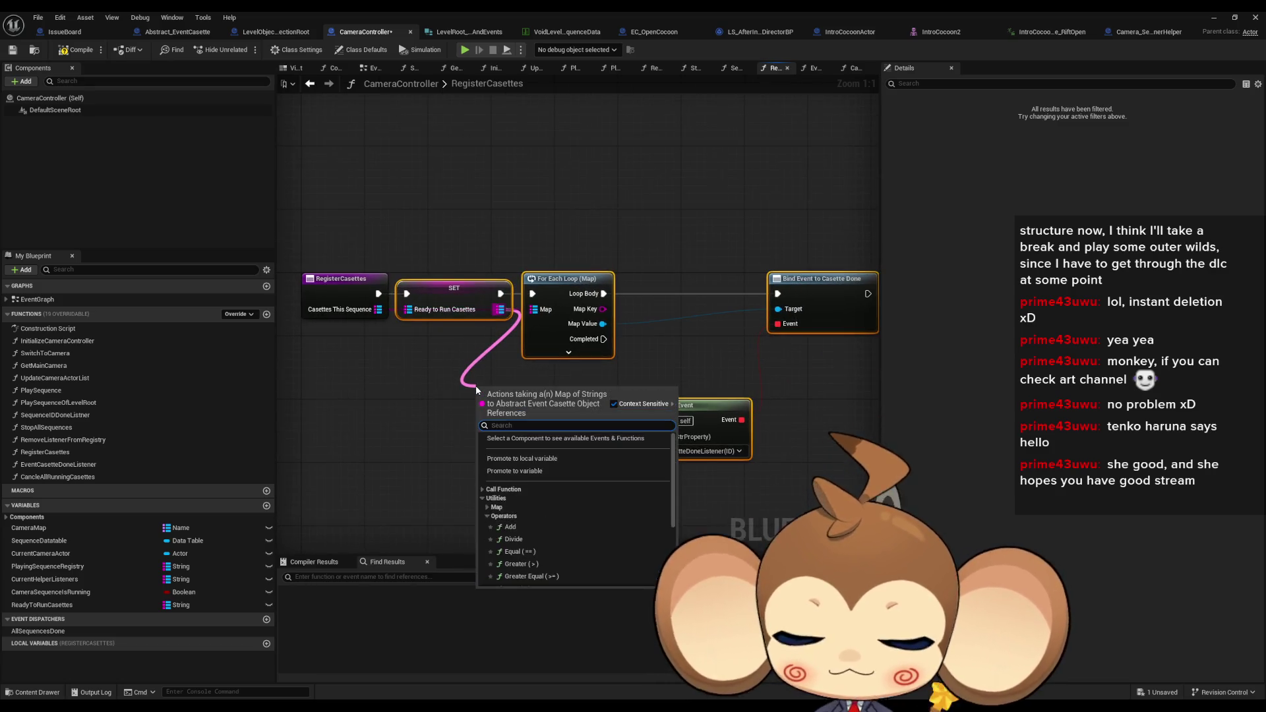
pyautogui.write('value')
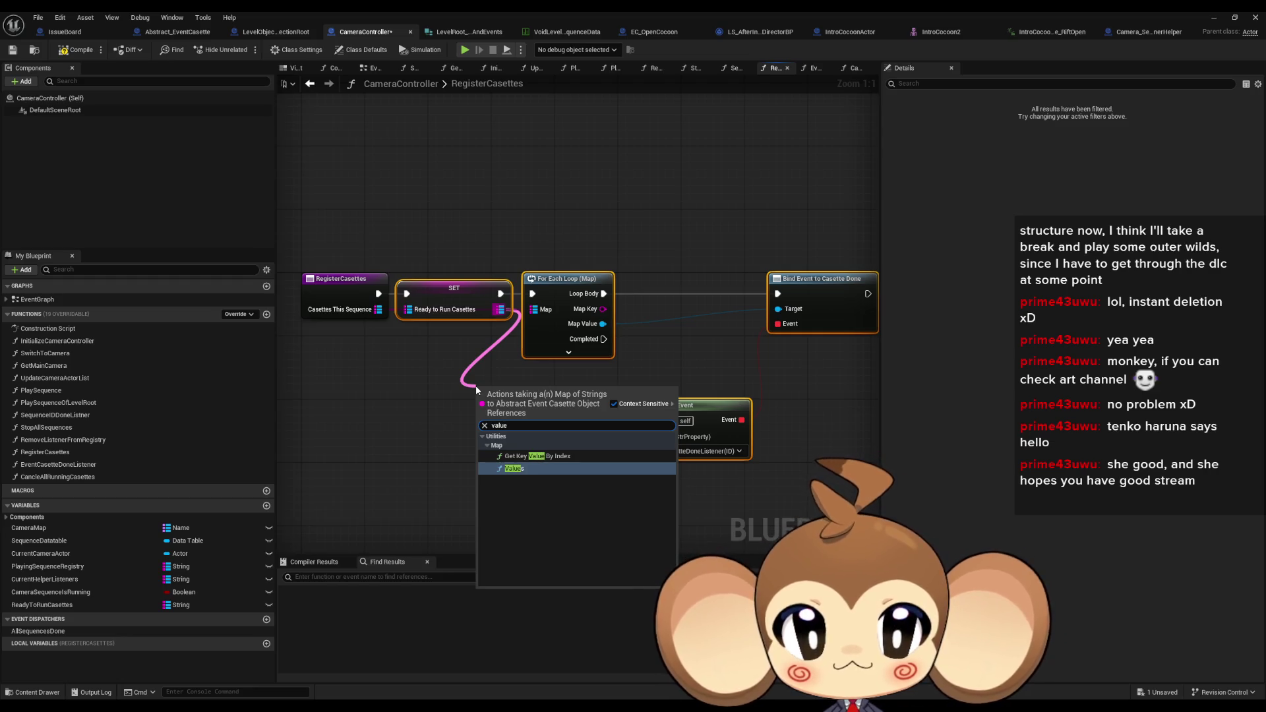
pyautogui.press('Return')
pyautogui.moveTo(552, 411); pyautogui.dragTo(562, 471)
pyautogui.write('for each')
pyautogui.press('Return')
pyautogui.moveTo(632, 507); pyautogui.dragTo(778, 309)
pyautogui.click(560, 278)
pyautogui.press('Delete')
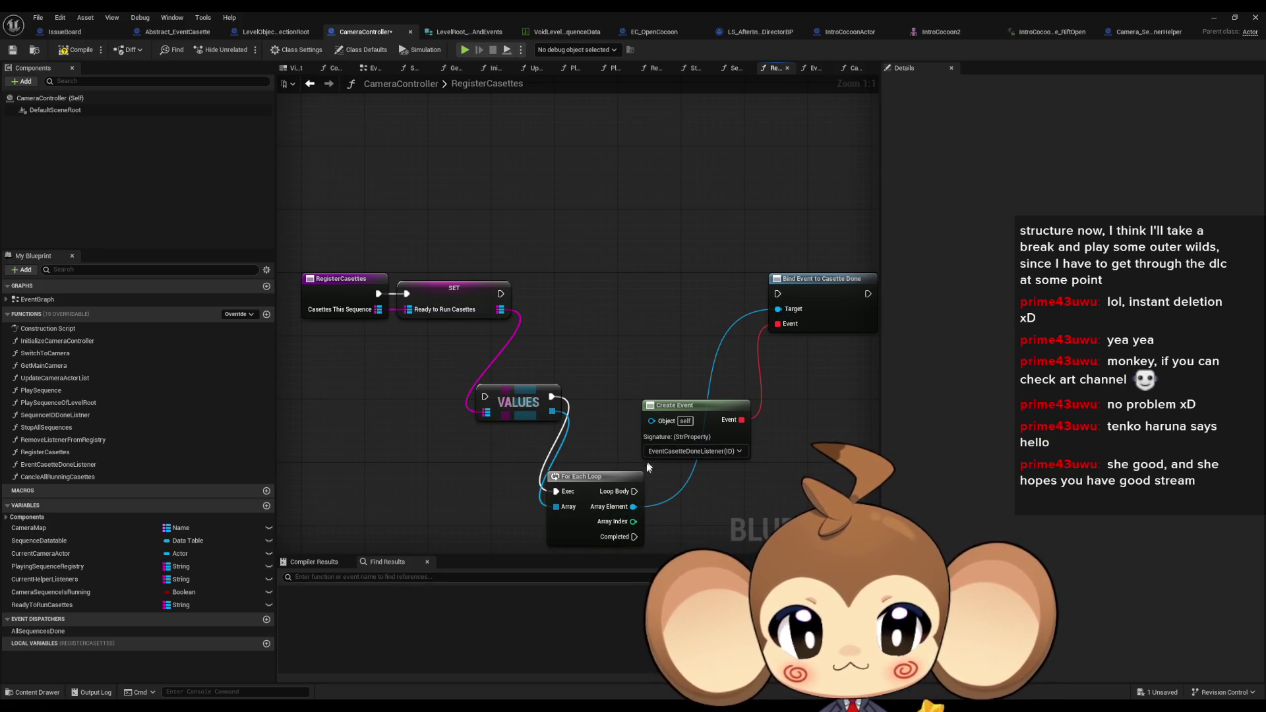
pyautogui.moveTo(635, 491); pyautogui.dragTo(778, 294)
# Tidy the SET, Values, For Each Loop, Bind Event and Create Event layout
pyautogui.moveTo(457, 312)
pyautogui.mouseDown()
pyautogui.moveTo(457, 412)
pyautogui.moveTo(457, 312)
pyautogui.moveTo(485, 396)
pyautogui.moveTo(570, 297)
pyautogui.moveTo(549, 298)
pyautogui.mouseUp()
pyautogui.moveTo(580, 474); pyautogui.dragTo(652, 278)
pyautogui.moveTo(799, 287); pyautogui.dragTo(751, 289)
pyautogui.moveTo(670, 405); pyautogui.dragTo(630, 365)
pyautogui.click(666, 476)
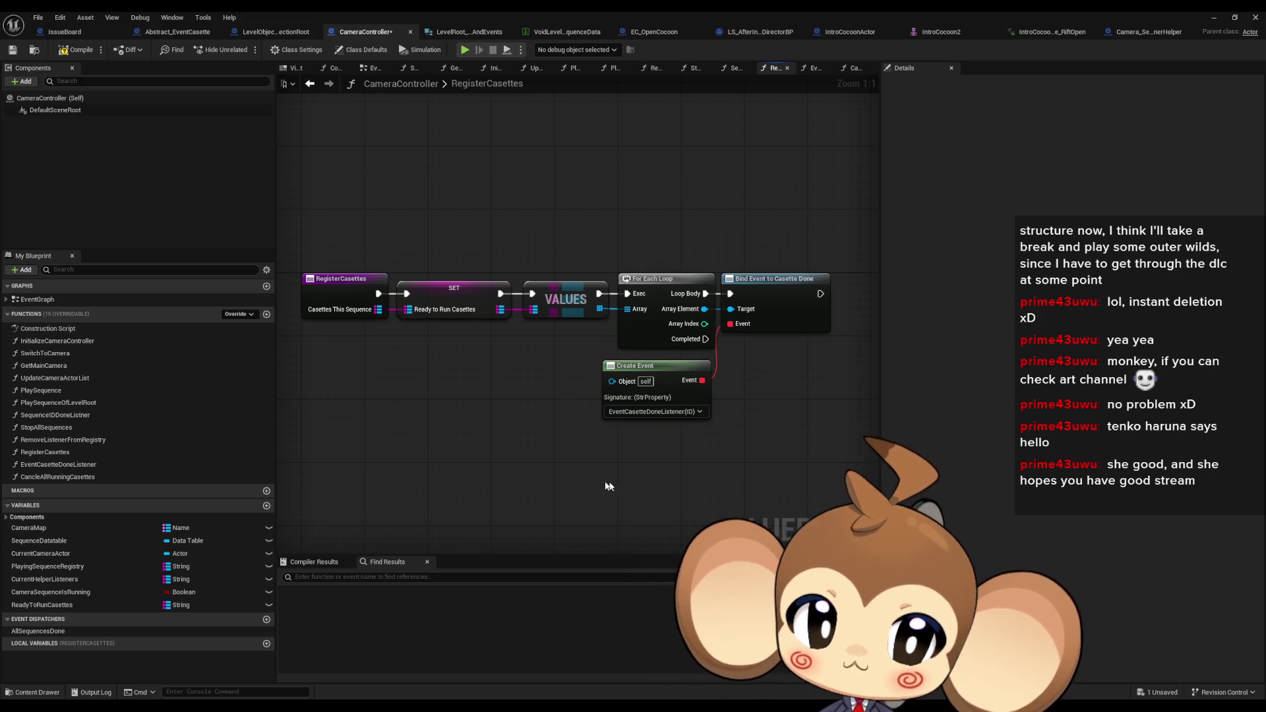
# Make EventCasetteDoneListener REMOVE its ID from Ready to Run Casettes, then open CancleAllRunningCasettes
pyautogui.doubleClick(89, 464)
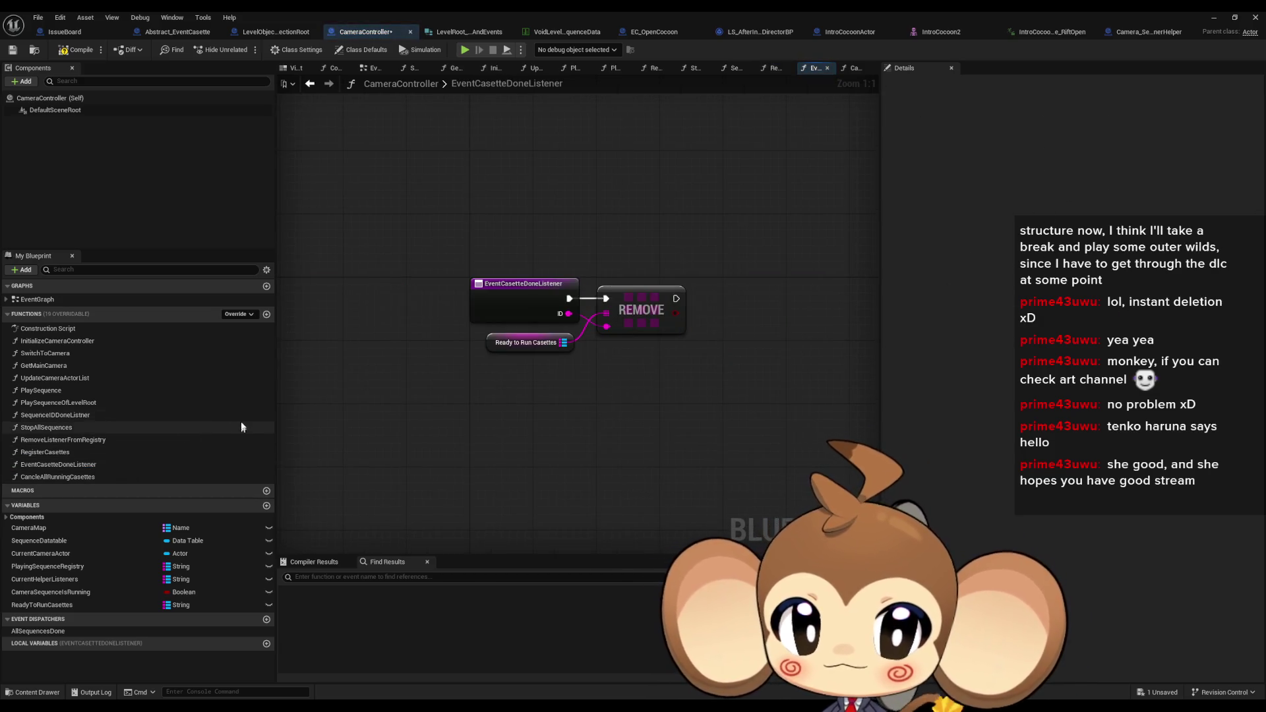
pyautogui.moveTo(566, 408); pyautogui.dragTo(525, 426)
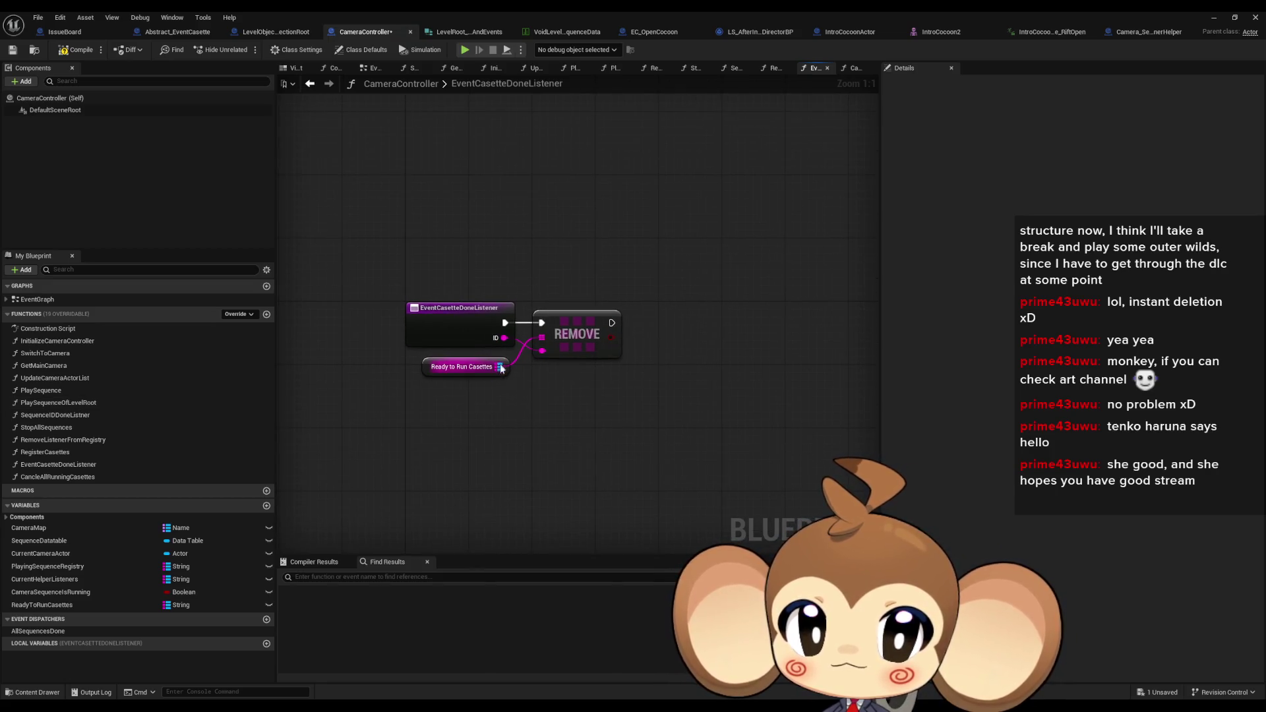
pyautogui.moveTo(499, 367); pyautogui.dragTo(533, 400)
pyautogui.write('remo')
pyautogui.press('Return')
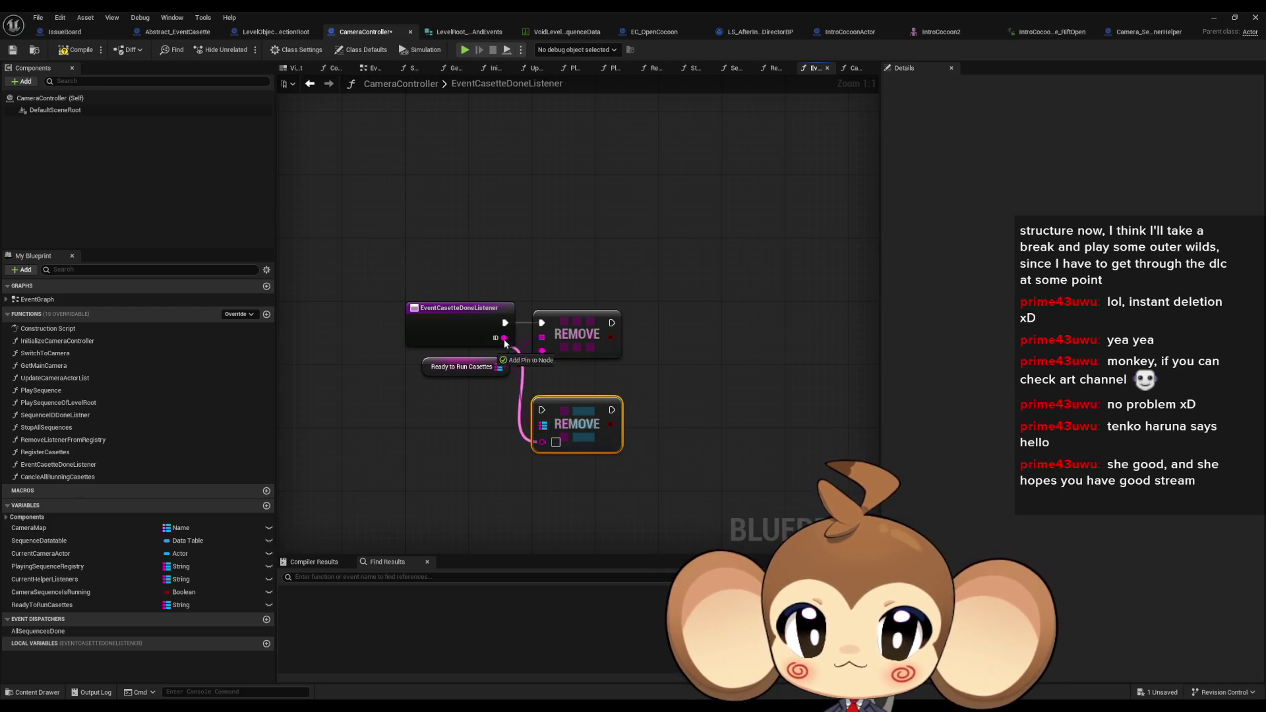
pyautogui.moveTo(505, 322)
pyautogui.mouseDown()
pyautogui.moveTo(541, 409)
pyautogui.moveTo(563, 360)
pyautogui.moveTo(559, 325)
pyautogui.mouseUp()
pyautogui.click(576, 329)
pyautogui.press('Delete')
pyautogui.click(400, 409)
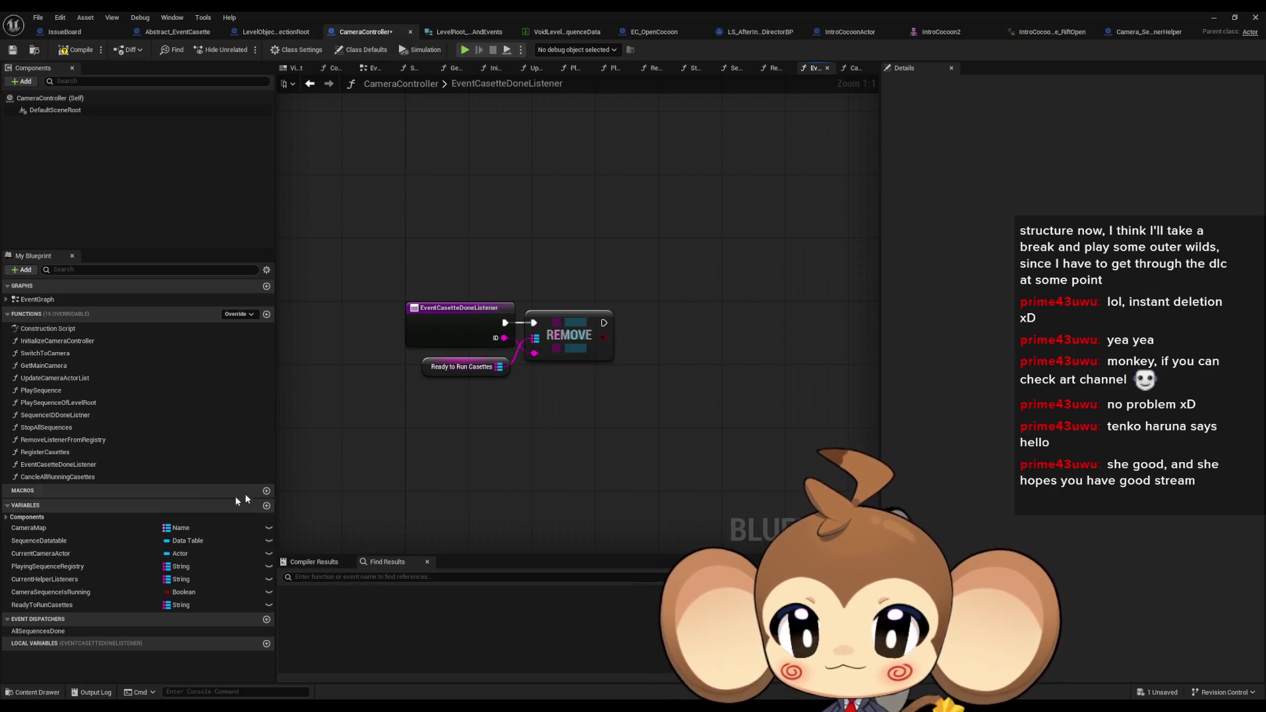
pyautogui.click(52, 481)
pyautogui.doubleClick(52, 479)
# Chain a Ready to Run Casettes getter, VALUES, For Each Loop and Cancle Casette call
pyautogui.moveTo(41, 605)
pyautogui.mouseDown()
pyautogui.moveTo(347, 497)
pyautogui.moveTo(601, 376)
pyautogui.mouseUp()
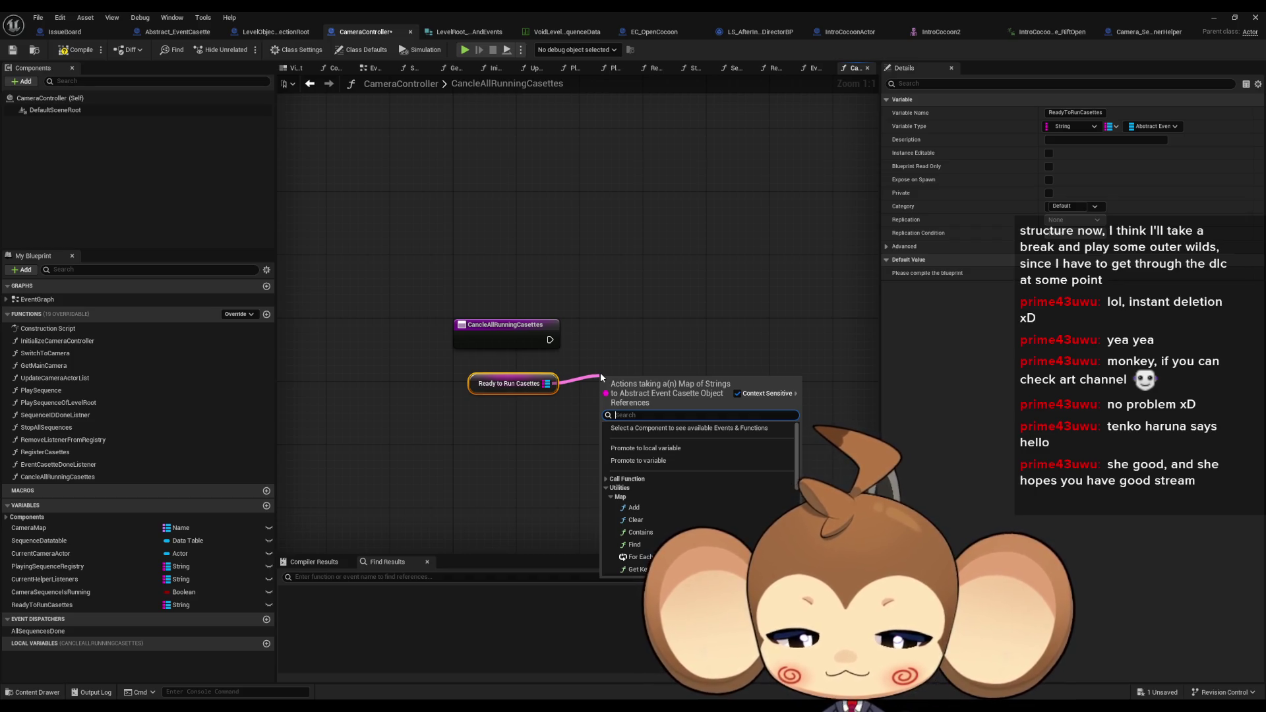
pyautogui.write('values')
pyautogui.press('Return')
pyautogui.moveTo(672, 402); pyautogui.dragTo(737, 404)
pyautogui.write('forea')
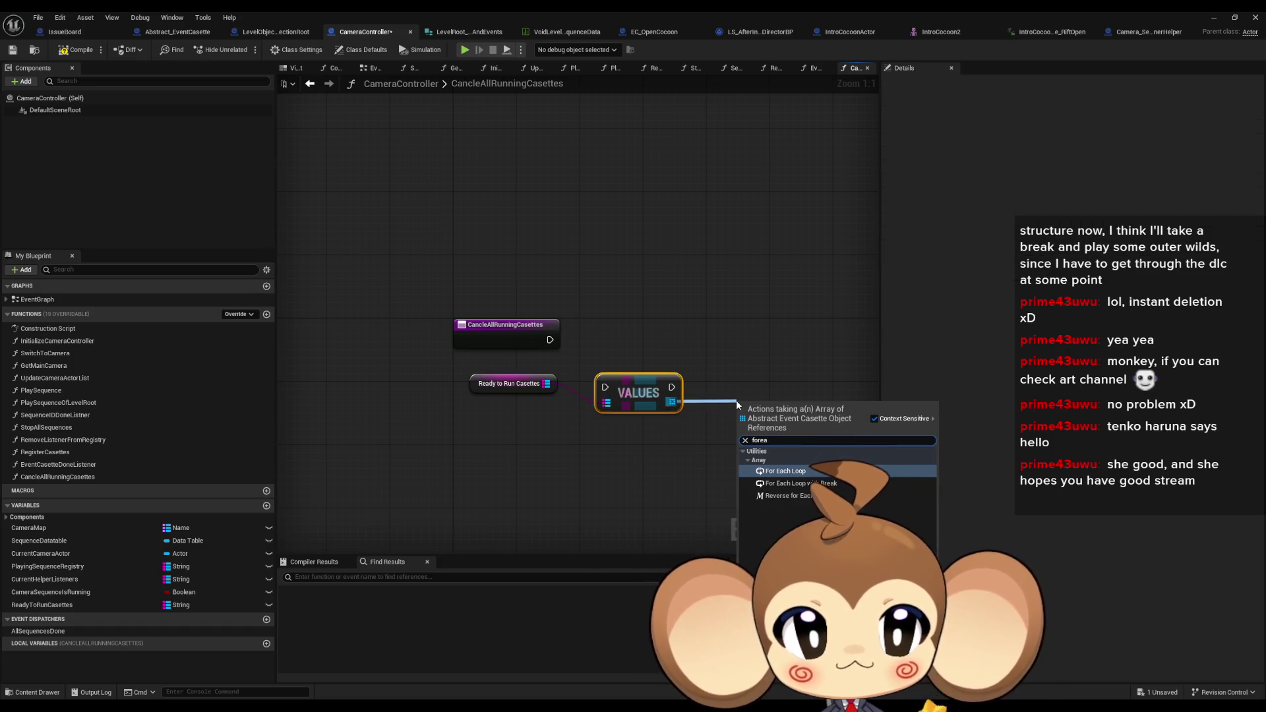
pyautogui.press('Return')
pyautogui.moveTo(680, 433); pyautogui.dragTo(726, 426)
pyautogui.write('can')
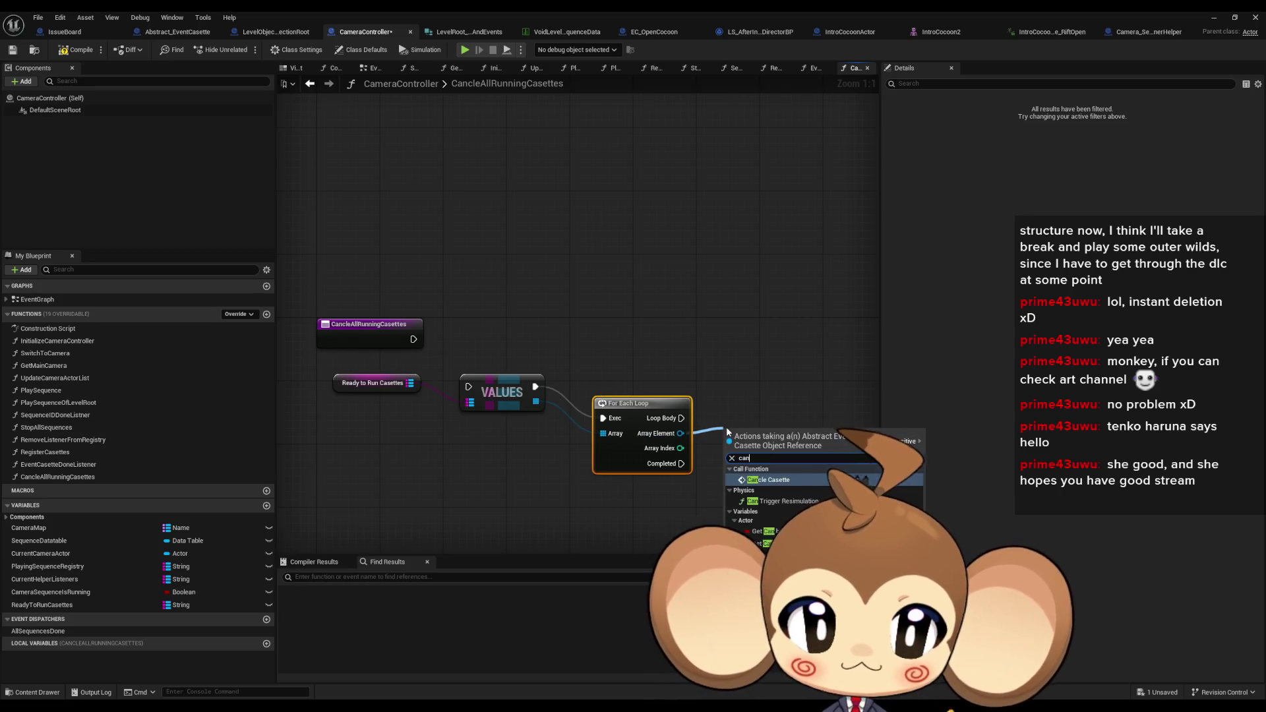
pyautogui.press('Return')
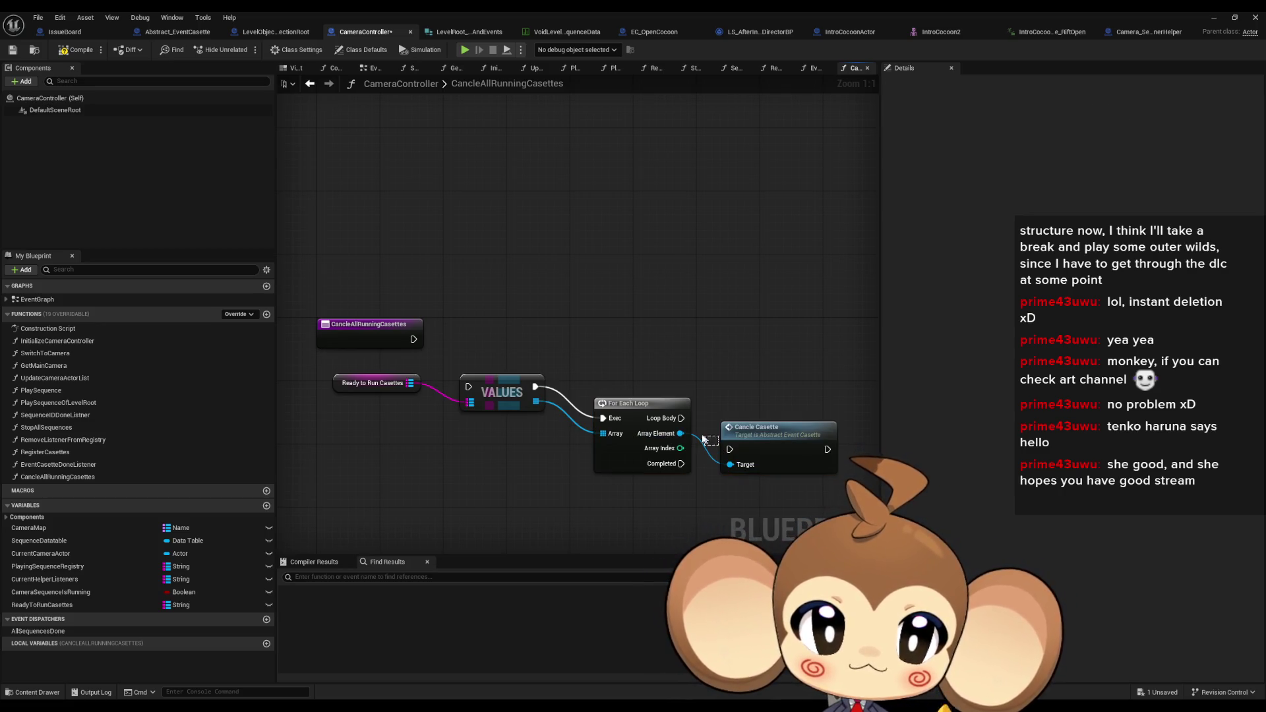
pyautogui.moveTo(681, 418)
pyautogui.mouseDown()
pyautogui.moveTo(729, 449)
pyautogui.moveTo(738, 411)
pyautogui.mouseUp()
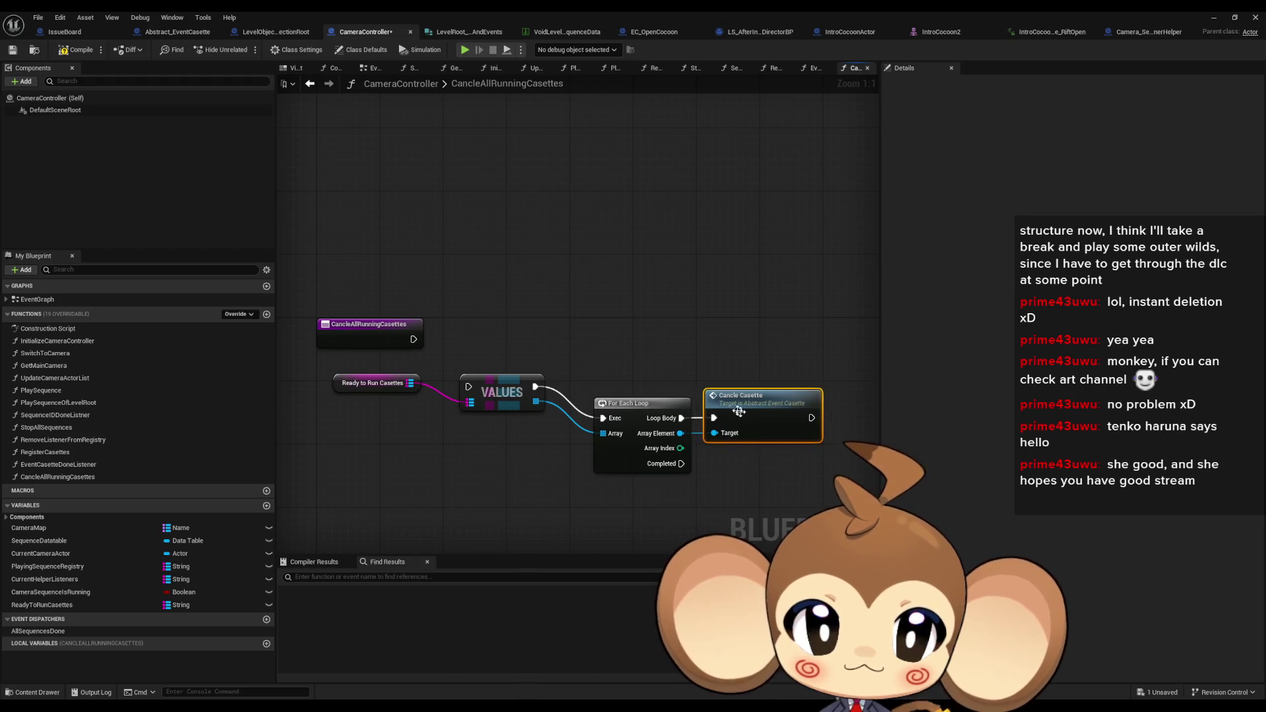
# Wire the function entry into VALUES, tidy the nodes, then open EC_OpenCocoon's CancleCasette graph
pyautogui.keyDown('shift'); pyautogui.click(632, 403); pyautogui.keyUp('shift')
pyautogui.moveTo(633, 403); pyautogui.dragTo(592, 371)
pyautogui.moveTo(468, 384); pyautogui.dragTo(413, 339)
pyautogui.keyDown('shift'); pyautogui.click(506, 388); pyautogui.keyUp('shift')
pyautogui.moveTo(506, 388)
pyautogui.mouseDown()
pyautogui.moveTo(475, 340)
pyautogui.moveTo(487, 374)
pyautogui.mouseUp()
pyautogui.click(470, 384)
pyautogui.moveTo(372, 383); pyautogui.dragTo(372, 367)
pyautogui.click(429, 437)
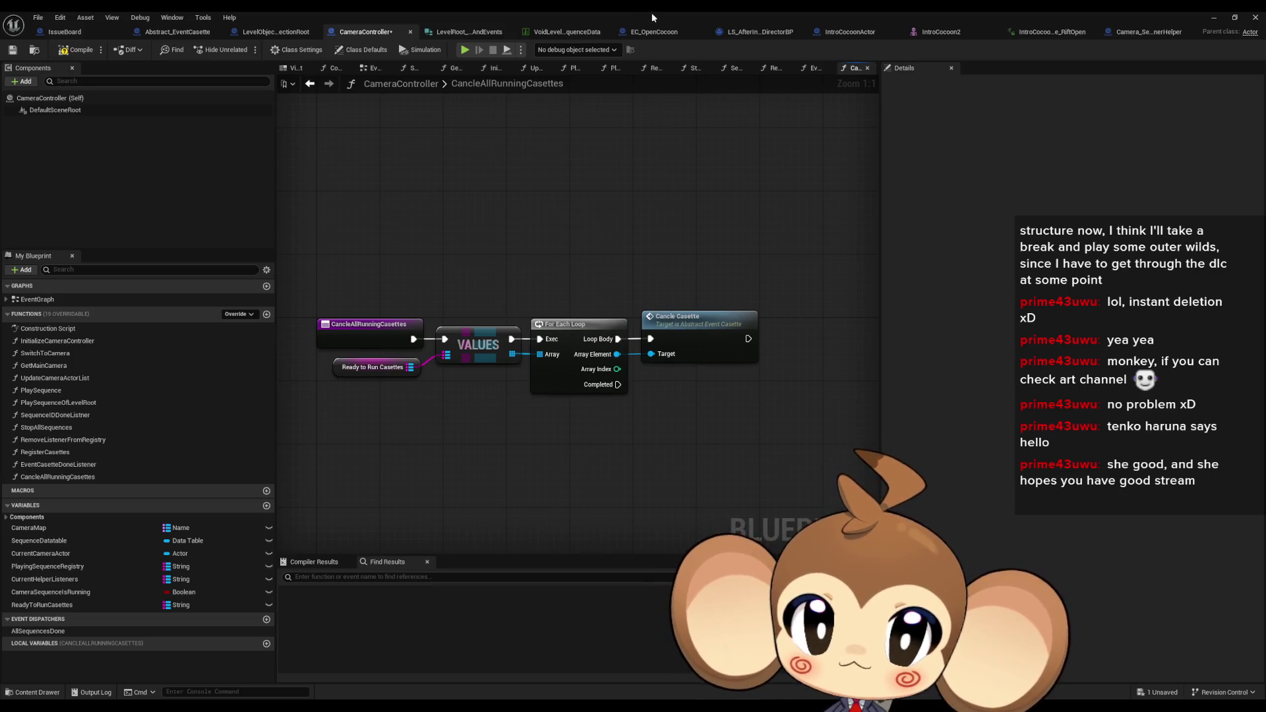
pyautogui.click(653, 32)
pyautogui.doubleClick(36, 390)
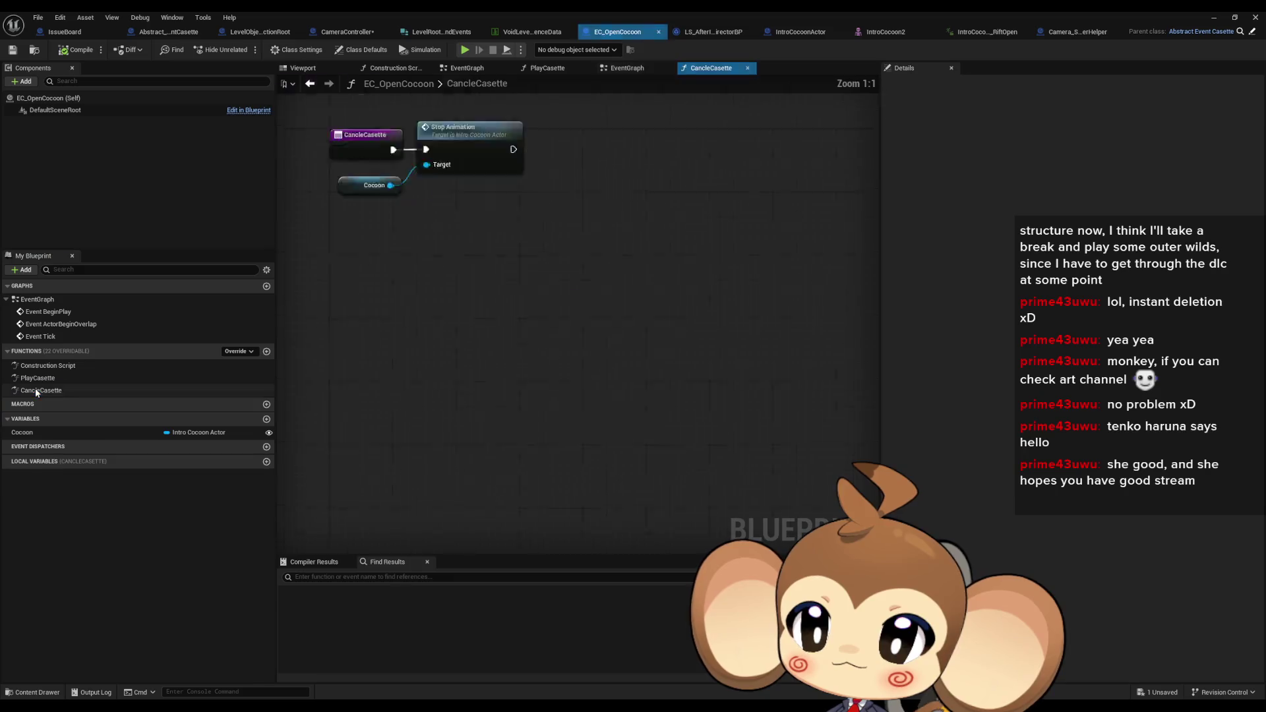
# Back in CameraController, review EventCasetteDoneListener and RegisterCasettes, then add a new variable
pyautogui.click(328, 33)
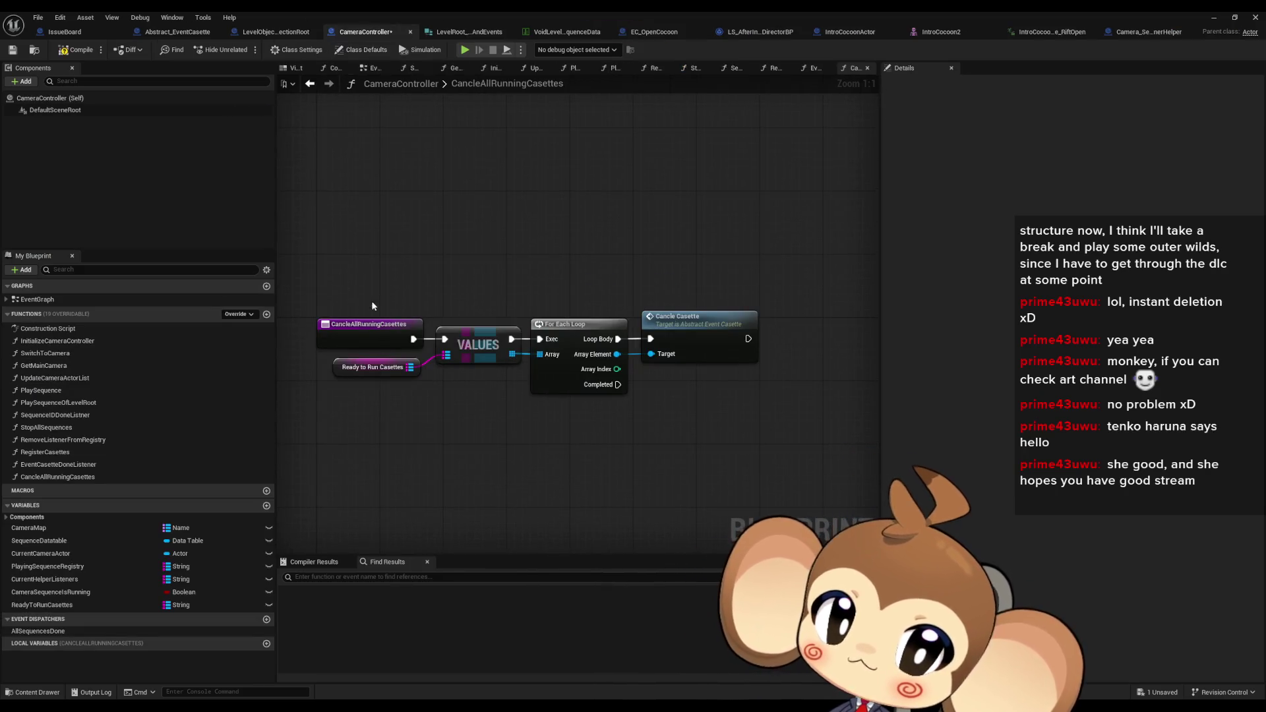
pyautogui.click(357, 338)
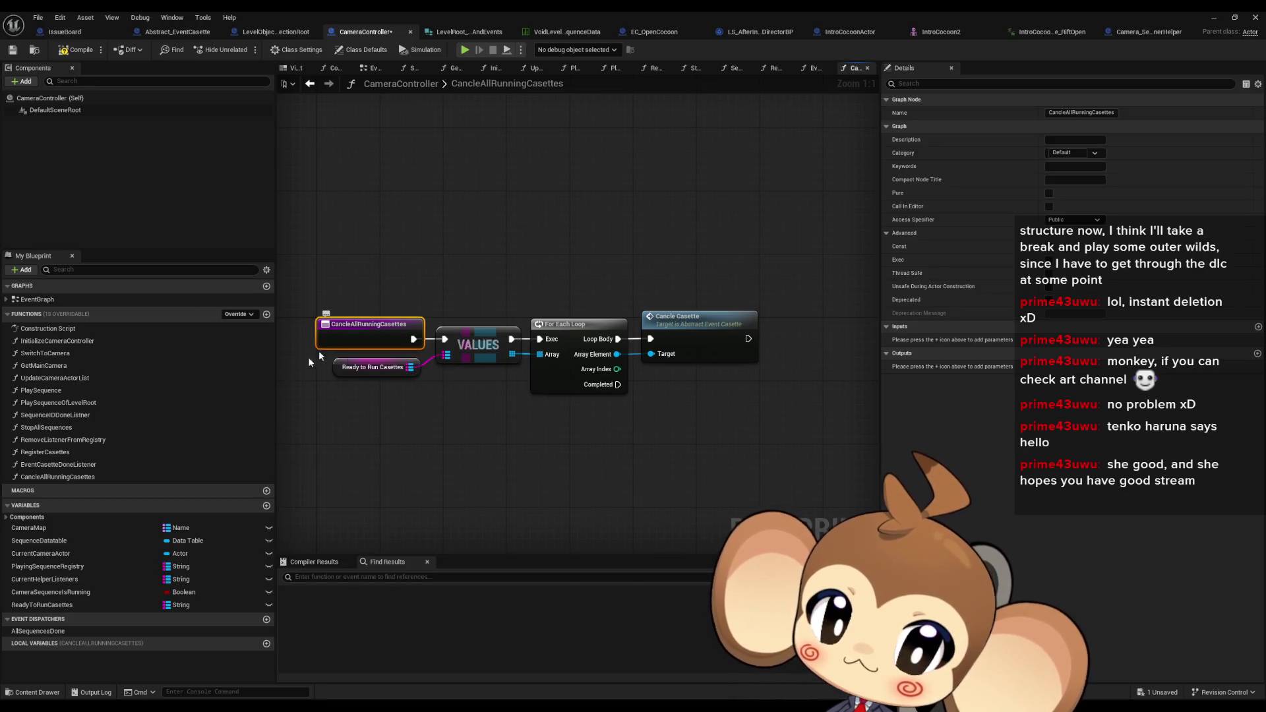
pyautogui.doubleClick(101, 465)
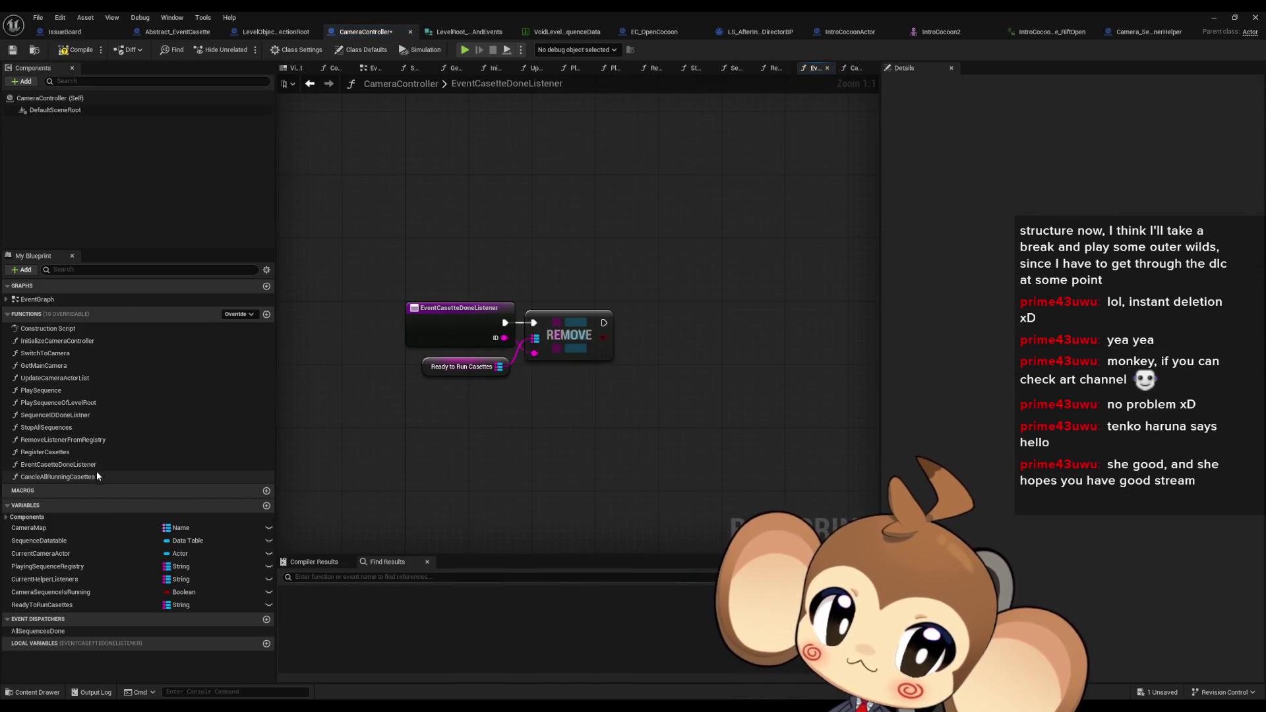
pyautogui.doubleClick(63, 453)
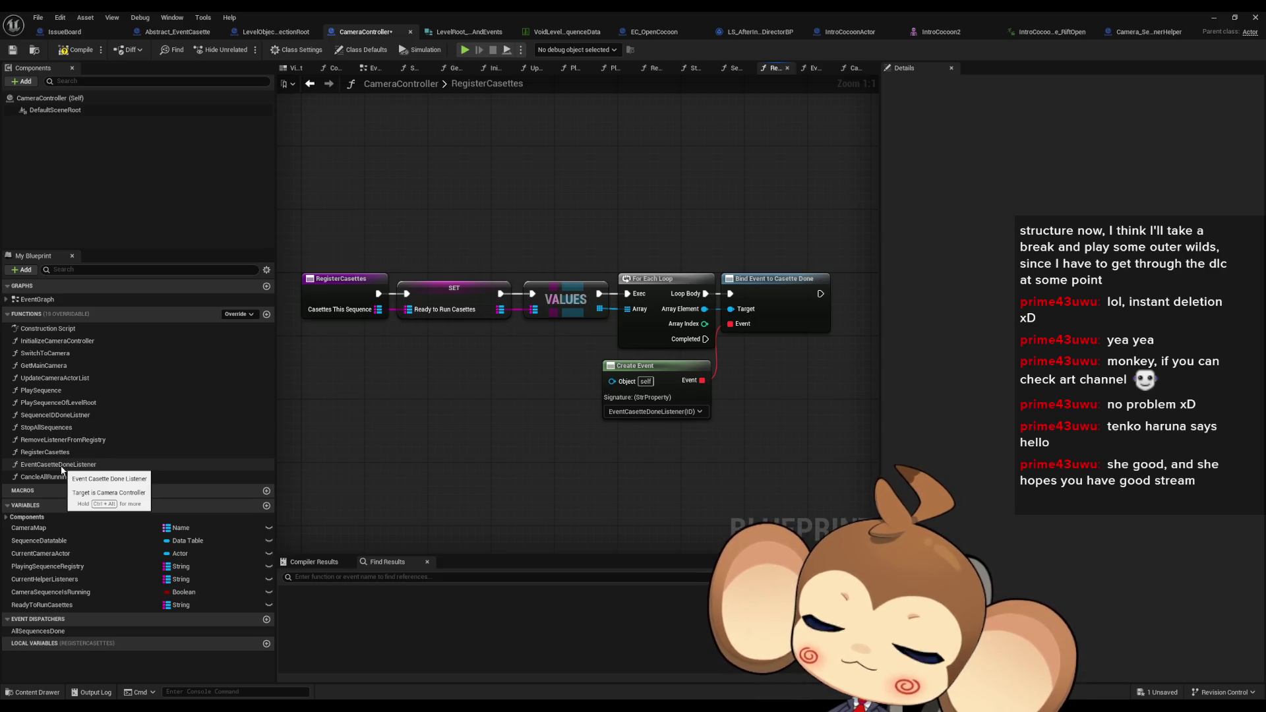
pyautogui.doubleClick(61, 465)
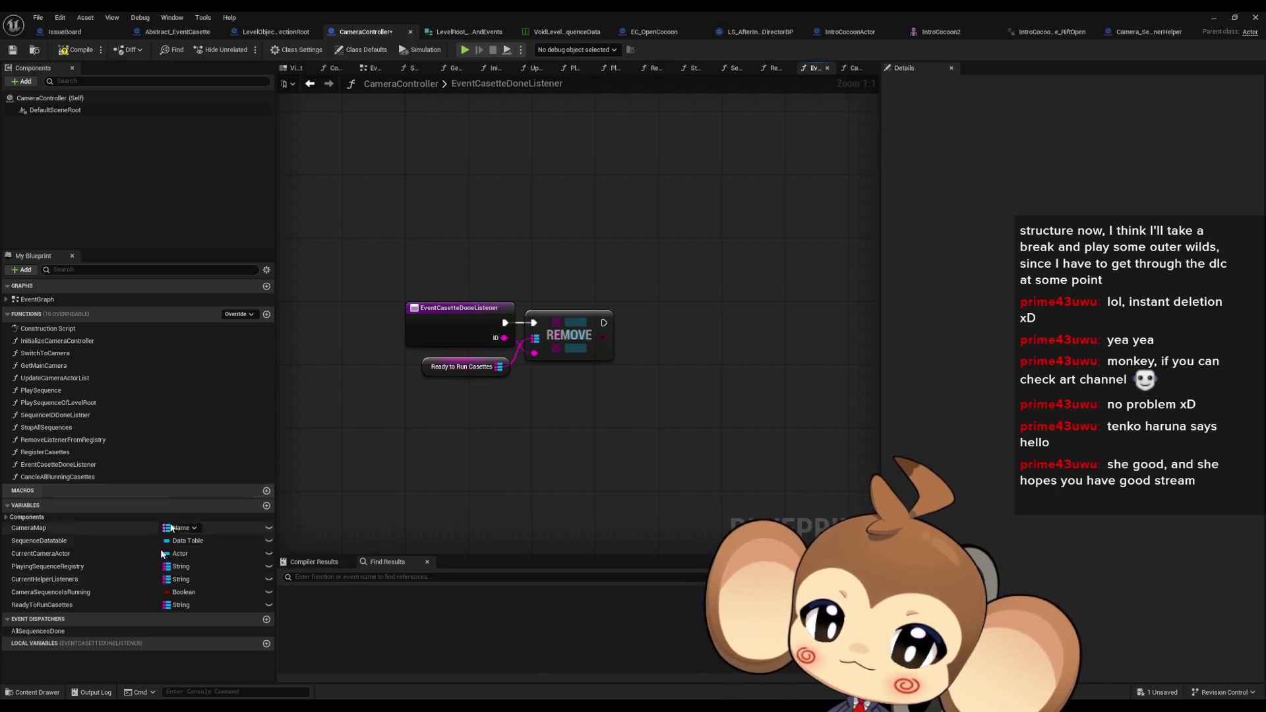
pyautogui.click(266, 506)
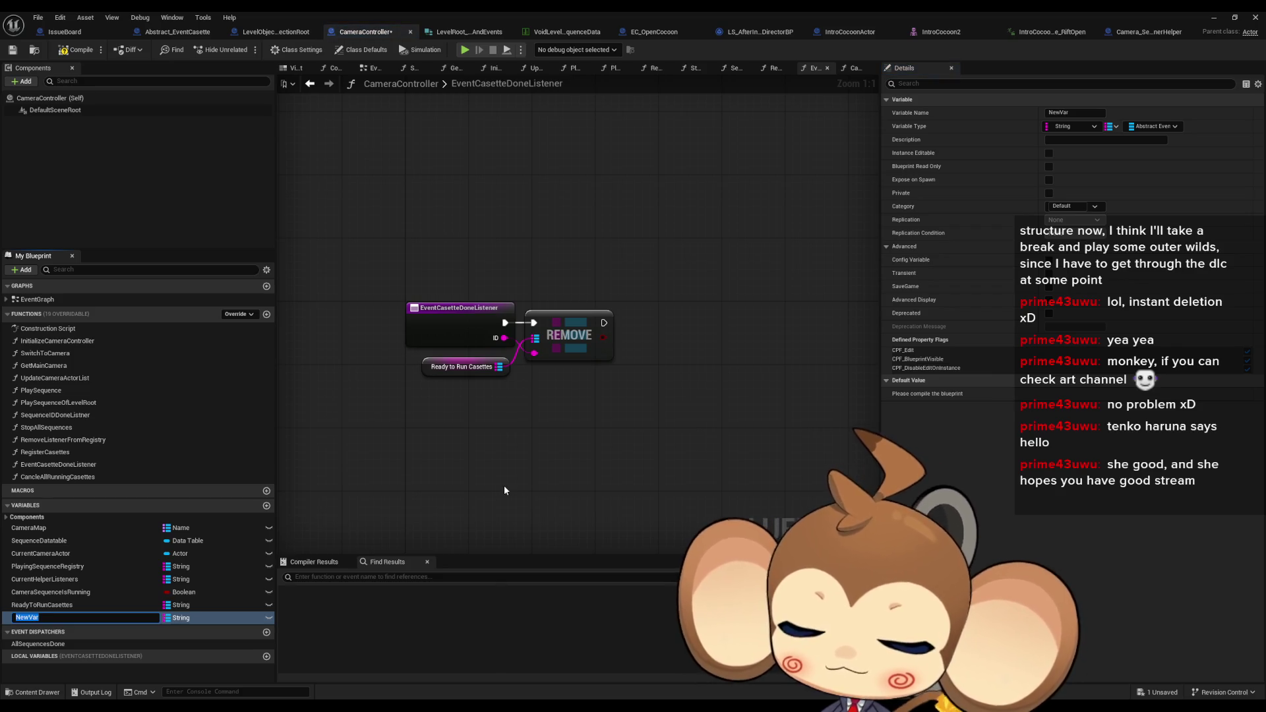
# Name the new map variable RunningCasettes
pyautogui.write('RunningCasettes')
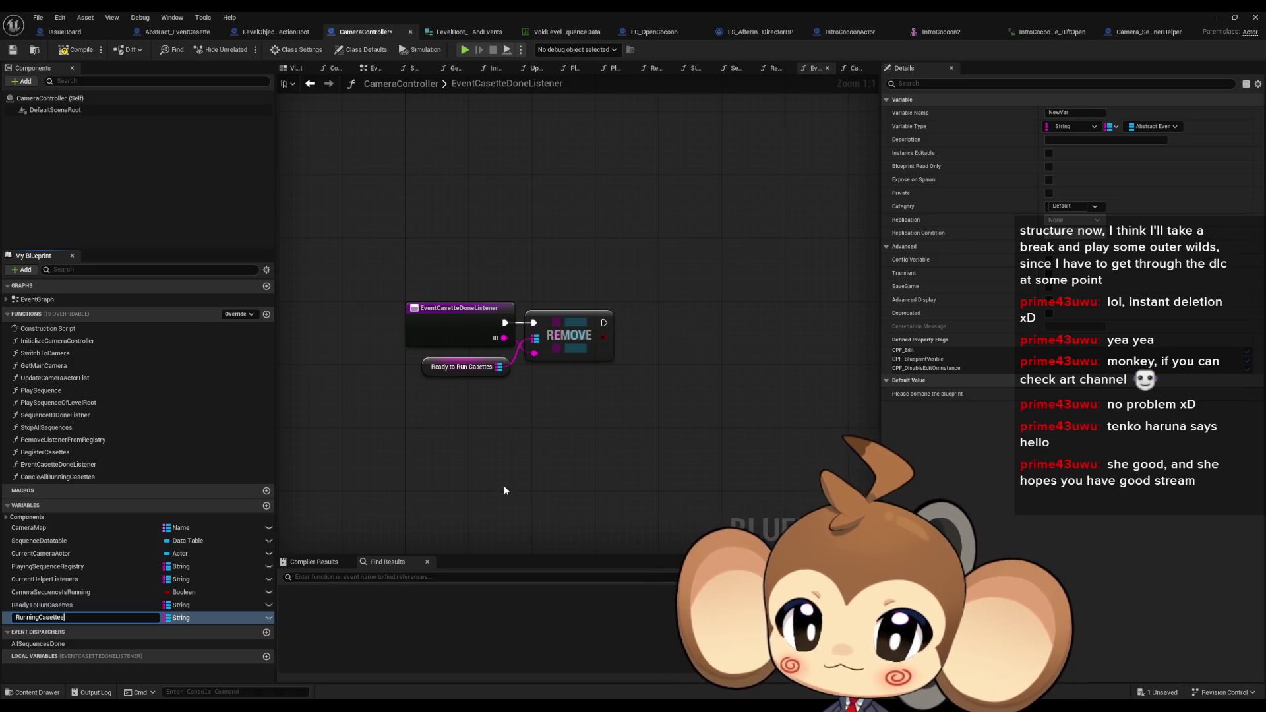
pyautogui.press('Return')
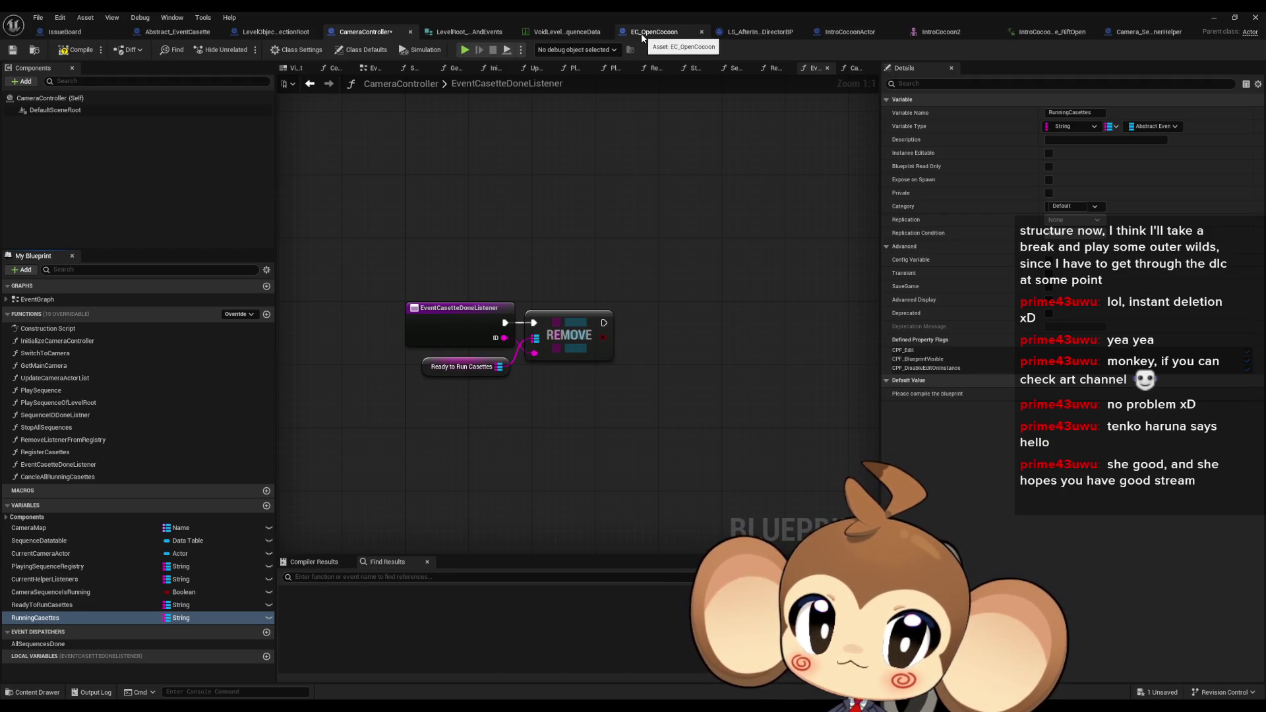
# Inspect Abstract_EventCasette's PlayCasette graph without adding any nodes
pyautogui.click(201, 31)
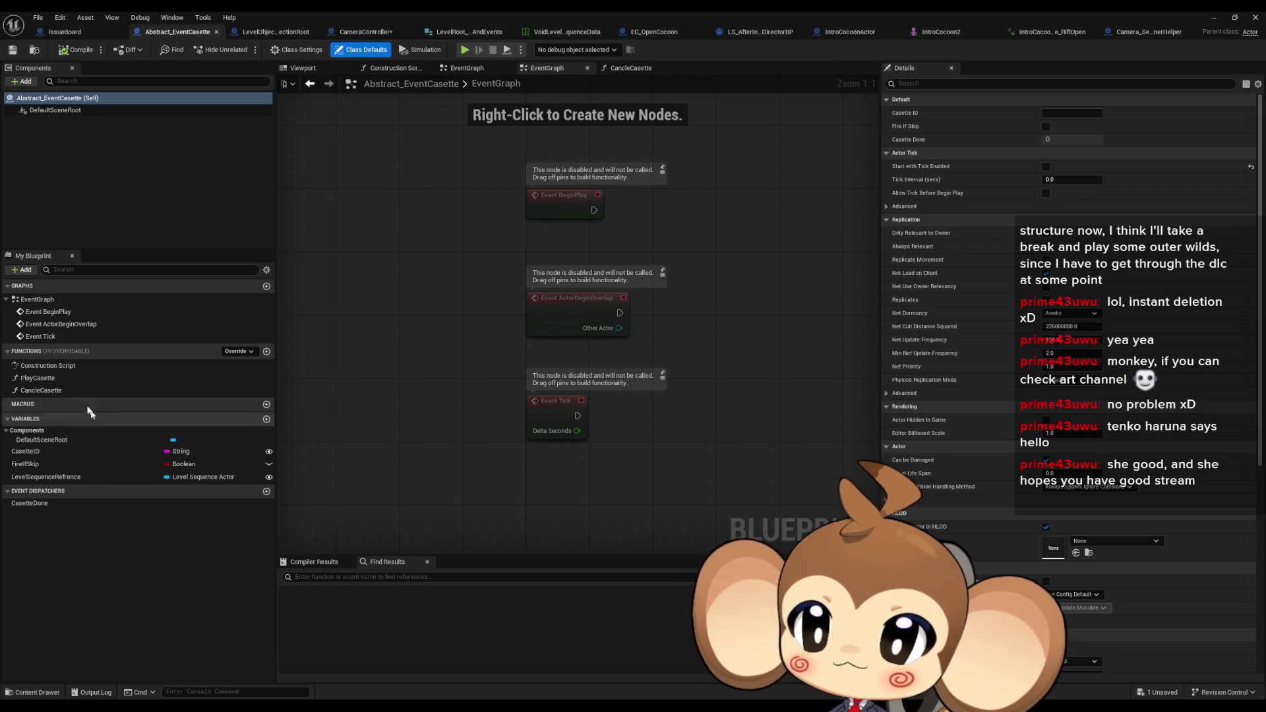
pyautogui.doubleClick(49, 378)
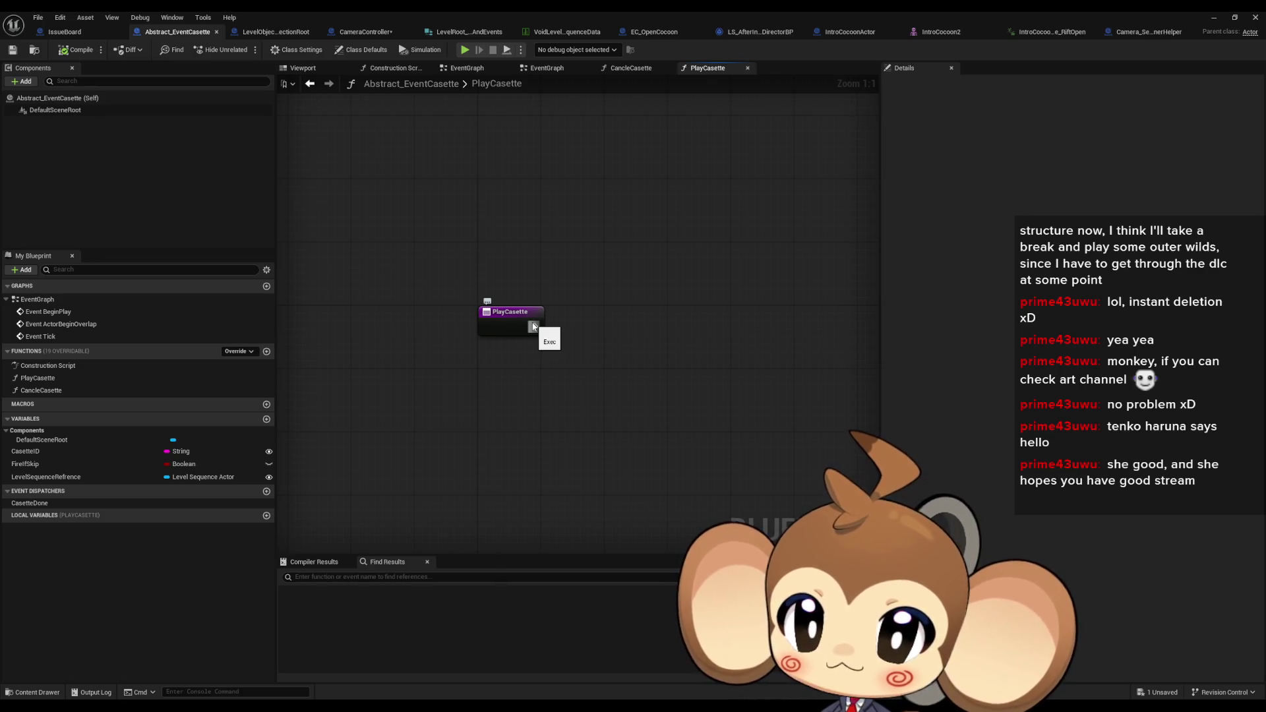
pyautogui.moveTo(532, 325)
pyautogui.mouseDown()
pyautogui.moveTo(603, 344)
pyautogui.moveTo(598, 333)
pyautogui.mouseUp()
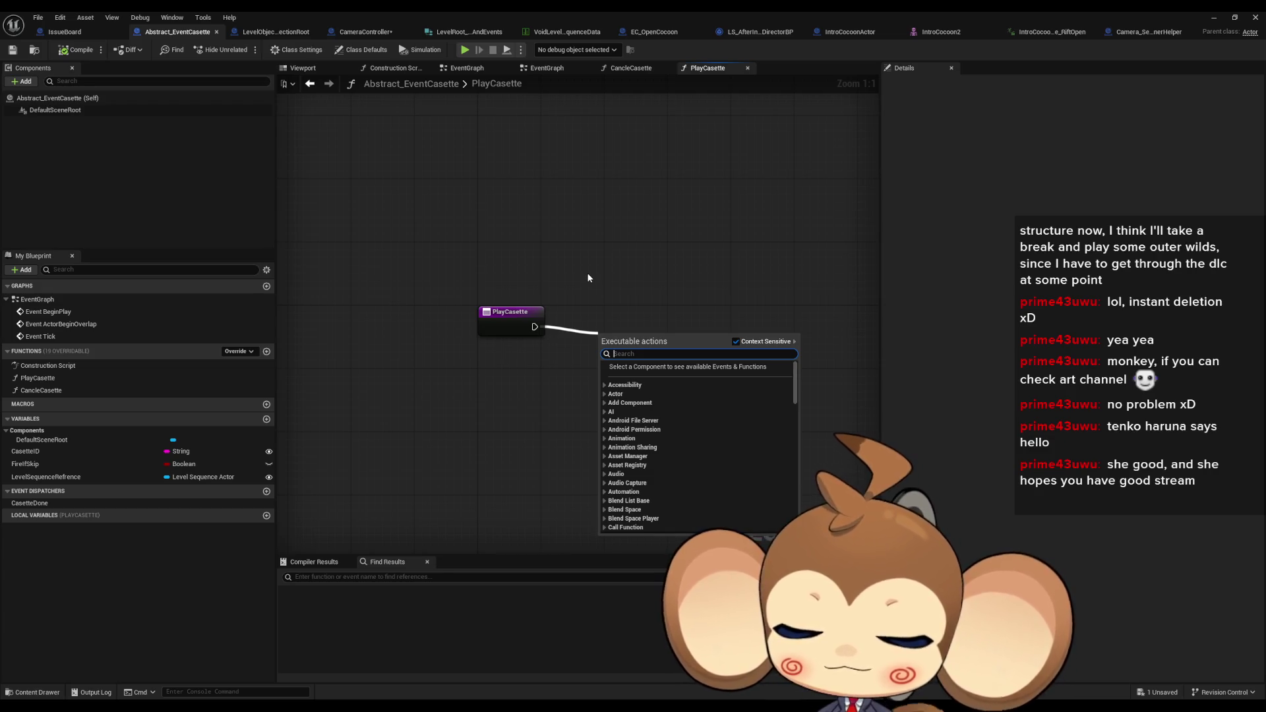
pyautogui.click(585, 218)
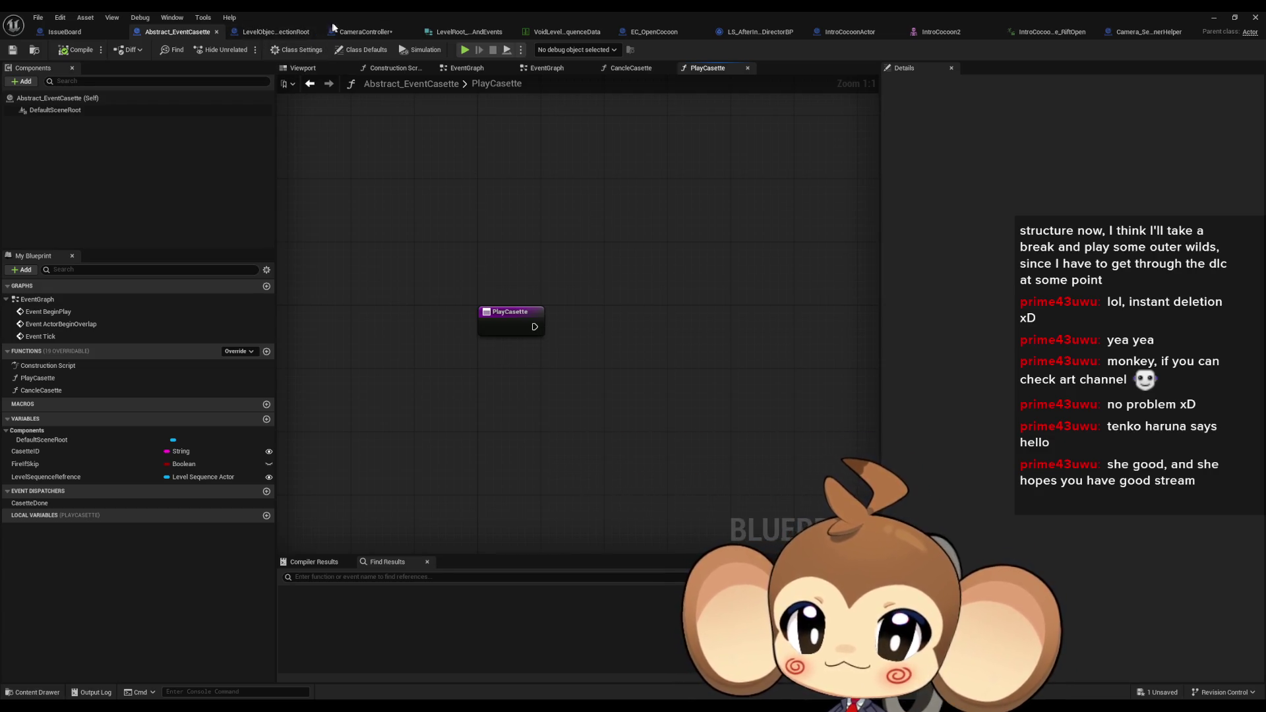
# Compare CameraController's RegisterCasettes and EventCasetteDoneListener graphs, ending on RegisterCasettes
pyautogui.click(350, 33)
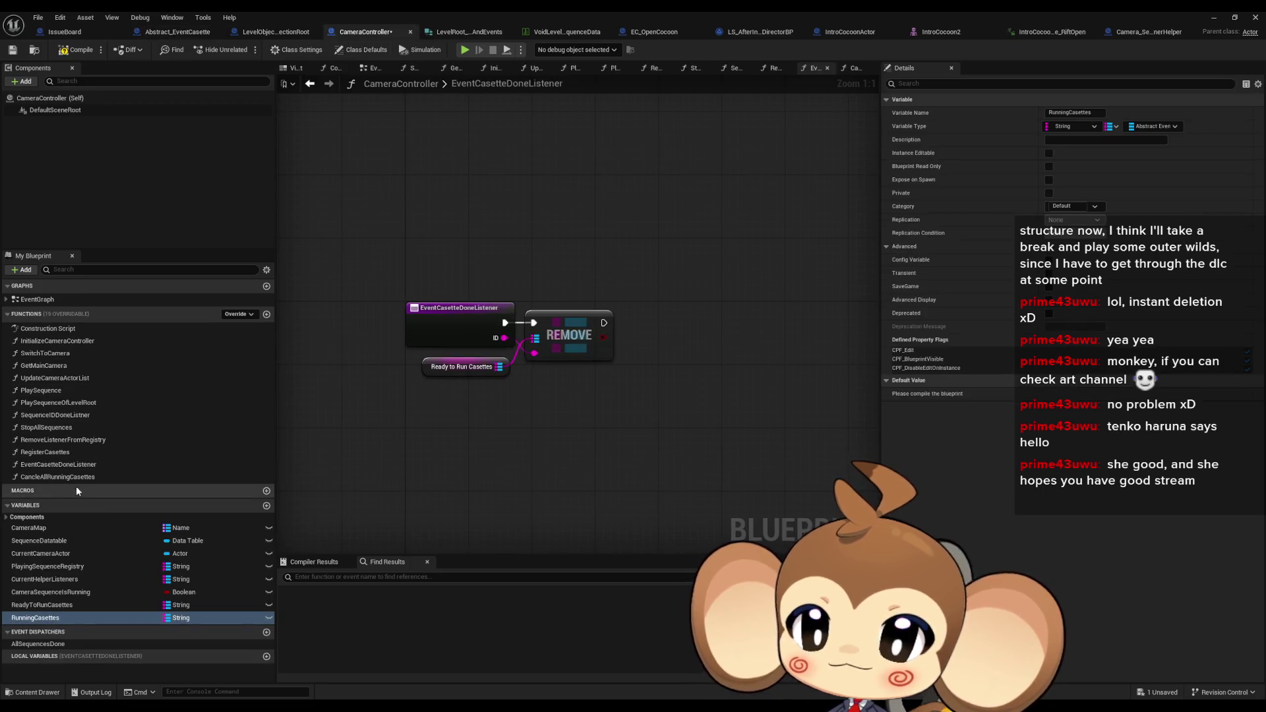
pyautogui.doubleClick(64, 452)
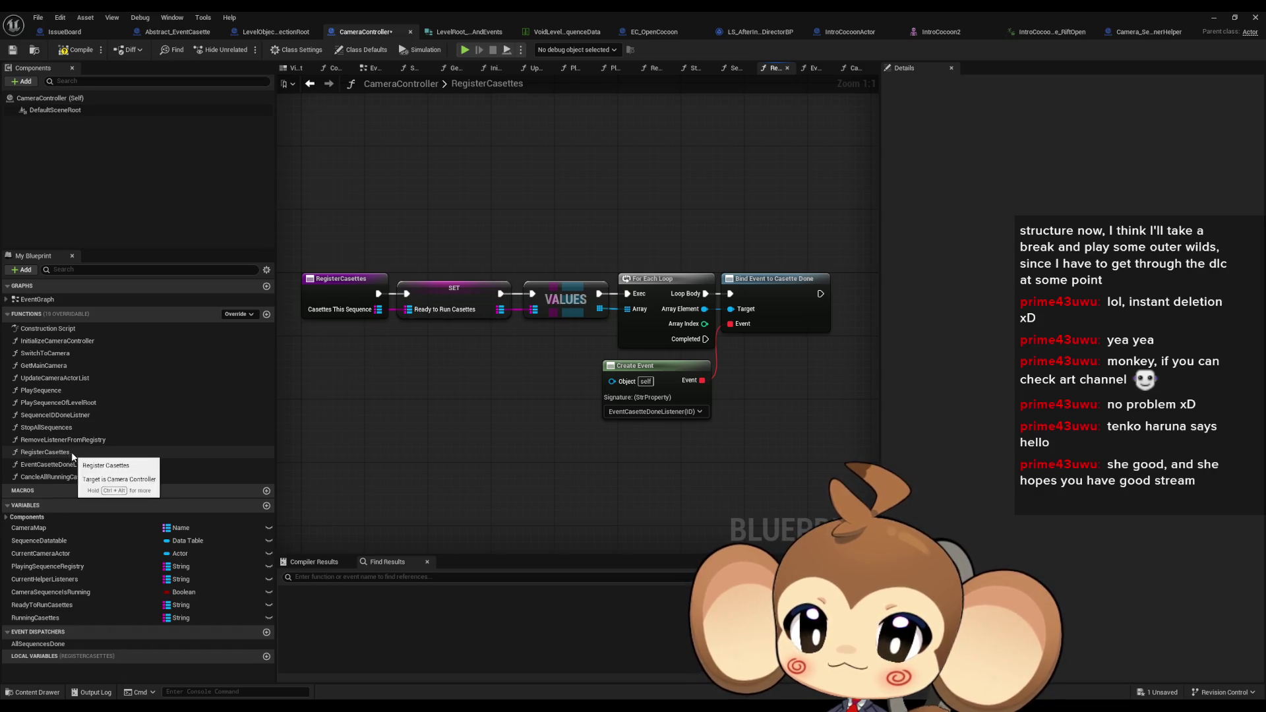
pyautogui.doubleClick(64, 464)
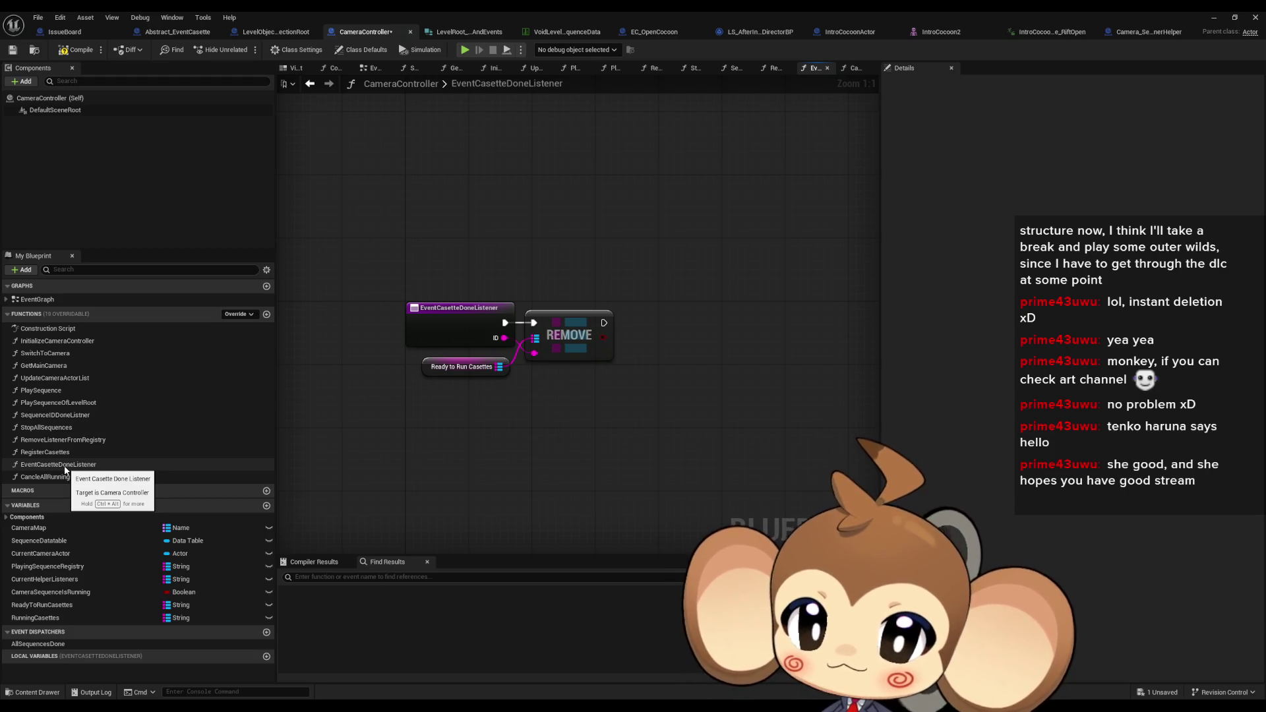
pyautogui.doubleClick(58, 454)
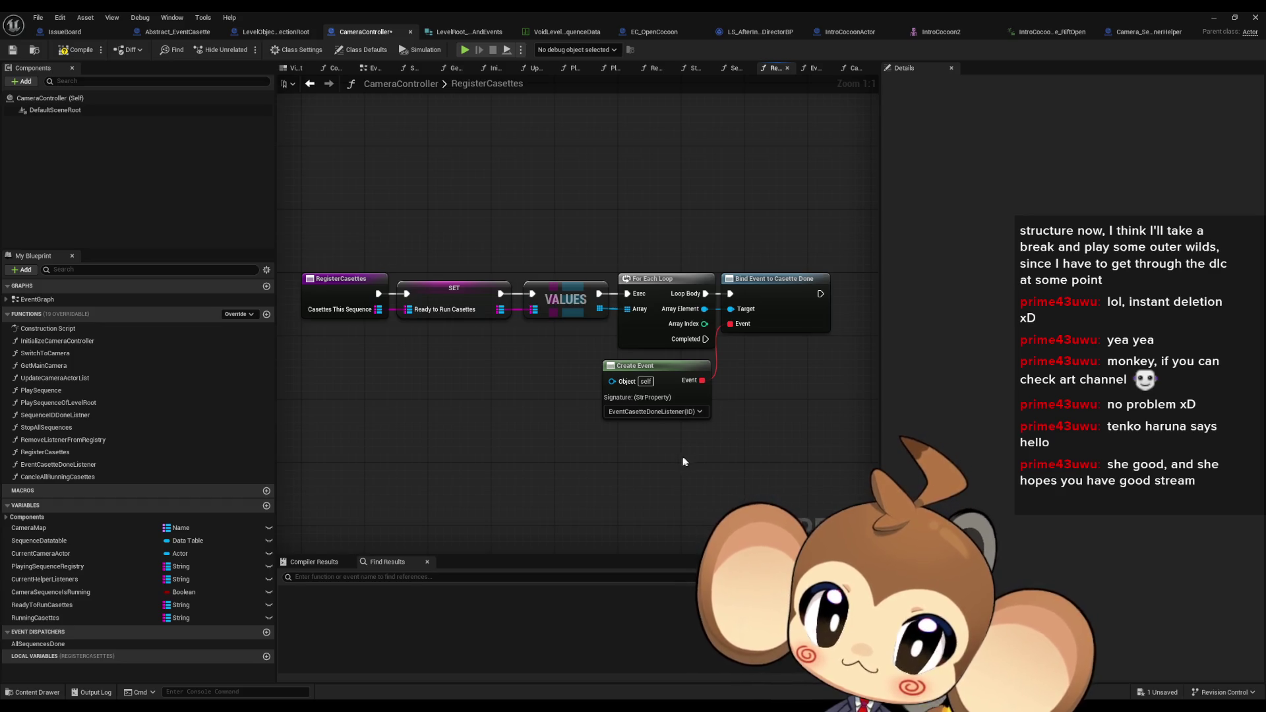
pyautogui.click(53, 453)
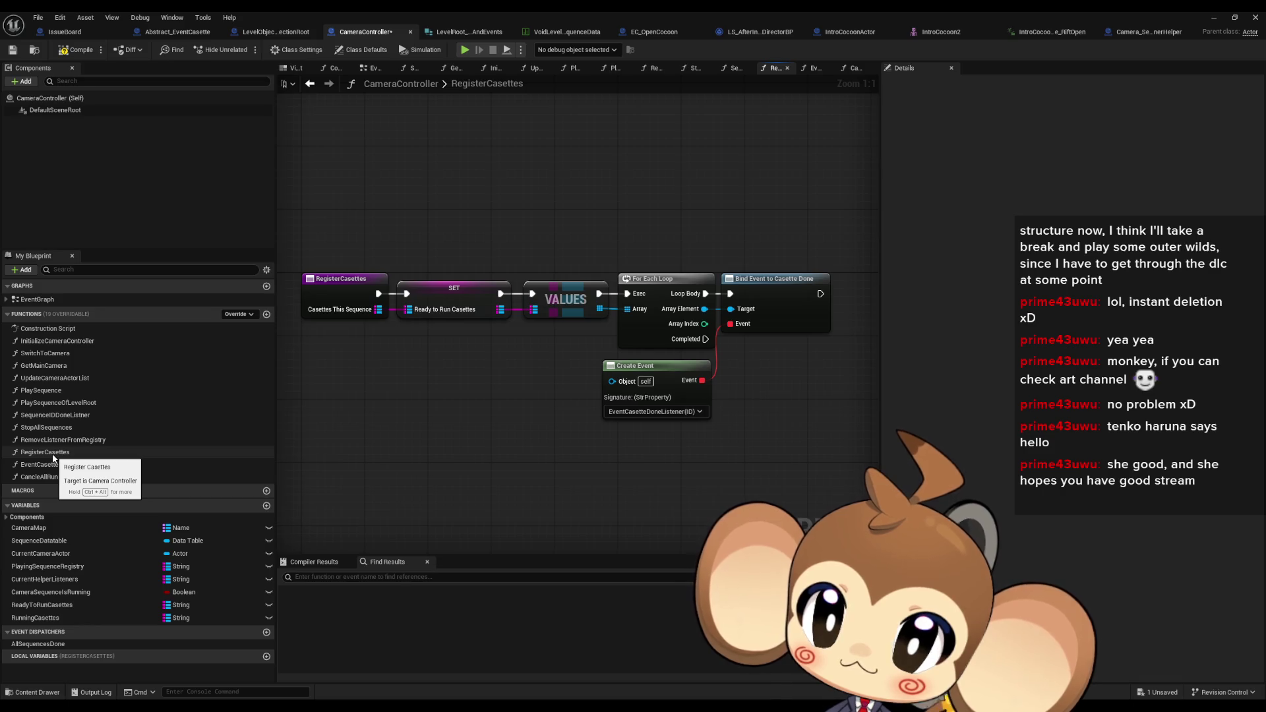
# Create a function named RemoveCasetteFromReadyAddToRunning in CameraController
pyautogui.click(266, 314)
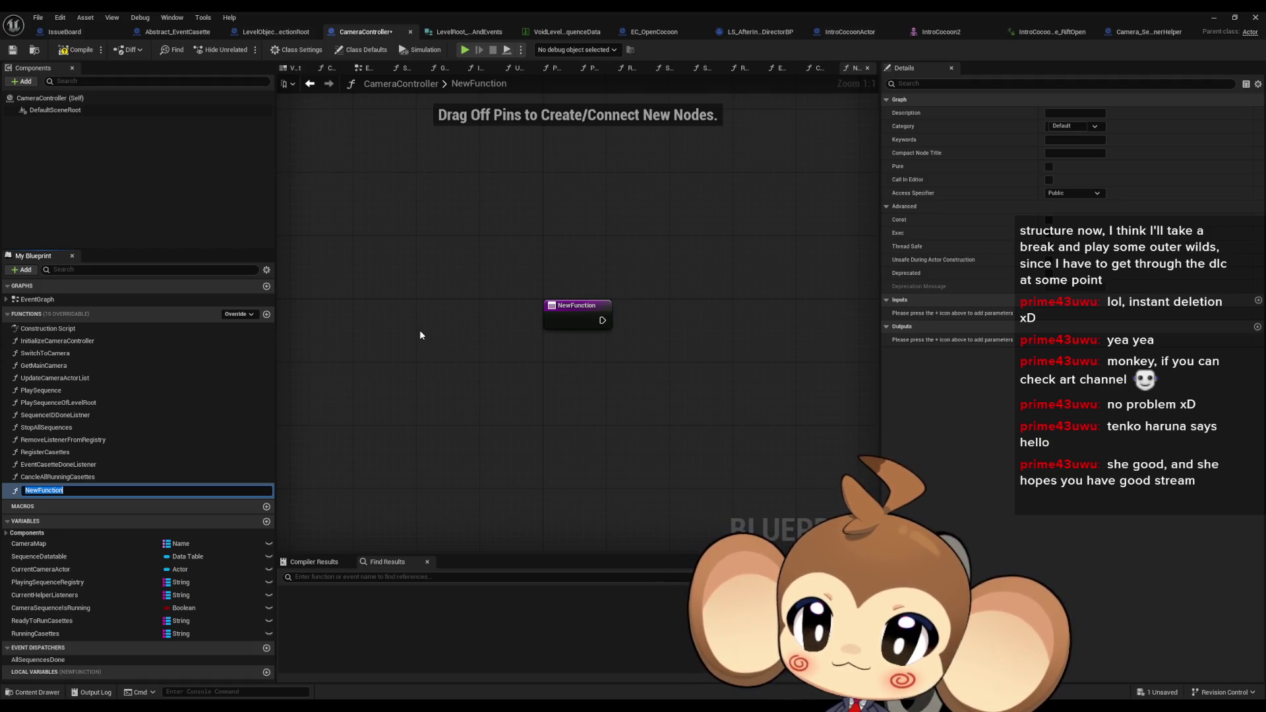
pyautogui.write('C')
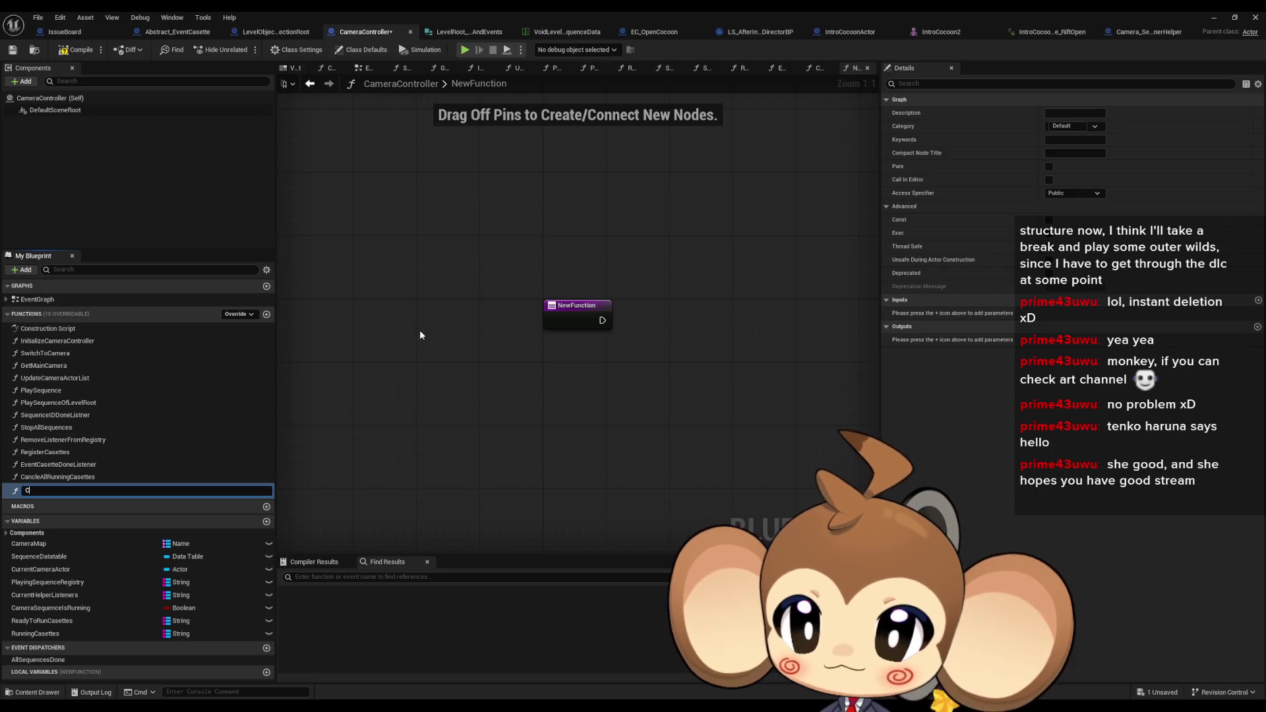
pyautogui.write('asetteWithID')
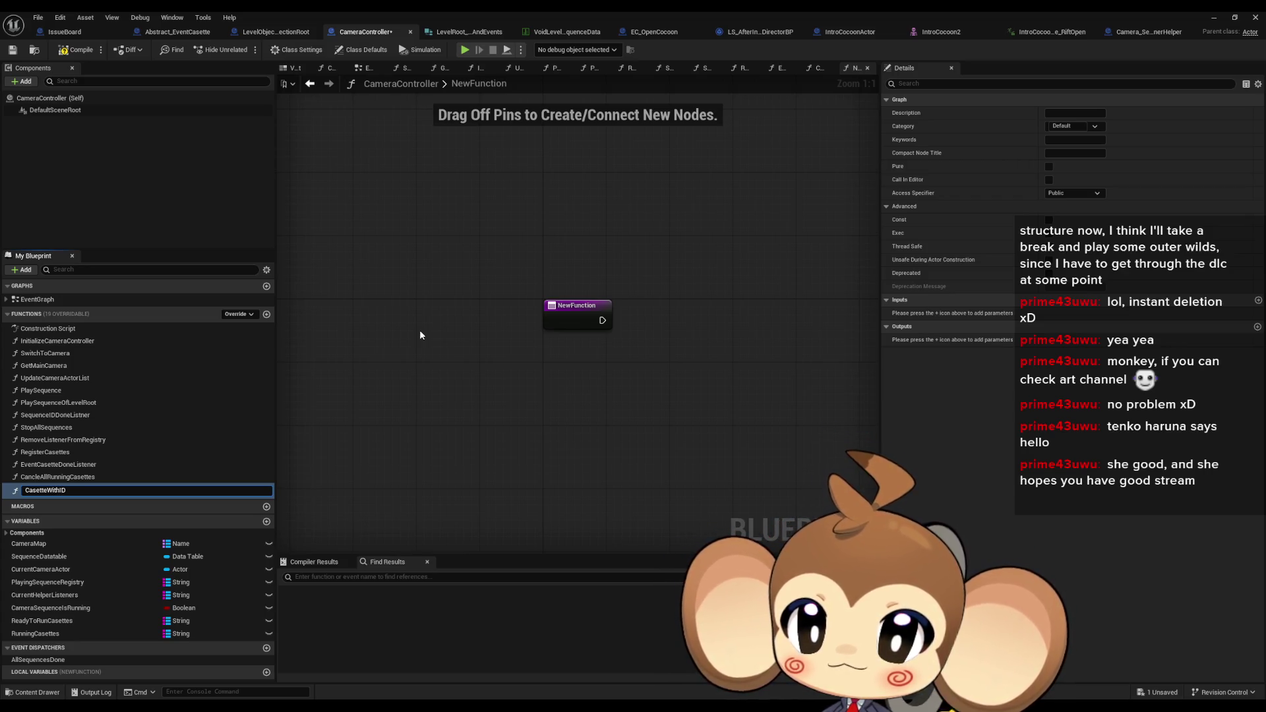
pyautogui.hotkey('ctrl', 'a')
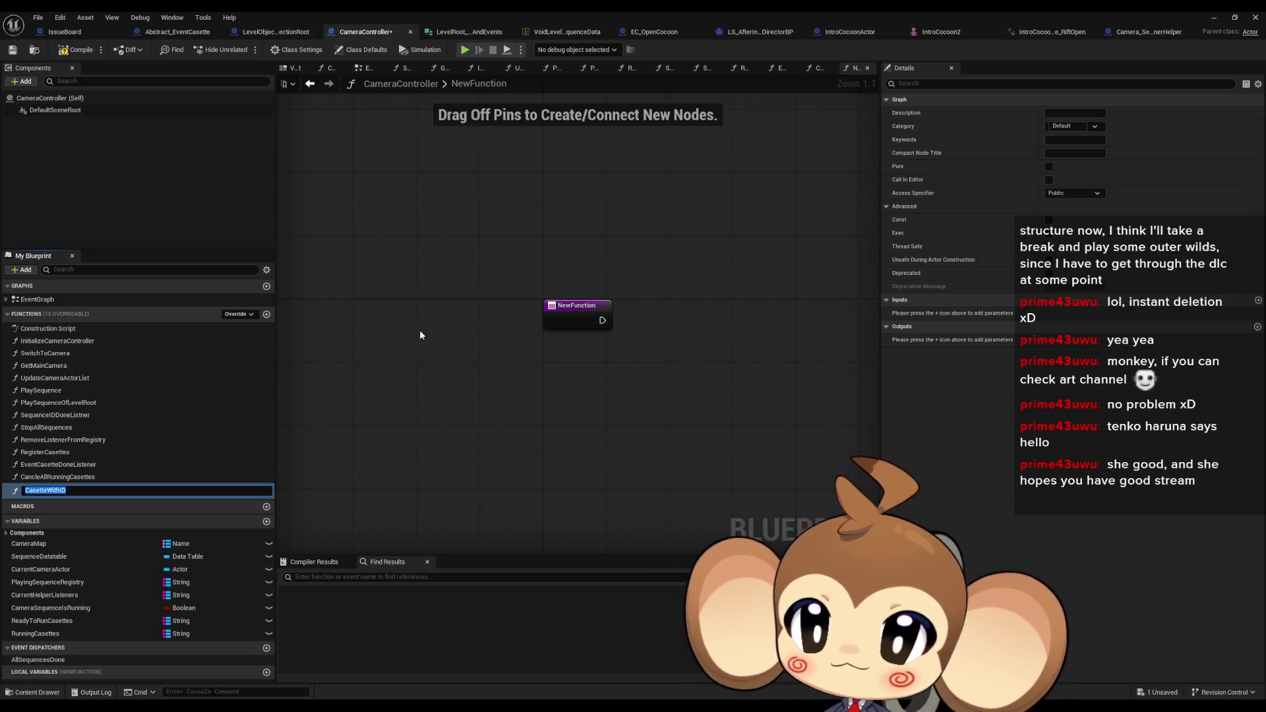
pyautogui.write('Remove')
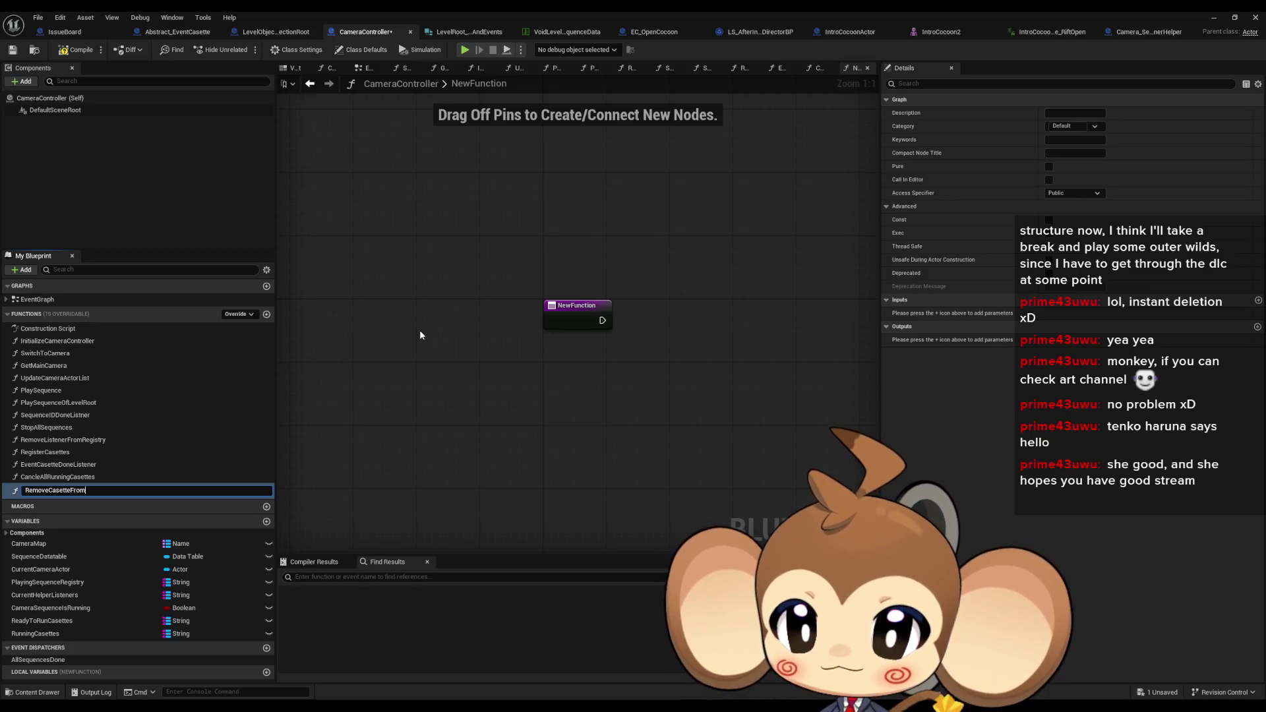
pyautogui.write('ady')
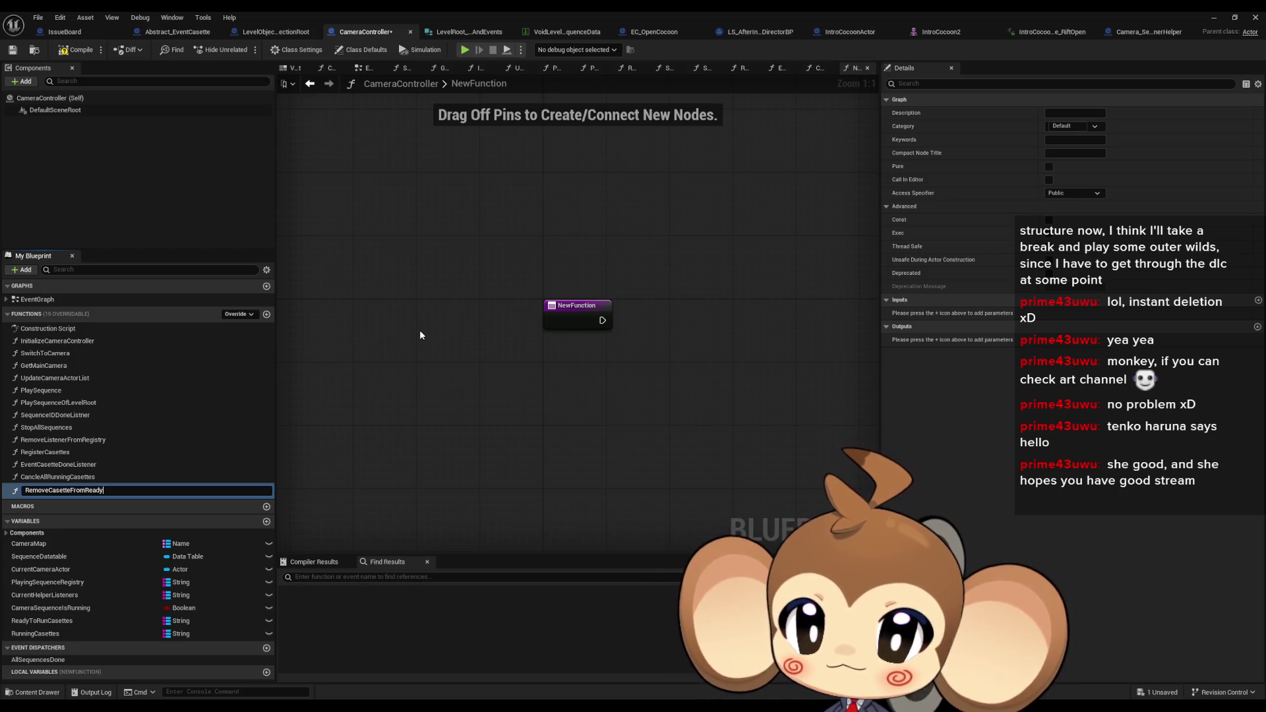
pyautogui.write('Running')
pyautogui.press('Return')
# Add an input parameter to RemoveCasetteFromReadyAddToRunning
pyautogui.moveTo(441, 361); pyautogui.dragTo(258, 409)
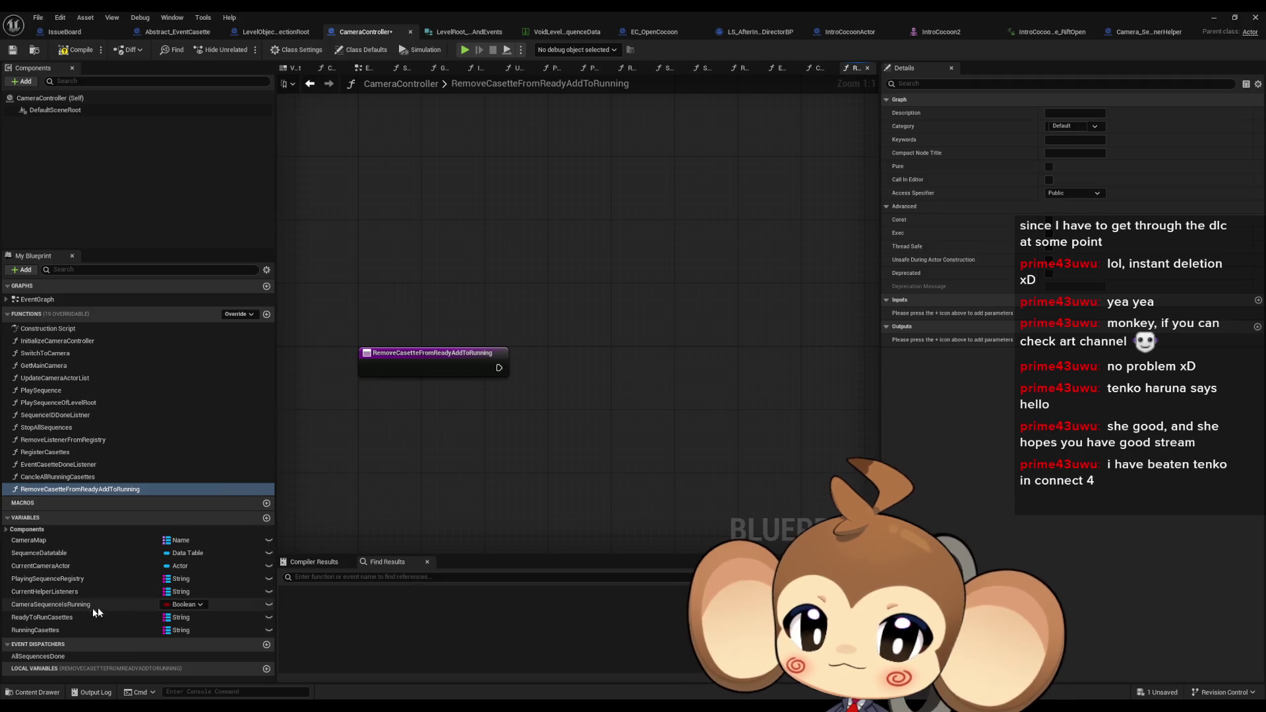
pyautogui.click(442, 366)
pyautogui.click(1258, 326)
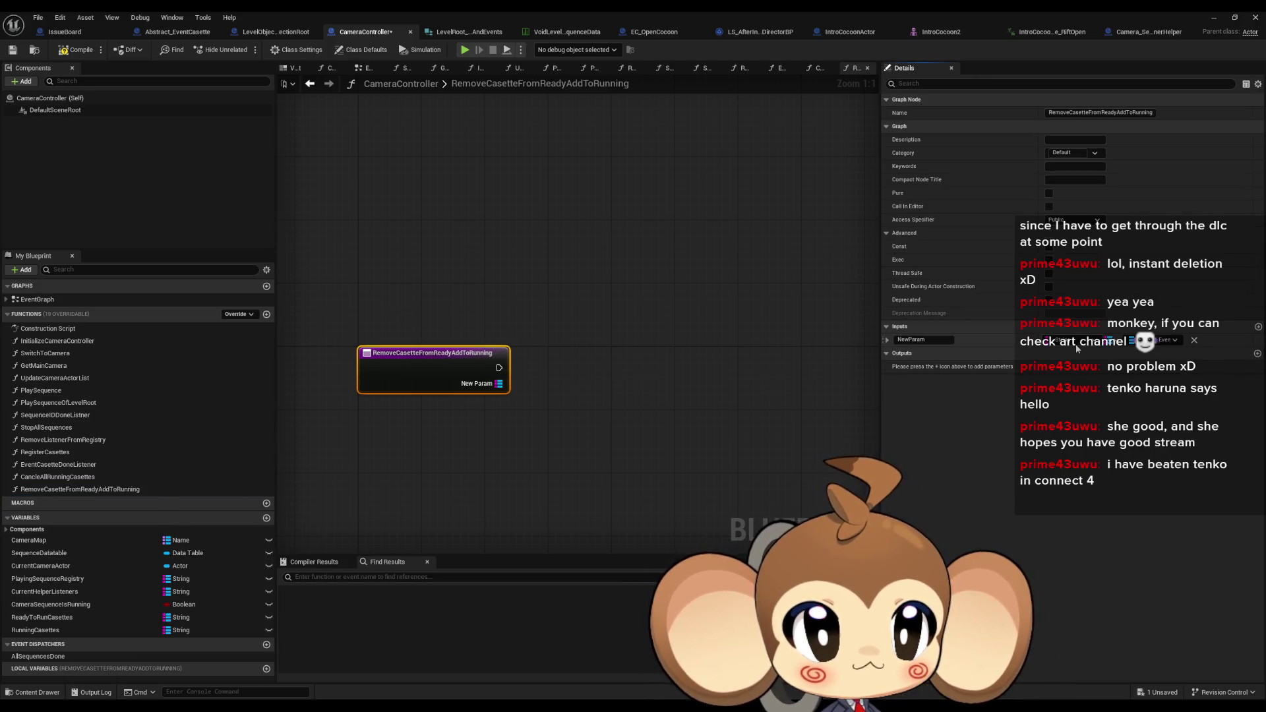
# Make the parameter a single value named ID and add a Ready to Run Casettes getter
pyautogui.click(1111, 341)
pyautogui.click(1105, 349)
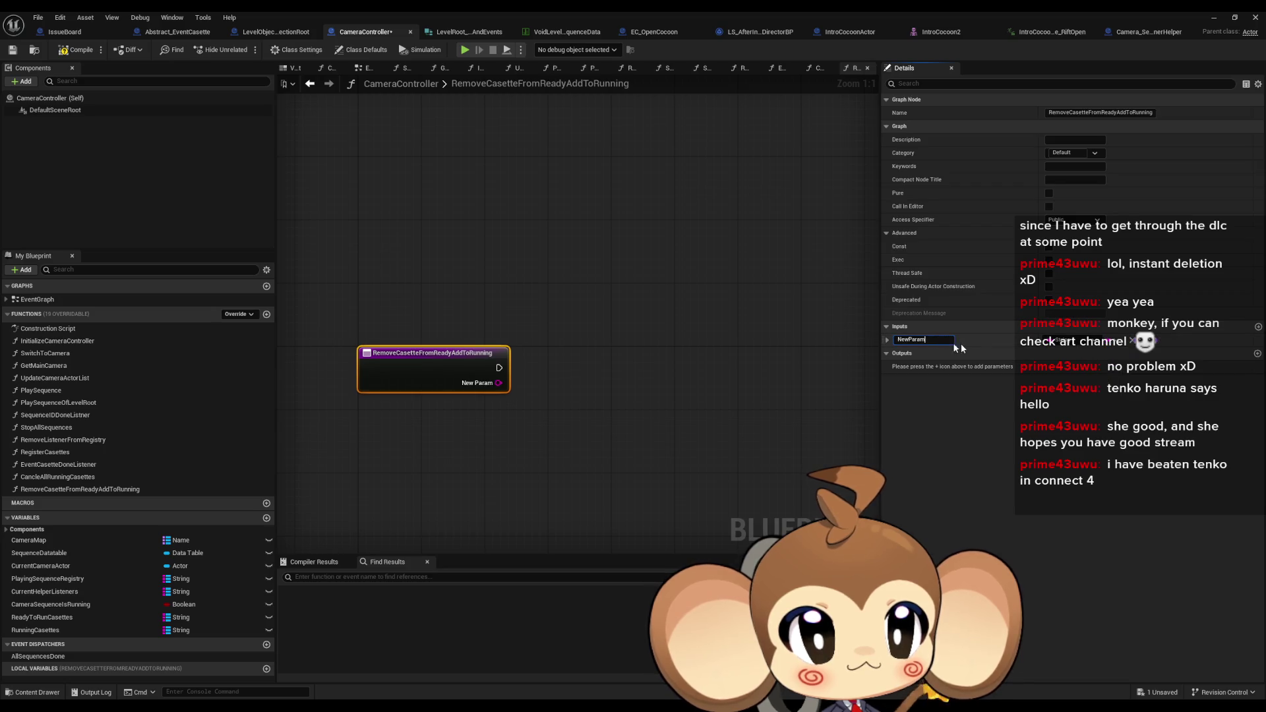
pyautogui.write('ID')
pyautogui.press('Return')
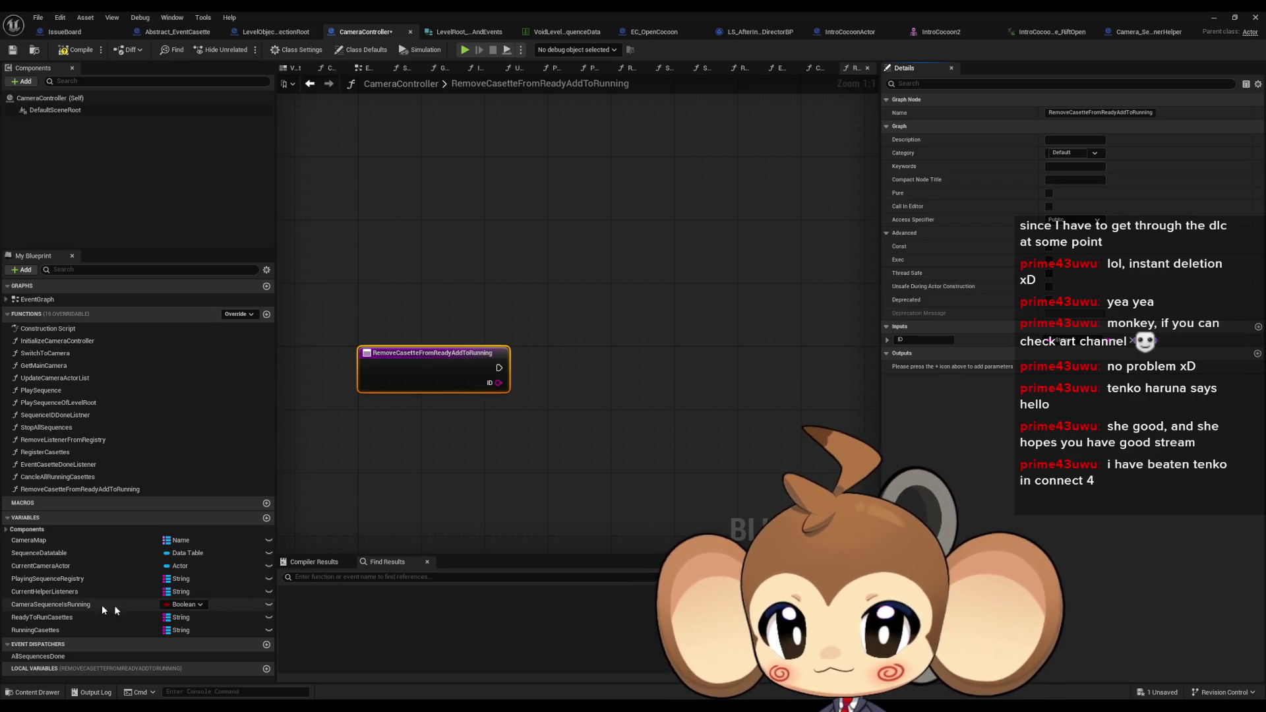
pyautogui.moveTo(75, 617); pyautogui.dragTo(476, 273)
pyautogui.click(521, 293)
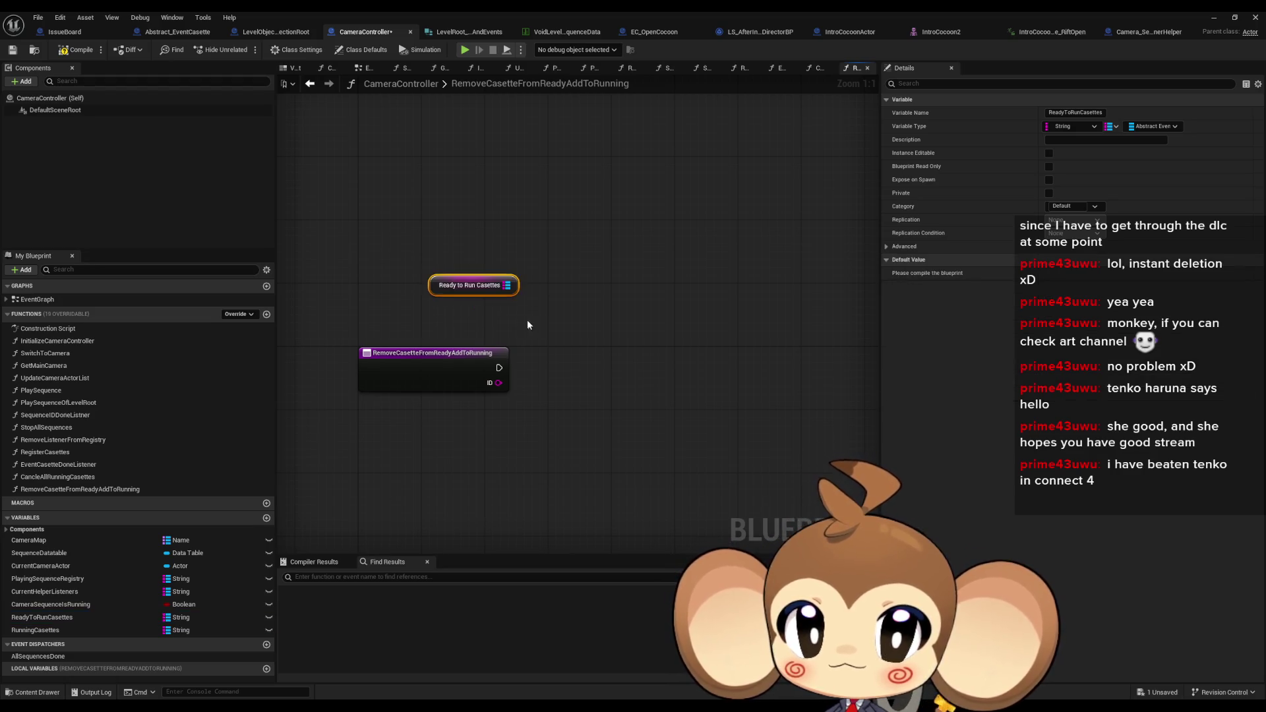
# Copy the REMOVE and getter nodes from EventCasetteDoneListener into RemoveCasetteFromReadyAddToRunning
pyautogui.doubleClick(61, 465)
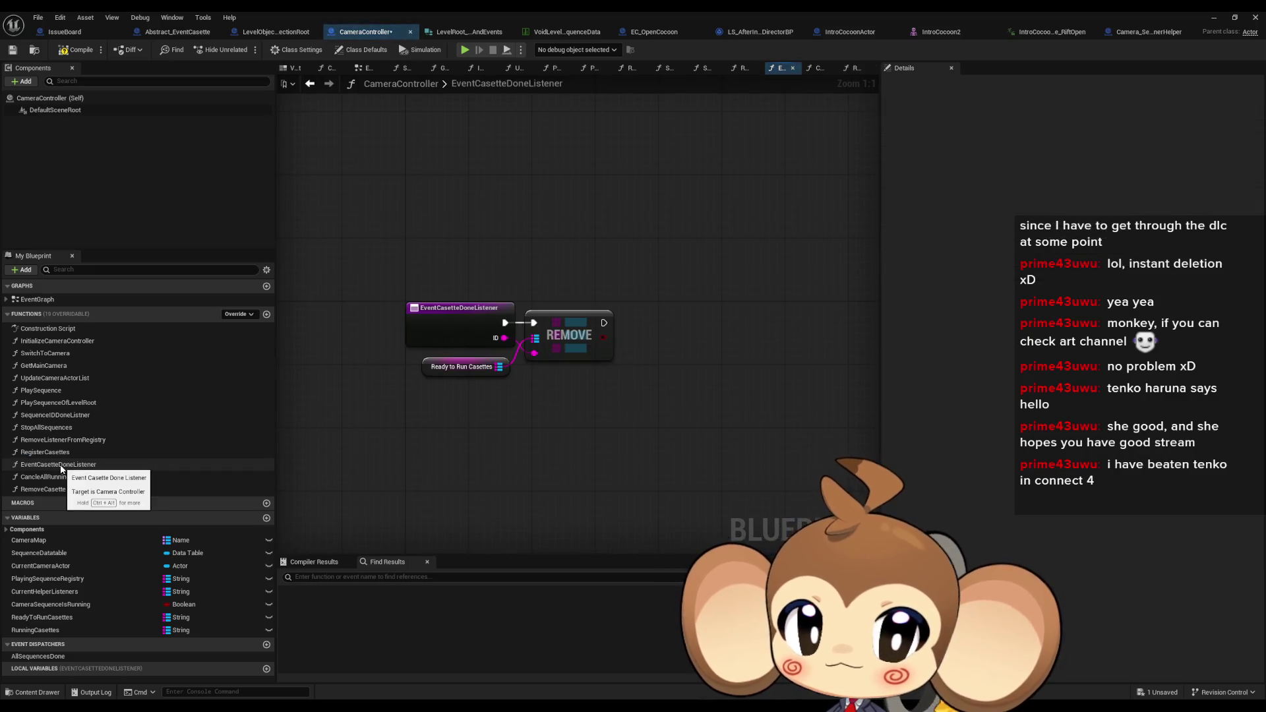
pyautogui.moveTo(623, 360); pyautogui.dragTo(437, 378)
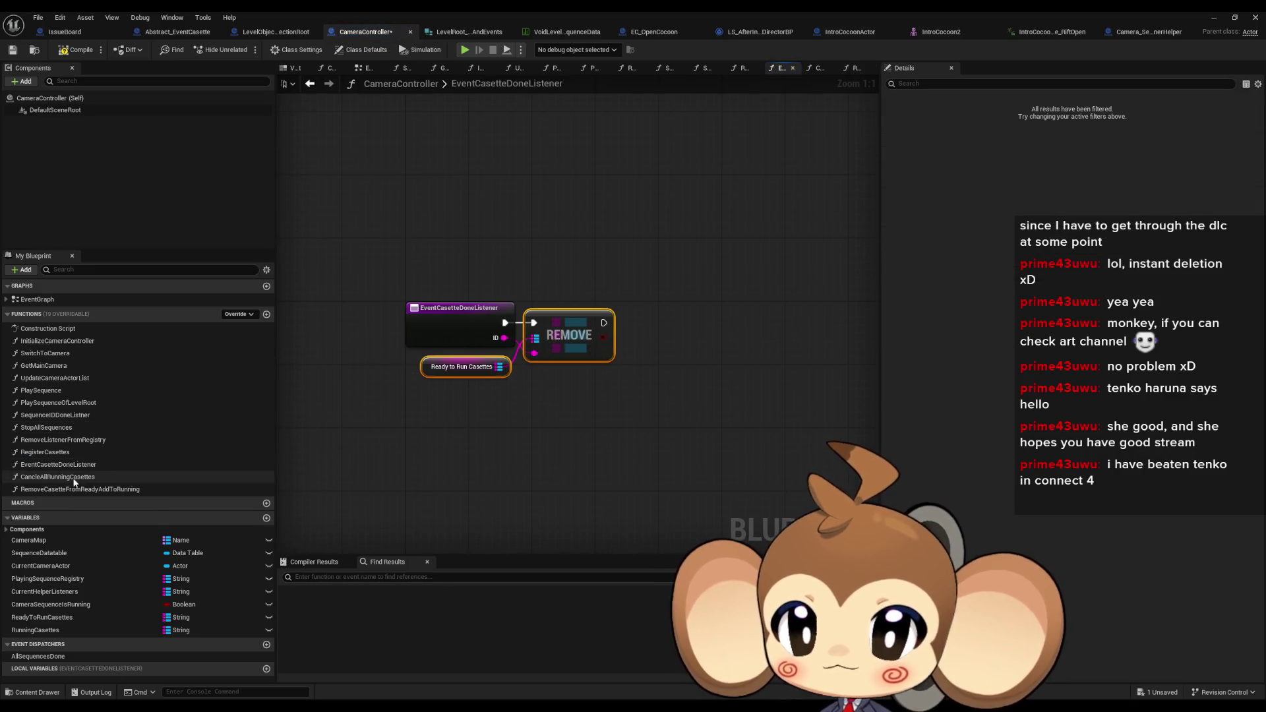
pyautogui.click(56, 477)
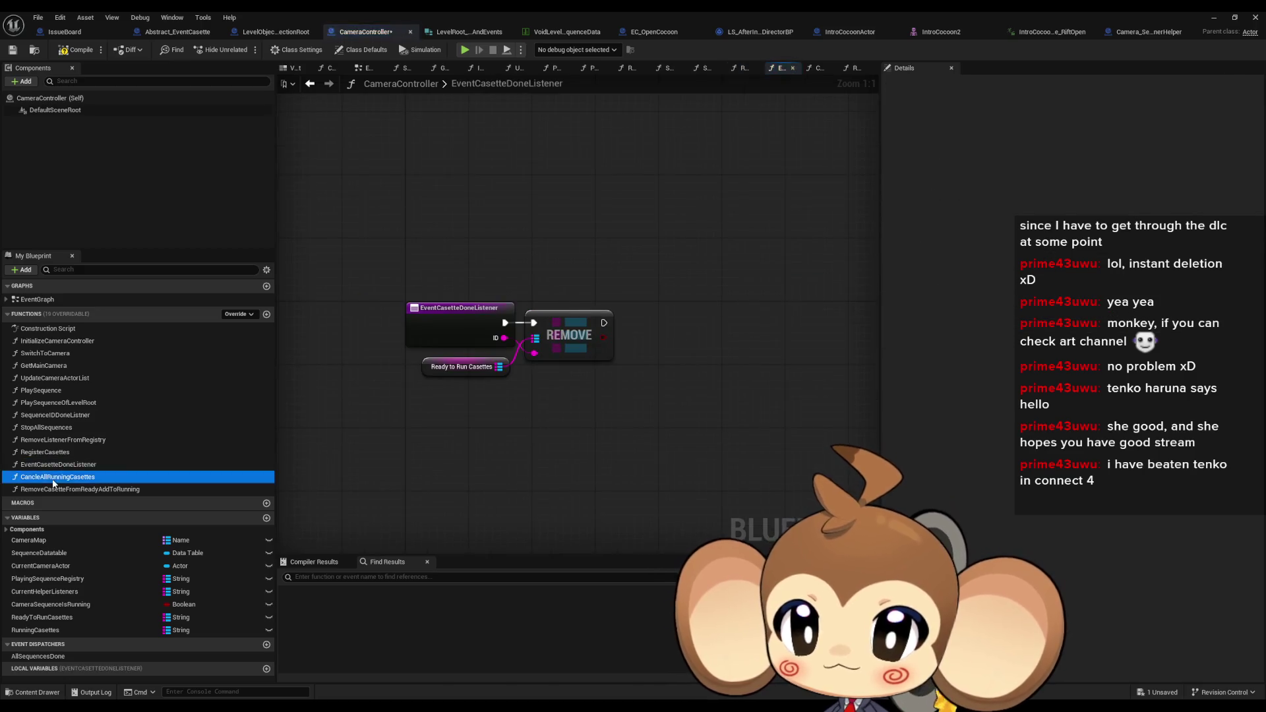
pyautogui.doubleClick(53, 479)
pyautogui.moveTo(50, 489); pyautogui.dragTo(46, 465)
pyautogui.doubleClick(46, 465)
pyautogui.hotkey('ctrl', 'v')
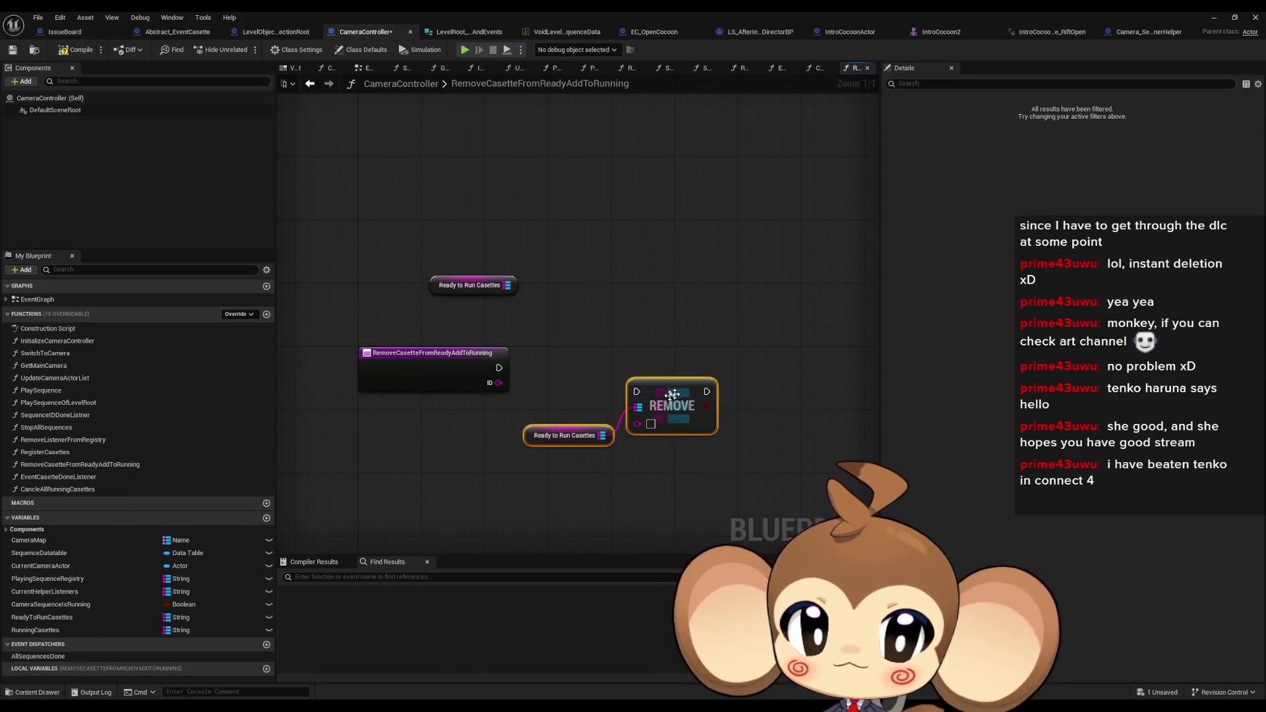
pyautogui.moveTo(676, 396); pyautogui.dragTo(584, 373)
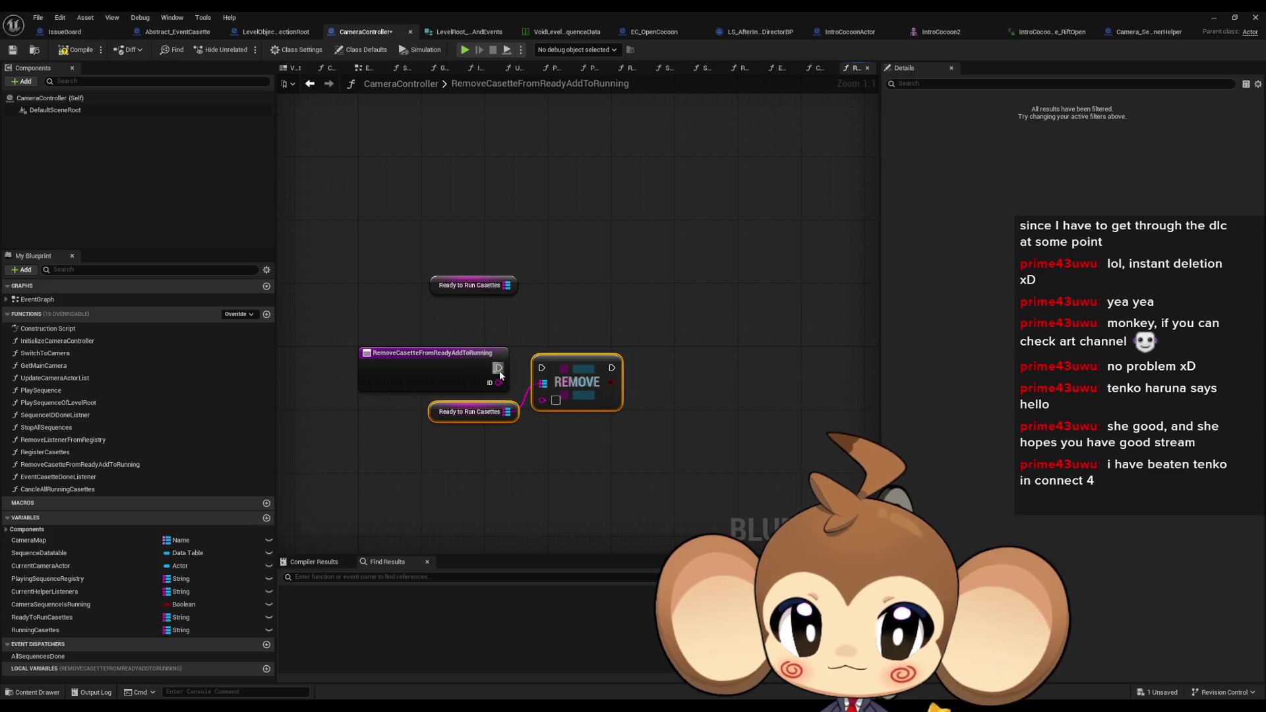
# Add FIND and ADD nodes, wiring ID, FIND and execution through ADD then REMOVE
pyautogui.press('f')
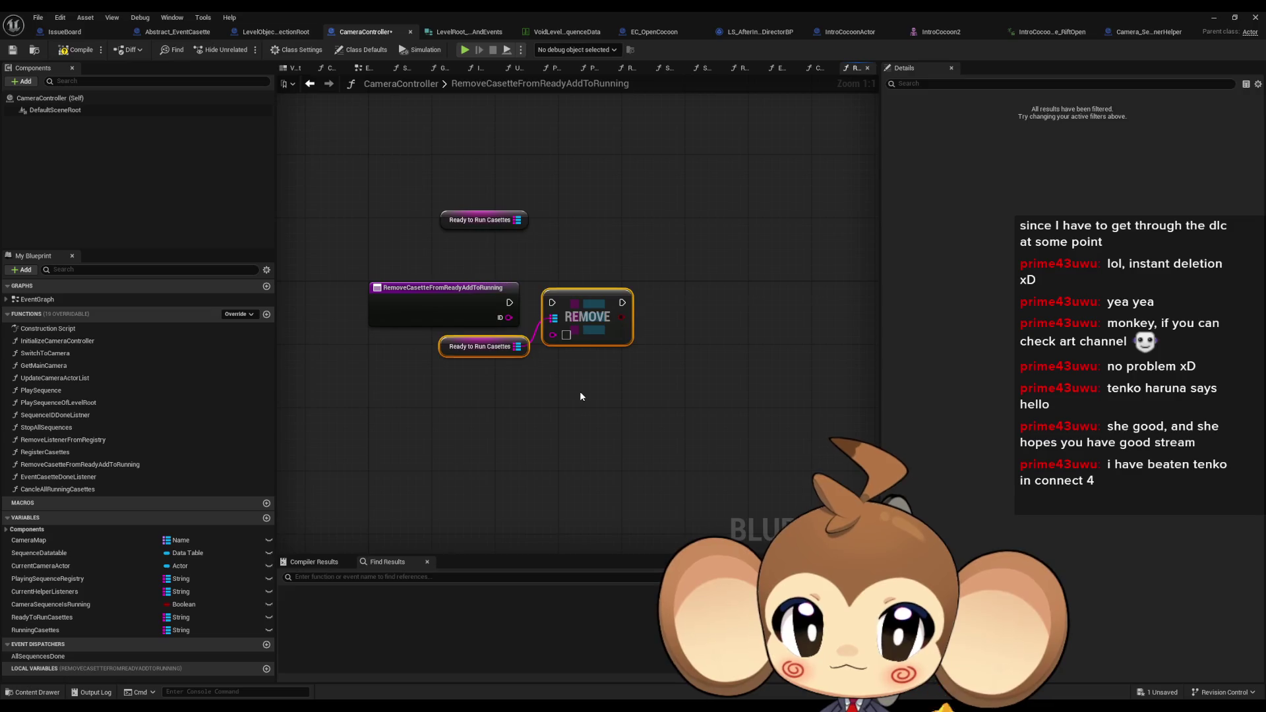
pyautogui.click(580, 394)
pyautogui.moveTo(517, 220); pyautogui.dragTo(660, 228)
pyautogui.write('add')
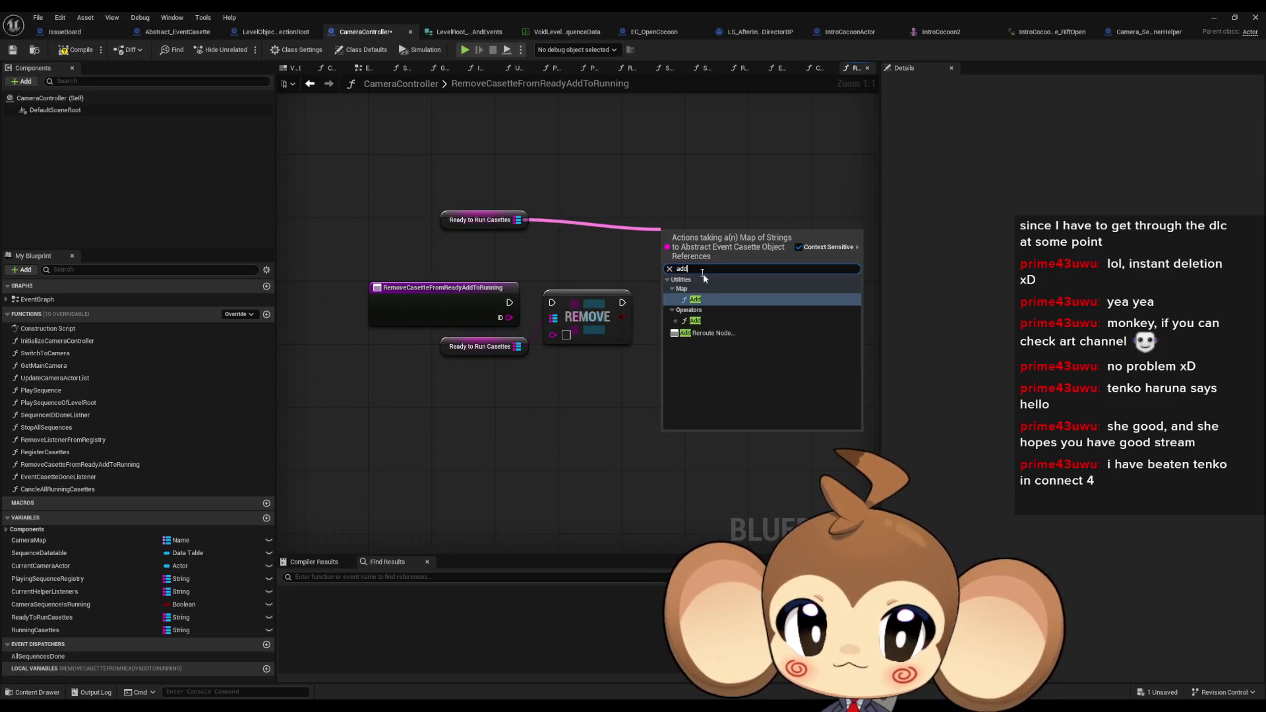
pyautogui.click(706, 301)
pyautogui.moveTo(517, 346)
pyautogui.mouseDown()
pyautogui.moveTo(535, 389)
pyautogui.moveTo(509, 317)
pyautogui.mouseUp()
pyautogui.write('find')
pyautogui.press('Return')
pyautogui.moveTo(608, 395)
pyautogui.mouseDown()
pyautogui.moveTo(663, 284)
pyautogui.moveTo(508, 321)
pyautogui.mouseUp()
pyautogui.moveTo(662, 239); pyautogui.dragTo(517, 302)
pyautogui.moveTo(596, 315)
pyautogui.mouseDown()
pyautogui.moveTo(612, 323)
pyautogui.moveTo(795, 252)
pyautogui.mouseUp()
# Arrange the ADD, REMOVE, FIND and getter nodes and save CameraController
pyautogui.keyDown('ctrl'); pyautogui.click(686, 228); pyautogui.keyUp('ctrl')
pyautogui.moveTo(685, 228)
pyautogui.mouseDown()
pyautogui.moveTo(624, 264)
pyautogui.moveTo(630, 303)
pyautogui.moveTo(663, 302)
pyautogui.mouseUp()
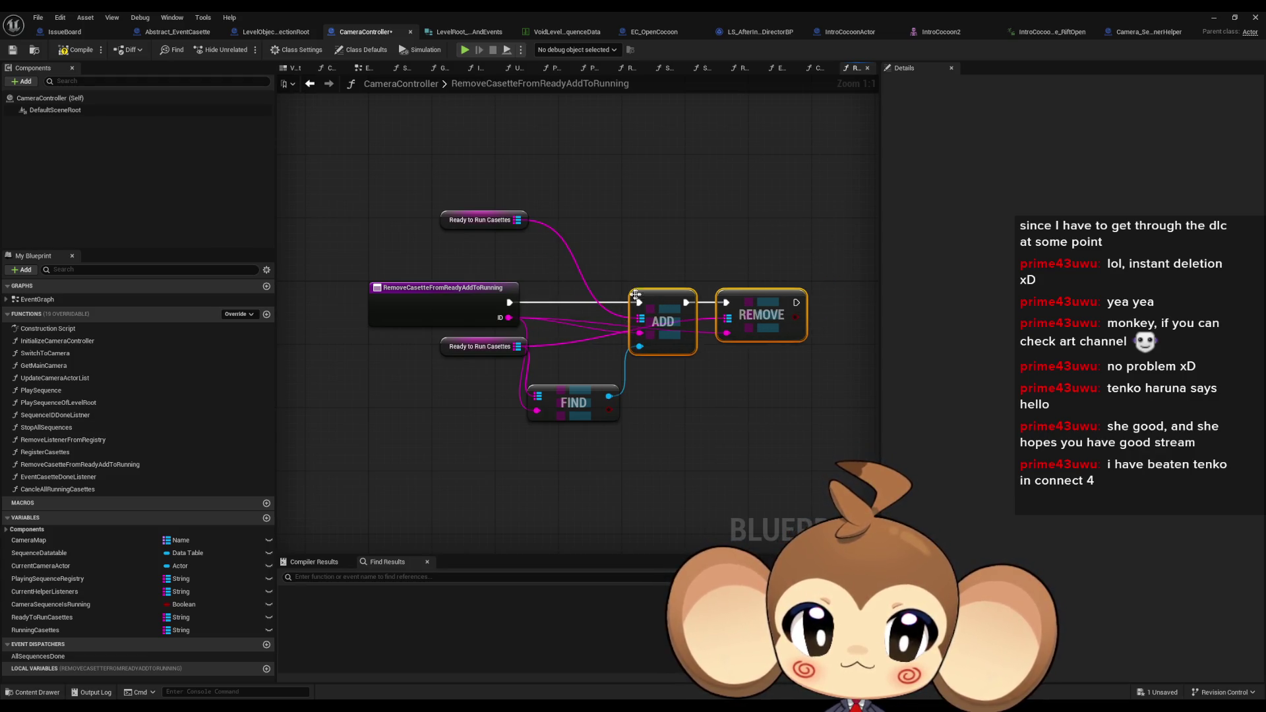
pyautogui.moveTo(560, 404); pyautogui.dragTo(560, 349)
pyautogui.moveTo(483, 353); pyautogui.dragTo(443, 385)
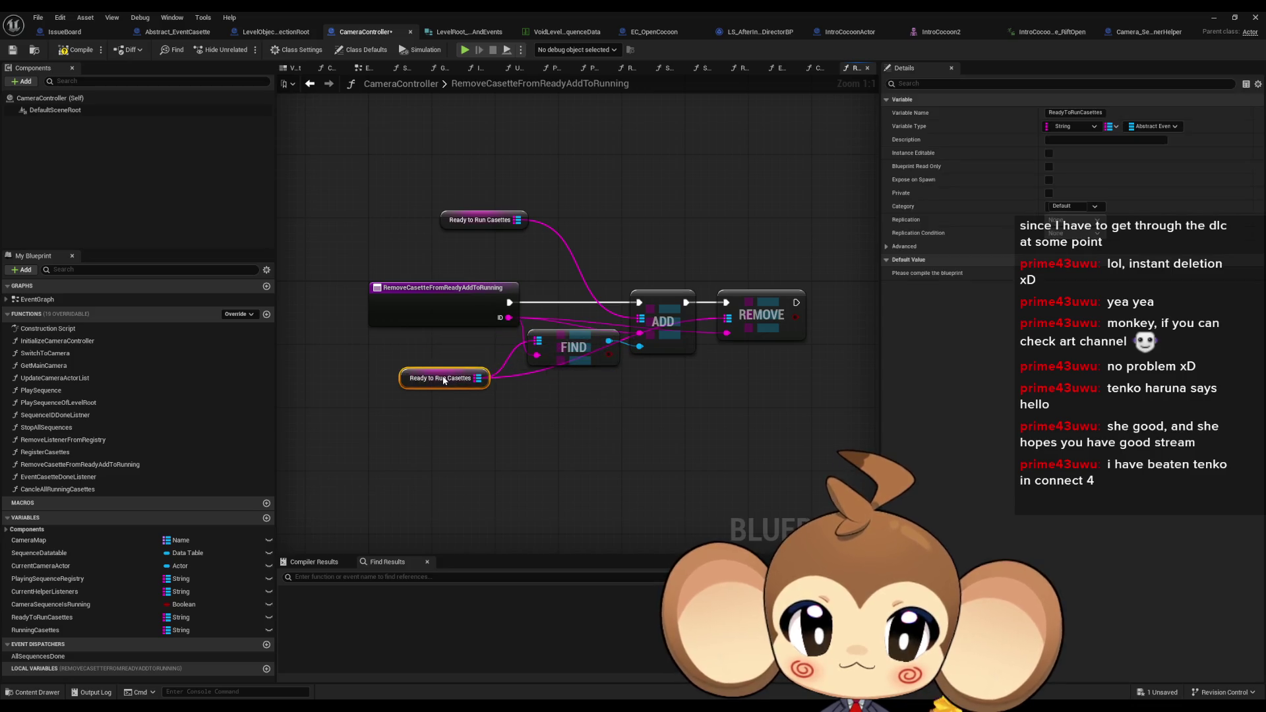
pyautogui.moveTo(571, 345); pyautogui.dragTo(570, 360)
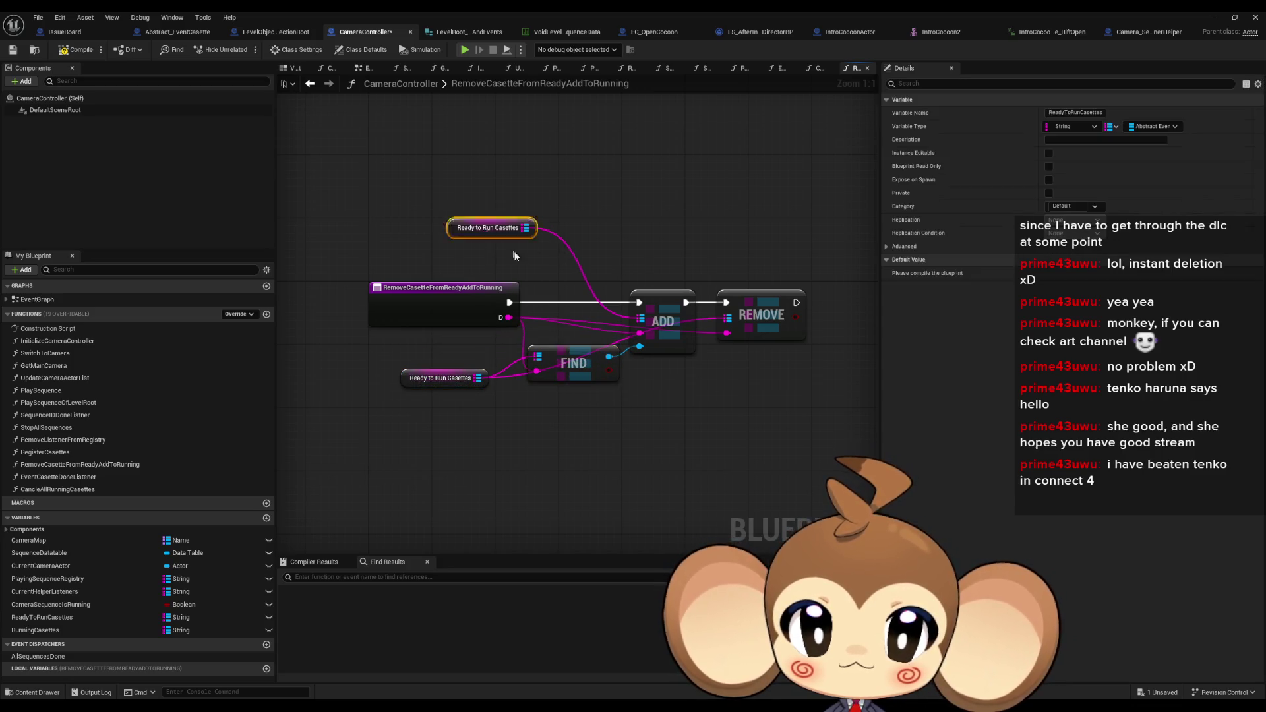
pyautogui.moveTo(481, 220); pyautogui.dragTo(576, 322)
pyautogui.click(597, 242)
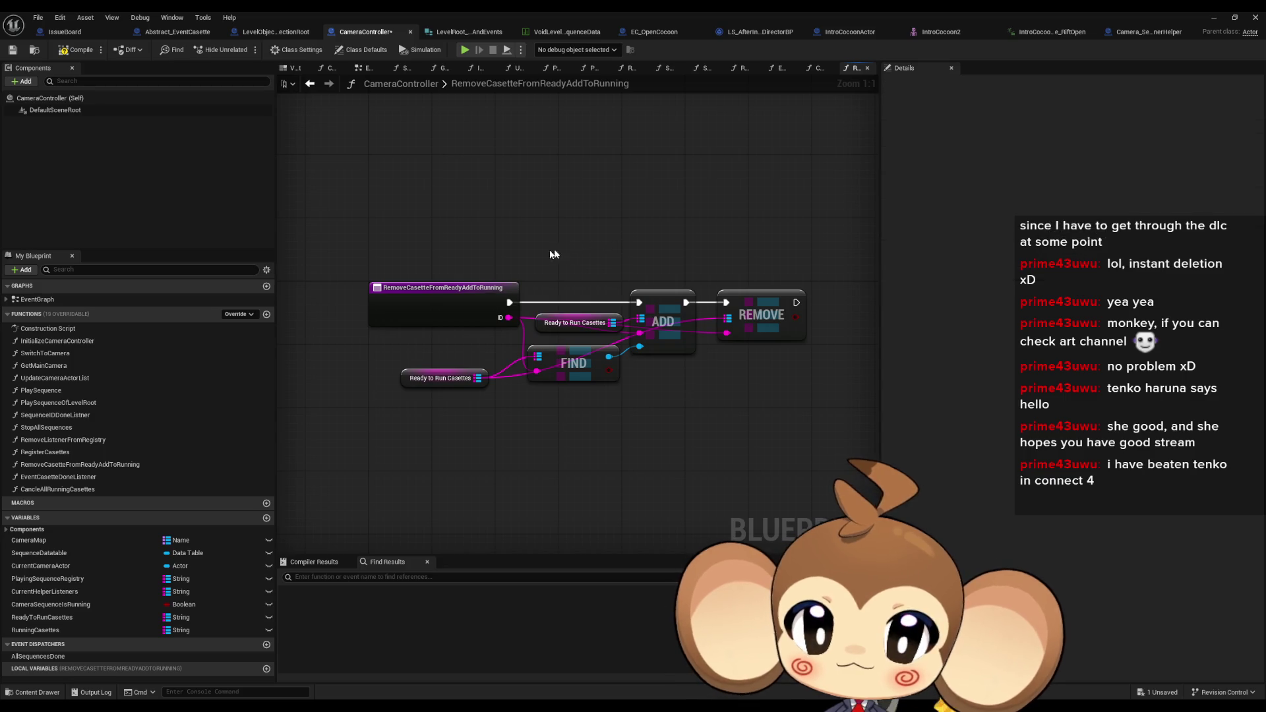
pyautogui.hotkey('ctrl', 's')
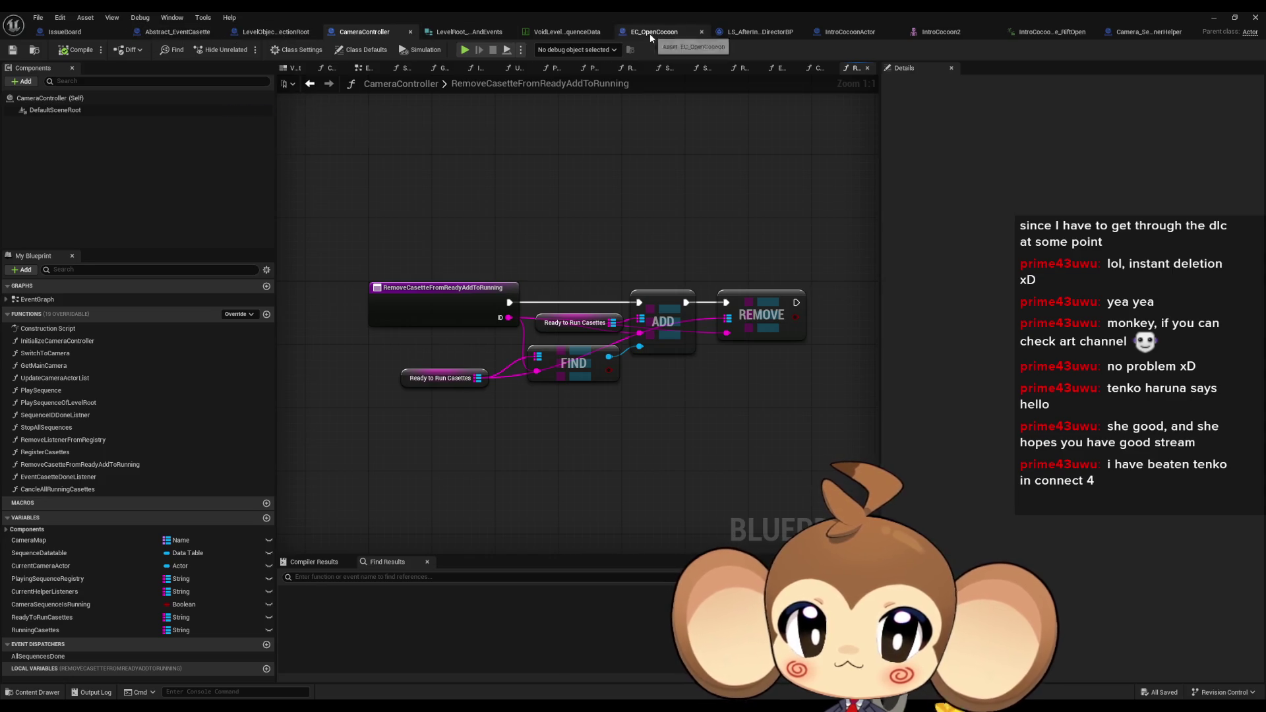
# Add a Parent: PlayCasette call to EC_OpenCocoon's PlayCasette function
pyautogui.click(650, 33)
pyautogui.doubleClick(38, 378)
pyautogui.rightClick(461, 297)
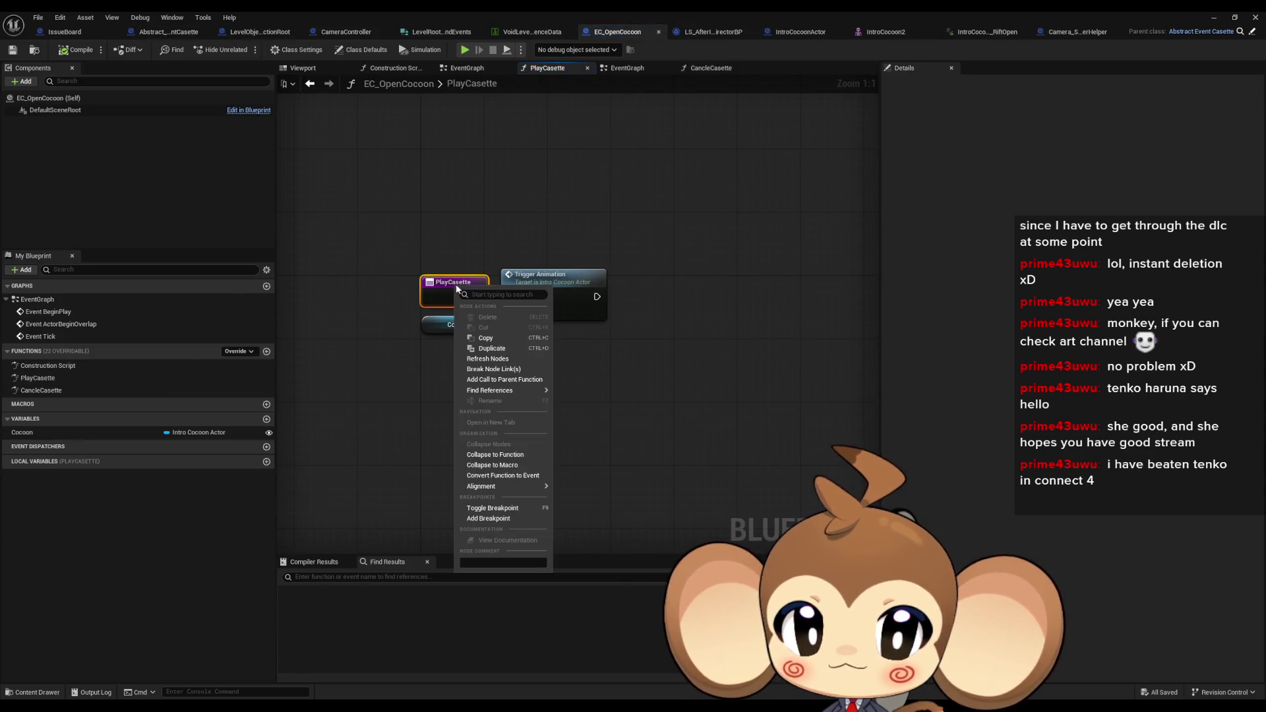
pyautogui.click(508, 377)
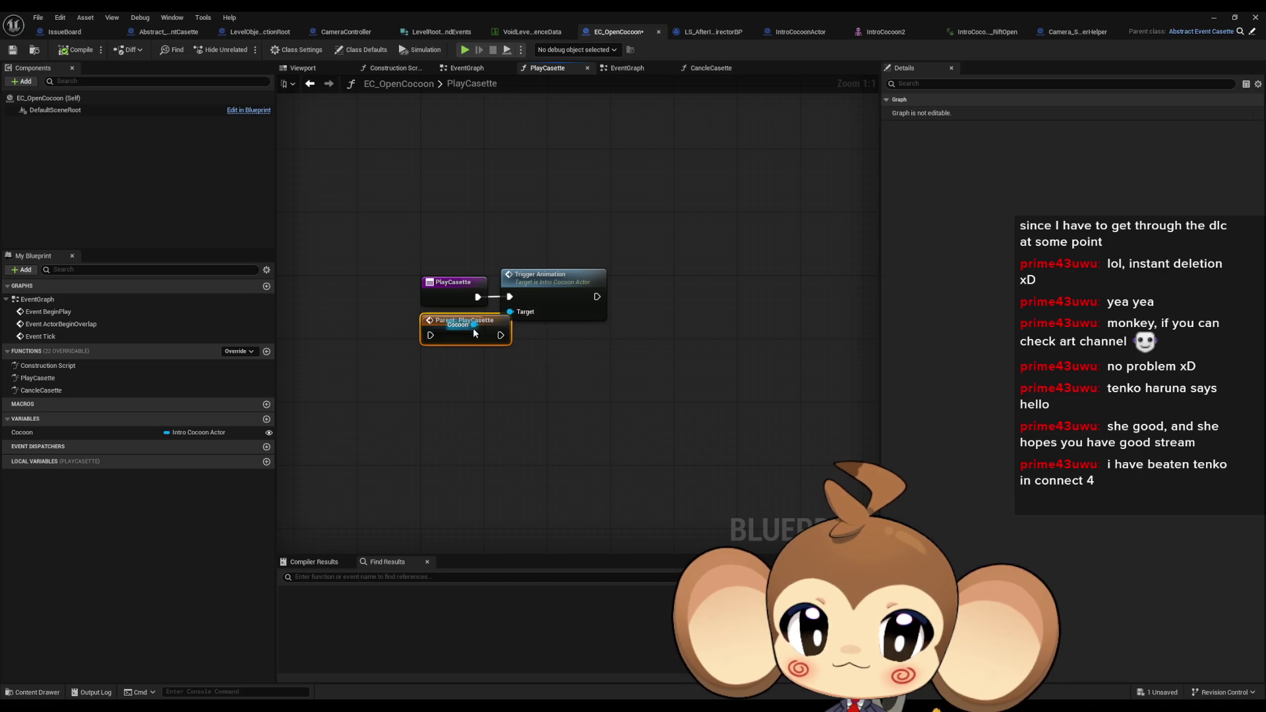
# Wire Parent: PlayCasette between the PlayCasette entry and Trigger Animation, and tidy the Cocoon getter
pyautogui.moveTo(533, 291); pyautogui.dragTo(610, 292)
pyautogui.moveTo(472, 316)
pyautogui.mouseDown()
pyautogui.moveTo(534, 300)
pyautogui.moveTo(521, 302)
pyautogui.moveTo(575, 388)
pyautogui.mouseUp()
pyautogui.moveTo(500, 335); pyautogui.dragTo(589, 296)
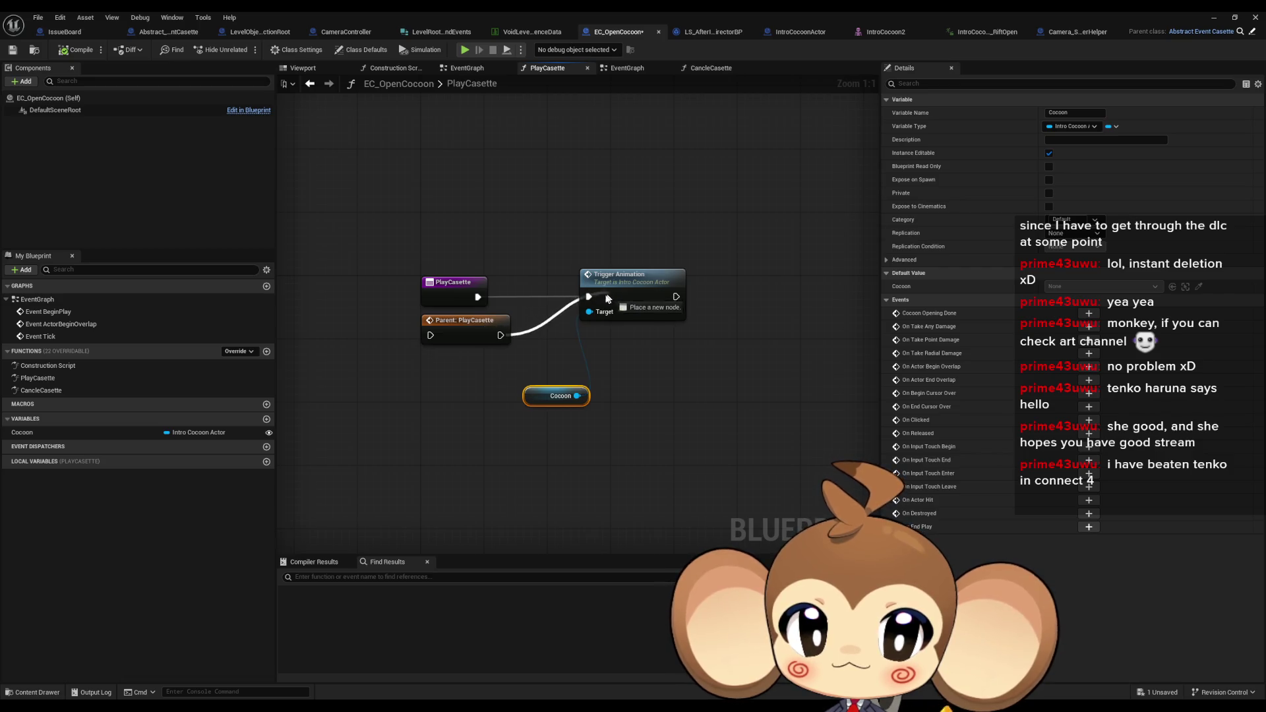
pyautogui.moveTo(477, 297)
pyautogui.mouseDown()
pyautogui.moveTo(430, 335)
pyautogui.moveTo(539, 293)
pyautogui.mouseUp()
pyautogui.moveTo(633, 282); pyautogui.dragTo(658, 282)
pyautogui.moveTo(564, 395); pyautogui.dragTo(564, 325)
pyautogui.click(575, 385)
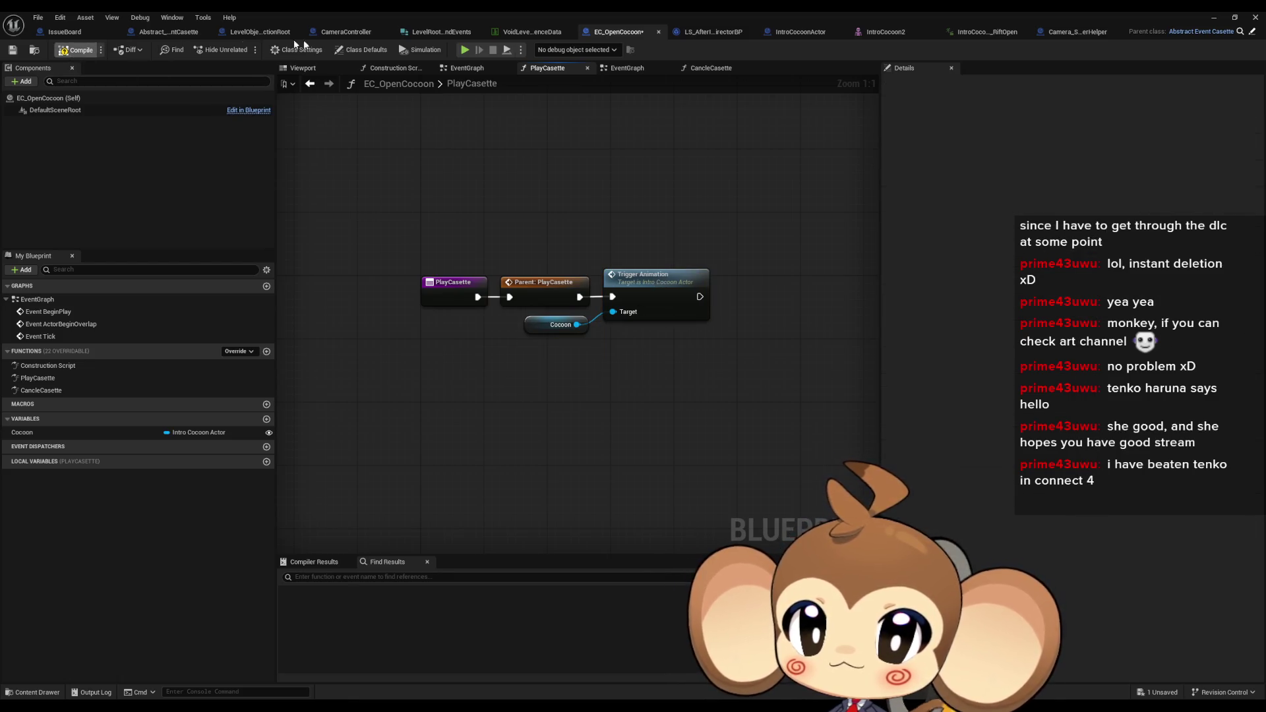
pyautogui.click(260, 31)
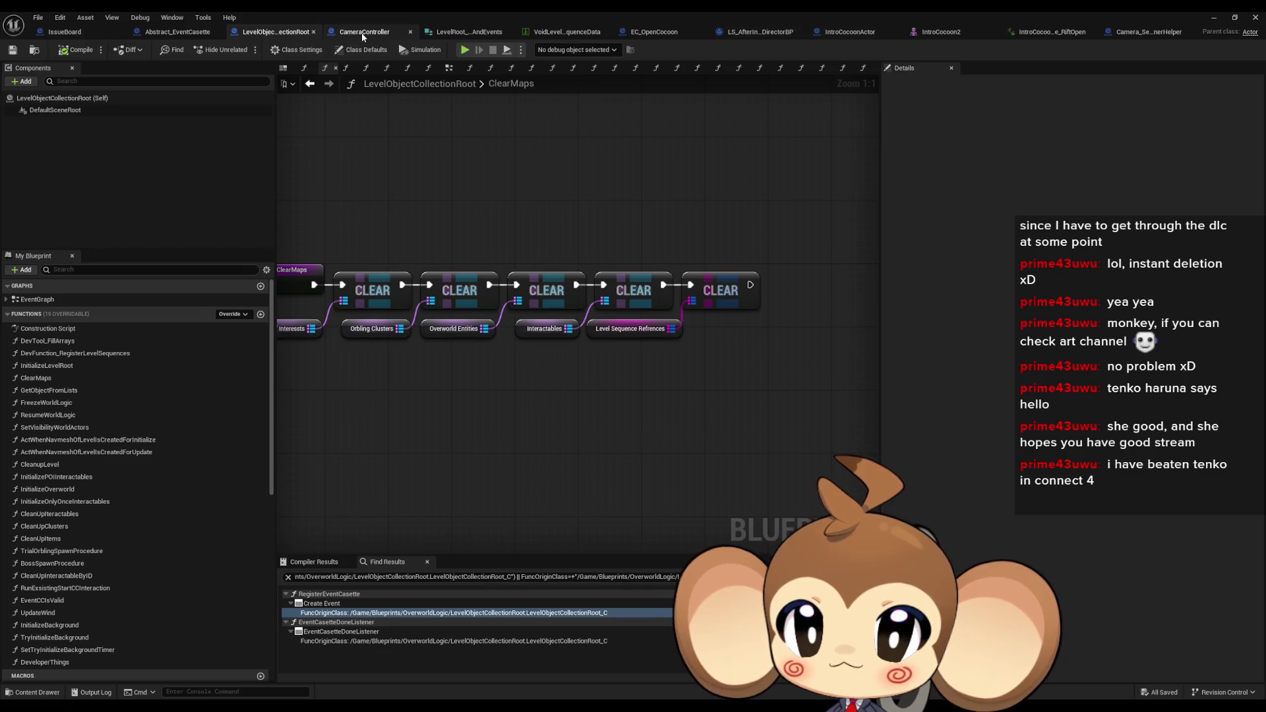
# Review CameraController's RegisterCasettes, RemoveCasetteFromReadyAddToRunning and EventCasetteDoneListener functions
pyautogui.click(362, 36)
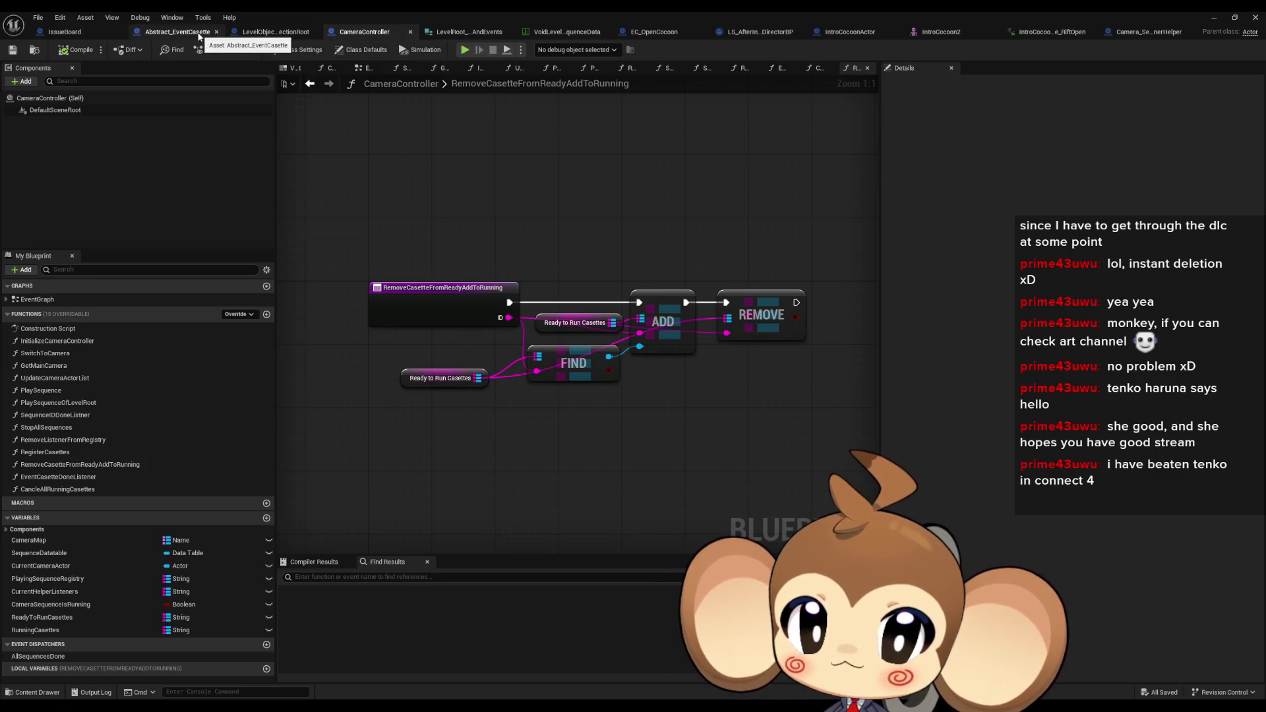
pyautogui.doubleClick(61, 452)
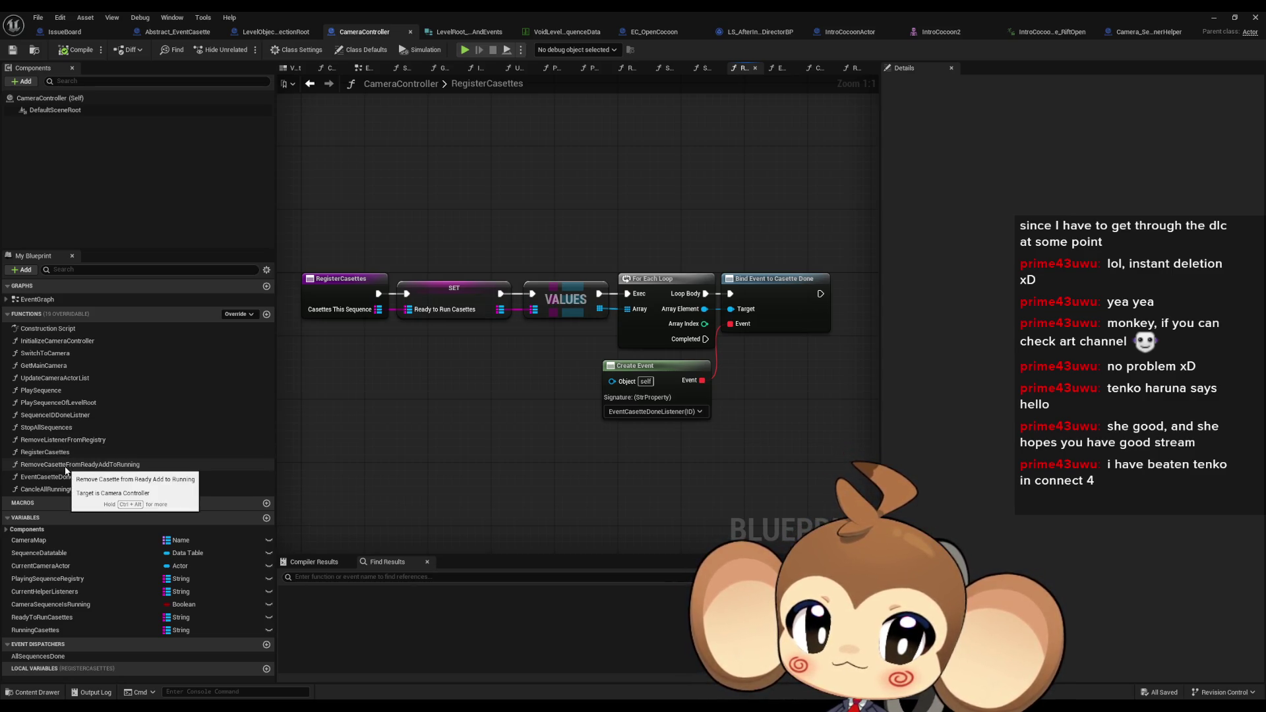
pyautogui.doubleClick(66, 467)
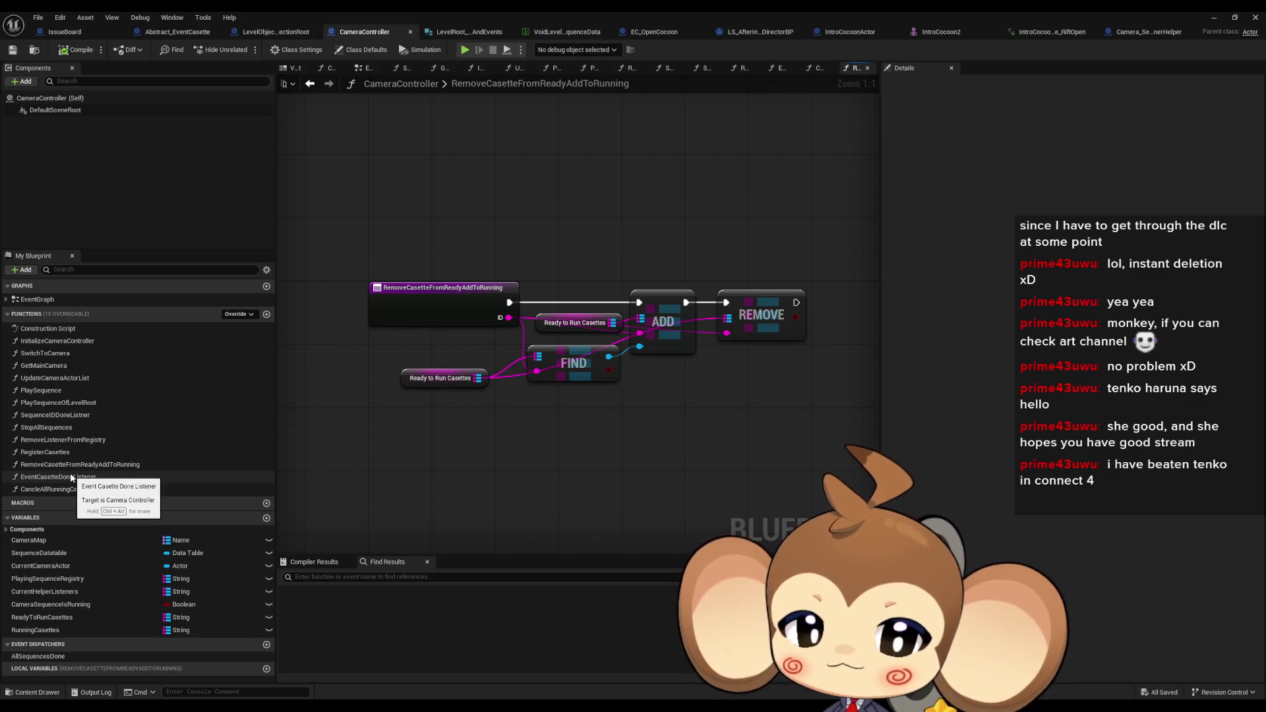
pyautogui.click(72, 477)
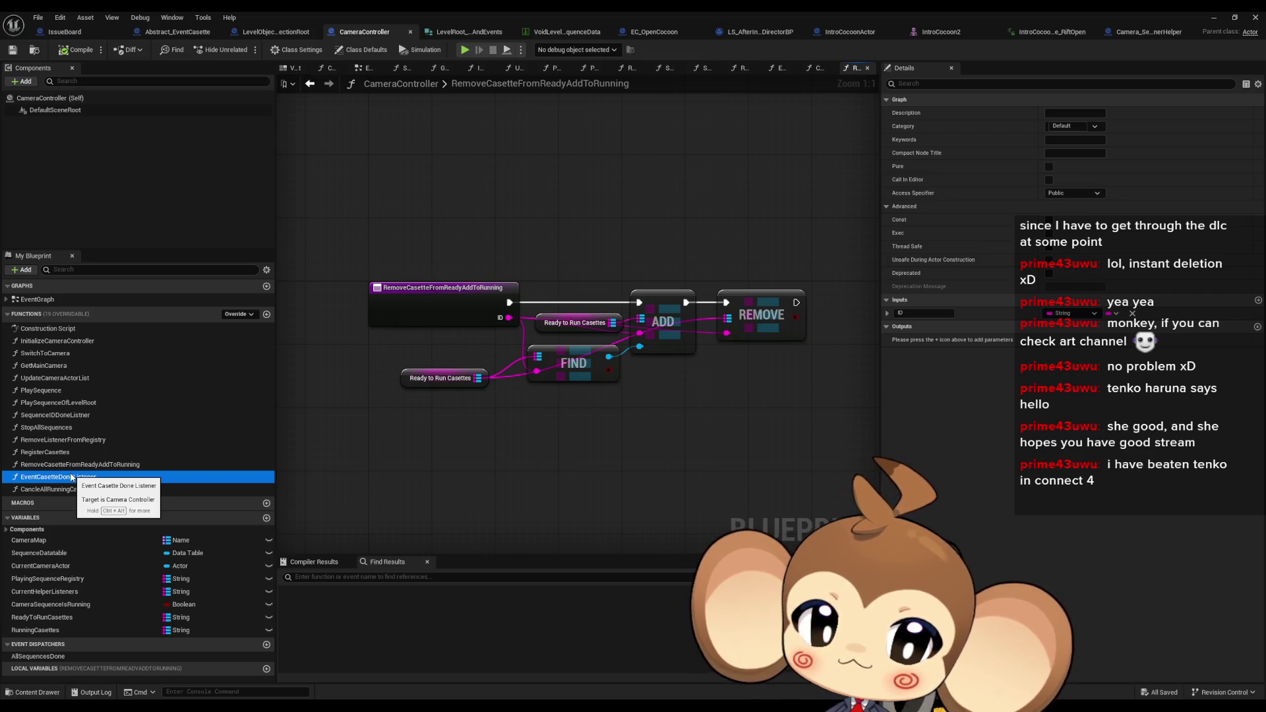
pyautogui.click(69, 464)
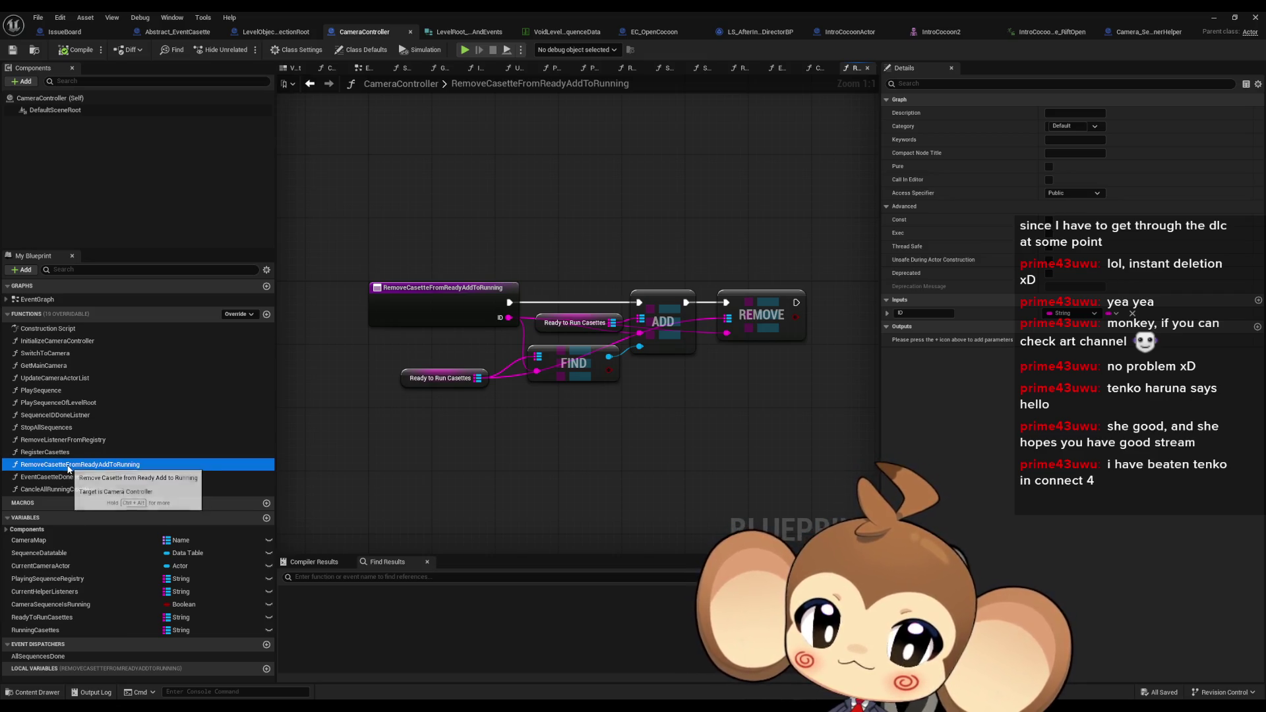
pyautogui.click(65, 452)
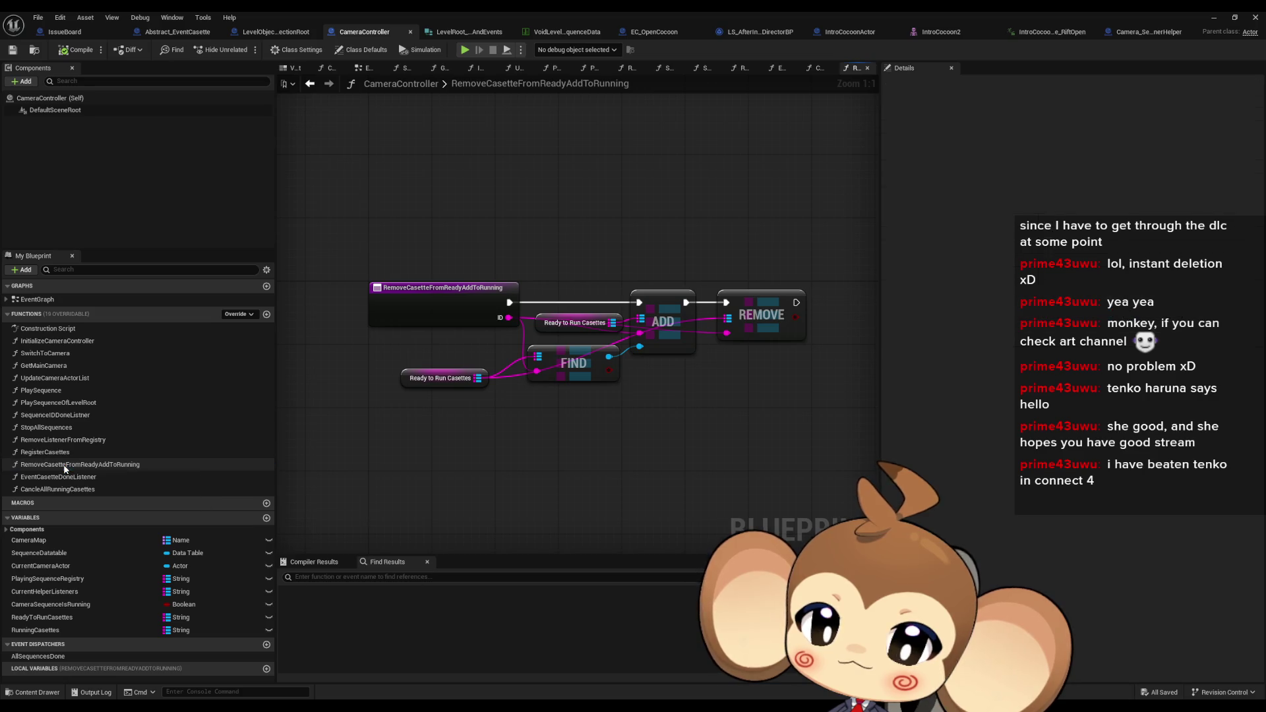
pyautogui.doubleClick(51, 455)
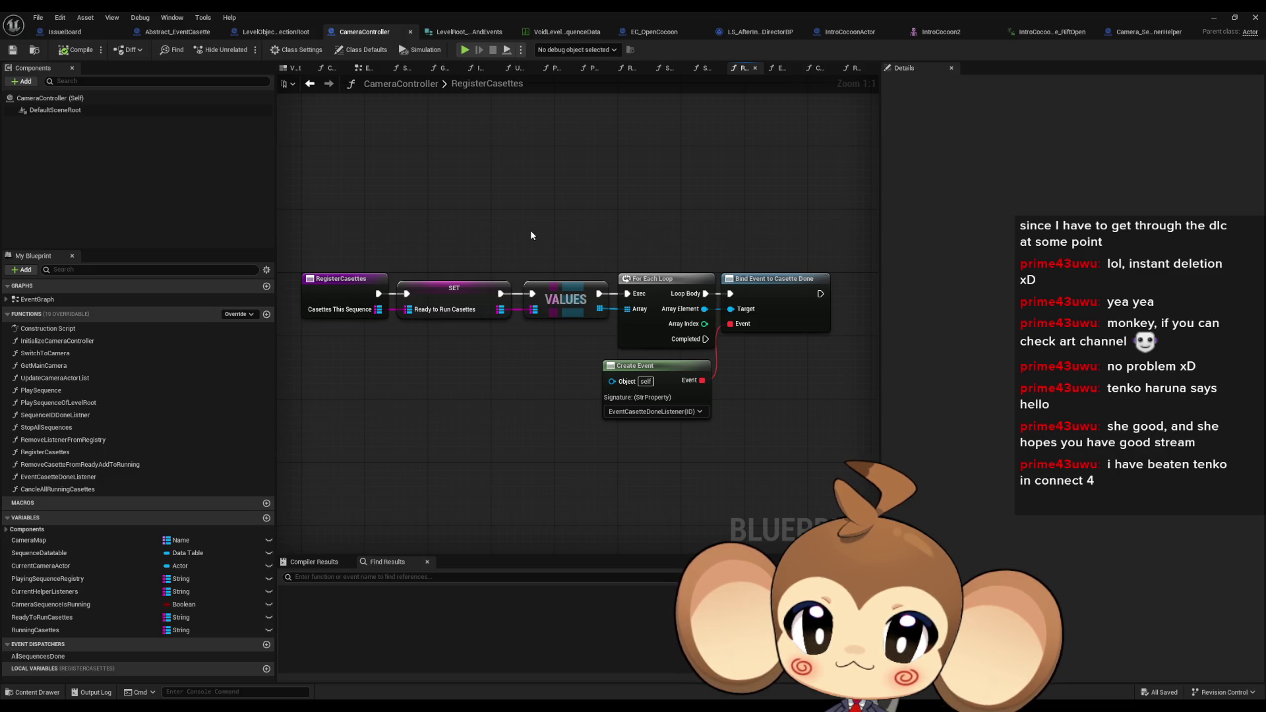
# Move the VALUES, For Each Loop, Bind Event and Create Event nodes from RegisterCasettes into RemoveCasetteFromReadyAddToRunning
pyautogui.click(436, 286)
pyautogui.moveTo(571, 233); pyautogui.dragTo(784, 434)
pyautogui.press('Delete')
pyautogui.doubleClick(45, 465)
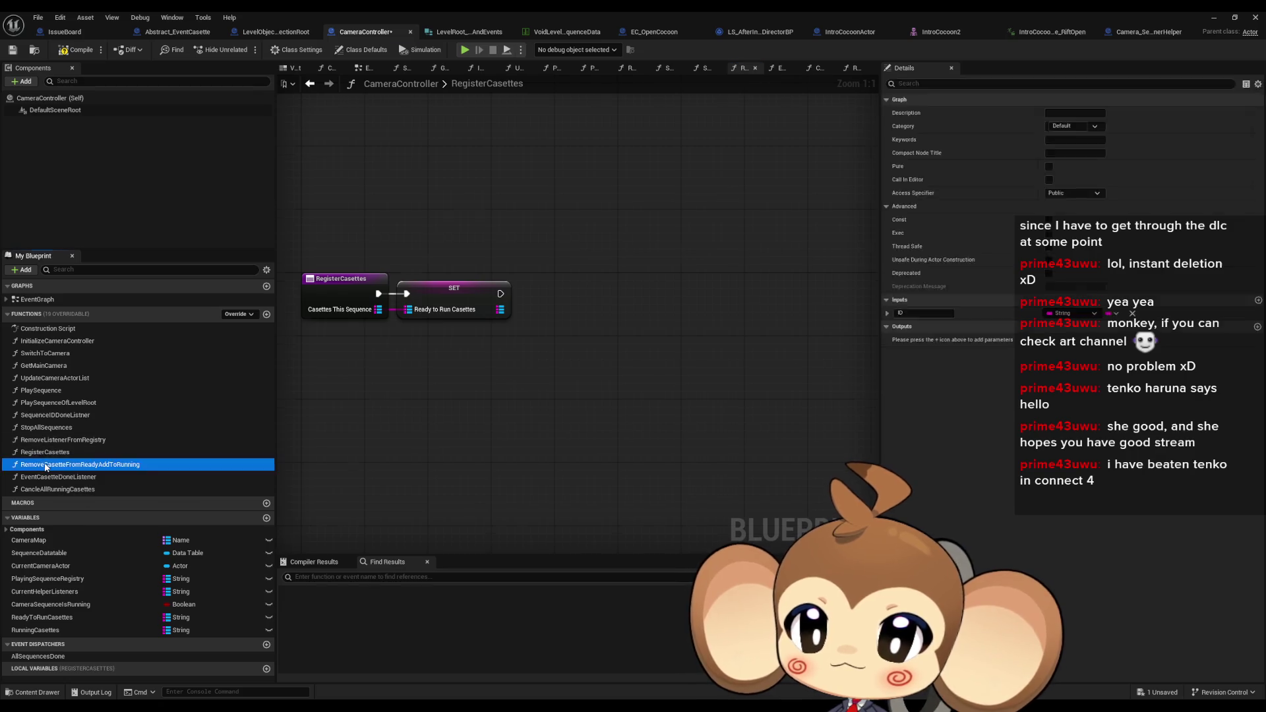
pyautogui.hotkey('ctrl', 'v')
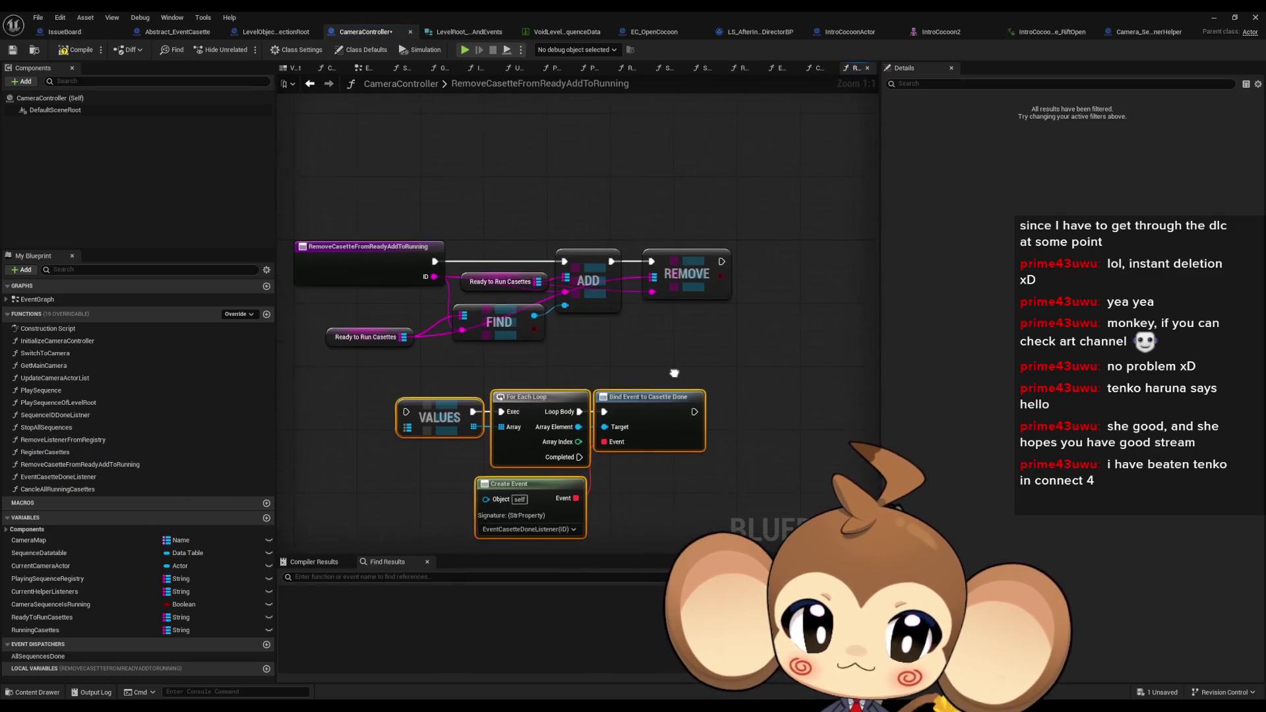
pyautogui.moveTo(686, 407); pyautogui.dragTo(733, 391)
# Delete the VALUES and For Each Loop nodes and feed FIND's result into Bind Event's Target
pyautogui.click(511, 394)
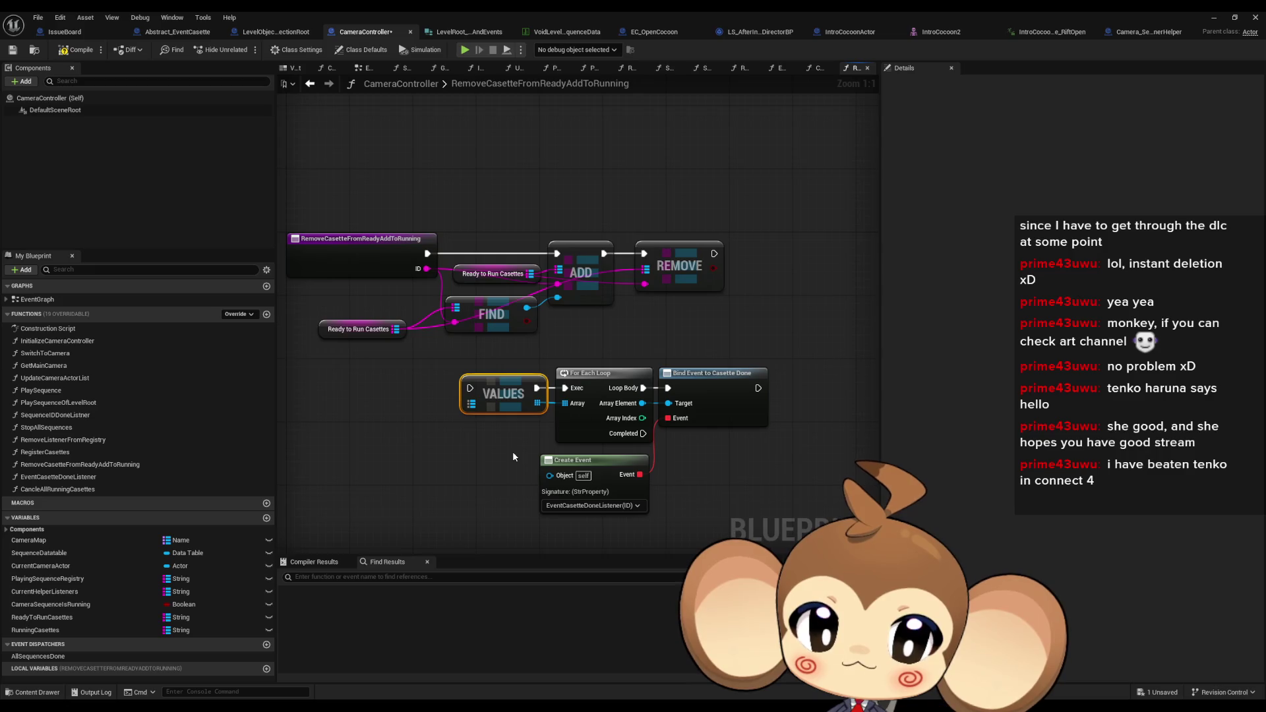
pyautogui.keyDown('ctrl'); pyautogui.click(574, 375); pyautogui.keyUp('ctrl')
pyautogui.press('Delete')
pyautogui.moveTo(527, 307)
pyautogui.mouseDown()
pyautogui.moveTo(587, 362)
pyautogui.moveTo(668, 402)
pyautogui.mouseUp()
pyautogui.moveTo(604, 254); pyautogui.dragTo(668, 387)
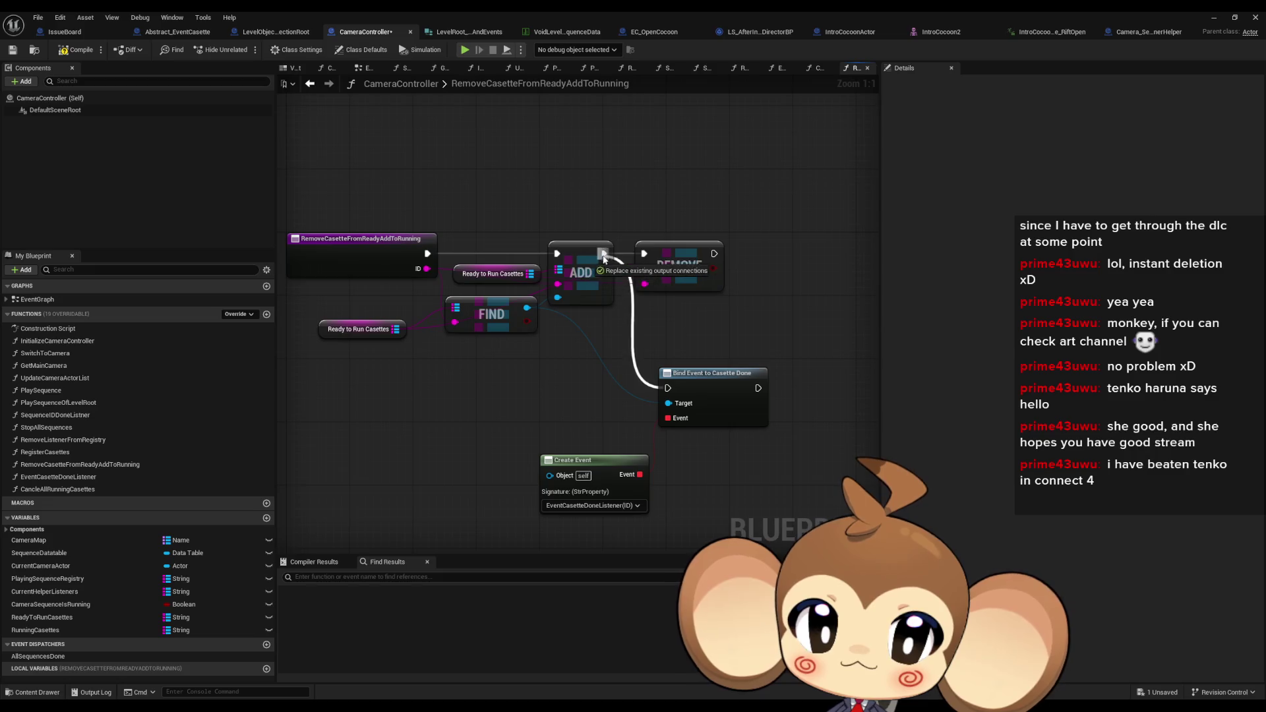
# Chain Bind Event to Casette Done between ADD and REMOVE, with Create Event beneath it
pyautogui.moveTo(644, 254)
pyautogui.mouseDown()
pyautogui.moveTo(758, 388)
pyautogui.moveTo(774, 294)
pyautogui.moveTo(825, 377)
pyautogui.mouseUp()
pyautogui.keyDown('ctrl'); pyautogui.click(723, 374); pyautogui.keyUp('ctrl')
pyautogui.moveTo(723, 375); pyautogui.dragTo(690, 243)
pyautogui.moveTo(612, 454); pyautogui.dragTo(580, 344)
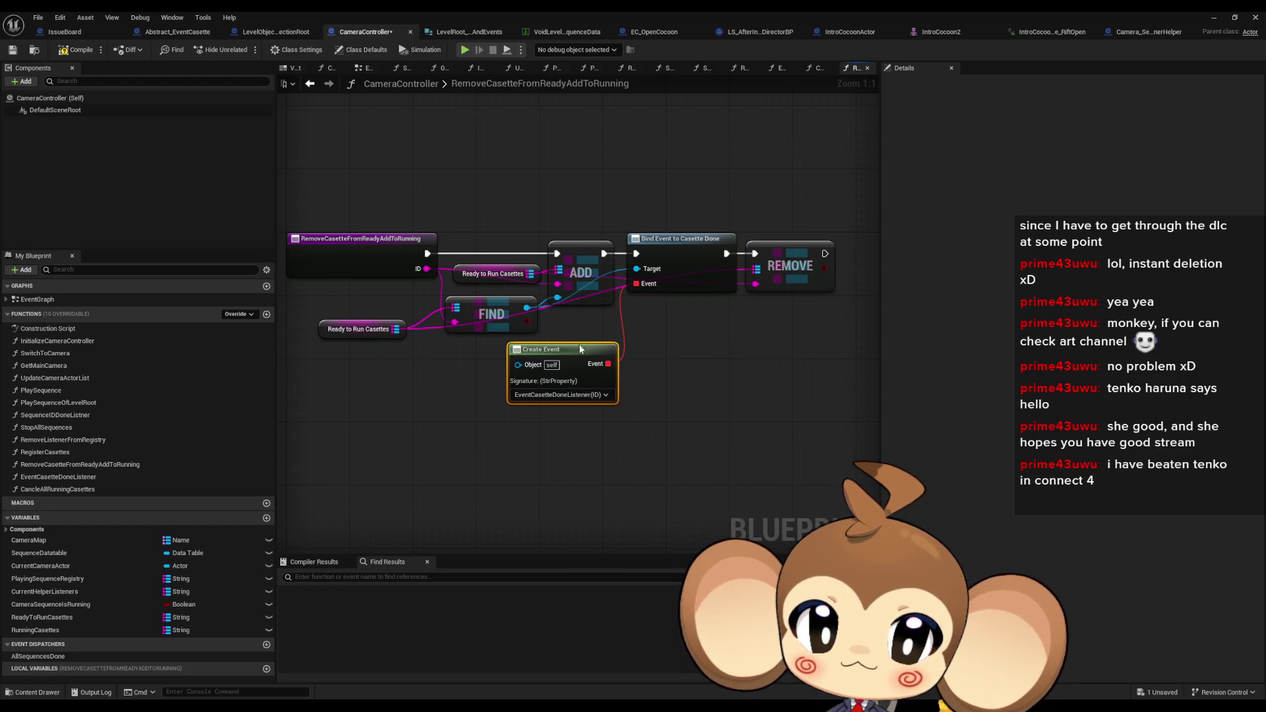
pyautogui.click(58, 479)
pyautogui.doubleClick(58, 479)
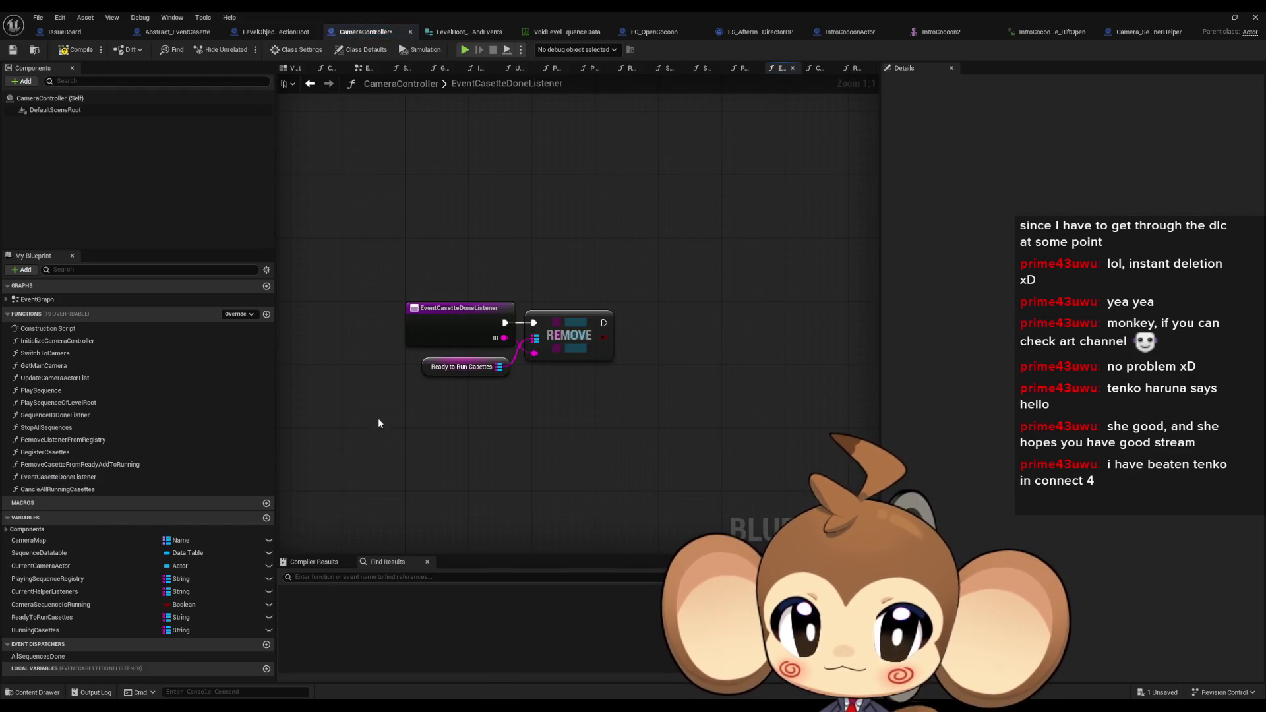
# Swap REMOVE's Ready to Run Casettes getter for a Running Casettes getter in EventCasetteDoneListener
pyautogui.moveTo(45, 628)
pyautogui.mouseDown()
pyautogui.moveTo(495, 424)
pyautogui.moveTo(425, 403)
pyautogui.moveTo(535, 339)
pyautogui.mouseUp()
pyautogui.click(465, 366)
pyautogui.press('Delete')
pyautogui.moveTo(409, 408); pyautogui.dragTo(457, 368)
pyautogui.click(526, 445)
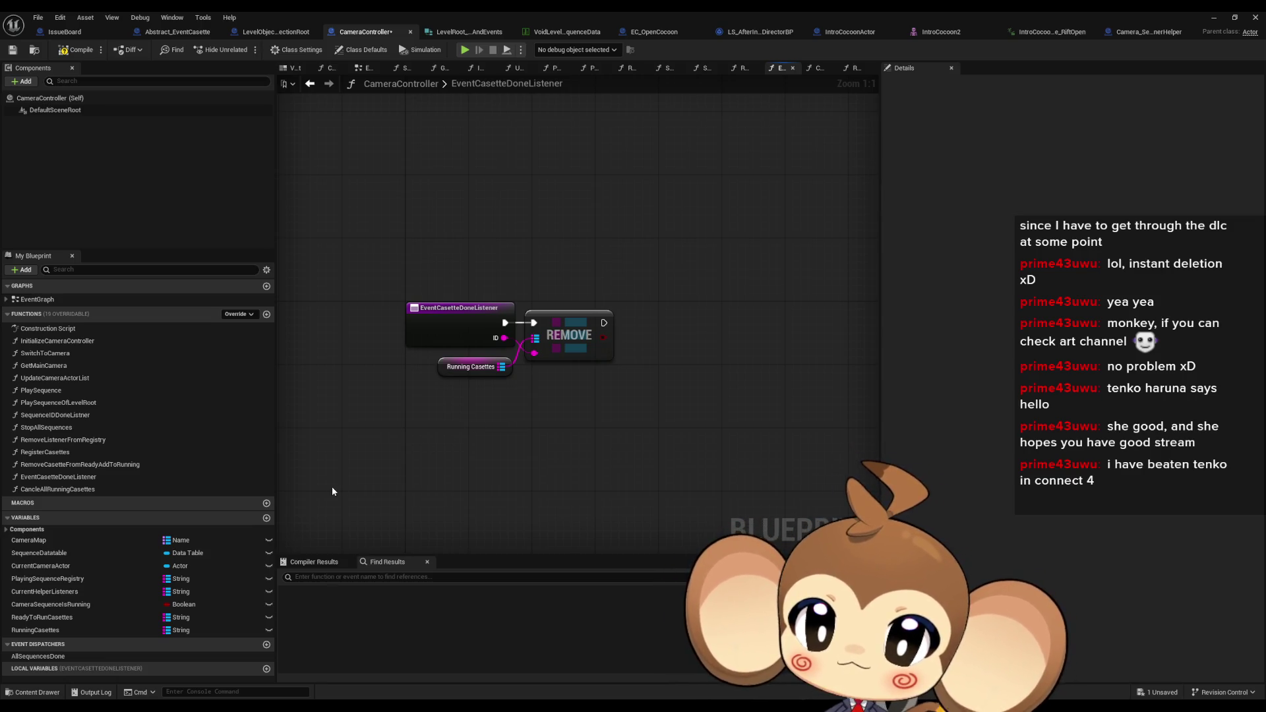
# Replace the Ready to Run Casettes getter feeding VALUES with Running Casettes in CancleAllRunningCasettes
pyautogui.doubleClick(81, 489)
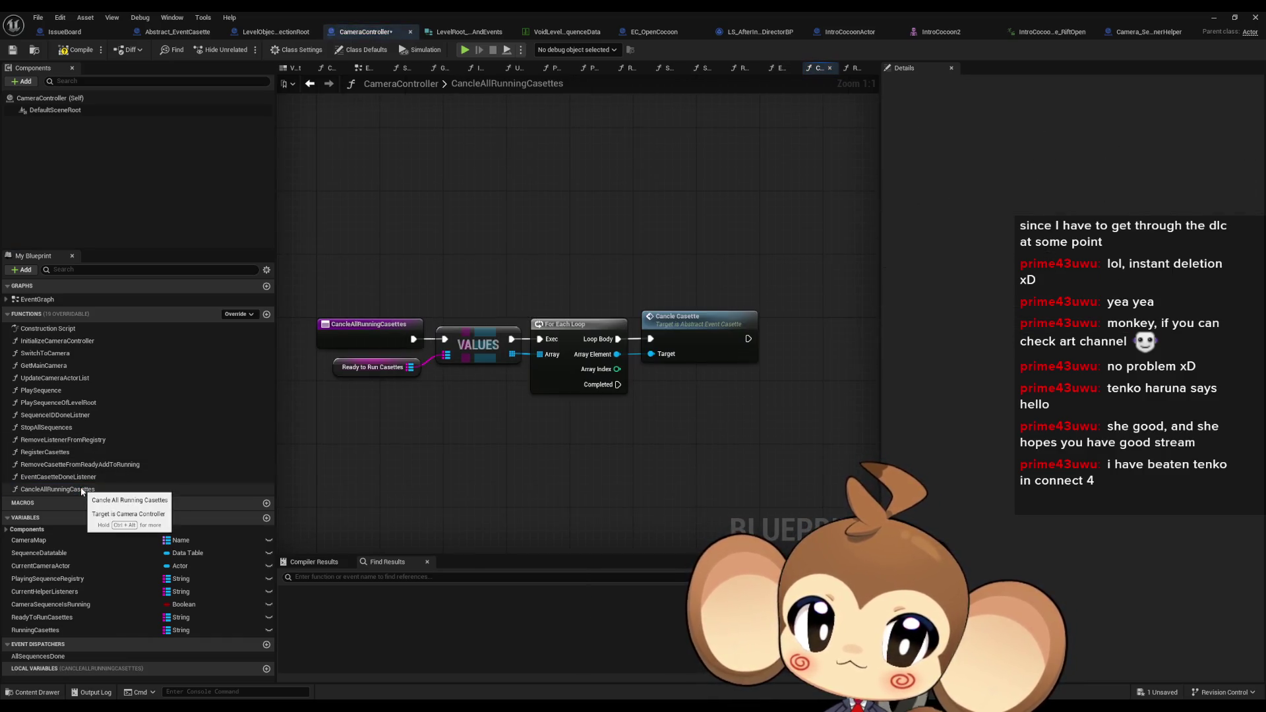
pyautogui.moveTo(37, 630)
pyautogui.mouseDown()
pyautogui.moveTo(336, 415)
pyautogui.moveTo(445, 355)
pyautogui.mouseUp()
pyautogui.click(379, 433)
pyautogui.click(376, 366)
pyautogui.press('Delete')
pyautogui.moveTo(355, 423); pyautogui.dragTo(371, 376)
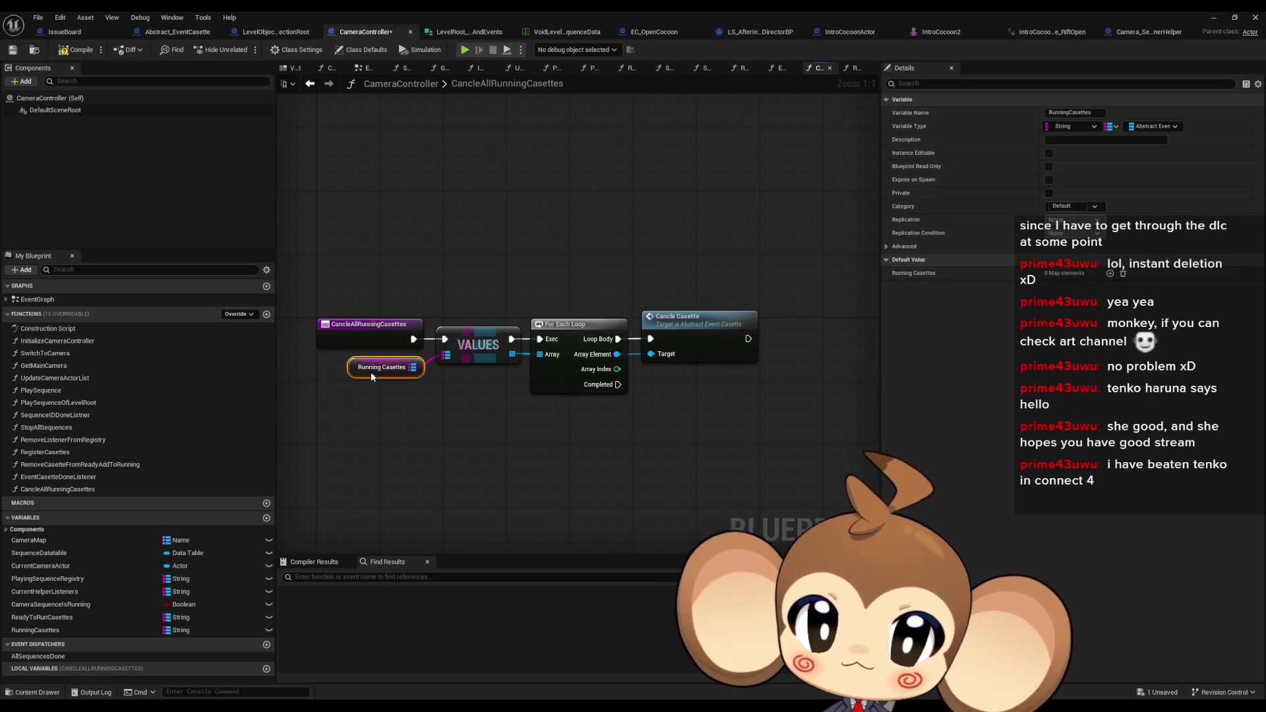
pyautogui.click(413, 422)
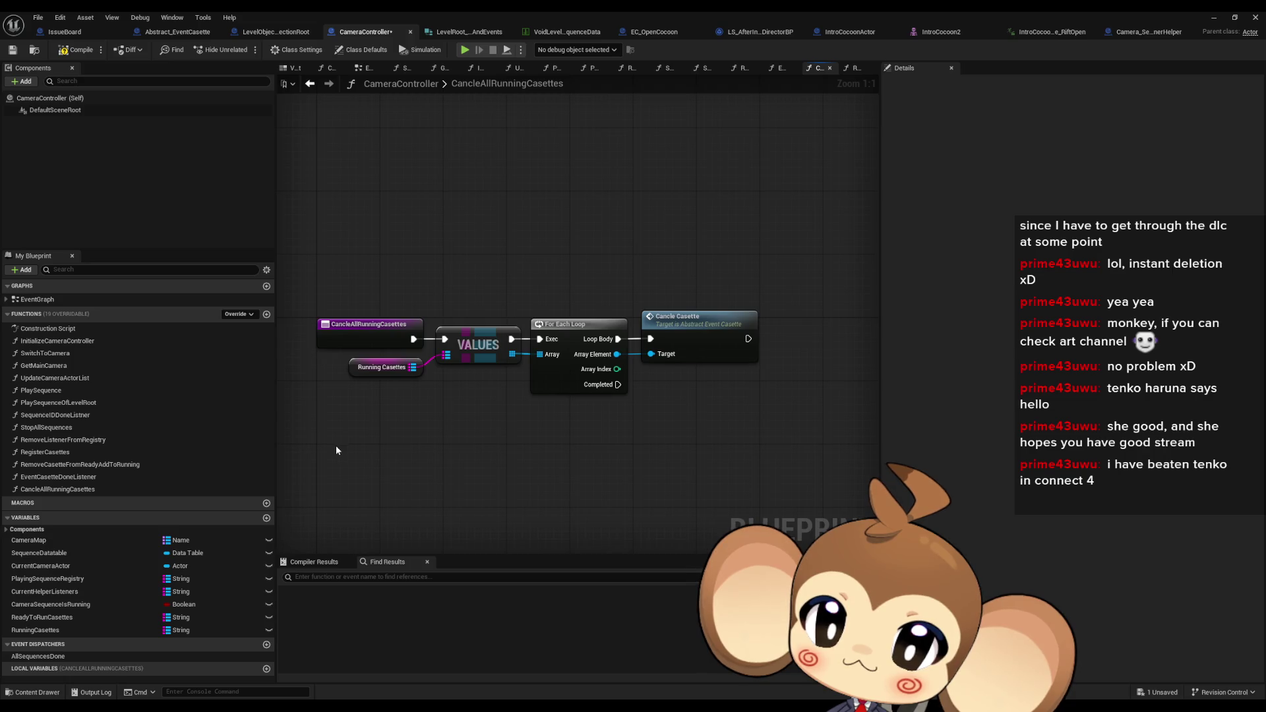
# Rename the function CancleAllRunningCasettes to CancleAllCasettes
pyautogui.click(131, 489)
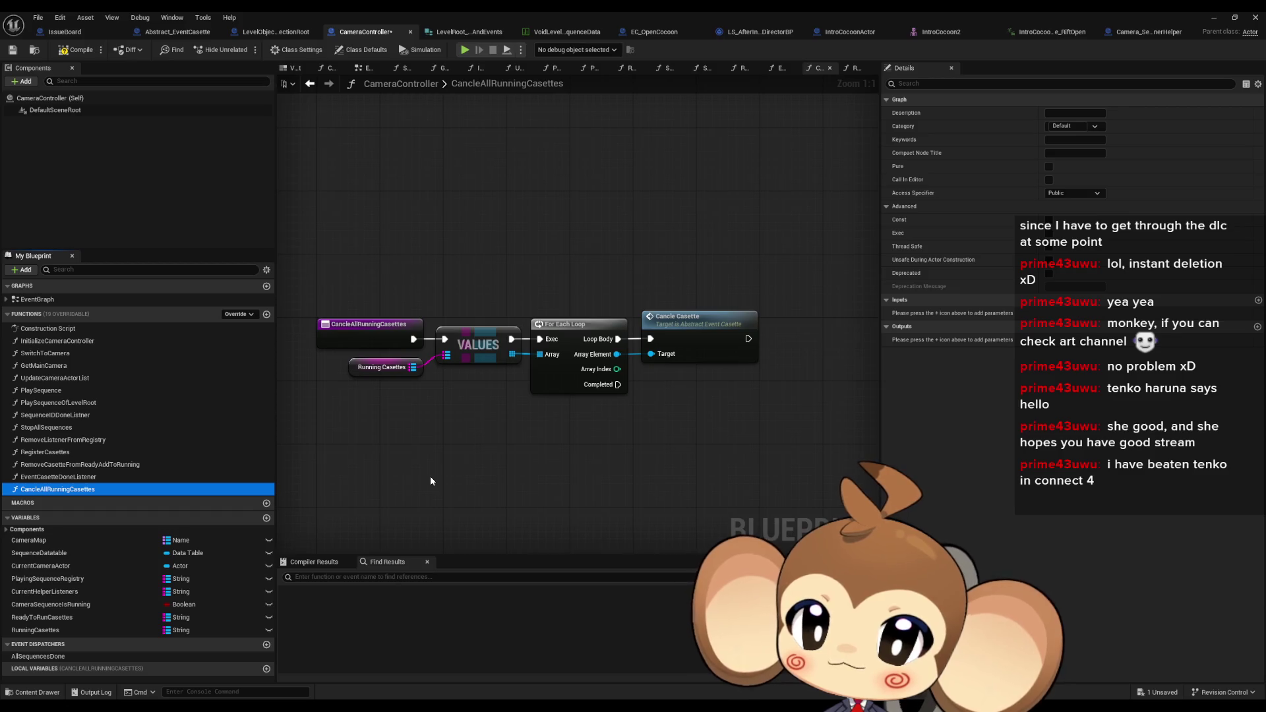
pyautogui.press('F2')
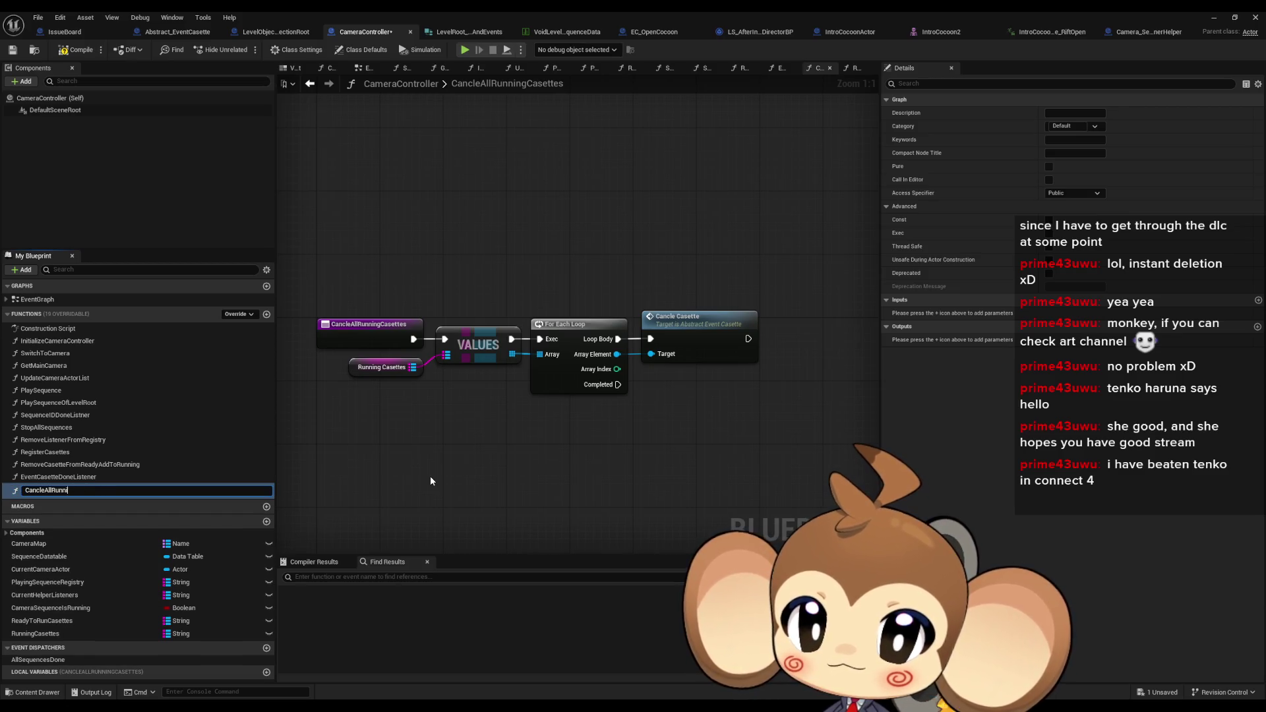
pyautogui.write('Casettes')
pyautogui.press('Return')
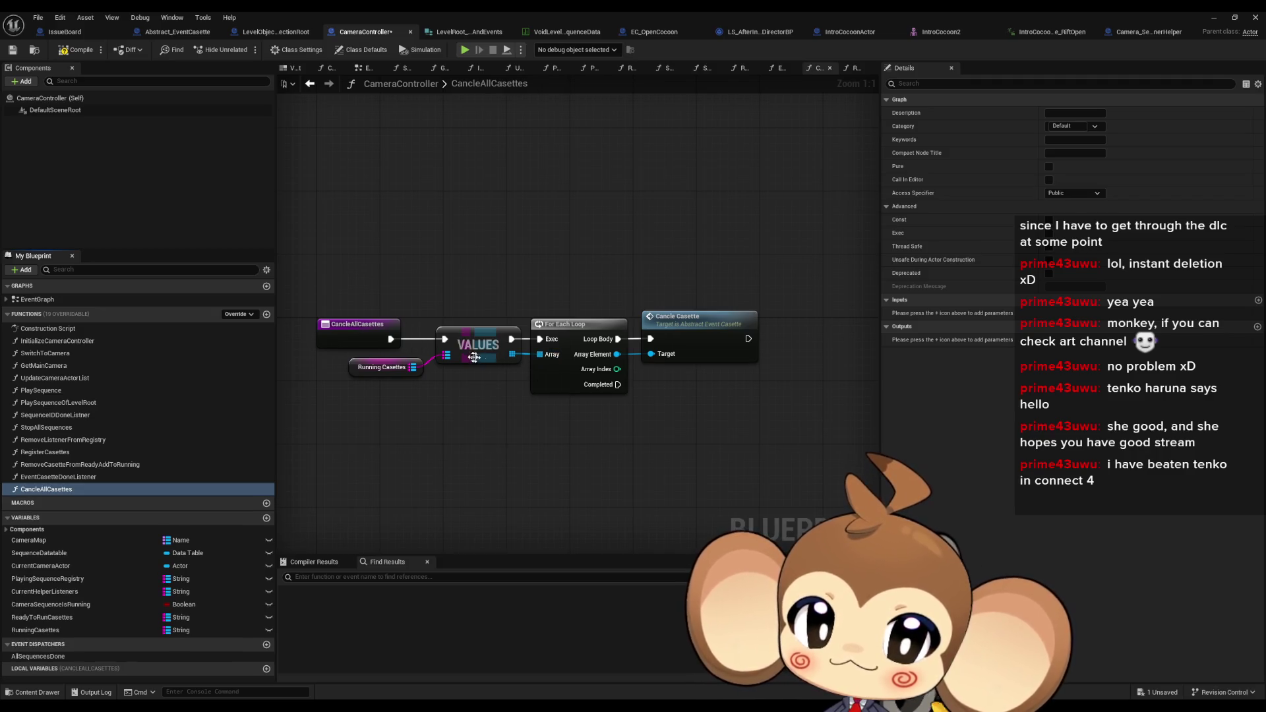
# Shift the Running Casettes getter, VALUES, loop and Cancle Casette nodes left to tidy the graph
pyautogui.moveTo(389, 371); pyautogui.dragTo(334, 375)
pyautogui.moveTo(509, 279); pyautogui.dragTo(751, 397)
pyautogui.moveTo(567, 331); pyautogui.dragTo(543, 330)
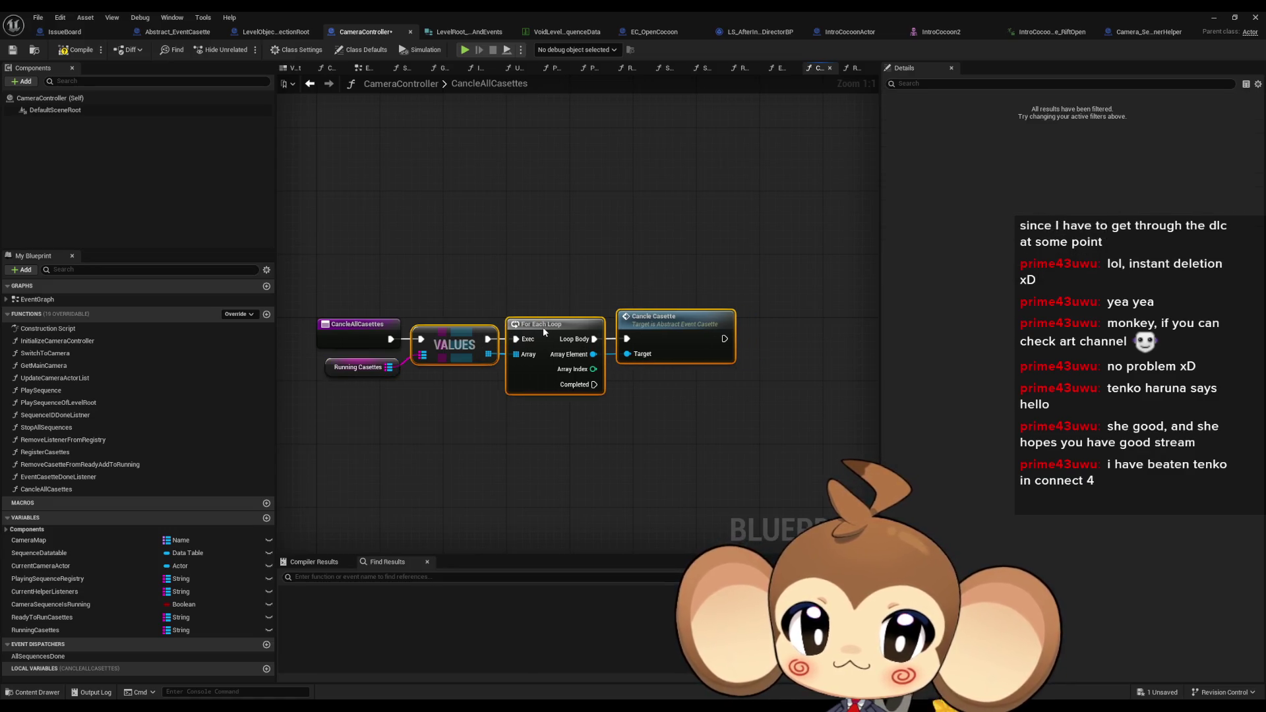
pyautogui.click(462, 457)
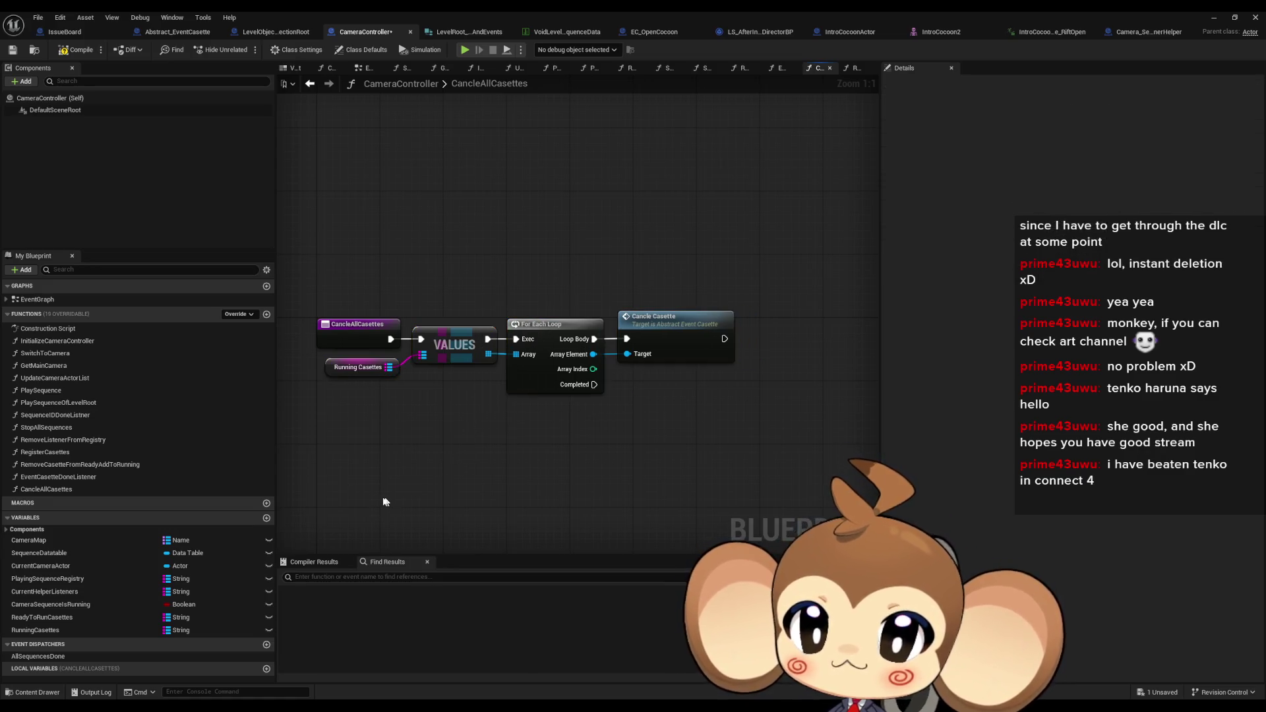
pyautogui.moveTo(39, 630)
pyautogui.mouseDown()
pyautogui.moveTo(267, 586)
pyautogui.moveTo(643, 470)
pyautogui.mouseUp()
# Place Running Casettes and Ready to Run Casettes getters and add a CLEAR node for Ready to Run Casettes
pyautogui.click(672, 479)
pyautogui.moveTo(40, 617)
pyautogui.mouseDown()
pyautogui.moveTo(99, 613)
pyautogui.moveTo(524, 423)
pyautogui.mouseUp()
pyautogui.click(547, 433)
pyautogui.moveTo(604, 430); pyautogui.dragTo(654, 429)
pyautogui.write('clear')
pyautogui.press('Return')
# Add a CLEAR node for Running Casettes and arrange both CLEAR nodes with their getters
pyautogui.moveTo(672, 475)
pyautogui.mouseDown()
pyautogui.moveTo(641, 515)
pyautogui.moveTo(734, 503)
pyautogui.mouseUp()
pyautogui.write('clear')
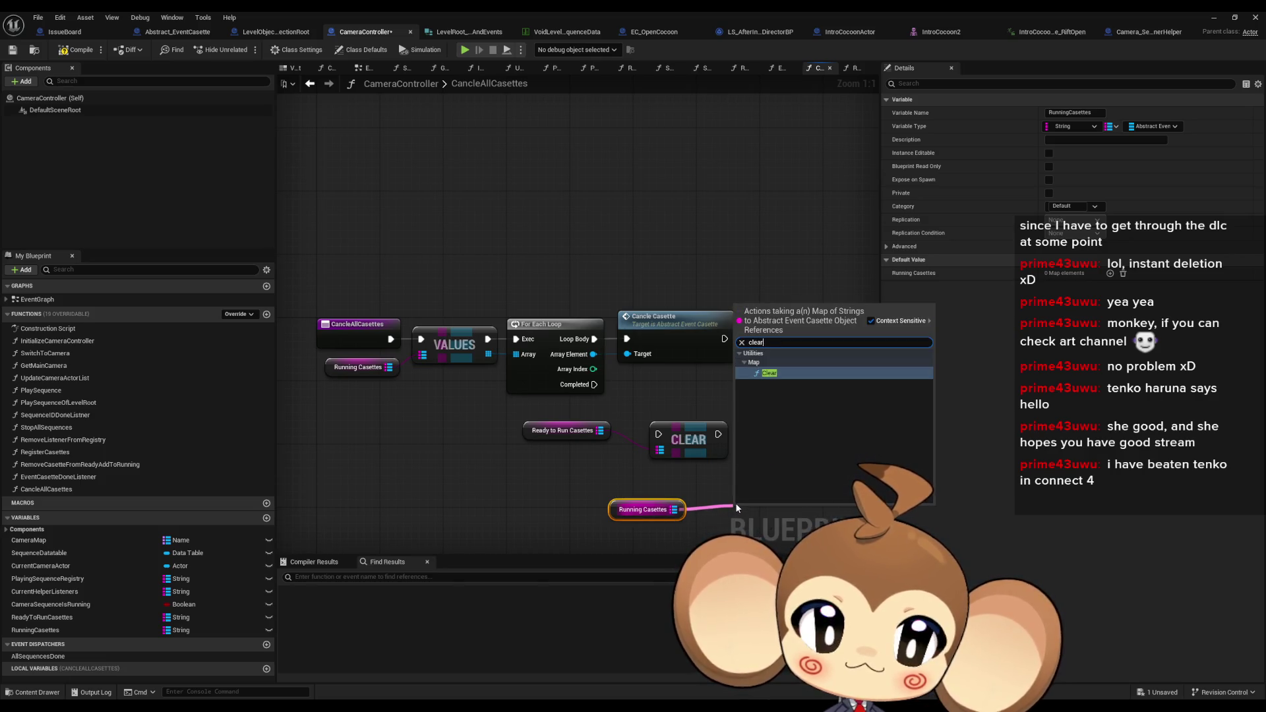
pyautogui.press('Return')
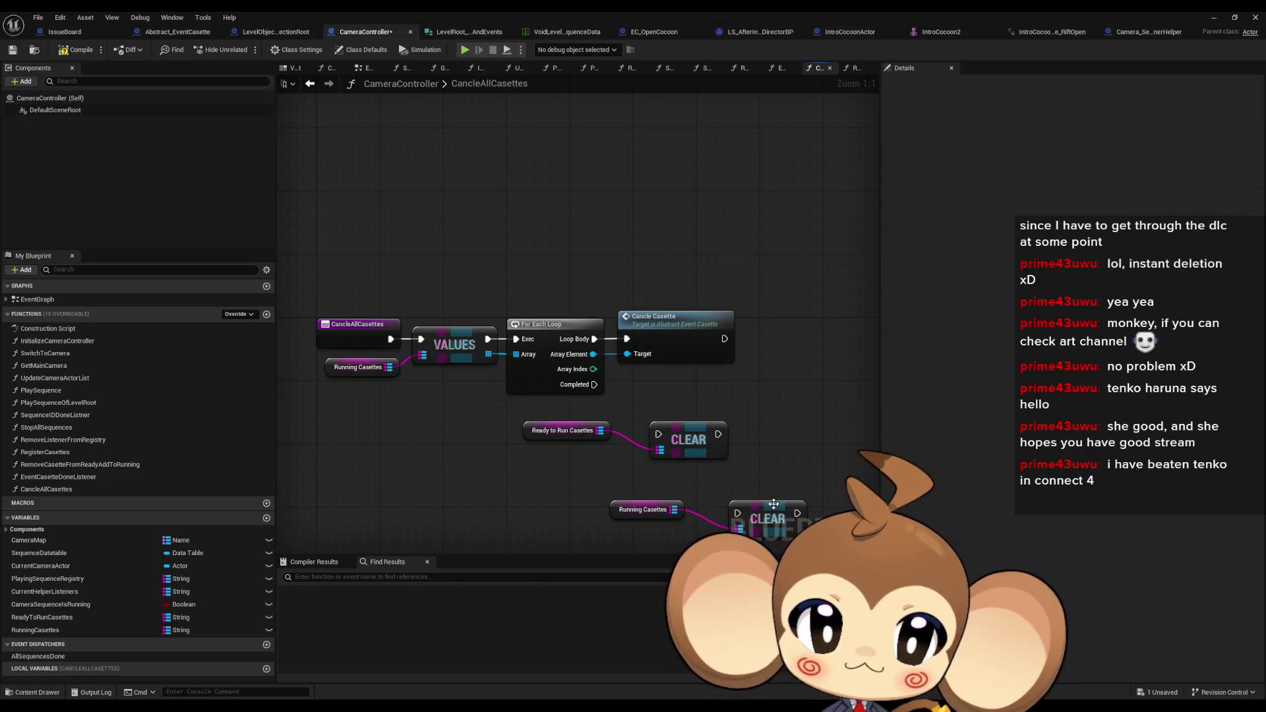
pyautogui.moveTo(611, 448); pyautogui.dragTo(646, 474)
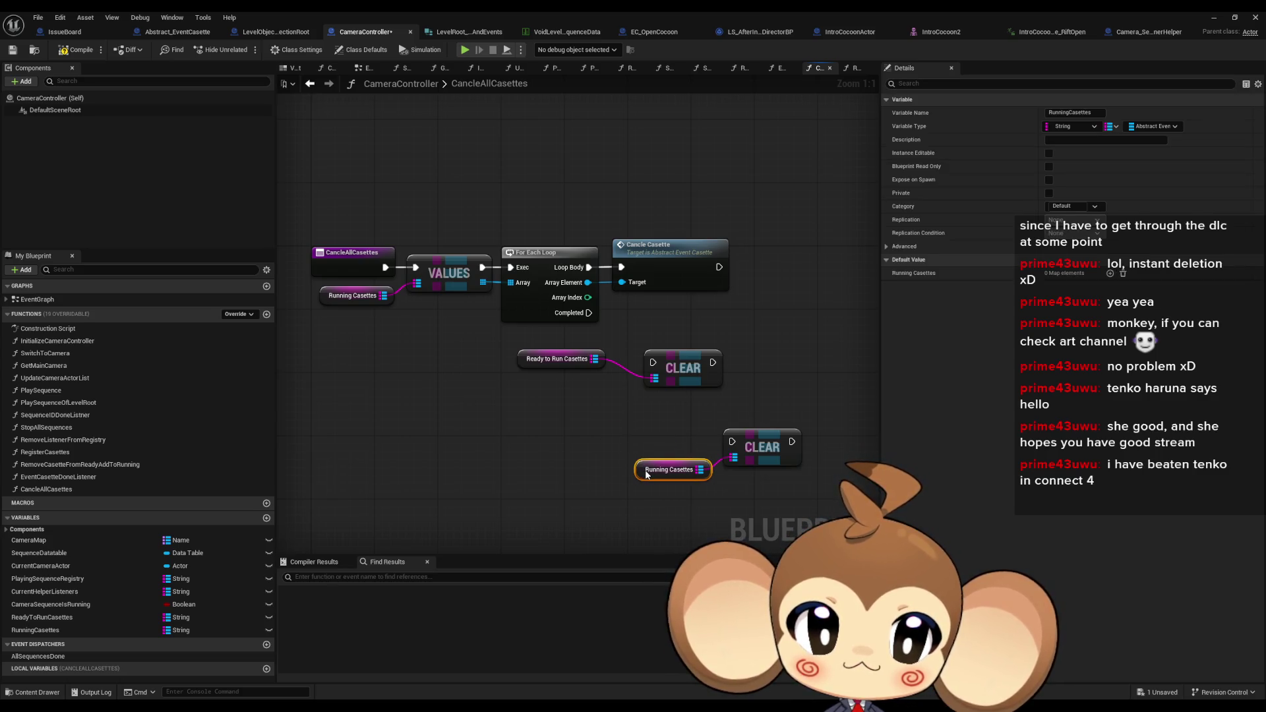
pyautogui.moveTo(682, 373)
pyautogui.mouseDown()
pyautogui.moveTo(712, 400)
pyautogui.moveTo(689, 381)
pyautogui.mouseUp()
pyautogui.moveTo(557, 359); pyautogui.dragTo(557, 405)
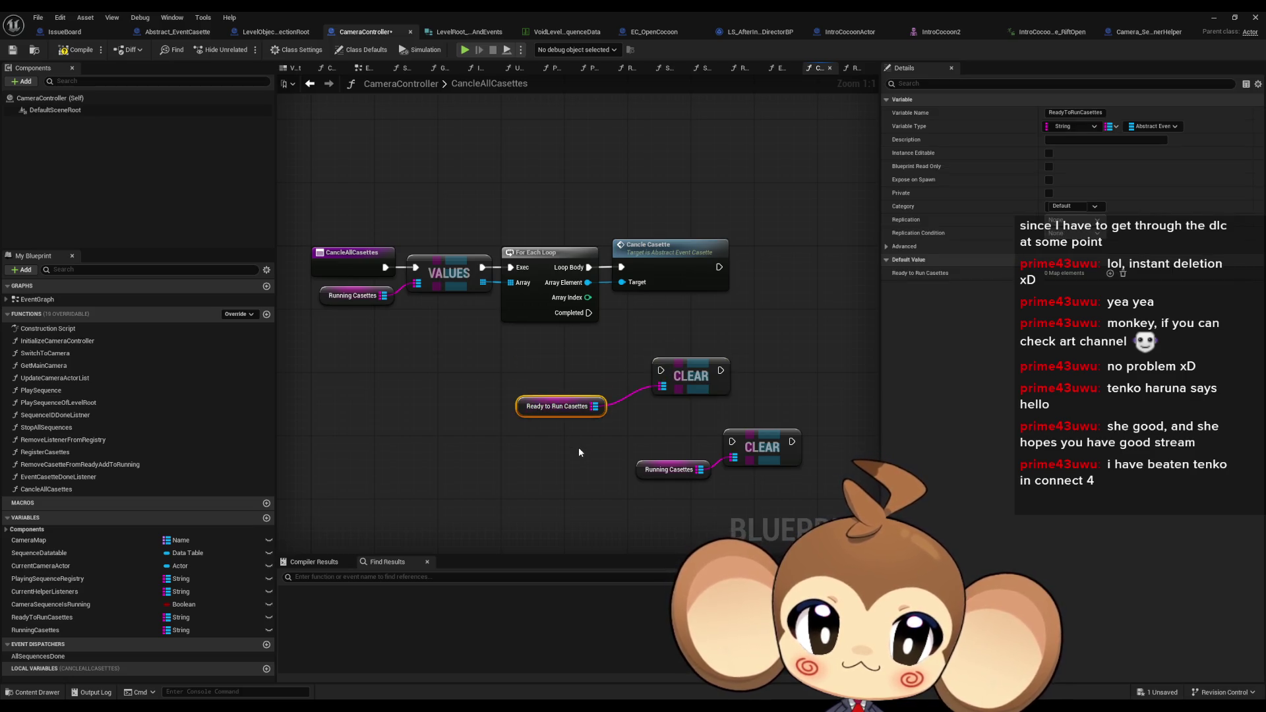
pyautogui.doubleClick(45, 452)
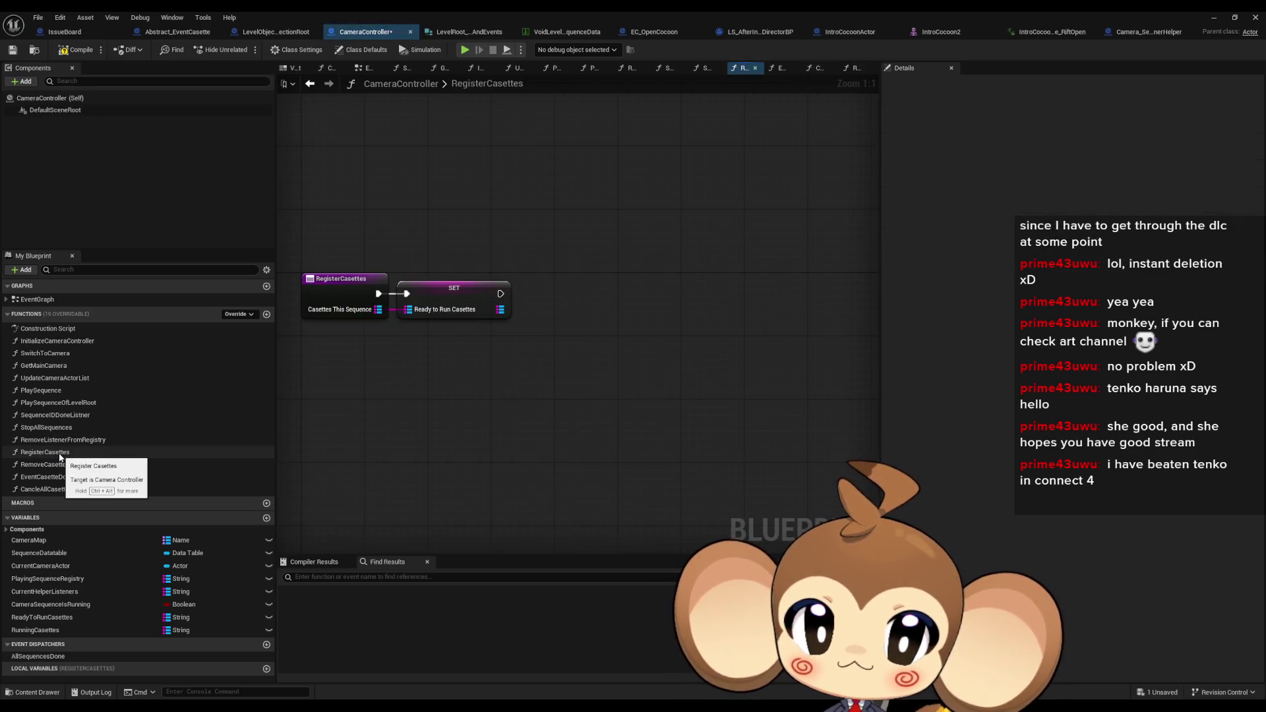
pyautogui.doubleClick(60, 465)
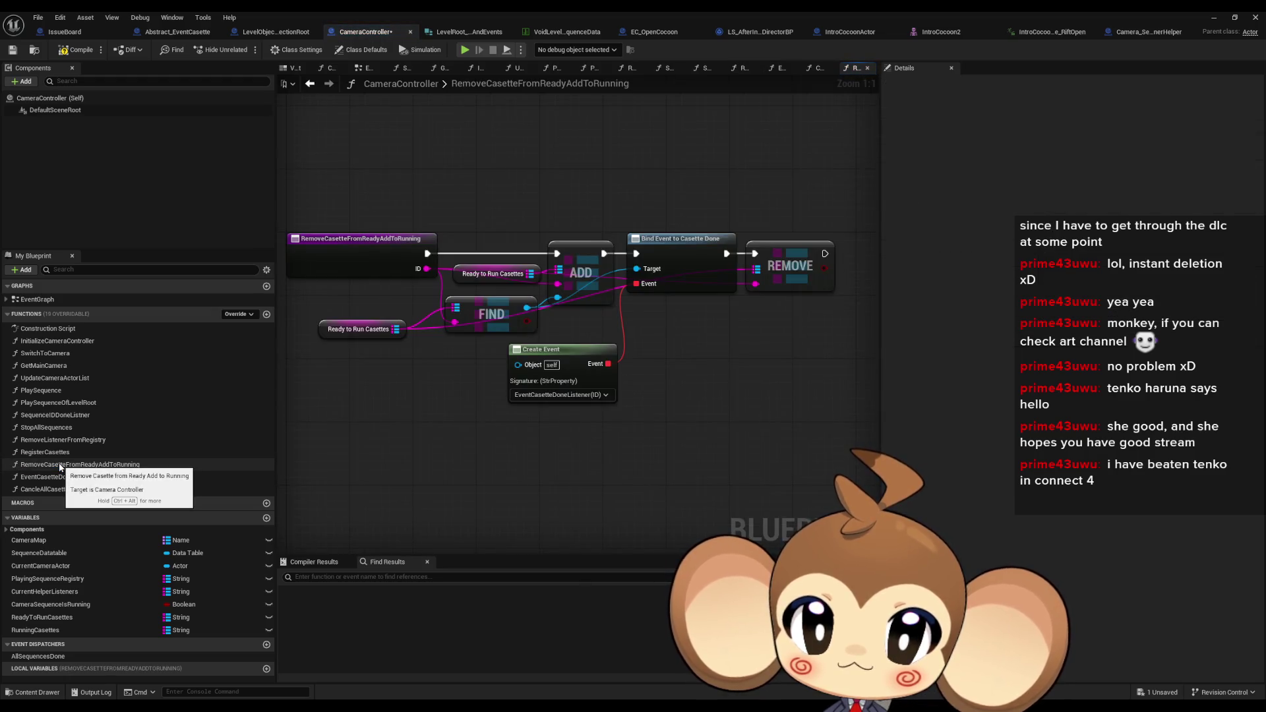
pyautogui.doubleClick(55, 476)
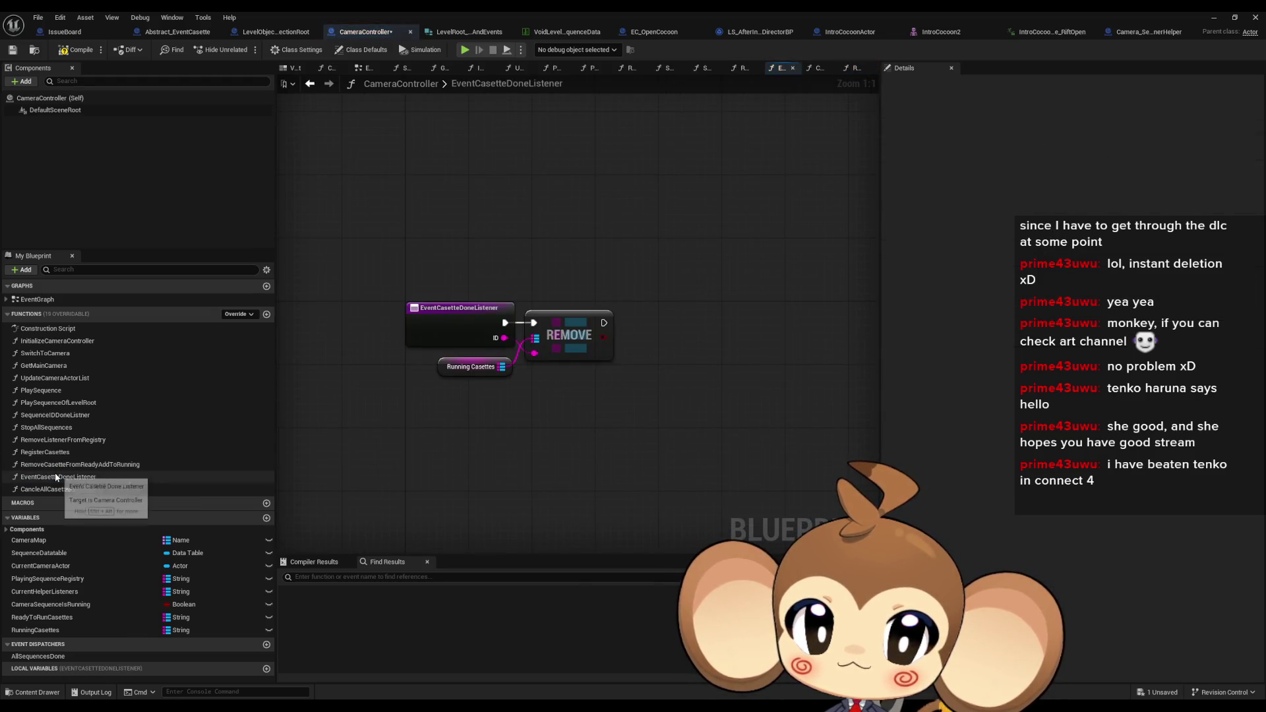
pyautogui.doubleClick(66, 488)
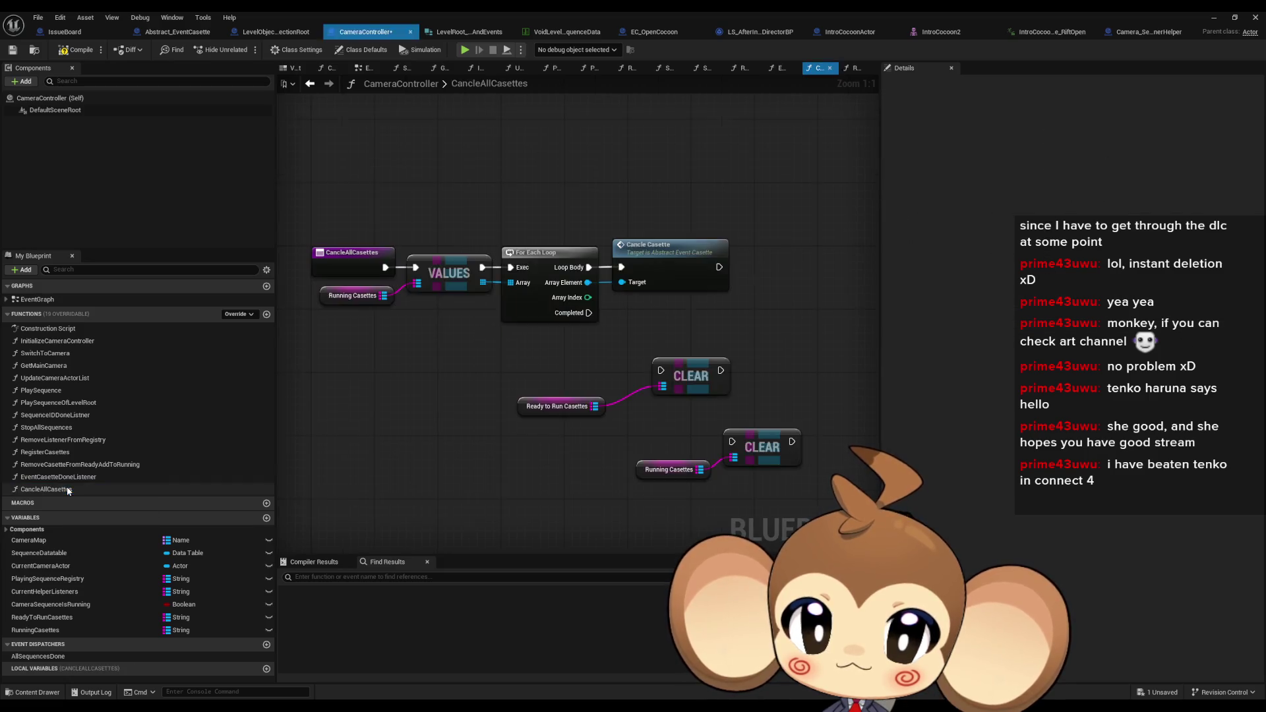
# Add an Unbind Event from Casette Done node off the loop's Array Element, right of Cancle Casette
pyautogui.moveTo(551, 323); pyautogui.dragTo(616, 356)
pyautogui.write('unbind')
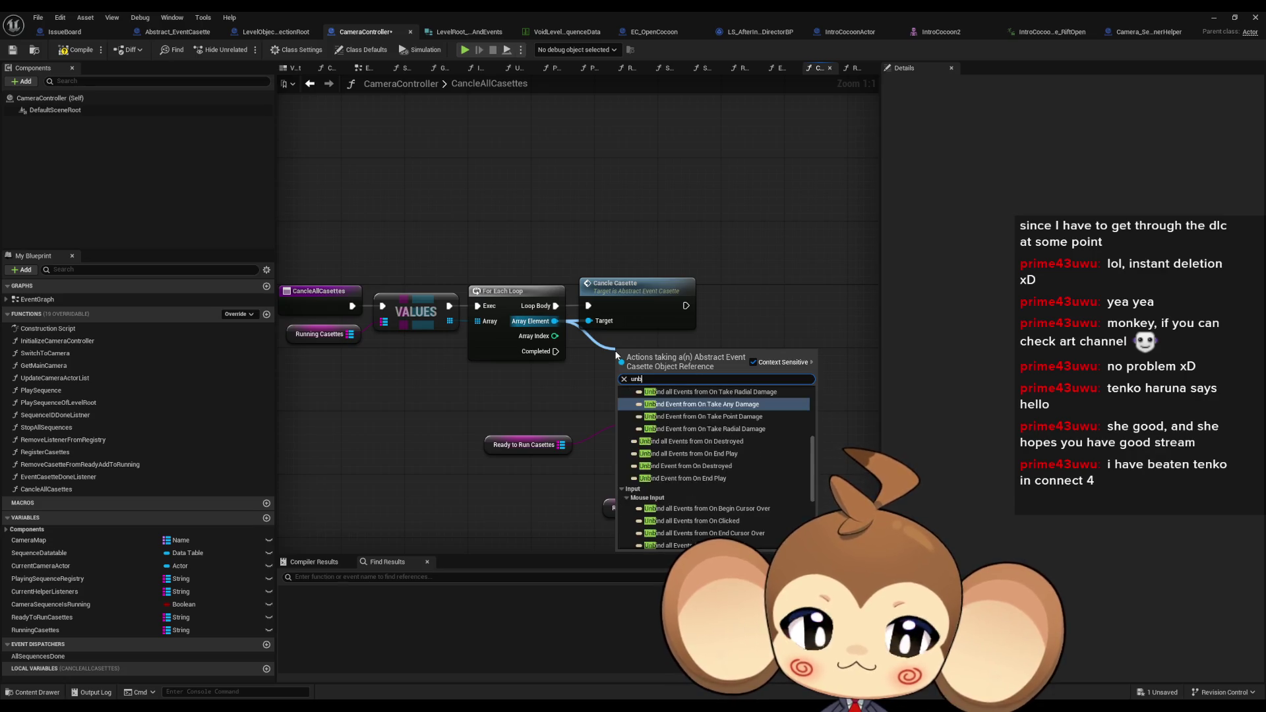
pyautogui.scroll(-1, 674, 473)
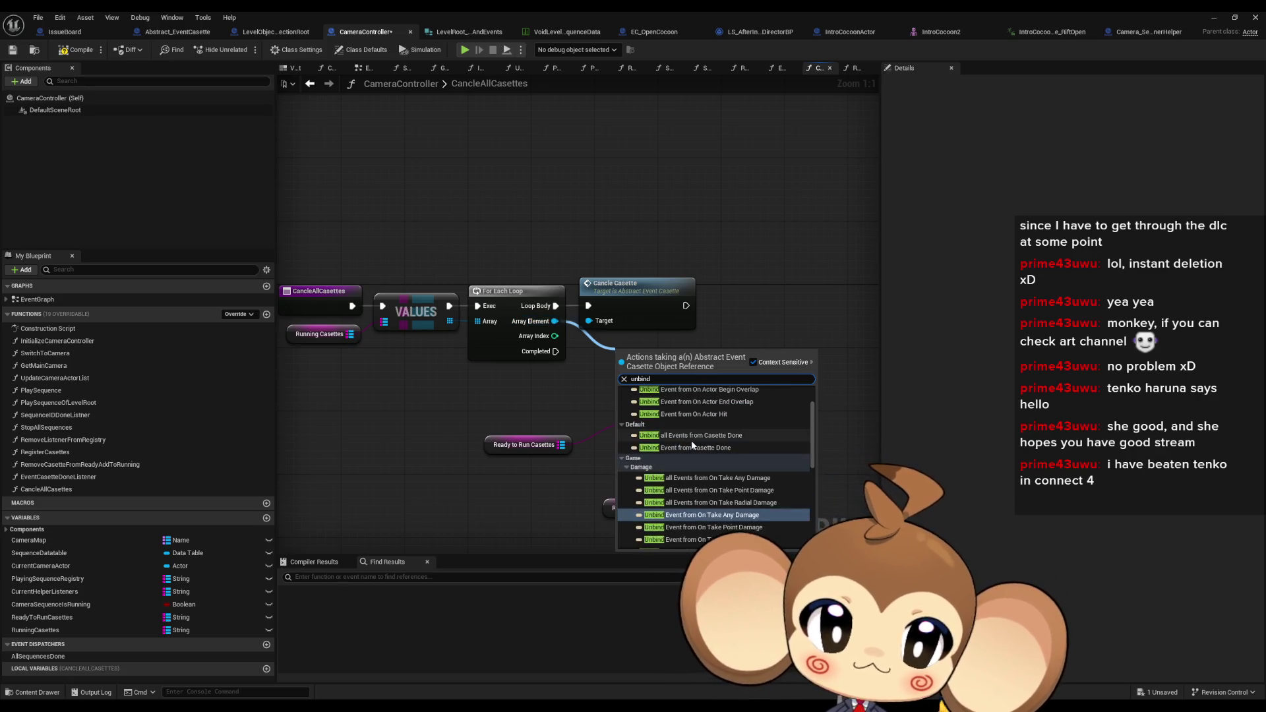
pyautogui.scroll(5, 673, 472)
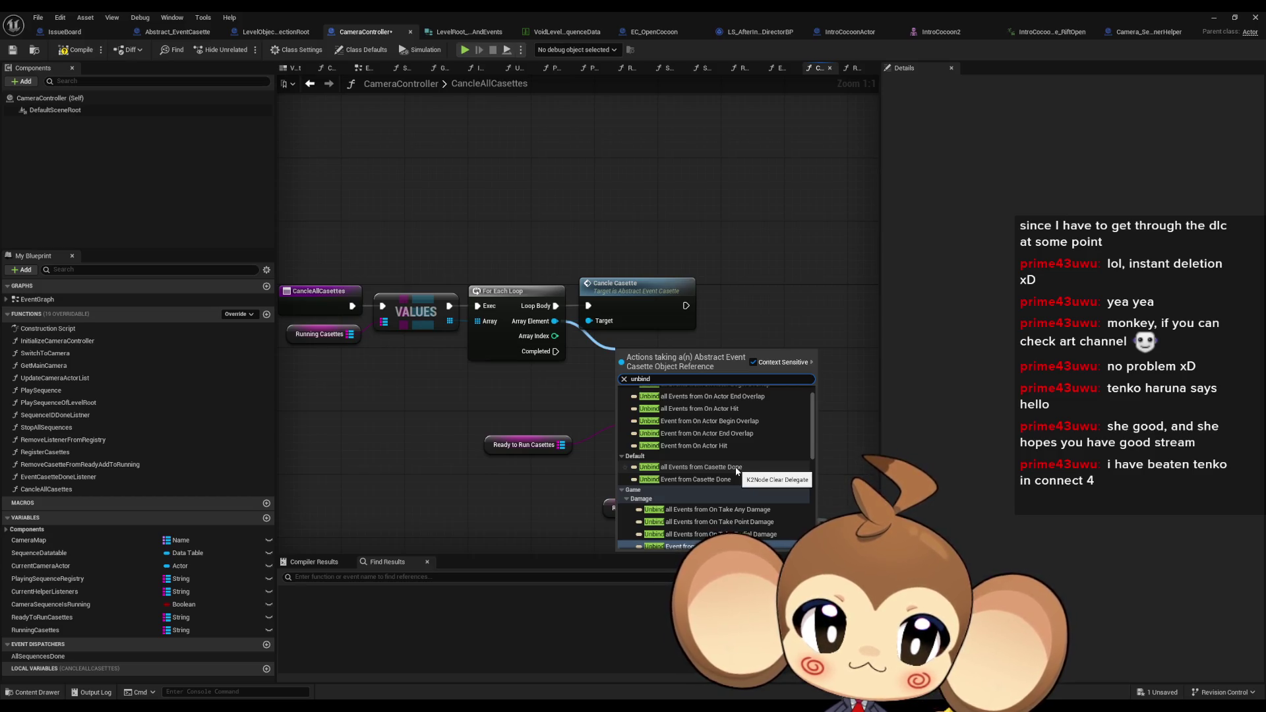
pyautogui.click(712, 480)
pyautogui.moveTo(670, 371)
pyautogui.mouseDown()
pyautogui.moveTo(797, 288)
pyautogui.moveTo(722, 369)
pyautogui.mouseUp()
# Feed the unbind a Create Event set to EventCasetteDoneListener, moving the CLEAR nodes lower
pyautogui.write('create event')
pyautogui.click(748, 415)
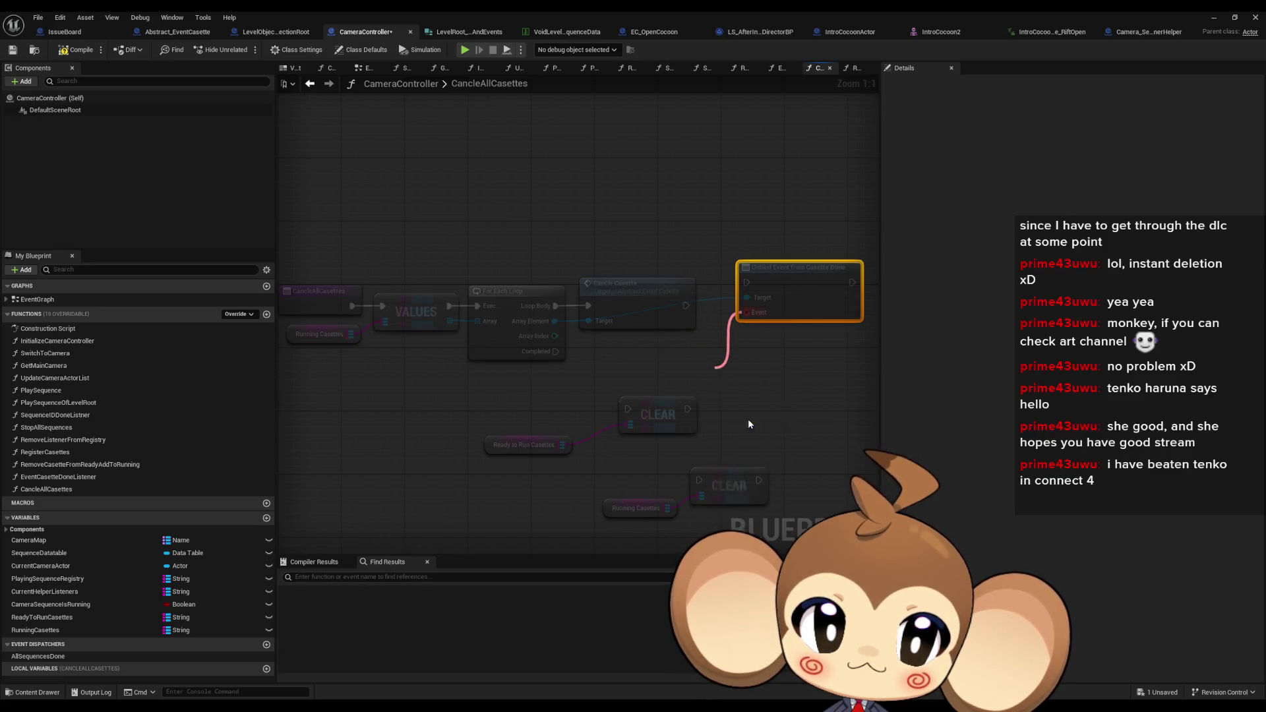
pyautogui.moveTo(382, 354)
pyautogui.mouseDown()
pyautogui.moveTo(587, 453)
pyautogui.moveTo(573, 482)
pyautogui.mouseUp()
pyautogui.click(630, 384)
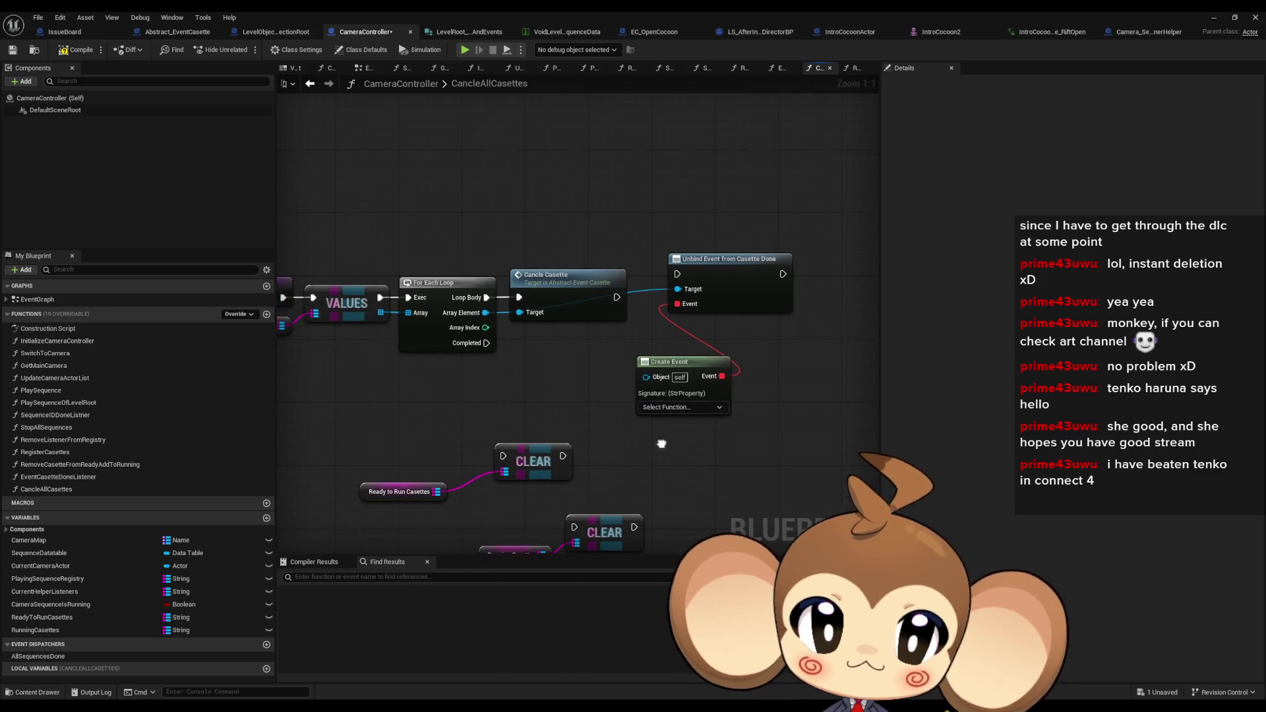
pyautogui.moveTo(678, 369); pyautogui.dragTo(573, 354)
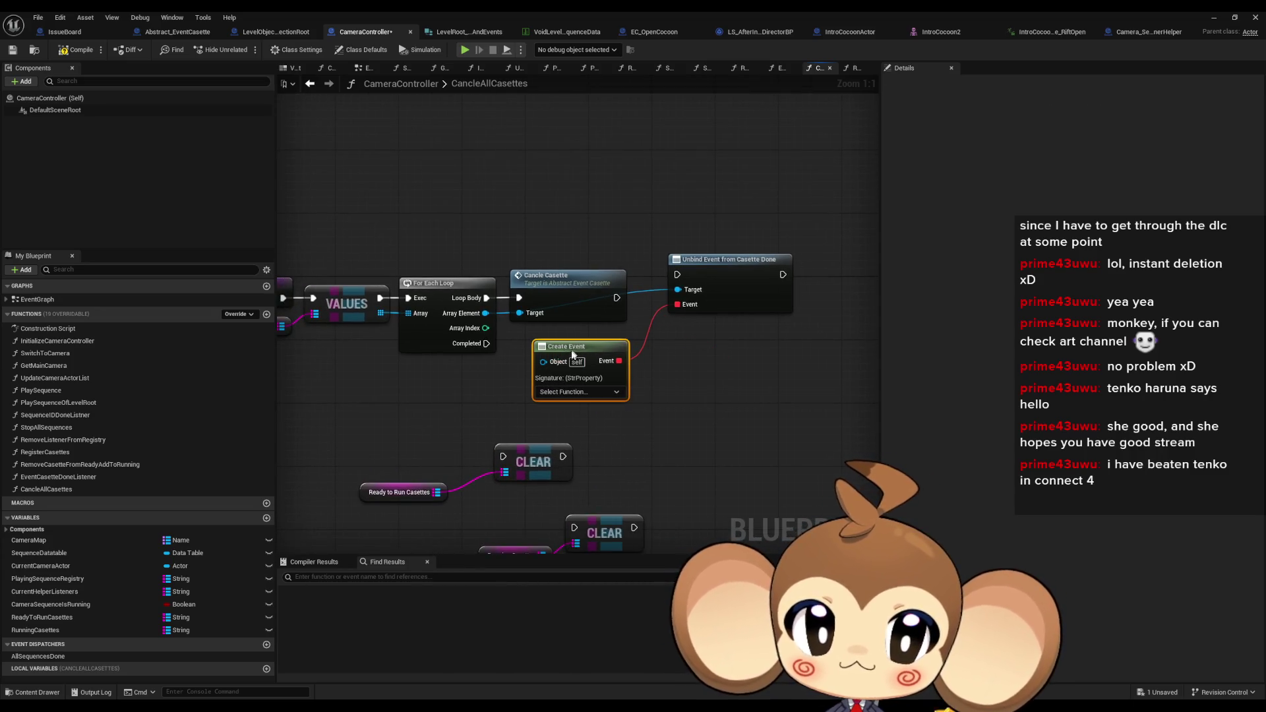
pyautogui.click(551, 392)
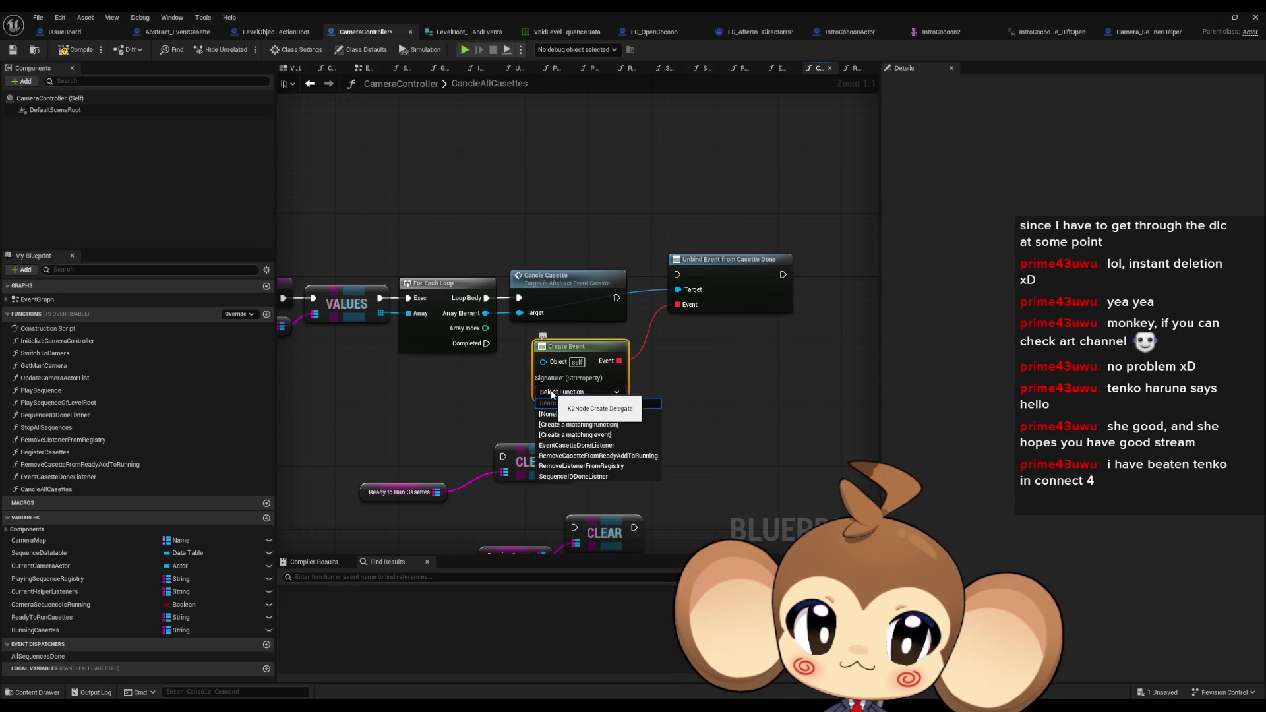
pyautogui.click(576, 445)
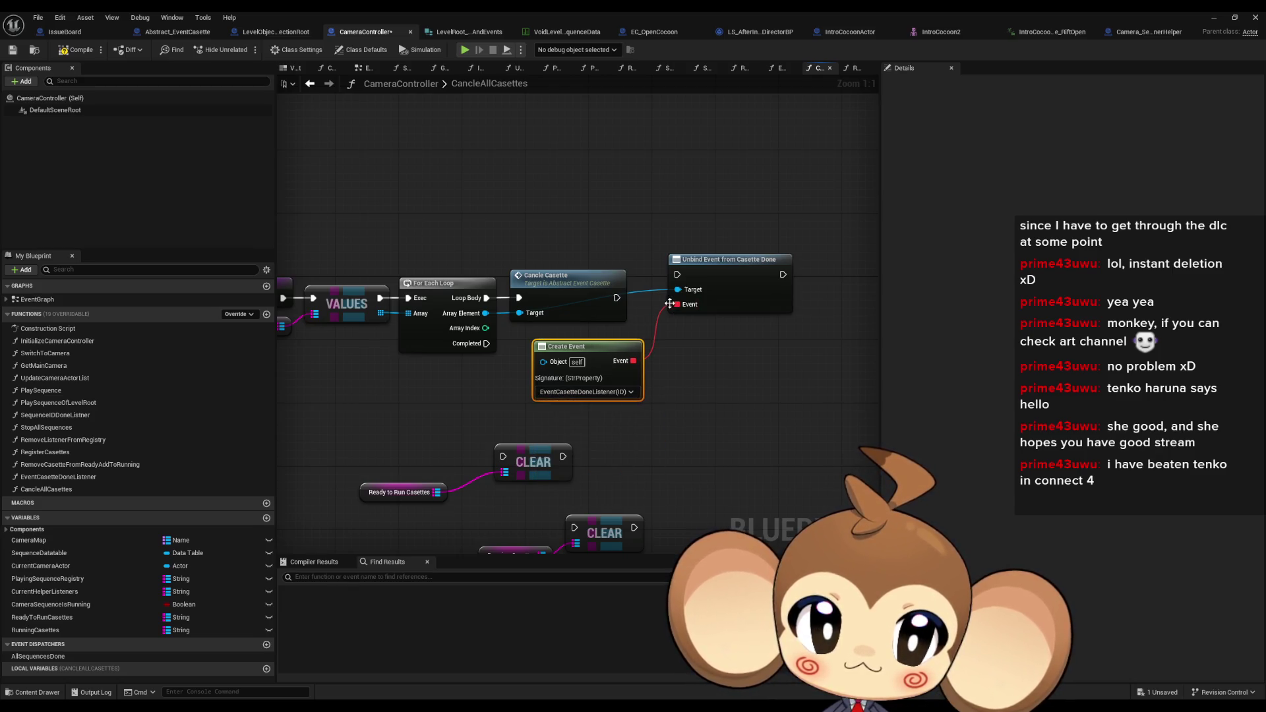
pyautogui.doubleClick(56, 478)
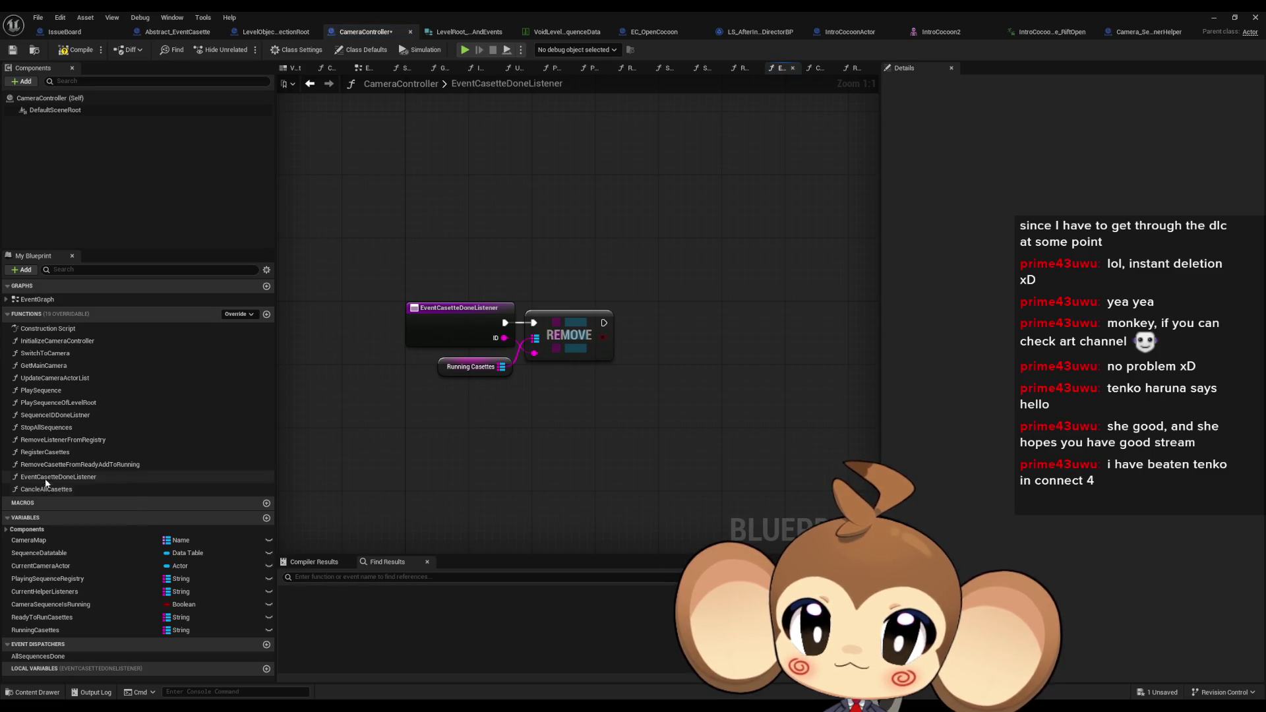
# Feed ADD's array in RemoveCasetteFromReadyAddToRunning with a new Running Casettes getter
pyautogui.doubleClick(45, 465)
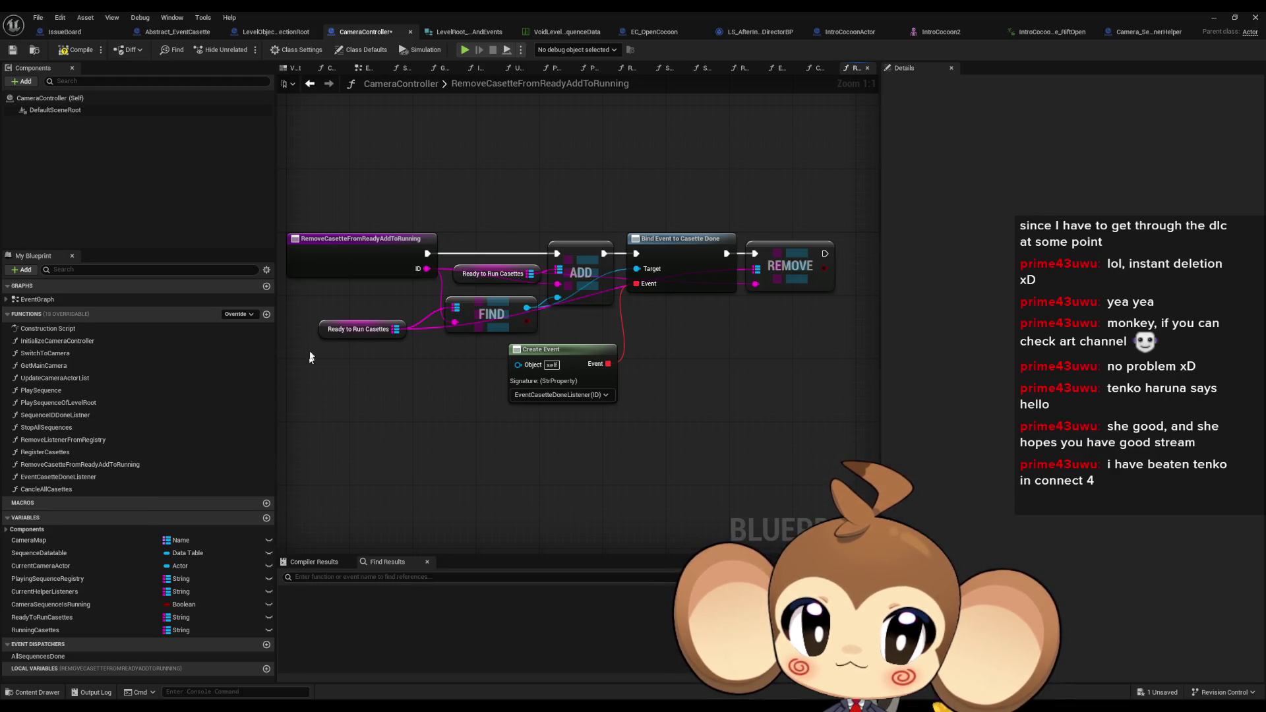
pyautogui.click(361, 329)
pyautogui.moveTo(52, 633)
pyautogui.mouseDown()
pyautogui.moveTo(418, 444)
pyautogui.moveTo(370, 422)
pyautogui.moveTo(563, 298)
pyautogui.moveTo(571, 276)
pyautogui.moveTo(522, 217)
pyautogui.moveTo(559, 275)
pyautogui.mouseUp()
pyautogui.click(349, 331)
pyautogui.click(560, 240)
pyautogui.moveTo(479, 209); pyautogui.dragTo(480, 271)
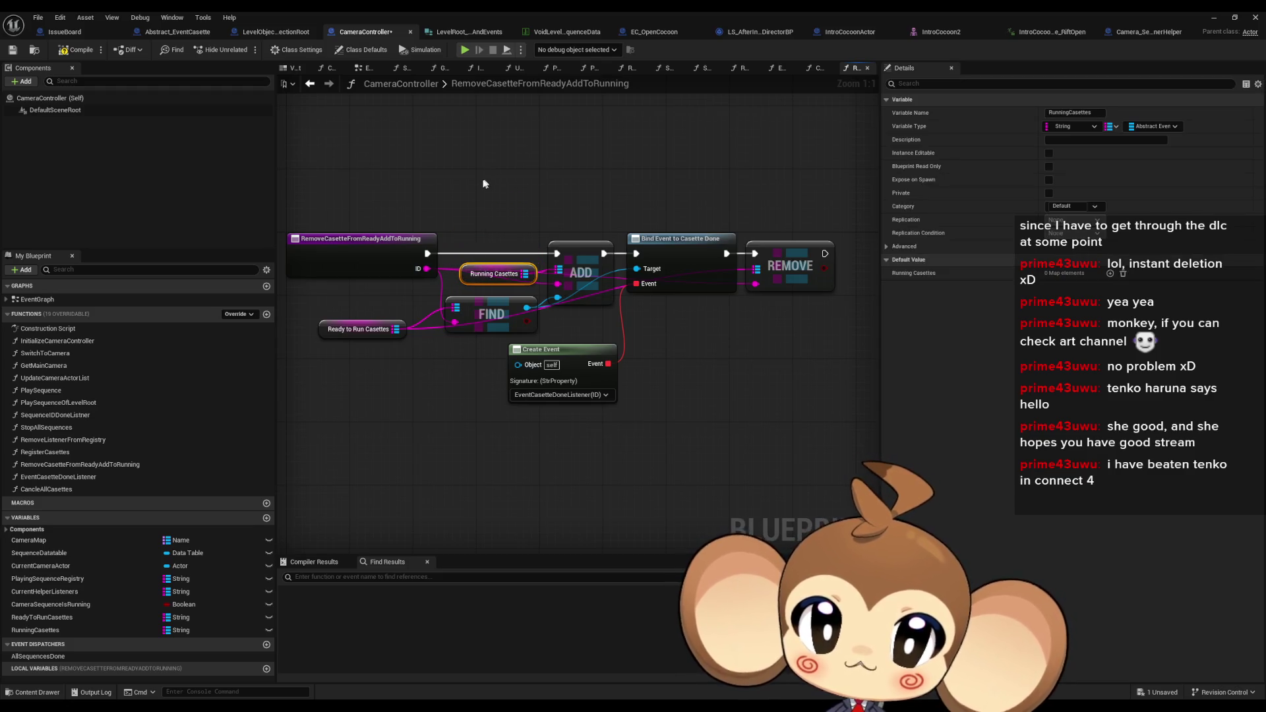
# Move the Ready to Run Casettes getter lower and return to the EventCasetteDoneListener graph
pyautogui.moveTo(337, 321)
pyautogui.mouseDown()
pyautogui.moveTo(369, 361)
pyautogui.moveTo(344, 333)
pyautogui.moveTo(349, 349)
pyautogui.moveTo(338, 345)
pyautogui.mouseUp()
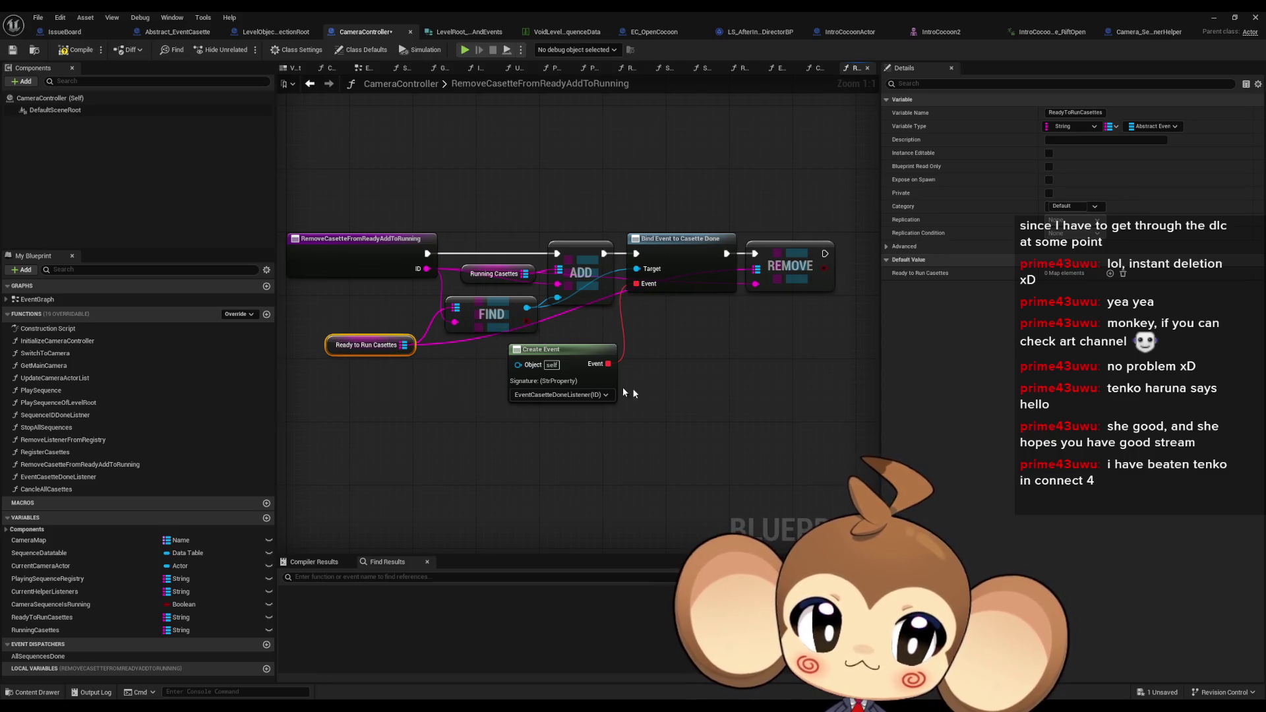
pyautogui.click(692, 350)
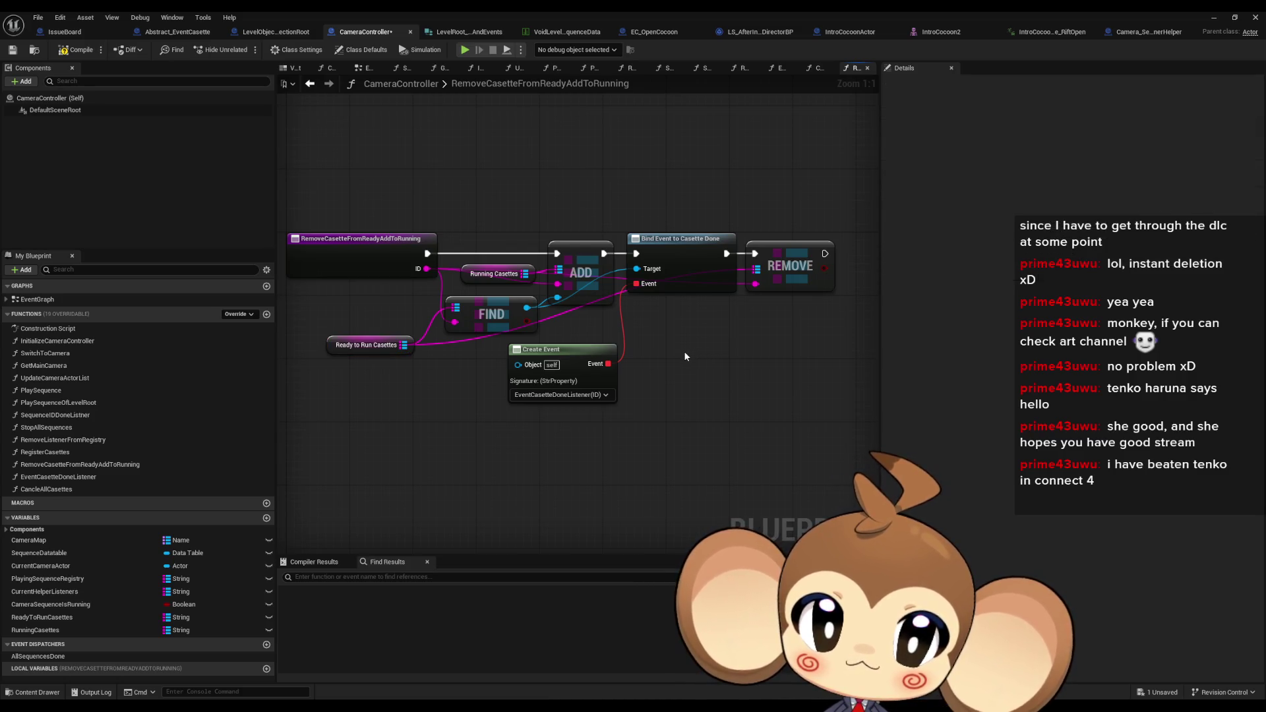
pyautogui.doubleClick(58, 464)
pyautogui.doubleClick(57, 476)
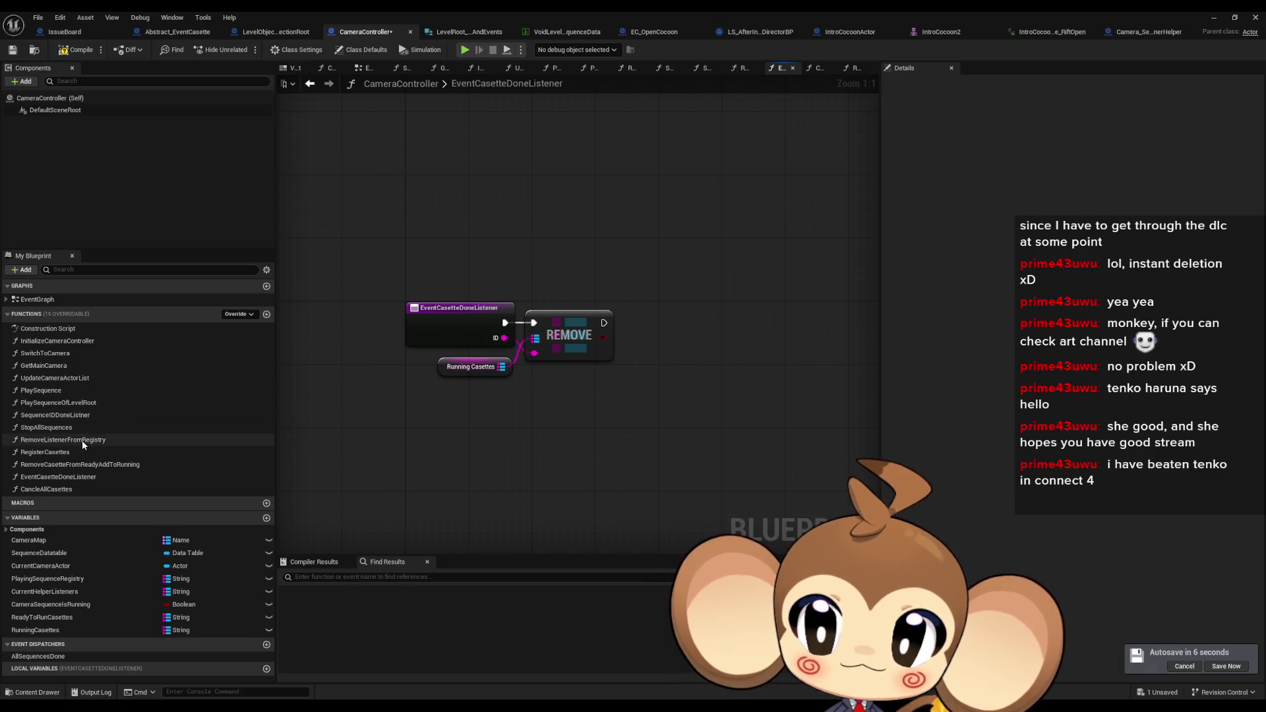
# Review RemoveListenerFromRegistry, RegisterCasettes, RemoveCasetteFromReadyAddToRunning and EventCasetteDoneListener, then open CancleAllCasettes
pyautogui.doubleClick(80, 441)
pyautogui.doubleClick(66, 452)
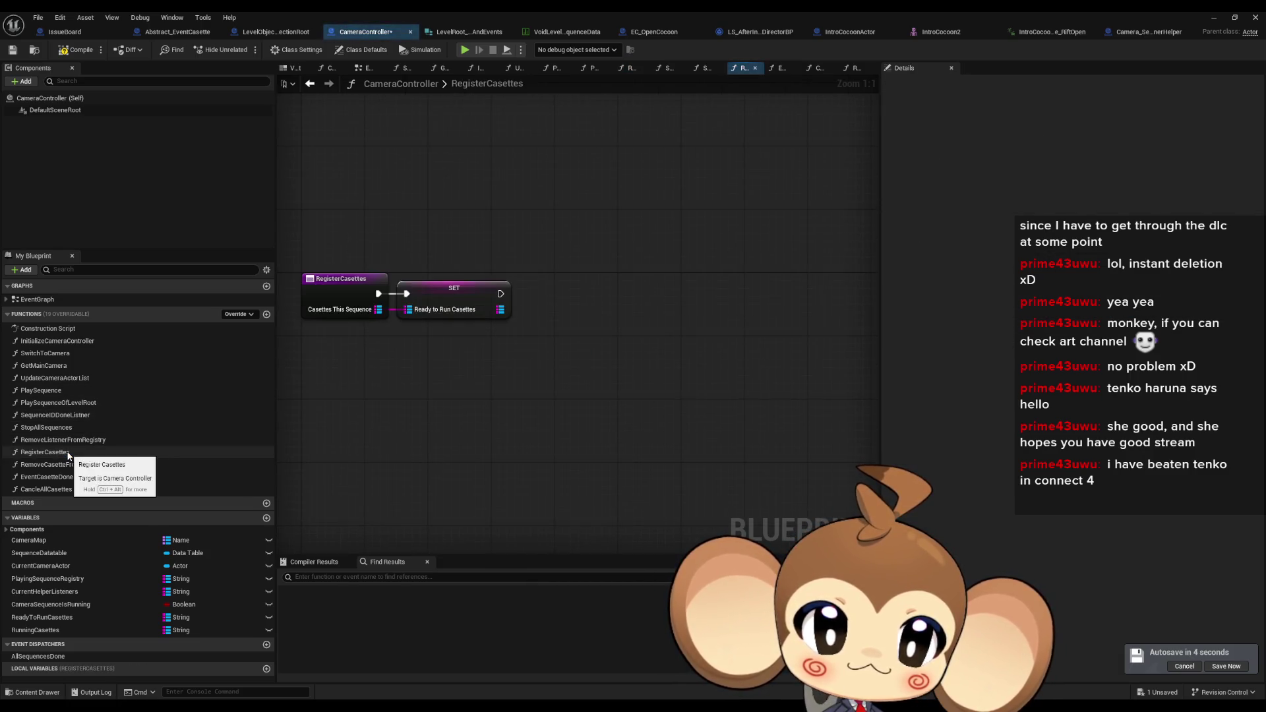
pyautogui.doubleClick(58, 467)
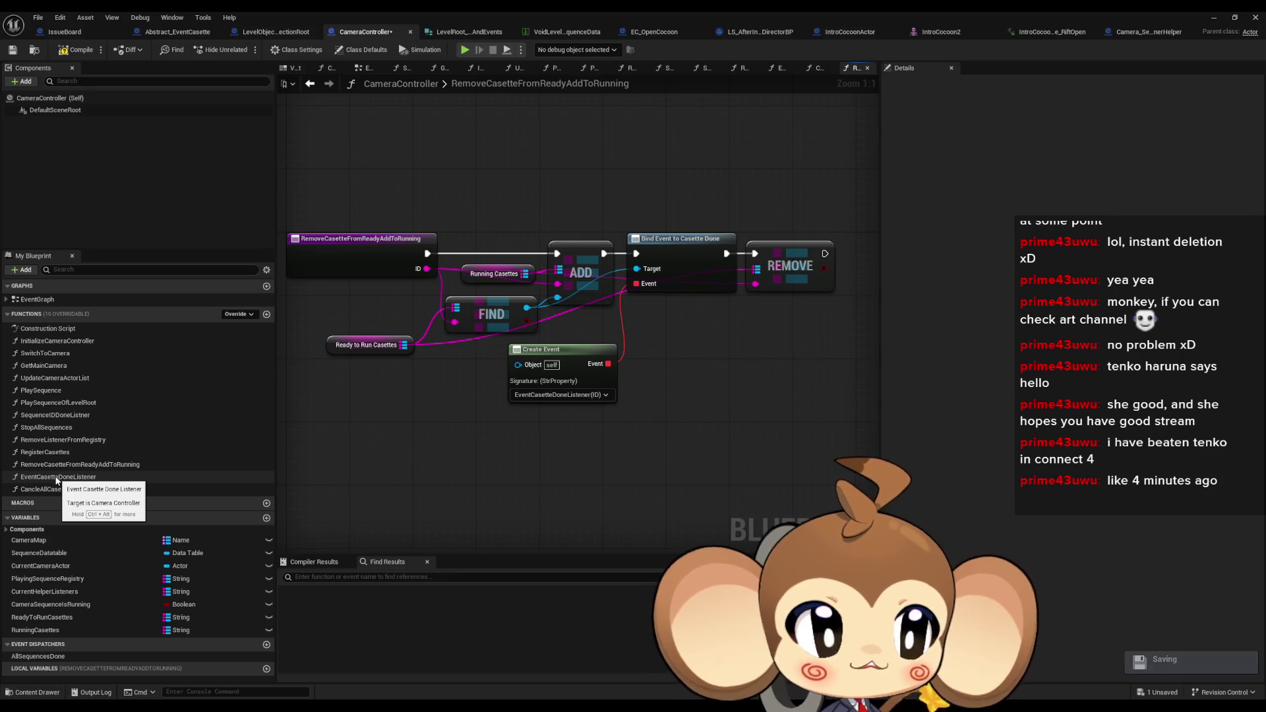
pyautogui.doubleClick(56, 477)
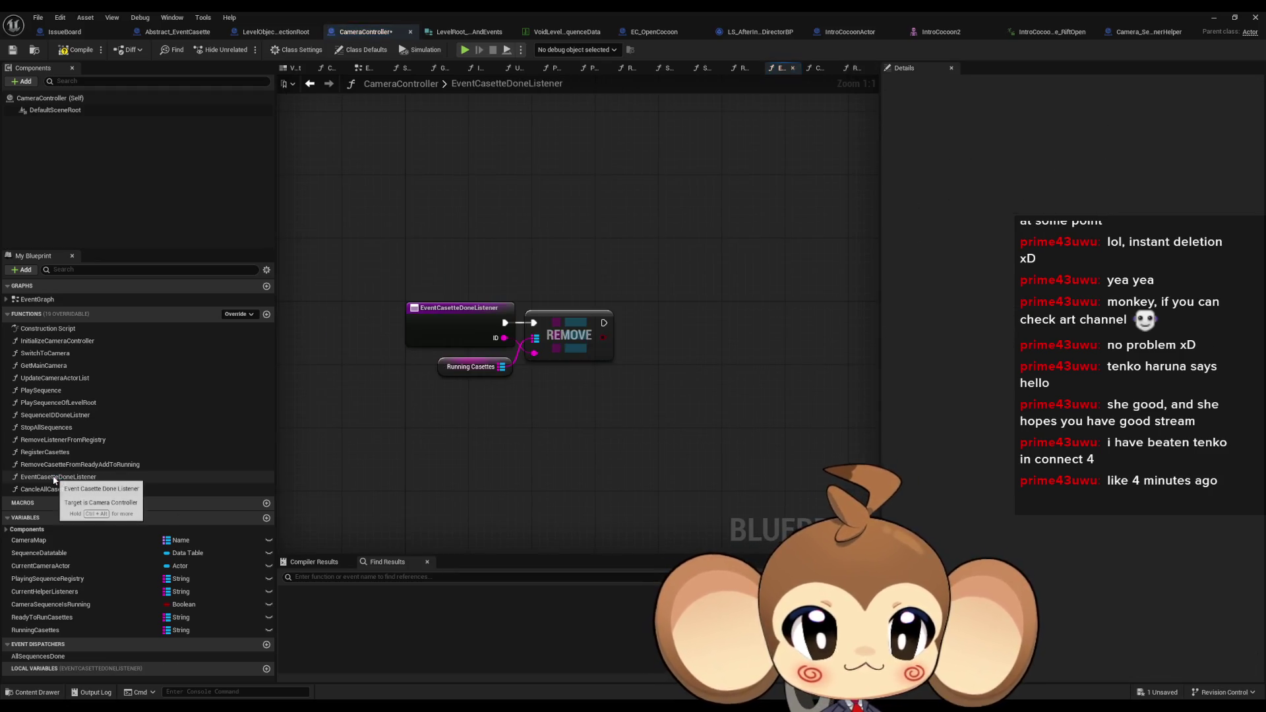
pyautogui.click(59, 489)
pyautogui.doubleClick(59, 489)
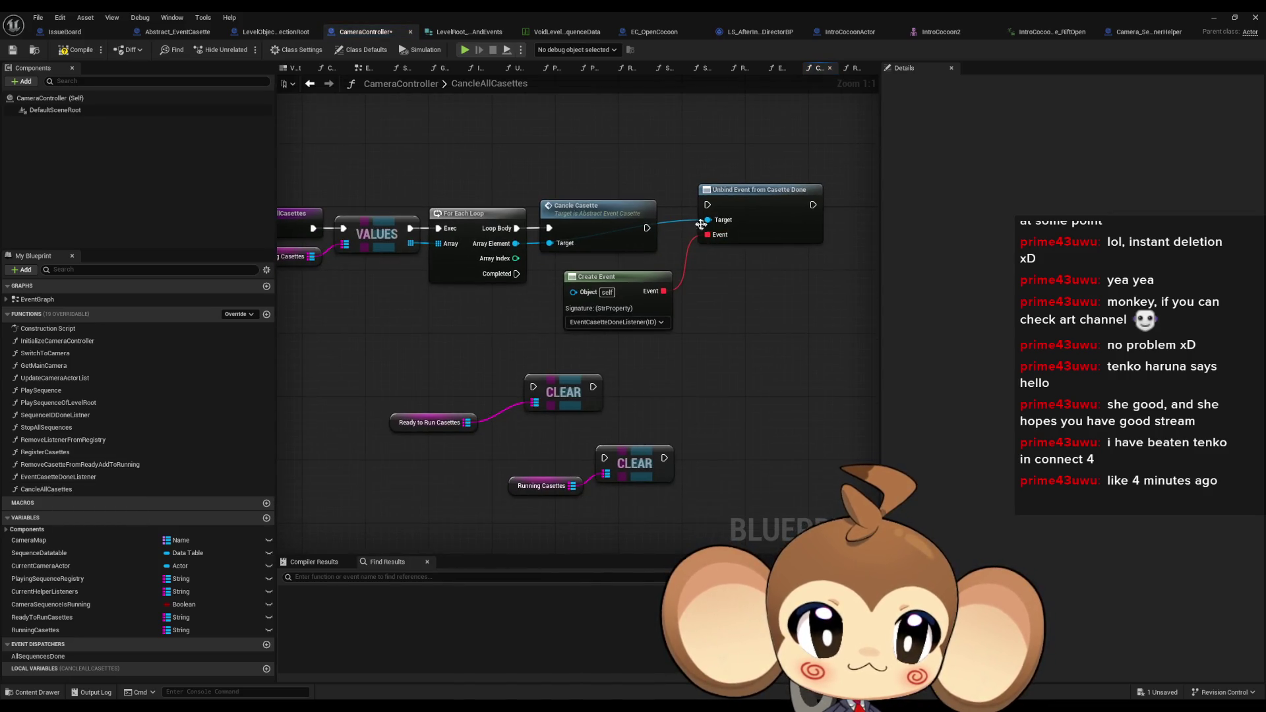
# Run Unbind Event from Casette Done after each Cancle Casette call, straightening the unbind and Create Event nodes
pyautogui.moveTo(647, 228); pyautogui.dragTo(708, 205)
pyautogui.click(761, 215)
pyautogui.press('q')
pyautogui.moveTo(622, 278); pyautogui.dragTo(614, 278)
pyautogui.moveTo(758, 214); pyautogui.dragTo(736, 215)
pyautogui.click(651, 380)
# Run both CLEAR nodes in sequence from the loop's Completed pin and arrange them with their getters
pyautogui.moveTo(533, 387); pyautogui.dragTo(516, 274)
pyautogui.moveTo(604, 457)
pyautogui.mouseDown()
pyautogui.moveTo(593, 387)
pyautogui.moveTo(636, 384)
pyautogui.moveTo(625, 368)
pyautogui.mouseUp()
pyautogui.keyDown('ctrl'); pyautogui.click(570, 392); pyautogui.keyUp('ctrl')
pyautogui.moveTo(521, 487); pyautogui.dragTo(592, 407)
pyautogui.moveTo(410, 427)
pyautogui.mouseDown()
pyautogui.moveTo(499, 411)
pyautogui.moveTo(536, 450)
pyautogui.mouseUp()
pyautogui.click(512, 480)
pyautogui.click(323, 305)
pyautogui.click(420, 282)
pyautogui.click(508, 263)
pyautogui.click(590, 216)
# Check EC_OpenCocoon's Parent: PlayCasette call and CancleCasette's Stop Animation node
pyautogui.click(788, 286)
pyautogui.click(636, 32)
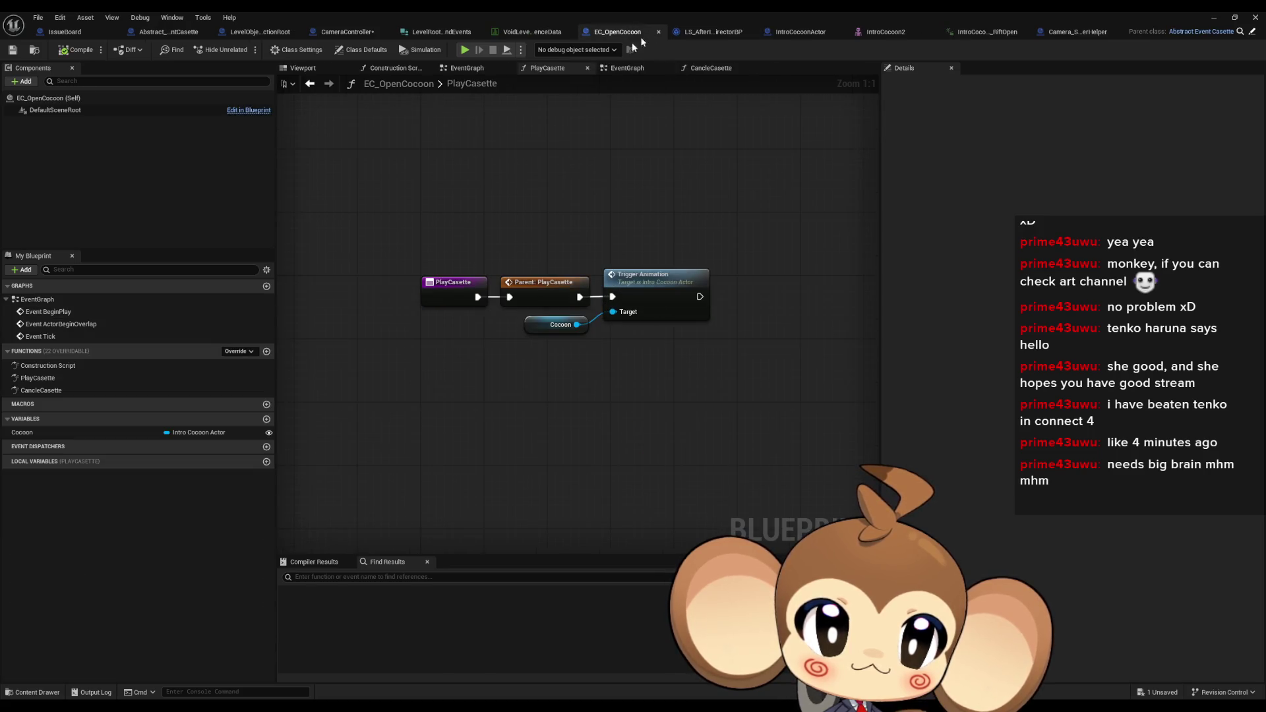
pyautogui.click(564, 281)
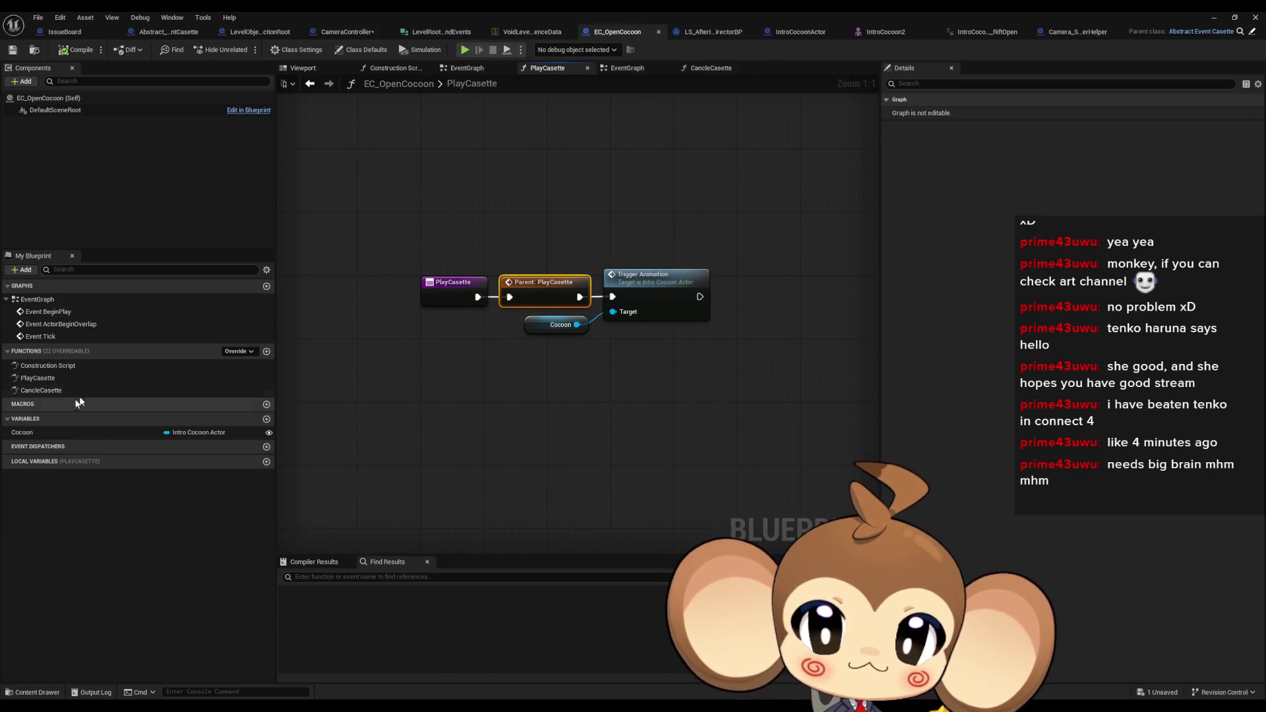
pyautogui.doubleClick(44, 390)
pyautogui.click(593, 315)
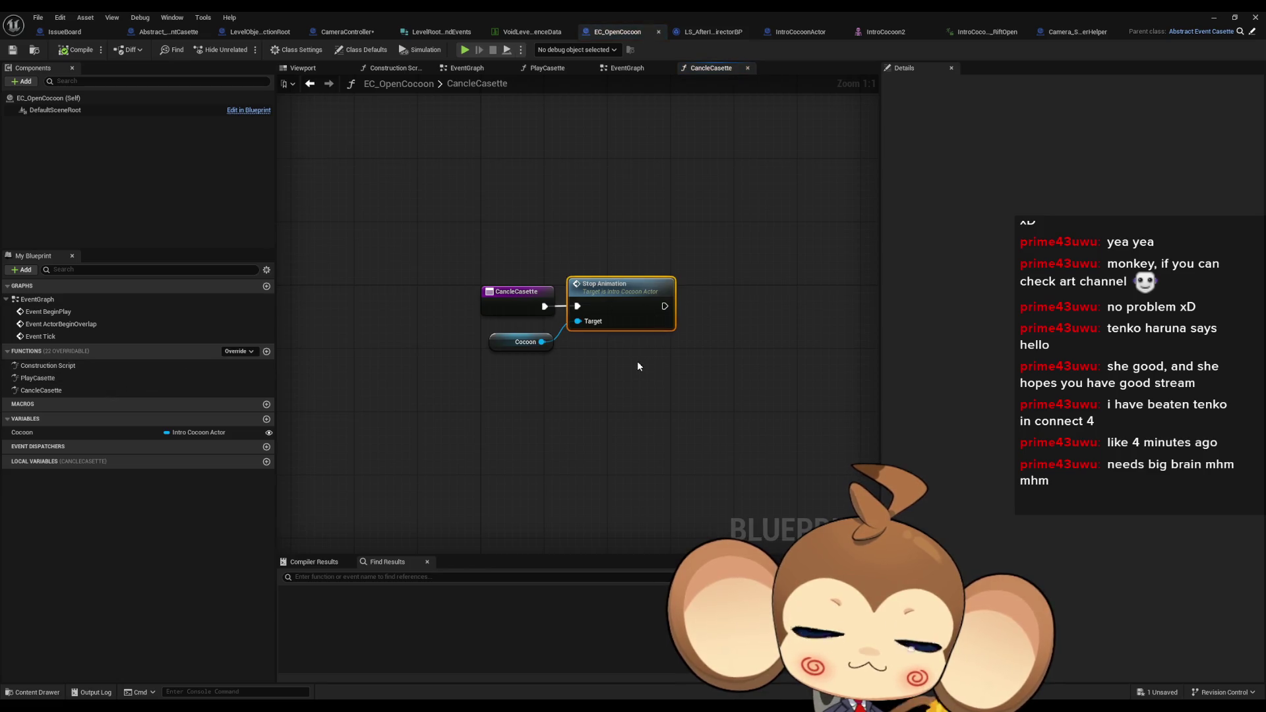
pyautogui.doubleClick(112, 377)
# Jump from PlayCasette's Trigger Animation node to its event in IntroCocoonActor
pyautogui.moveTo(669, 213); pyautogui.dragTo(734, 328)
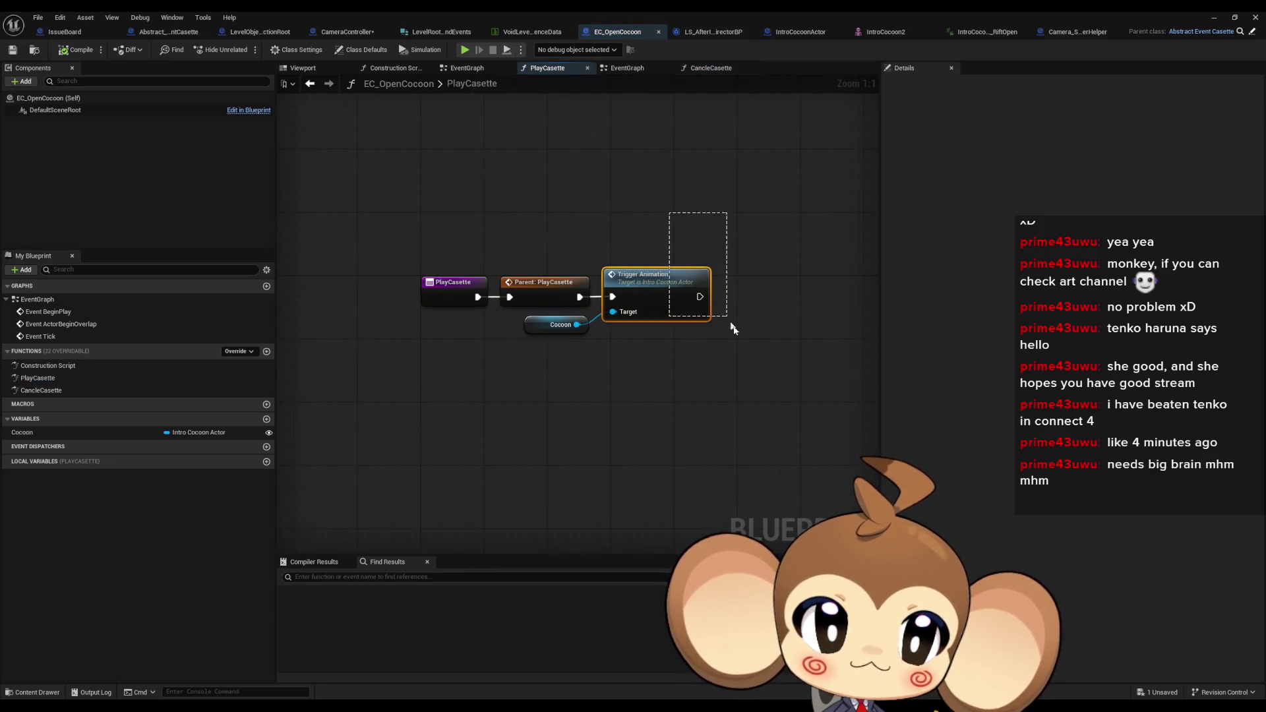
pyautogui.click(55, 302)
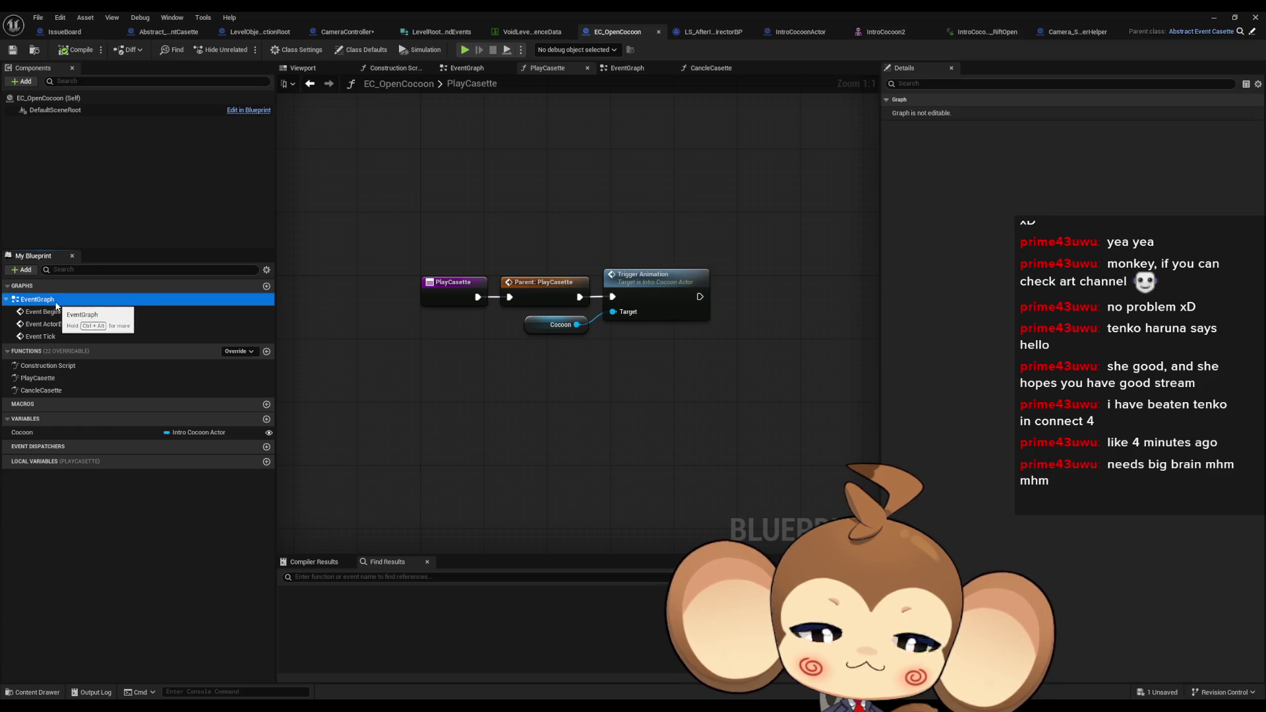
pyautogui.doubleClick(656, 283)
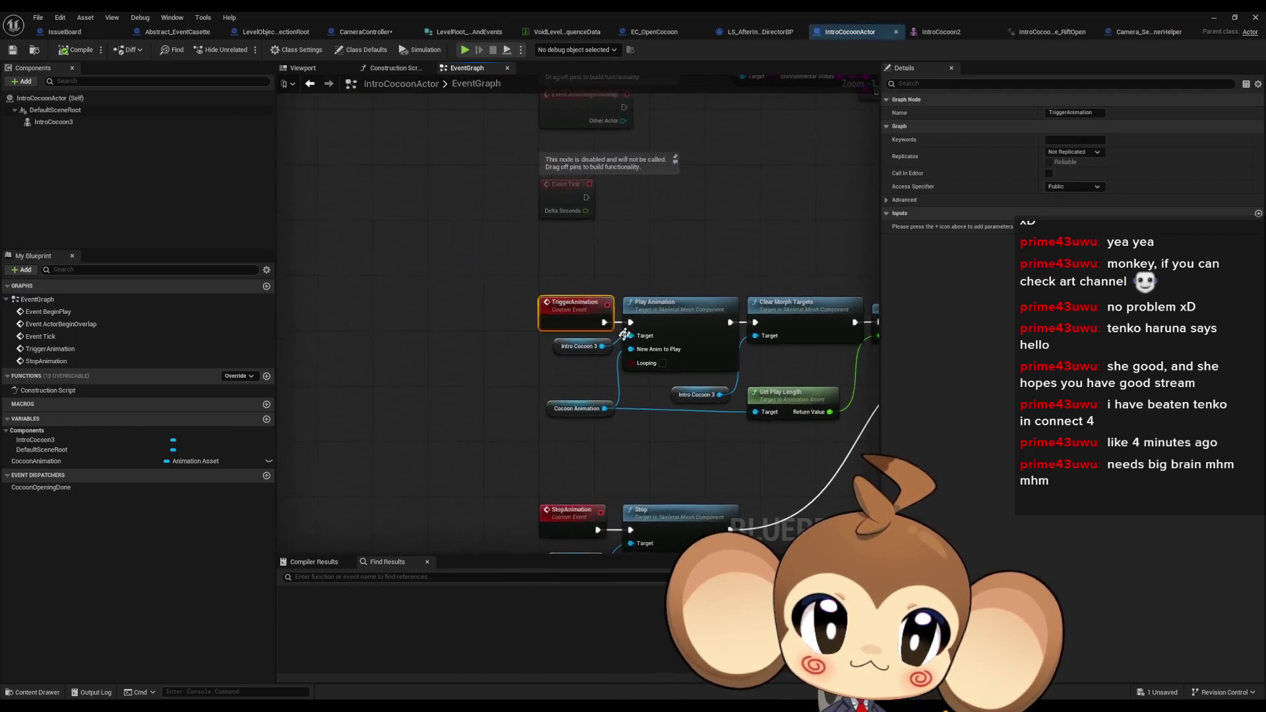
# Trace TriggerAnimation through Delay and Gate to Call Cocoon Opening Done, then return to EC_OpenCocoon
pyautogui.scroll(1, 594, 316)
pyautogui.click(521, 293)
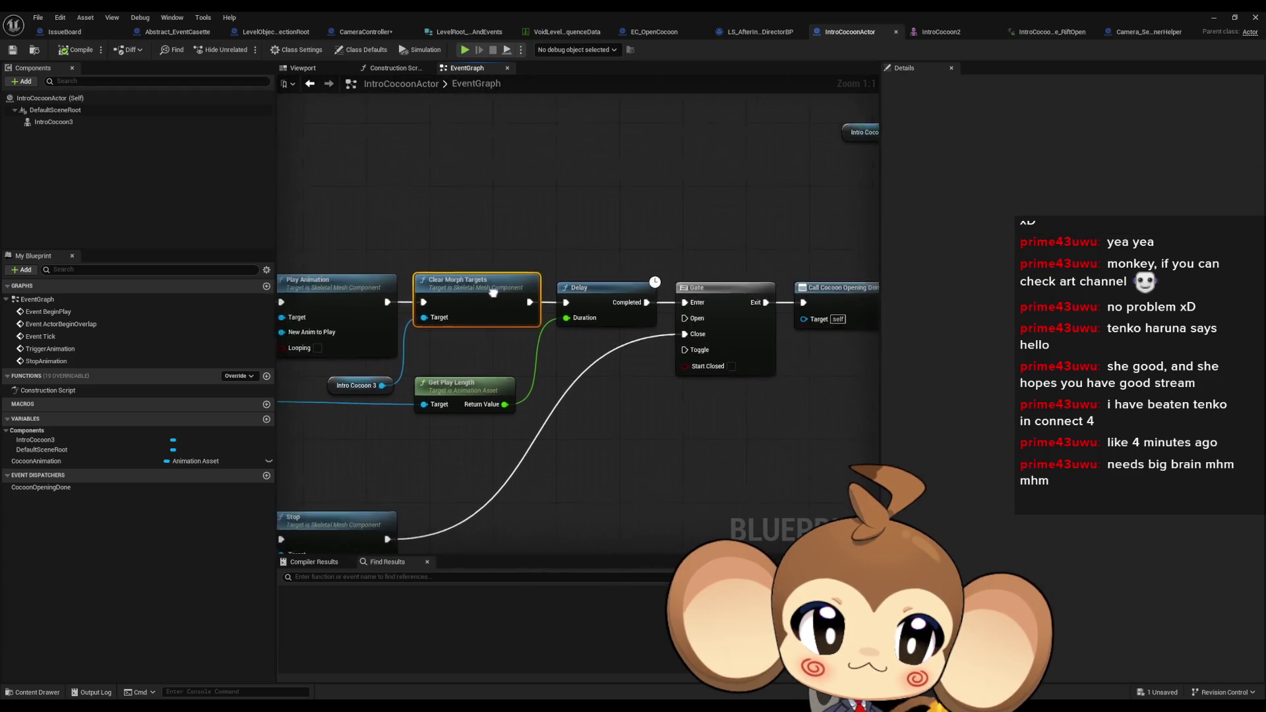
pyautogui.click(699, 294)
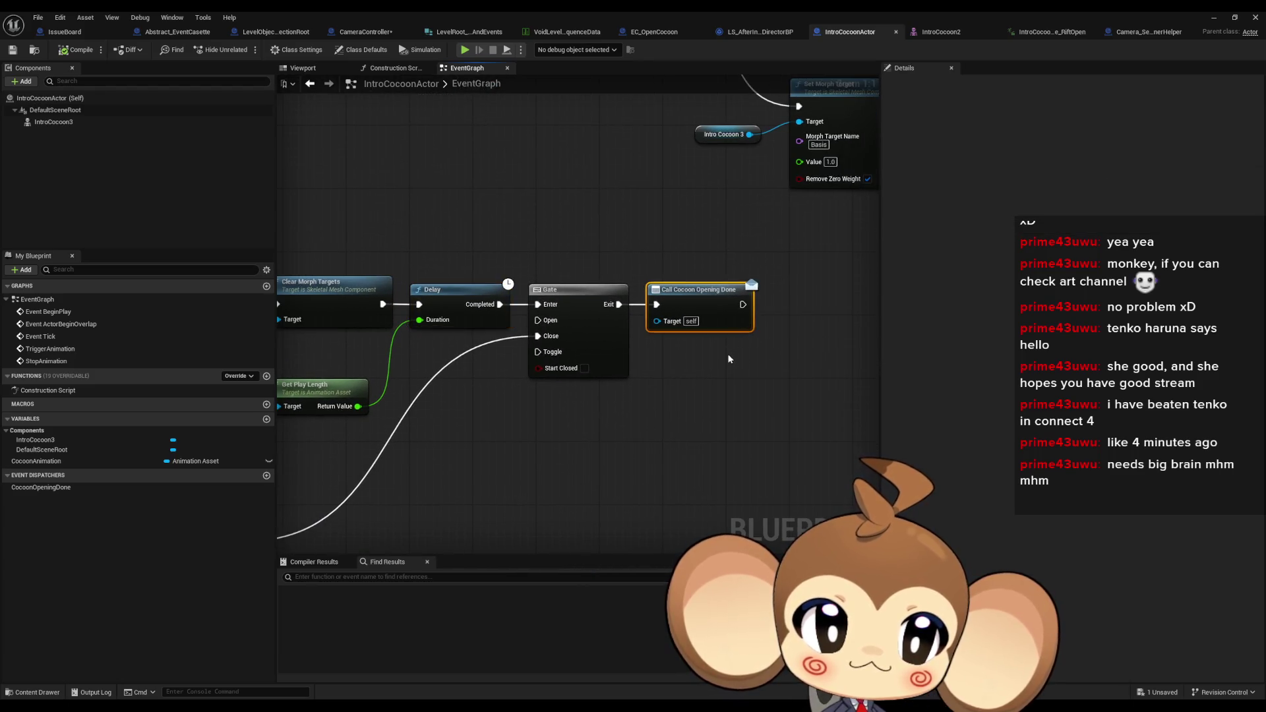
pyautogui.moveTo(720, 359)
pyautogui.mouseDown()
pyautogui.moveTo(667, 328)
pyautogui.moveTo(845, 244)
pyautogui.moveTo(544, 342)
pyautogui.moveTo(781, 248)
pyautogui.moveTo(828, 245)
pyautogui.mouseUp()
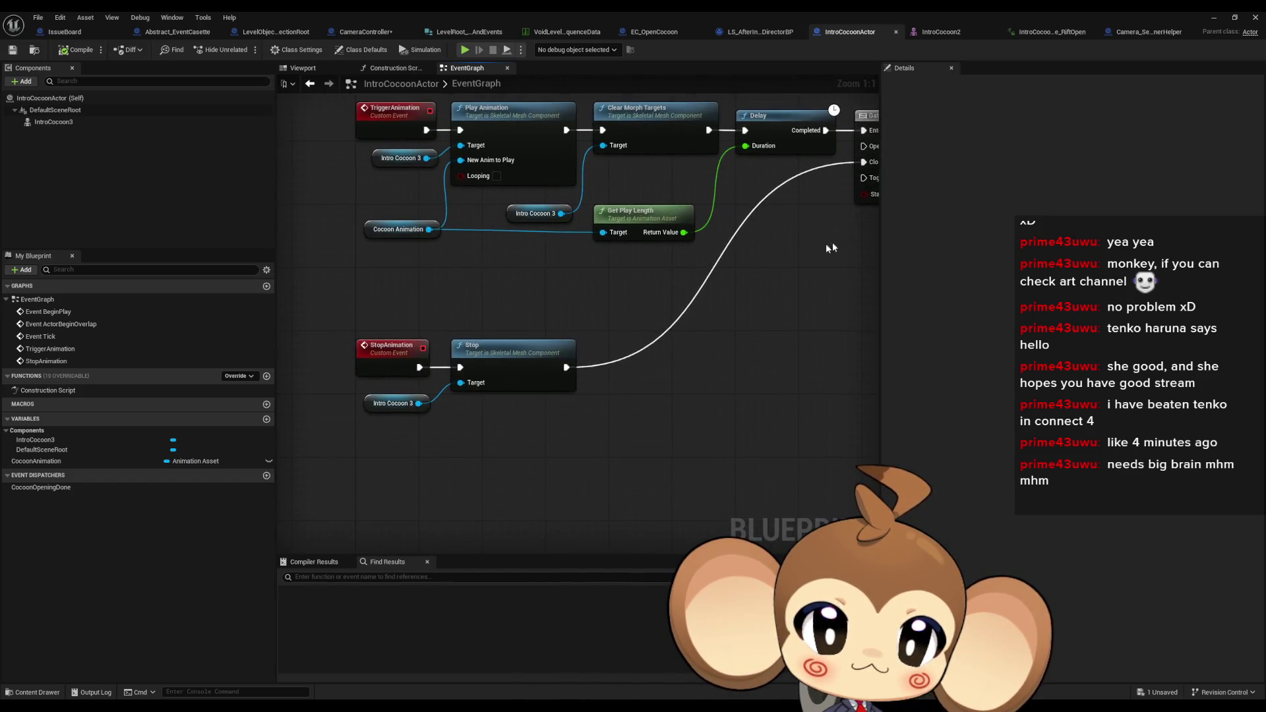
pyautogui.click(505, 352)
pyautogui.moveTo(656, 318); pyautogui.dragTo(309, 477)
pyautogui.click(646, 297)
pyautogui.click(663, 32)
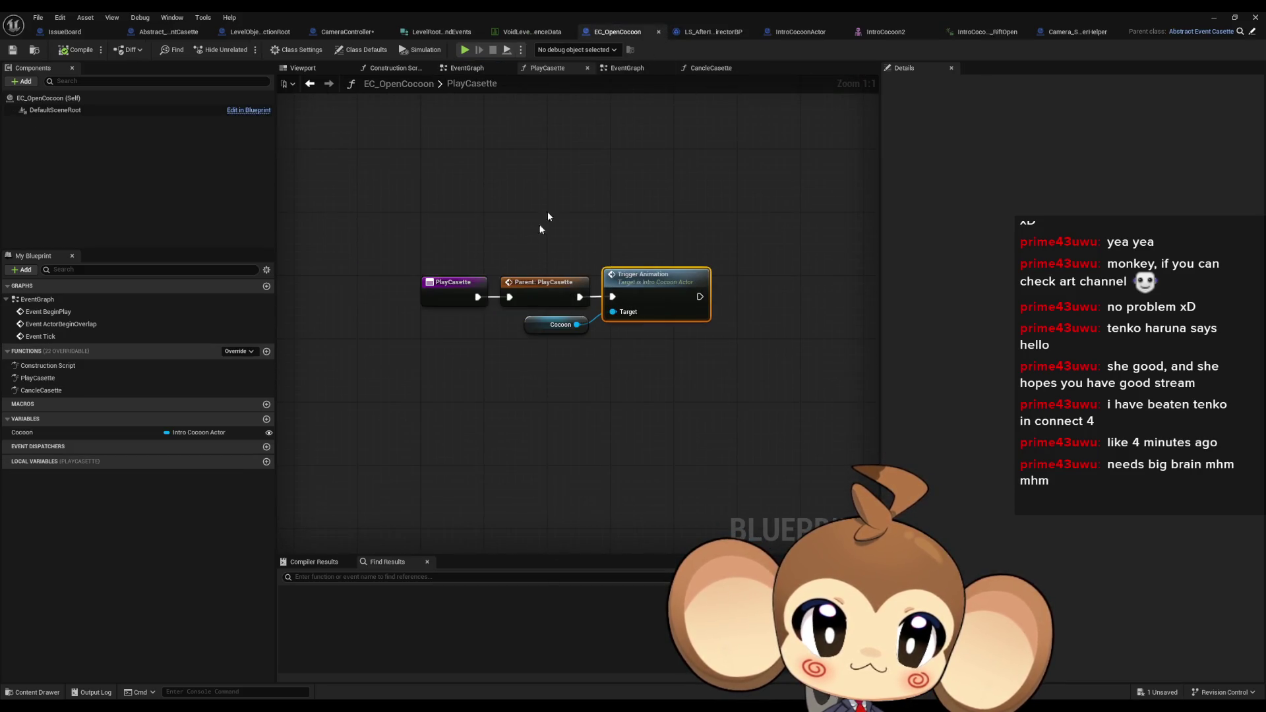
# Compare the CancleCasette and PlayCasette function graphs, then return to CameraController's CancleAllCasettes graph
pyautogui.click(40, 380)
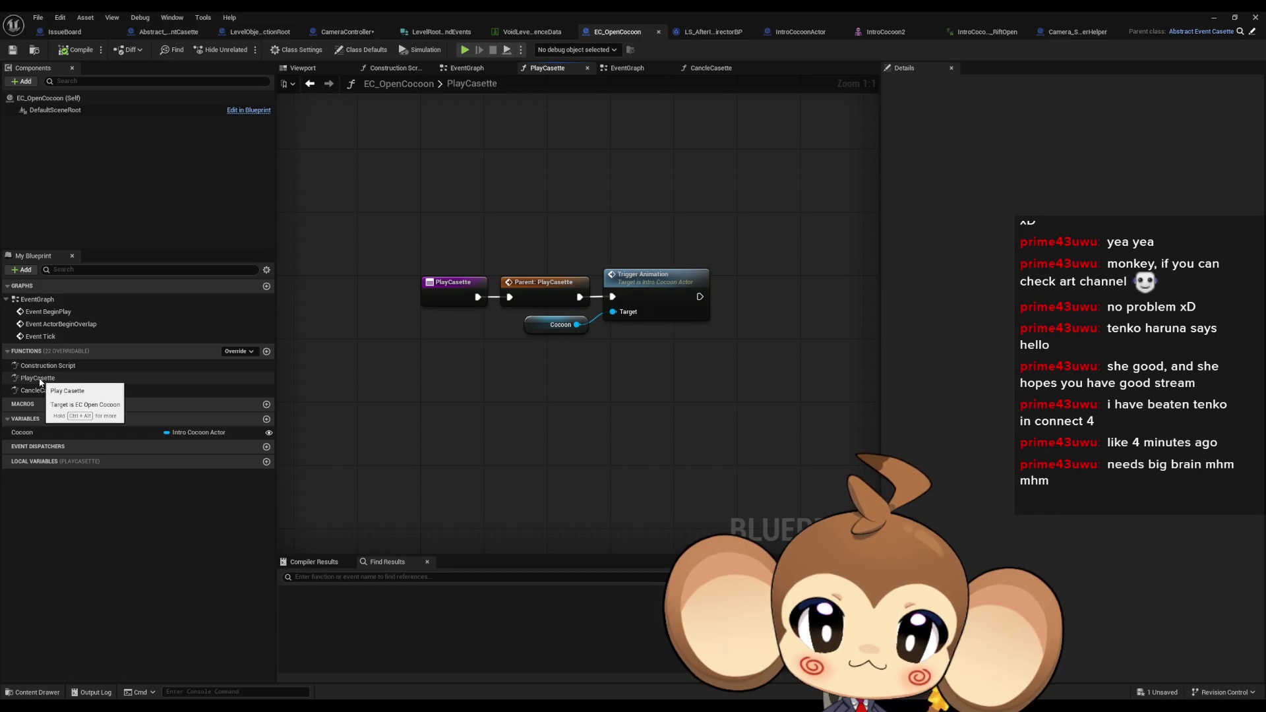
pyautogui.doubleClick(38, 388)
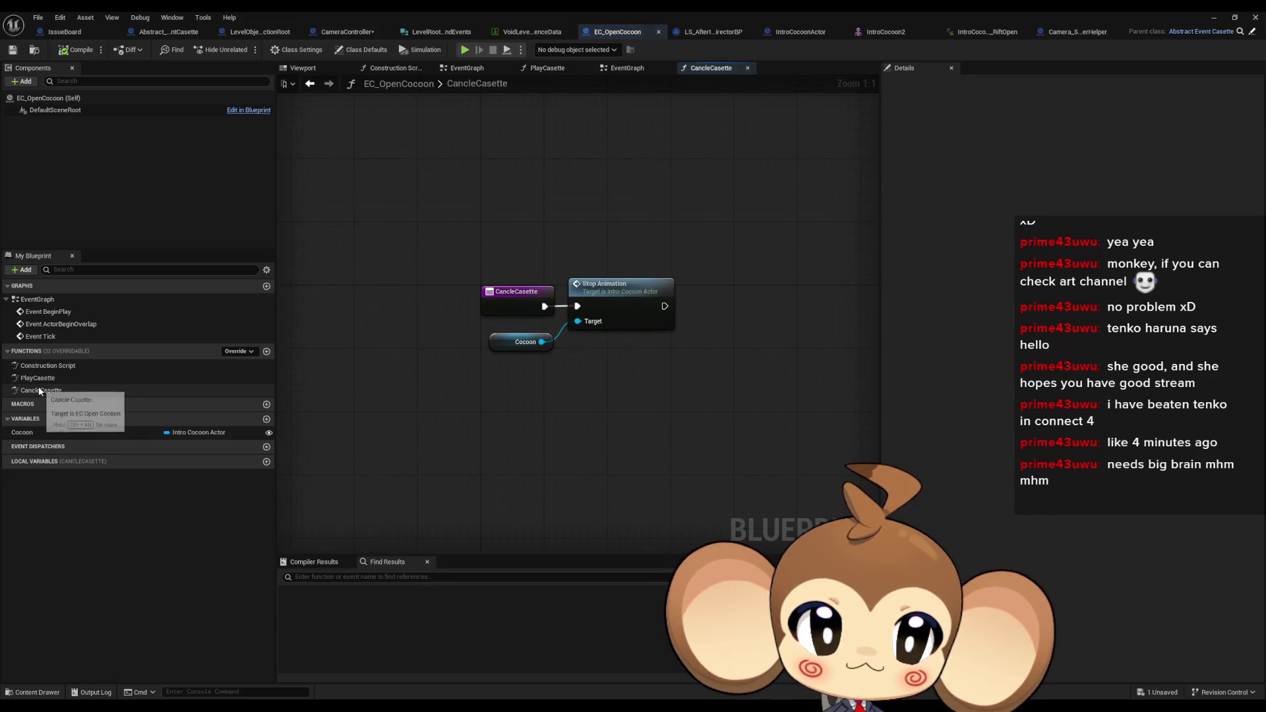
pyautogui.doubleClick(38, 378)
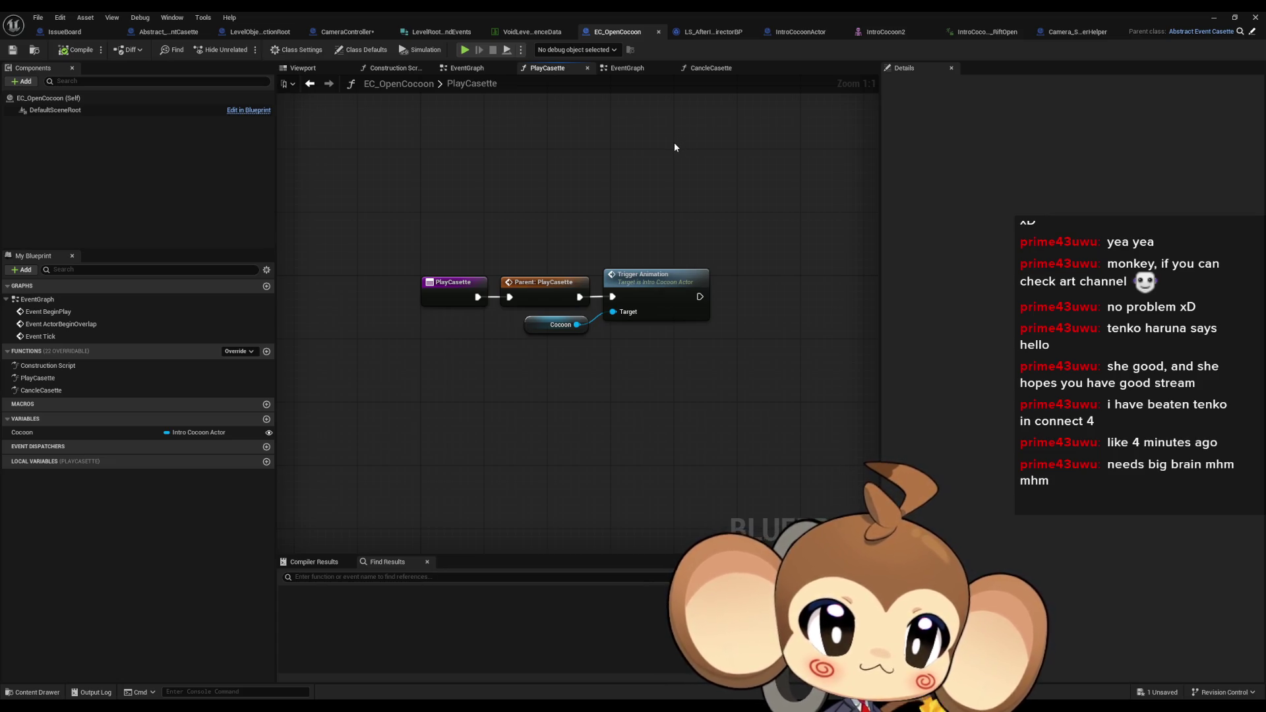
pyautogui.moveTo(684, 192); pyautogui.dragTo(692, 244)
pyautogui.doubleClick(85, 390)
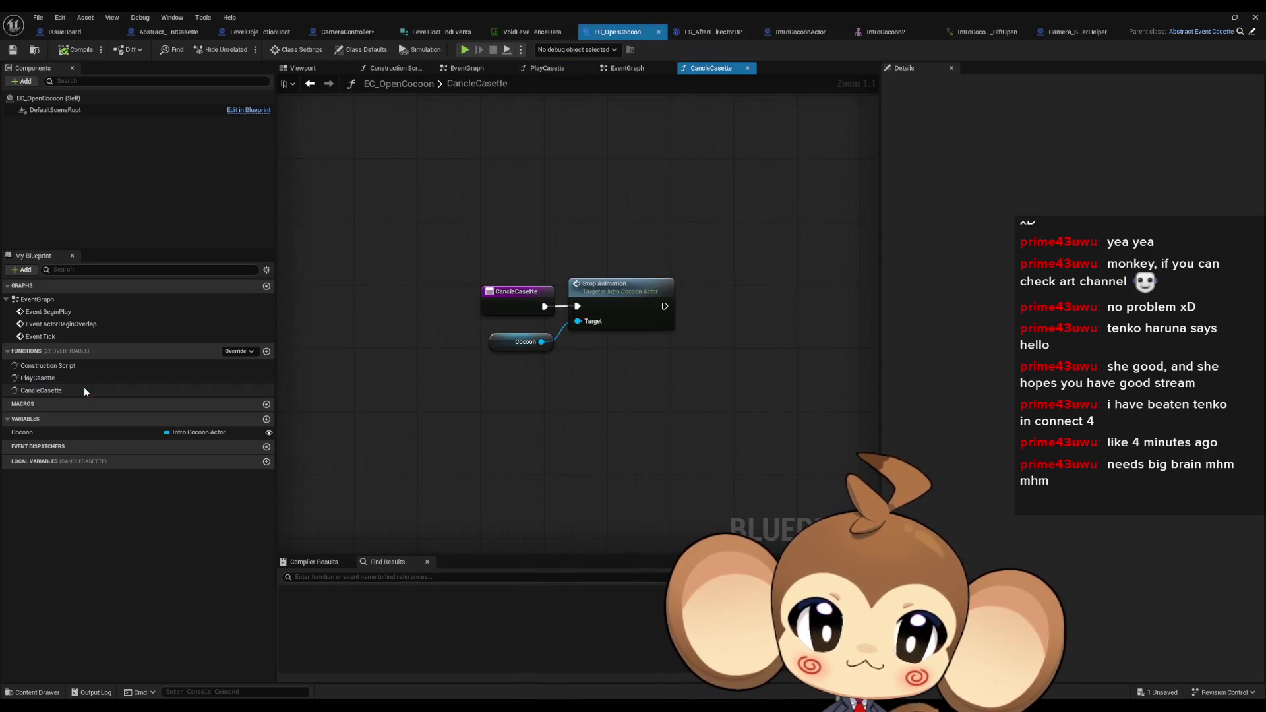
pyautogui.doubleClick(76, 377)
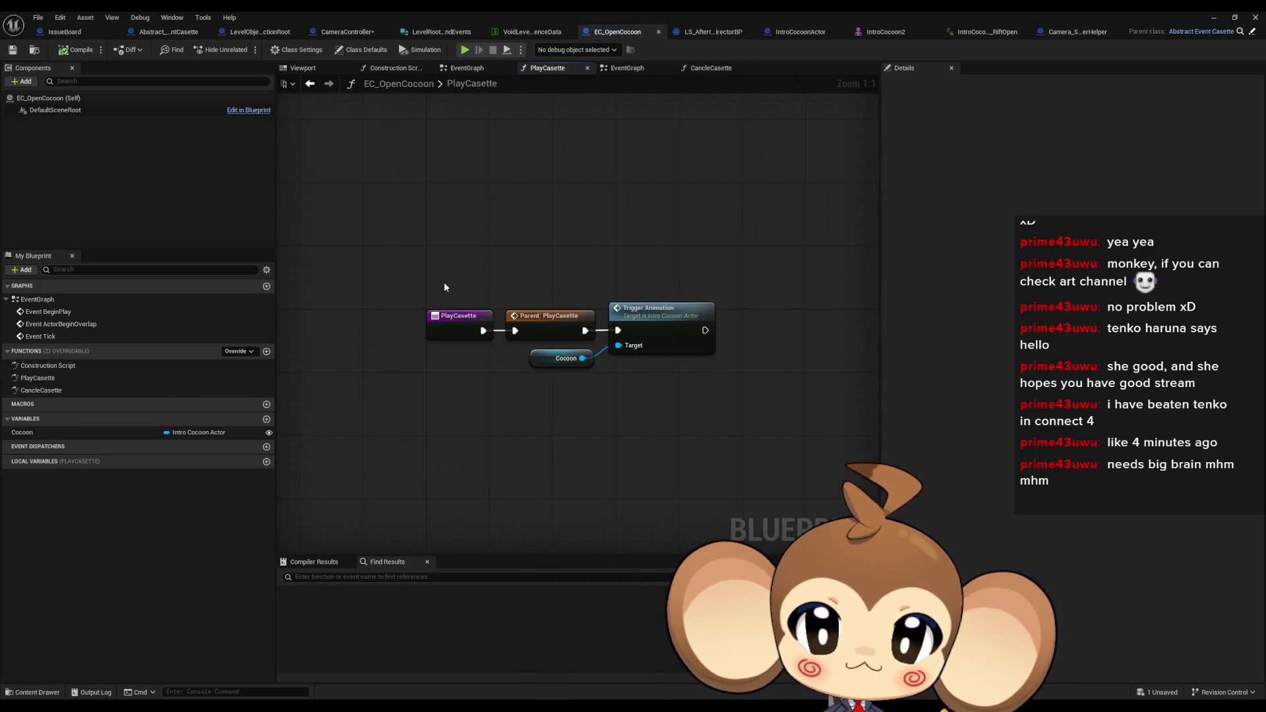
pyautogui.click(344, 33)
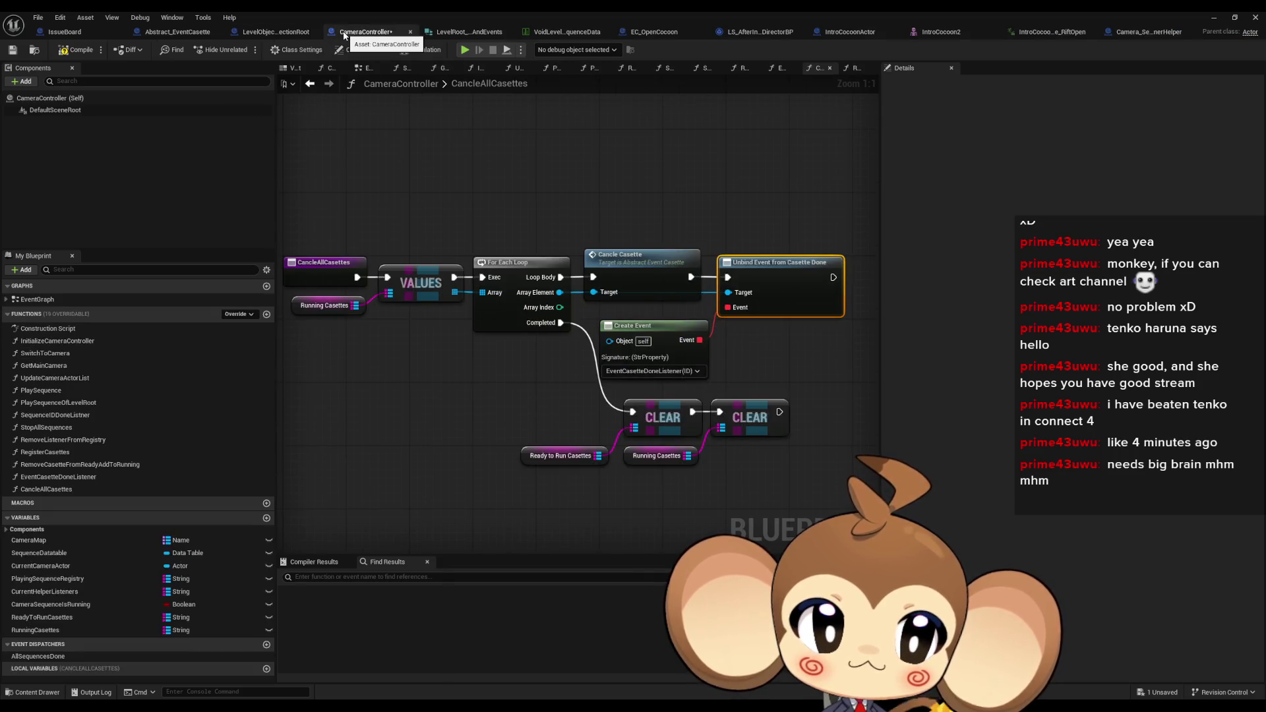
# View RemoveCasetteFromReadyAddToRunning and Abstract_EventCasette's base PlayCasette, then select Trigger Animation in EC_OpenCocoon
pyautogui.doubleClick(77, 469)
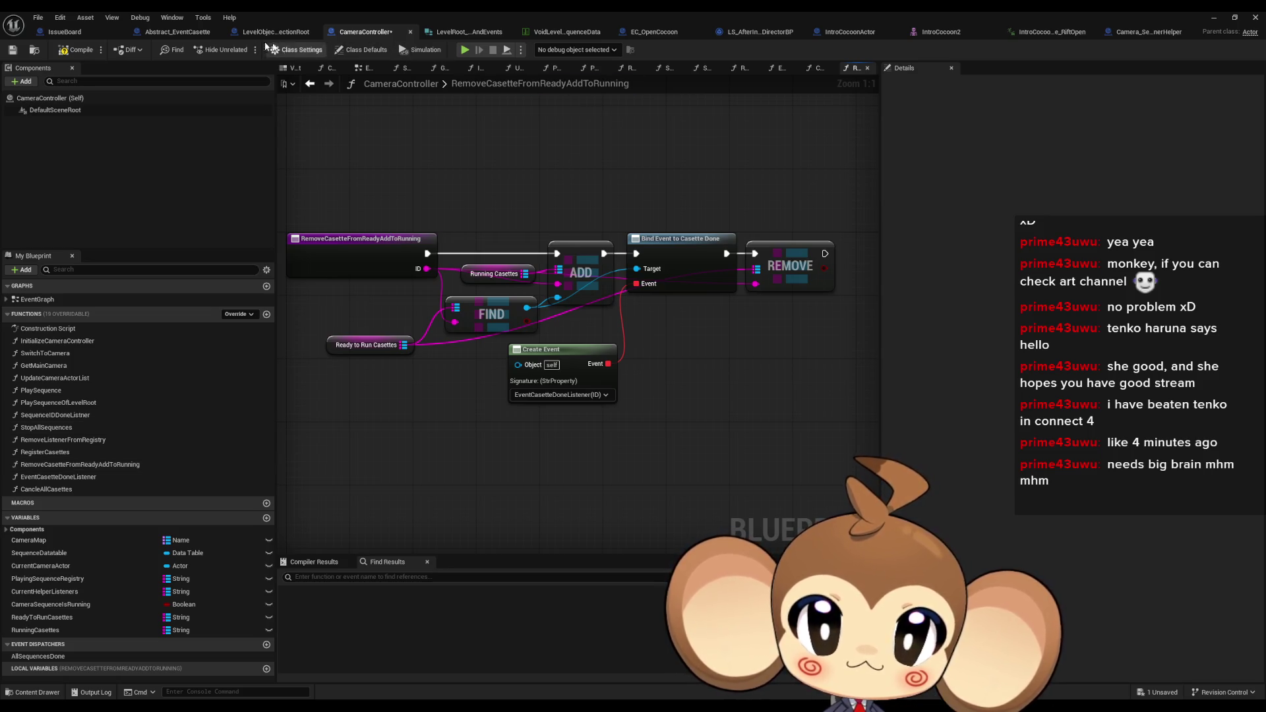
pyautogui.click(186, 33)
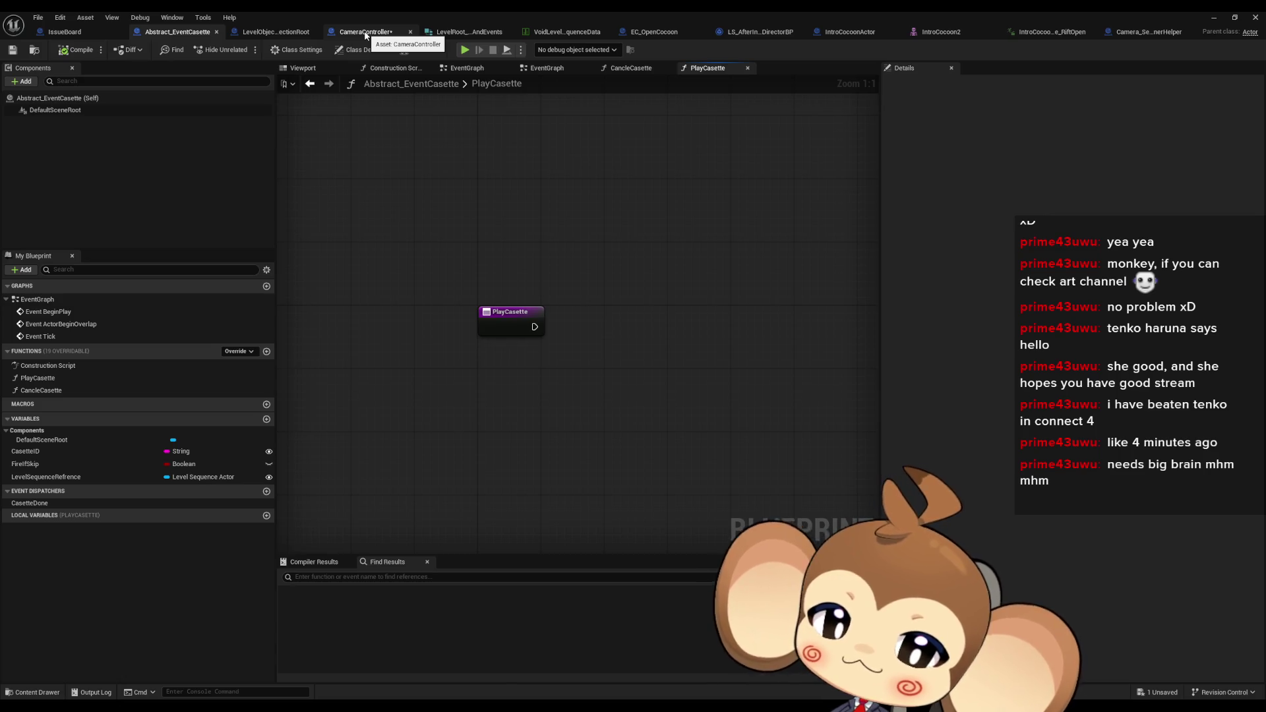
pyautogui.click(622, 35)
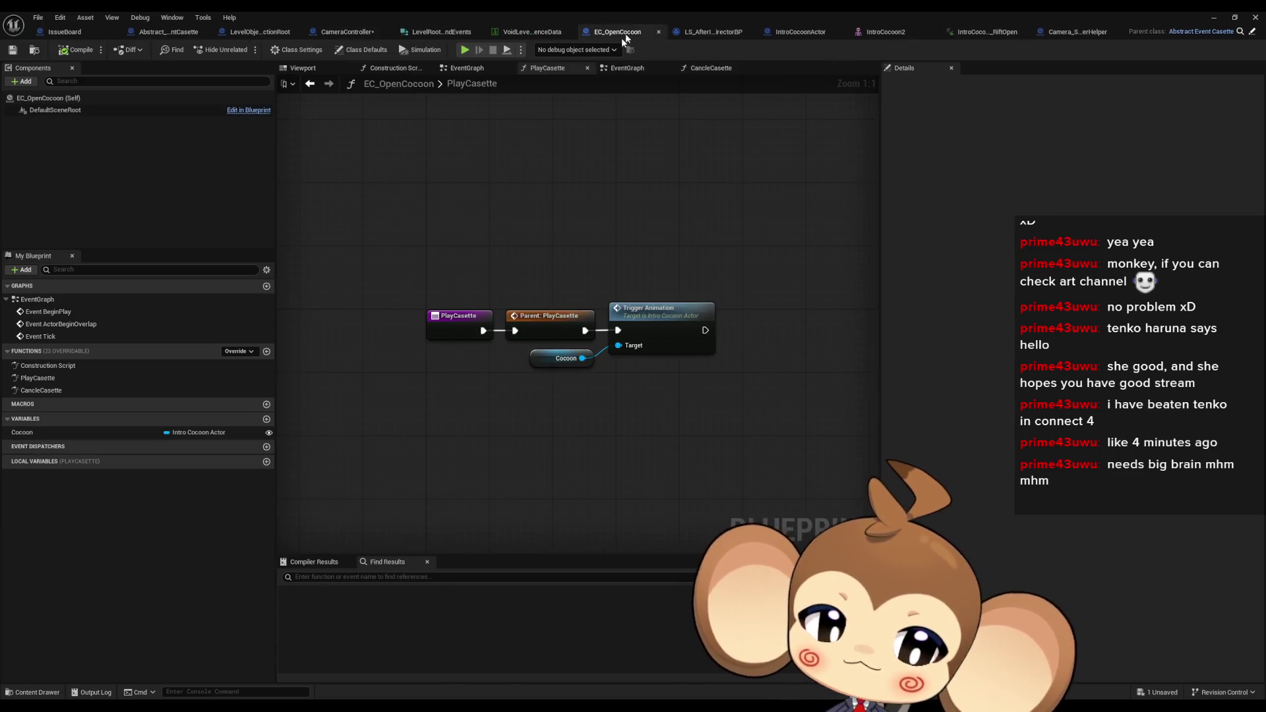
pyautogui.click(656, 313)
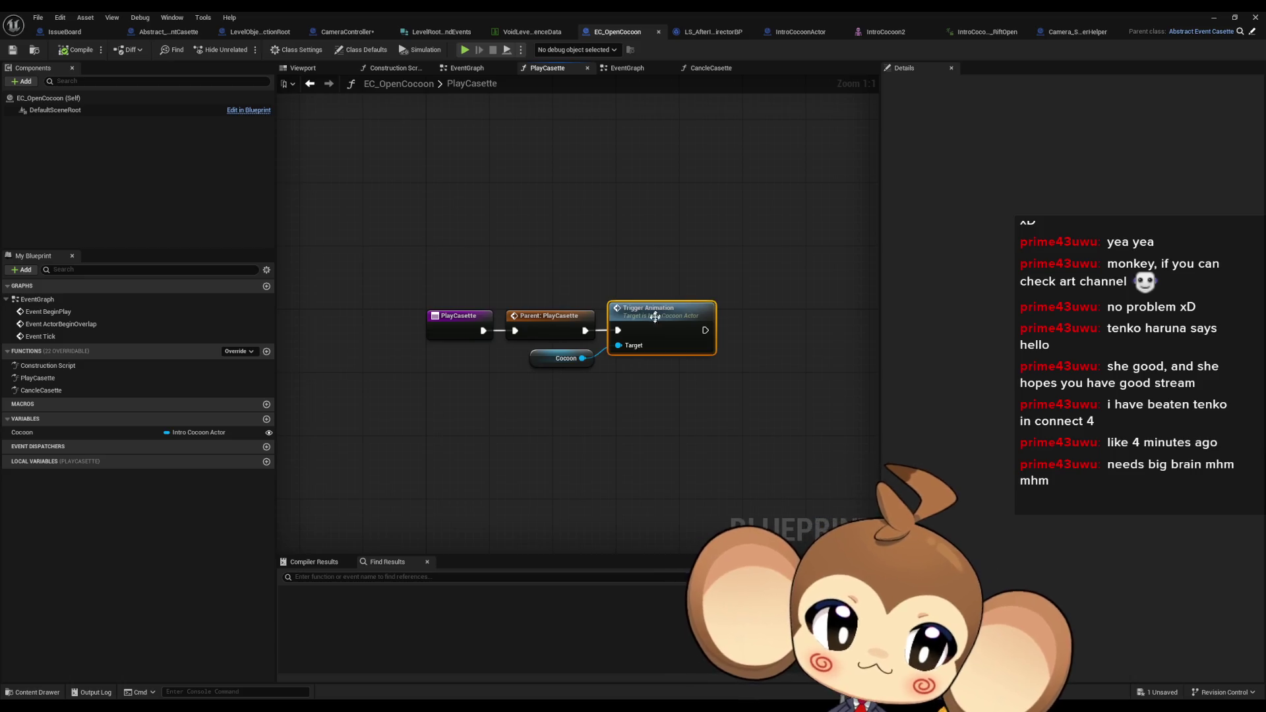
# In the parent PlayCasette, add a Find First Actor Of Class node set to CameraController
pyautogui.doubleClick(544, 325)
pyautogui.moveTo(534, 326); pyautogui.dragTo(584, 331)
pyautogui.write('find')
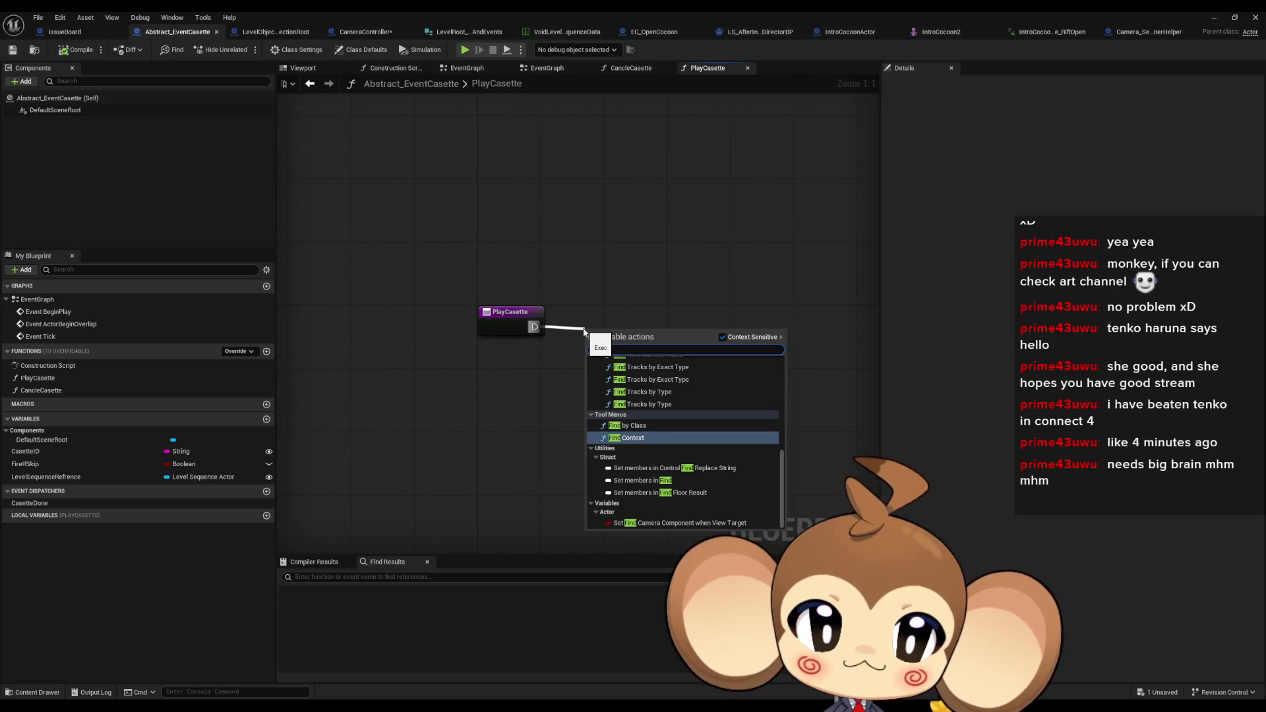
pyautogui.write(' first actor')
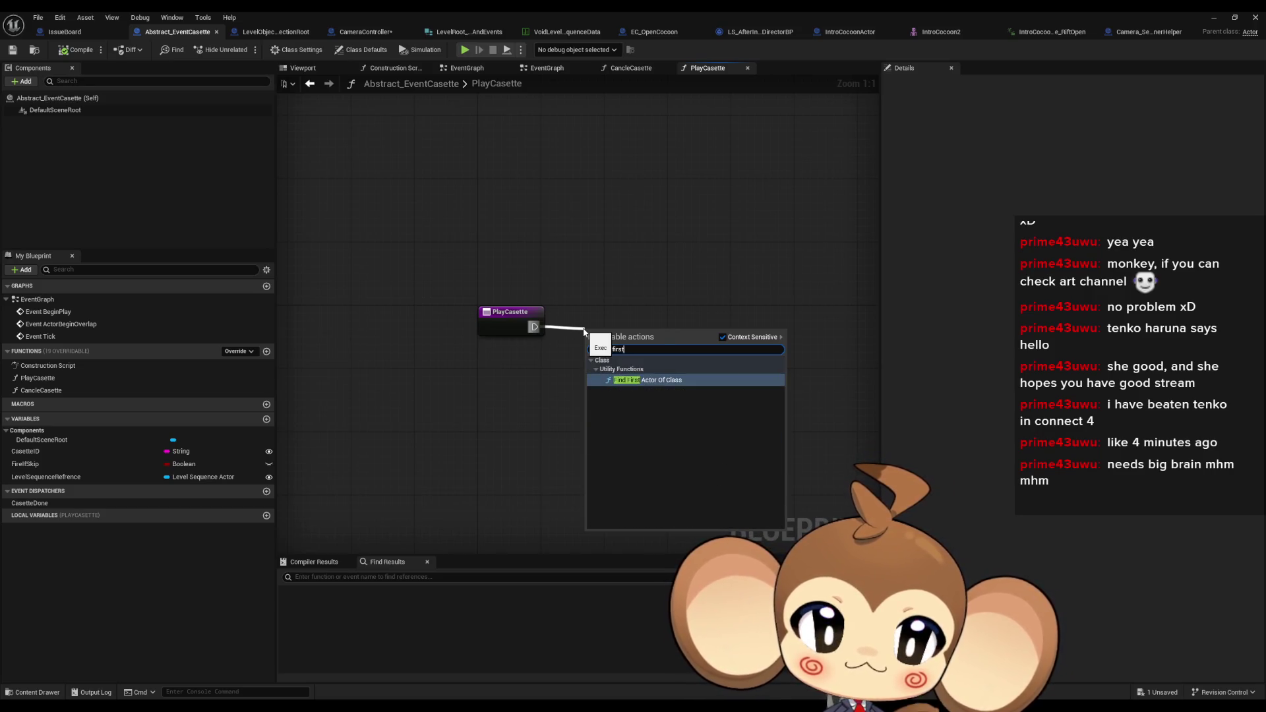
pyautogui.click(607, 379)
pyautogui.click(616, 383)
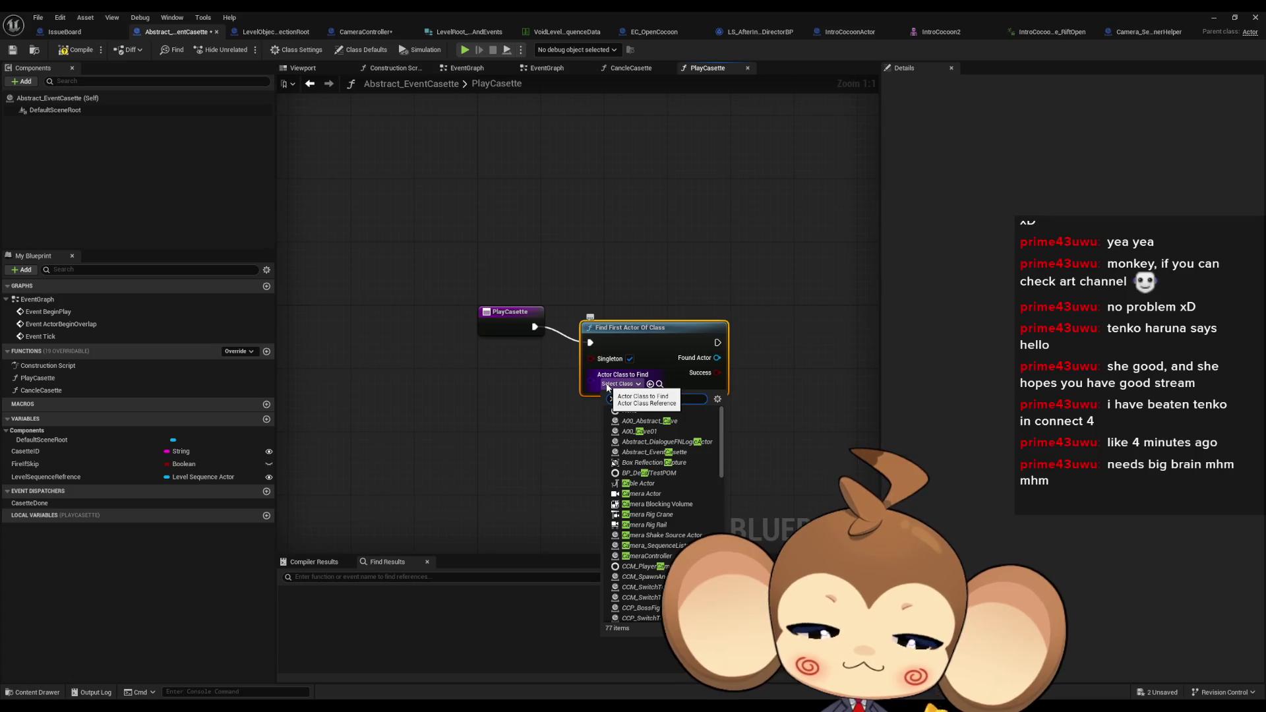
pyautogui.write('meracon')
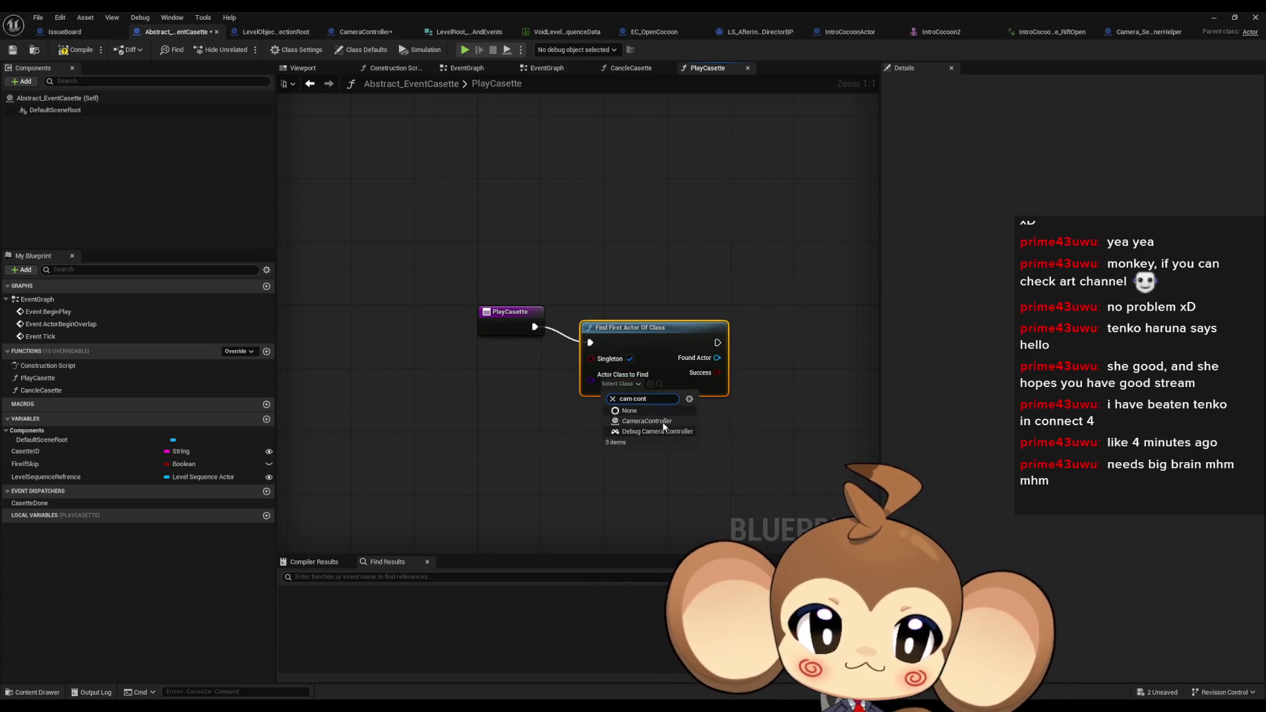
pyautogui.click(686, 435)
# Cast the found actor to CameraController and call Remove Casette from Ready Add to Running
pyautogui.moveTo(722, 357); pyautogui.dragTo(780, 368)
pyautogui.write('cast cam cont')
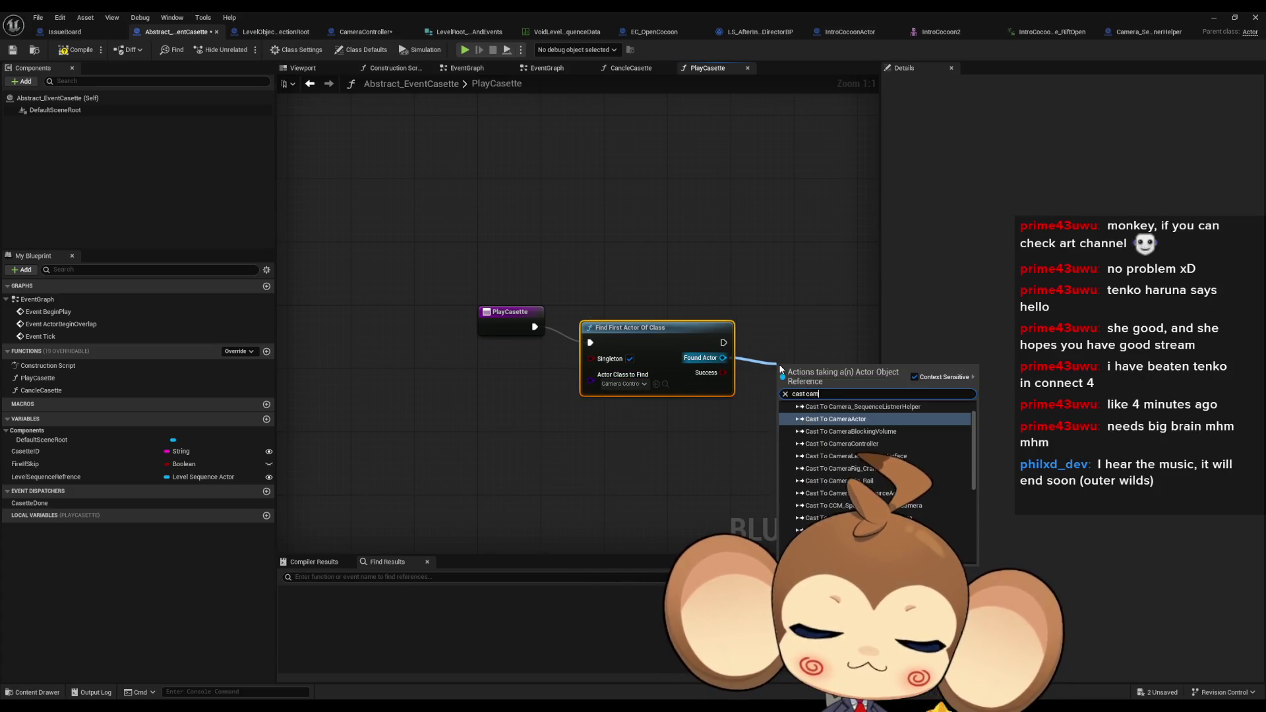
pyautogui.press('Return')
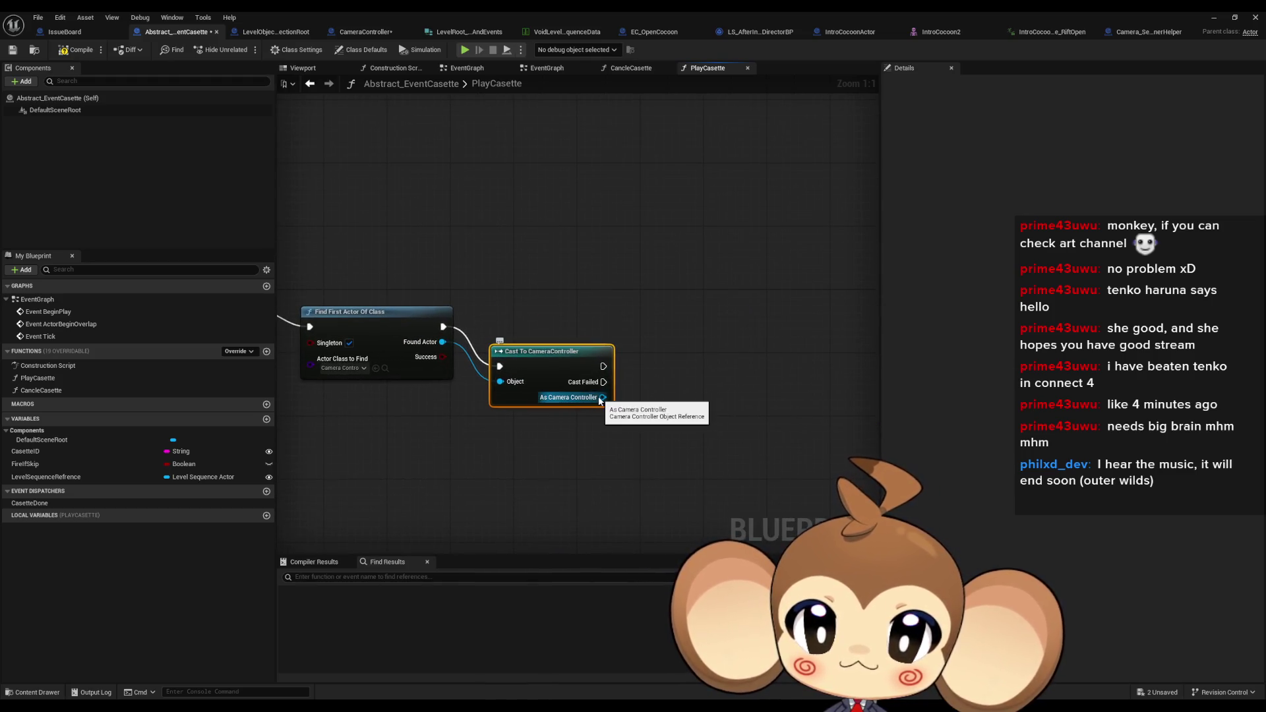
pyautogui.moveTo(601, 398); pyautogui.dragTo(681, 397)
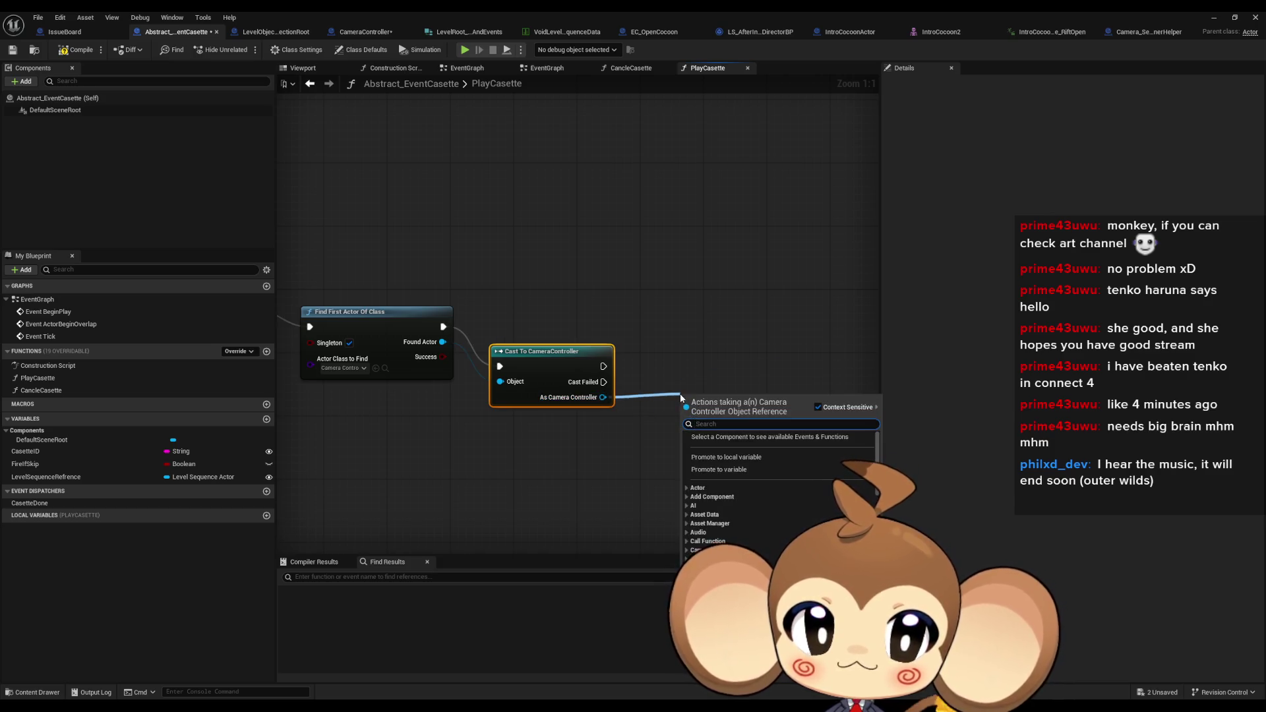
pyautogui.write('remove')
pyautogui.press('Return')
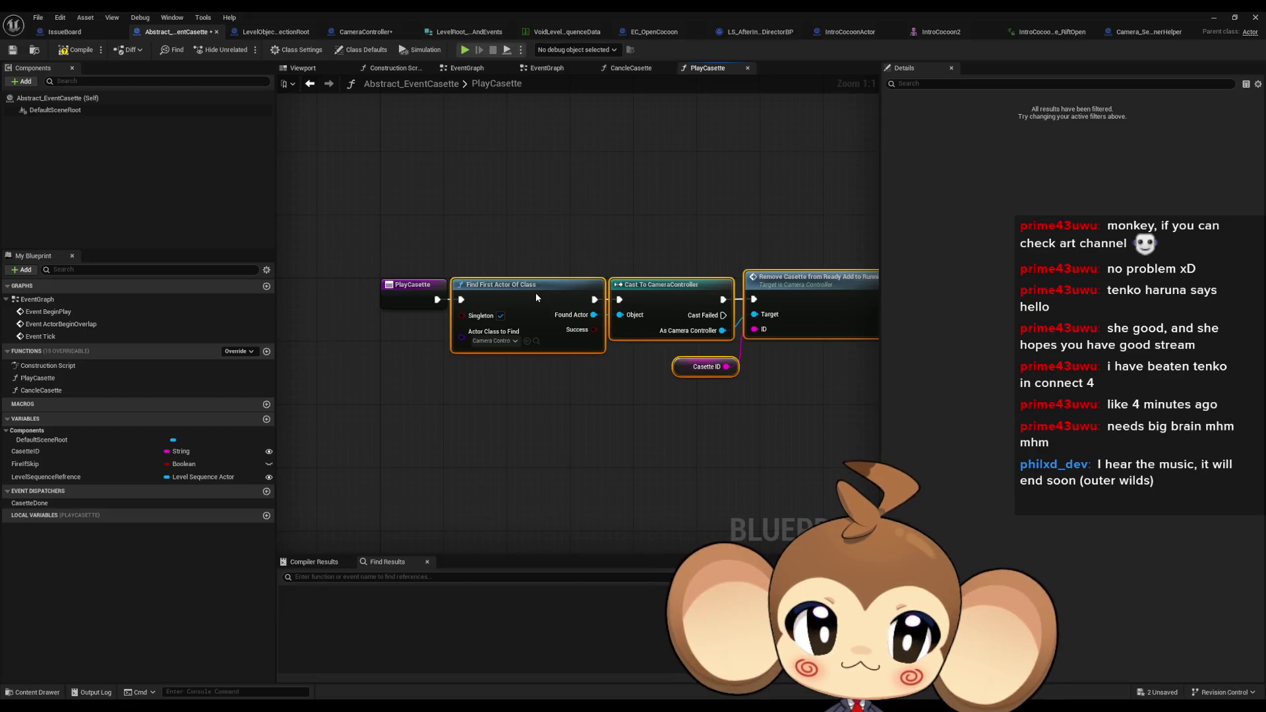
pyautogui.moveTo(788, 295); pyautogui.dragTo(620, 295)
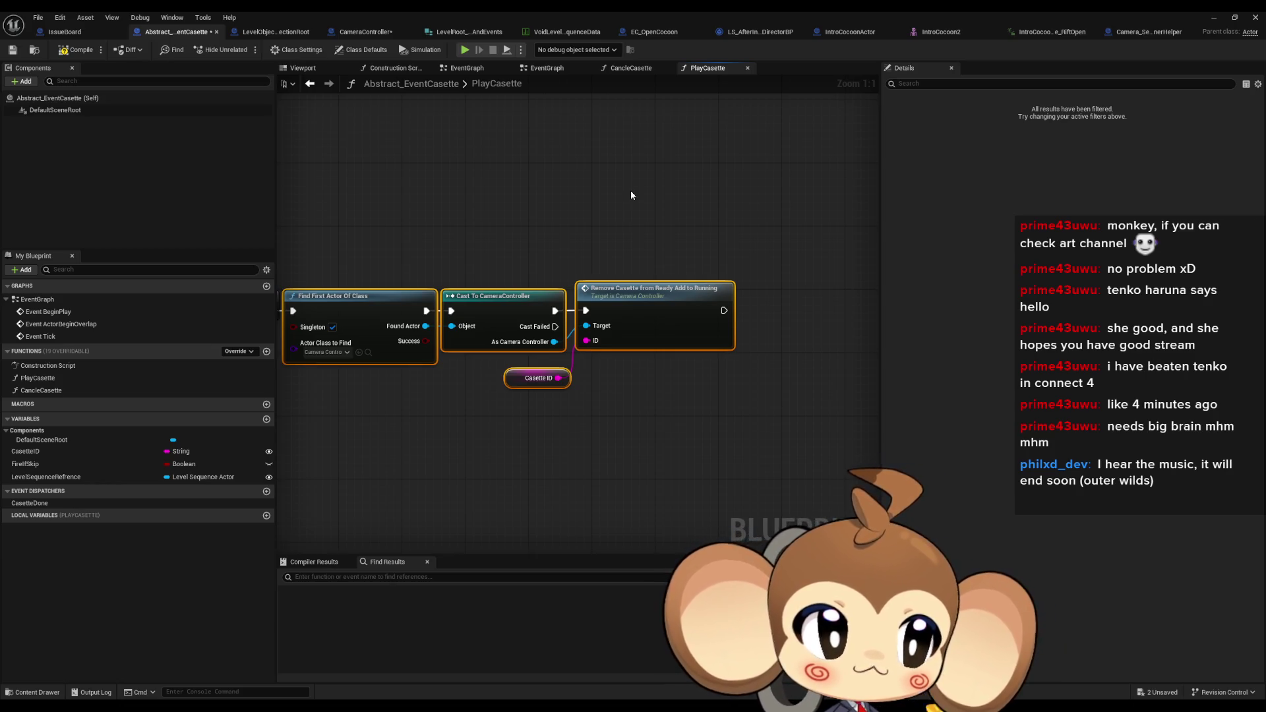
# Compile and save Abstract_EventCasette, then view its empty CancleCasette graph
pyautogui.click(631, 195)
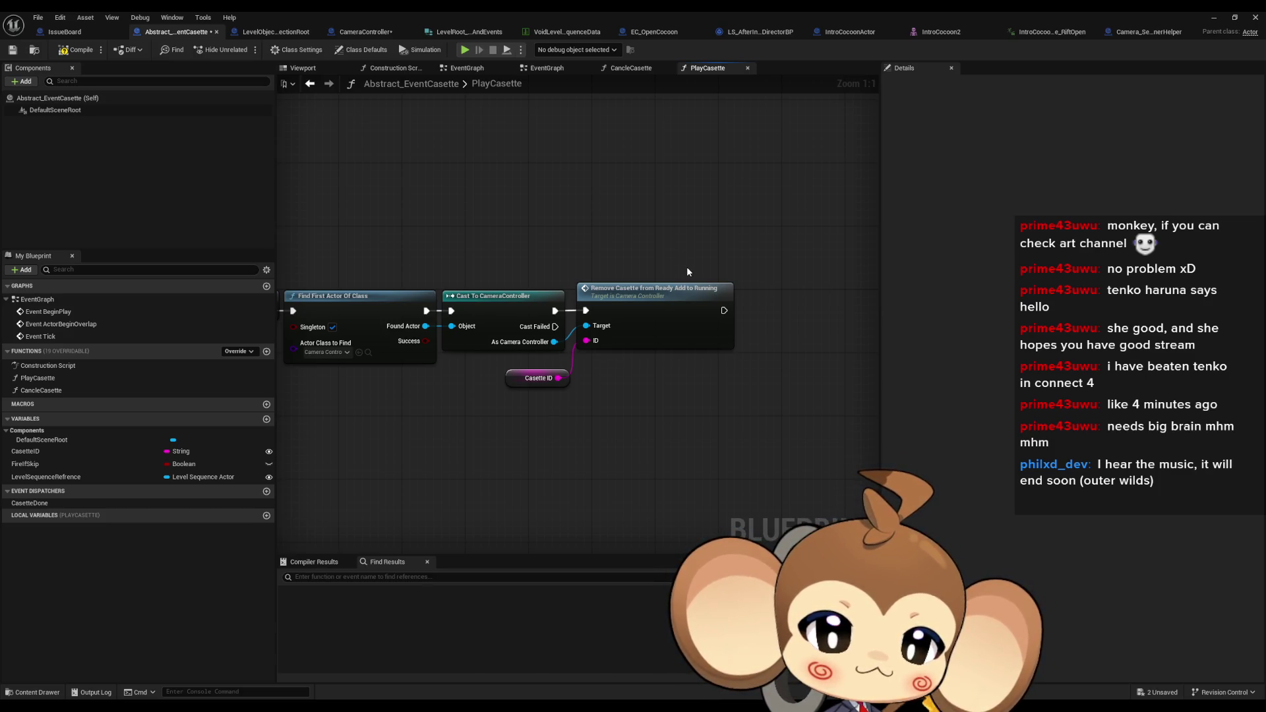
pyautogui.press('Home')
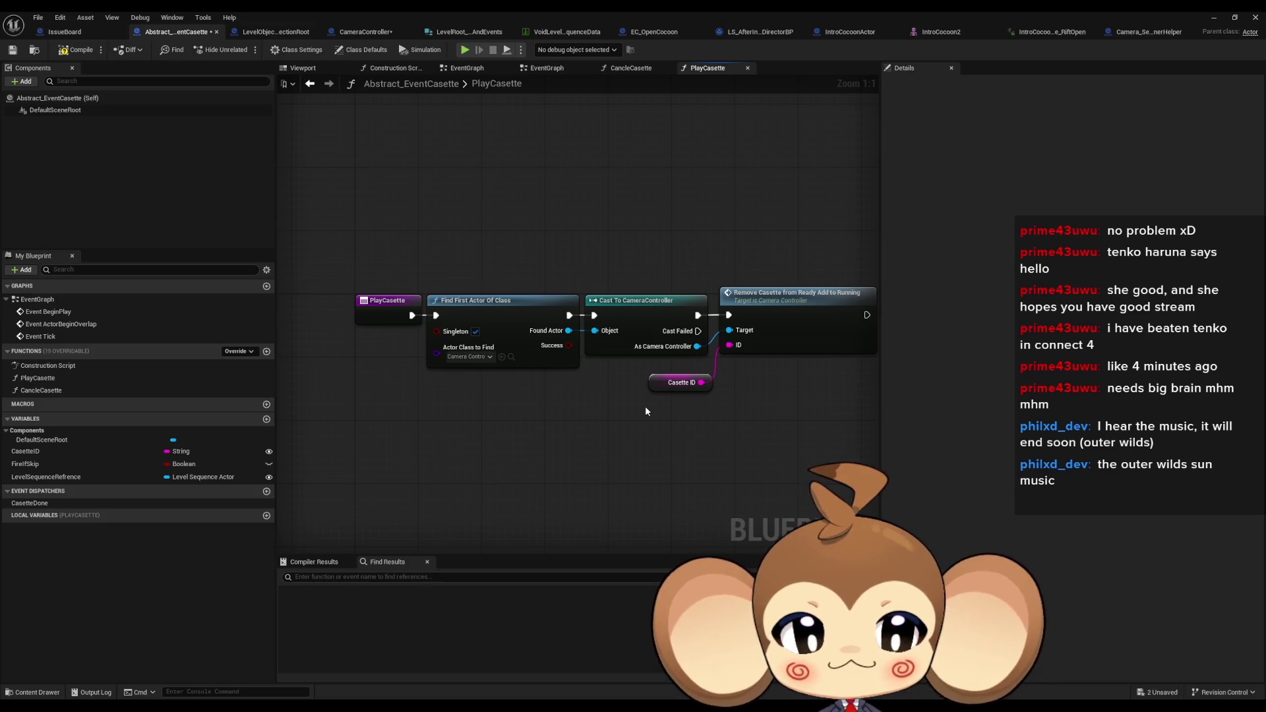
pyautogui.moveTo(647, 415)
pyautogui.mouseDown()
pyautogui.moveTo(655, 443)
pyautogui.moveTo(564, 462)
pyautogui.mouseUp()
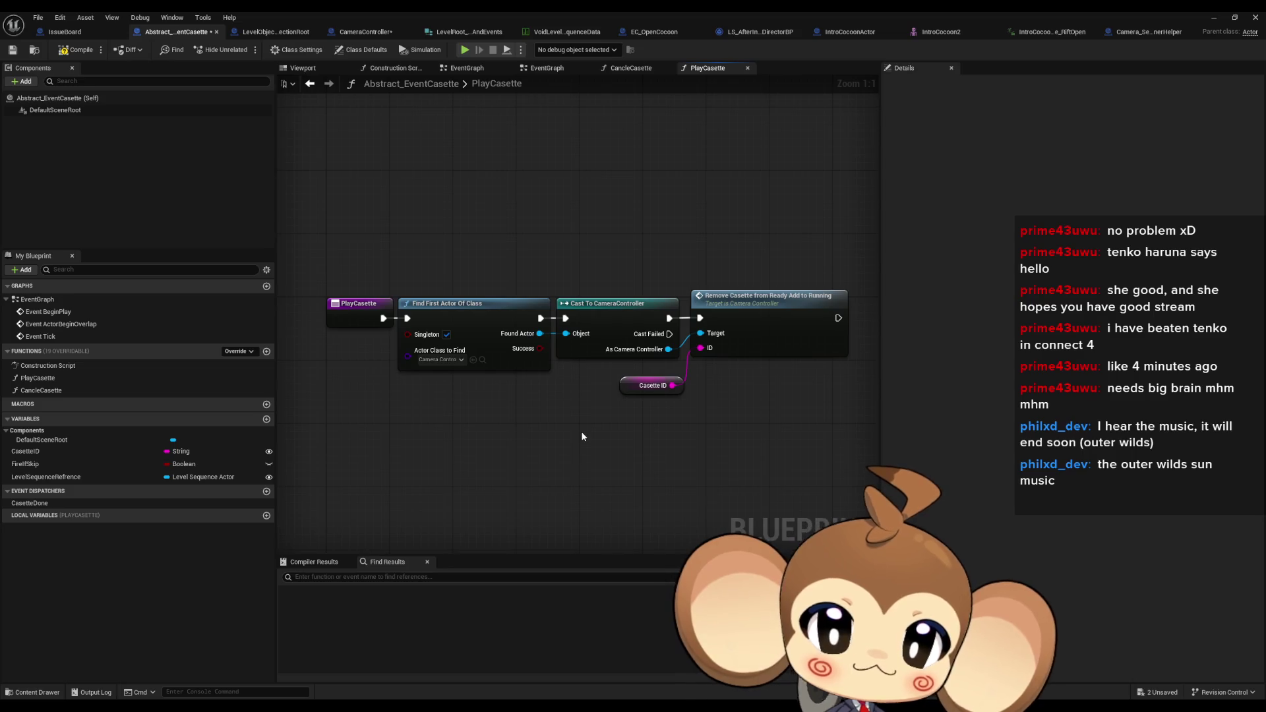
pyautogui.click(80, 50)
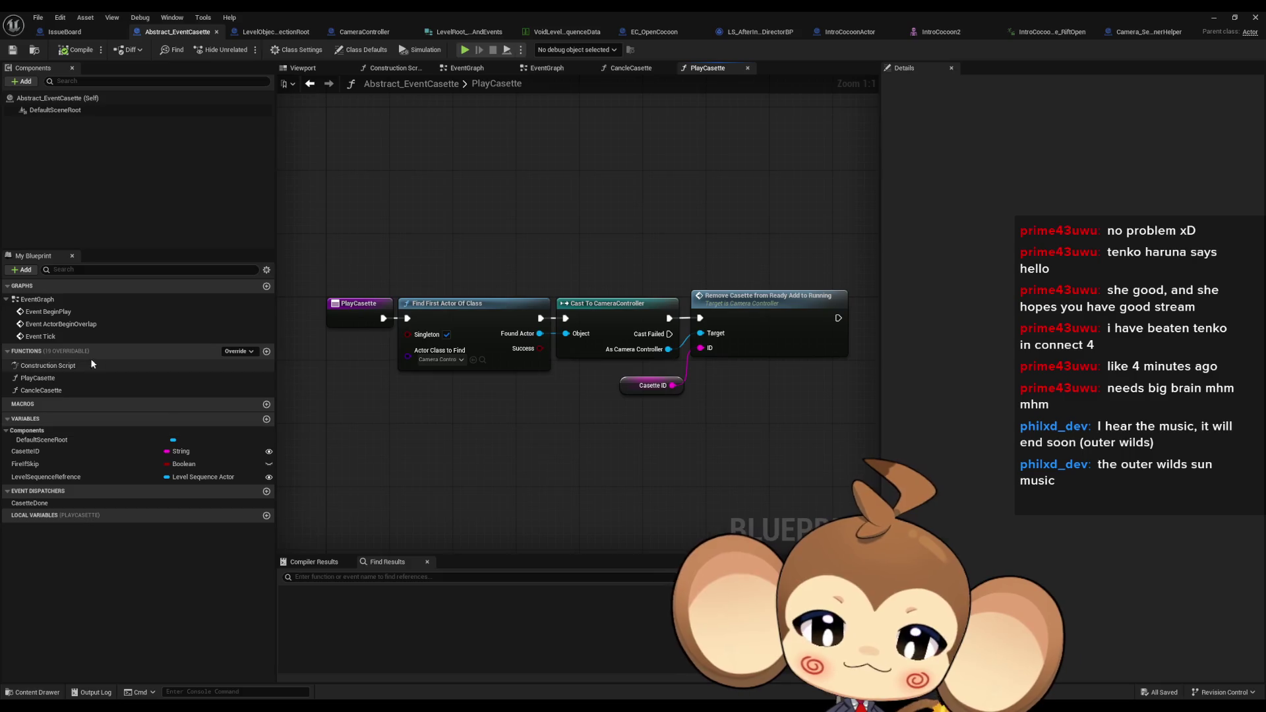
pyautogui.doubleClick(65, 393)
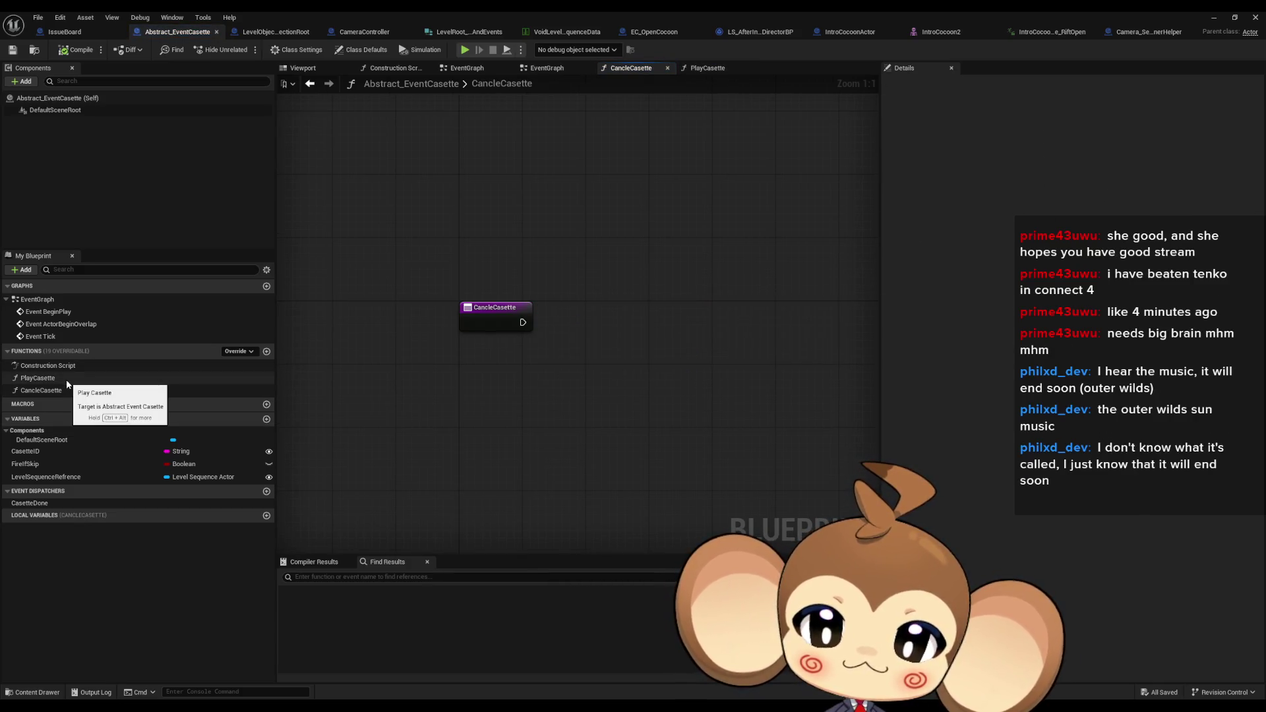
# Compare CancleCasette and PlayCasette in Abstract_EventCasette and EC_OpenCocoon, then return to CameraController
pyautogui.doubleClick(66, 378)
pyautogui.doubleClick(62, 389)
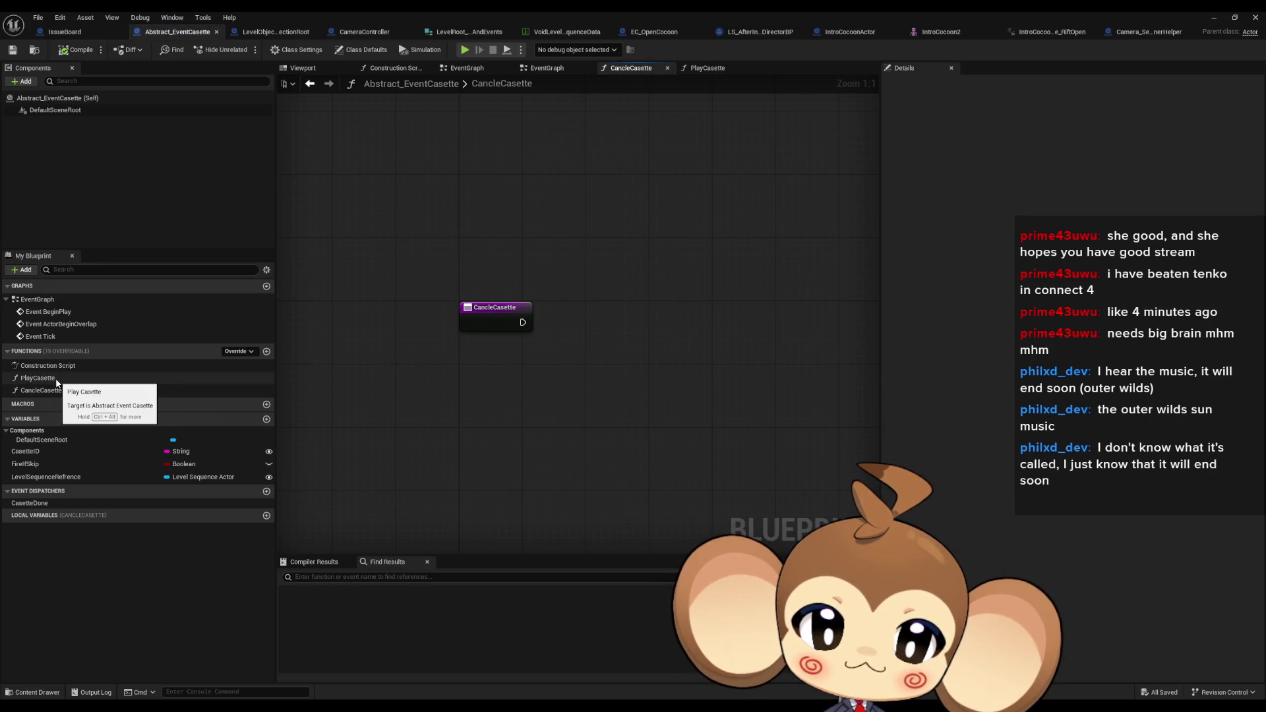
pyautogui.doubleClick(38, 378)
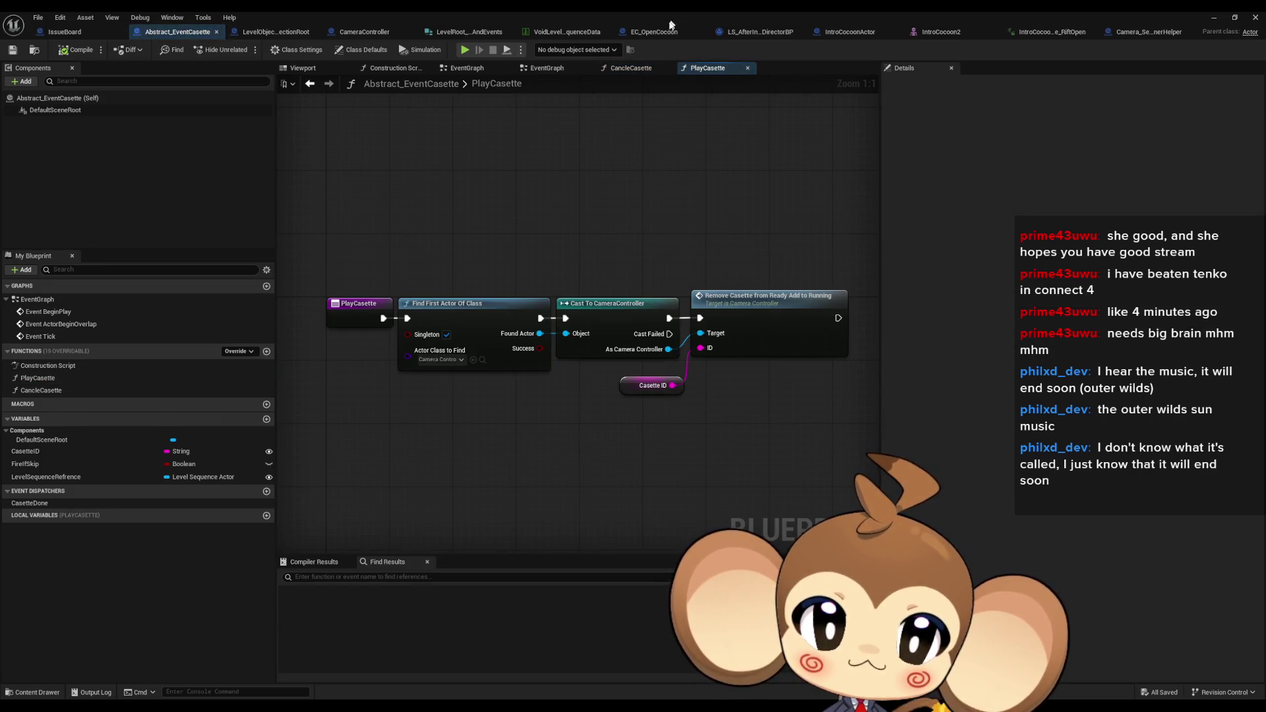
pyautogui.hotkey('ctrl', 'Tab')
pyautogui.doubleClick(59, 394)
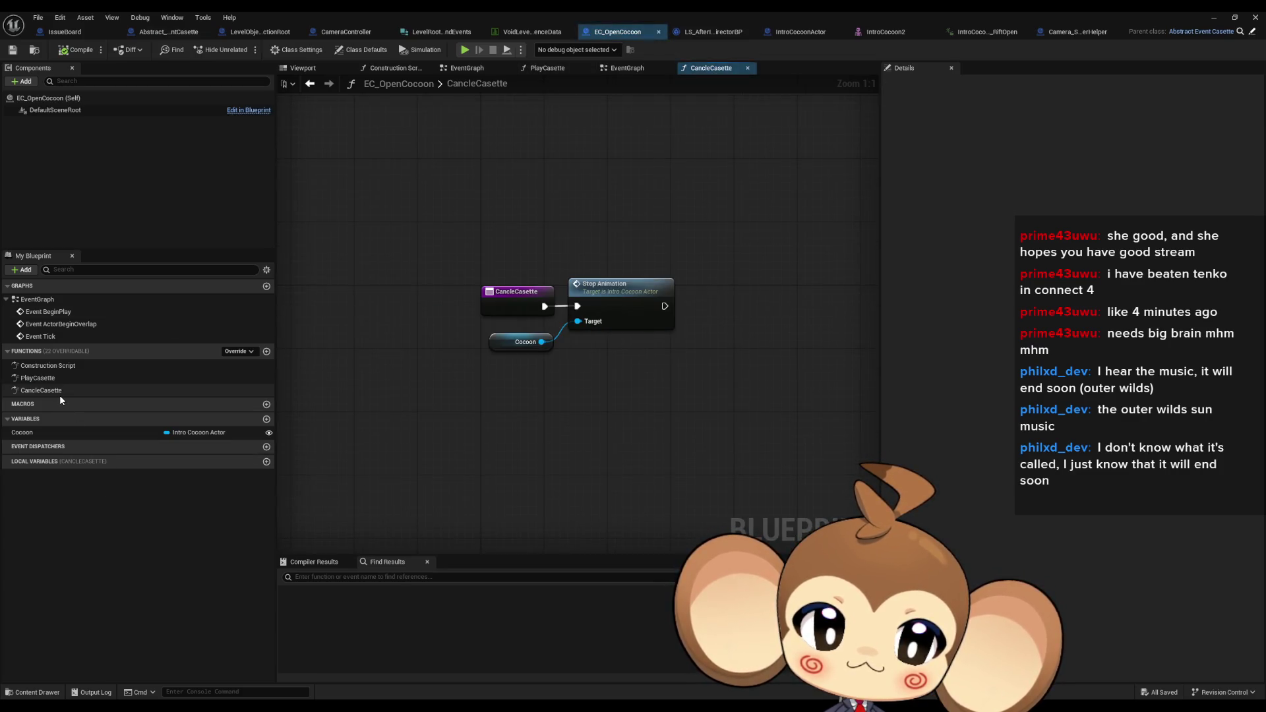
pyautogui.doubleClick(54, 380)
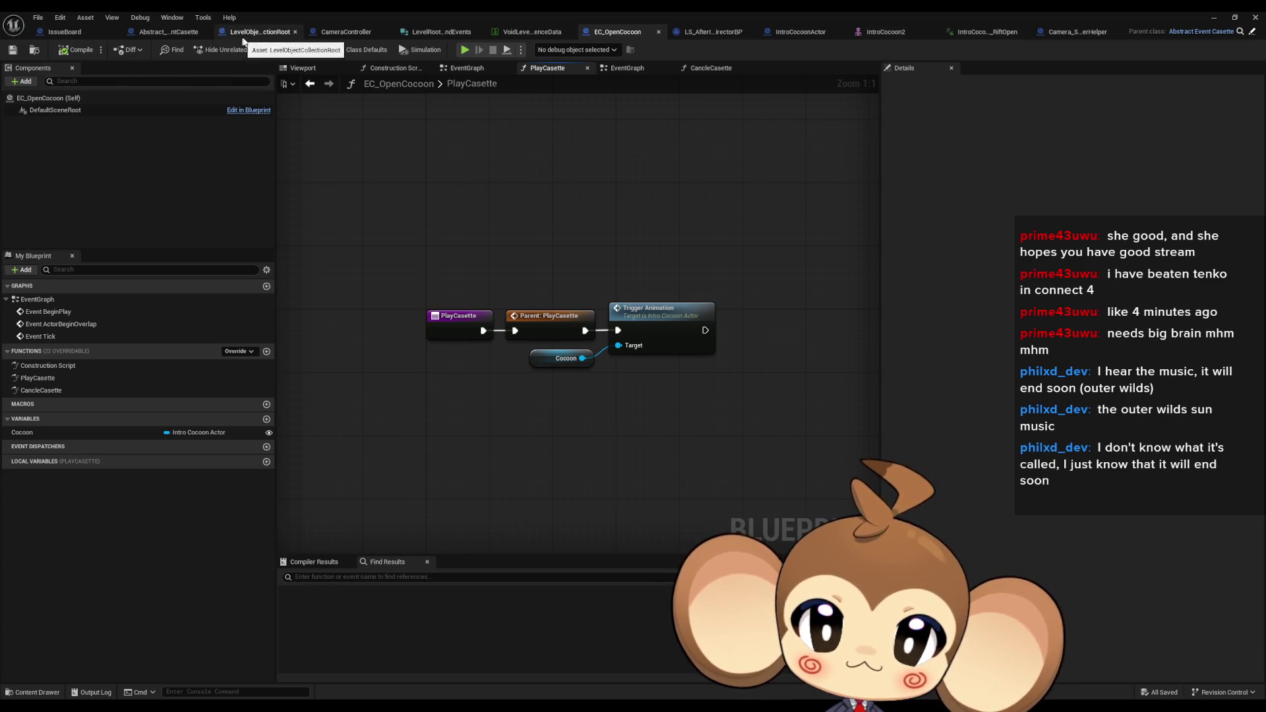
pyautogui.click(342, 34)
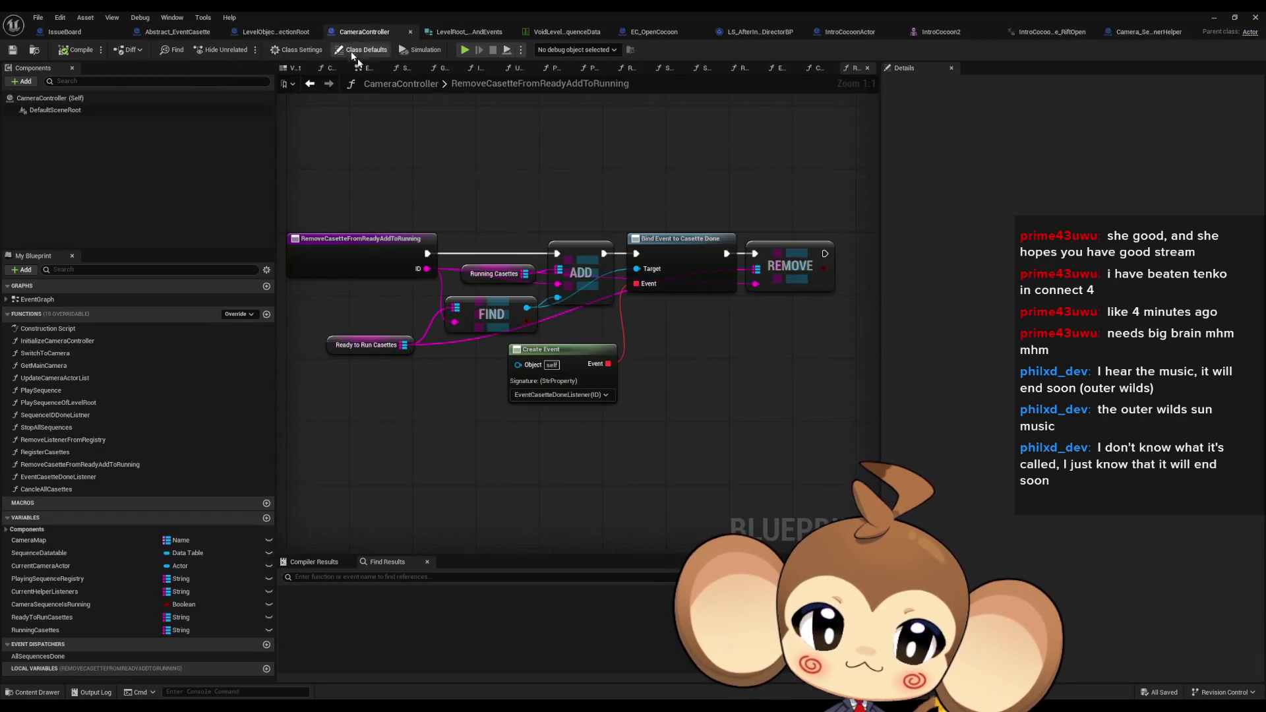
# Open CameraController's PlaySequenceOfLevelRoot function graph after a brief look at LevelObjectCollectionRoot
pyautogui.click(270, 32)
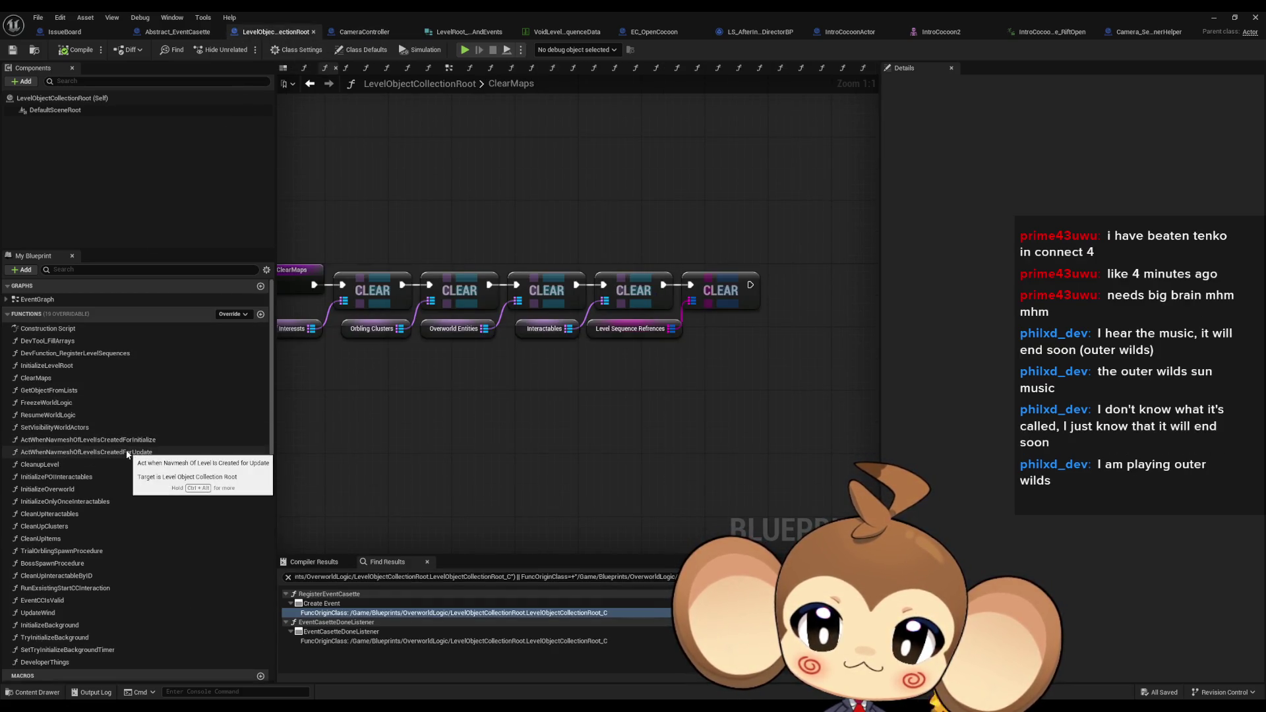
pyautogui.click(364, 31)
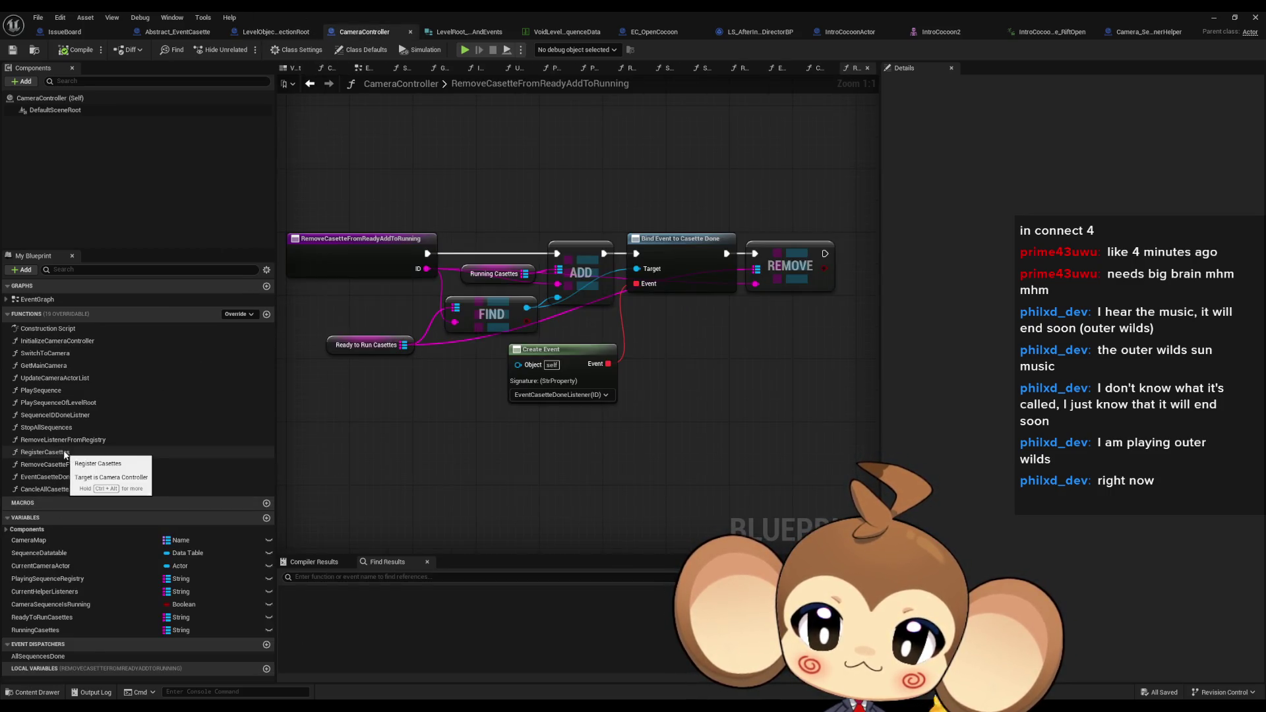
pyautogui.doubleClick(78, 403)
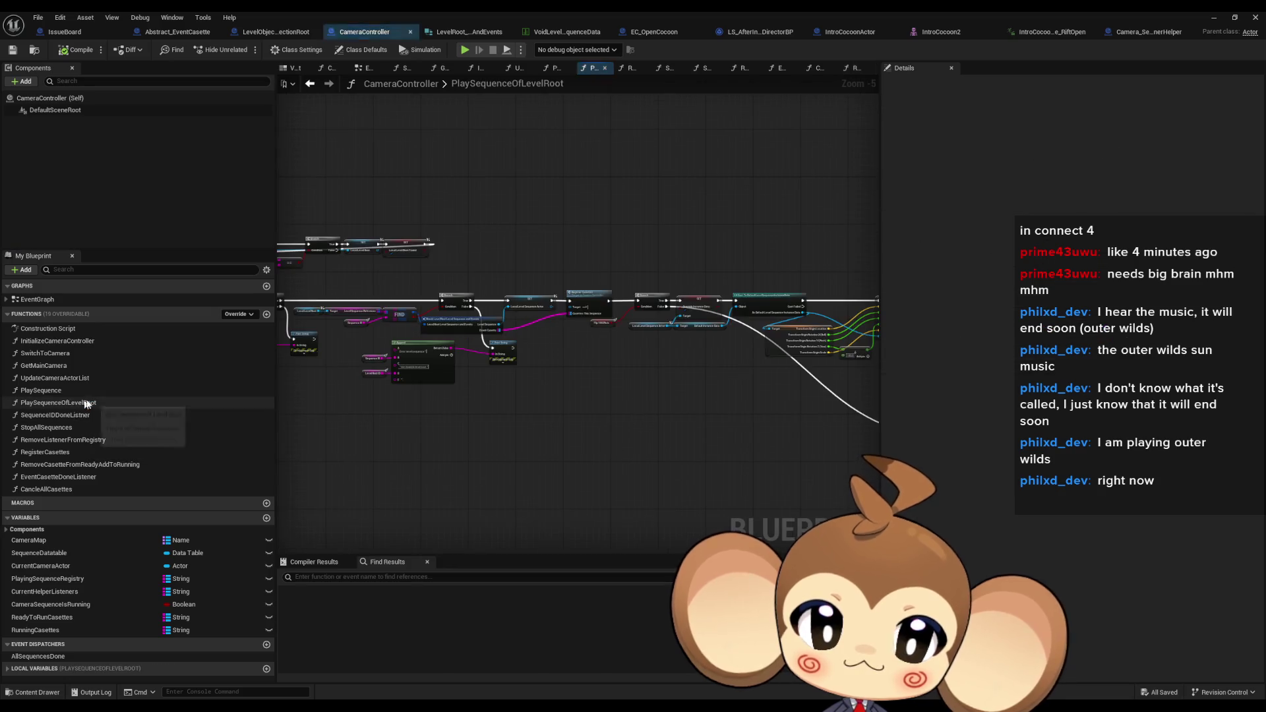
pyautogui.scroll(4, 497, 389)
# Open RegisterCasettes from its call node, inspect the Ready to Run Casettes setter, then return to EC_OpenCocoon
pyautogui.click(738, 209)
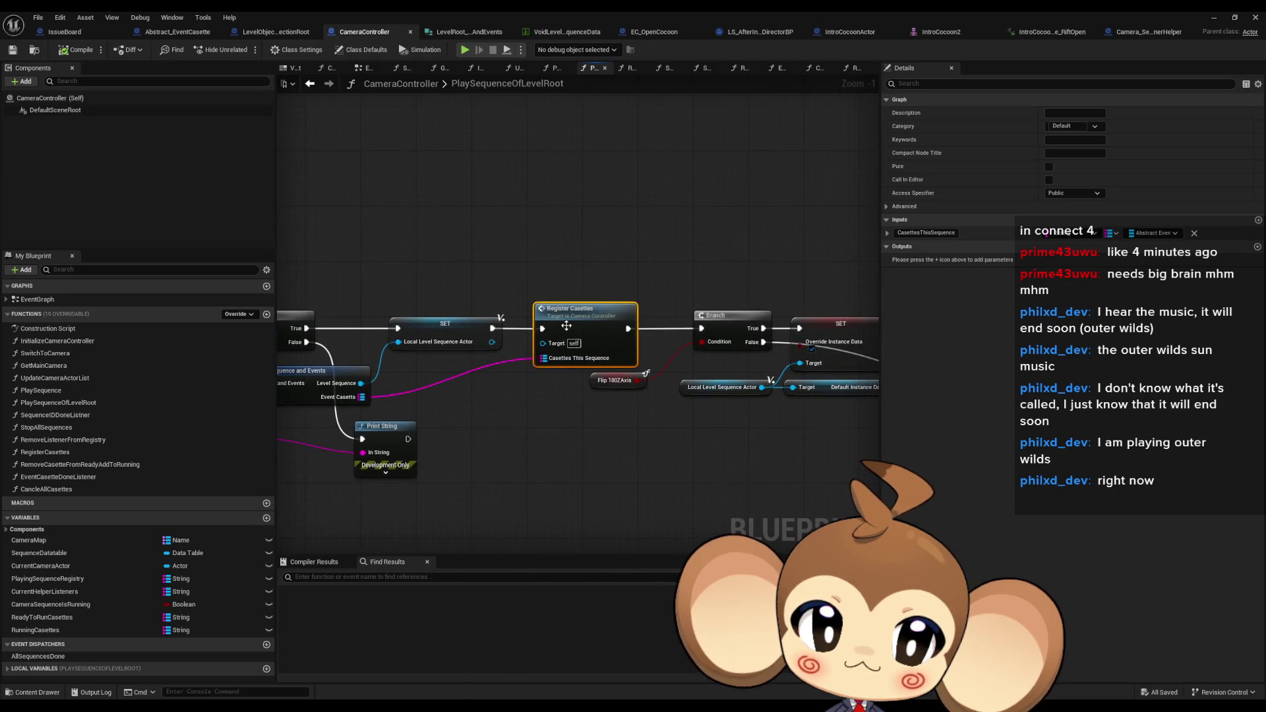
pyautogui.doubleClick(566, 330)
pyautogui.click(455, 290)
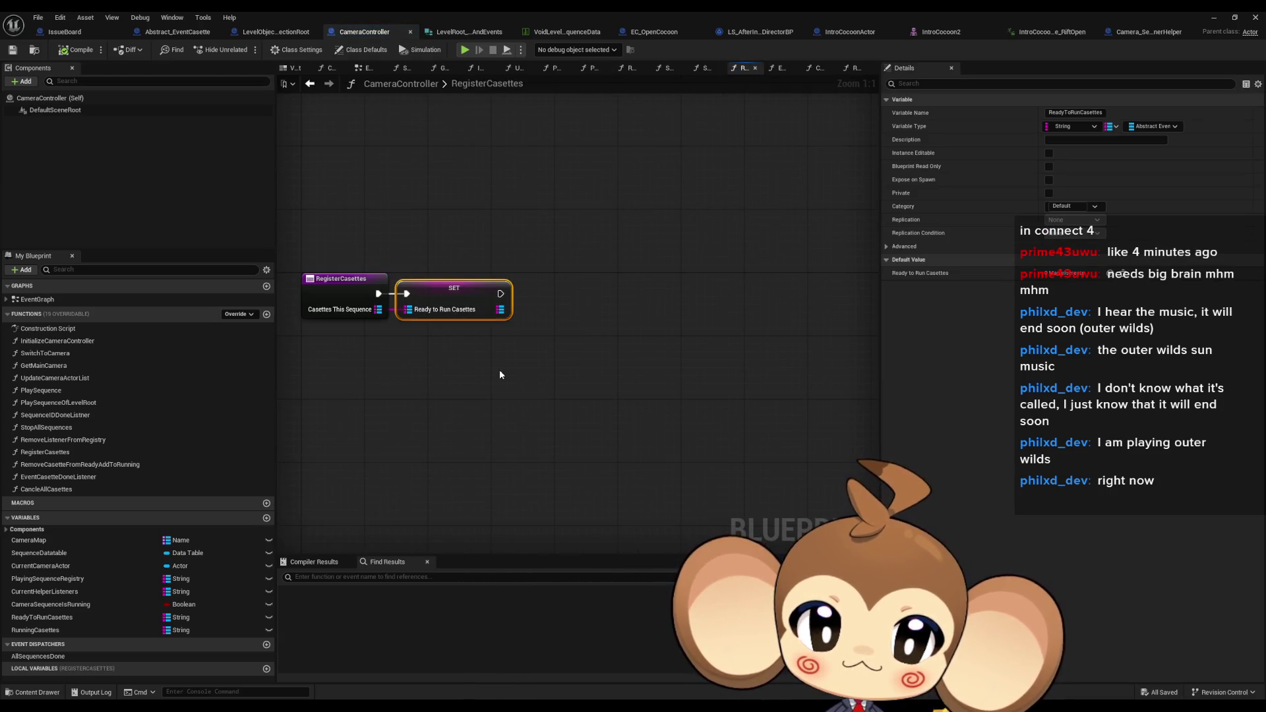
pyautogui.moveTo(497, 376); pyautogui.dragTo(604, 384)
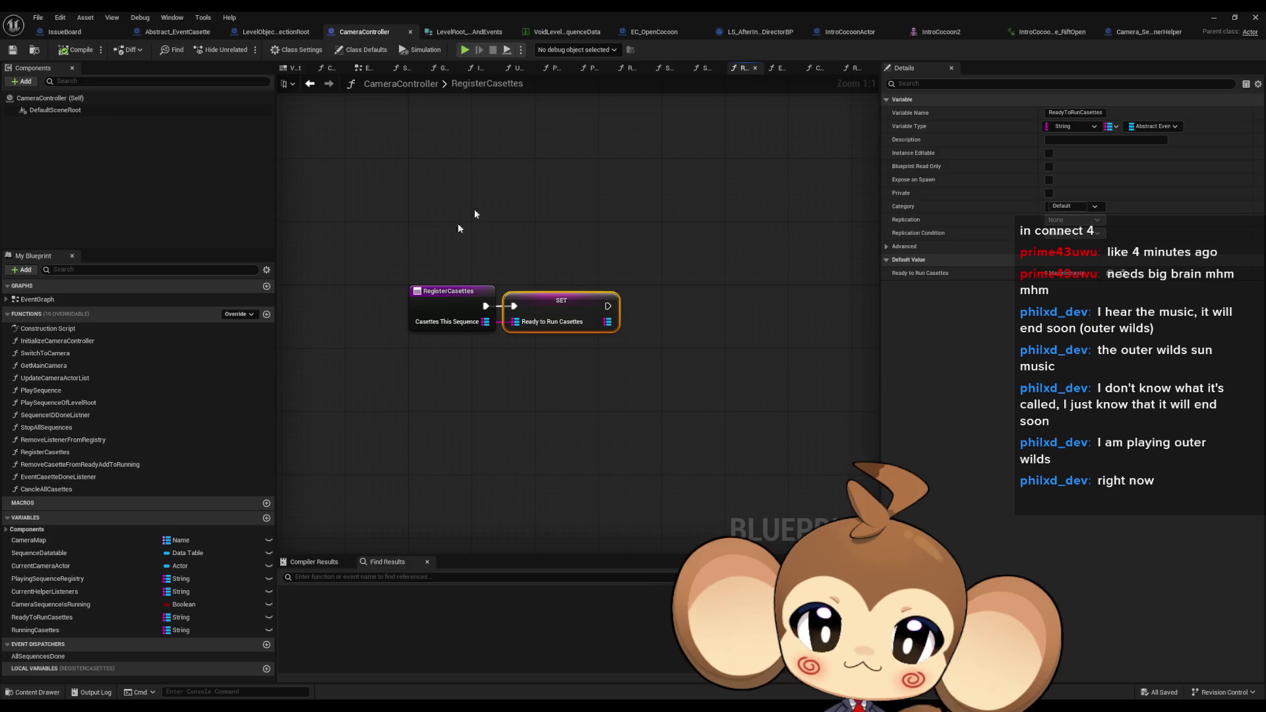
pyautogui.click(652, 32)
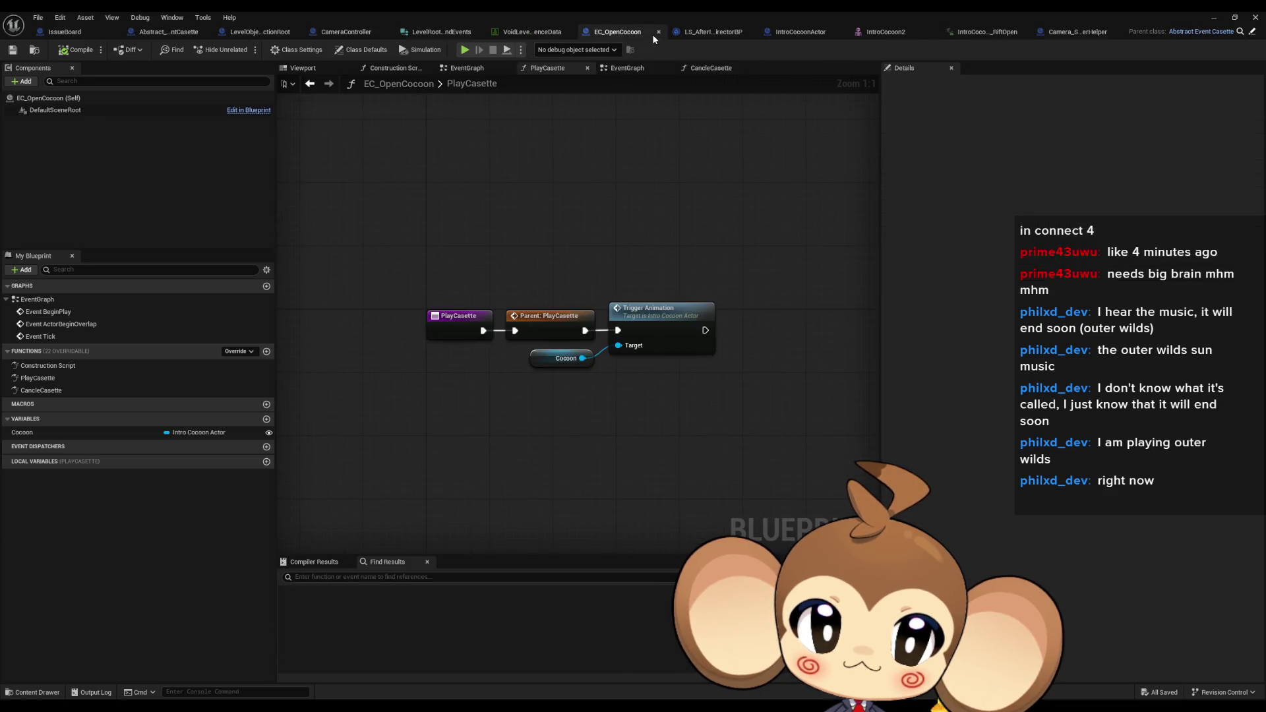
# Go to the parent PlayCasette and open RemoveCasetteFromReadyAddToRunning from its call node
pyautogui.rightClick(551, 322)
pyautogui.click(593, 354)
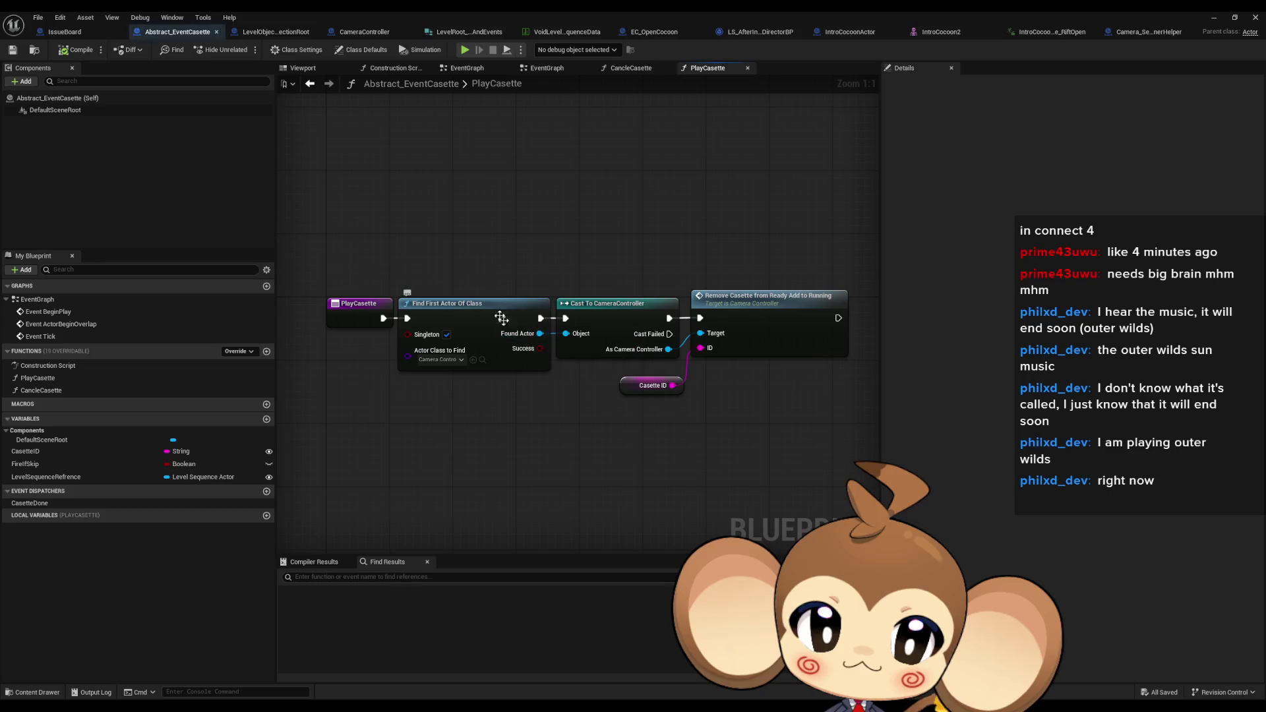
pyautogui.click(753, 308)
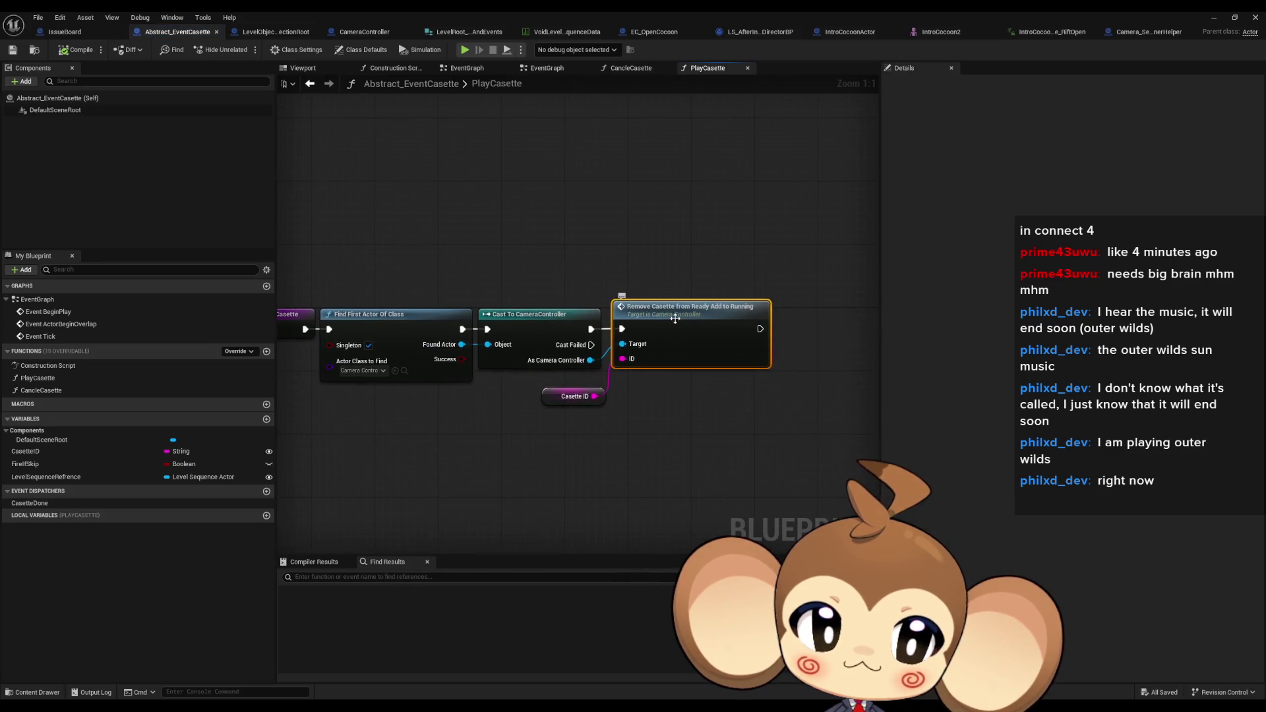
pyautogui.doubleClick(675, 318)
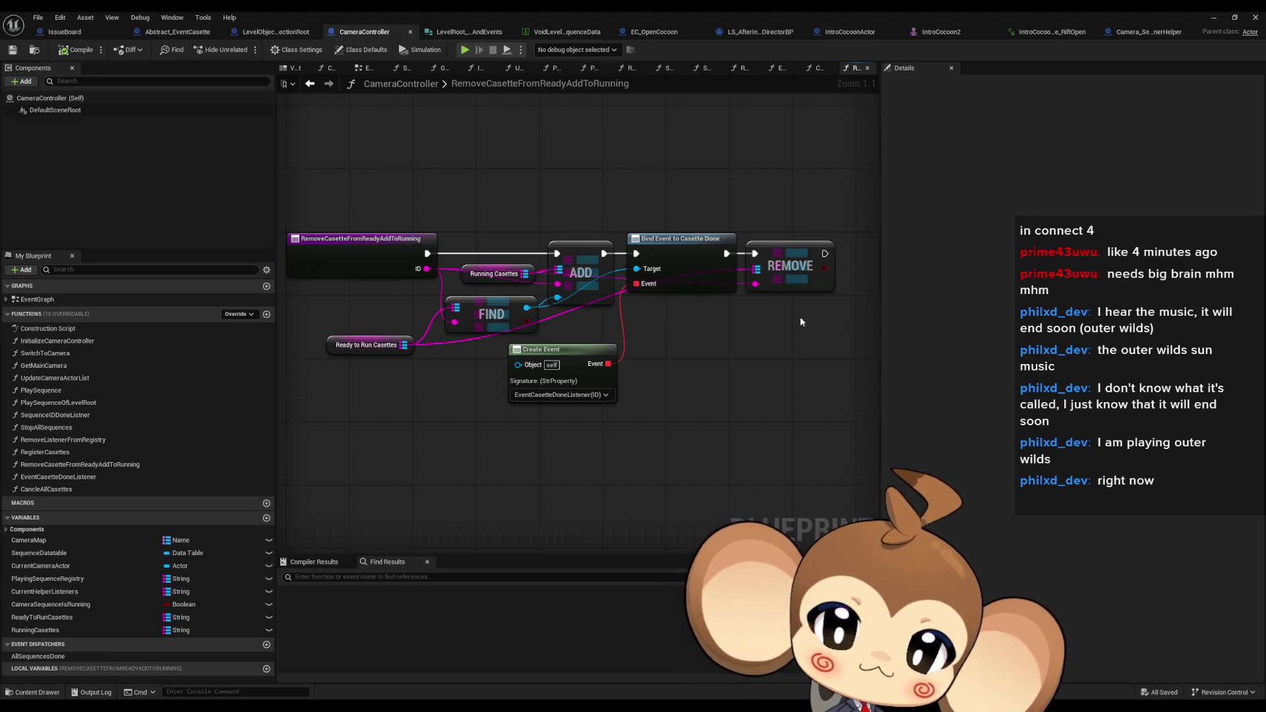
pyautogui.doubleClick(70, 491)
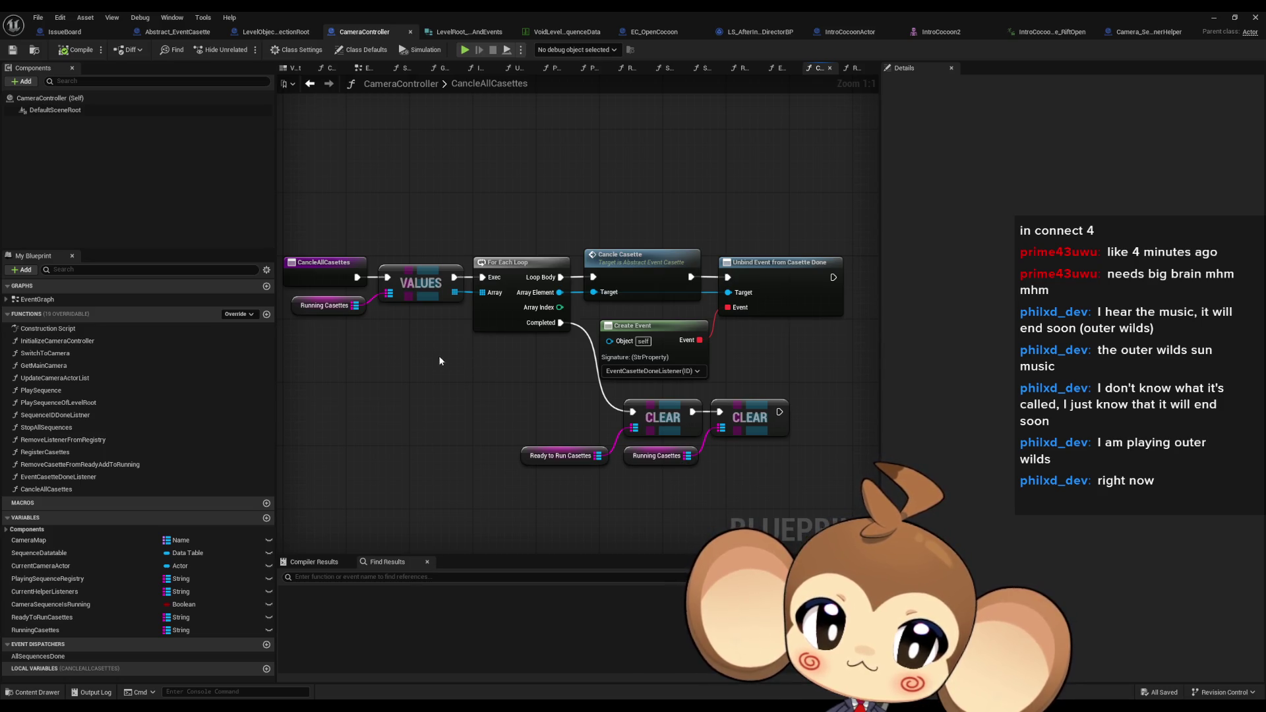
pyautogui.click(633, 249)
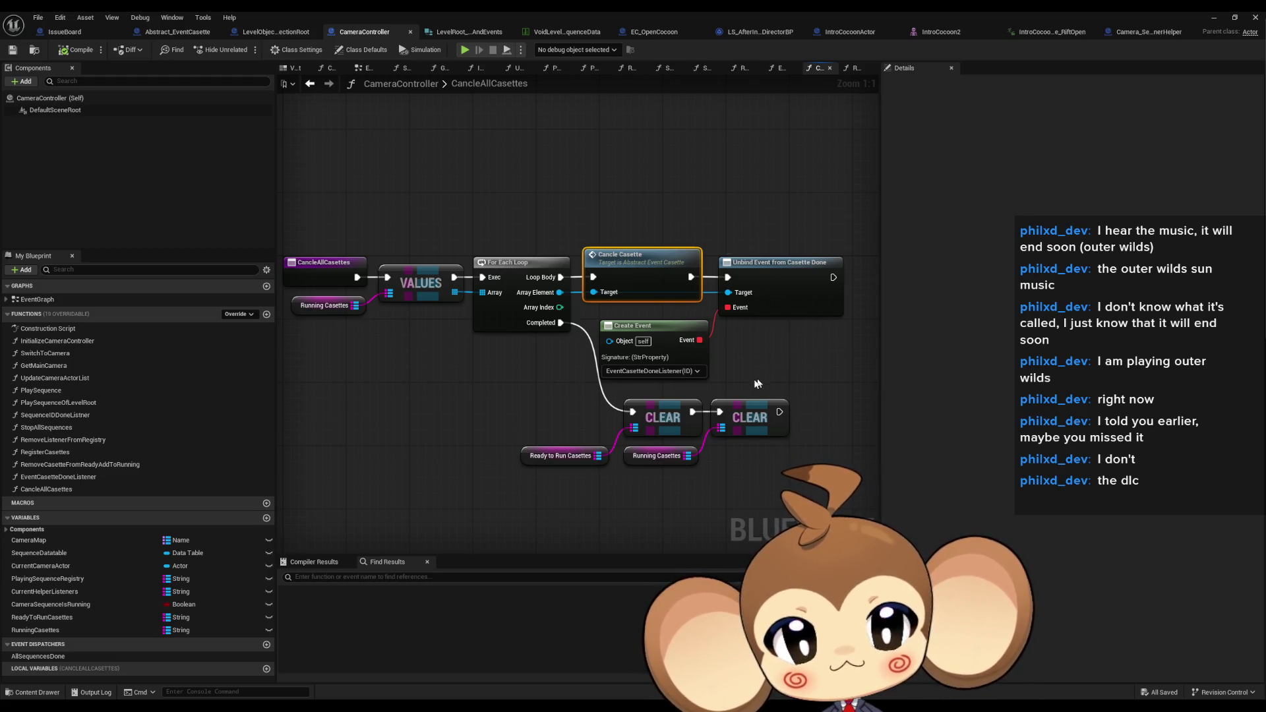
pyautogui.moveTo(448, 386); pyautogui.dragTo(480, 387)
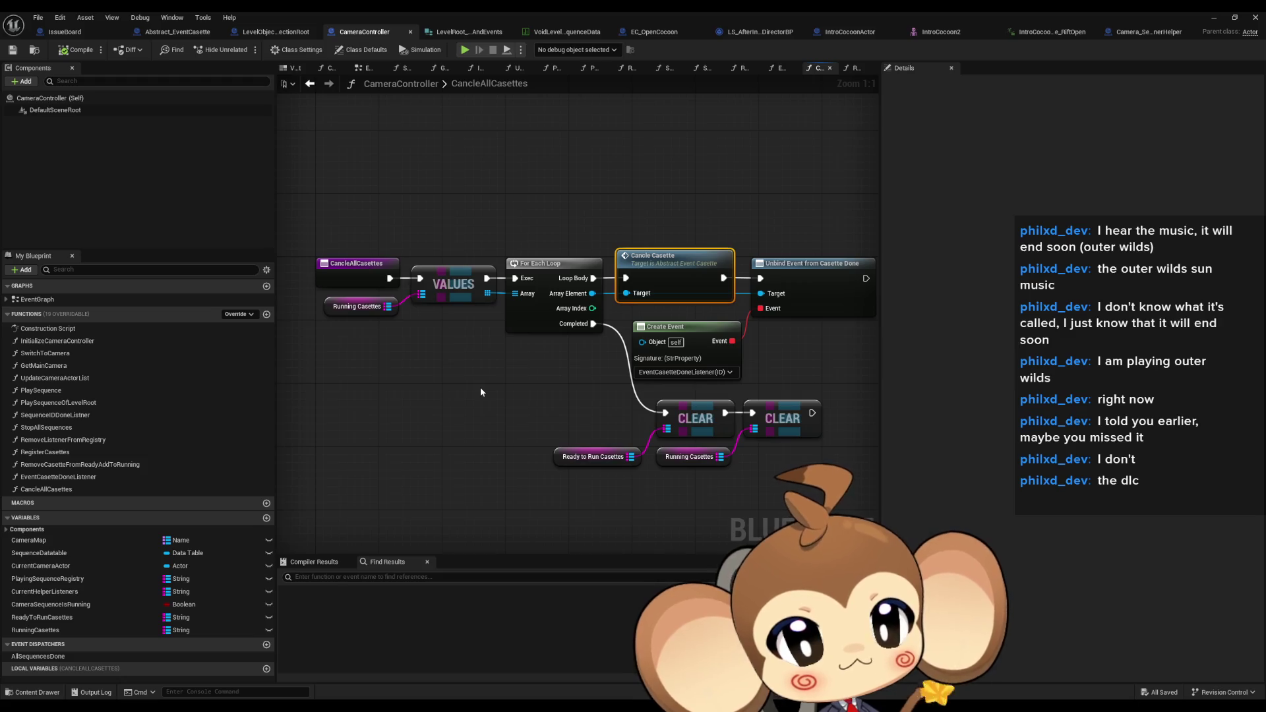
pyautogui.click(603, 456)
pyautogui.moveTo(610, 412)
pyautogui.mouseDown()
pyautogui.moveTo(797, 439)
pyautogui.moveTo(803, 467)
pyautogui.mouseUp()
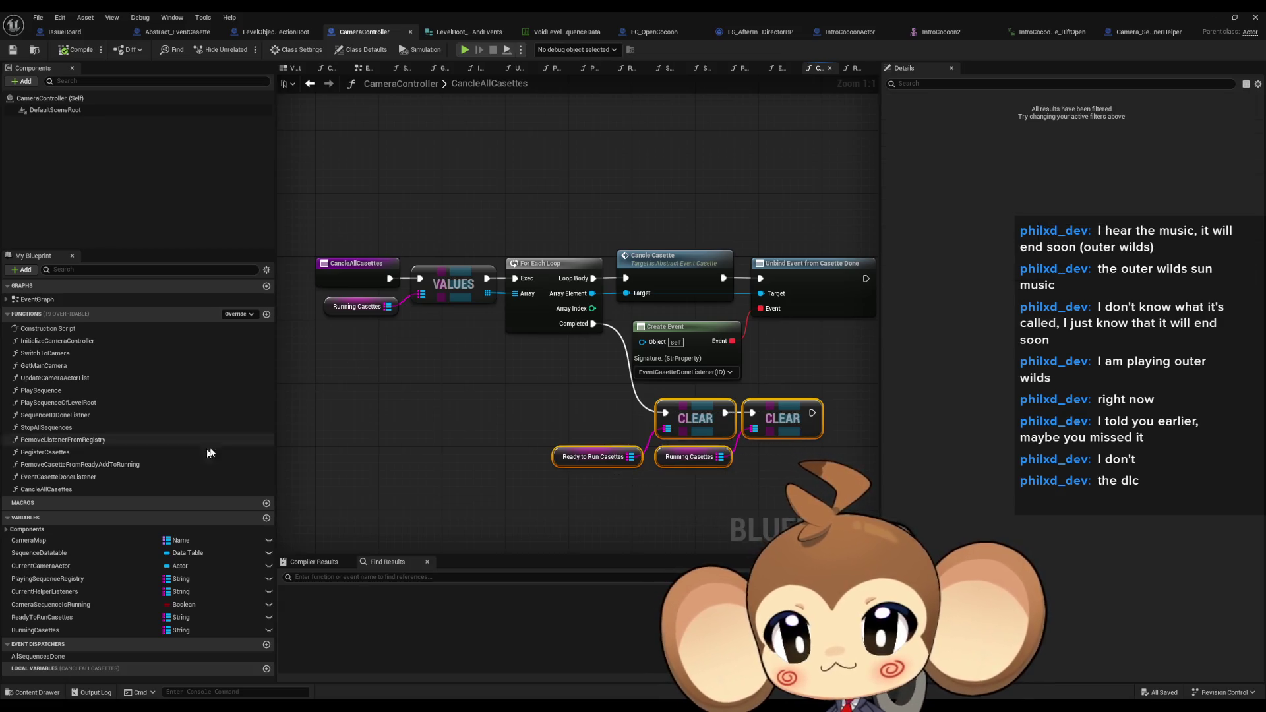
pyautogui.click(62, 427)
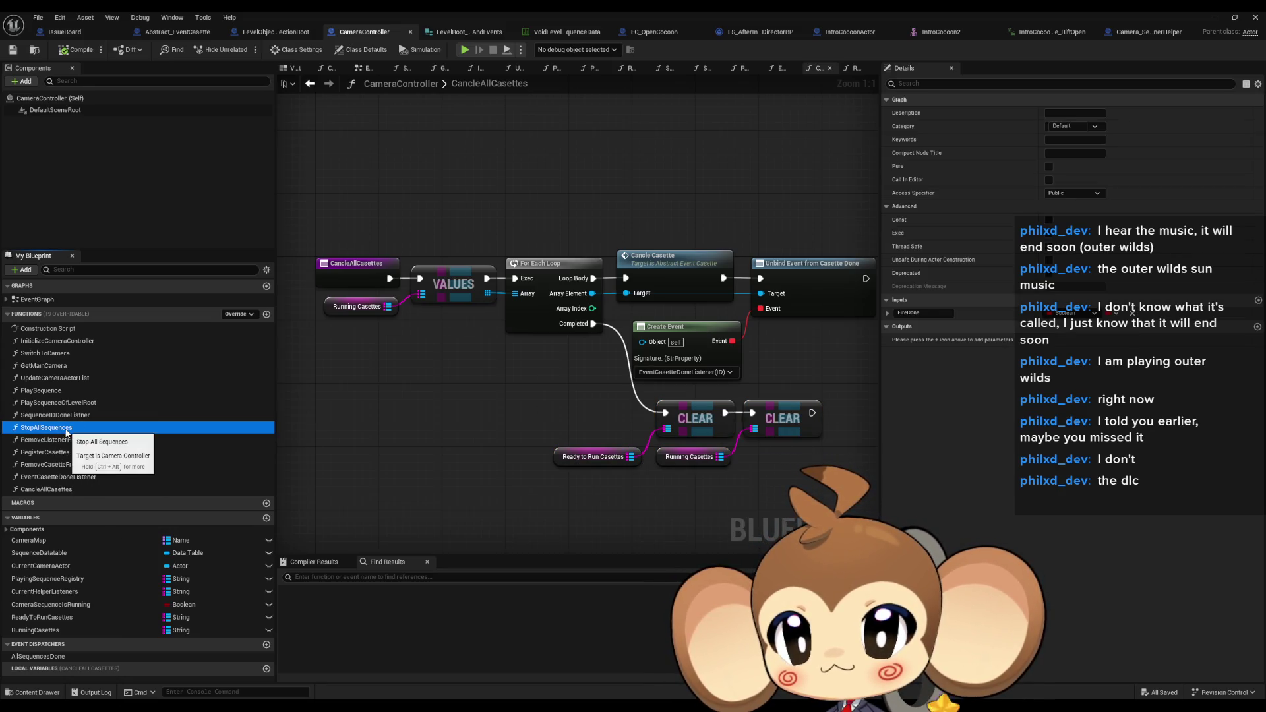
pyautogui.doubleClick(66, 429)
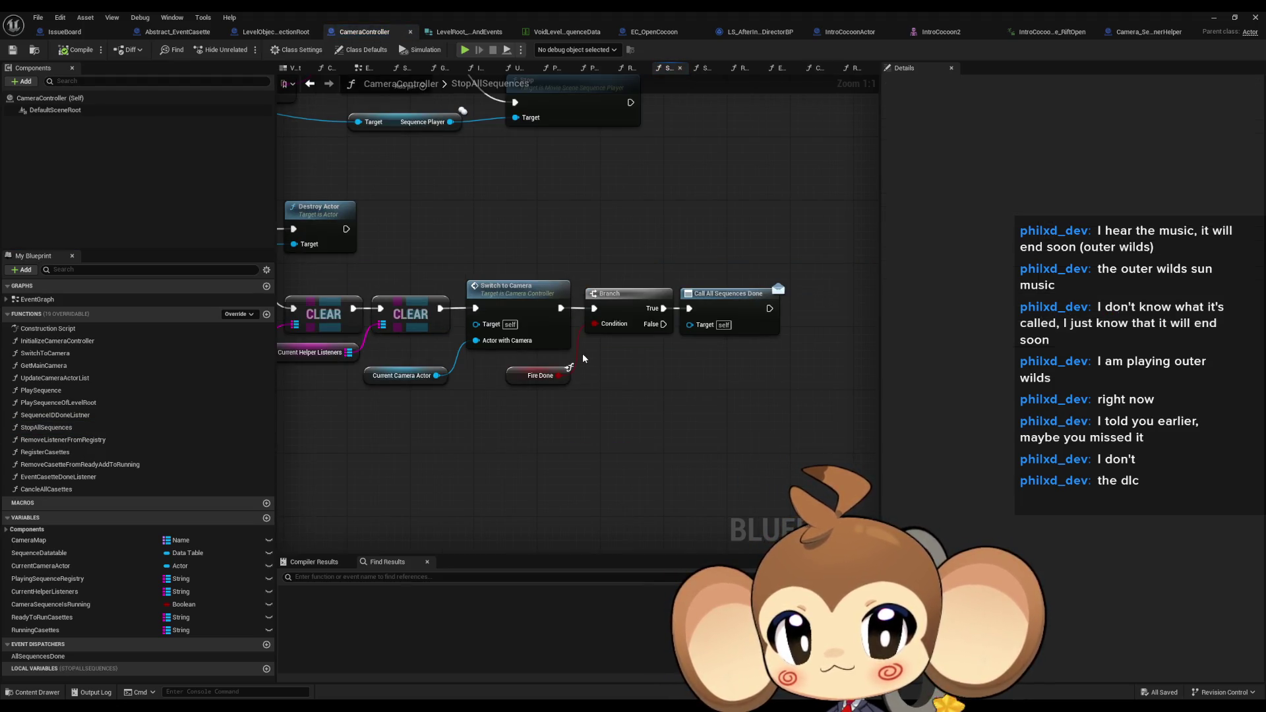
pyautogui.scroll(-5, 583, 354)
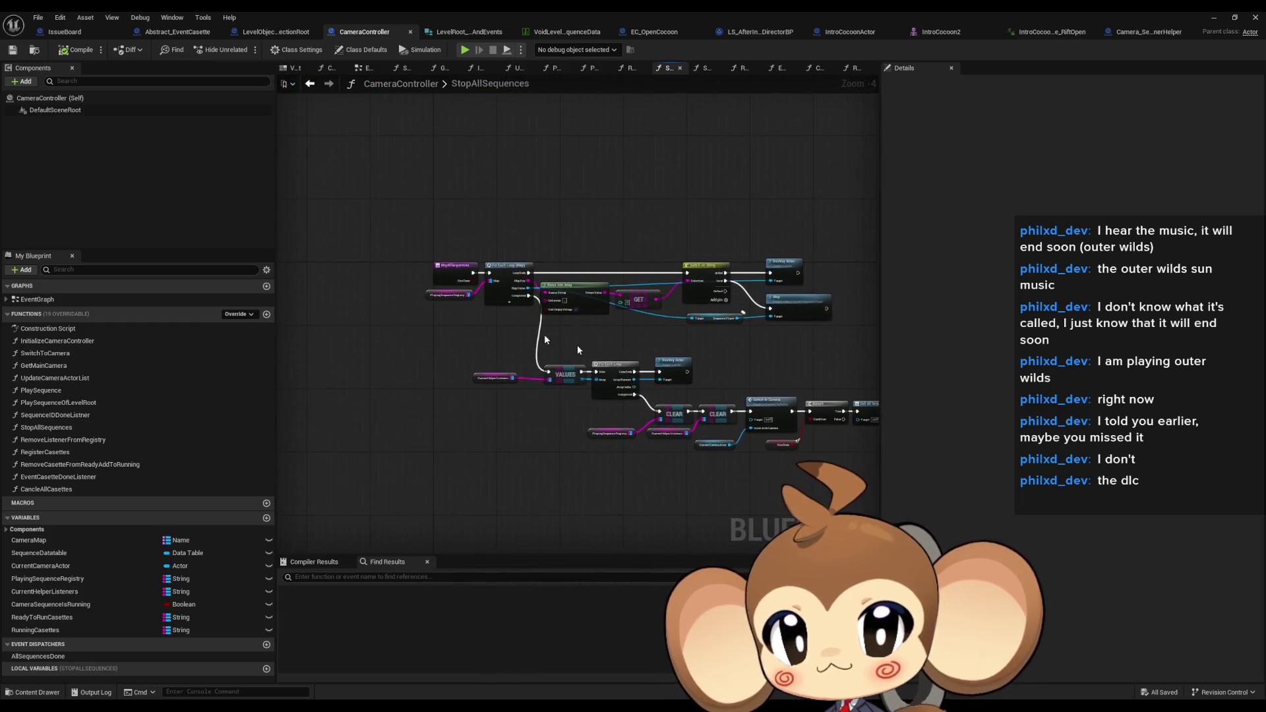
pyautogui.scroll(3, 508, 320)
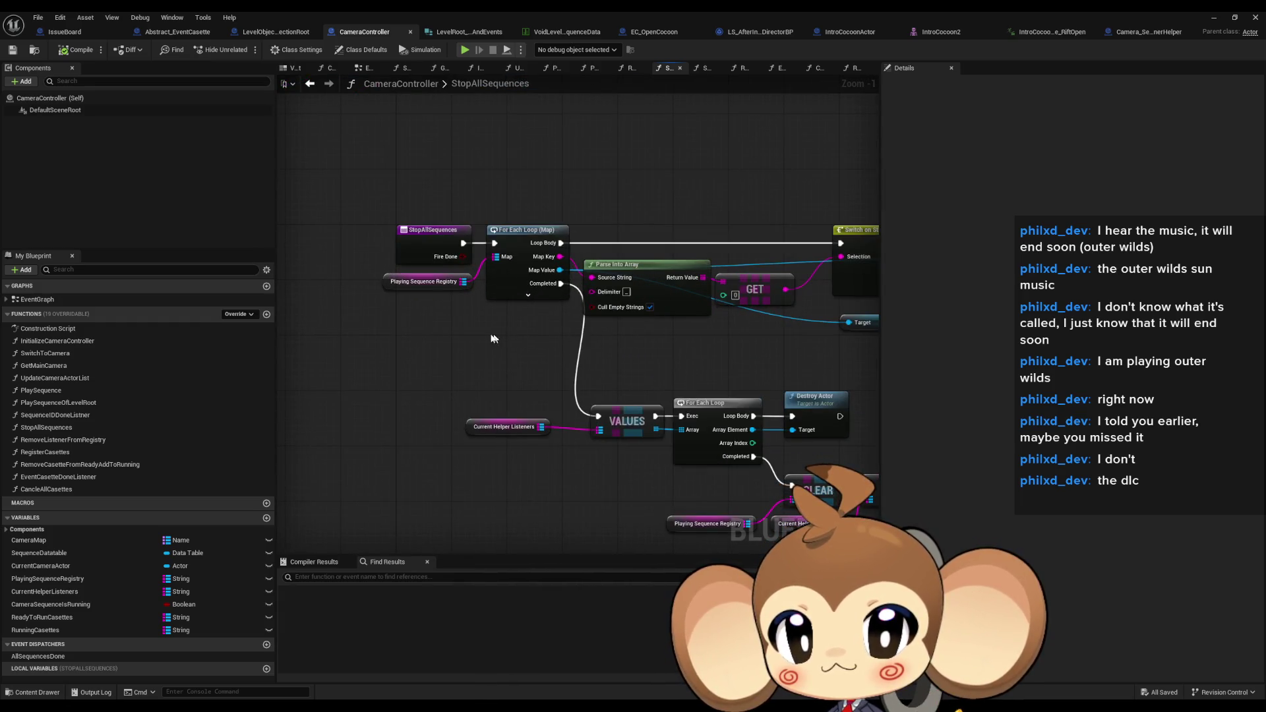
pyautogui.click(425, 282)
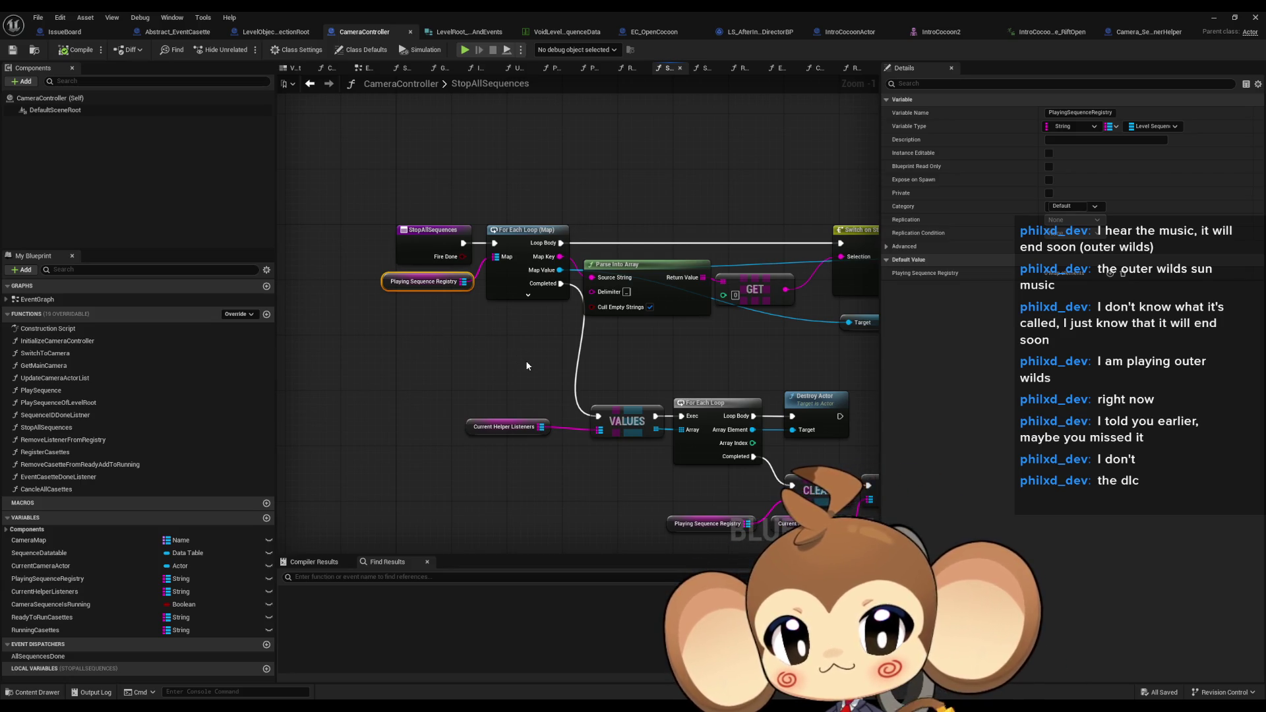
# Review PlaySequenceOfLevelRoot's ADD and bind event nodes, leaving the function name unchanged
pyautogui.doubleClick(79, 403)
pyautogui.scroll(-6, 607, 387)
pyautogui.scroll(5, 434, 343)
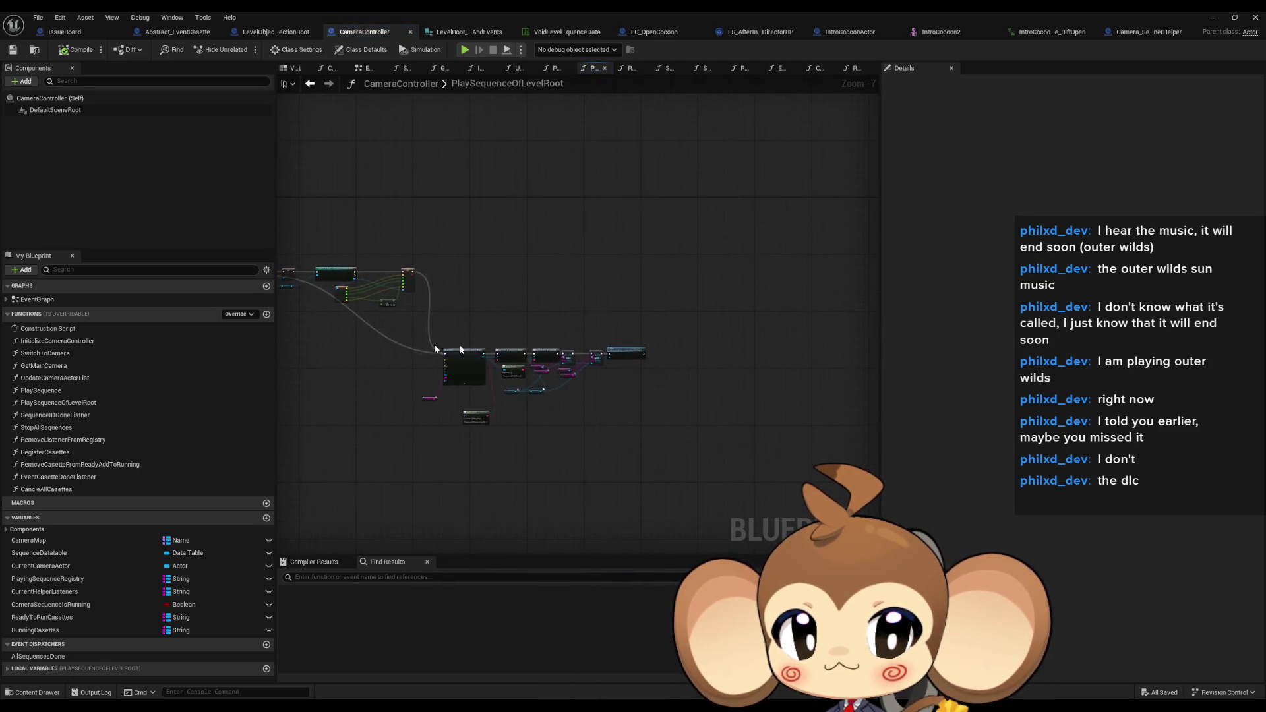
pyautogui.click(575, 393)
pyautogui.scroll(1, 573, 402)
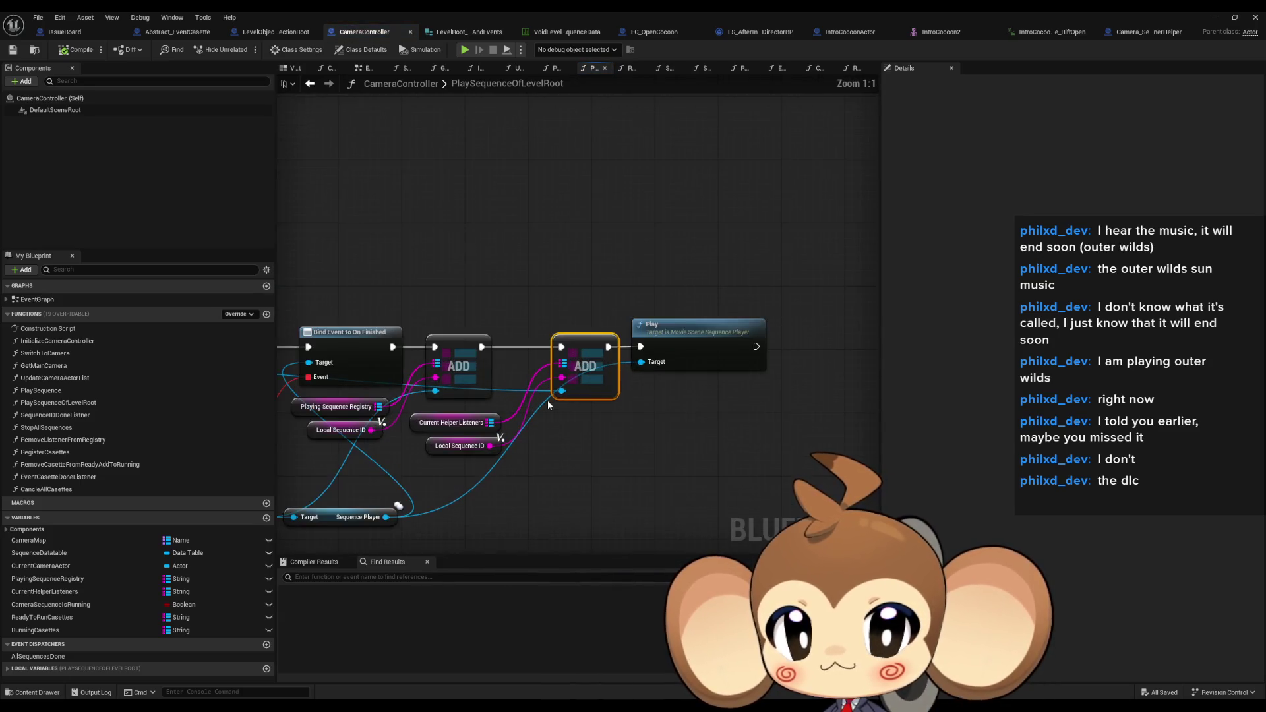
pyautogui.scroll(1, 571, 444)
pyautogui.click(594, 356)
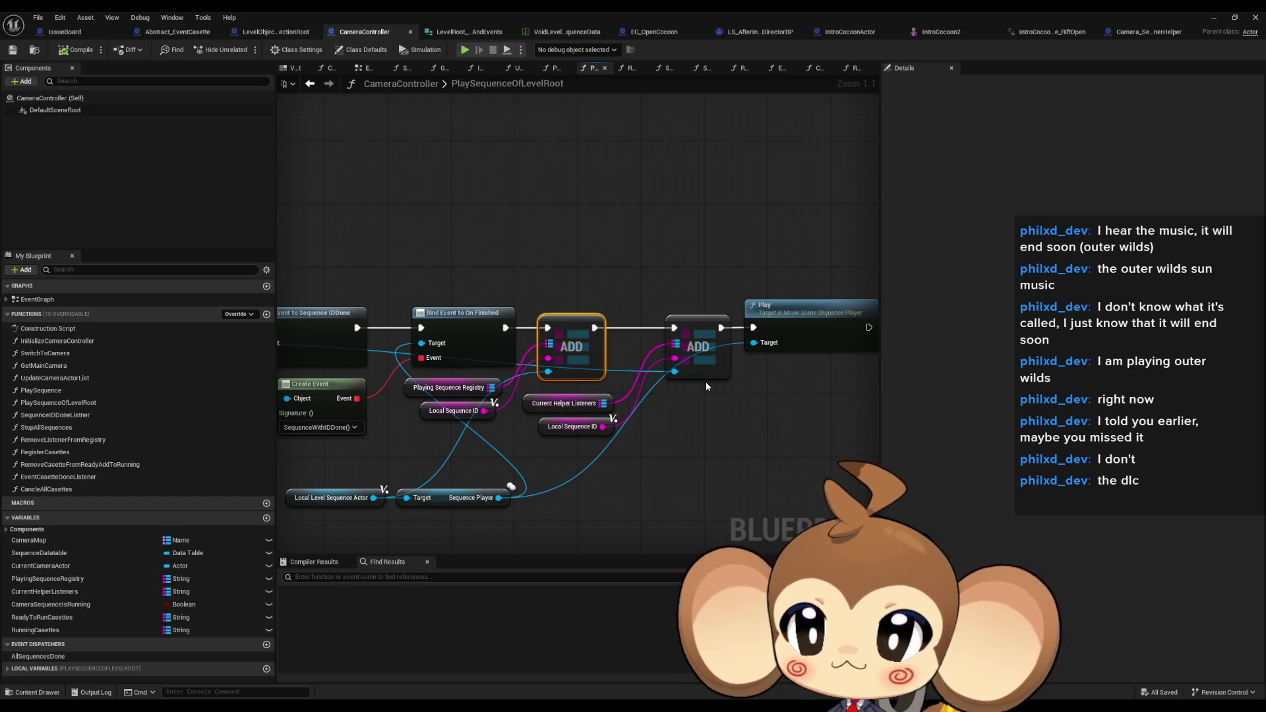
pyautogui.moveTo(637, 372); pyautogui.dragTo(691, 343)
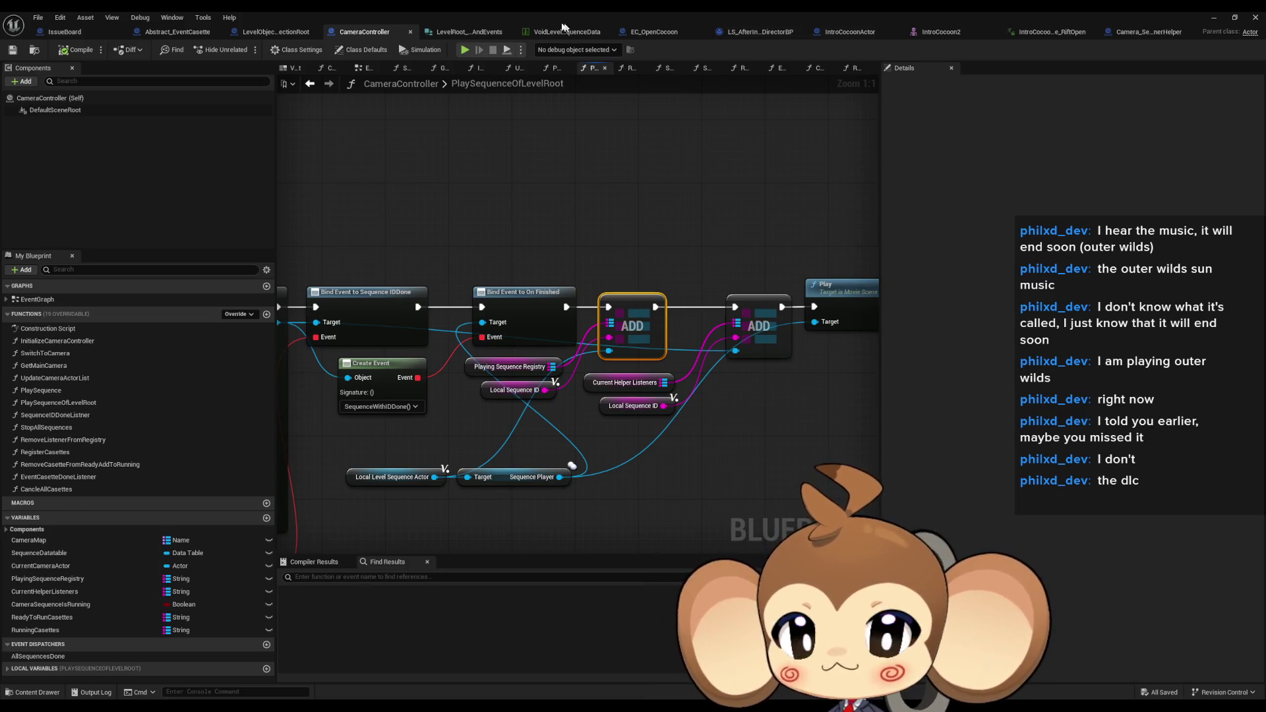
pyautogui.doubleClick(455, 84)
pyautogui.press('Escape')
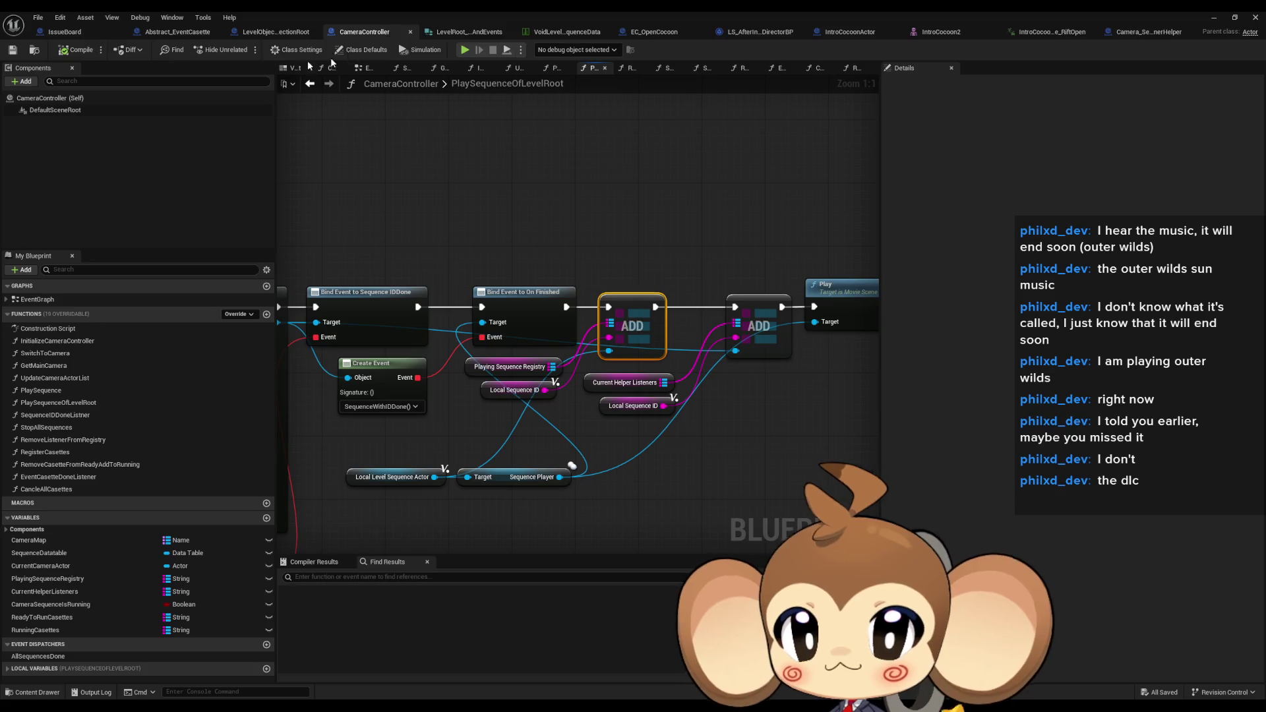
# Look at RemoveListenerFromRegistry, then open and centre the RegisterCasettes graph
pyautogui.doubleClick(70, 440)
pyautogui.doubleClick(46, 452)
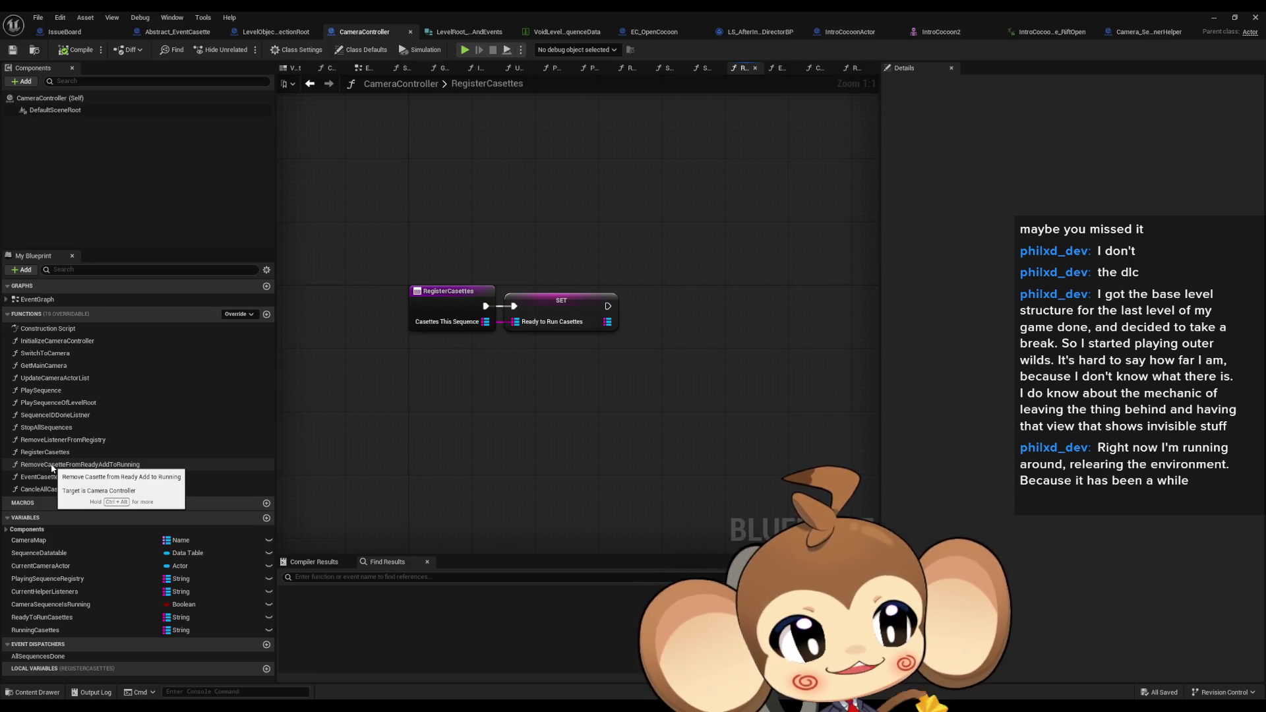
pyautogui.moveTo(618, 389); pyautogui.dragTo(648, 447)
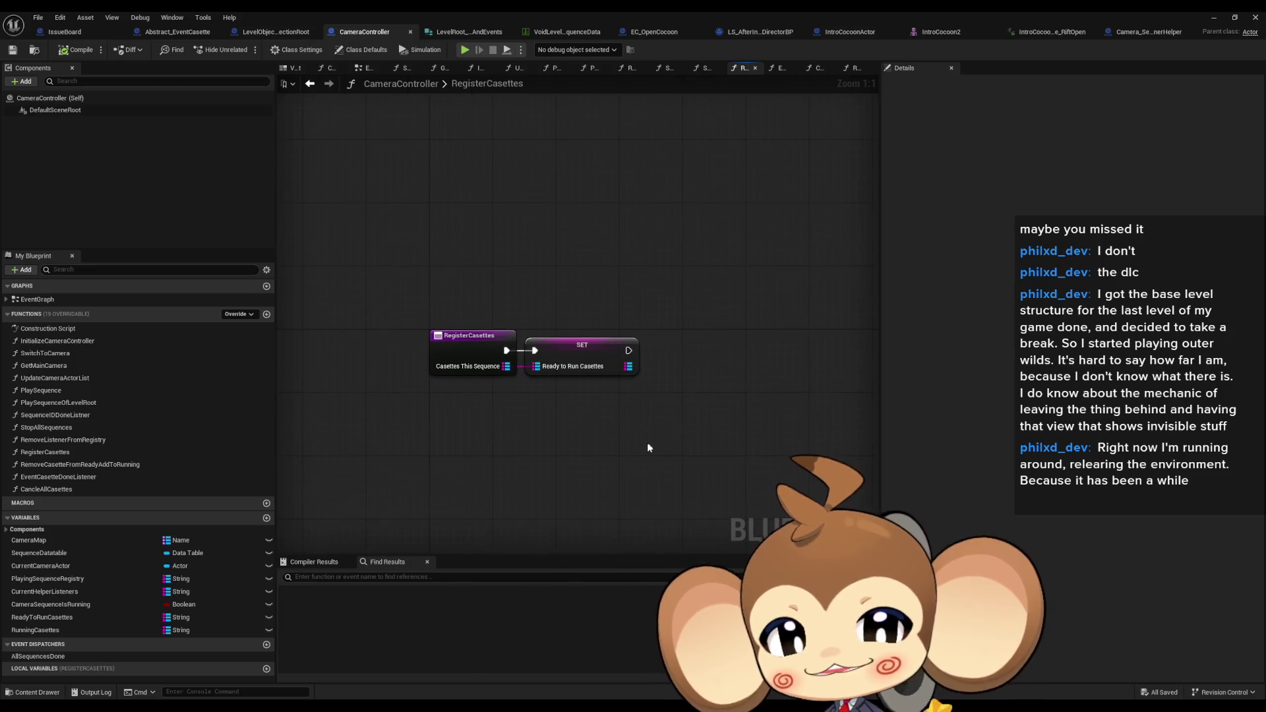
# Follow Trigger Animation into IntroCocoonActor's event graph to Call Cocoon Opening Done, then go back
pyautogui.click(656, 32)
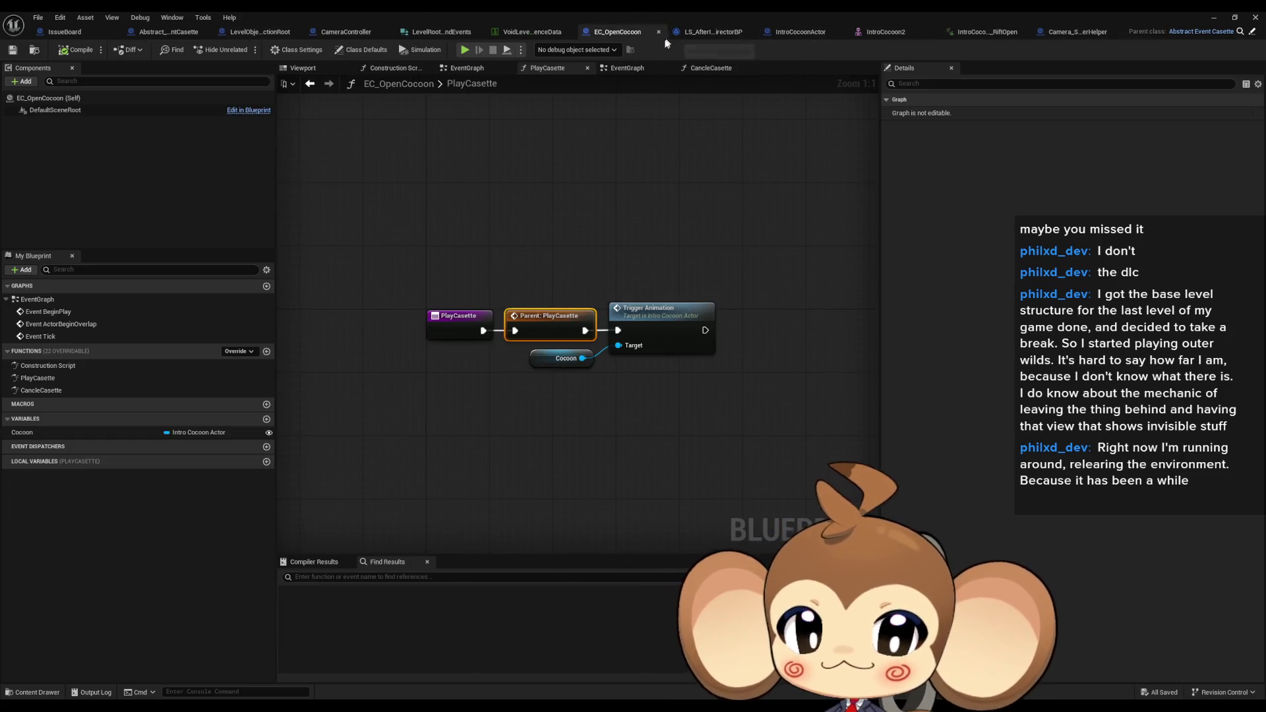
pyautogui.doubleClick(642, 318)
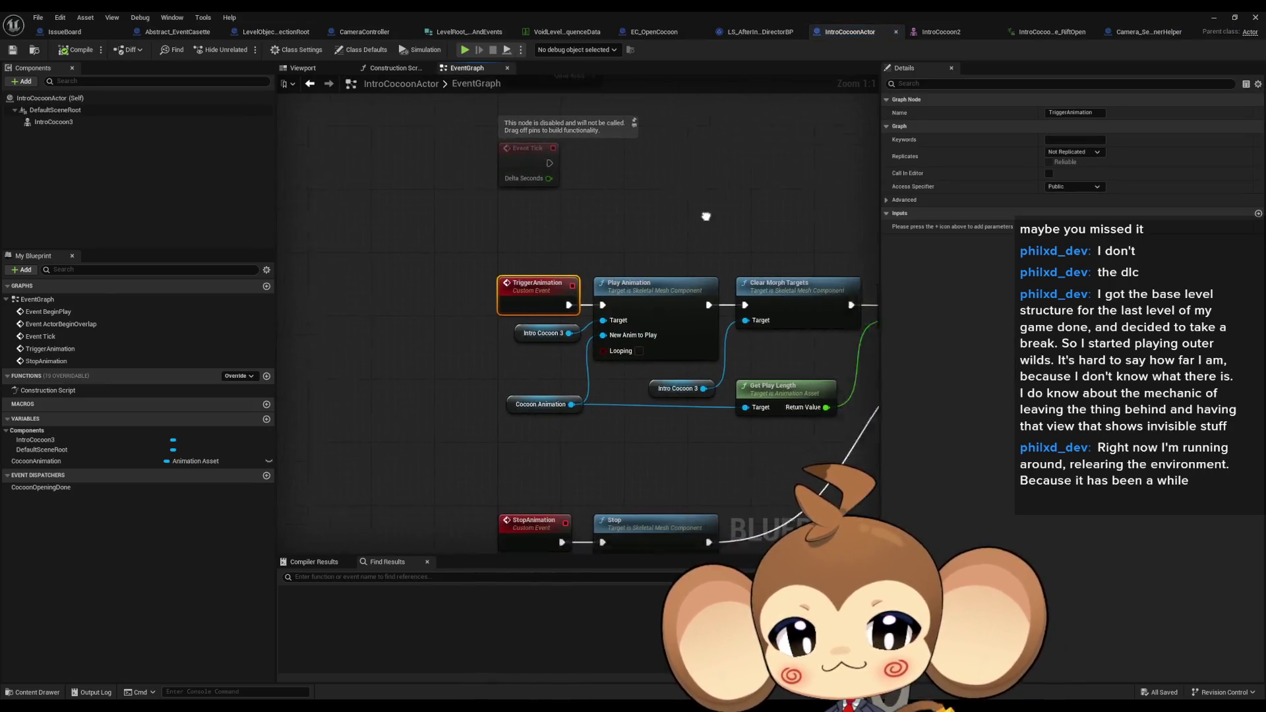
pyautogui.moveTo(670, 267); pyautogui.dragTo(457, 241)
pyautogui.click(781, 315)
pyautogui.moveTo(786, 337)
pyautogui.mouseDown()
pyautogui.moveTo(577, 323)
pyautogui.moveTo(547, 295)
pyautogui.mouseUp()
pyautogui.moveTo(703, 186); pyautogui.dragTo(778, 305)
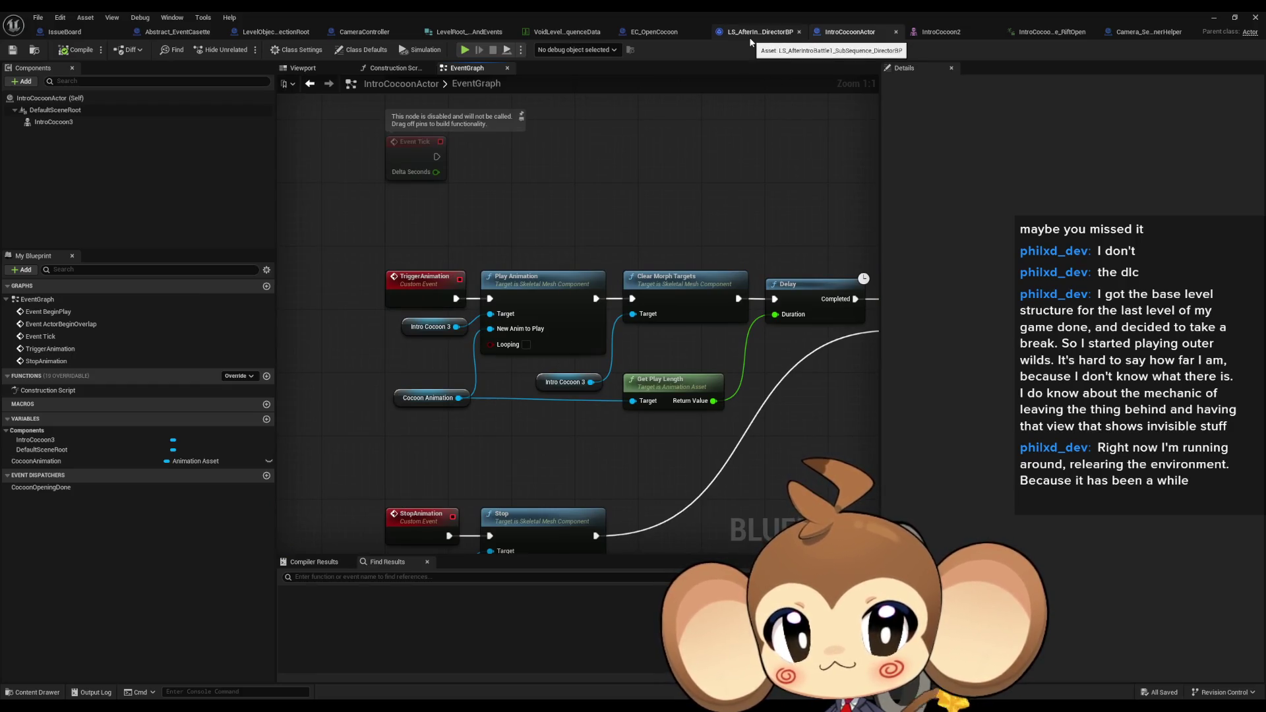
pyautogui.click(652, 32)
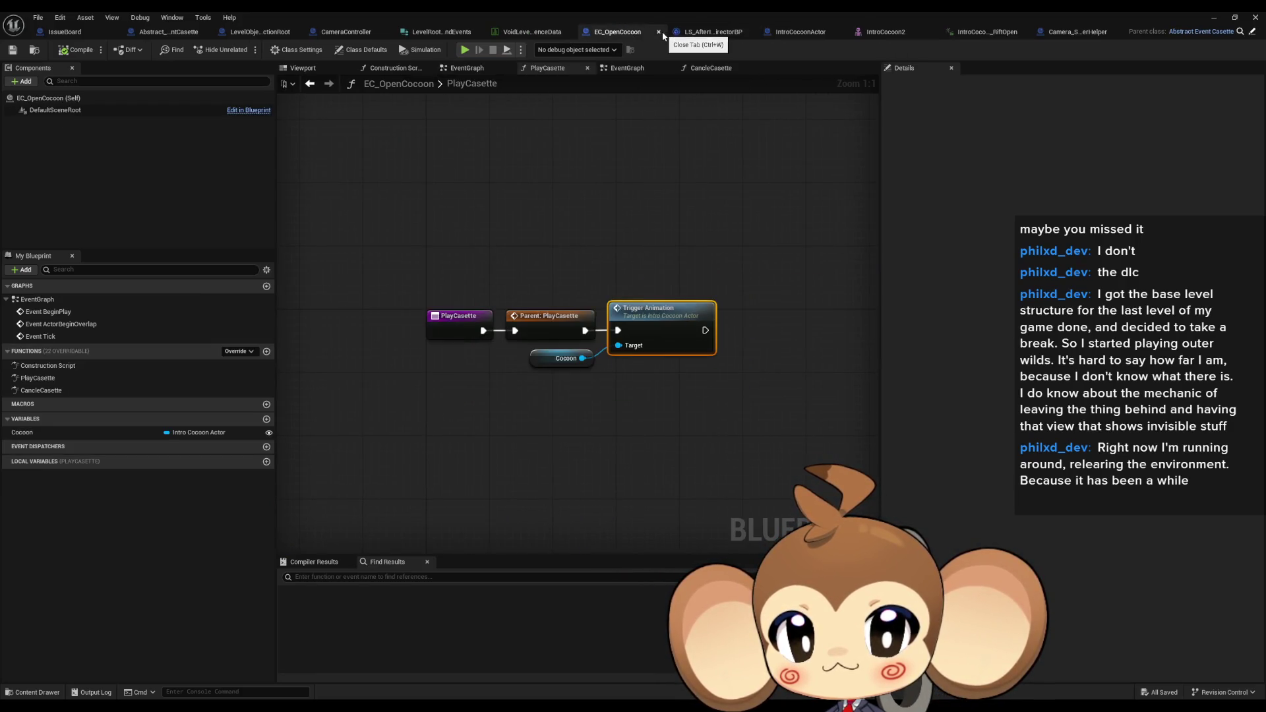
# Add a Bind Event to Cocoon Opening Done node off Cocoon using 'bind done', then open LevelObjectCollectionRoot
pyautogui.click(548, 330)
pyautogui.moveTo(598, 382)
pyautogui.mouseDown()
pyautogui.moveTo(543, 417)
pyautogui.moveTo(532, 454)
pyautogui.mouseUp()
pyautogui.write('bion')
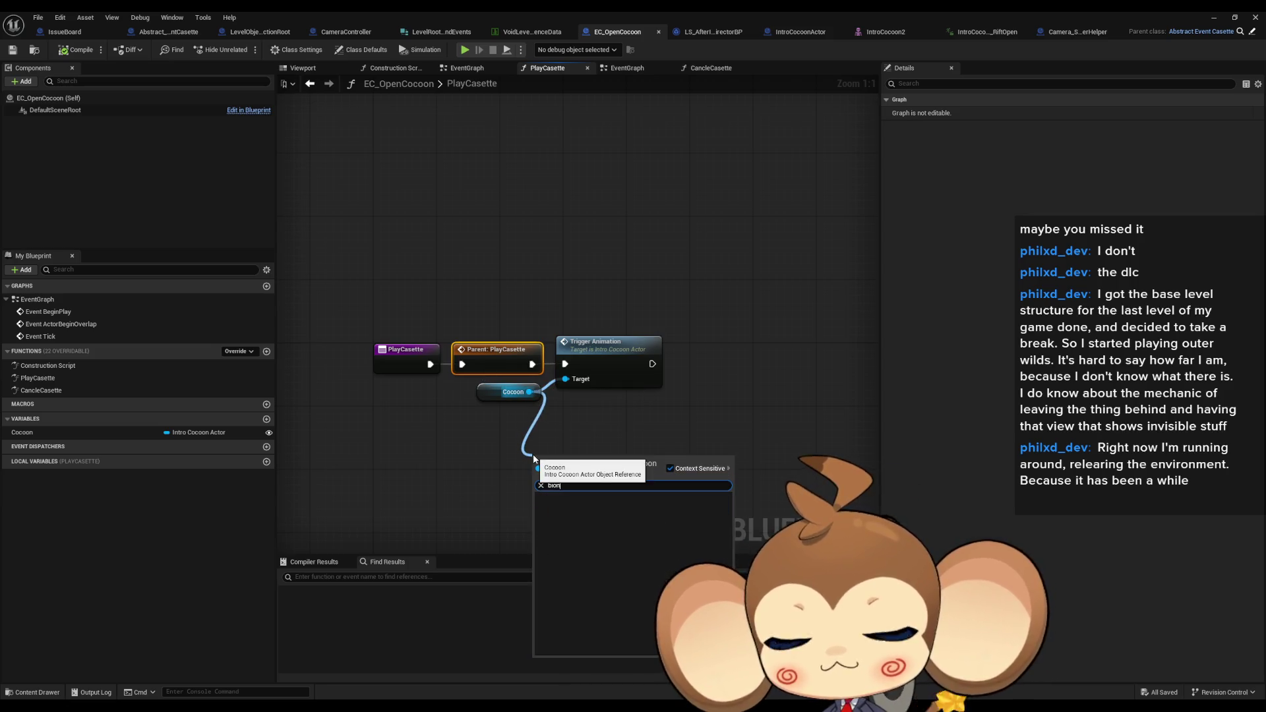
pyautogui.click(561, 428)
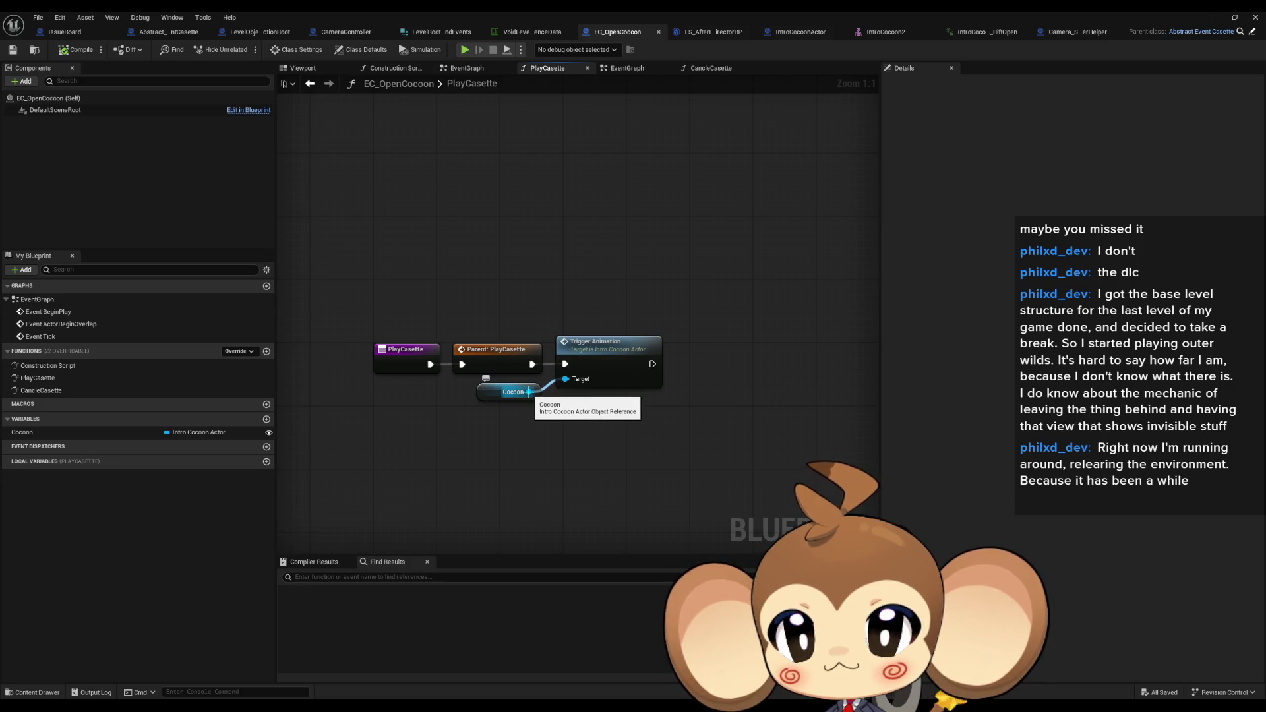
pyautogui.moveTo(529, 391); pyautogui.dragTo(555, 429)
pyautogui.write('bind done')
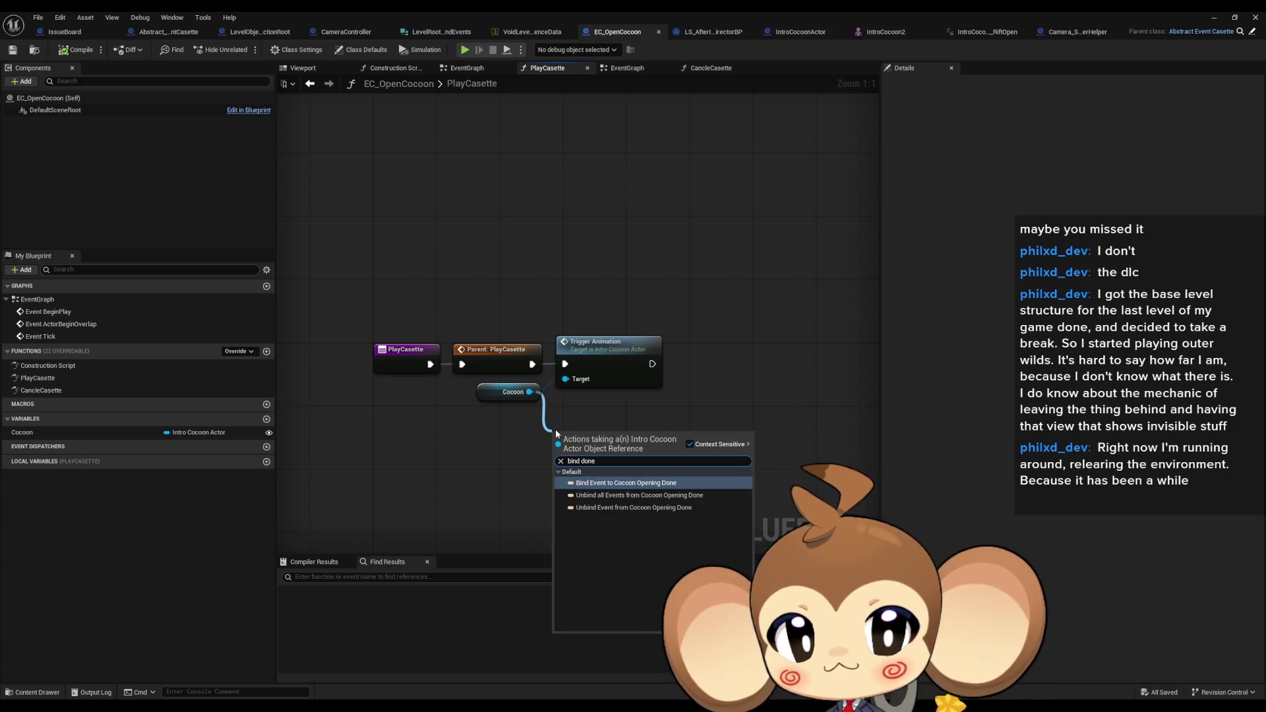
pyautogui.press('Return')
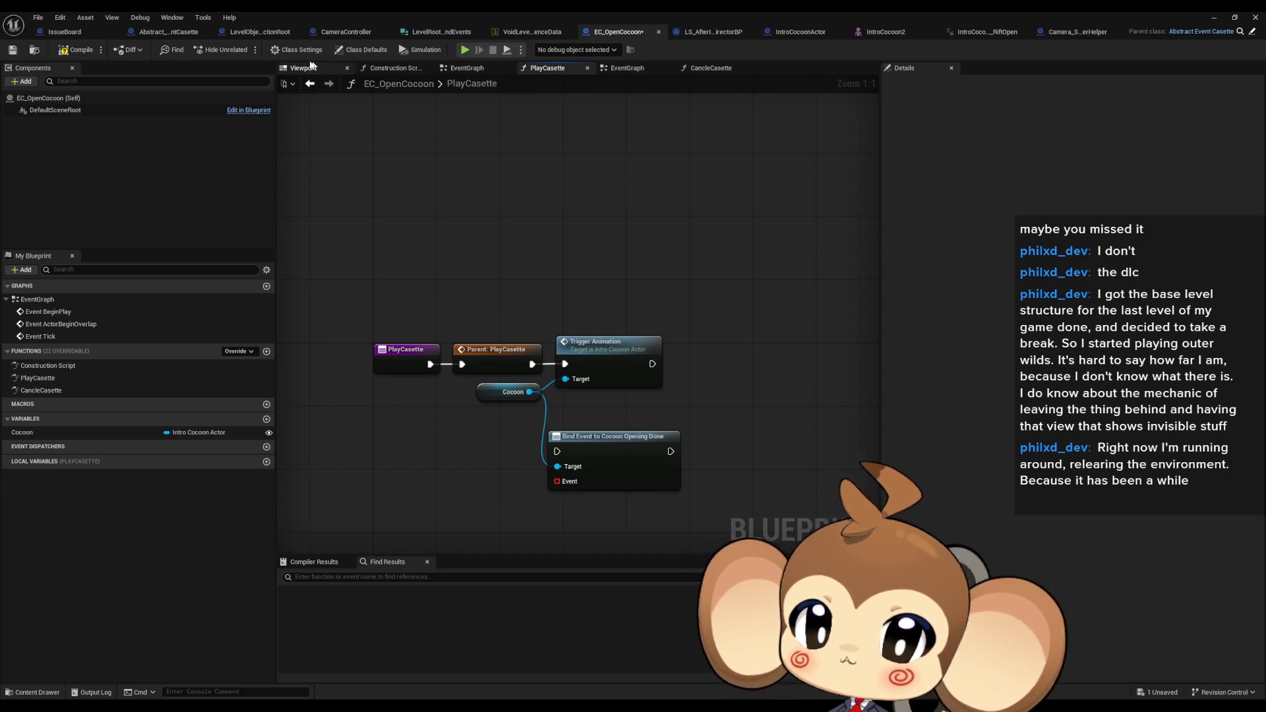
pyautogui.click(255, 33)
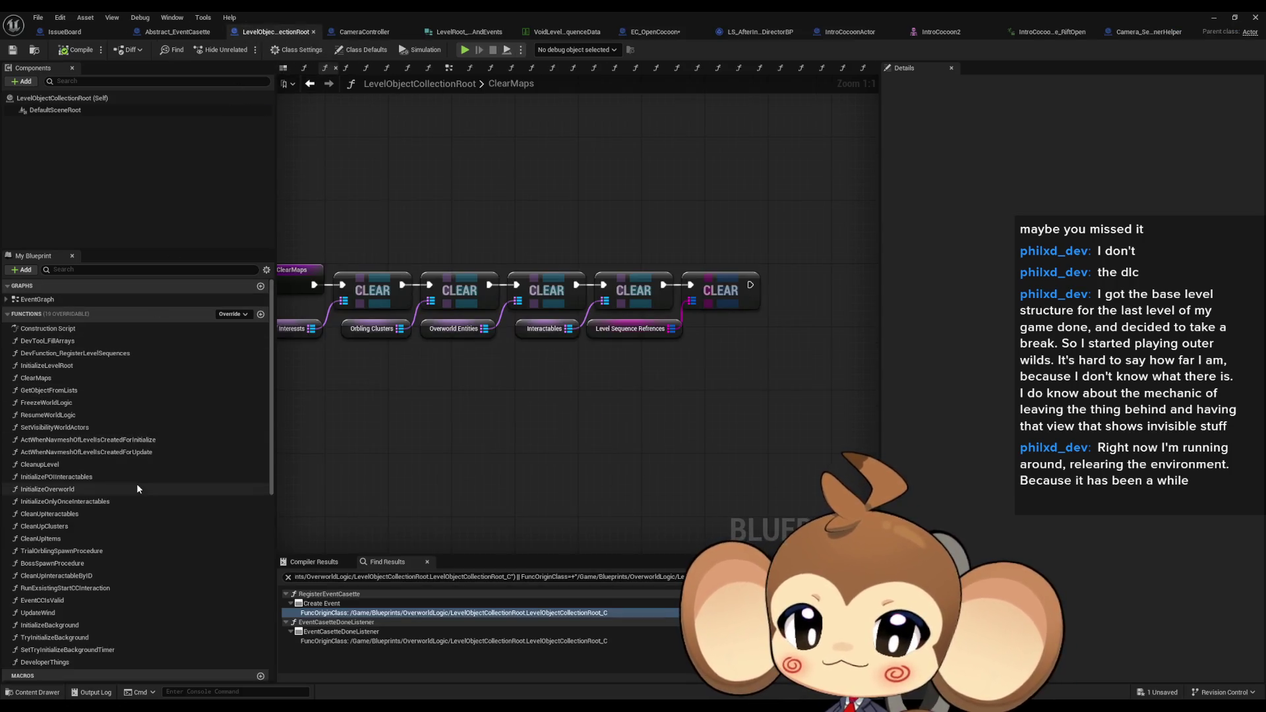
# Review CameraController's RemoveCasetteFromReadyAddToRunning and EventCasetteDoneListener, selecting the Bind Event to Casette Done node
pyautogui.scroll(-2, 140, 476)
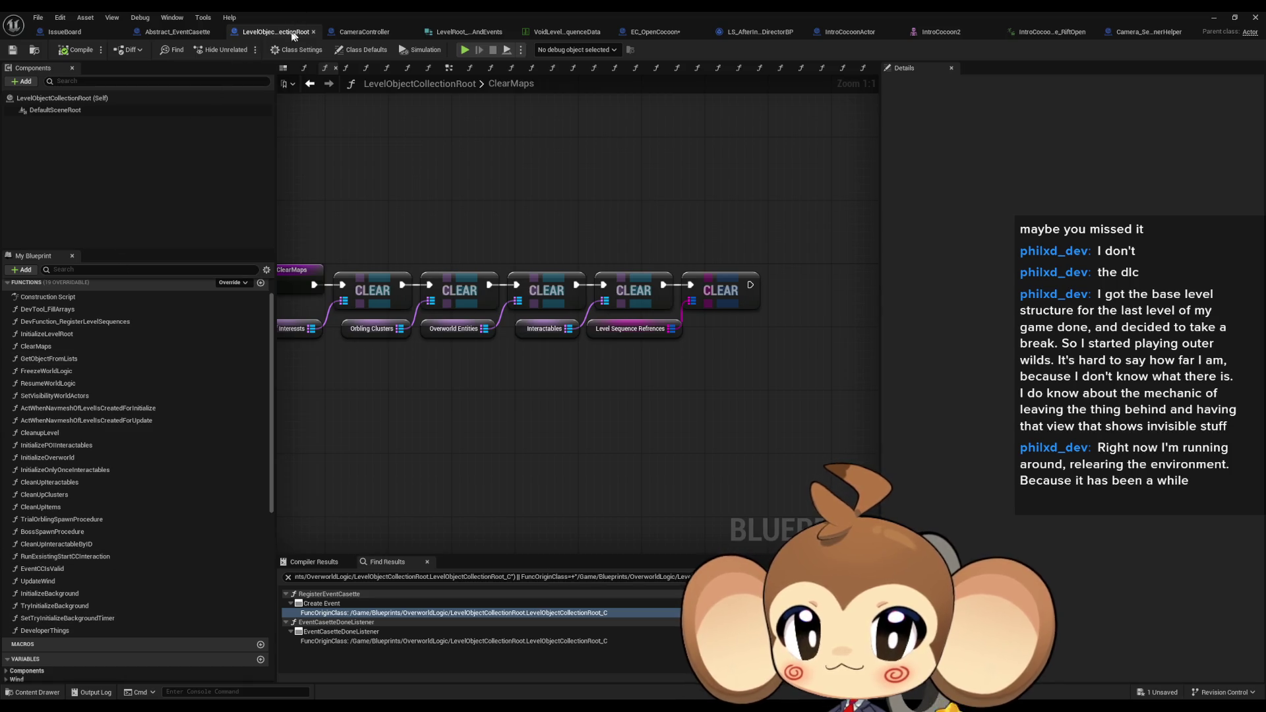
pyautogui.click(359, 33)
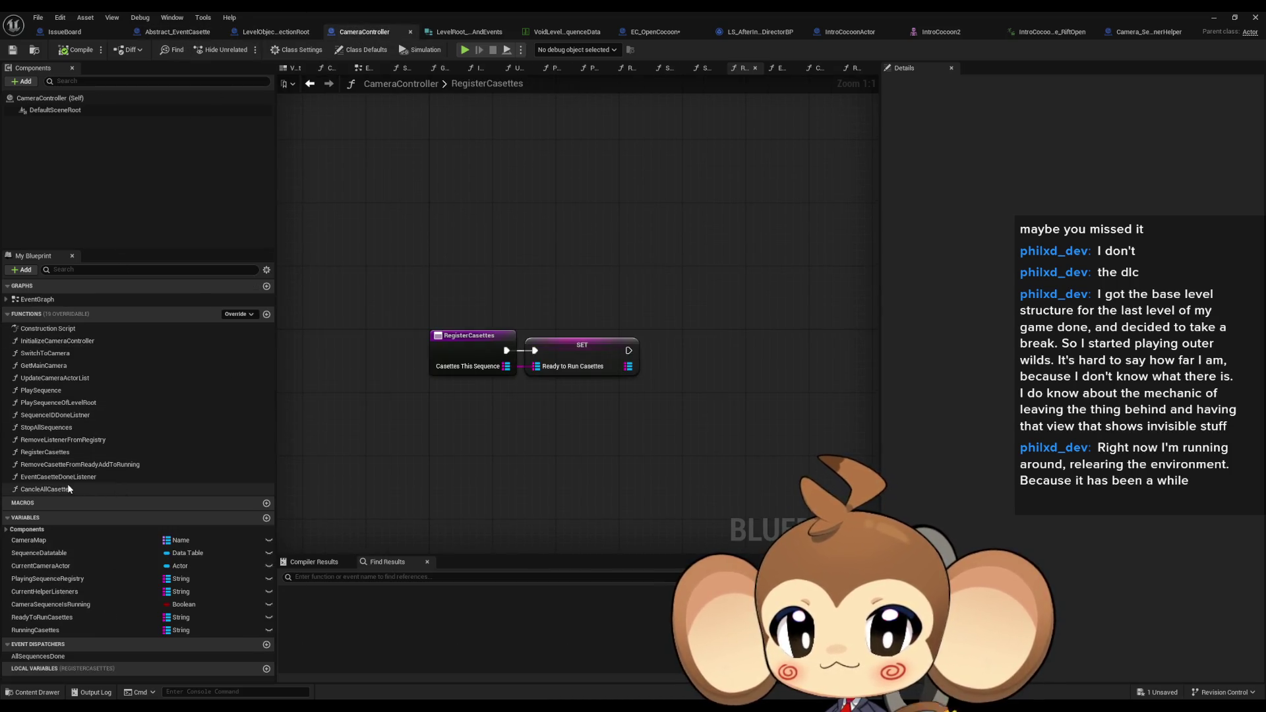
pyautogui.doubleClick(64, 465)
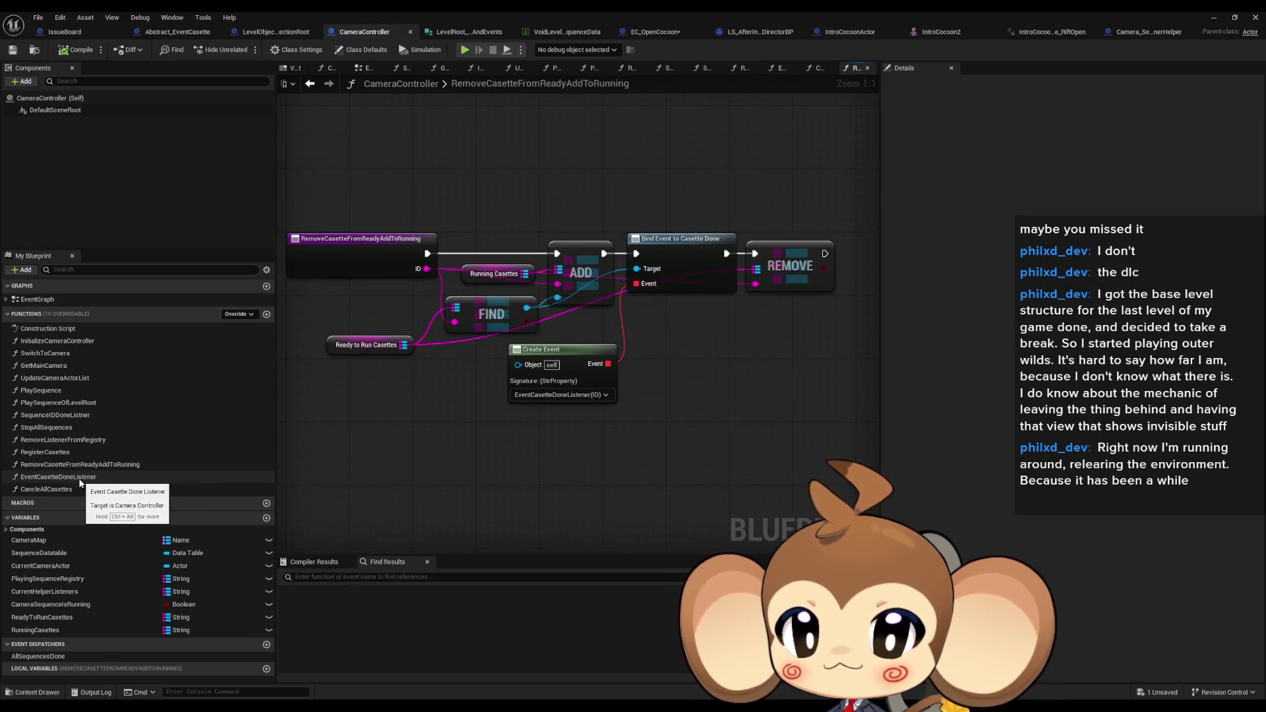
pyautogui.doubleClick(72, 478)
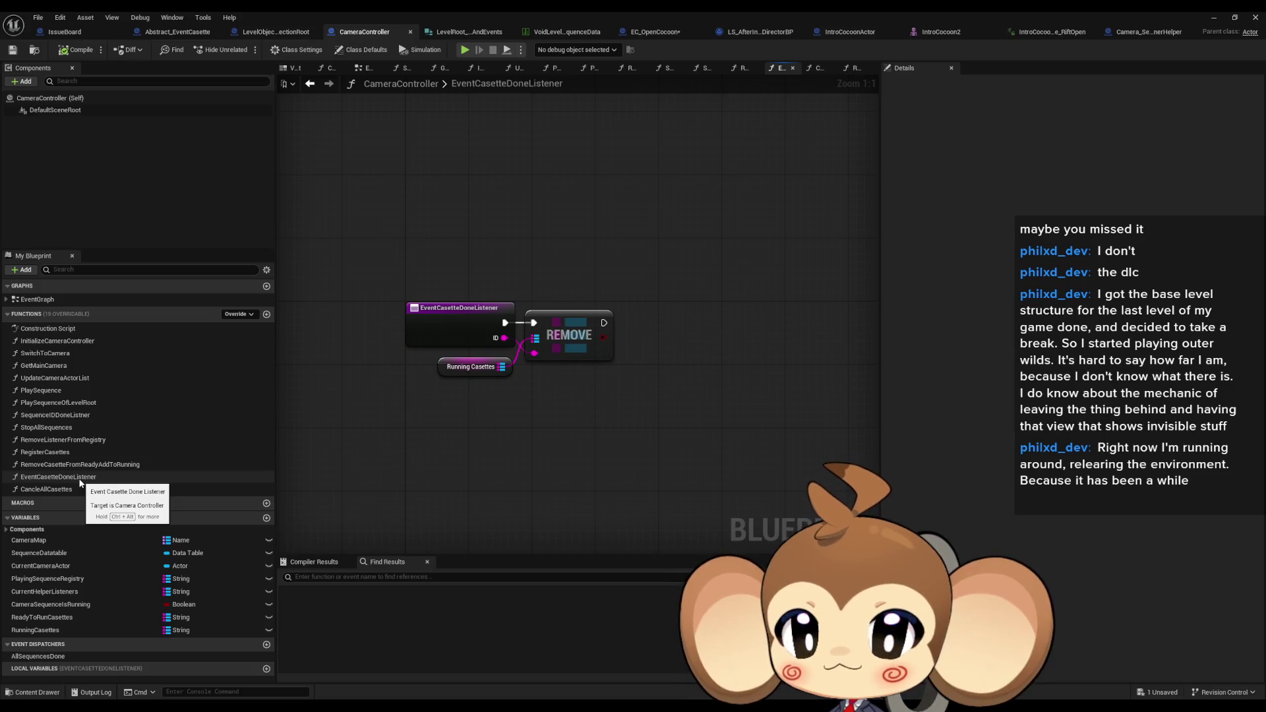
pyautogui.doubleClick(66, 465)
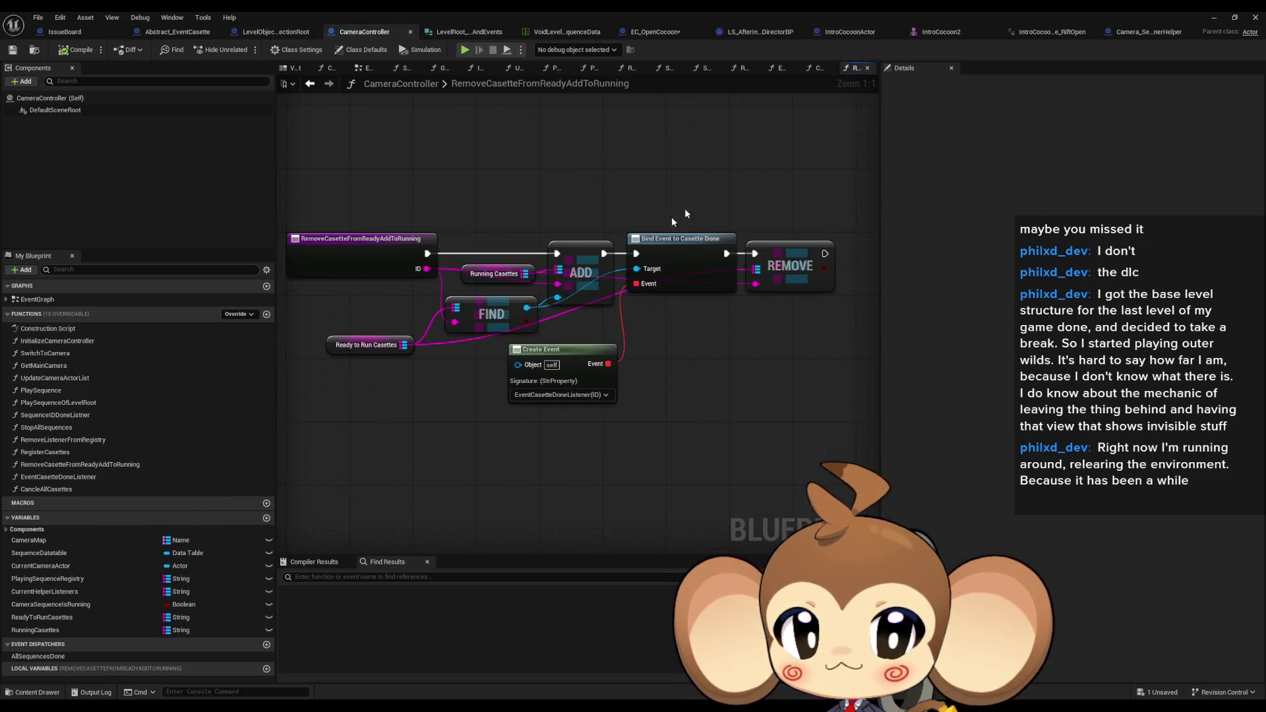
pyautogui.moveTo(674, 210); pyautogui.dragTo(714, 329)
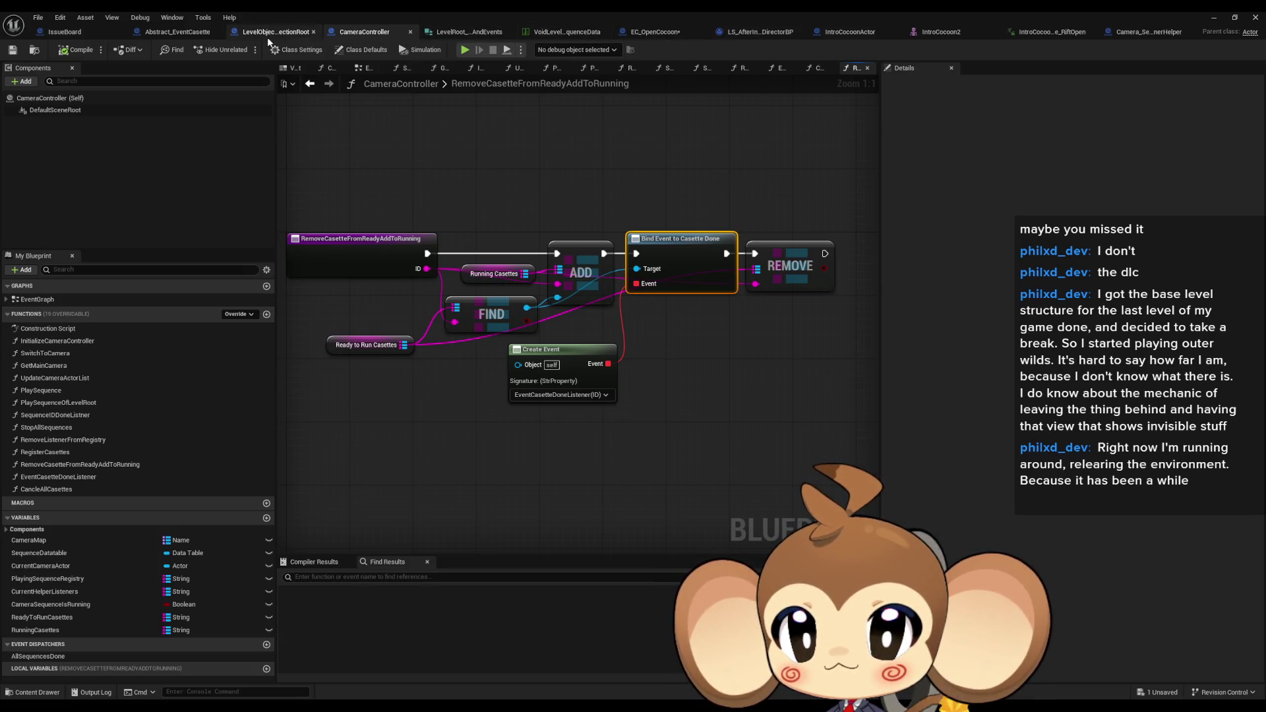
# Find all references to CasetteDone in Abstract_EventCasette, then return to EC_OpenCocoon's PlayCasette
pyautogui.click(176, 31)
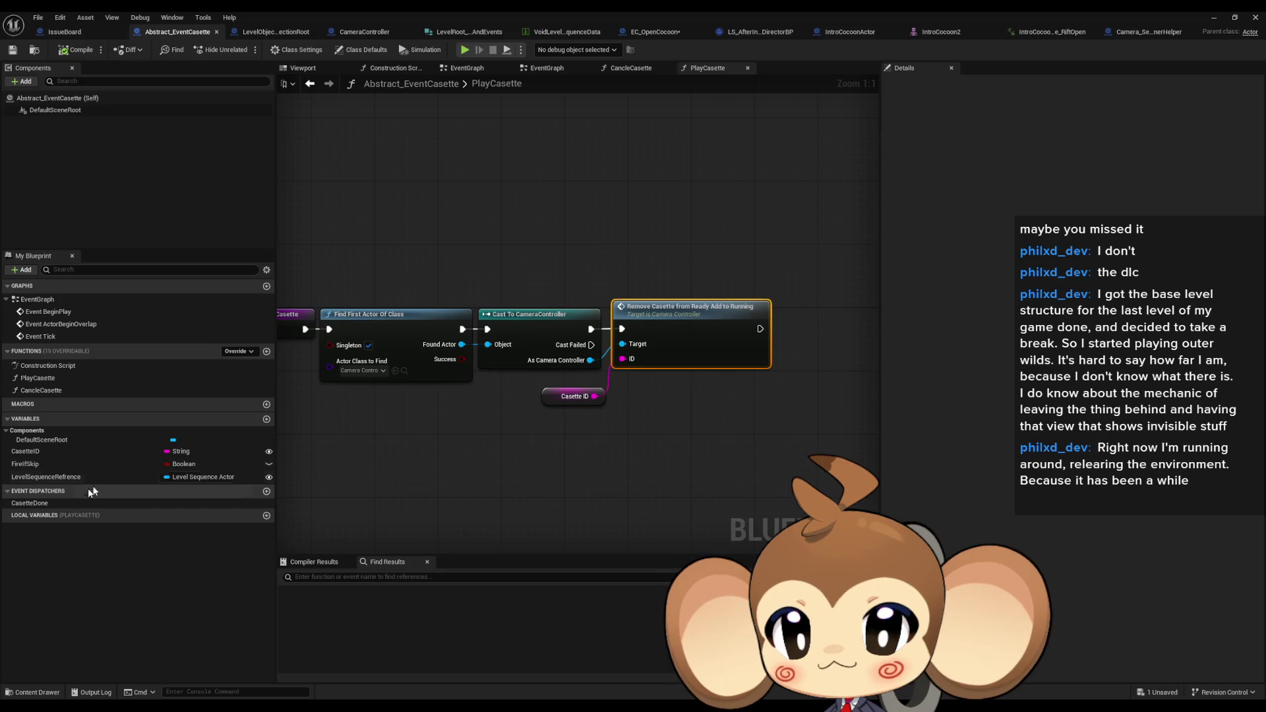
pyautogui.rightClick(50, 506)
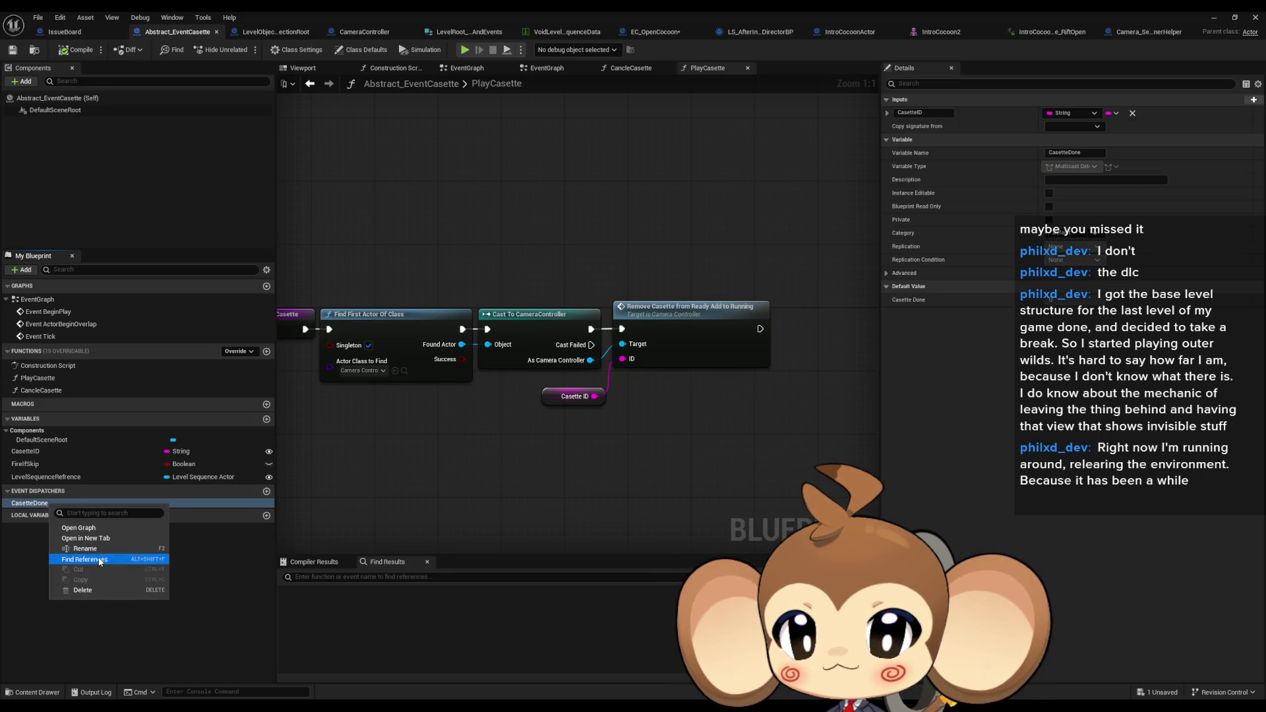
pyautogui.click(99, 559)
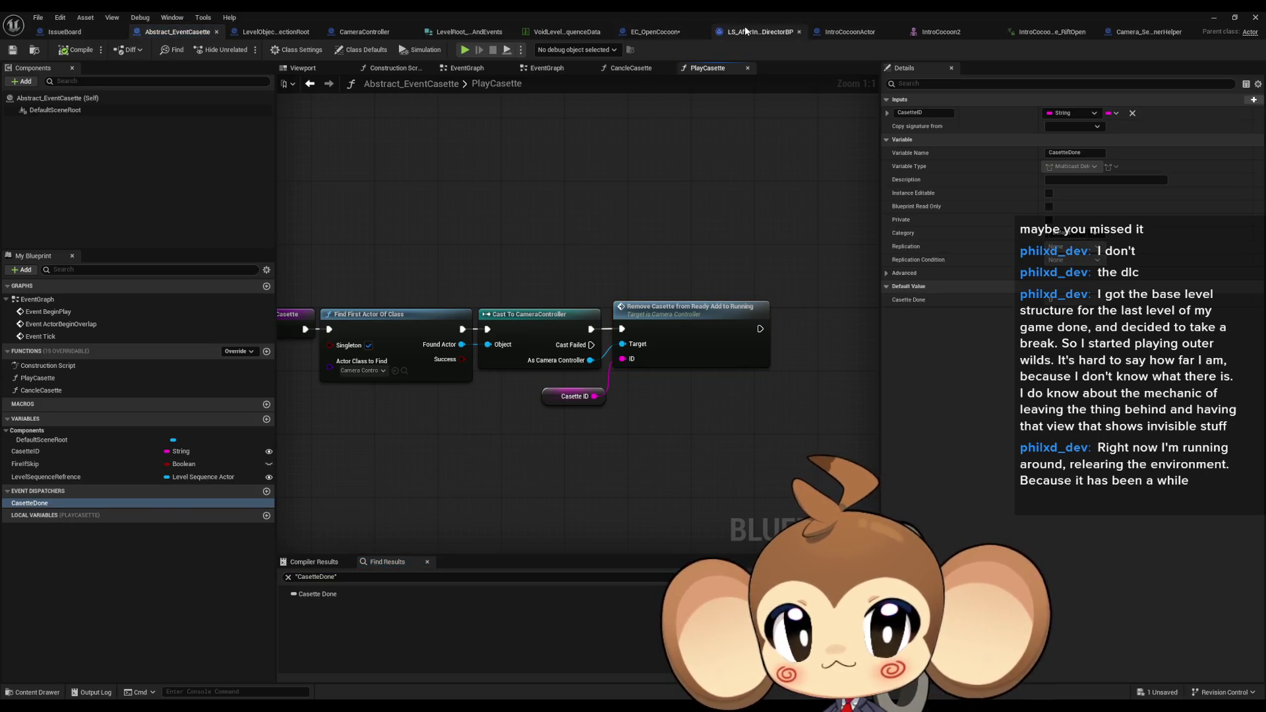
pyautogui.click(651, 30)
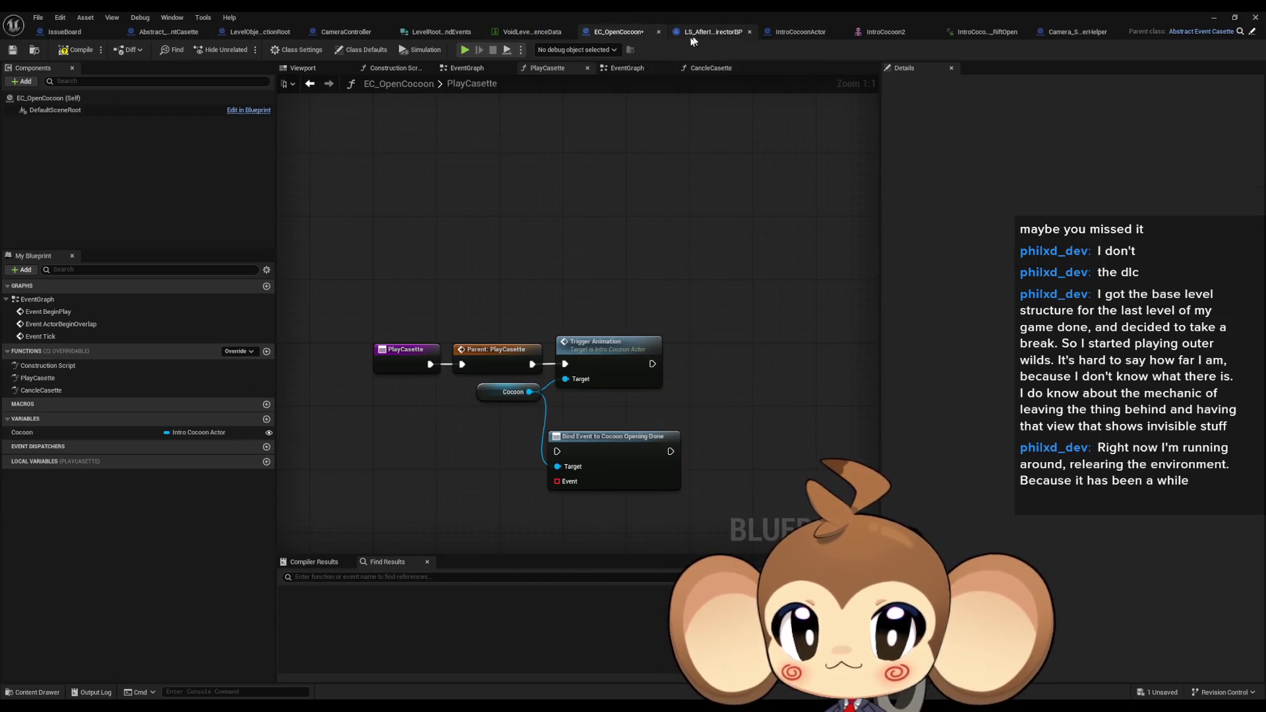
pyautogui.moveTo(381, 434); pyautogui.dragTo(387, 393)
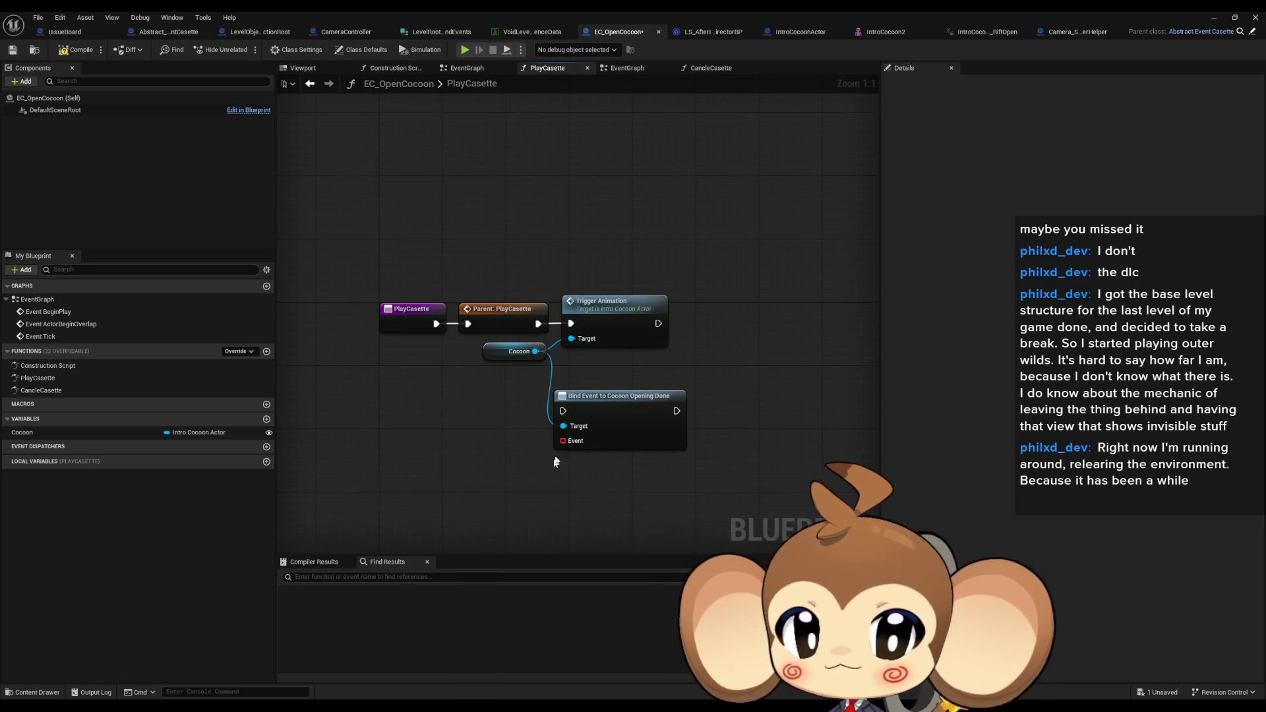
# Add a Create Event node to Bind Event's Event pin, leaving its function unselected
pyautogui.moveTo(568, 440)
pyautogui.mouseDown()
pyautogui.moveTo(560, 458)
pyautogui.moveTo(512, 473)
pyautogui.mouseUp()
pyautogui.write('crea')
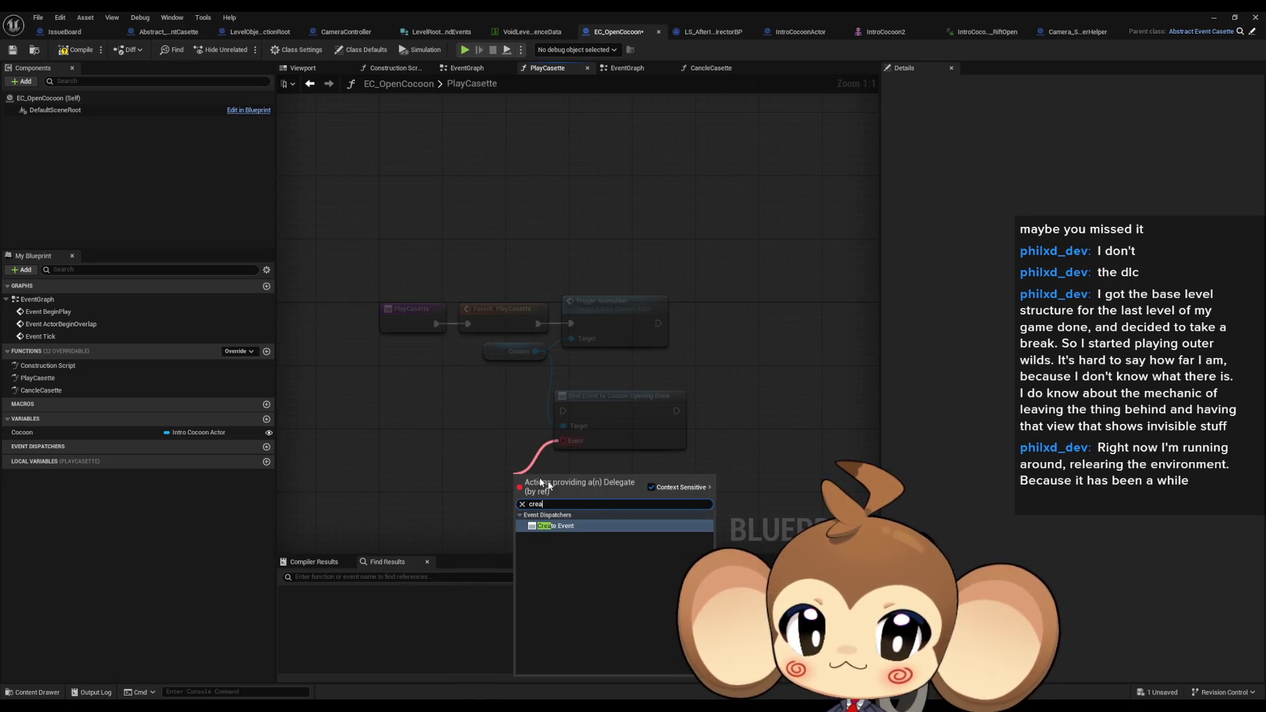
pyautogui.click(574, 528)
pyautogui.click(550, 520)
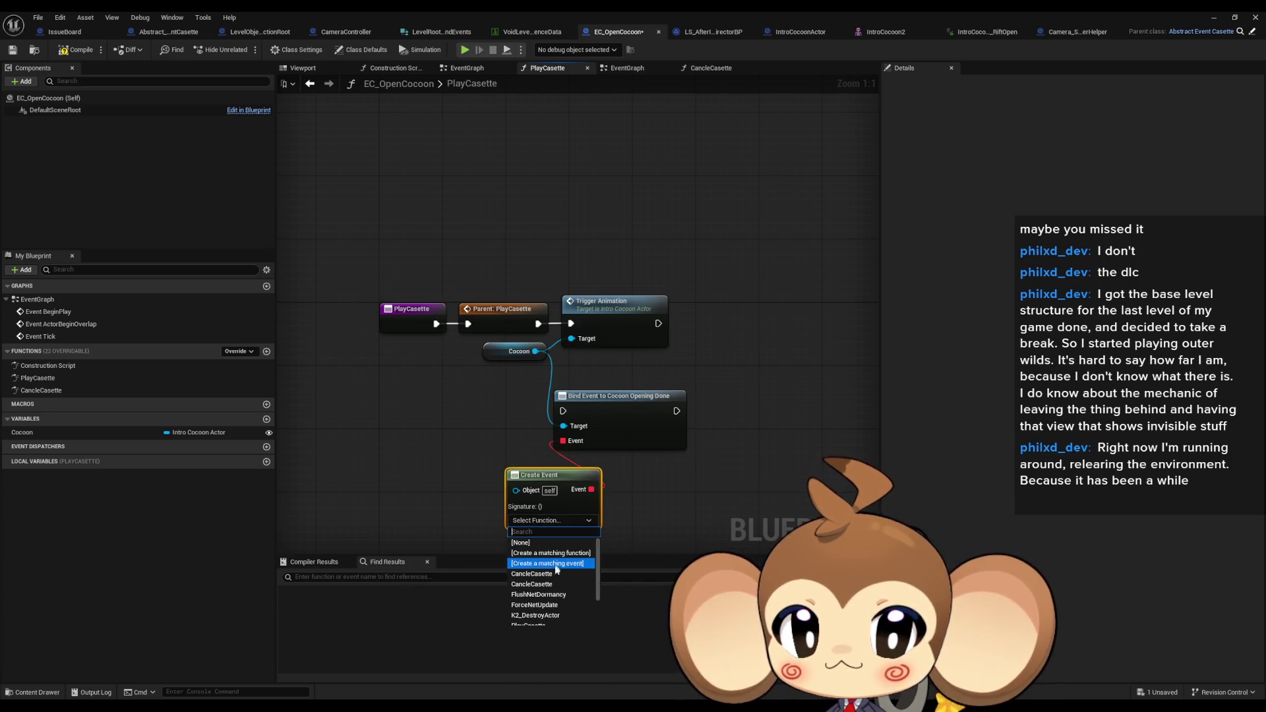
pyautogui.scroll(-3, 555, 586)
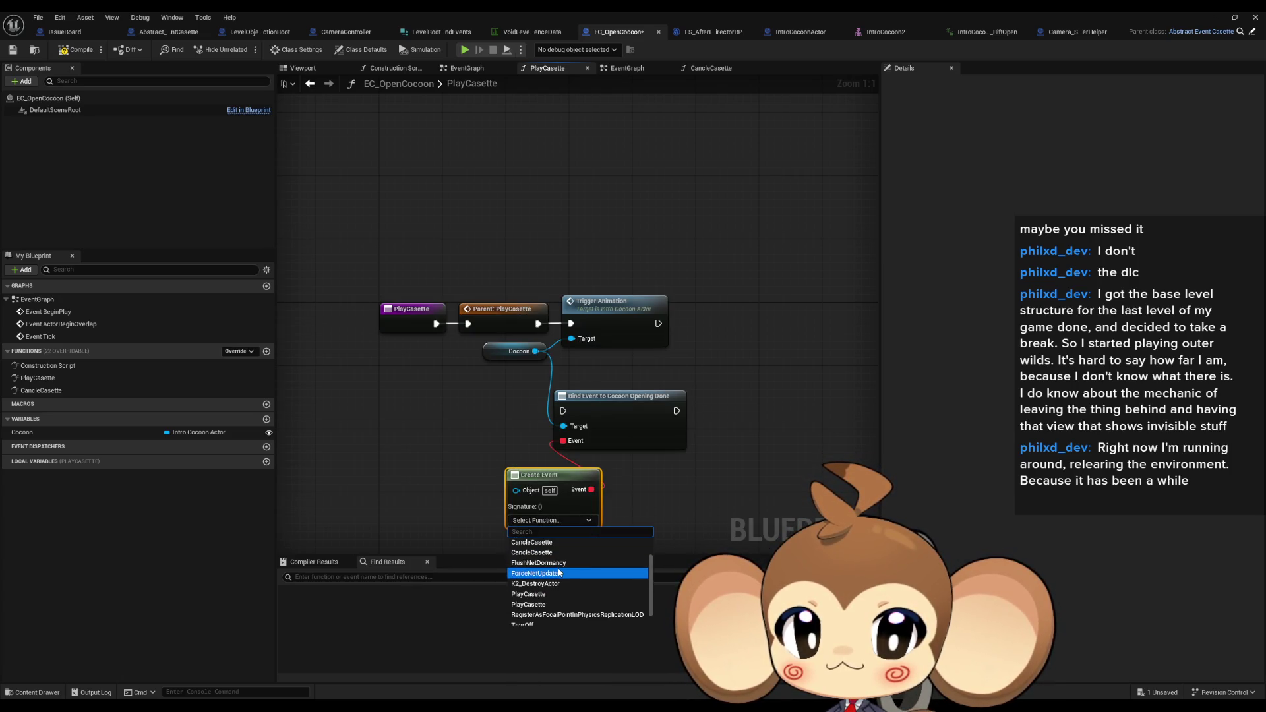
pyautogui.scroll(3, 564, 584)
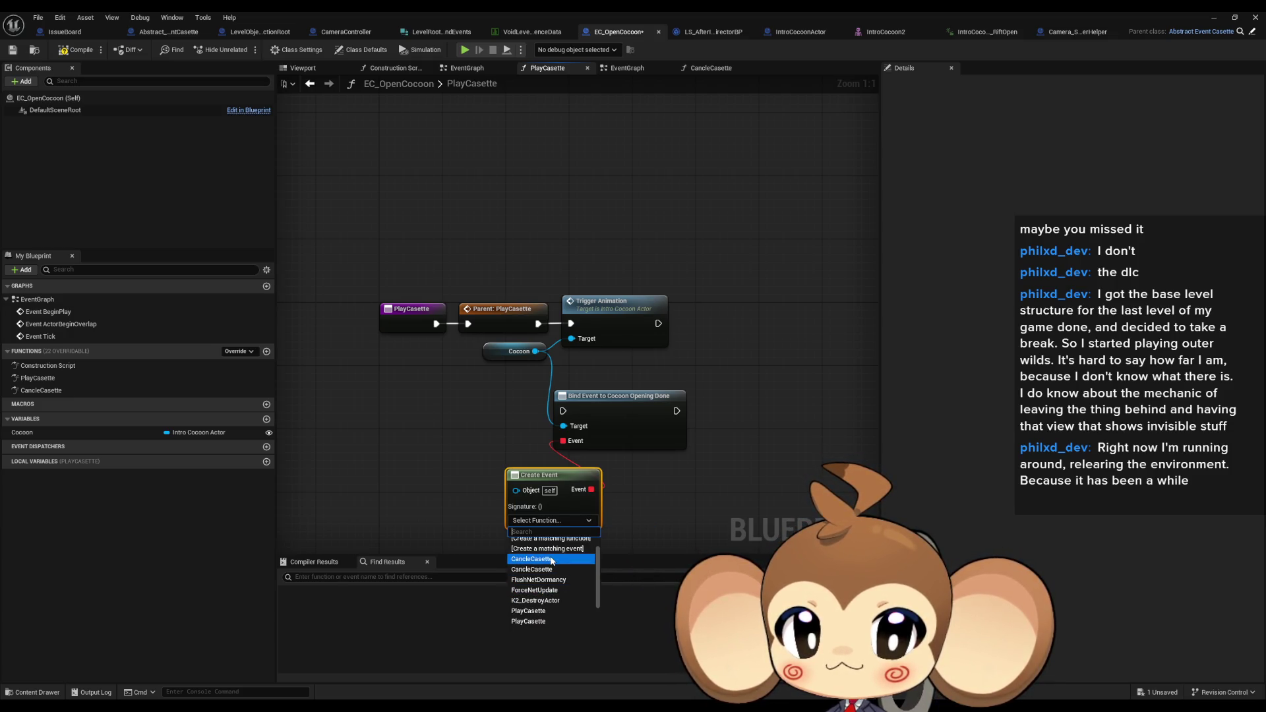
pyautogui.scroll(-2, 553, 560)
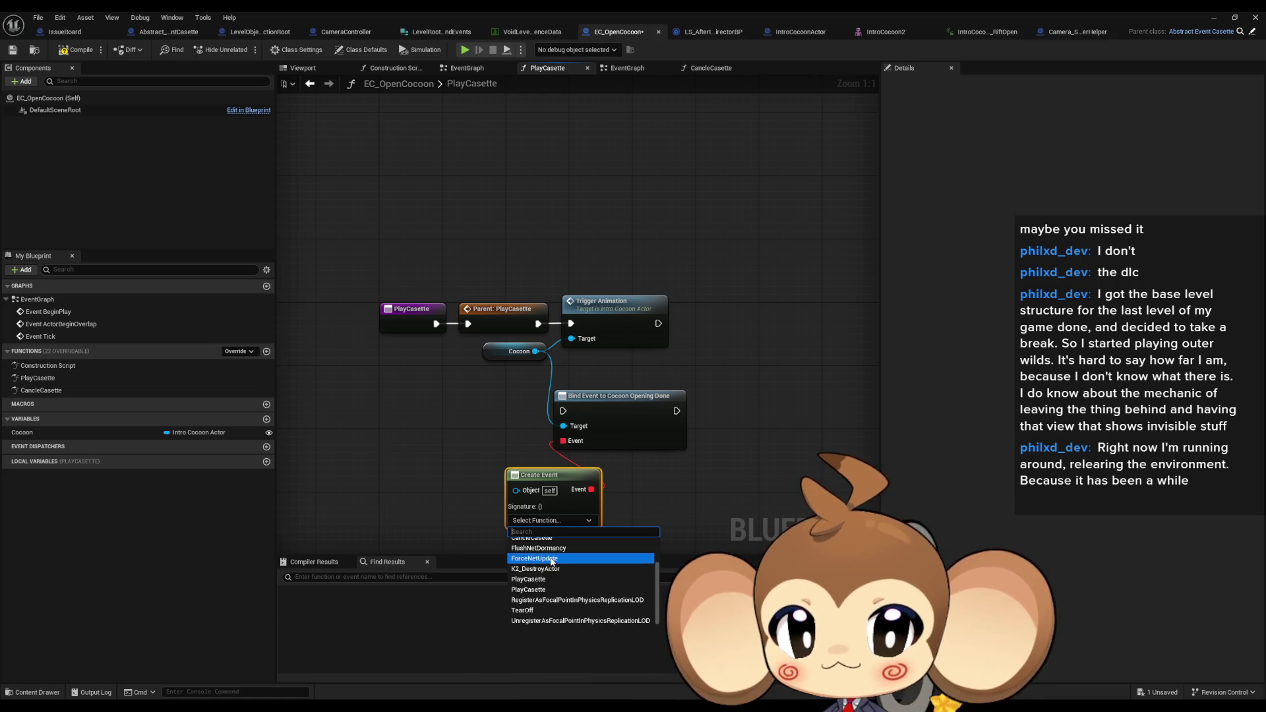
pyautogui.scroll(3, 552, 562)
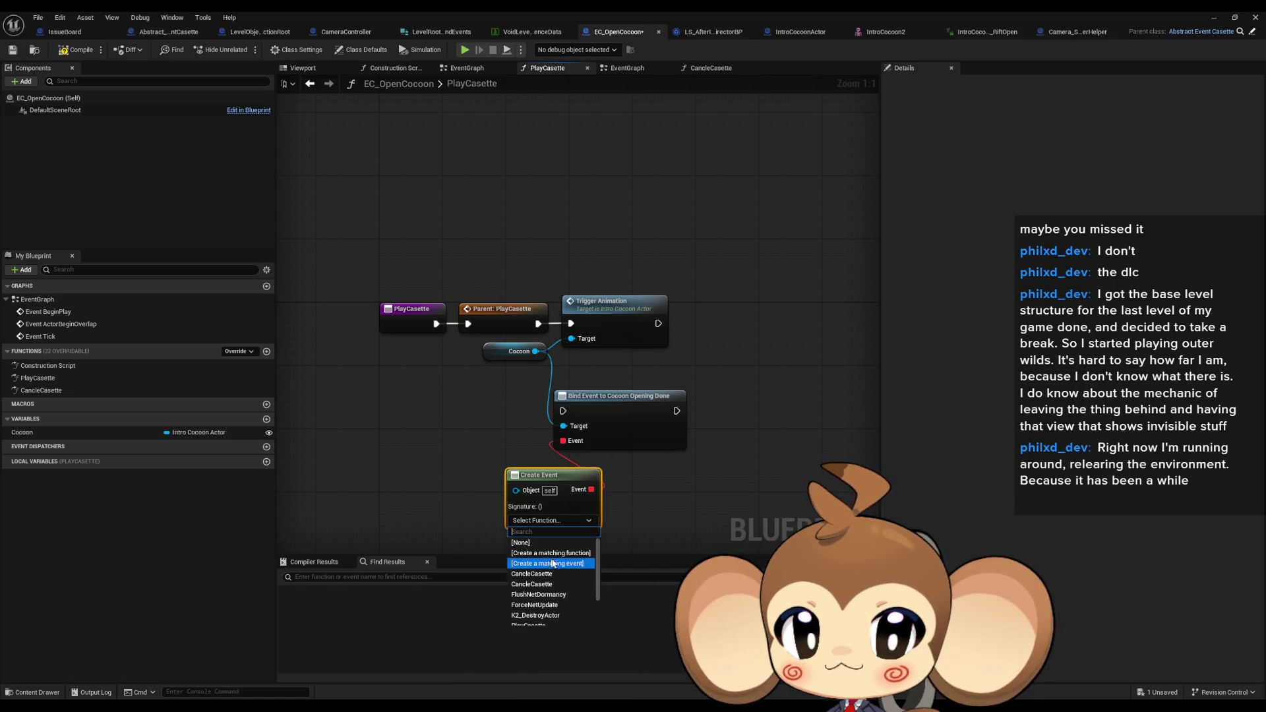
pyautogui.click(418, 410)
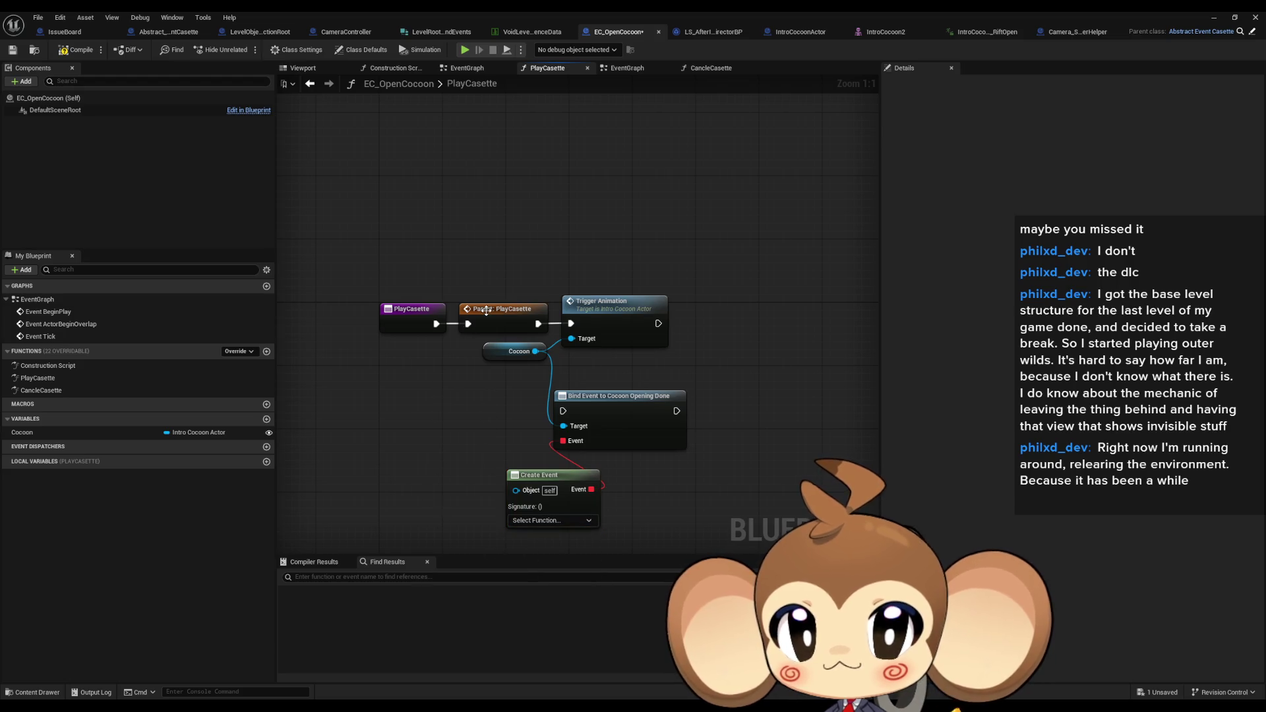
# Switch to the Abstract_EventCasette blueprint's PlayCasette graph
pyautogui.moveTo(582, 485)
pyautogui.mouseDown()
pyautogui.moveTo(582, 413)
pyautogui.moveTo(542, 420)
pyautogui.mouseUp()
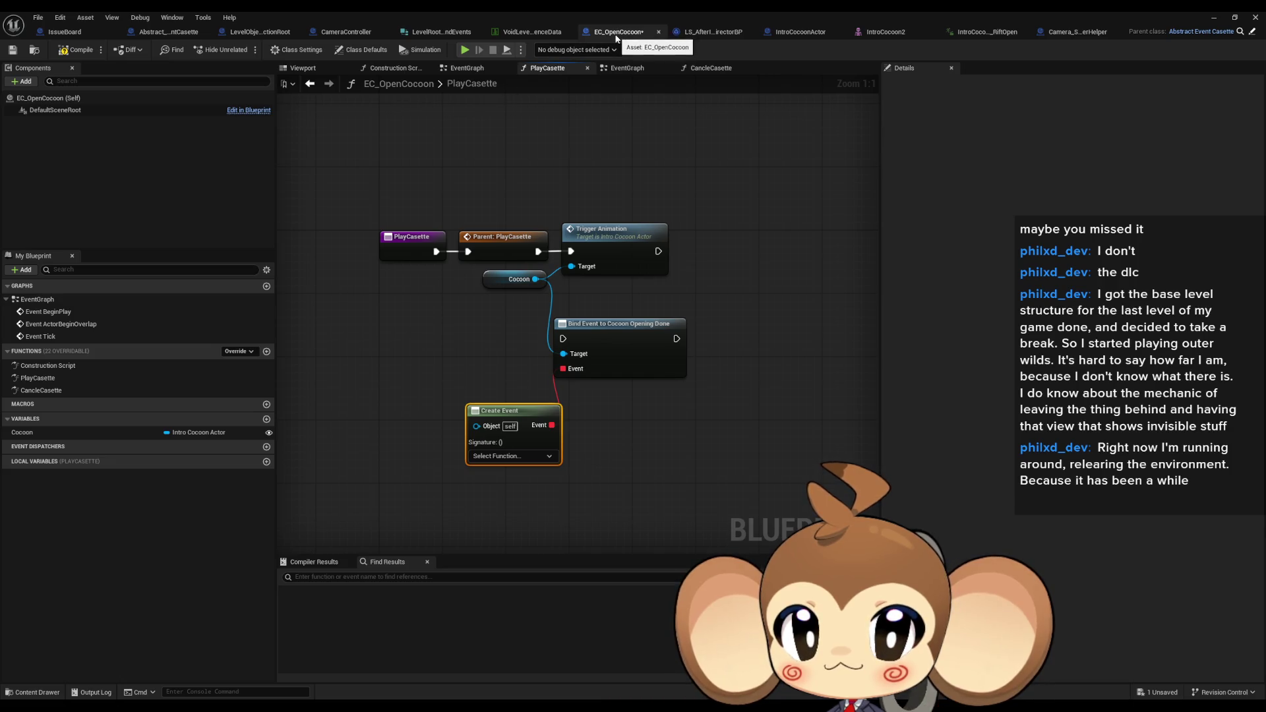
pyautogui.click(162, 40)
pyautogui.moveTo(526, 456)
pyautogui.mouseDown()
pyautogui.moveTo(682, 463)
pyautogui.moveTo(522, 447)
pyautogui.mouseUp()
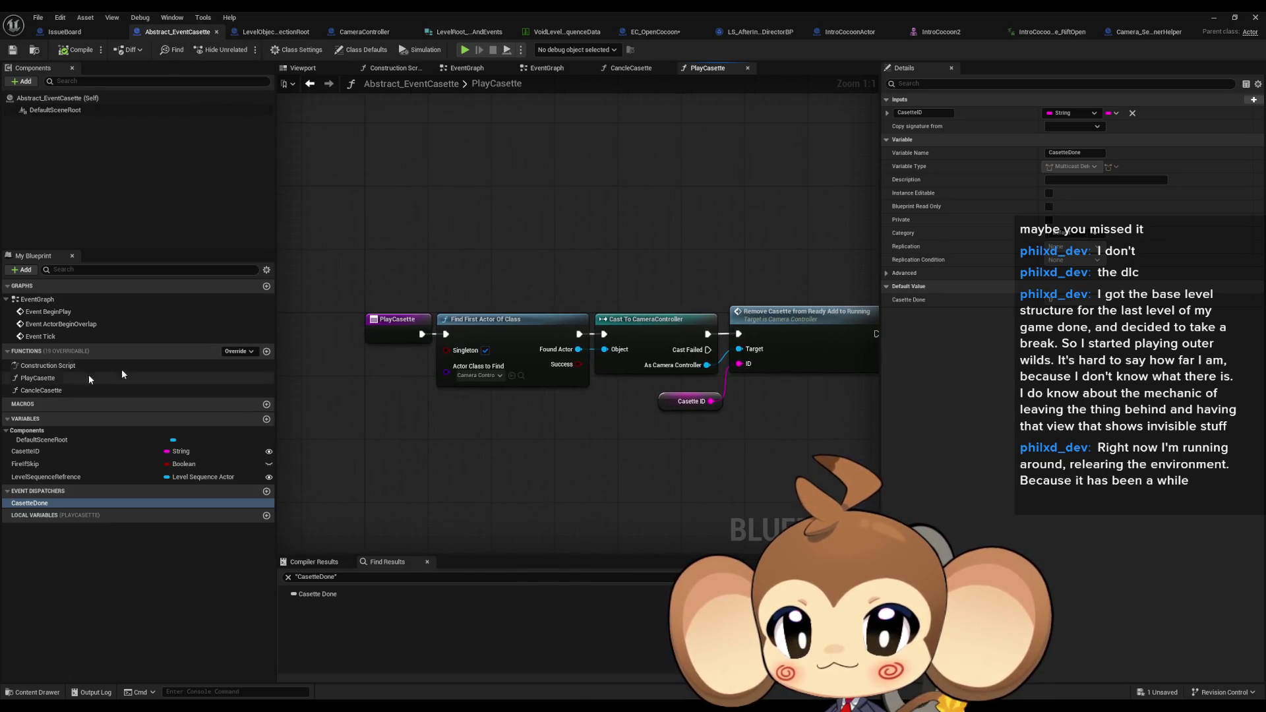
# Create a CasetteDoneSignal function calling Casette Done with the Casette ID getter, then compile and save
pyautogui.click(266, 352)
pyautogui.write('Ca')
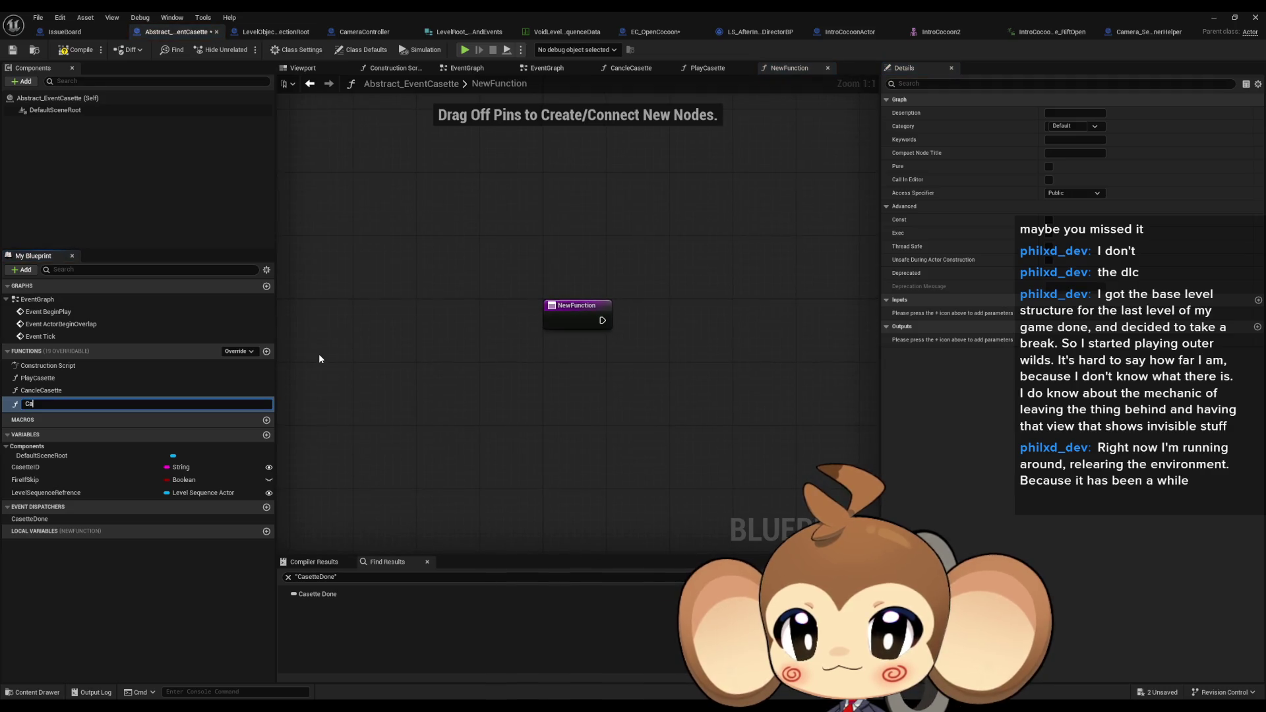
pyautogui.write('setteDone')
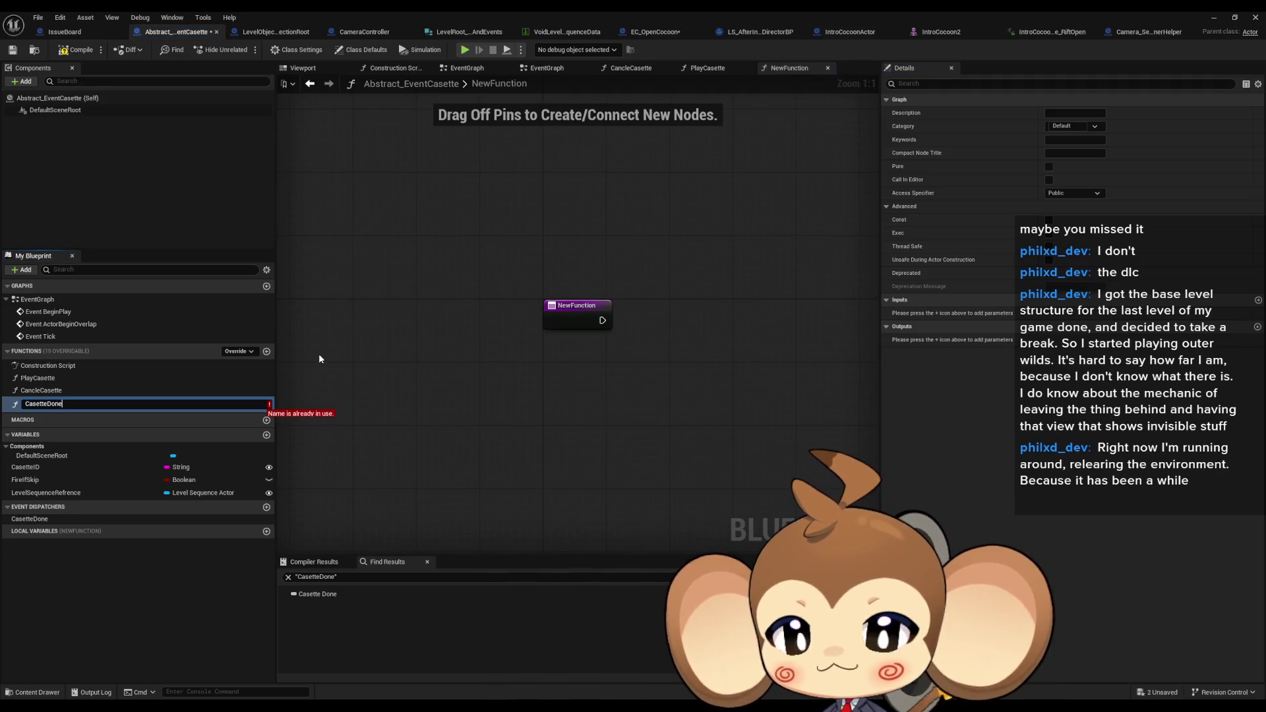
pyautogui.write('Sil')
pyautogui.press('Return')
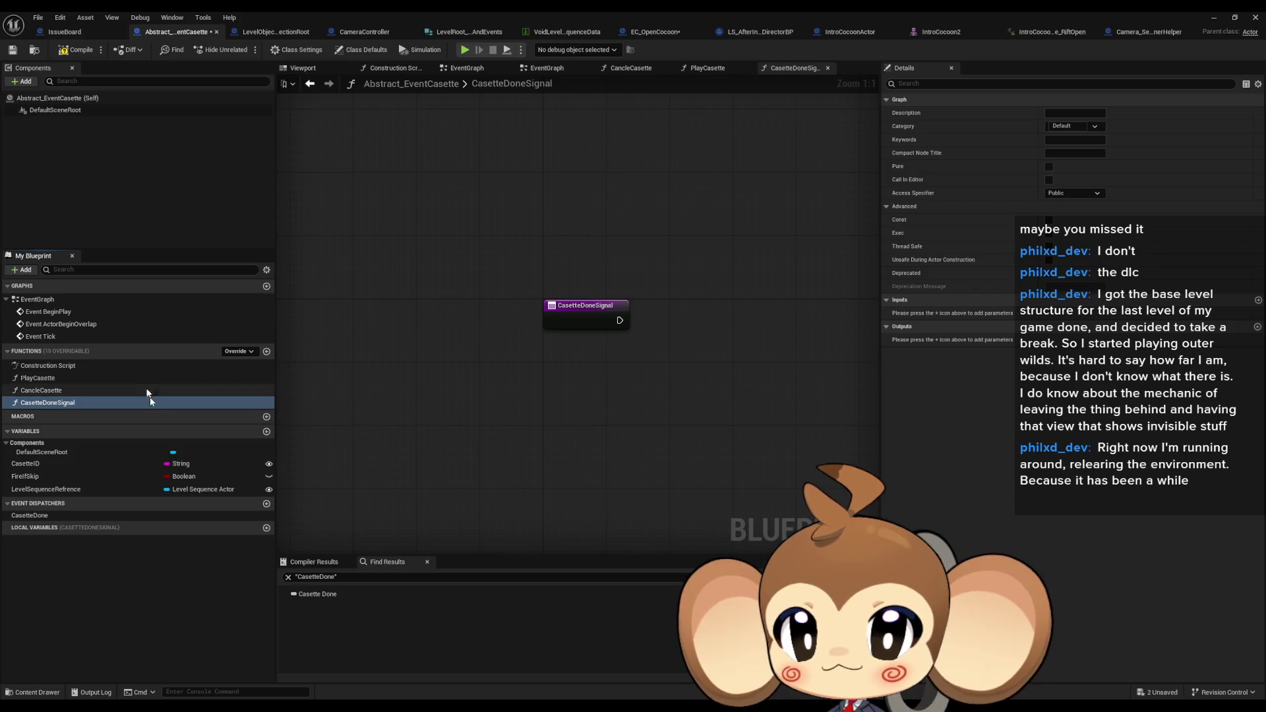
pyautogui.moveTo(61, 515)
pyautogui.mouseDown()
pyautogui.moveTo(731, 306)
pyautogui.moveTo(704, 329)
pyautogui.mouseUp()
pyautogui.click(738, 315)
pyautogui.moveTo(25, 463)
pyautogui.mouseDown()
pyautogui.moveTo(512, 395)
pyautogui.moveTo(566, 370)
pyautogui.moveTo(672, 369)
pyautogui.mouseUp()
pyautogui.click(585, 377)
pyautogui.moveTo(620, 320)
pyautogui.mouseDown()
pyautogui.moveTo(672, 336)
pyautogui.moveTo(678, 325)
pyautogui.mouseUp()
pyautogui.moveTo(547, 356); pyautogui.dragTo(578, 348)
pyautogui.click(76, 49)
# In EC_OpenCocoon, set the Create Event's function to CasetteDoneSignal
pyautogui.click(620, 32)
pyautogui.click(504, 456)
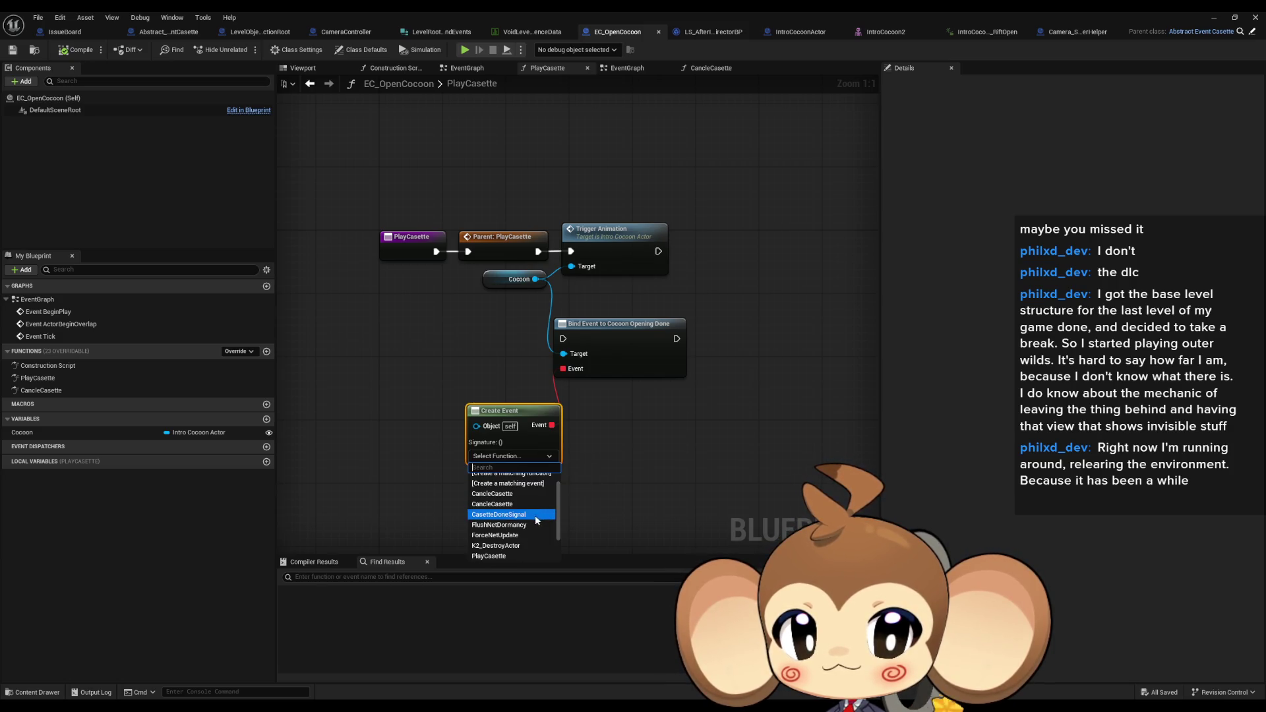
pyautogui.click(524, 530)
pyautogui.moveTo(600, 336)
pyautogui.mouseDown()
pyautogui.moveTo(742, 255)
pyautogui.moveTo(727, 249)
pyautogui.moveTo(533, 367)
pyautogui.mouseUp()
# Wire Bind Event ahead of Trigger Animation and line both up in the main execution row
pyautogui.moveTo(637, 362)
pyautogui.mouseDown()
pyautogui.moveTo(571, 251)
pyautogui.moveTo(514, 356)
pyautogui.moveTo(524, 362)
pyautogui.mouseUp()
pyautogui.click(607, 265)
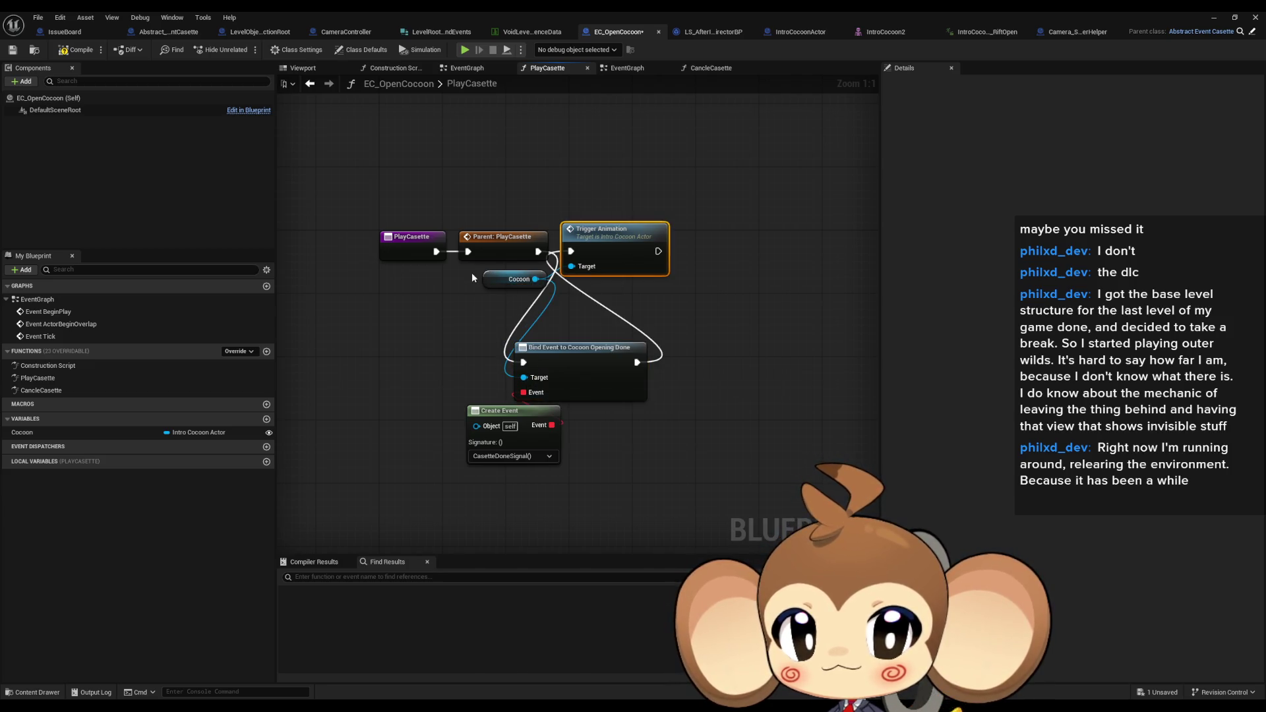
pyautogui.keyDown('ctrl'); pyautogui.click(514, 279); pyautogui.keyUp('ctrl')
pyautogui.moveTo(611, 240)
pyautogui.mouseDown()
pyautogui.moveTo(645, 371)
pyautogui.moveTo(714, 350)
pyautogui.mouseUp()
pyautogui.moveTo(583, 361)
pyautogui.mouseDown()
pyautogui.moveTo(582, 422)
pyautogui.moveTo(622, 243)
pyautogui.mouseUp()
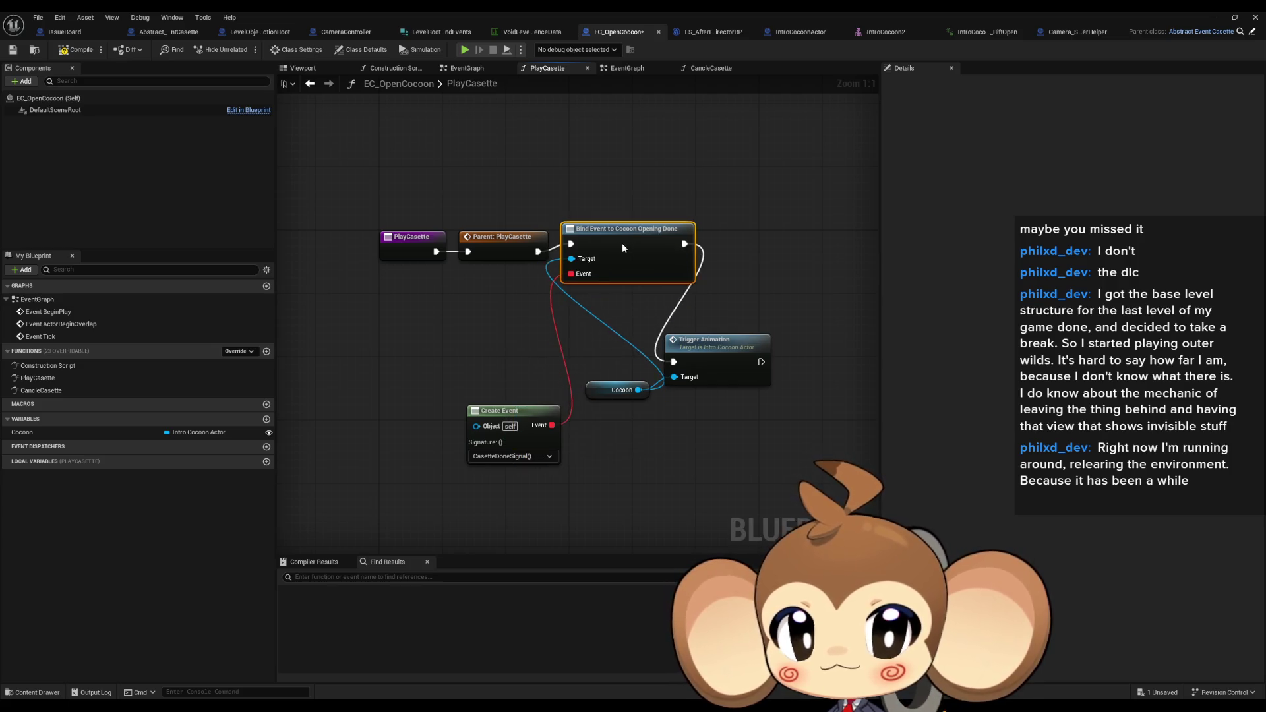
pyautogui.moveTo(703, 349); pyautogui.dragTo(742, 241)
# Tuck the Cocoon and Create Event nodes beside Bind Event, then compile and save
pyautogui.moveTo(619, 389)
pyautogui.mouseDown()
pyautogui.moveTo(539, 319)
pyautogui.moveTo(527, 362)
pyautogui.moveTo(635, 358)
pyautogui.mouseUp()
pyautogui.moveTo(495, 423)
pyautogui.mouseDown()
pyautogui.moveTo(451, 332)
pyautogui.moveTo(470, 359)
pyautogui.mouseUp()
pyautogui.moveTo(620, 358); pyautogui.dragTo(502, 279)
pyautogui.moveTo(497, 348); pyautogui.dragTo(505, 309)
pyautogui.click(710, 384)
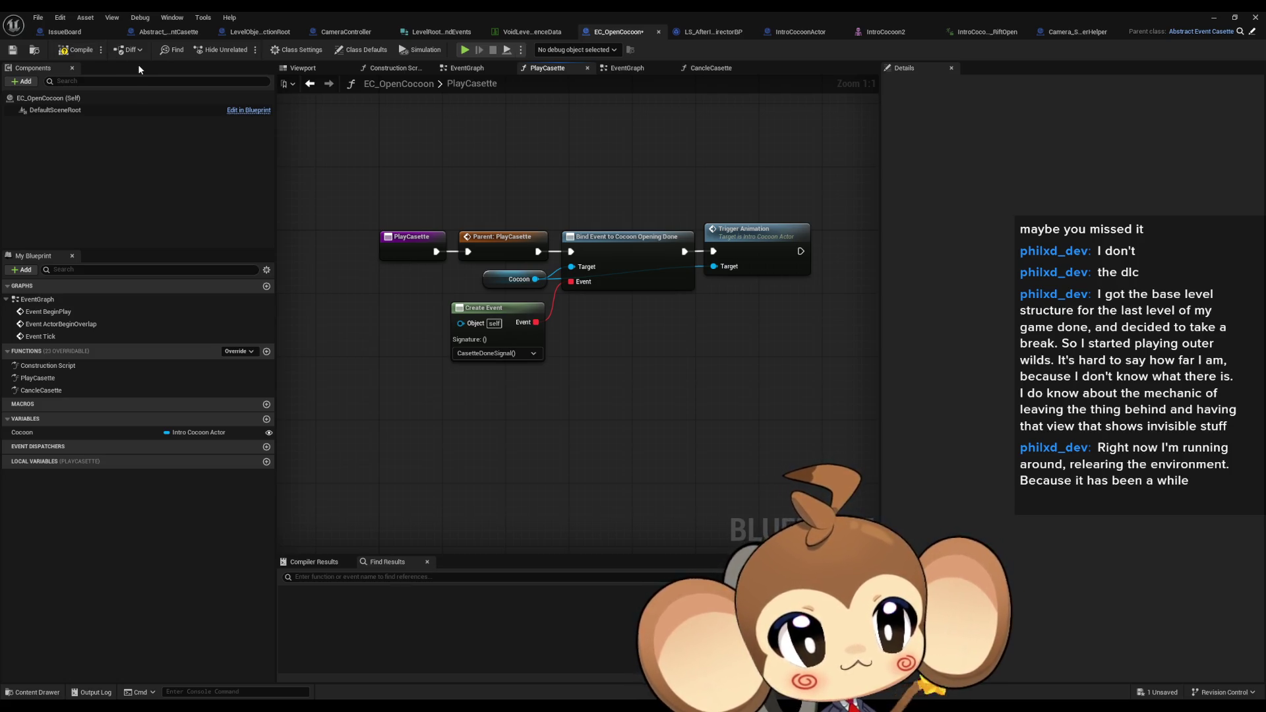
pyautogui.click(80, 52)
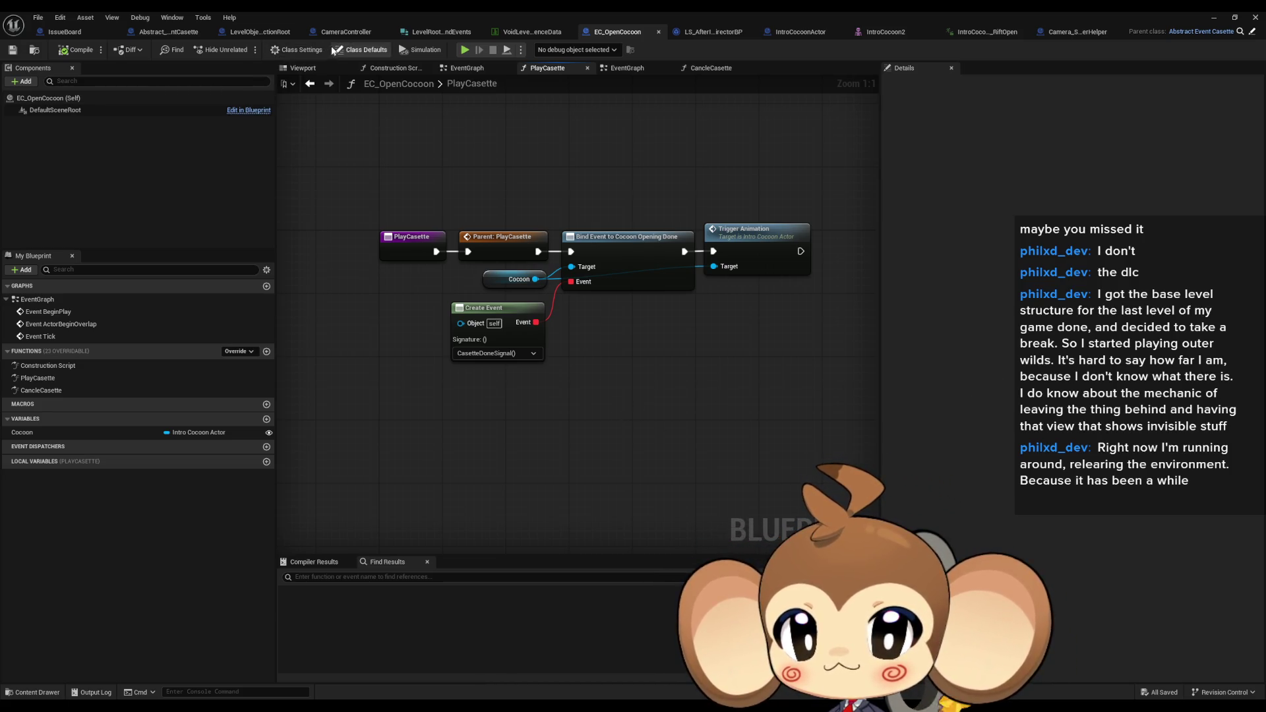
# Switch to CameraController's RemoveCasetteFromReadyAddToRunning graph
pyautogui.click(371, 33)
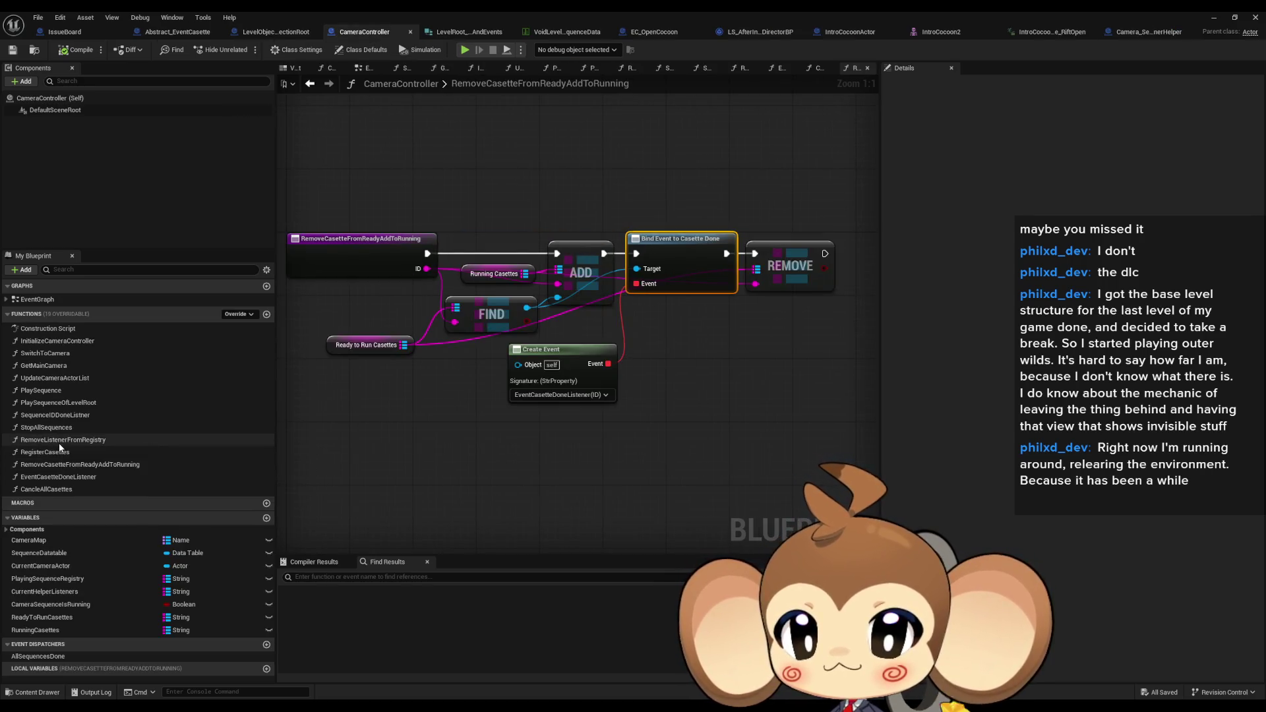
# Glance at the LevelObjectCollectionRoot blueprint, then return to CameraController
pyautogui.click(274, 32)
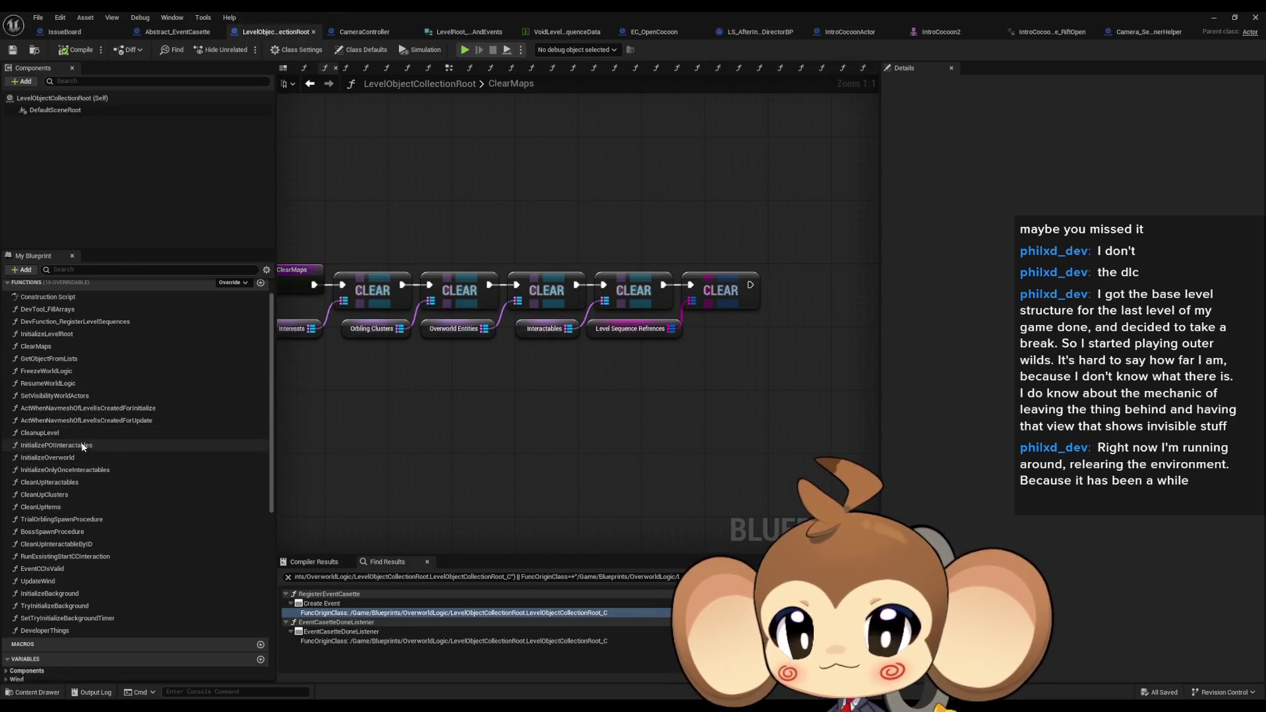
pyautogui.scroll(1, 69, 438)
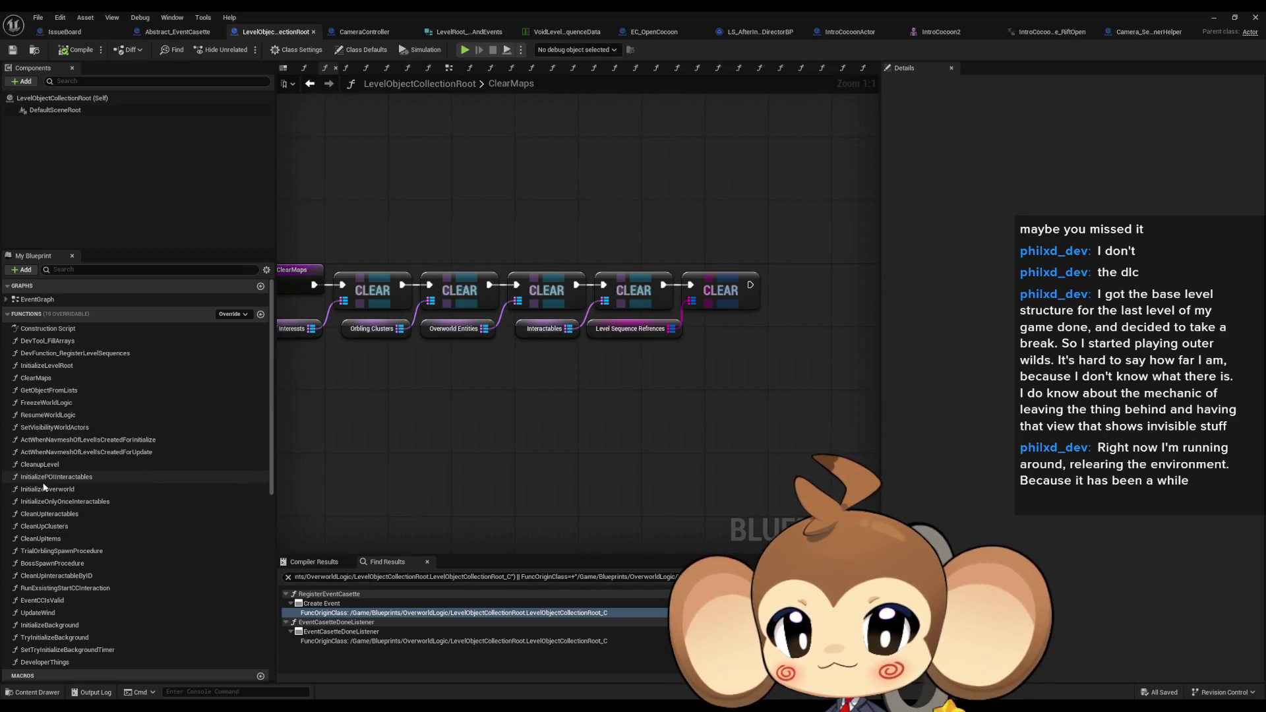
pyautogui.click(349, 33)
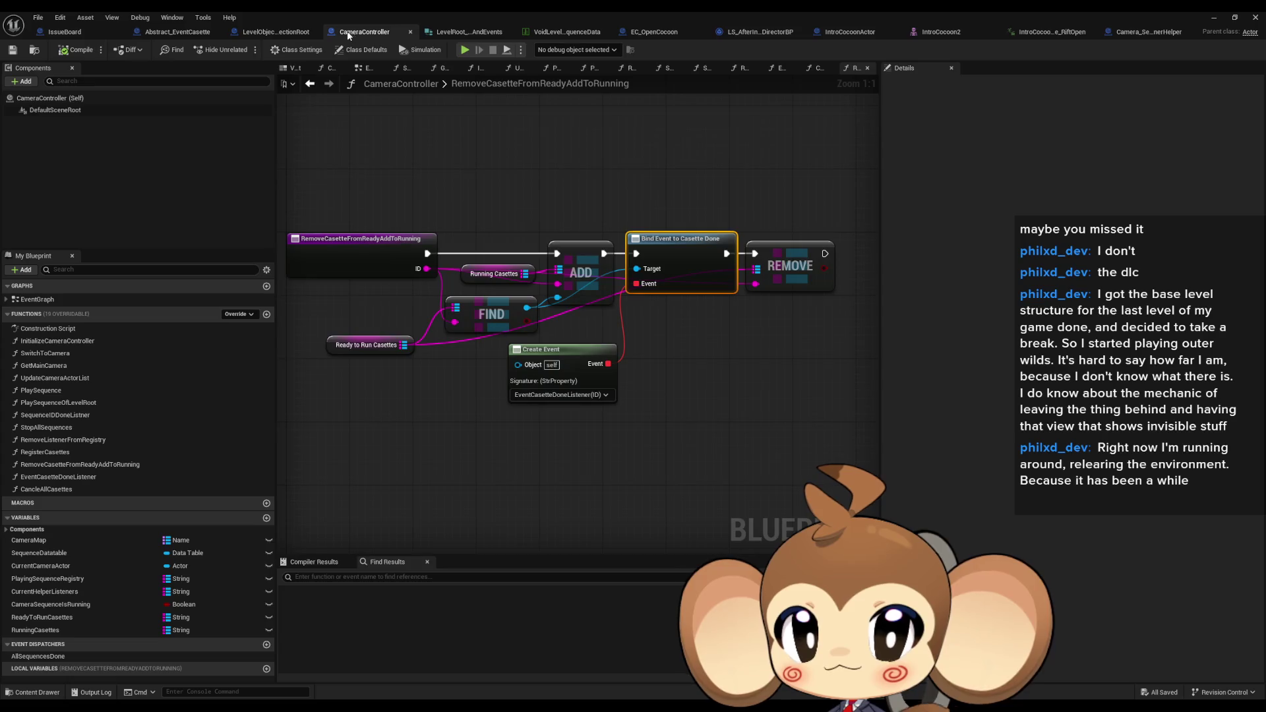
# Open the PlaySequenceOfLevelRoot graph and locate the Register Casettes call
pyautogui.doubleClick(58, 402)
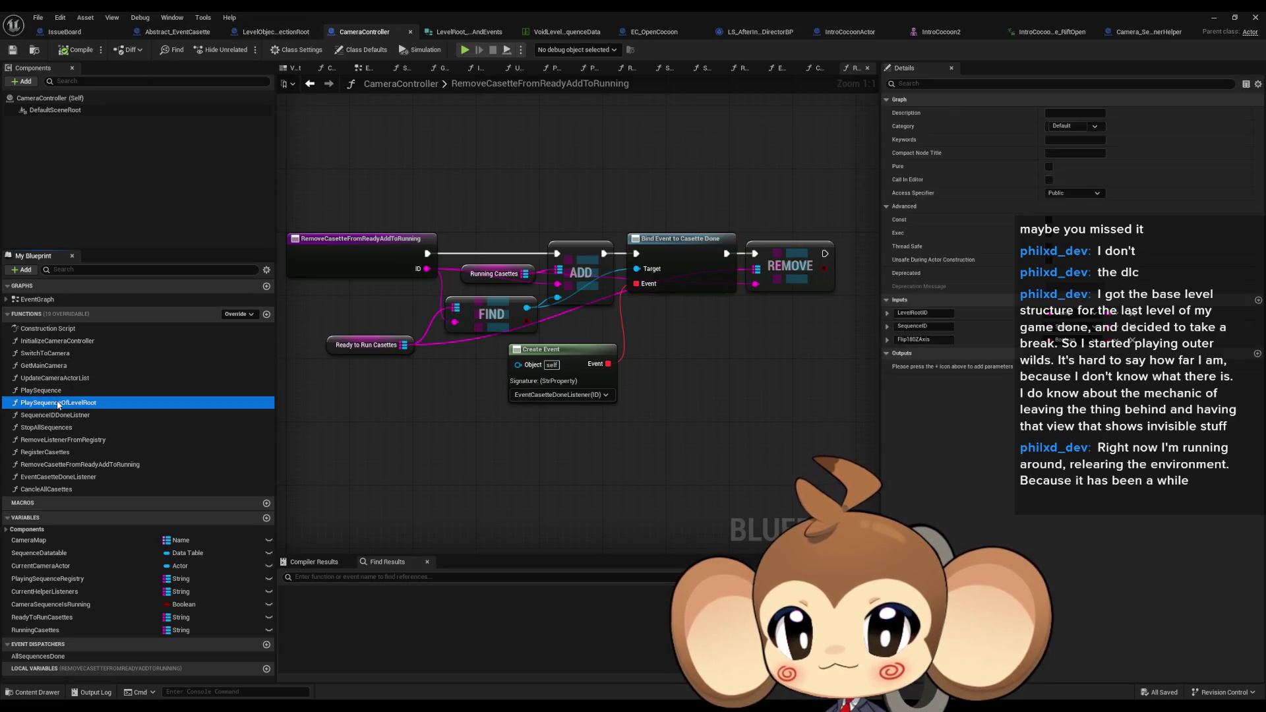
pyautogui.scroll(-3, 421, 379)
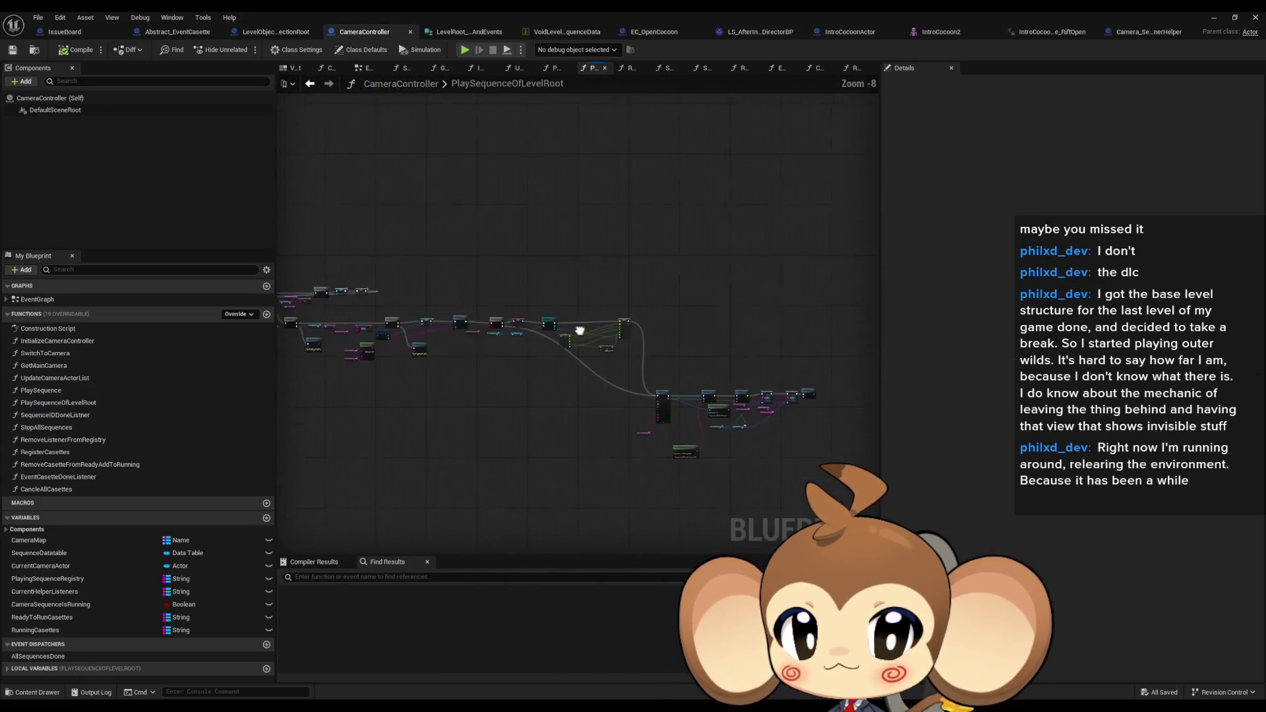
pyautogui.scroll(3, 547, 357)
pyautogui.click(702, 346)
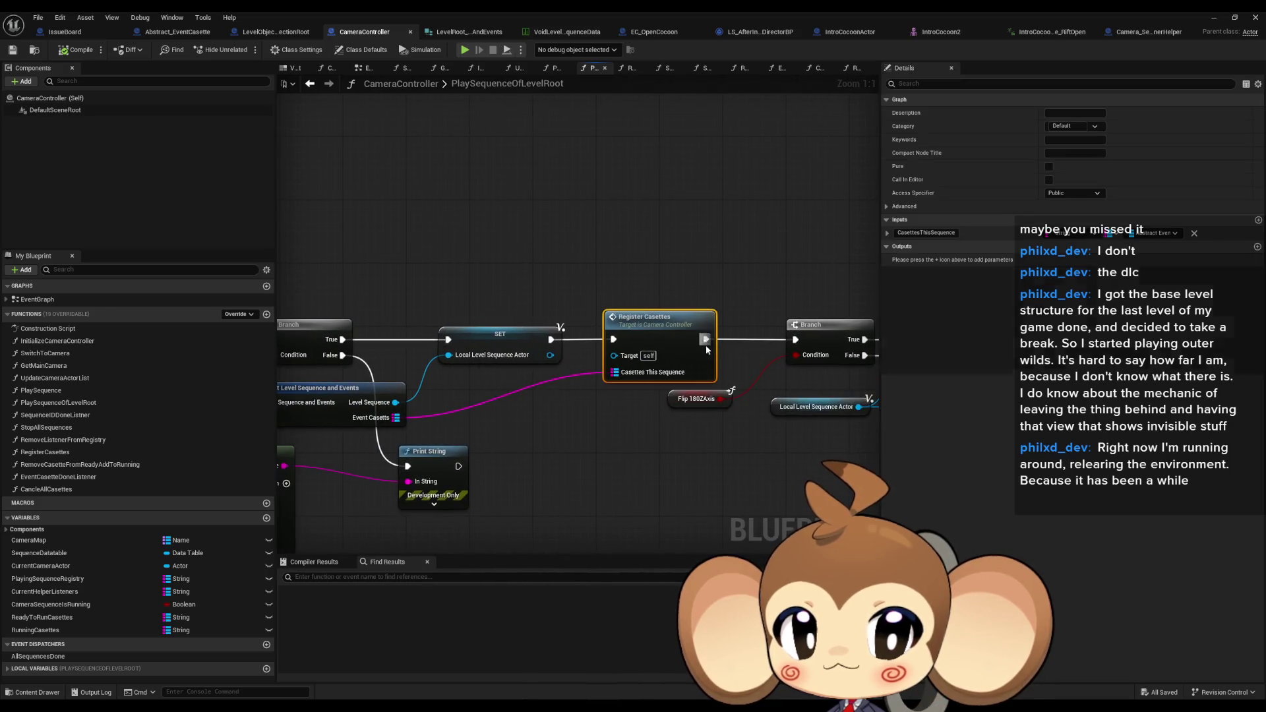
pyautogui.scroll(-2, 611, 409)
pyautogui.moveTo(610, 409)
pyautogui.mouseDown()
pyautogui.moveTo(735, 390)
pyautogui.moveTo(920, 402)
pyautogui.moveTo(926, 391)
pyautogui.moveTo(876, 341)
pyautogui.moveTo(607, 429)
pyautogui.moveTo(617, 421)
pyautogui.mouseUp()
pyautogui.scroll(-4, 857, 349)
pyautogui.scroll(2, 617, 420)
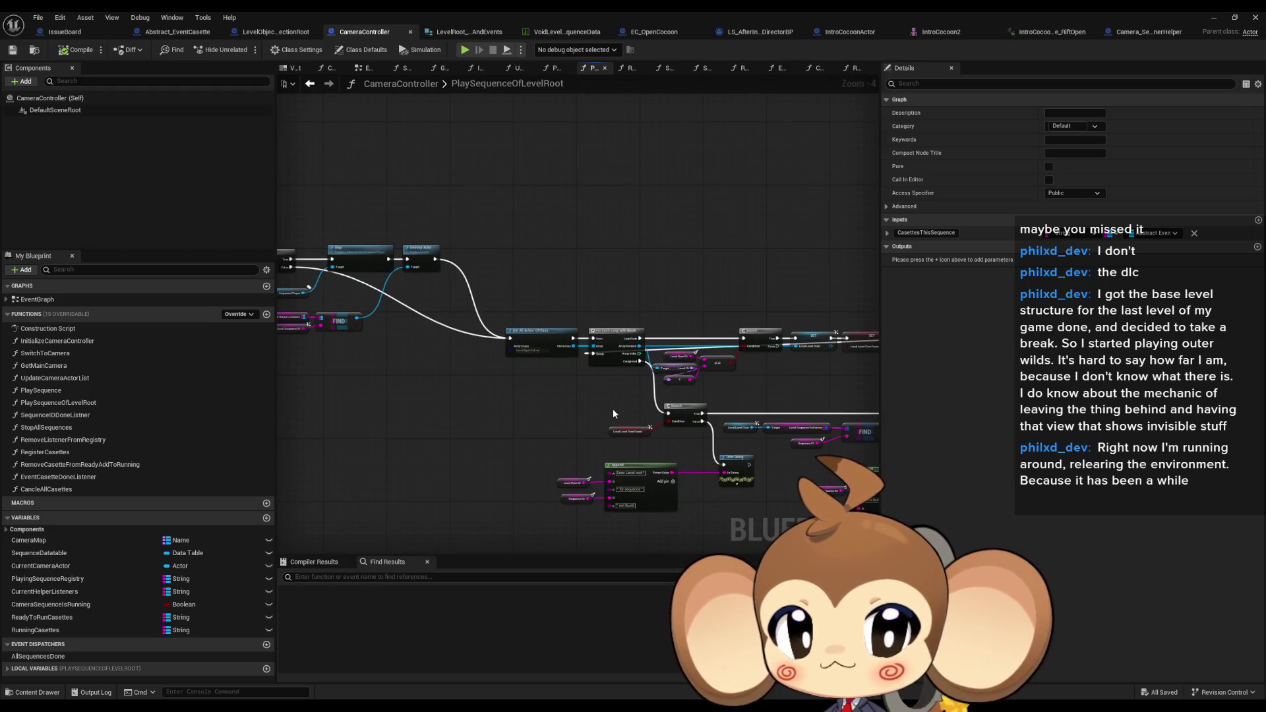
# Inspect Register Casettes alongside the SET Local Level Sequence Actor and Branch nodes
pyautogui.moveTo(613, 414)
pyautogui.mouseDown()
pyautogui.moveTo(781, 433)
pyautogui.moveTo(650, 438)
pyautogui.moveTo(488, 415)
pyautogui.moveTo(296, 351)
pyautogui.moveTo(7, 323)
pyautogui.mouseUp()
pyautogui.scroll(4, 489, 353)
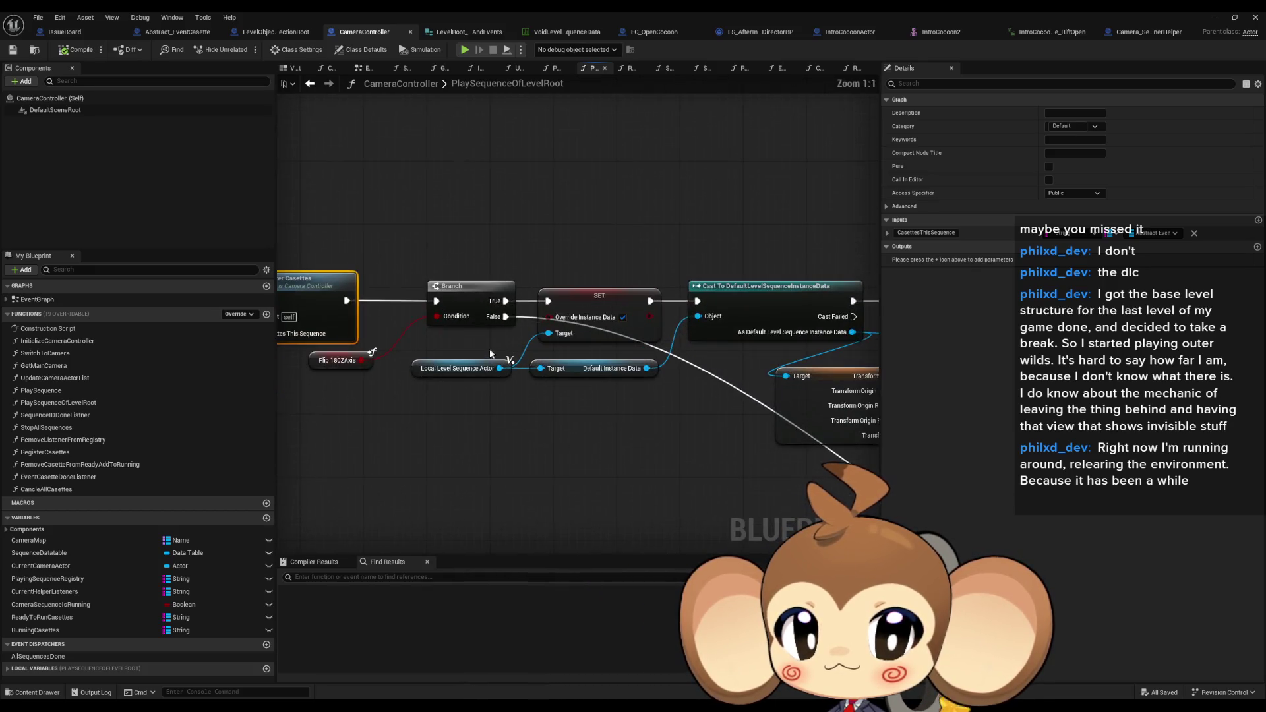
pyautogui.scroll(-3, 460, 379)
pyautogui.moveTo(460, 378)
pyautogui.mouseDown()
pyautogui.moveTo(581, 455)
pyautogui.moveTo(701, 377)
pyautogui.mouseUp()
pyautogui.scroll(4, 552, 359)
pyautogui.moveTo(553, 360); pyautogui.dragTo(730, 379)
pyautogui.click(637, 315)
pyautogui.moveTo(591, 352)
pyautogui.mouseDown()
pyautogui.moveTo(868, 352)
pyautogui.moveTo(508, 340)
pyautogui.mouseUp()
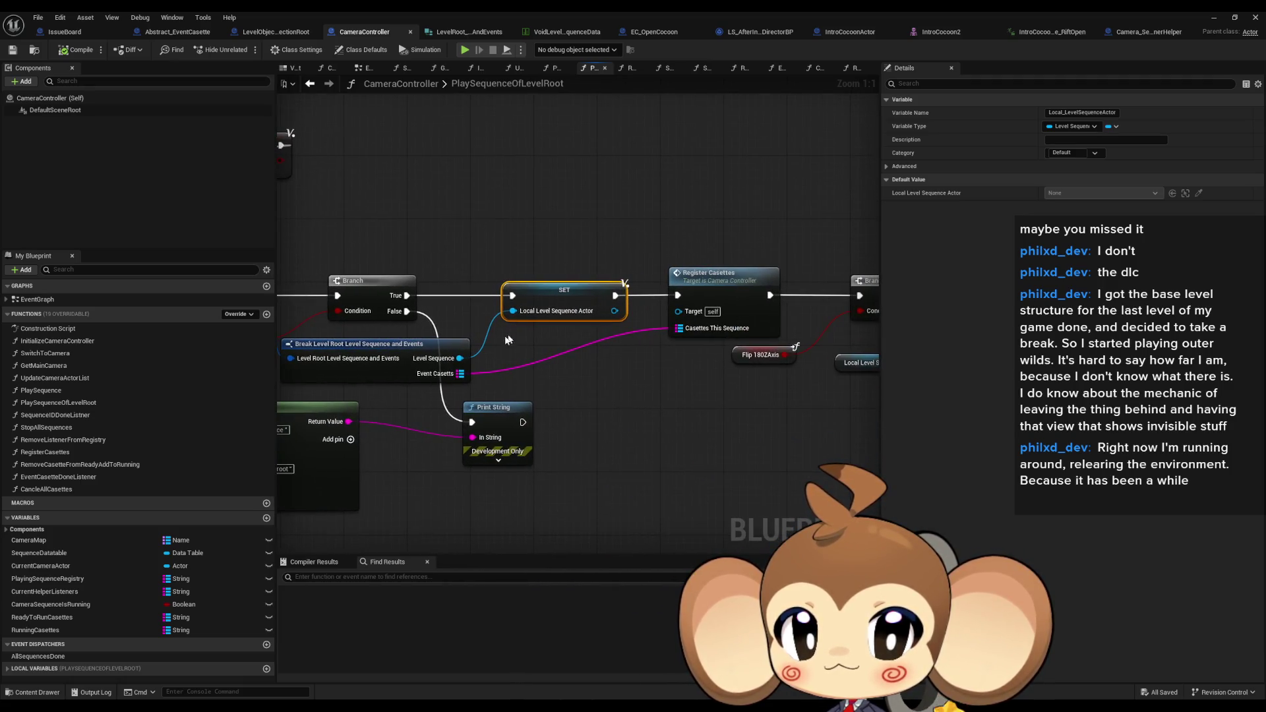
pyautogui.click(736, 293)
pyautogui.moveTo(736, 293); pyautogui.dragTo(811, 374)
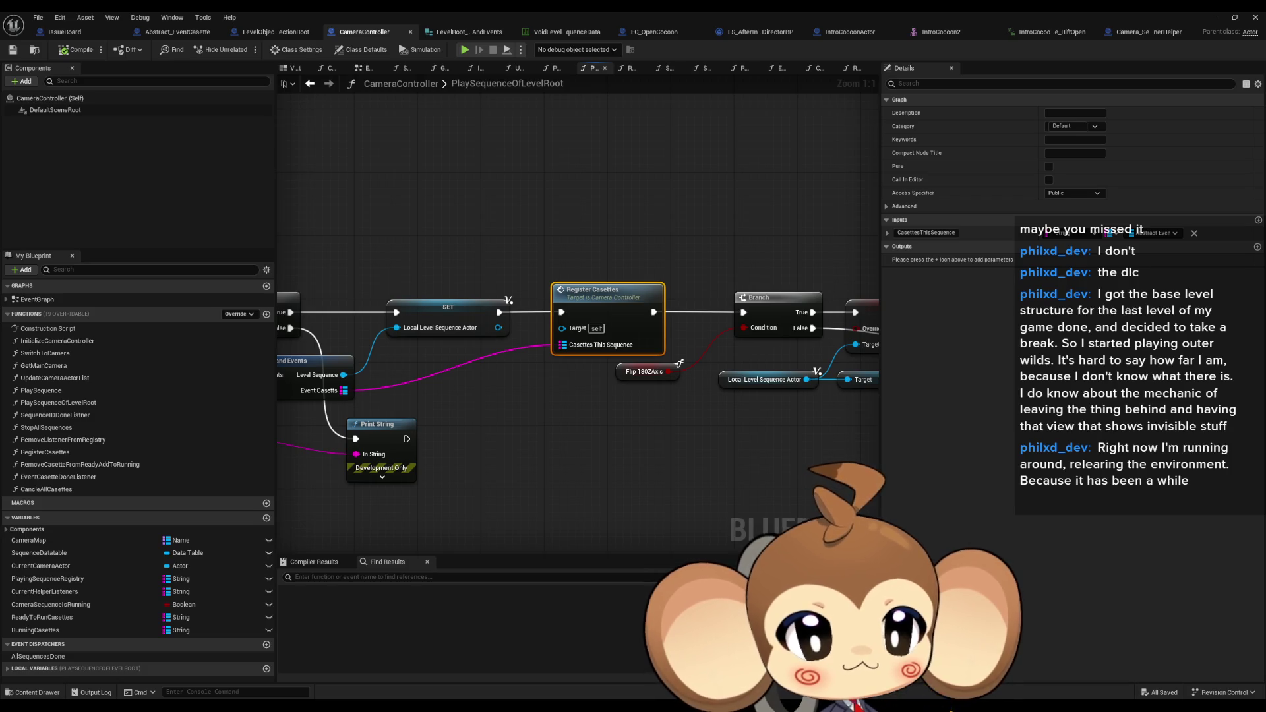
pyautogui.click(692, 455)
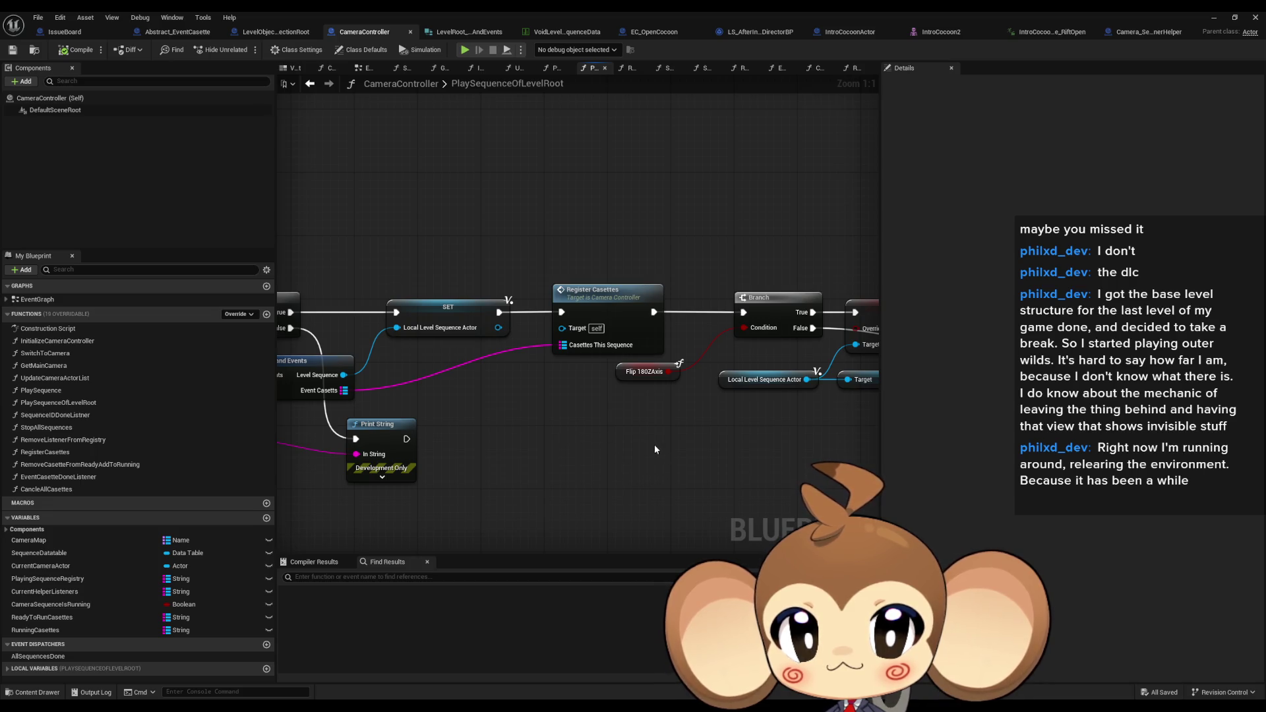
pyautogui.click(613, 346)
pyautogui.moveTo(626, 372)
pyautogui.mouseDown()
pyautogui.moveTo(625, 394)
pyautogui.moveTo(715, 335)
pyautogui.mouseUp()
# Inspect RegisterCasettes' SET Ready to Run Casettes node, then return to EC_OpenCocoon
pyautogui.doubleClick(785, 336)
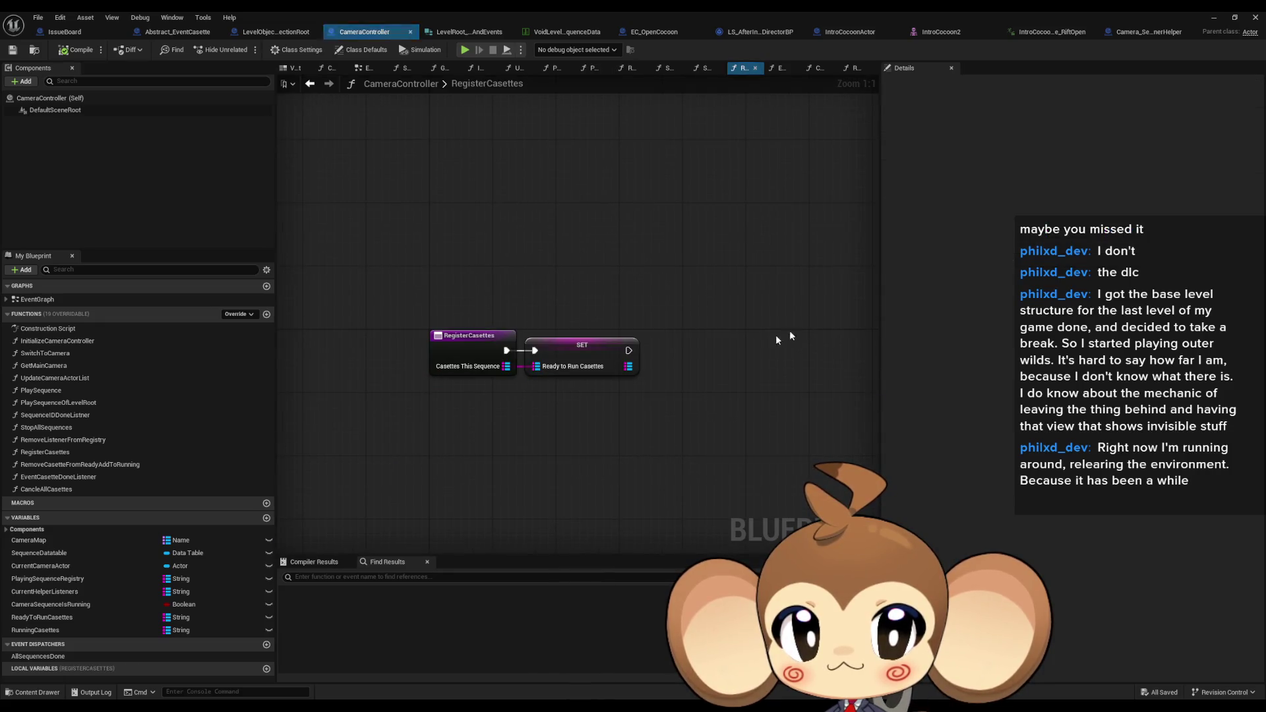
pyautogui.moveTo(552, 286); pyautogui.dragTo(673, 423)
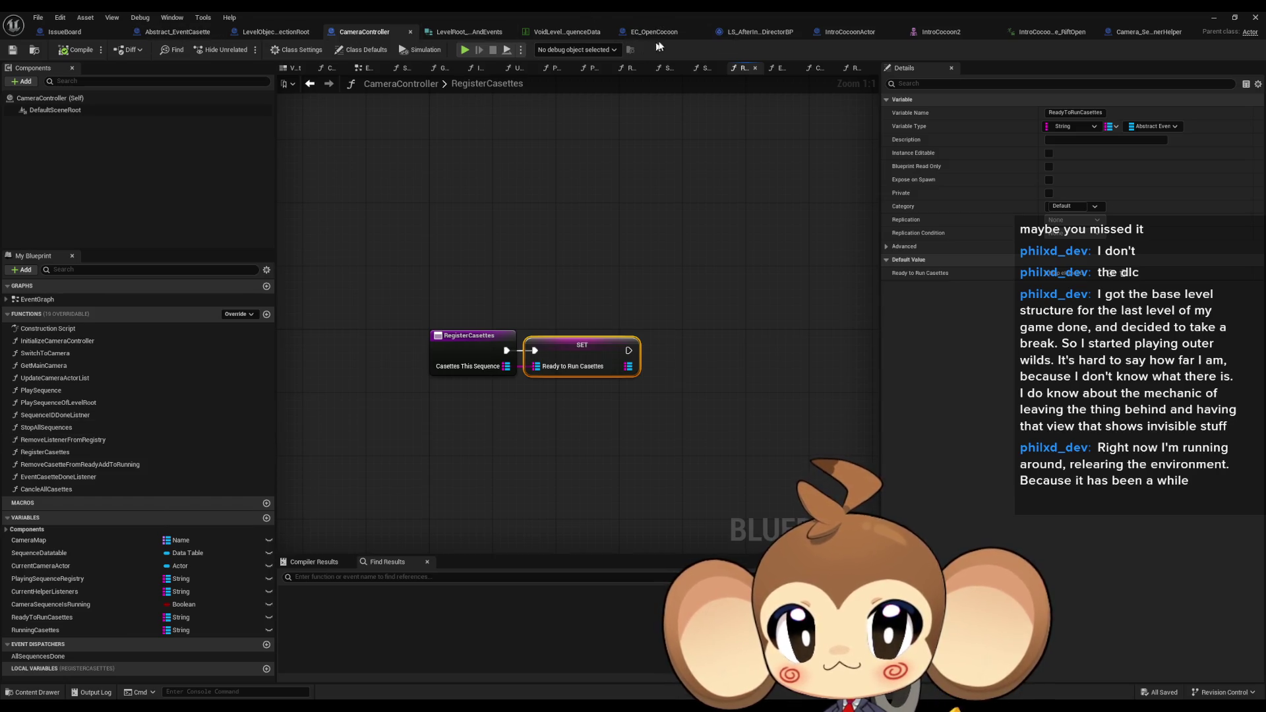
pyautogui.click(654, 31)
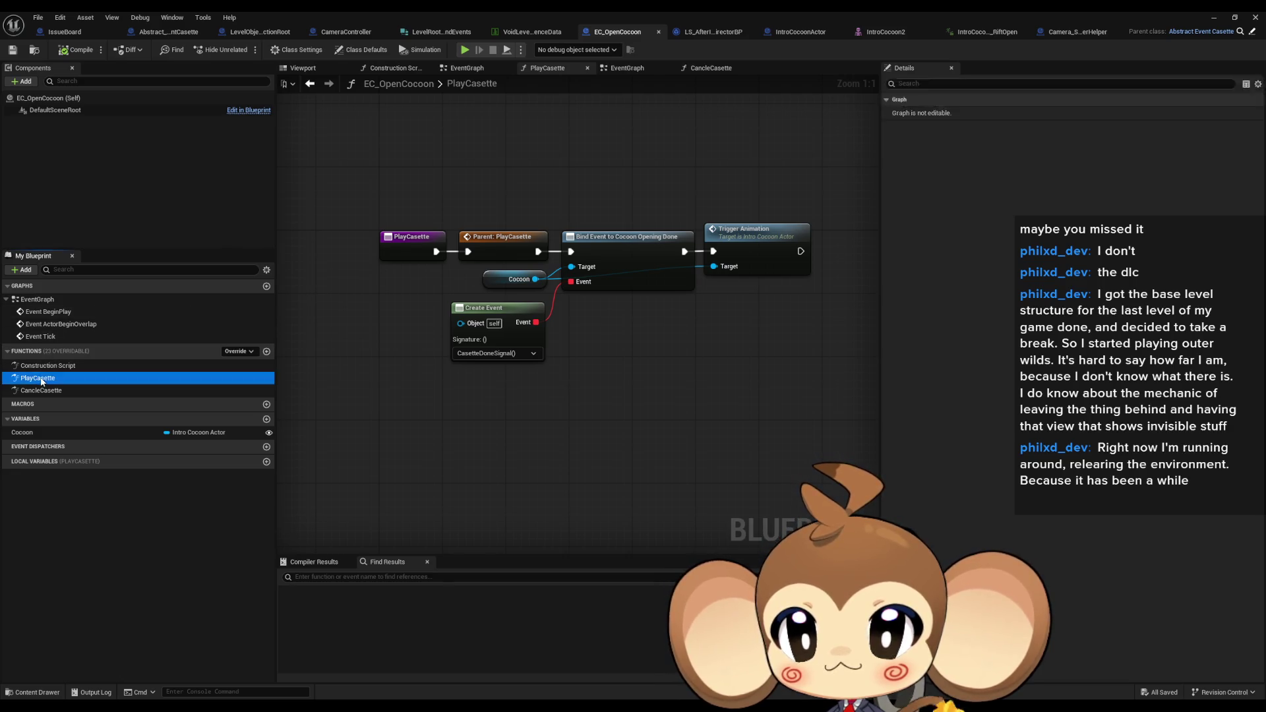
pyautogui.click(628, 251)
pyautogui.click(501, 311)
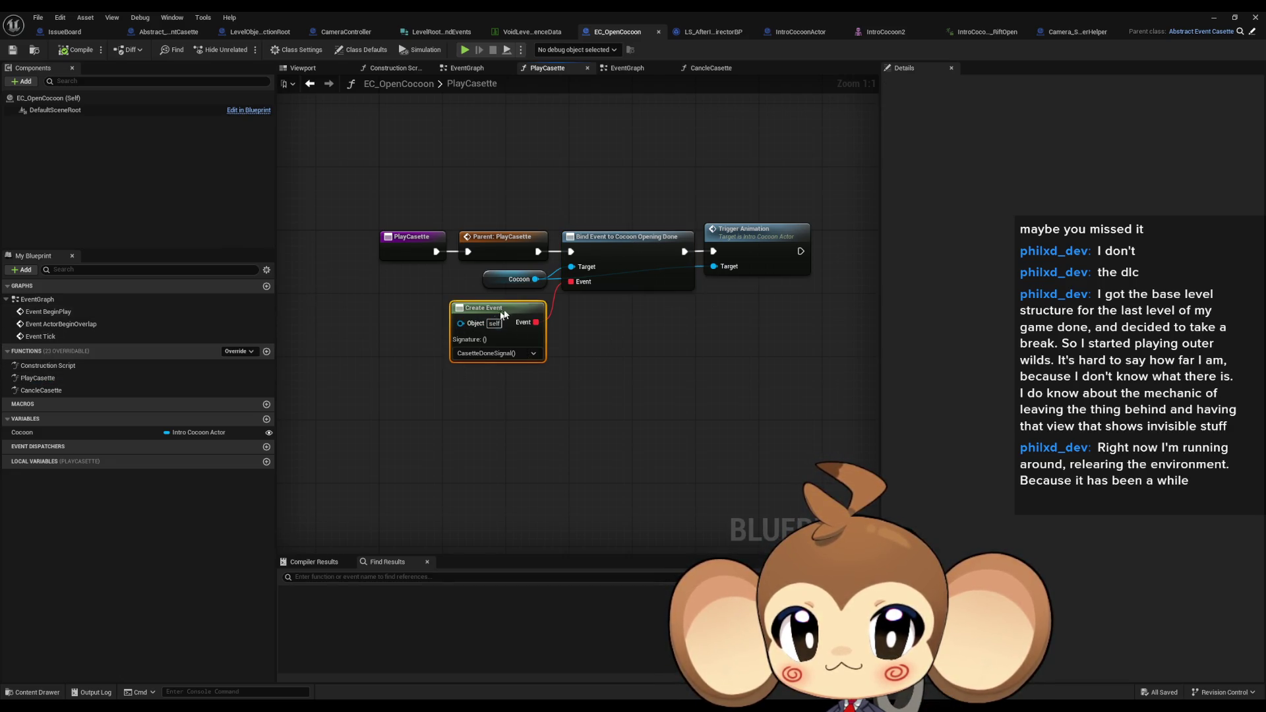
pyautogui.moveTo(614, 346); pyautogui.dragTo(610, 383)
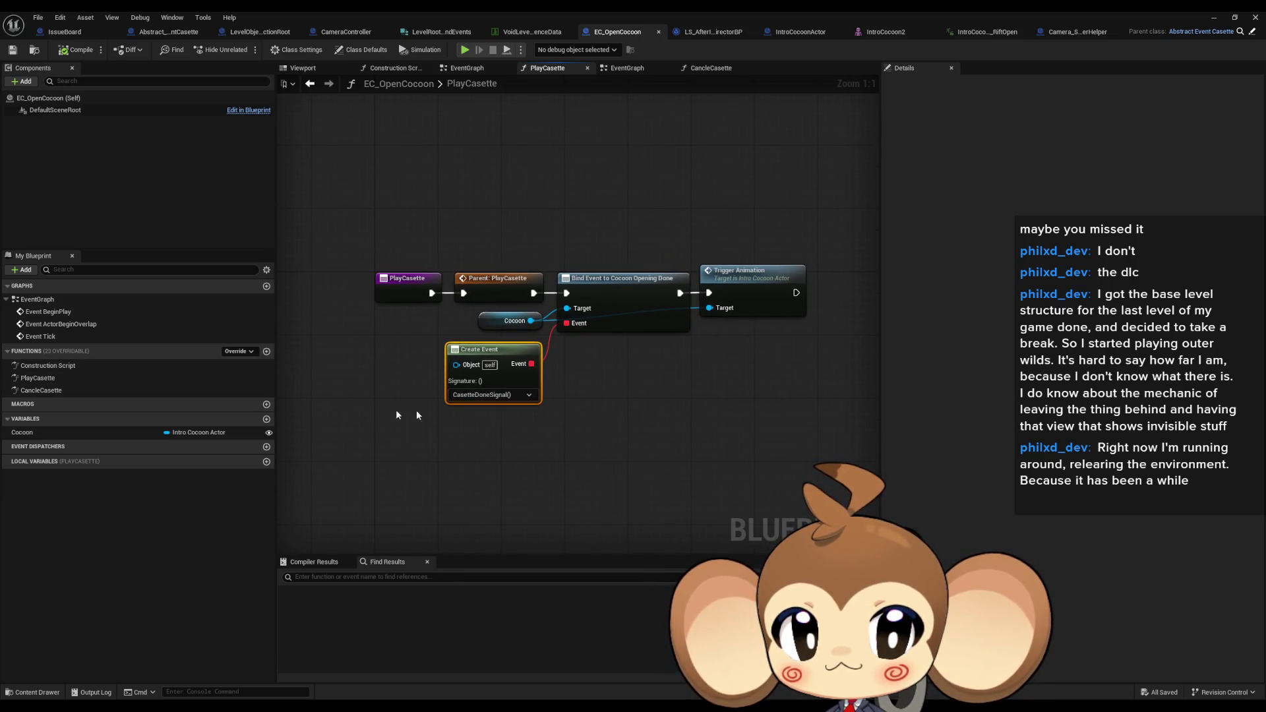
pyautogui.click(779, 291)
pyautogui.click(697, 393)
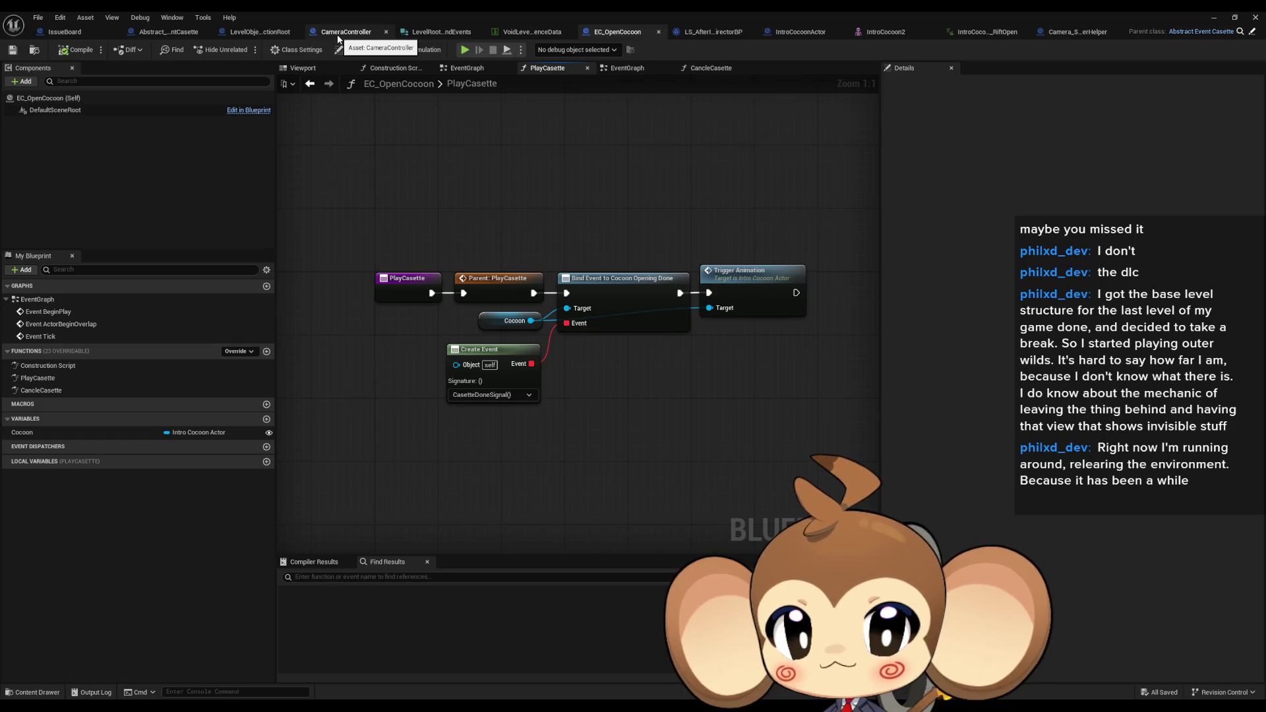
pyautogui.click(169, 36)
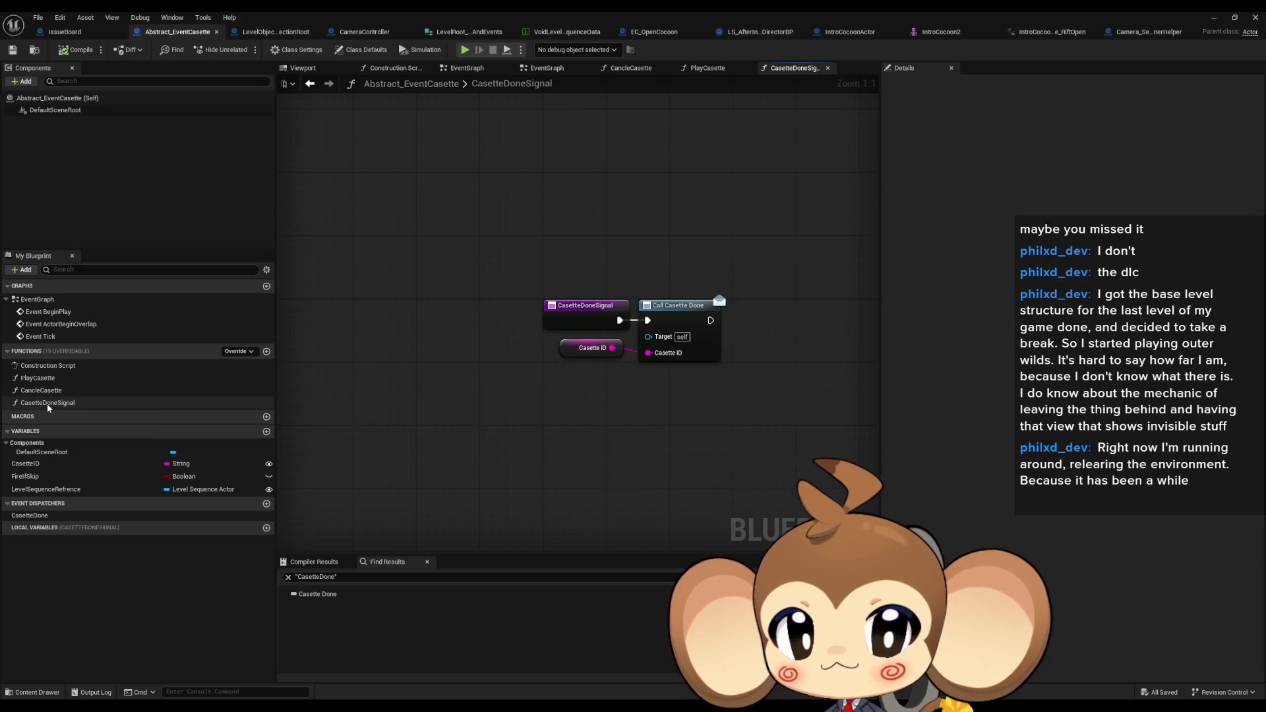
pyautogui.click(673, 313)
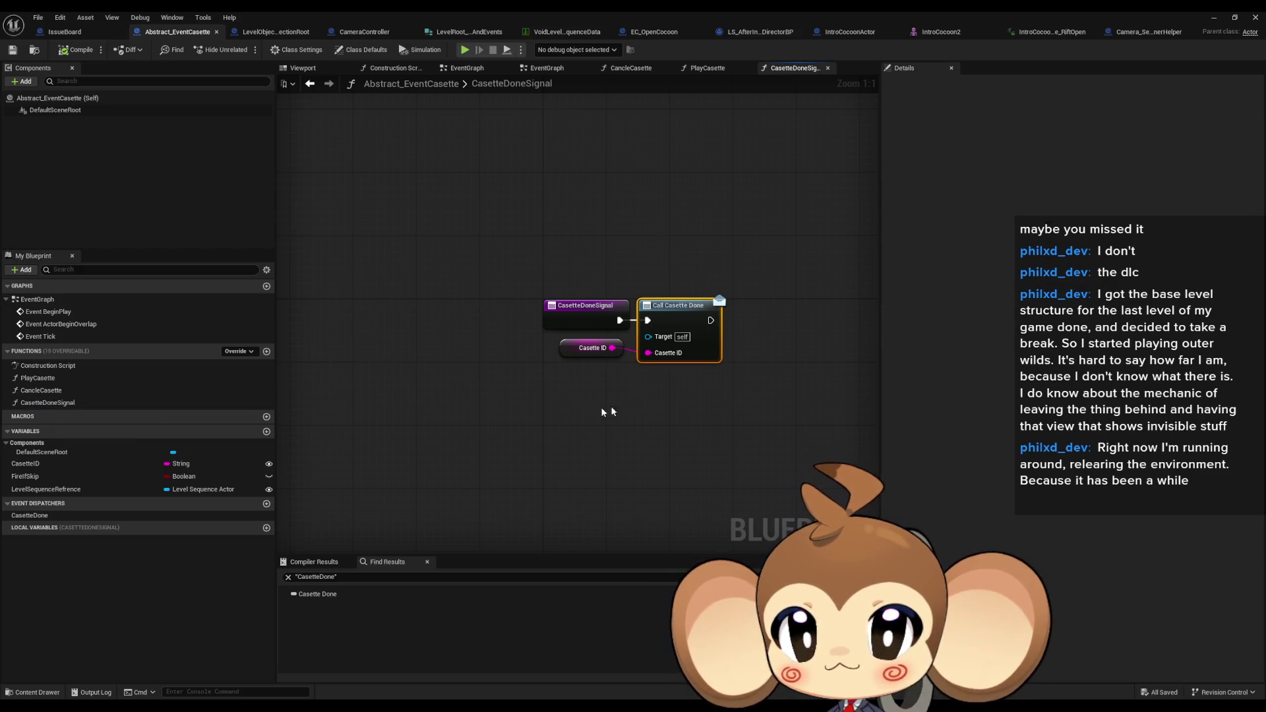
pyautogui.click(460, 396)
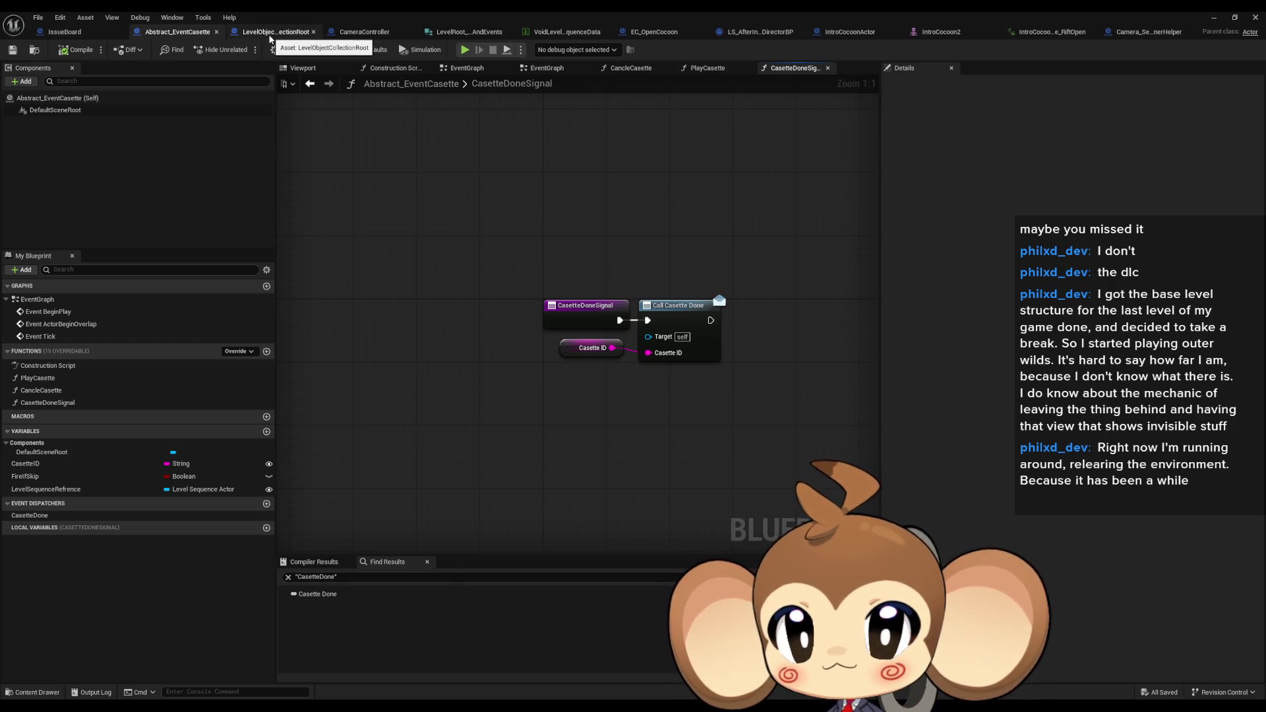
pyautogui.click(270, 37)
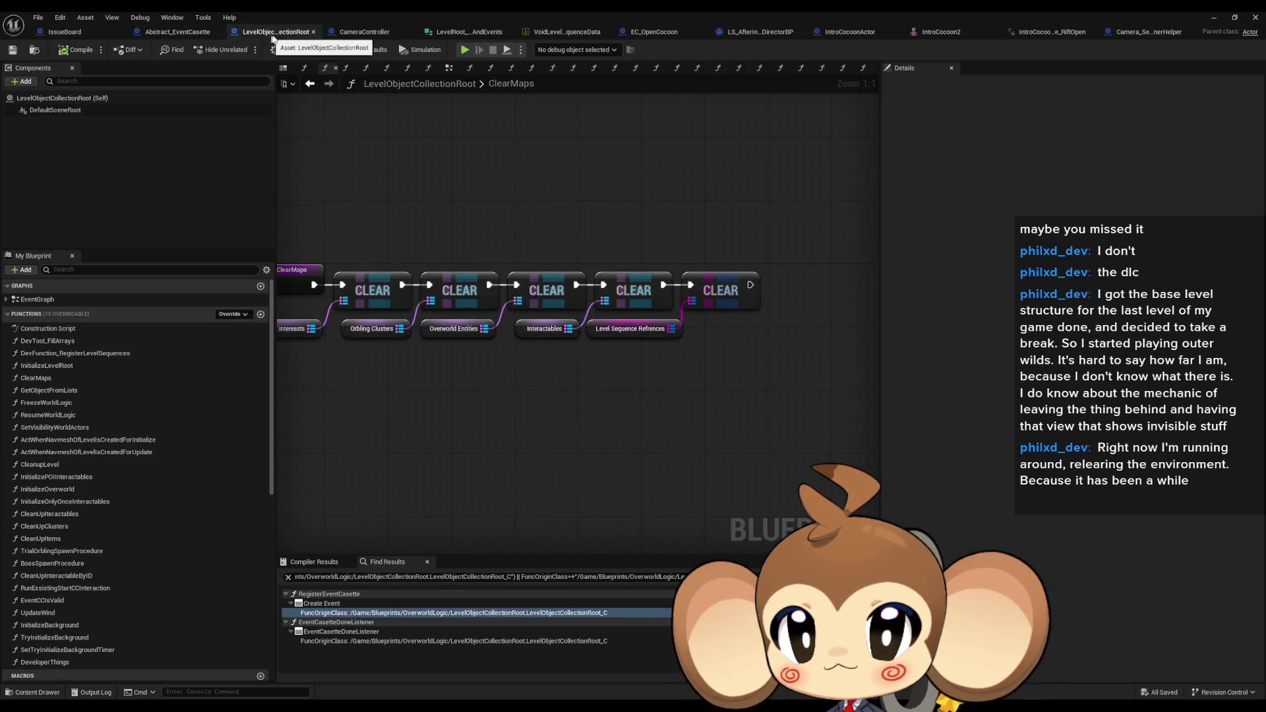
pyautogui.click(364, 36)
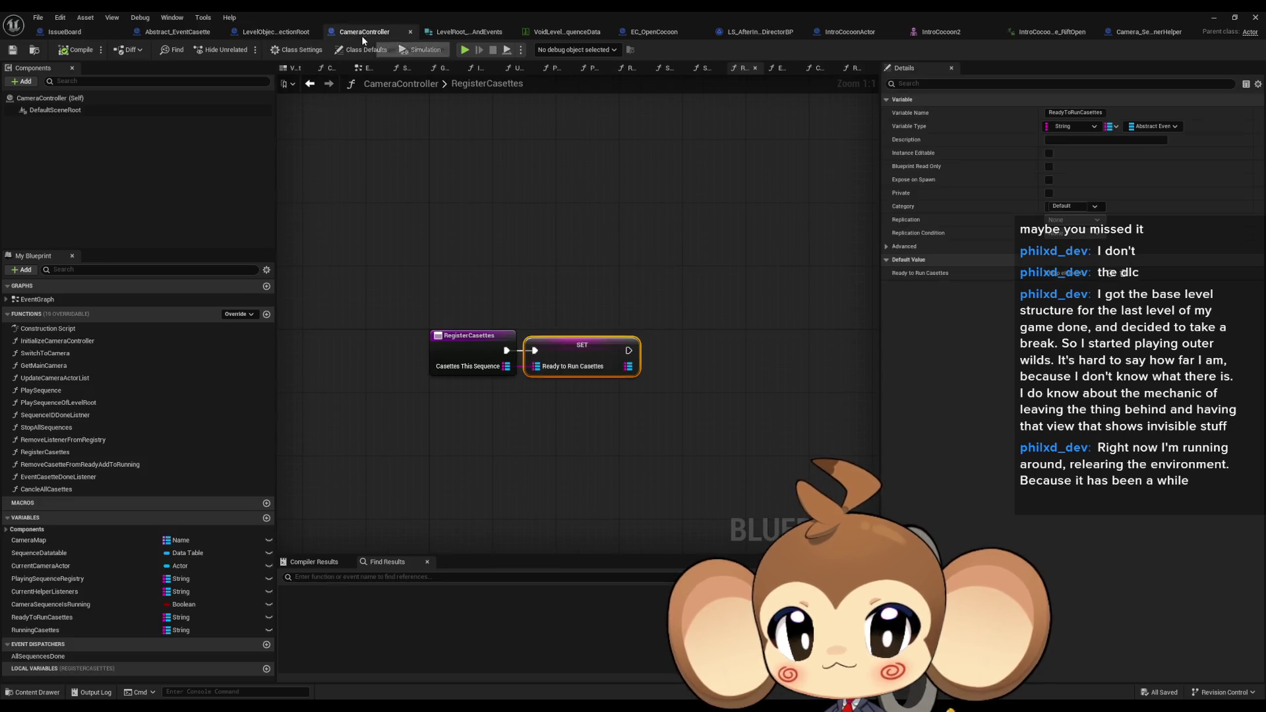
pyautogui.click(69, 455)
pyautogui.doubleClick(69, 465)
pyautogui.click(395, 296)
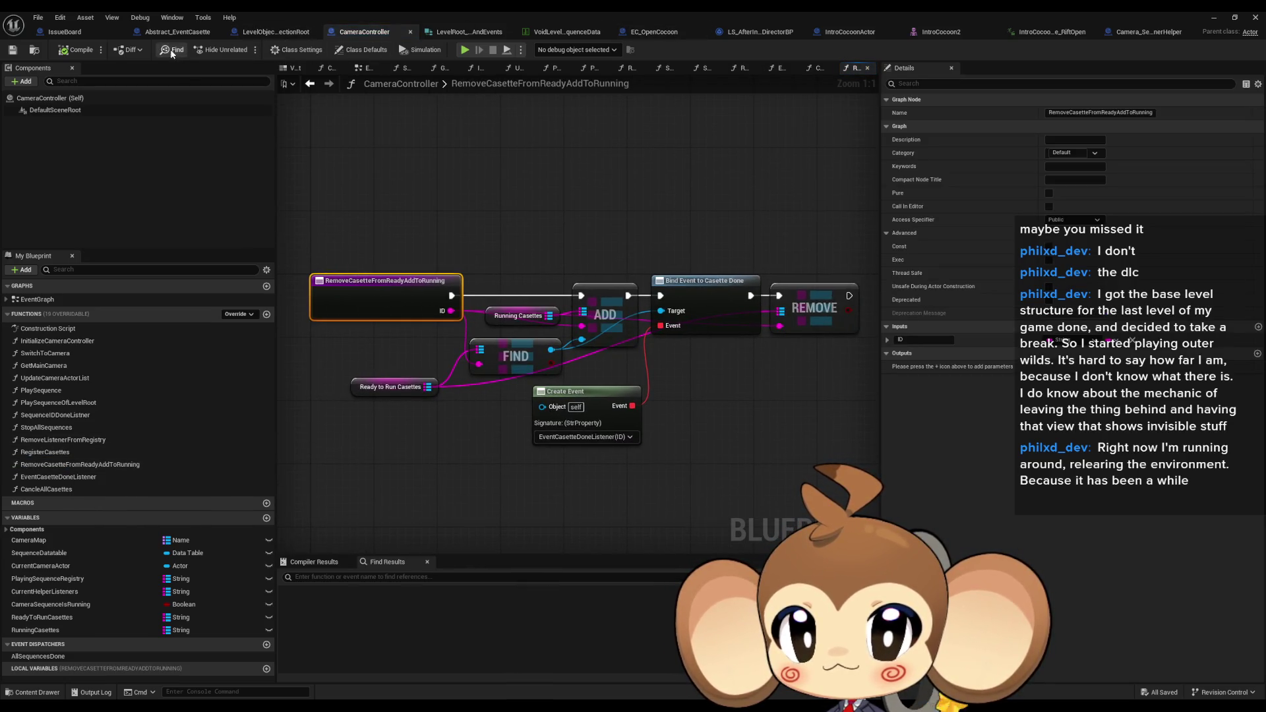
pyautogui.click(653, 31)
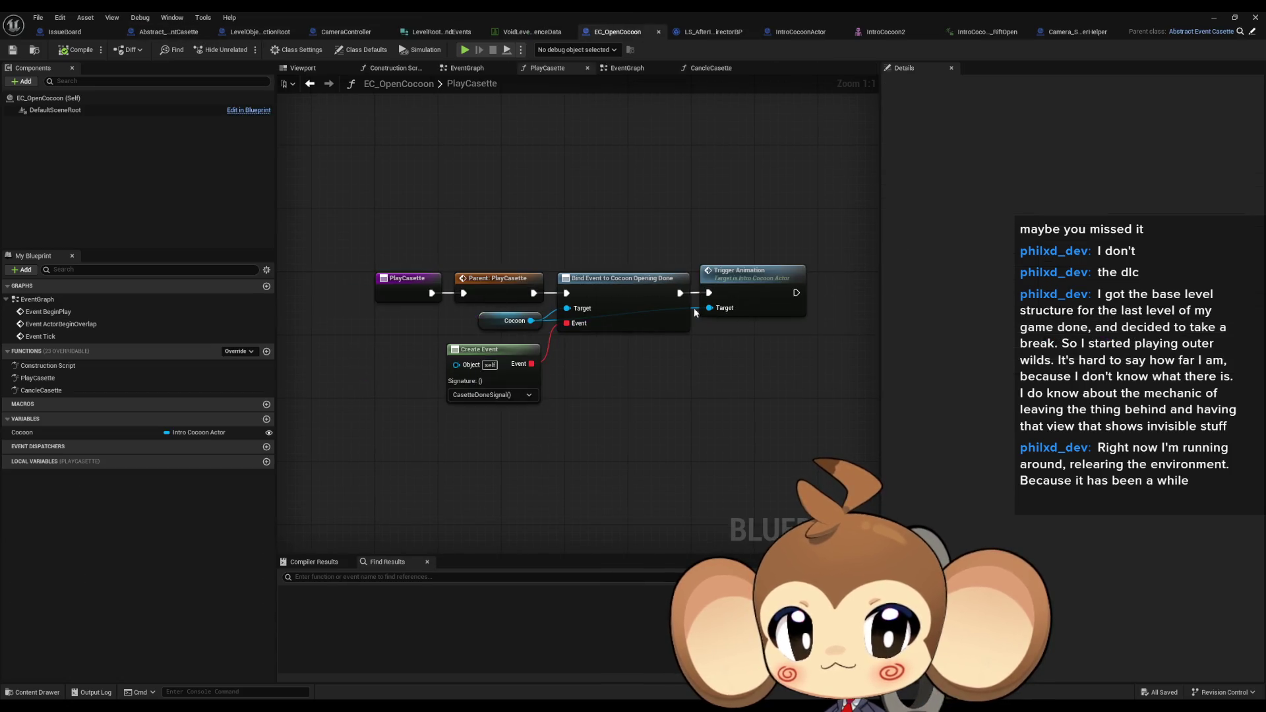
# Open the parent PlayCasette, then review RemoveCasetteFromReadyAddToRunning's FIND, ADD and Create Event nodes
pyautogui.click(488, 295)
pyautogui.doubleClick(488, 295)
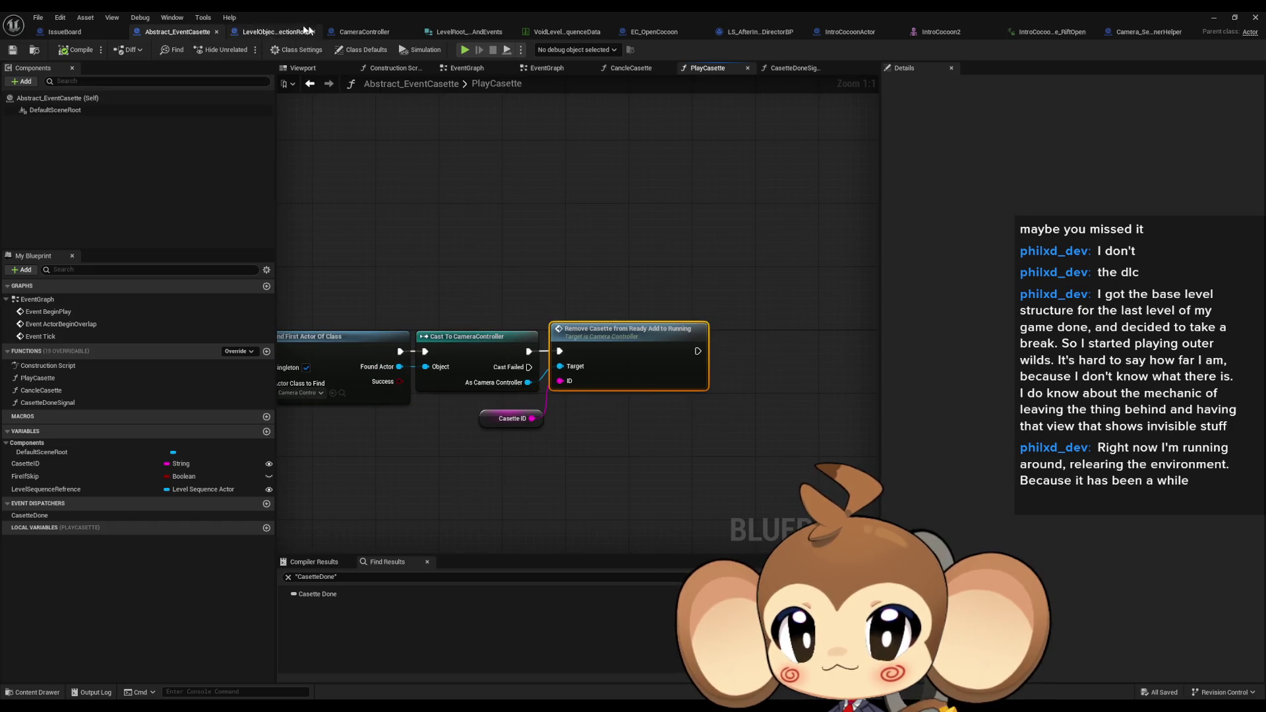
pyautogui.click(373, 31)
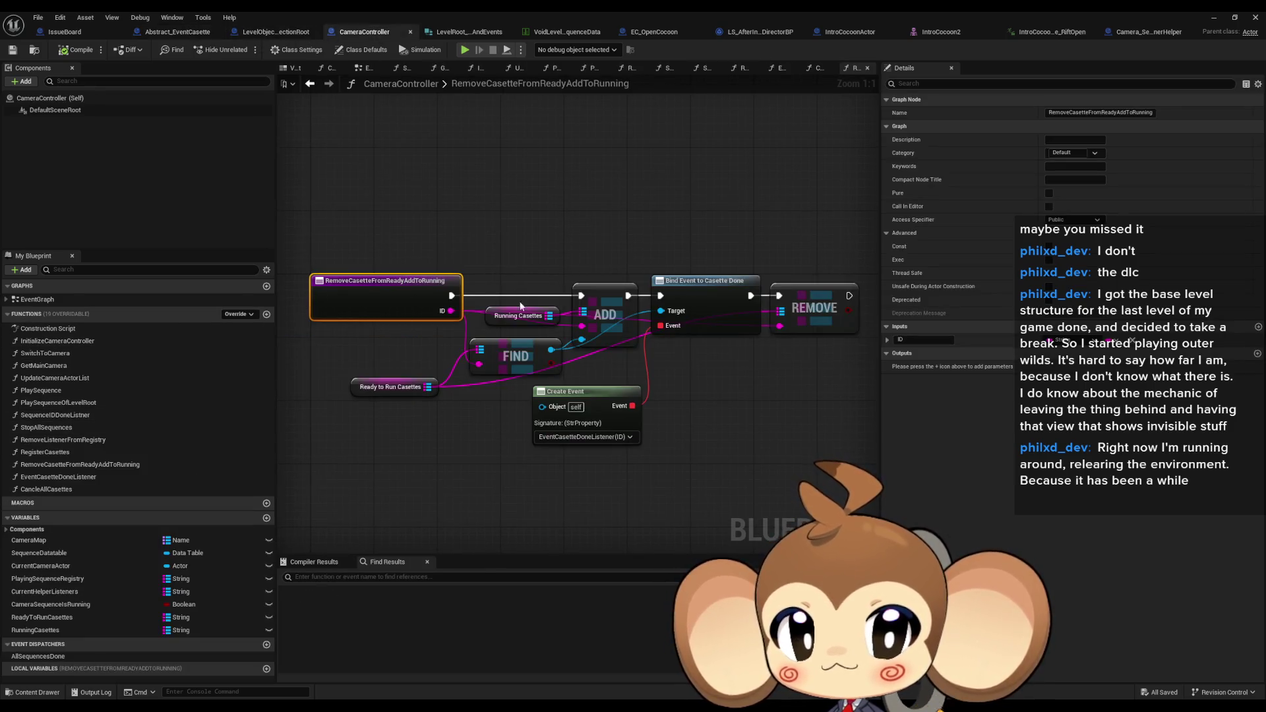
pyautogui.moveTo(489, 251); pyautogui.dragTo(622, 364)
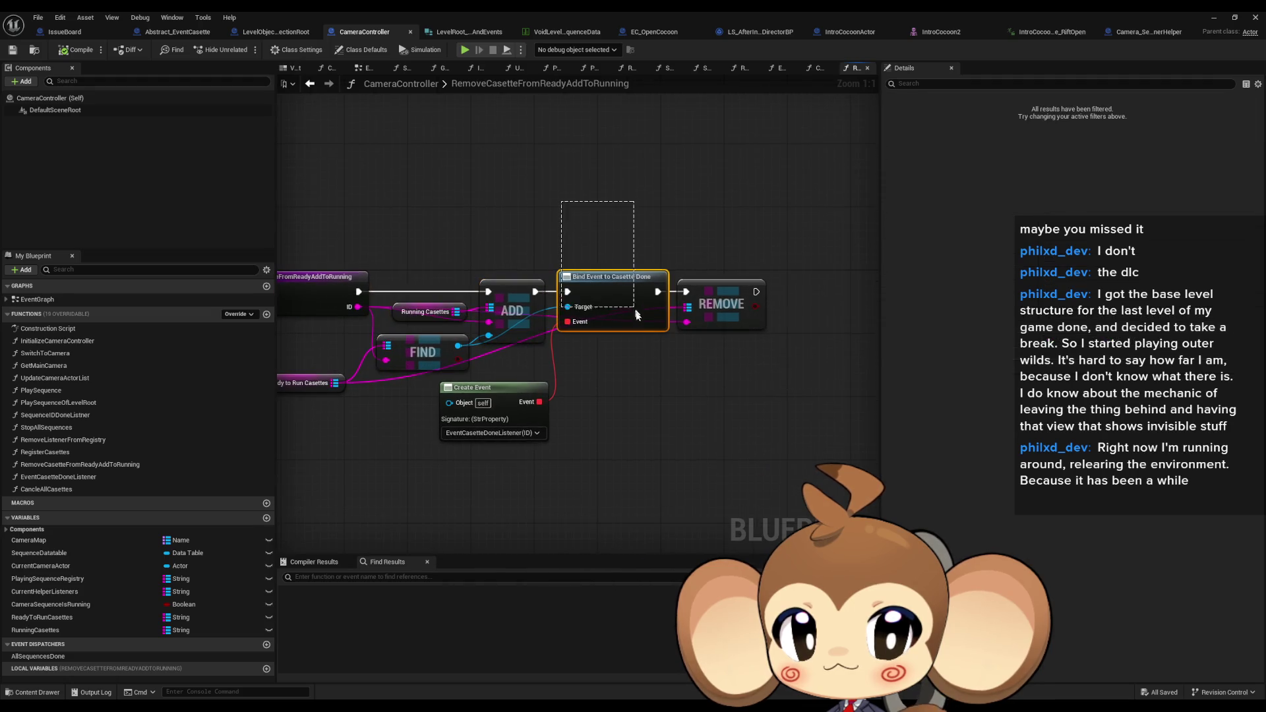
pyautogui.click(451, 417)
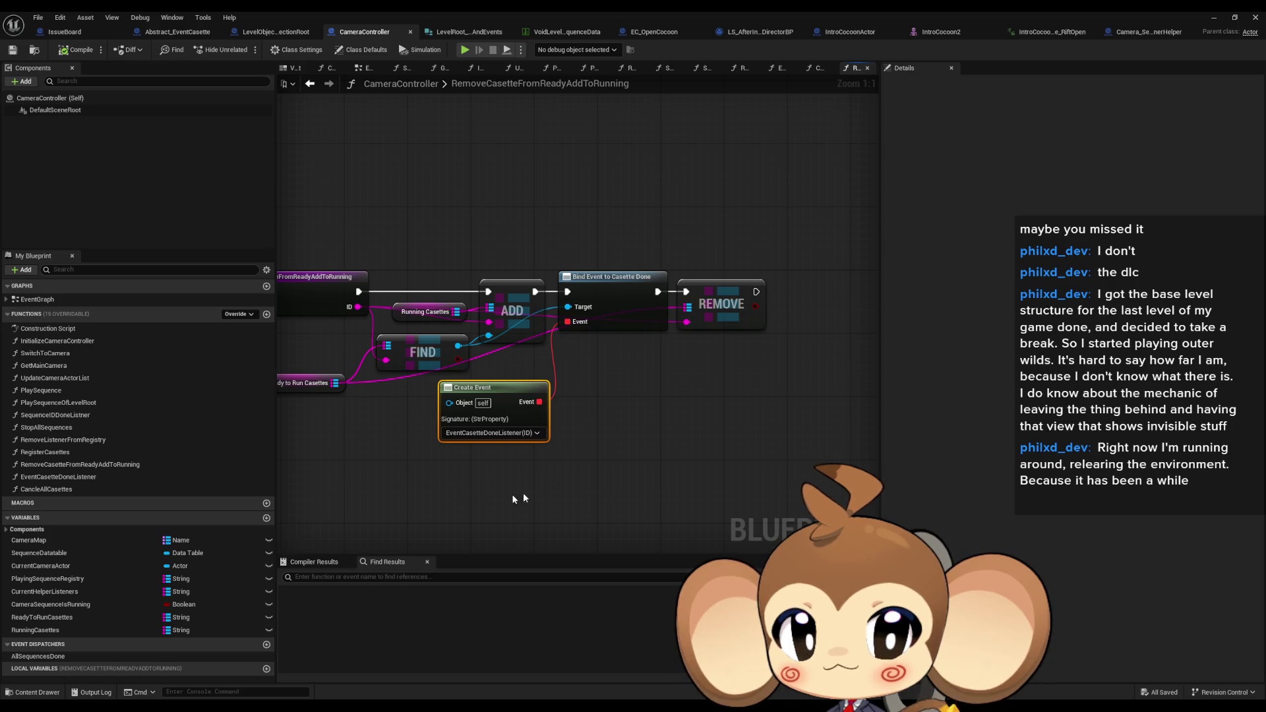
pyautogui.moveTo(722, 230); pyautogui.dragTo(853, 177)
pyautogui.moveTo(782, 442); pyautogui.dragTo(627, 382)
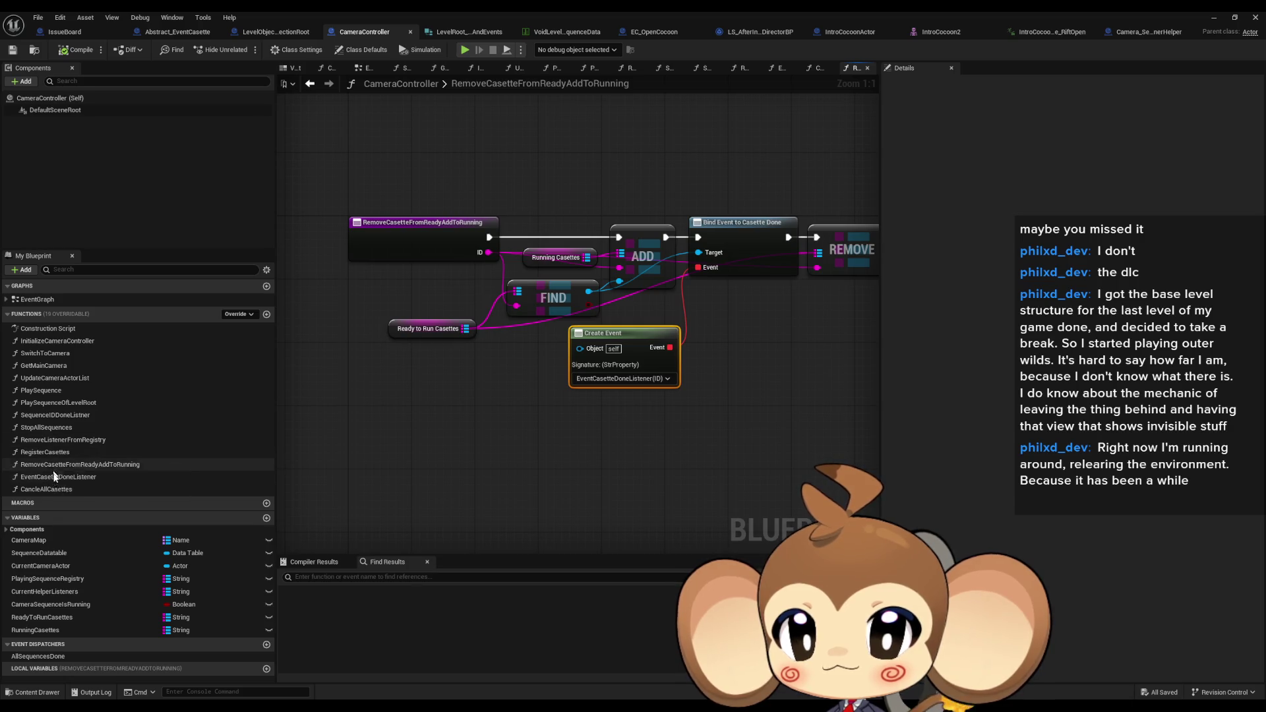
# Step through the EventCasetteDoneListener, RegisterCasettes and RemoveCasetteFromReadyAddToRunning graphs, ending at CancleAllCasettes
pyautogui.doubleClick(81, 477)
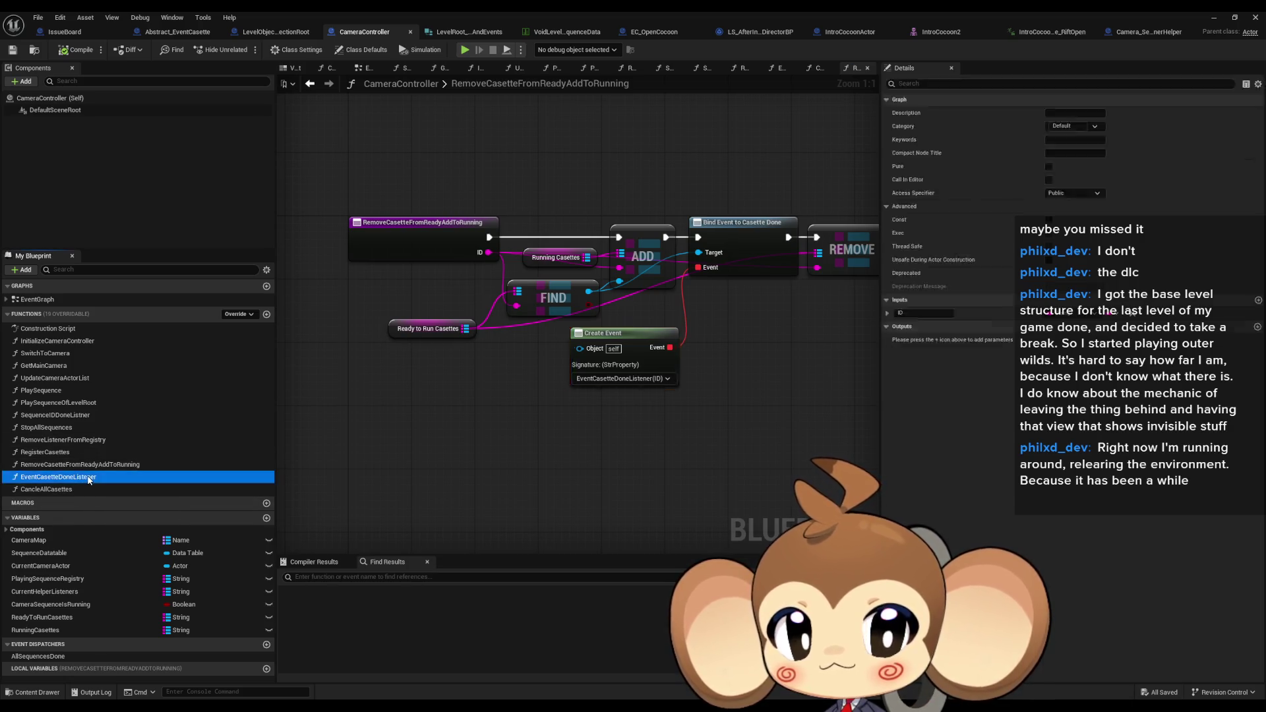
pyautogui.click(472, 366)
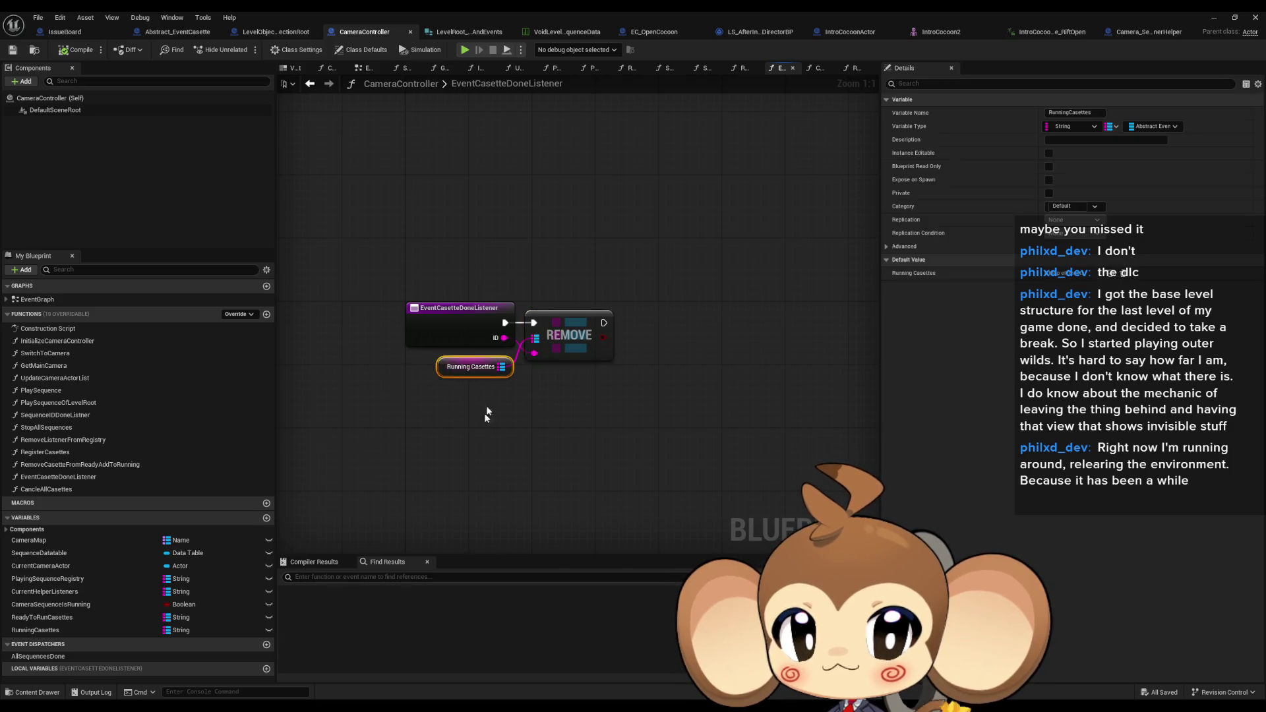
pyautogui.doubleClick(51, 451)
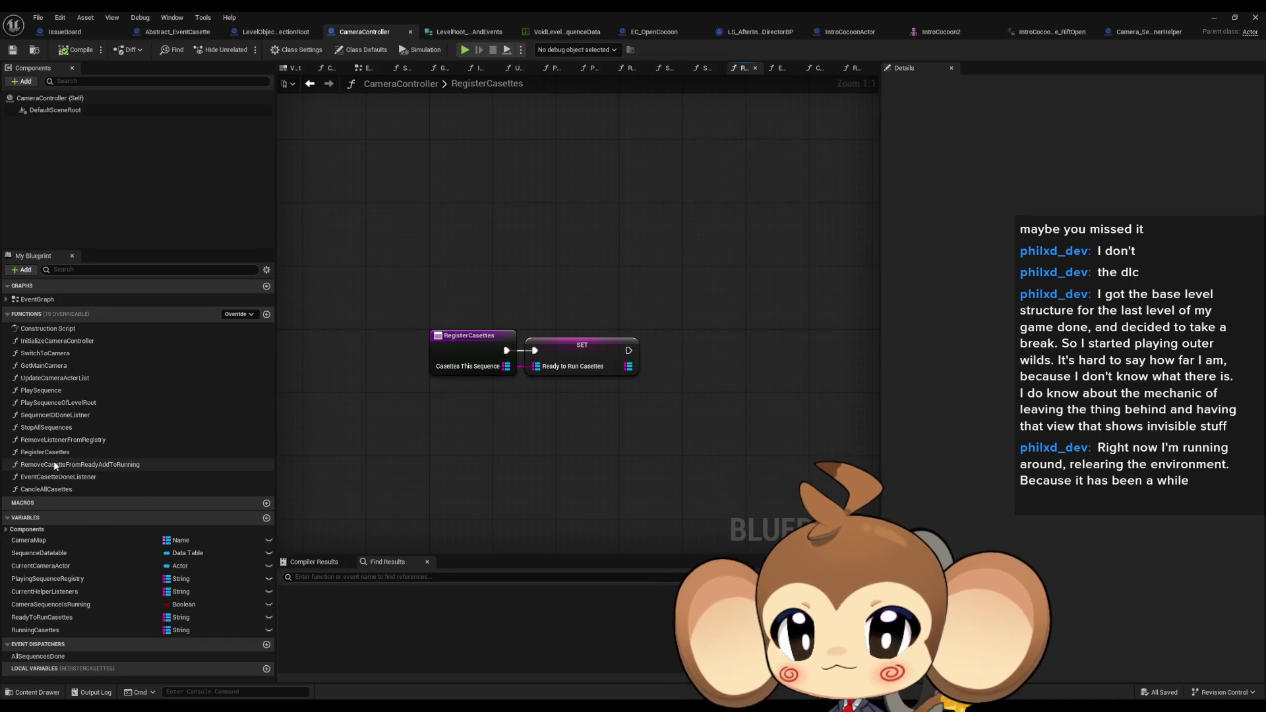
pyautogui.doubleClick(68, 465)
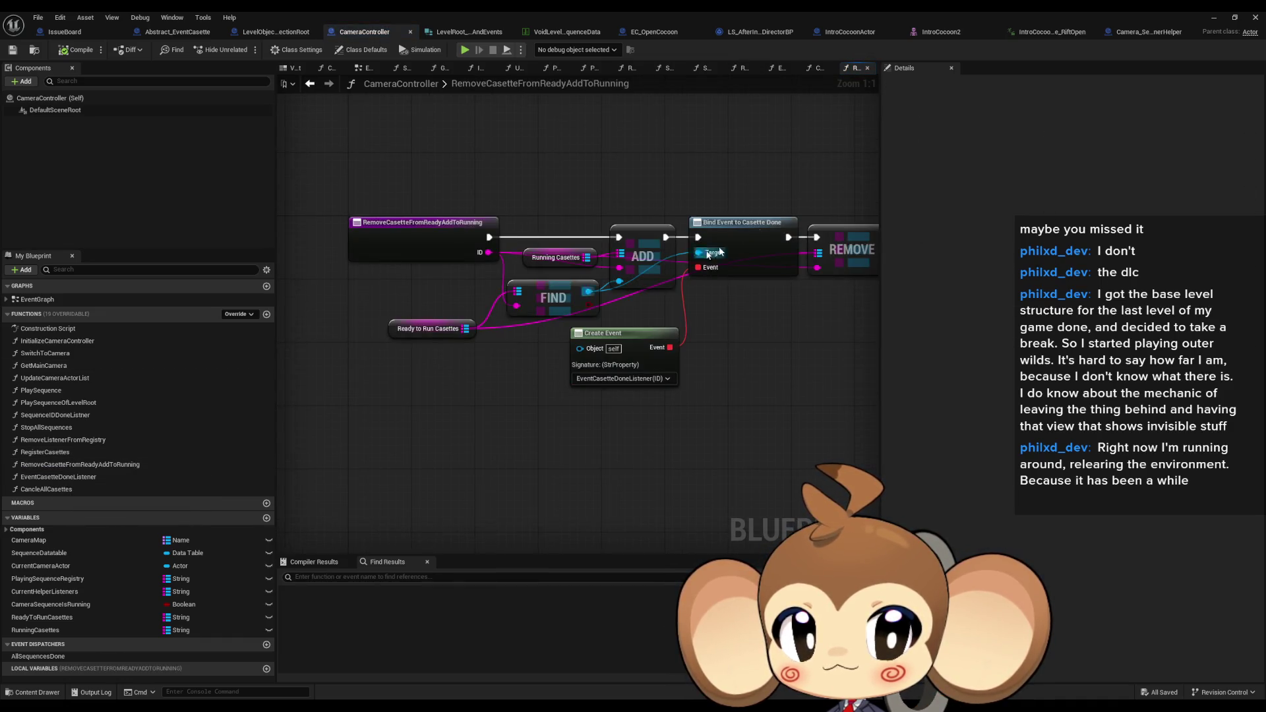
pyautogui.click(572, 257)
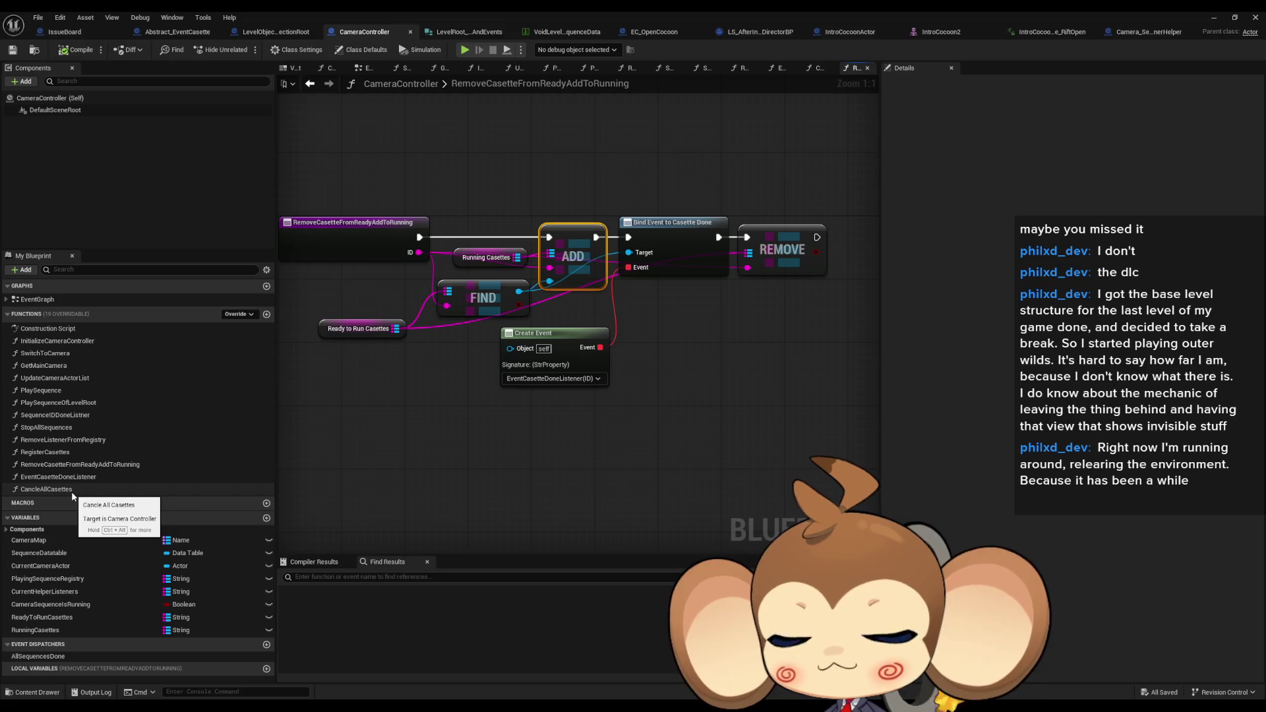
pyautogui.doubleClick(71, 492)
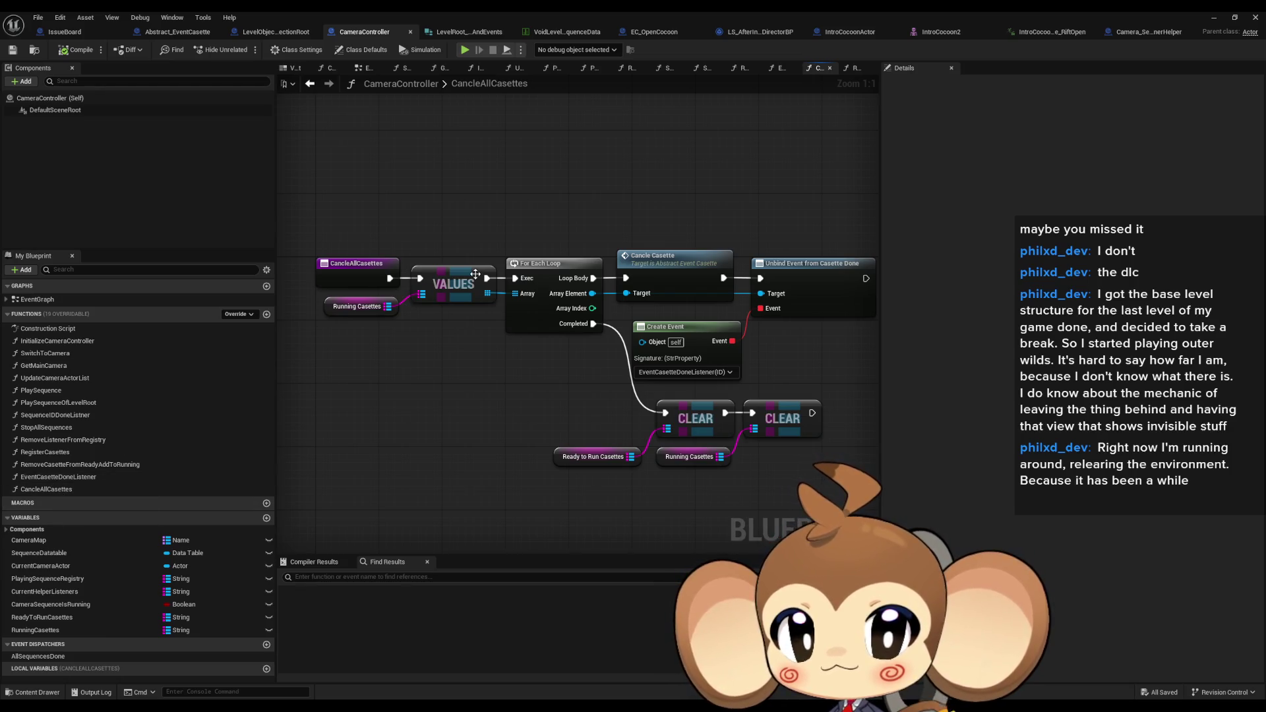
# Inspect the Cancle Casette node and entry node across the CancleAllCasettes graph
pyautogui.click(730, 277)
pyautogui.moveTo(739, 278); pyautogui.dragTo(703, 258)
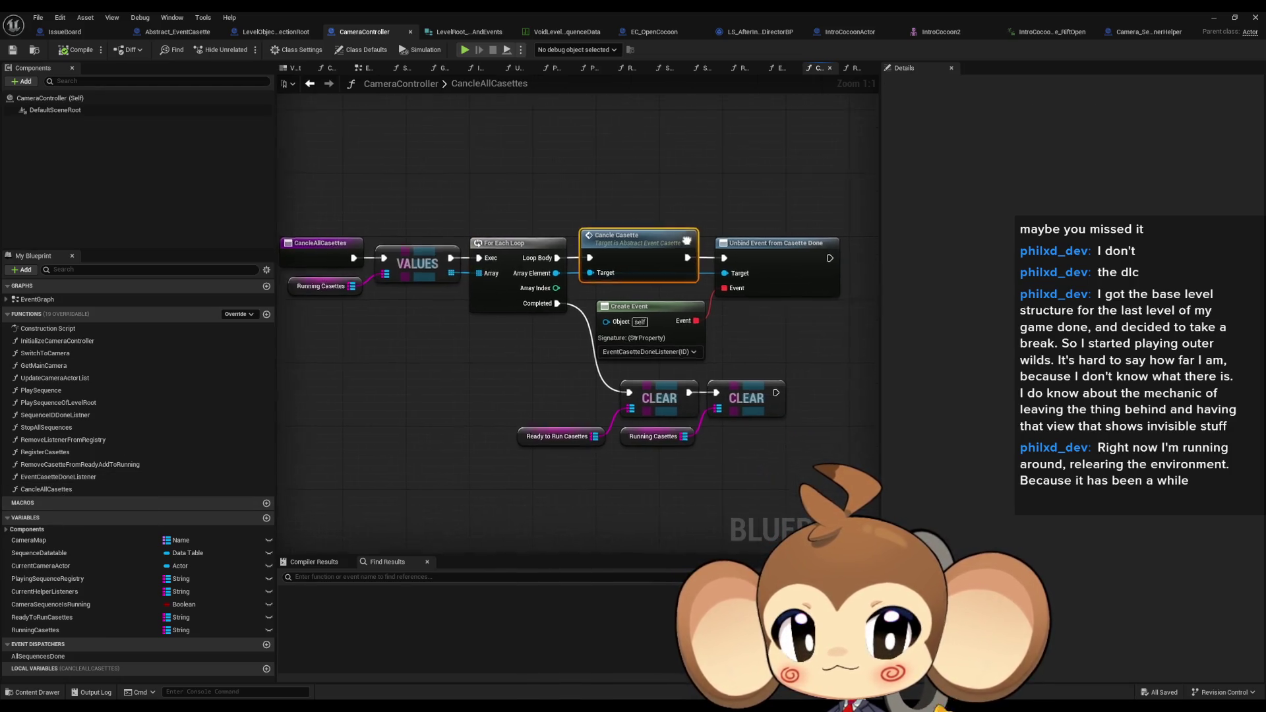
pyautogui.click(465, 359)
pyautogui.moveTo(366, 368); pyautogui.dragTo(456, 375)
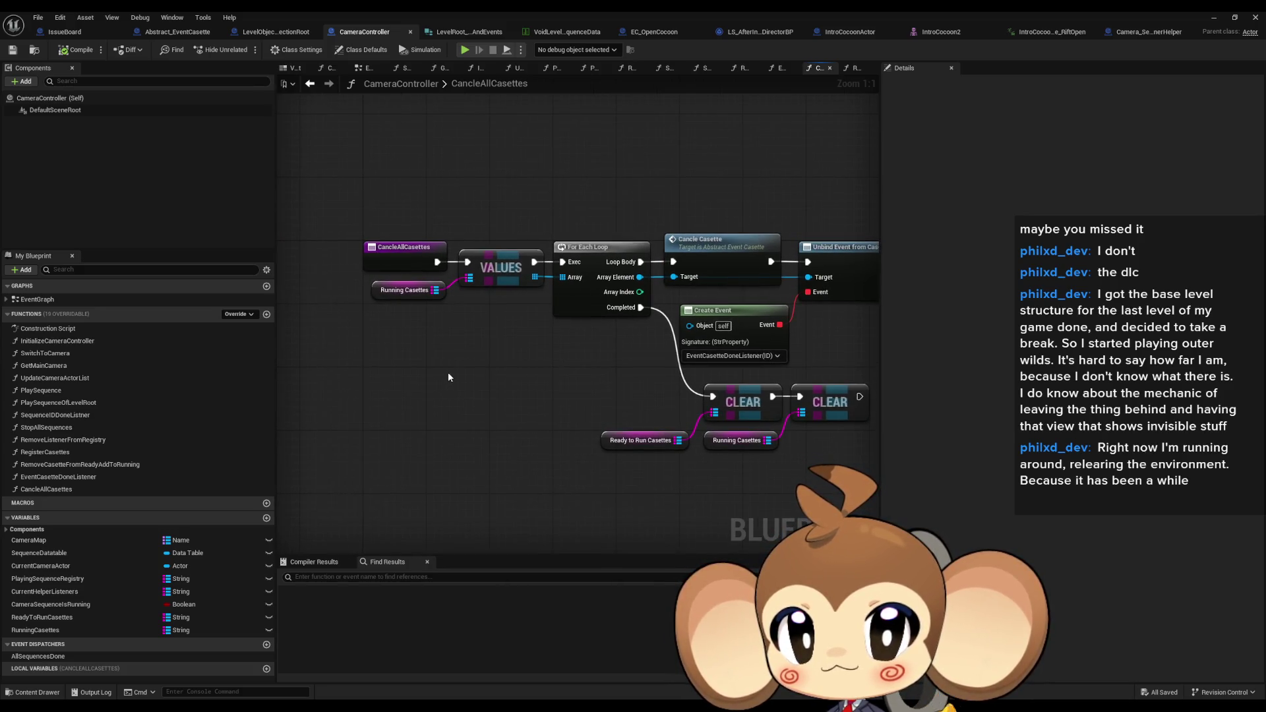
pyautogui.click(404, 254)
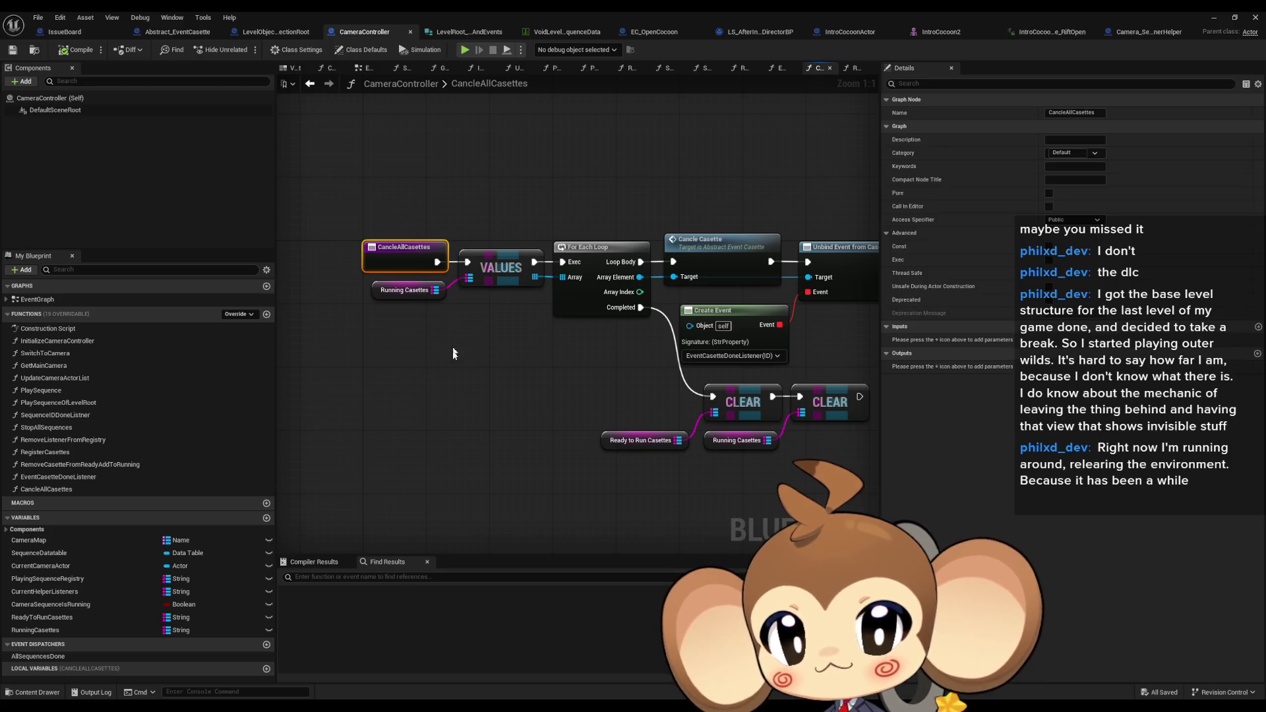
pyautogui.click(426, 374)
pyautogui.moveTo(426, 374); pyautogui.dragTo(447, 414)
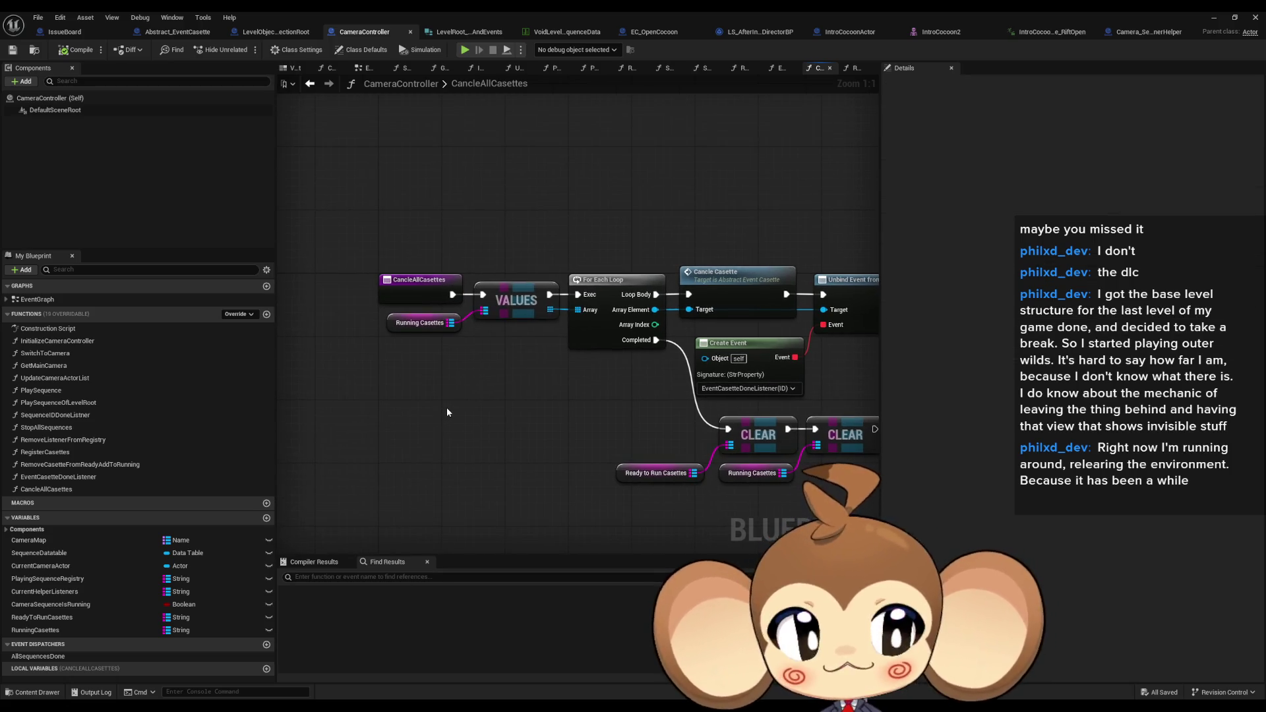
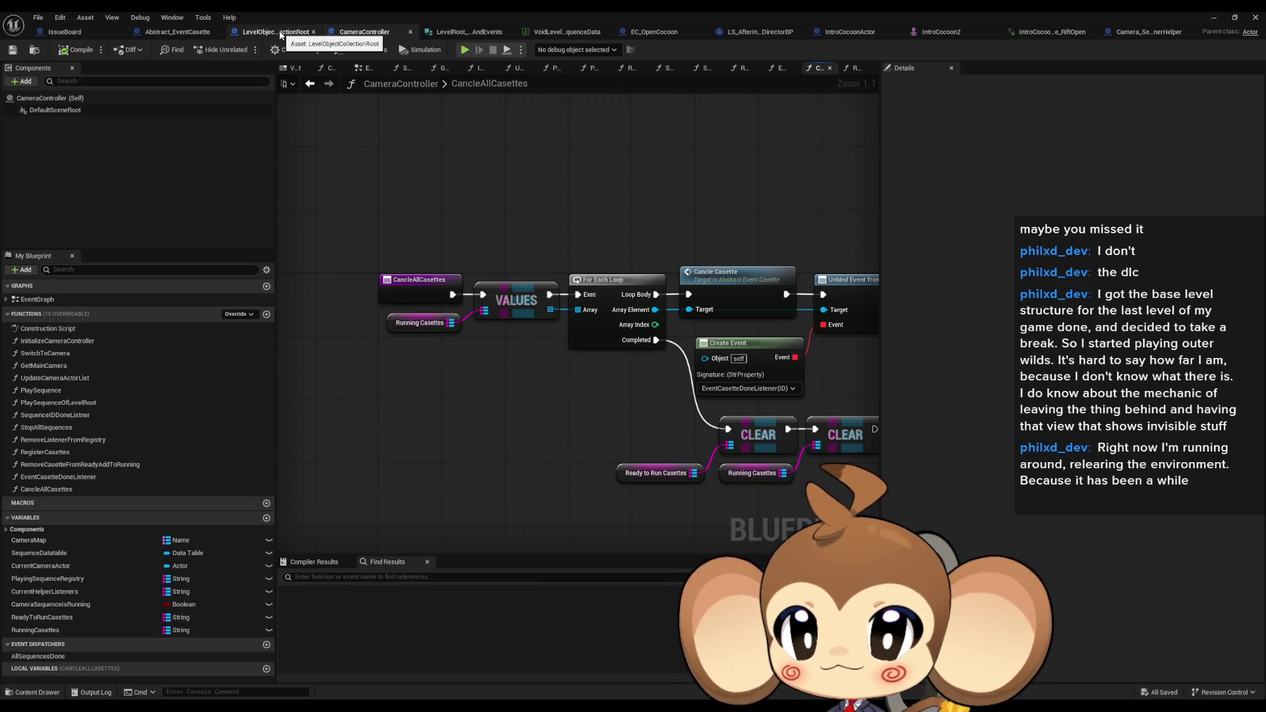
# Open the PlaySequenceOfLevelRoot function and run Find References on it from My Blueprint
pyautogui.doubleClick(78, 404)
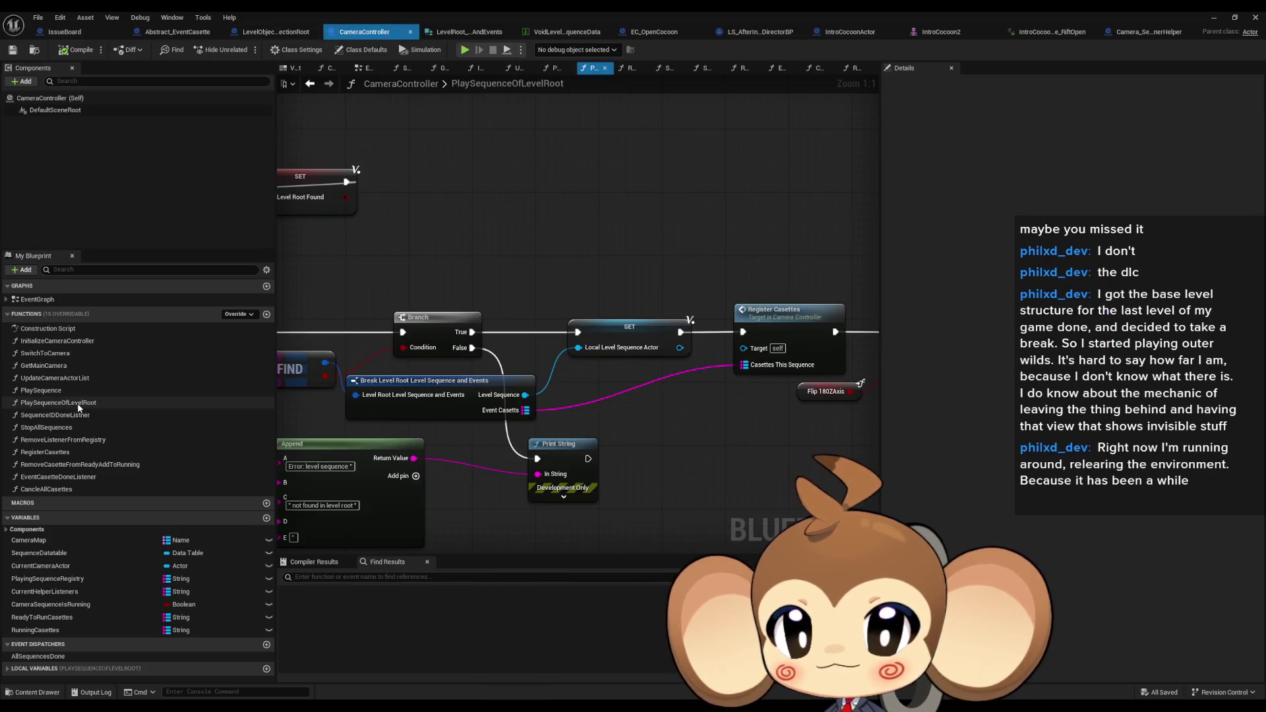
pyautogui.rightClick(82, 404)
pyautogui.moveTo(142, 464)
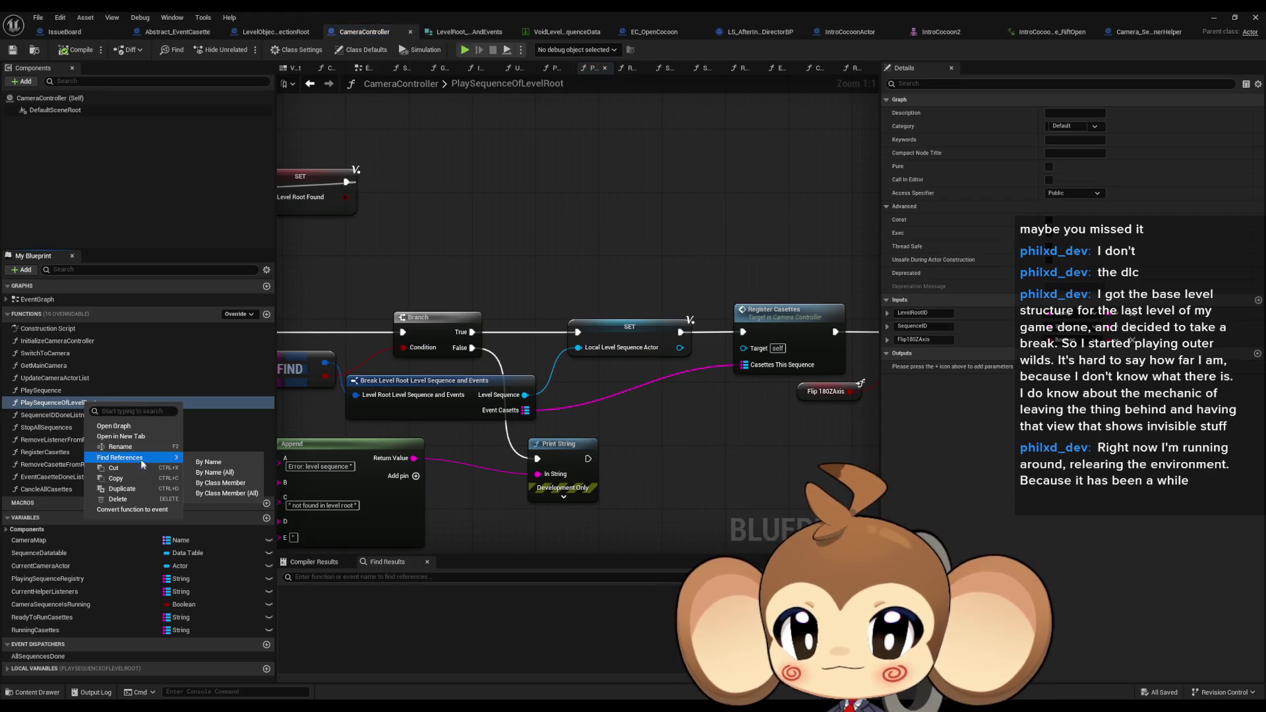
pyautogui.click(212, 498)
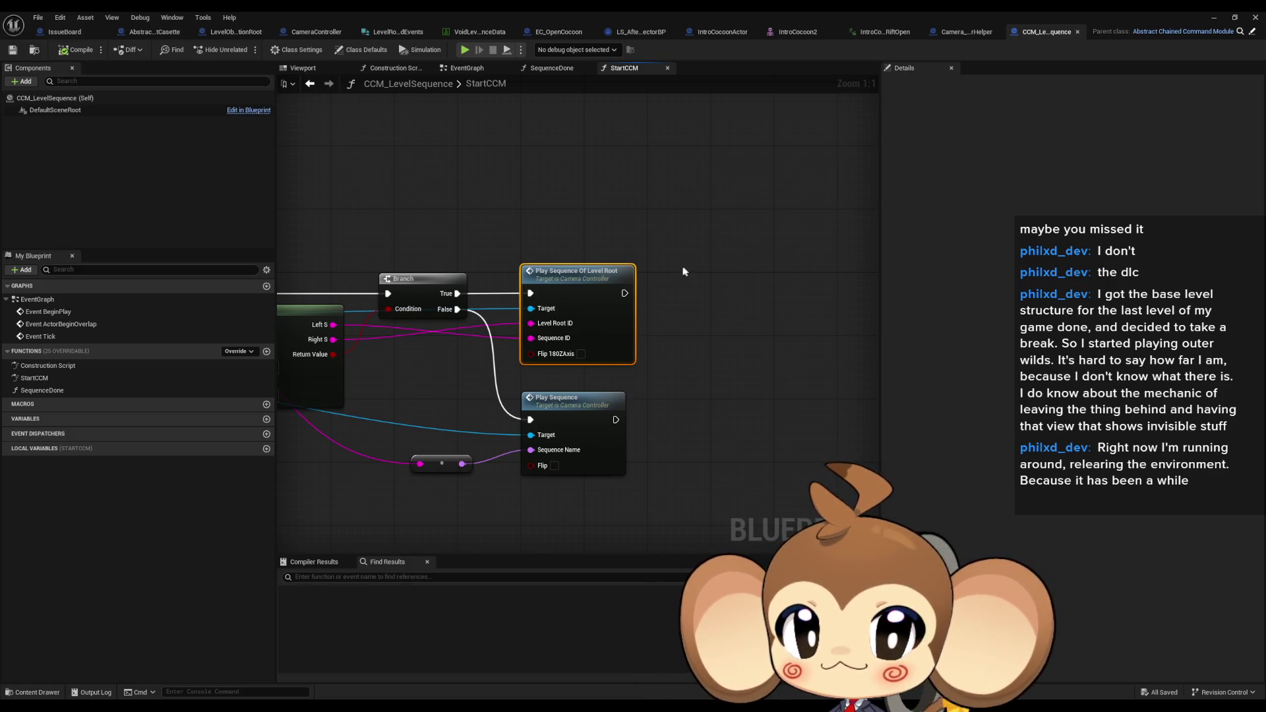
# Survey StartCCM's entry, actor lookup, loop, Split, Branch, Bind Event and CCMInfo nodes
pyautogui.scroll(-1, 714, 283)
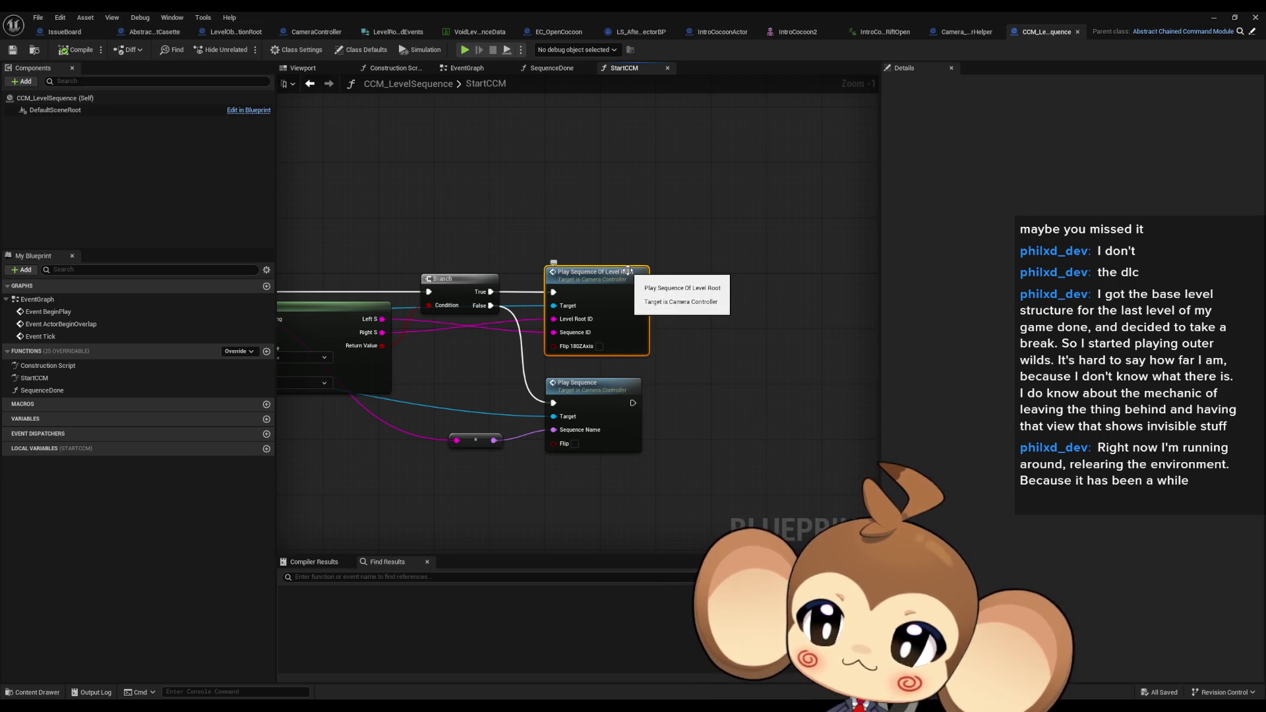
pyautogui.moveTo(683, 372); pyautogui.dragTo(588, 433)
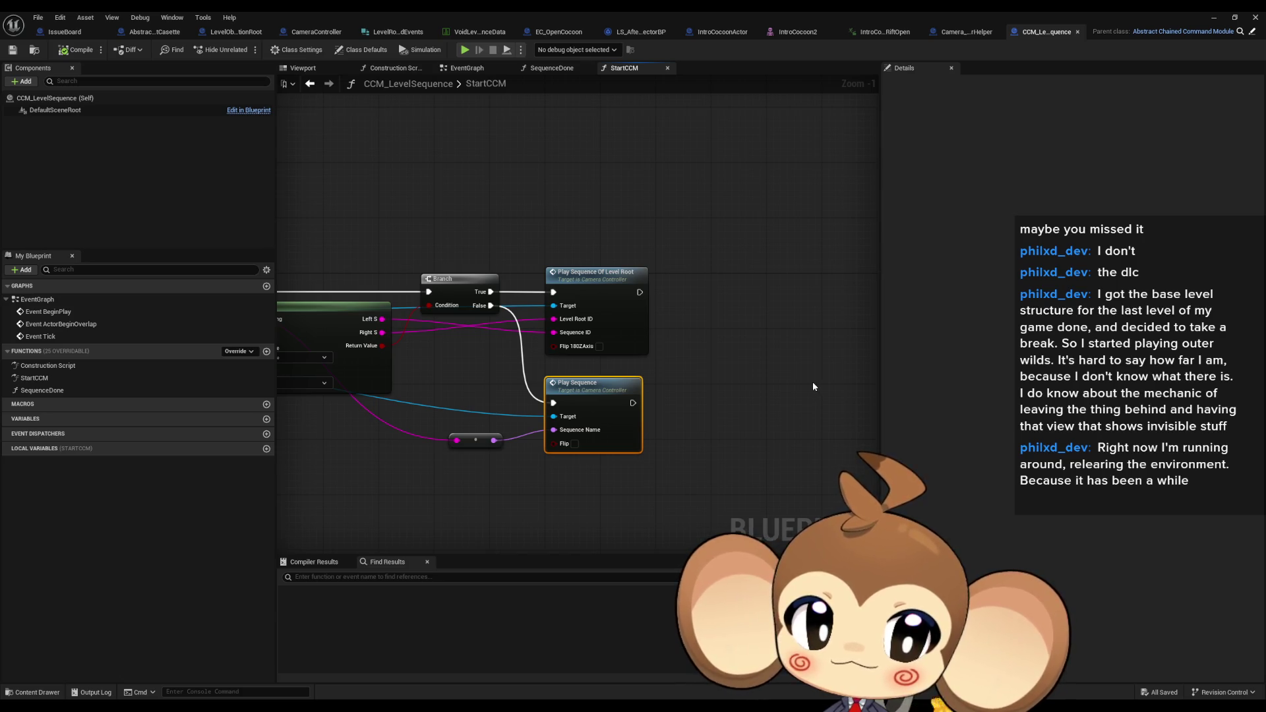
pyautogui.click(600, 285)
pyautogui.moveTo(480, 297)
pyautogui.mouseDown()
pyautogui.moveTo(893, 304)
pyautogui.moveTo(718, 313)
pyautogui.mouseUp()
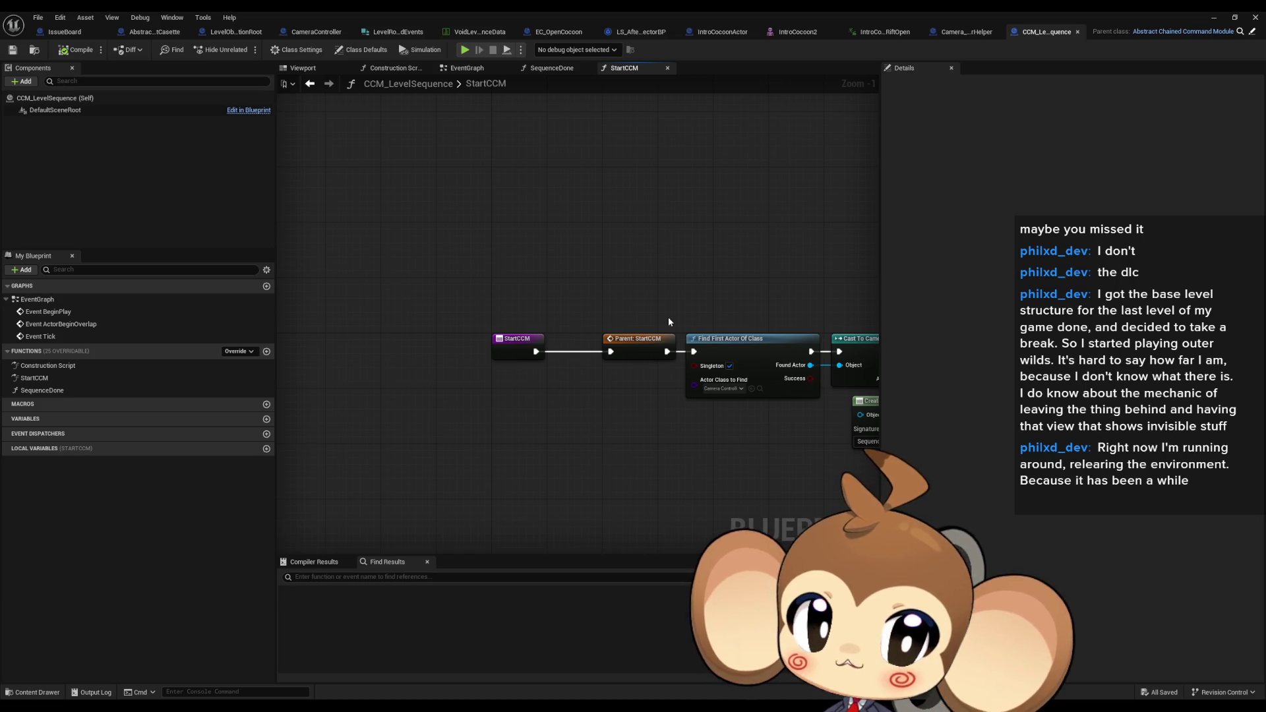
pyautogui.moveTo(668, 321); pyautogui.dragTo(271, 338)
pyautogui.moveTo(641, 329); pyautogui.dragTo(406, 326)
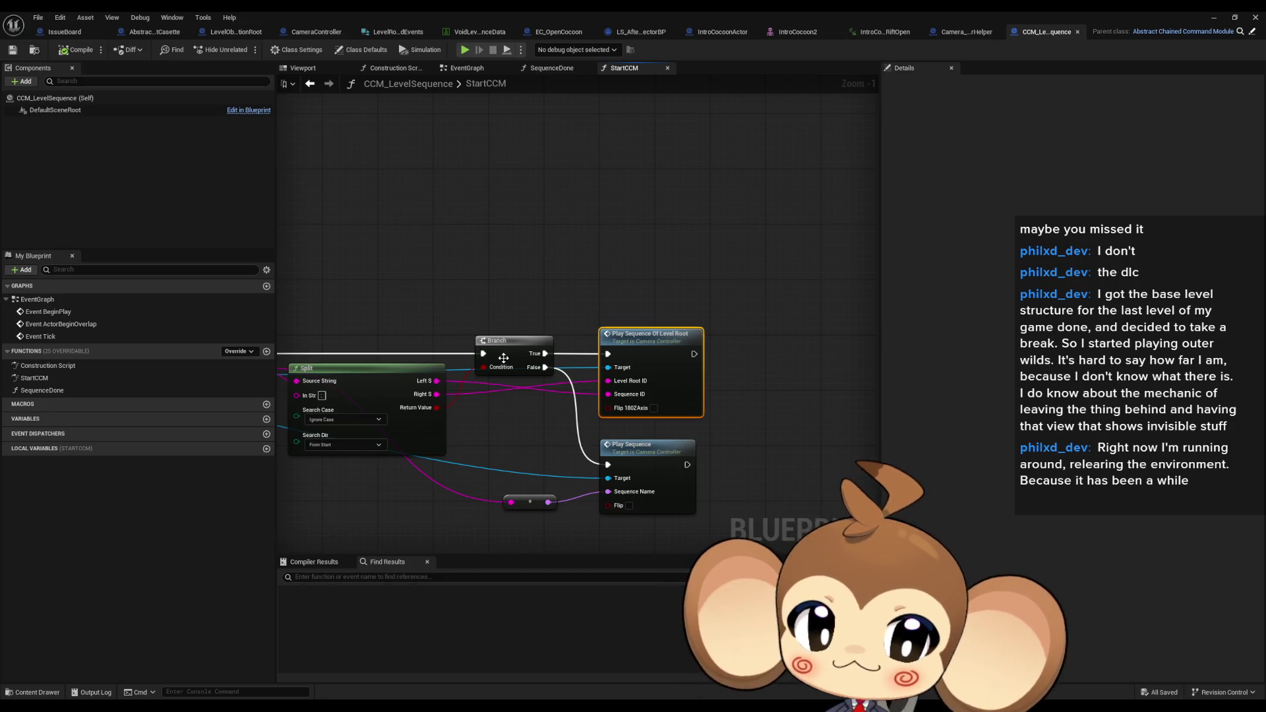
pyautogui.scroll(-1, 485, 369)
pyautogui.moveTo(485, 418); pyautogui.dragTo(726, 423)
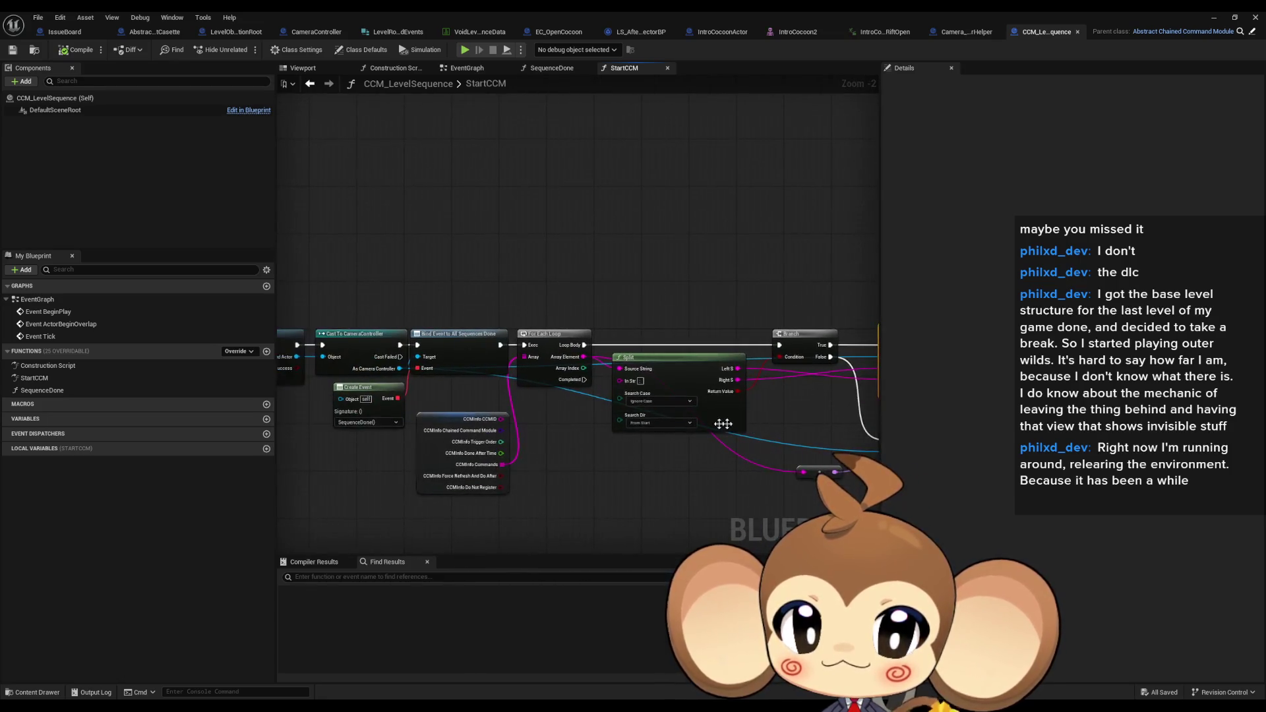
pyautogui.scroll(1, 579, 474)
pyautogui.moveTo(607, 504); pyautogui.dragTo(831, 495)
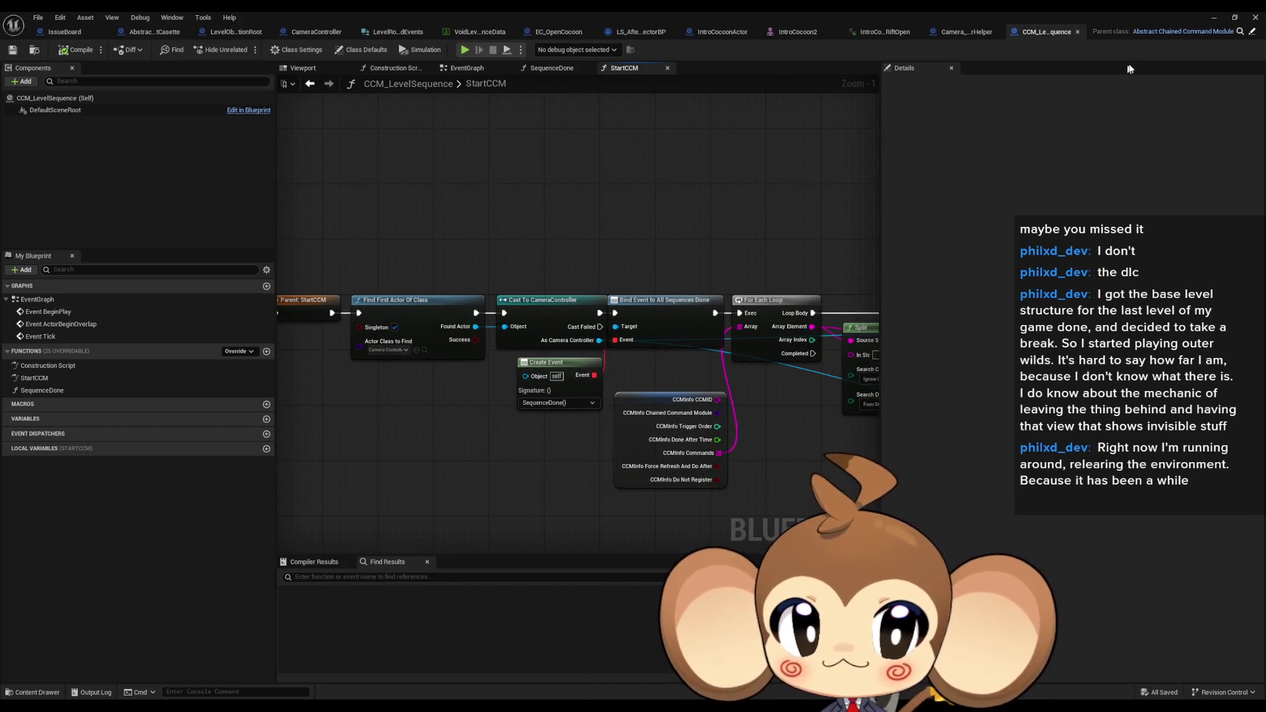
# Return to the Play Sequence Of Level Root node and open its CameraController function
pyautogui.moveTo(838, 309); pyautogui.dragTo(291, 319)
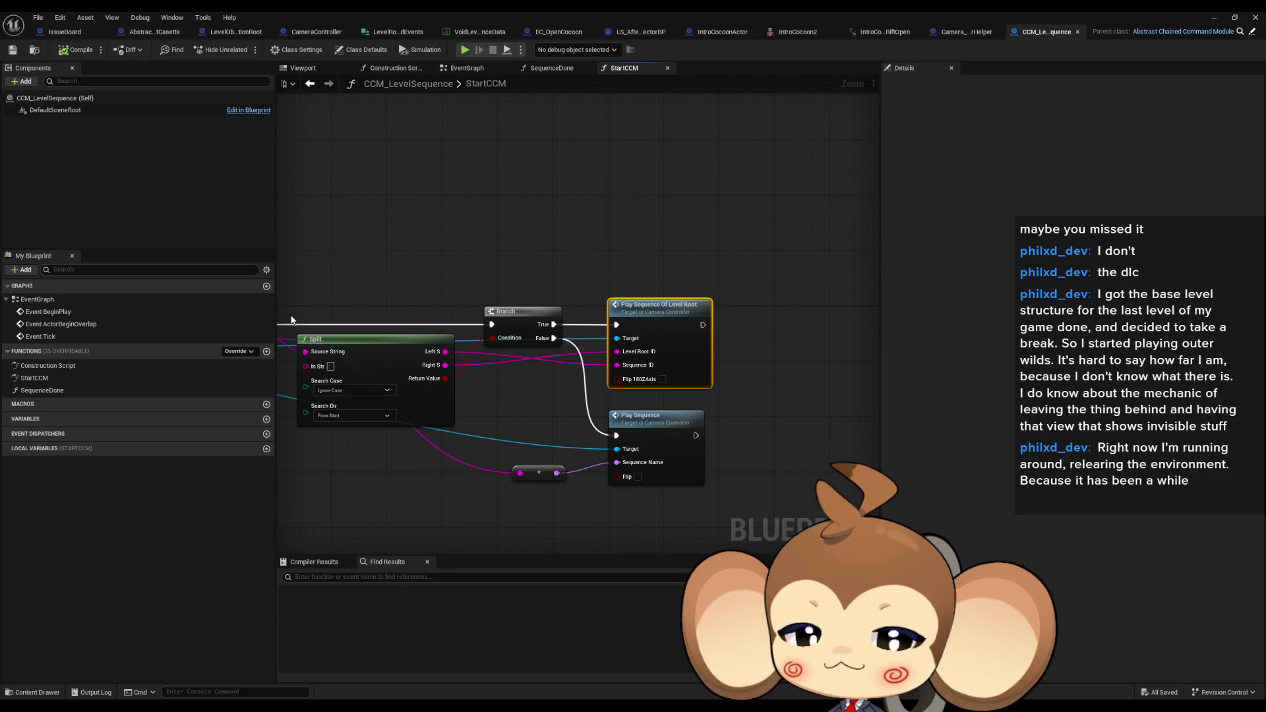
pyautogui.moveTo(284, 323); pyautogui.dragTo(787, 338)
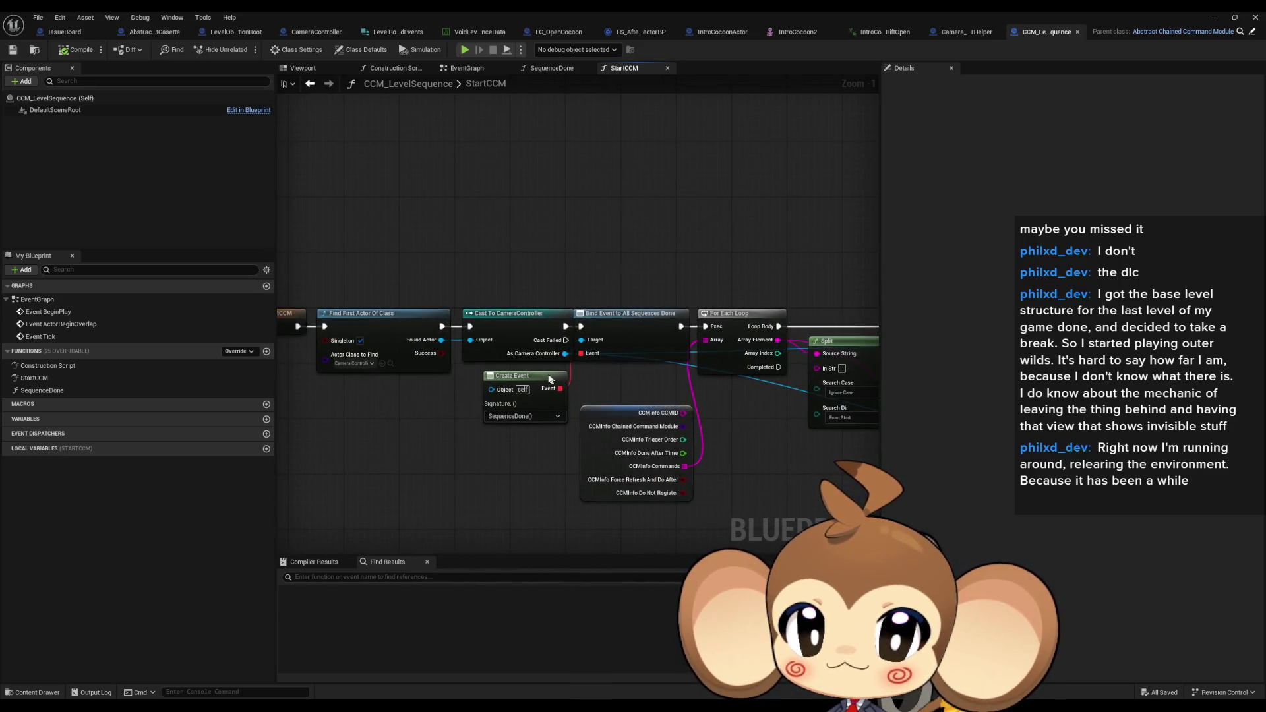
pyautogui.scroll(-1, 631, 348)
pyautogui.moveTo(630, 347); pyautogui.dragTo(330, 340)
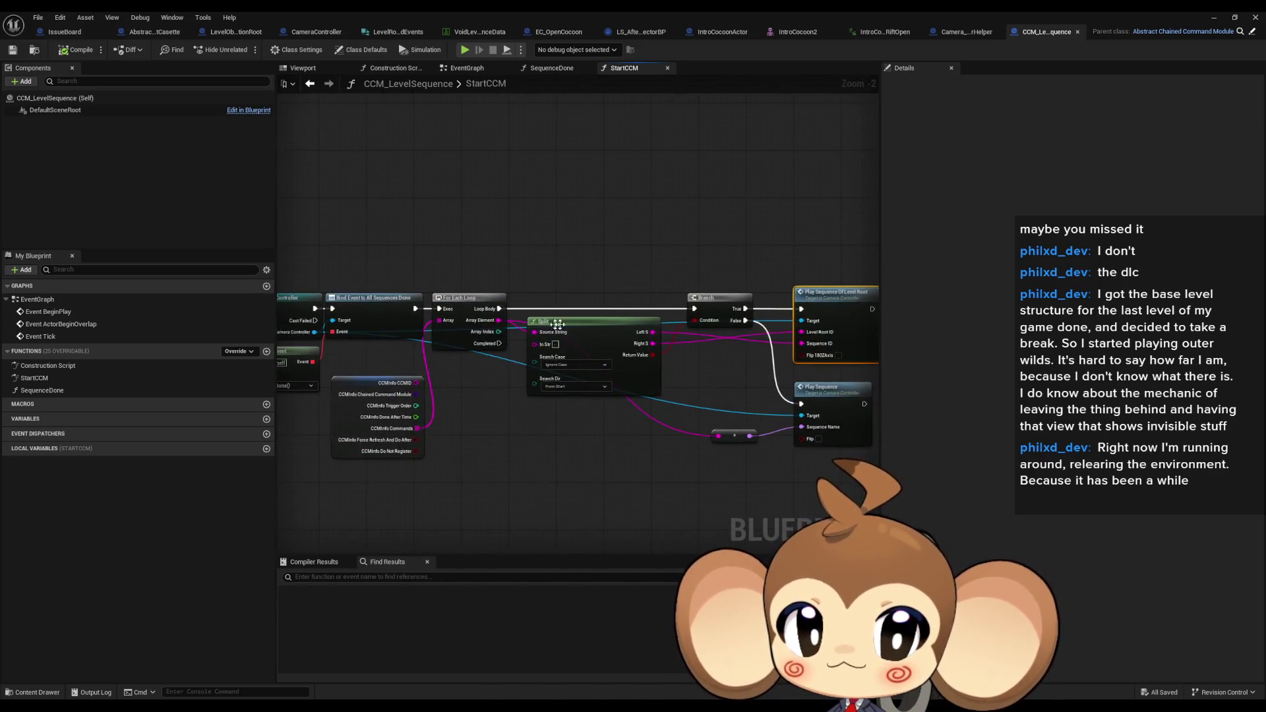
pyautogui.scroll(2, 706, 309)
pyautogui.doubleClick(707, 309)
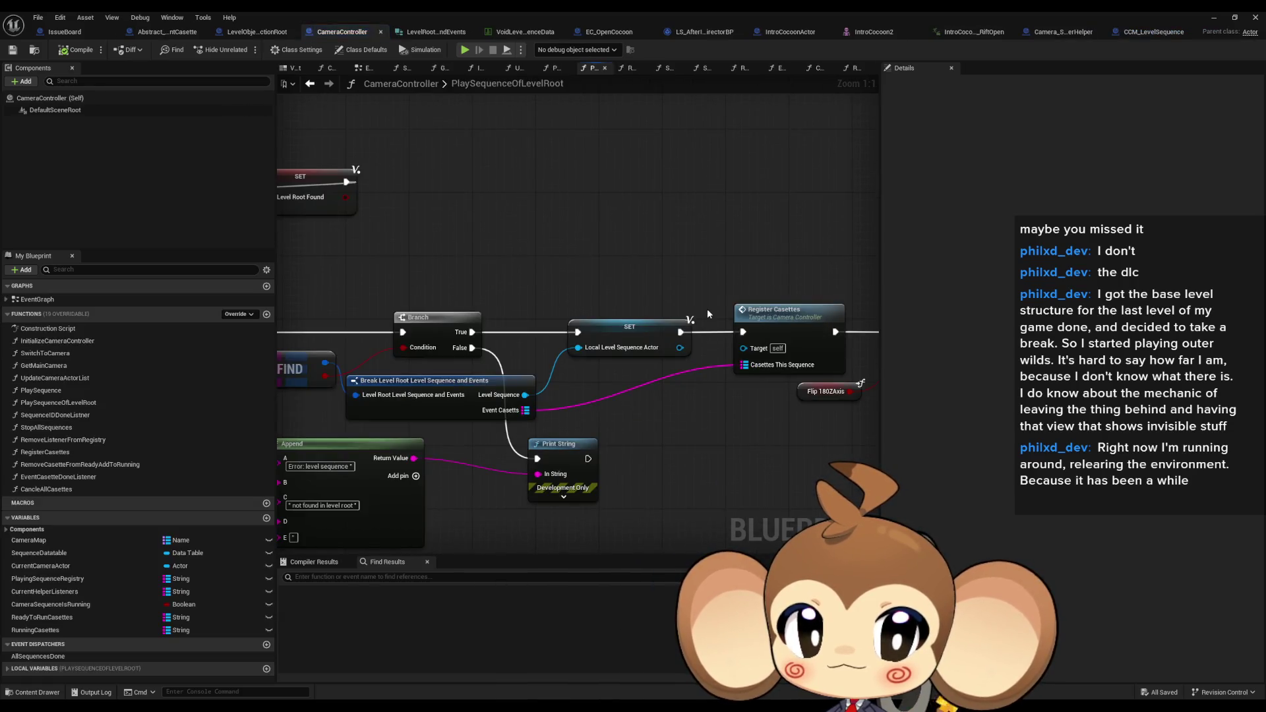
# Look over the SpawnActor and Create Event nodes in PlaySequenceOfLevelRoot
pyautogui.scroll(-5, 691, 336)
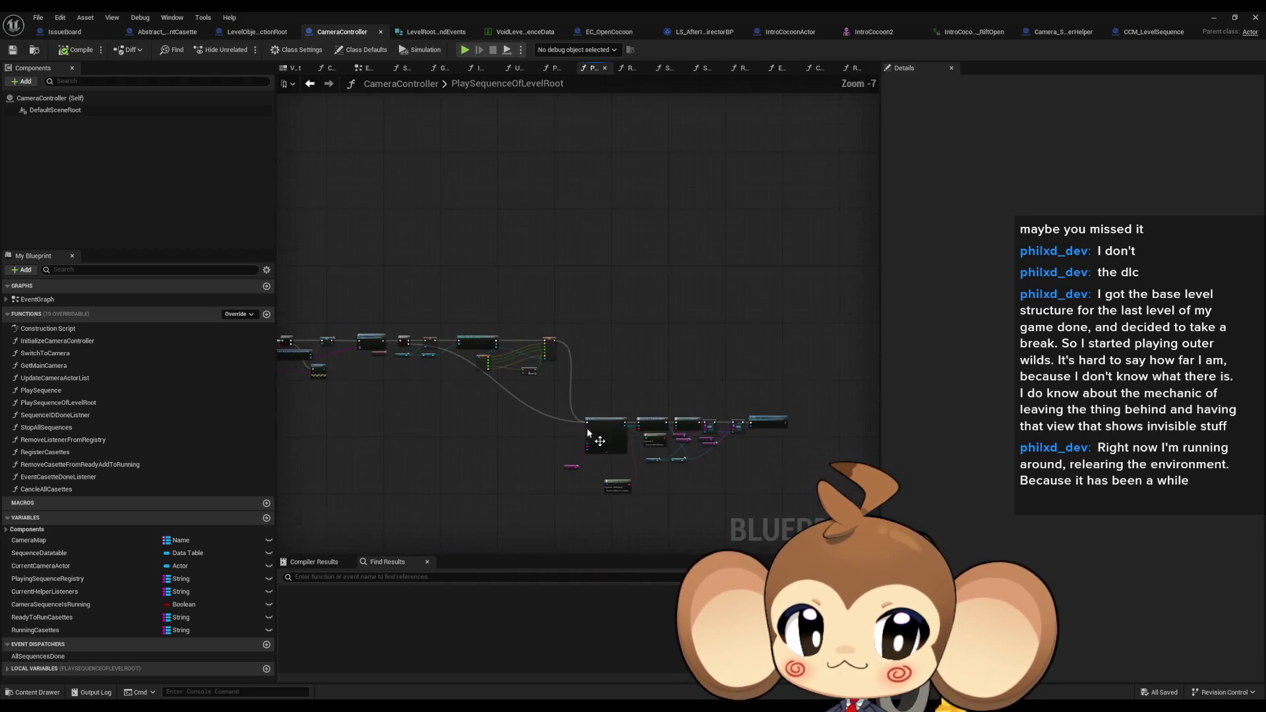
pyautogui.scroll(2, 524, 495)
pyautogui.moveTo(524, 496); pyautogui.dragTo(543, 359)
pyautogui.scroll(2, 568, 363)
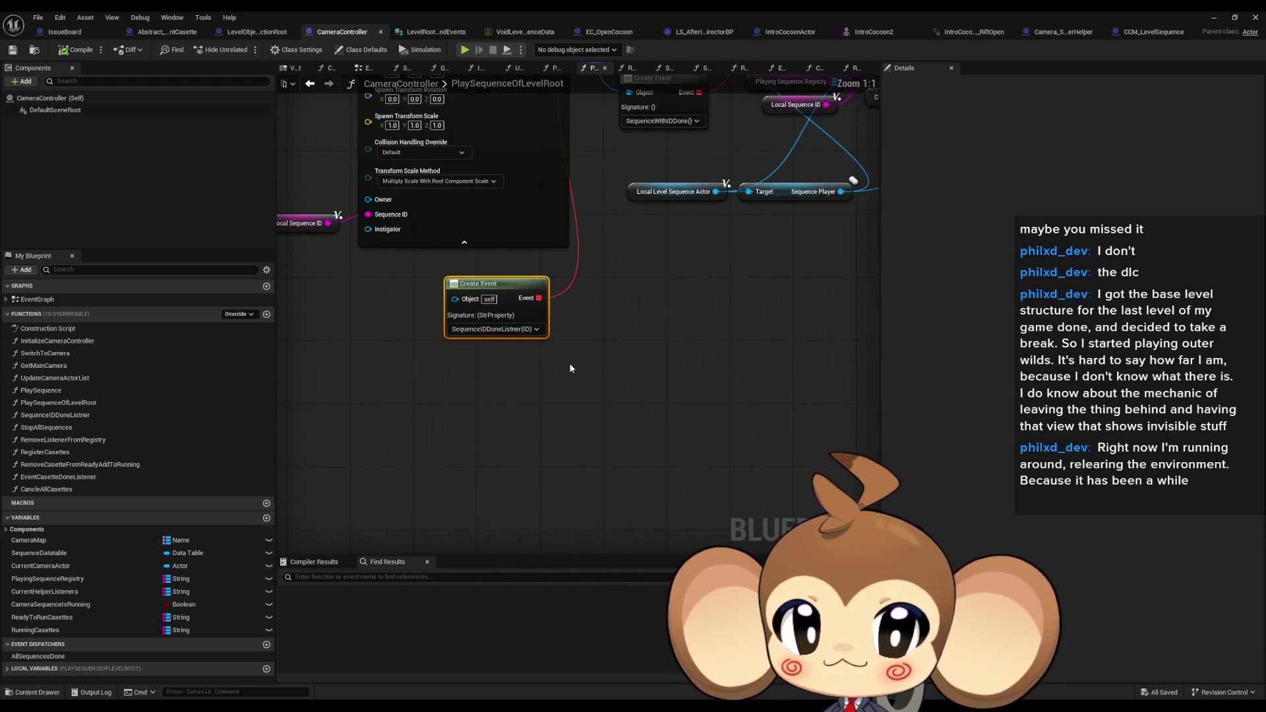
pyautogui.scroll(1, 575, 360)
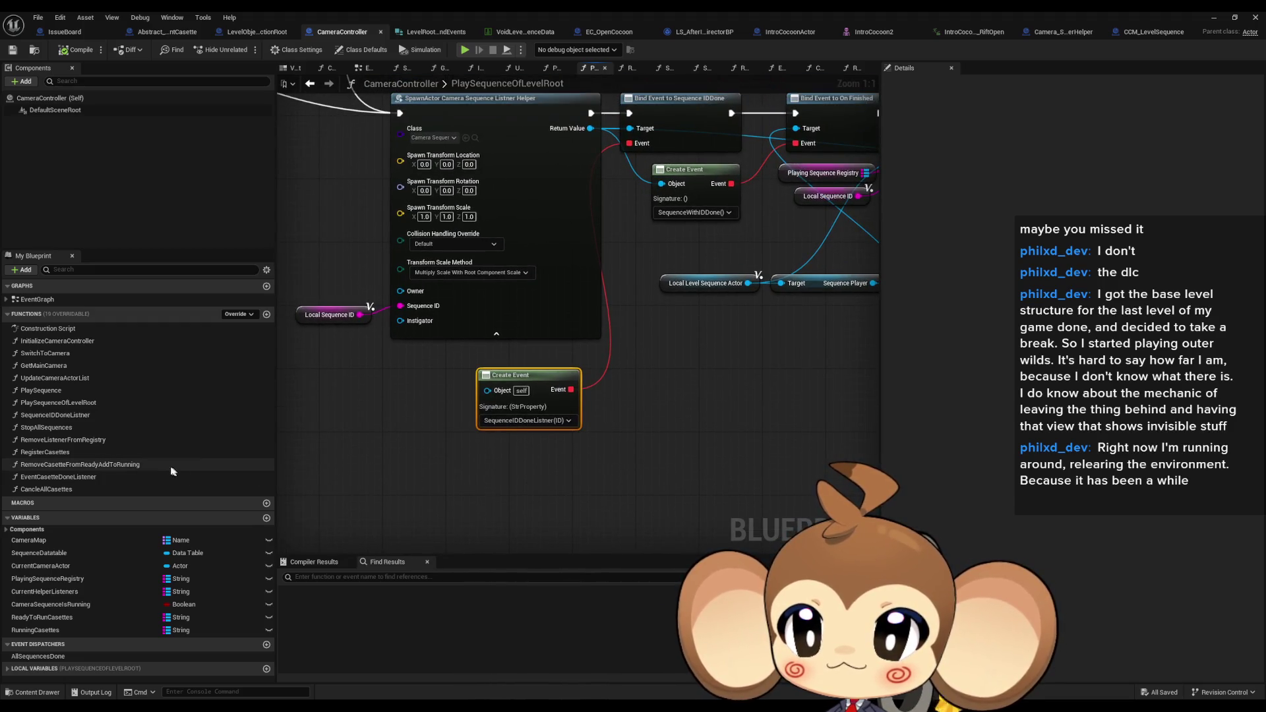
# Inspect SequenceIDDoneListner's Branch, IS EMPTY, FIND and Call All Sequences Done nodes, then return to CCM_LevelSequence
pyautogui.doubleClick(97, 418)
pyautogui.moveTo(626, 386)
pyautogui.mouseDown()
pyautogui.moveTo(525, 411)
pyautogui.moveTo(574, 283)
pyautogui.moveTo(566, 240)
pyautogui.mouseUp()
pyautogui.scroll(3, 598, 423)
pyautogui.click(587, 407)
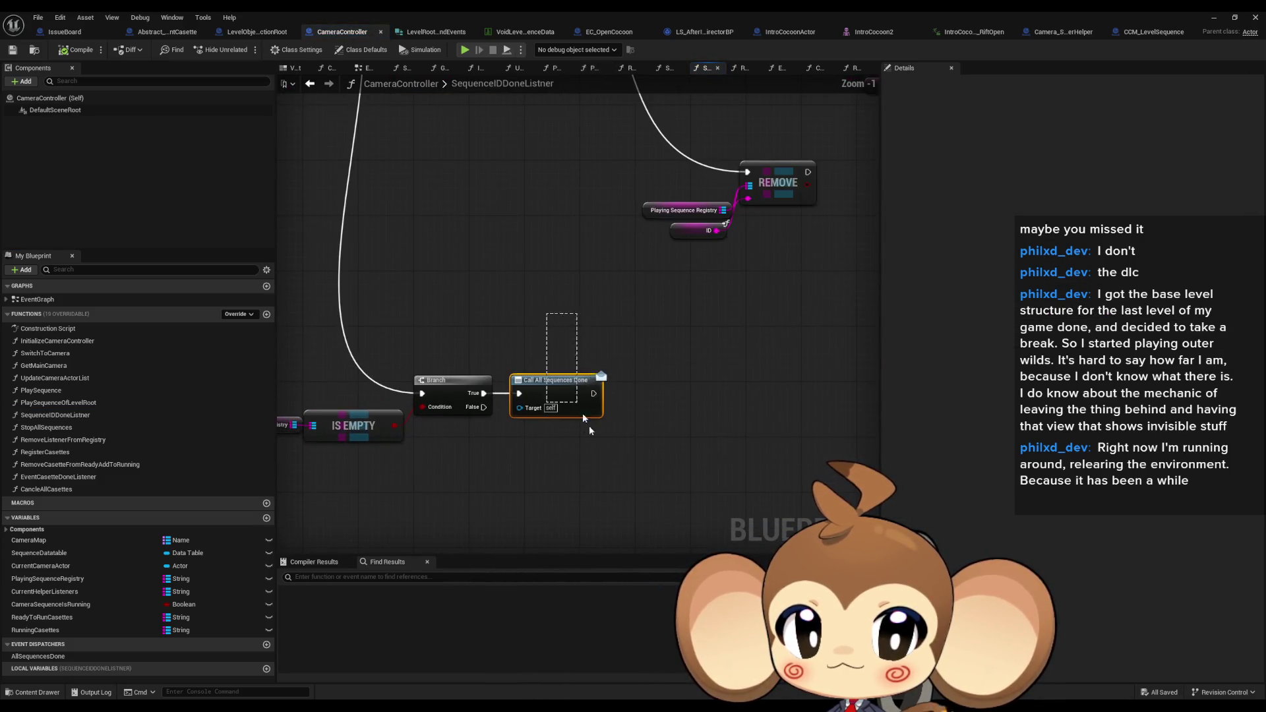
pyautogui.scroll(-5, 626, 405)
pyautogui.scroll(4, 590, 343)
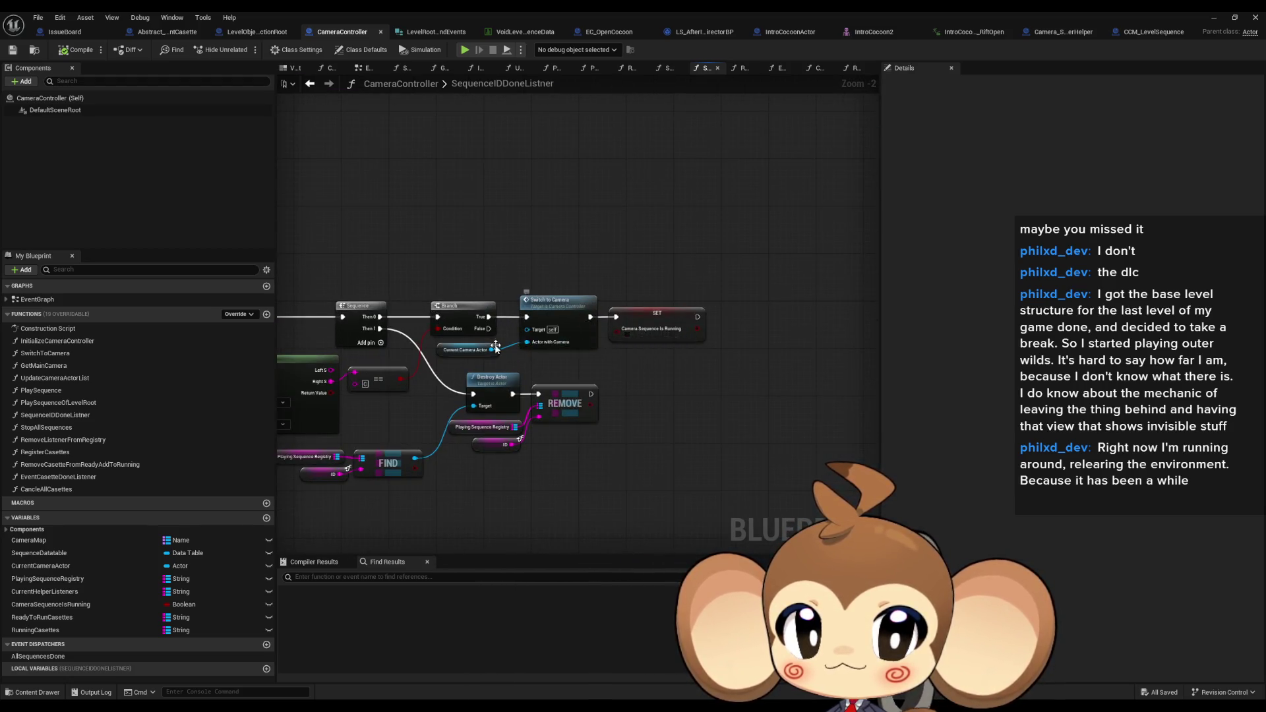
pyautogui.moveTo(584, 330); pyautogui.dragTo(904, 316)
pyautogui.click(1175, 37)
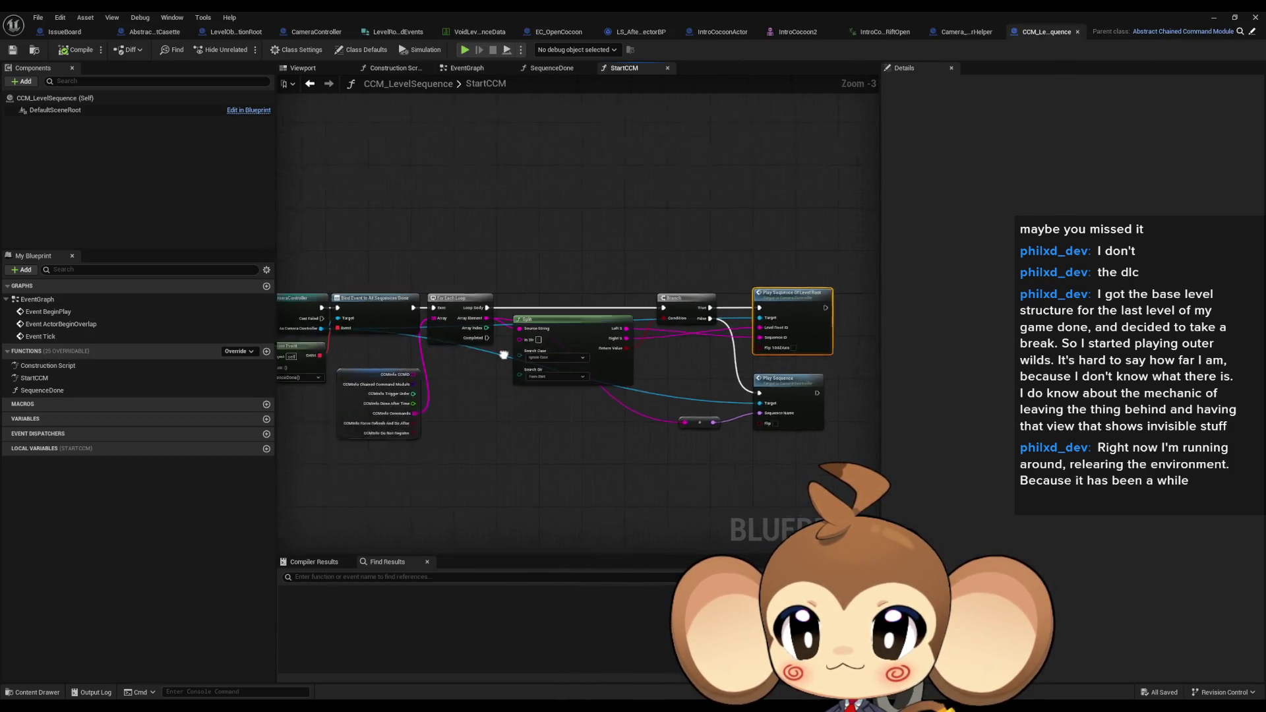
# Inspect the SequenceDone function and the Create Event binding it in StartCCM, then return to CameraController
pyautogui.doubleClick(68, 389)
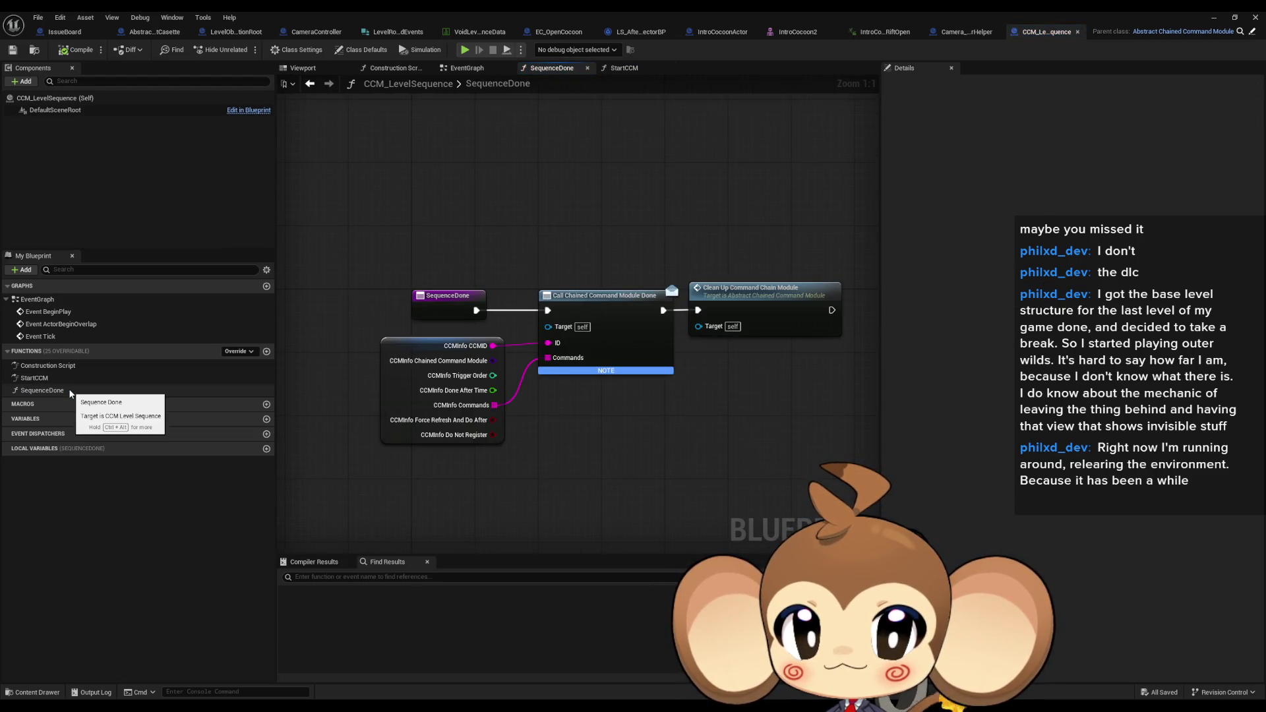
pyautogui.doubleClick(71, 375)
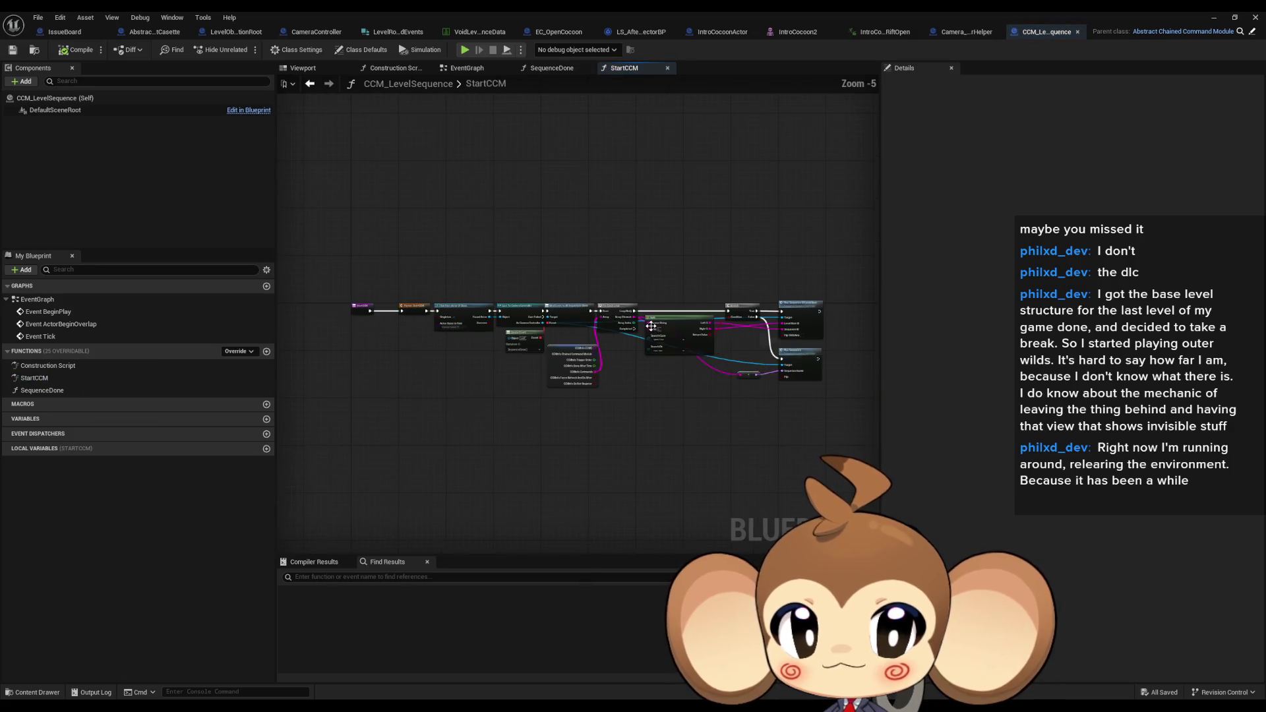
pyautogui.scroll(5, 501, 376)
pyautogui.moveTo(674, 154); pyautogui.dragTo(721, 241)
pyautogui.moveTo(570, 356); pyautogui.dragTo(550, 300)
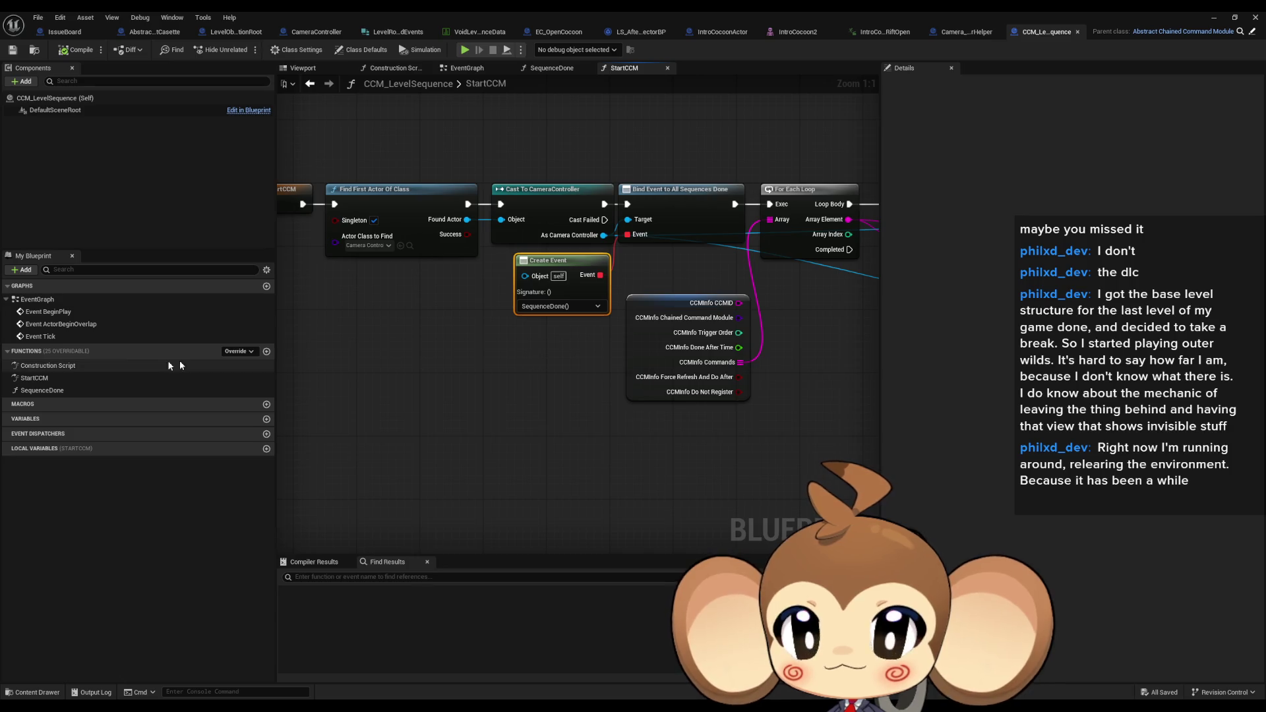
pyautogui.click(57, 389)
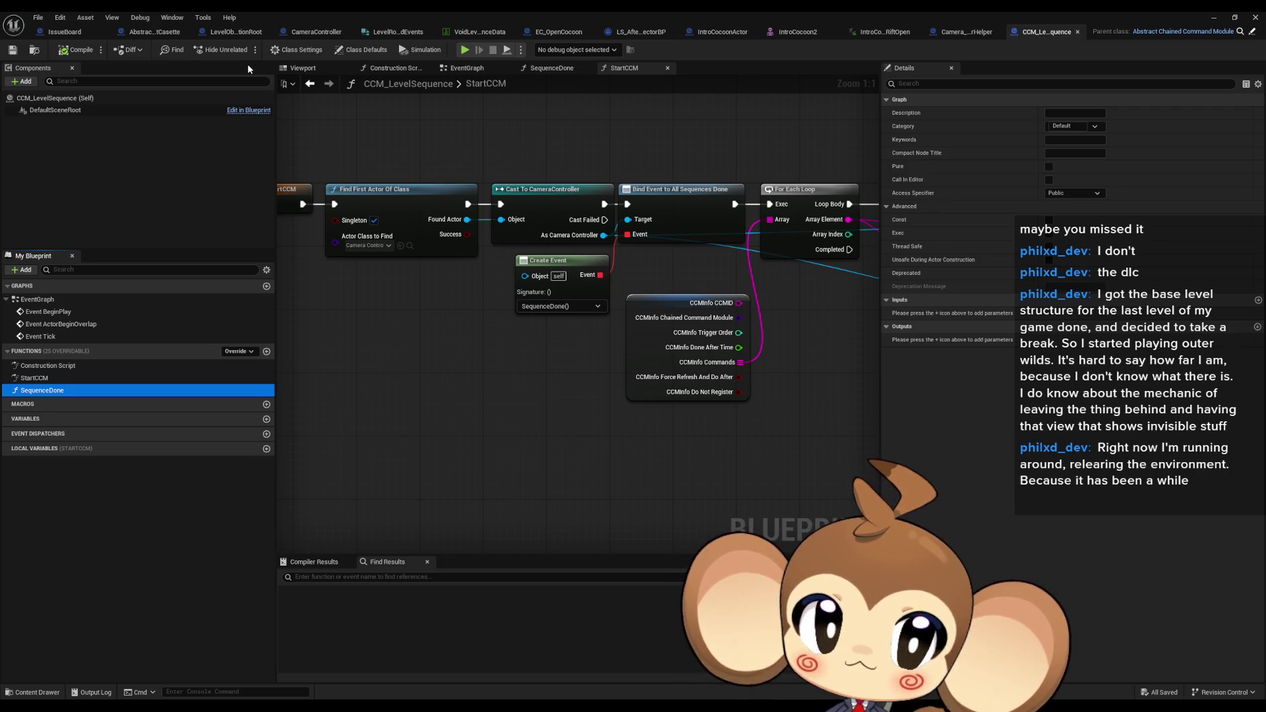
pyautogui.click(303, 33)
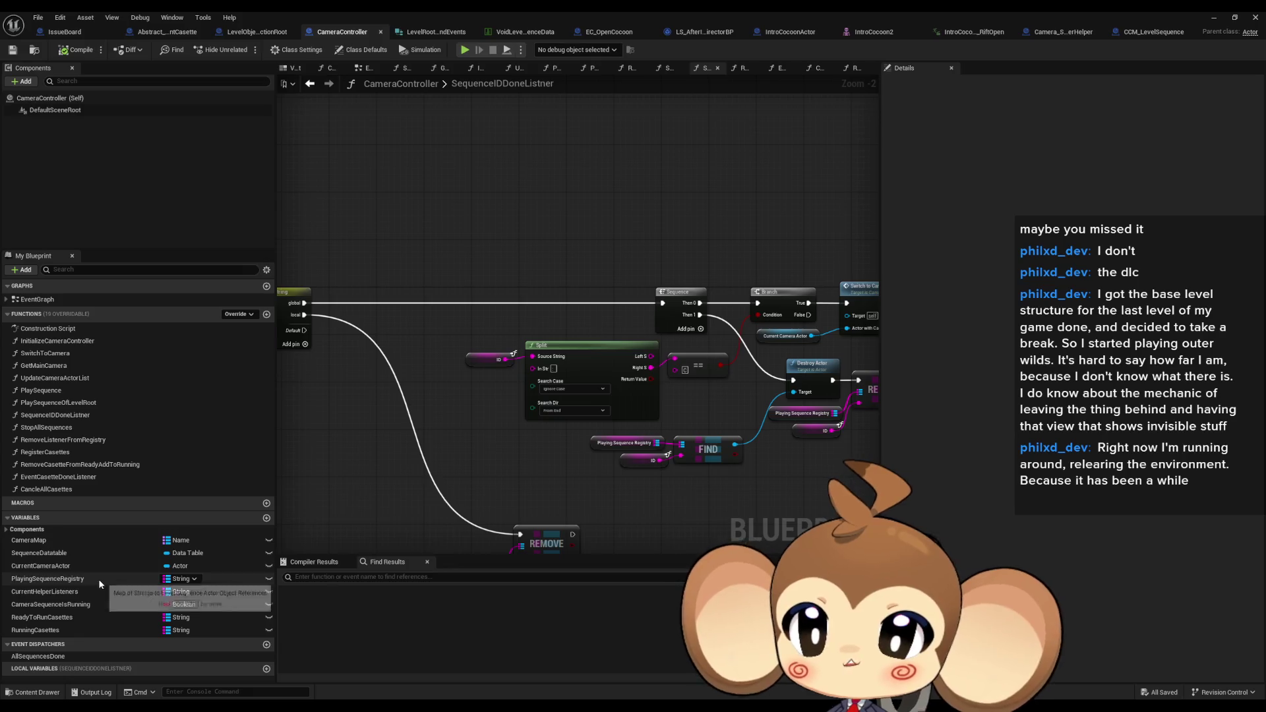
# Check the PlayingSequenceRegistry variable and pan the listener graph before switching to CCM_LevelSequence
pyautogui.click(98, 579)
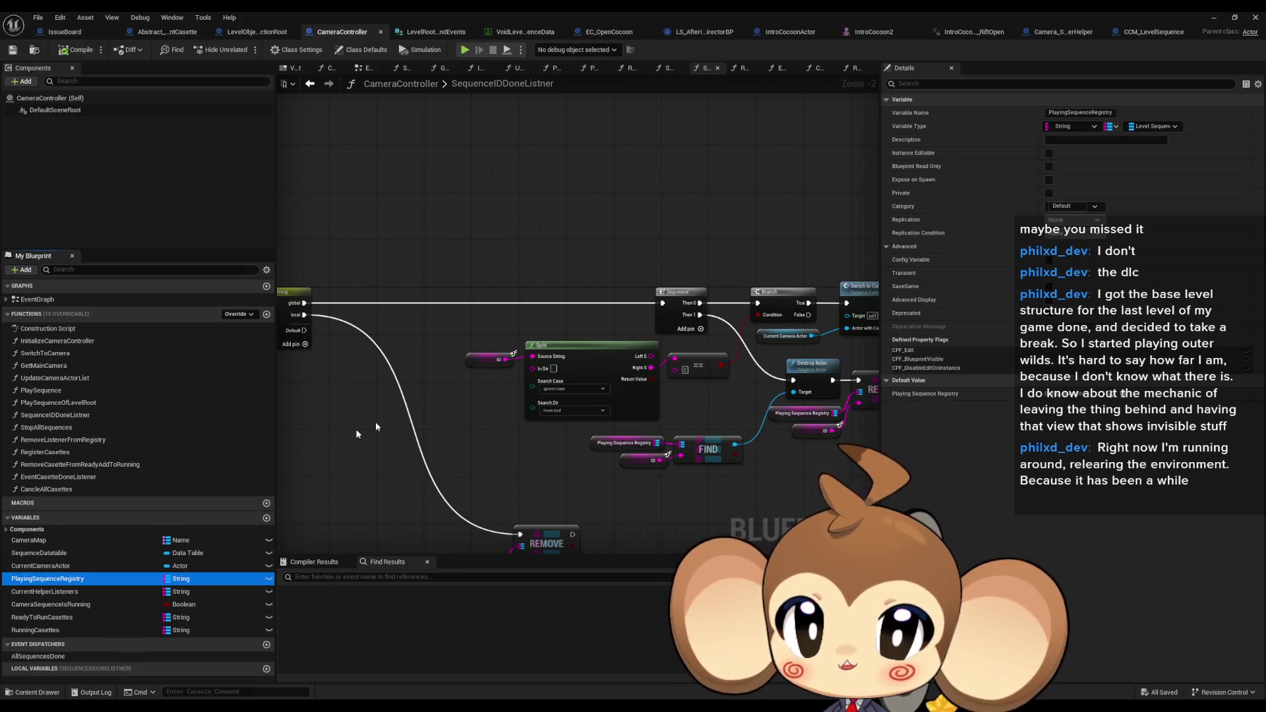
pyautogui.scroll(-1, 659, 426)
pyautogui.scroll(-2, 611, 482)
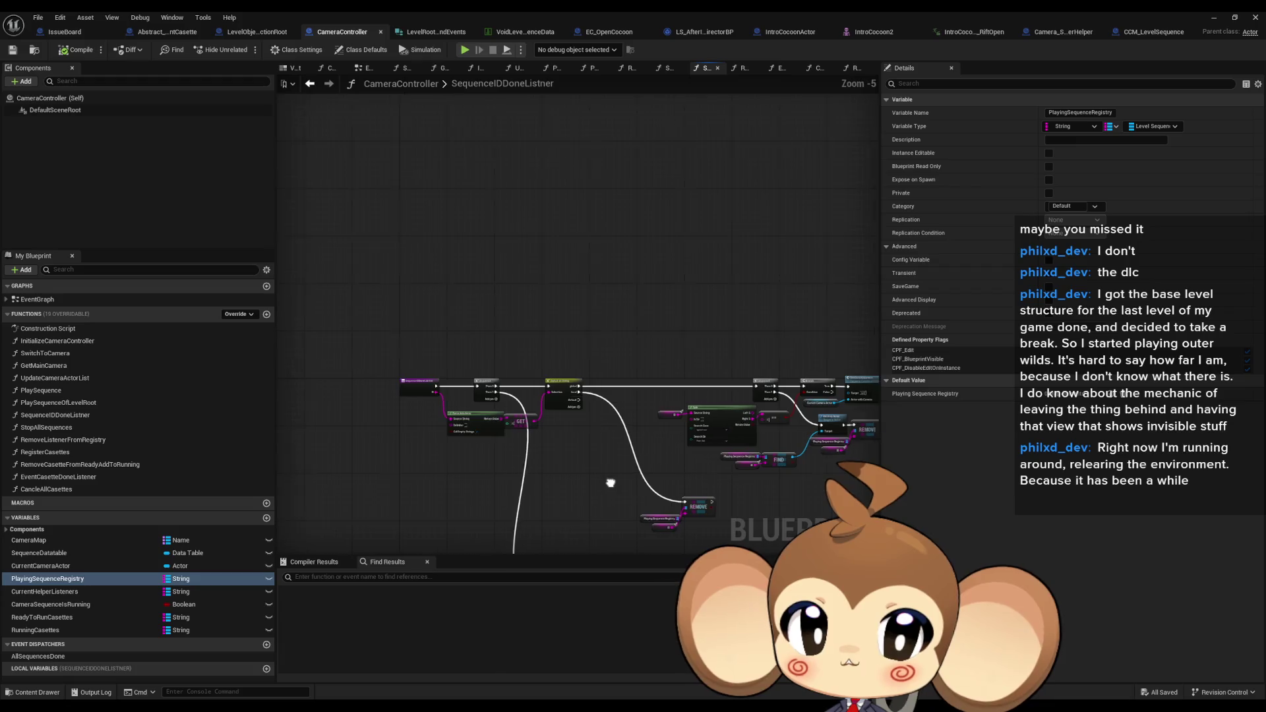
pyautogui.moveTo(611, 483); pyautogui.dragTo(487, 379)
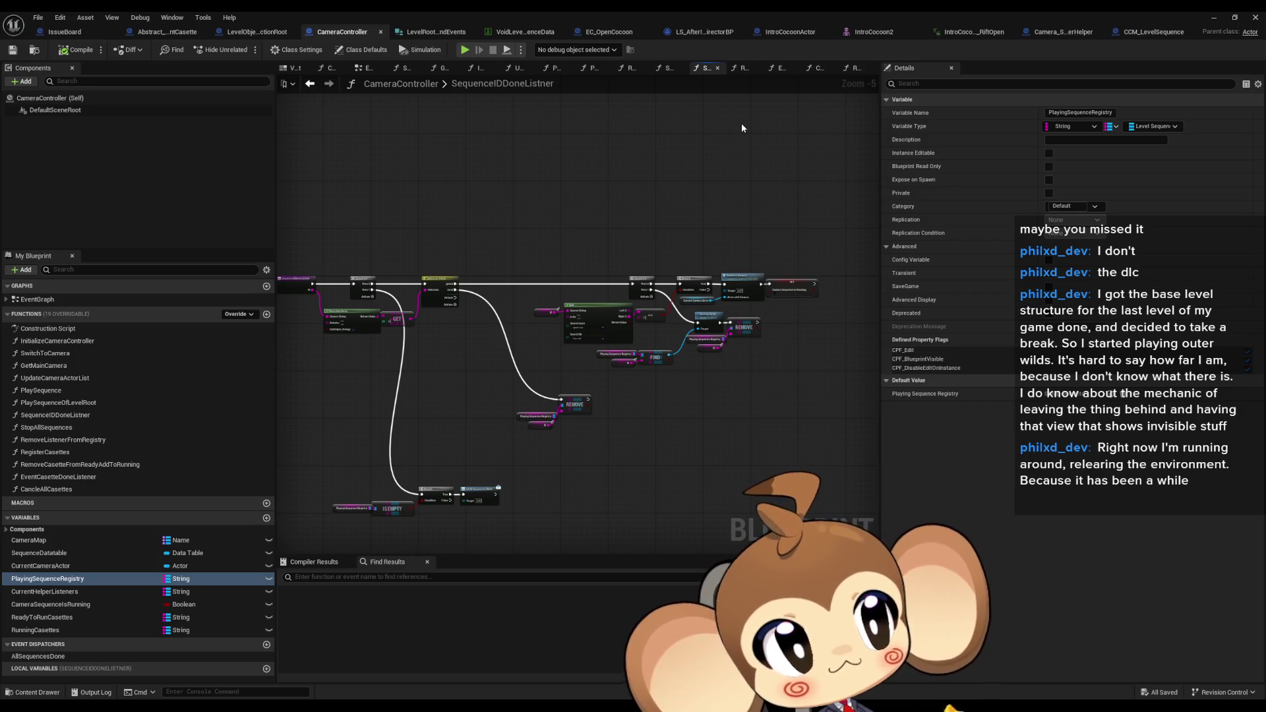
pyautogui.moveTo(725, 201); pyautogui.dragTo(842, 204)
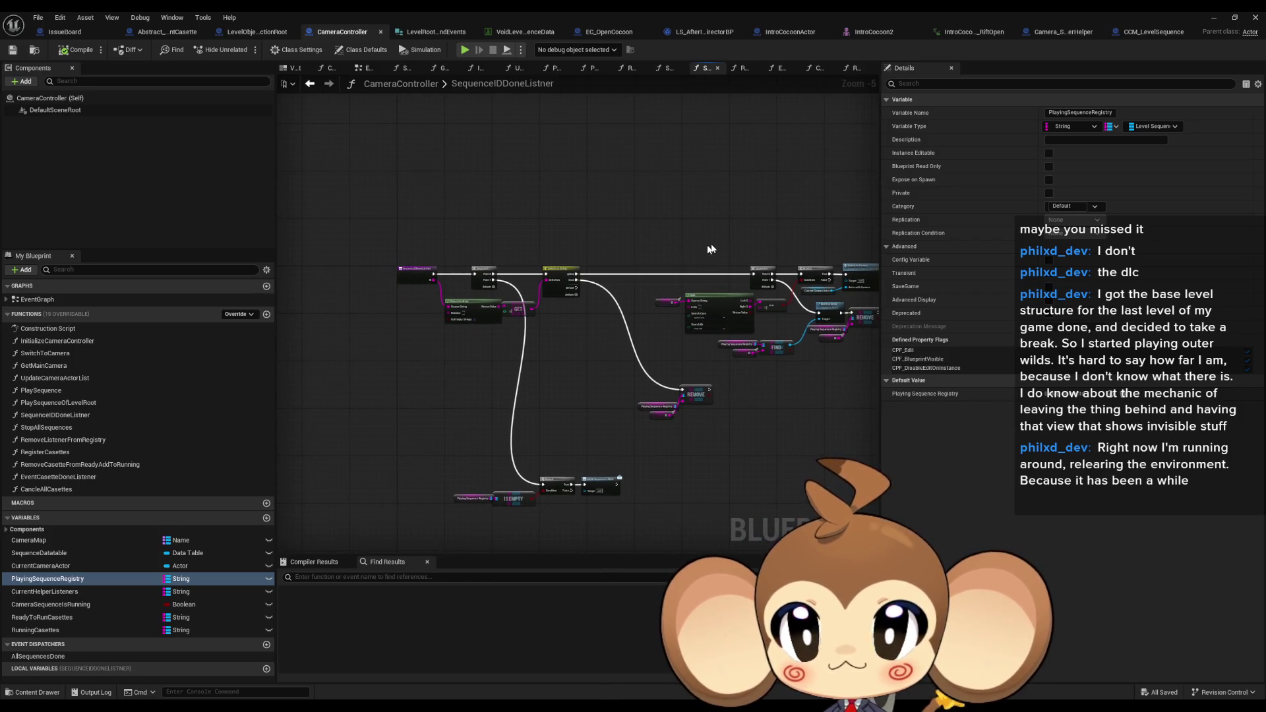
pyautogui.click(1146, 34)
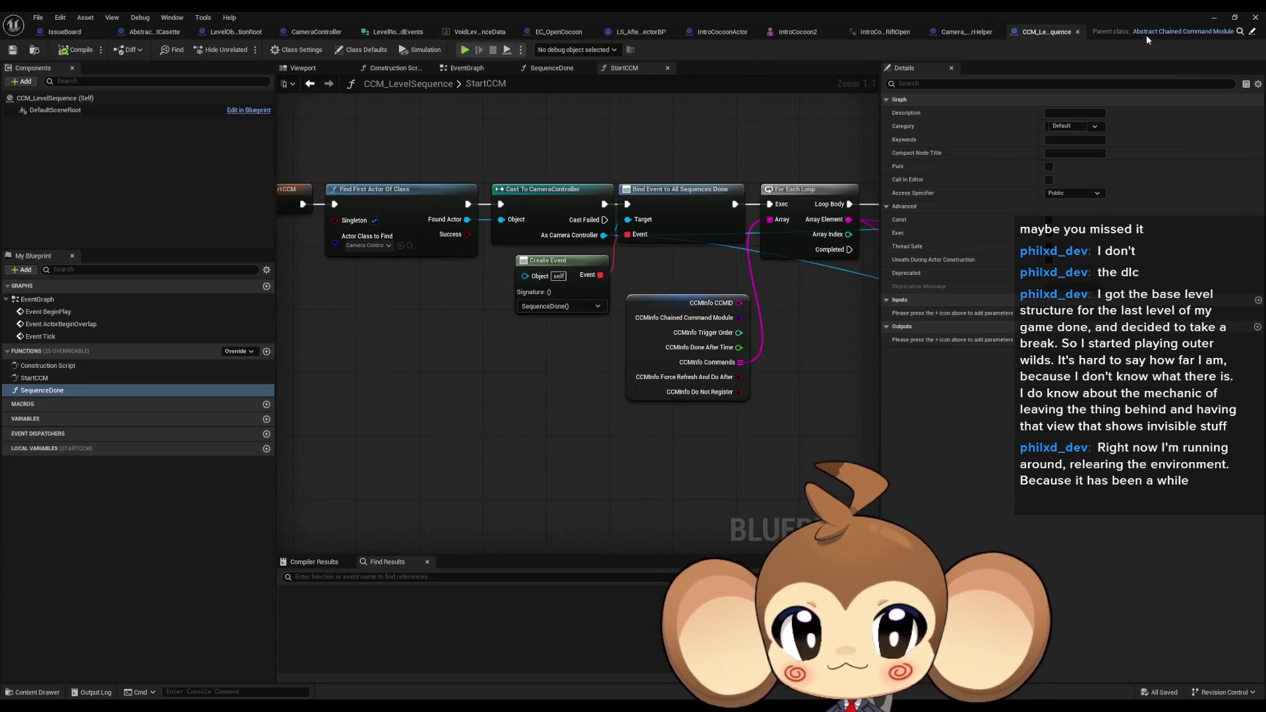
# Zoom through StartCCM, then view the sub-sequence director and Camera_SequenceListnerHelper blueprints
pyautogui.moveTo(622, 332); pyautogui.dragTo(582, 344)
pyautogui.scroll(-5, 582, 344)
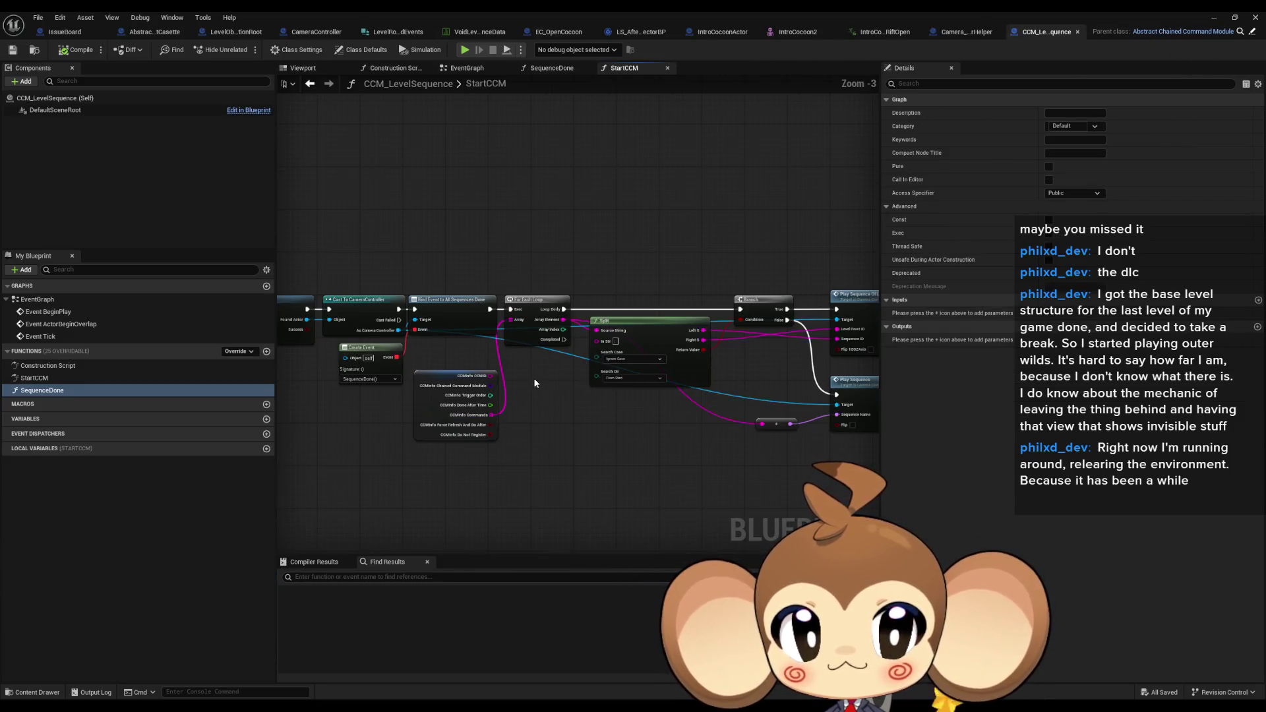
pyautogui.scroll(2, 516, 363)
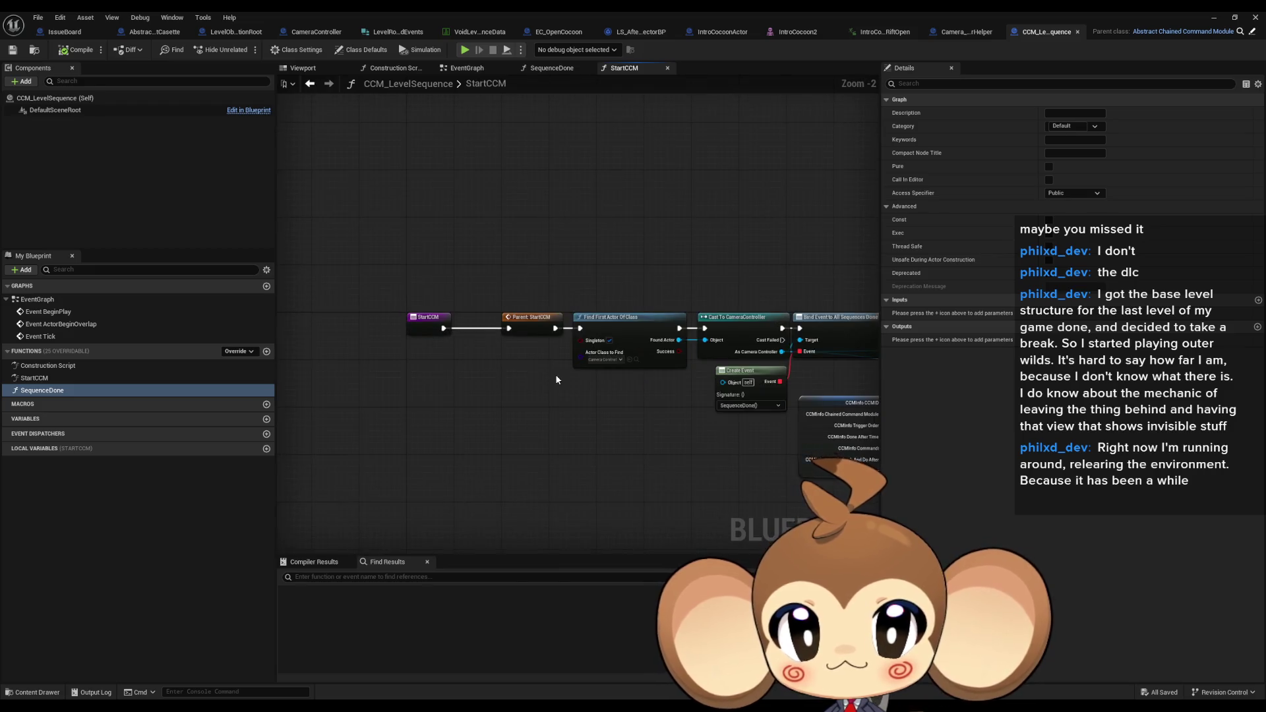
pyautogui.scroll(2, 552, 380)
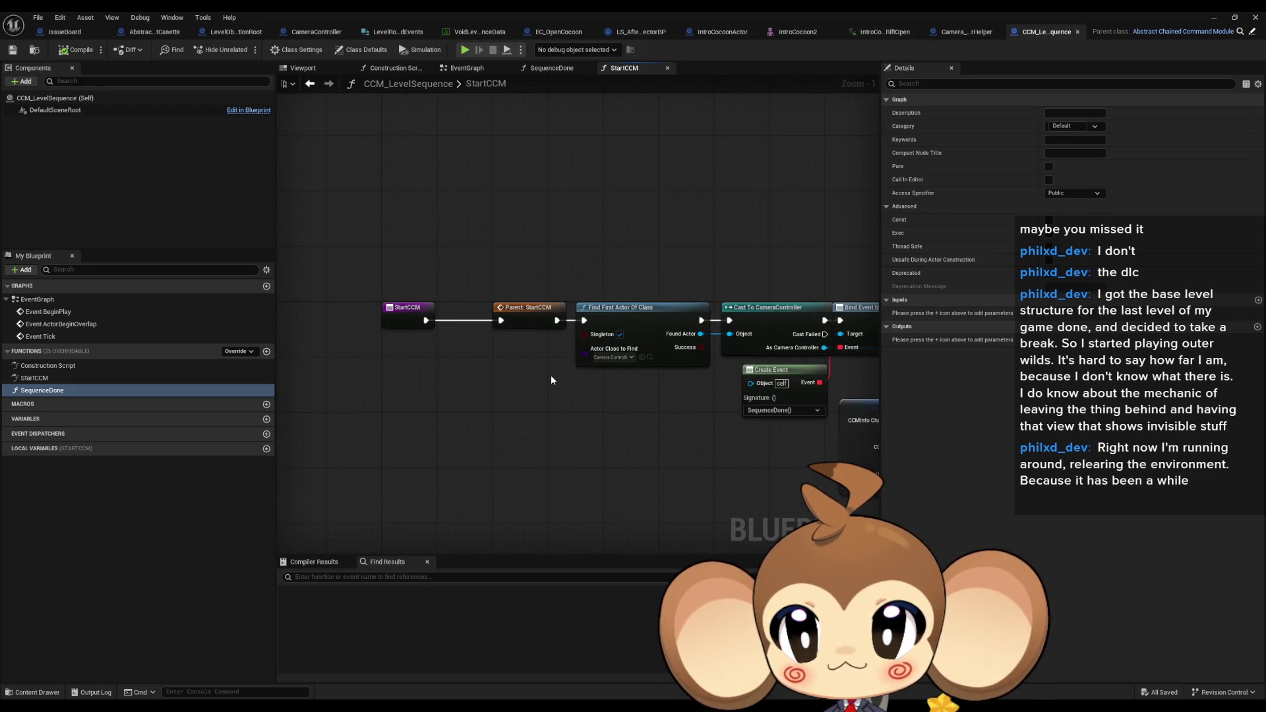
pyautogui.scroll(-3, 551, 380)
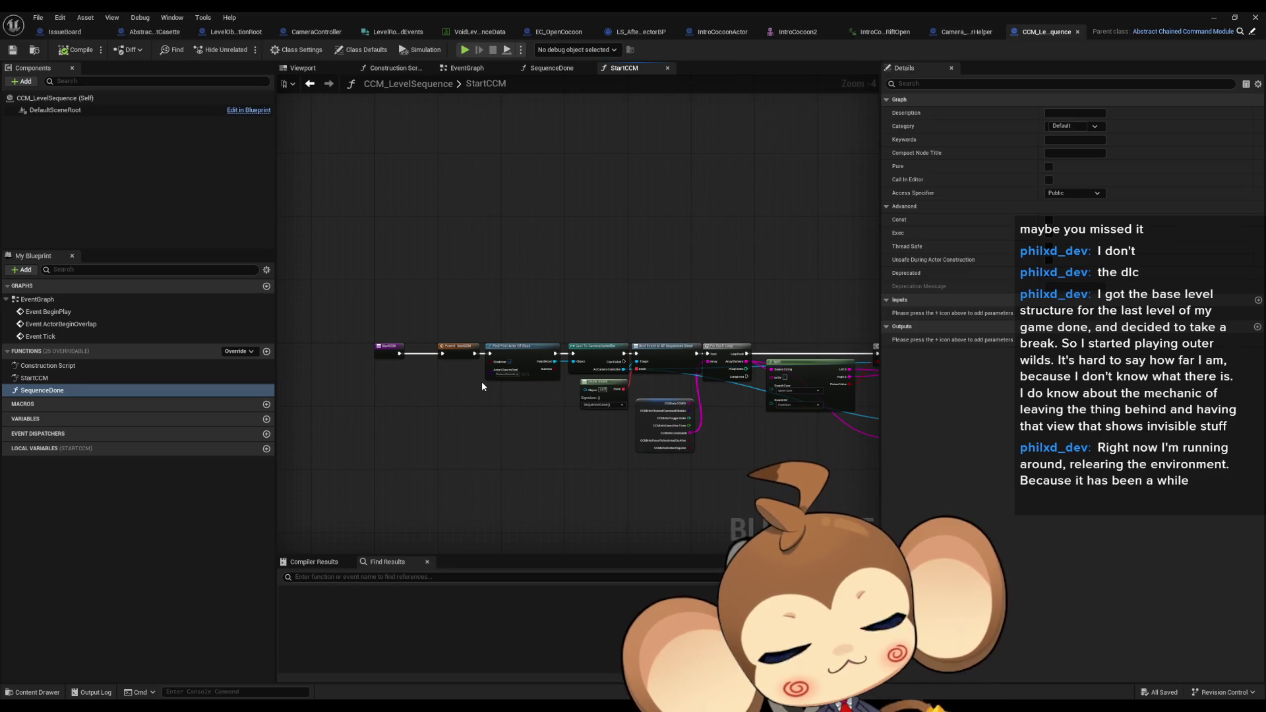
pyautogui.scroll(-1, 481, 386)
pyautogui.scroll(2, 534, 464)
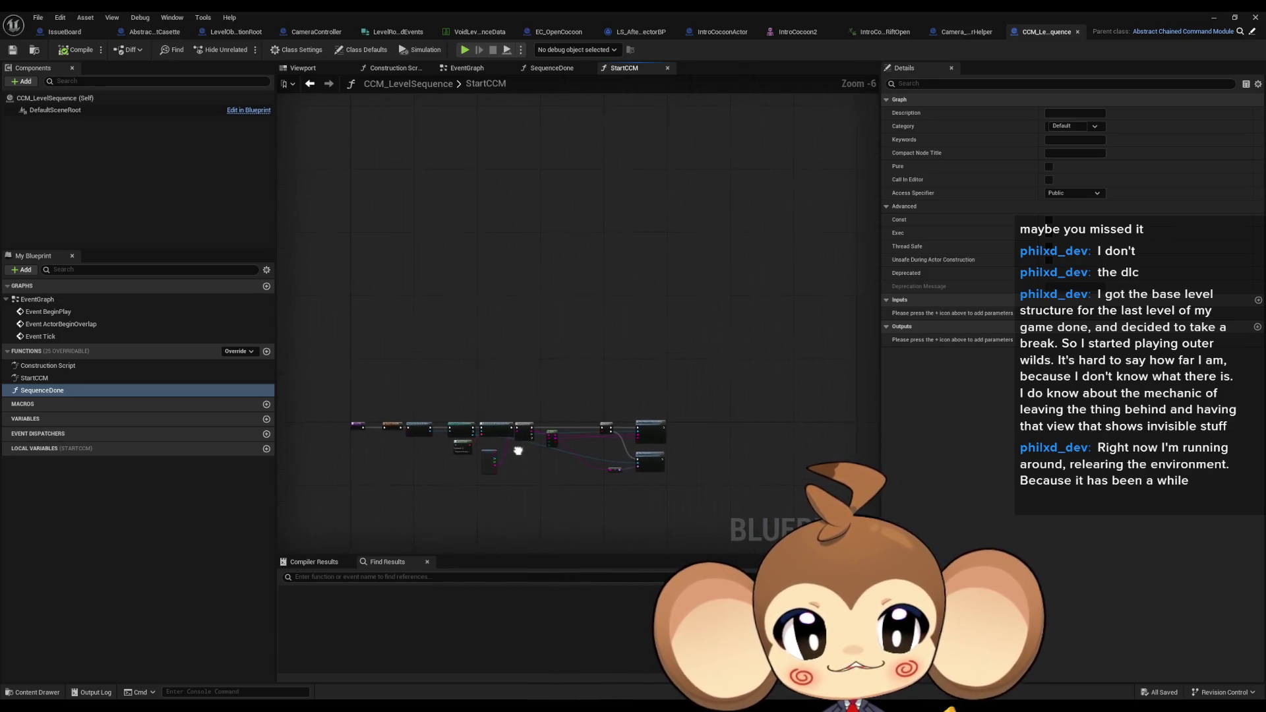
pyautogui.scroll(-1, 529, 435)
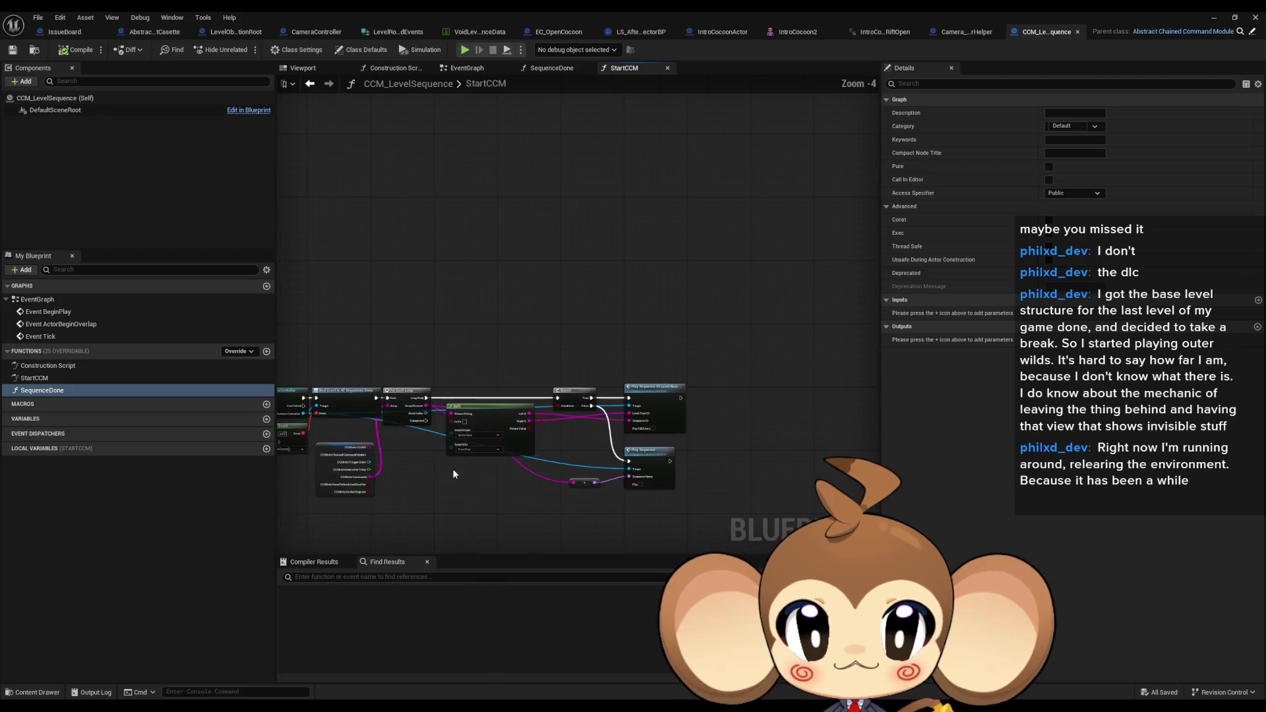
pyautogui.moveTo(529, 430); pyautogui.dragTo(541, 428)
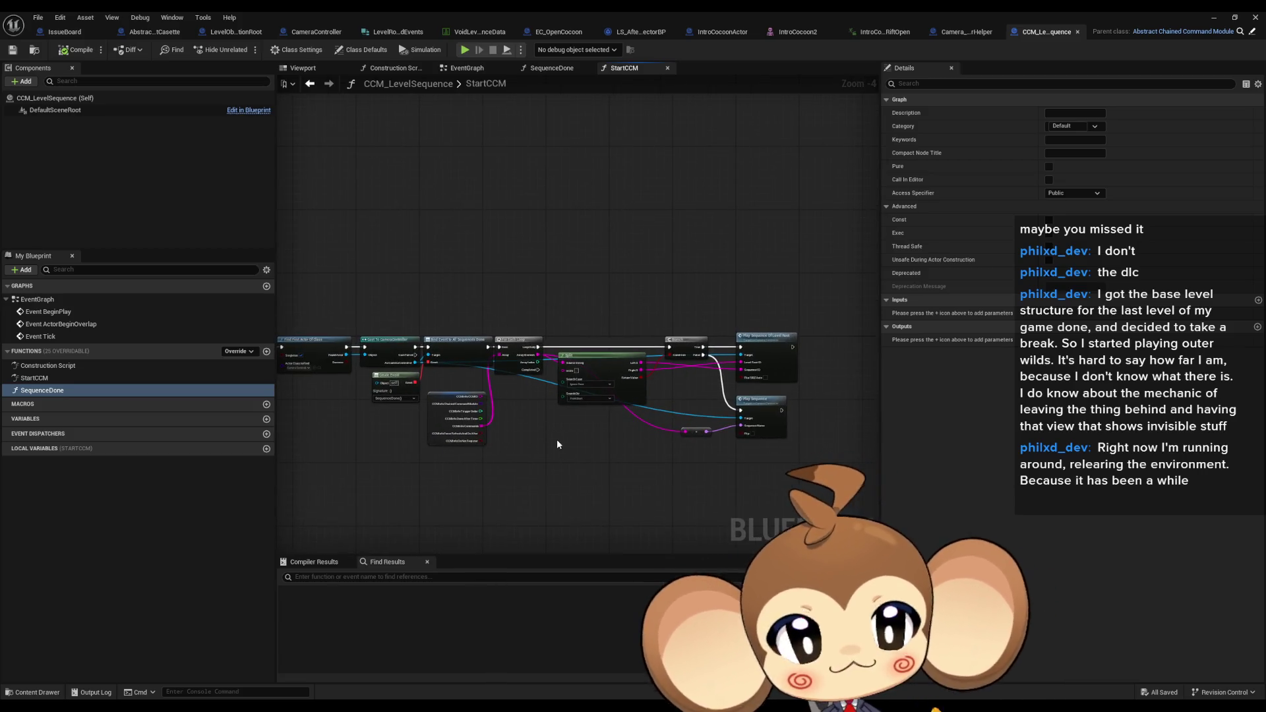
pyautogui.scroll(1, 525, 447)
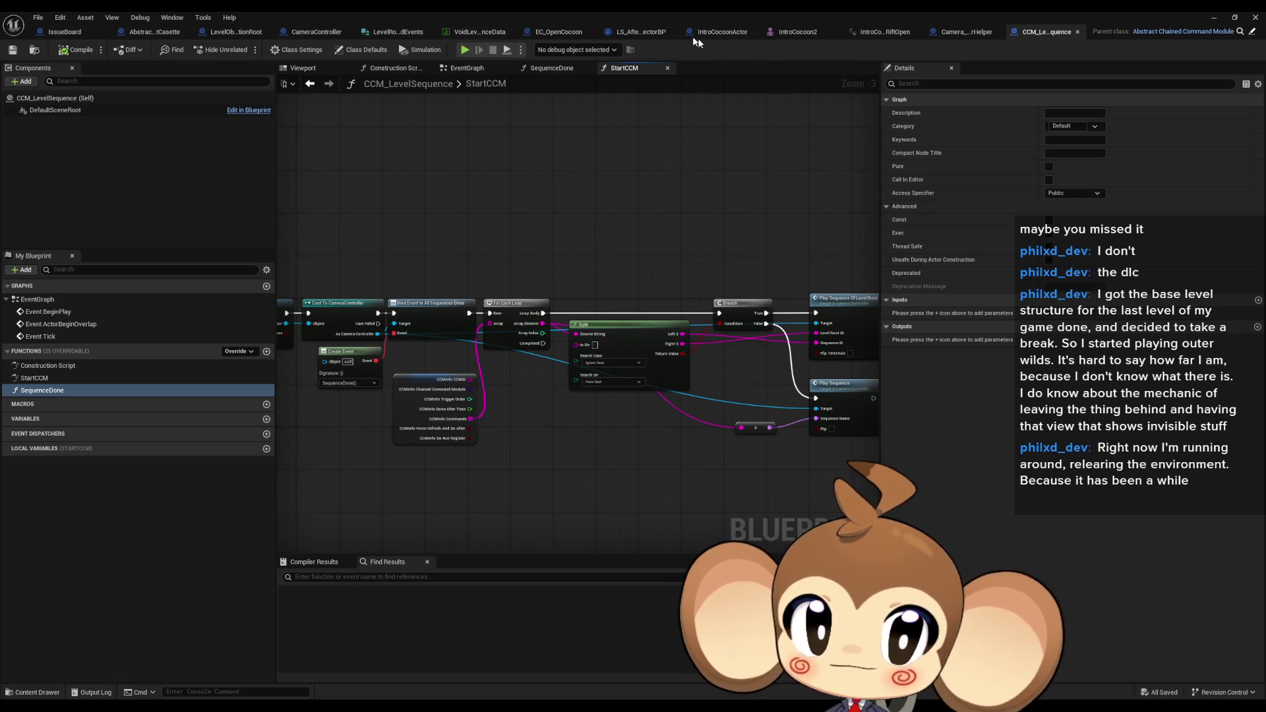
pyautogui.click(641, 31)
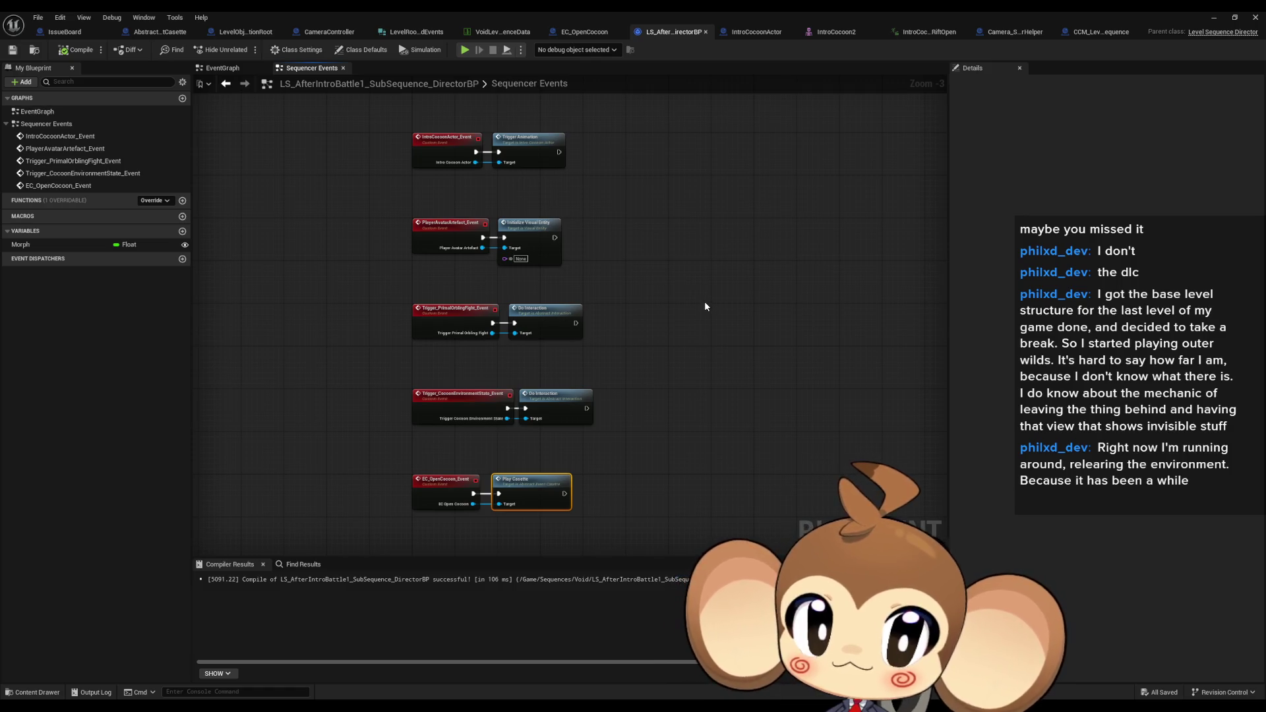
pyautogui.click(1008, 32)
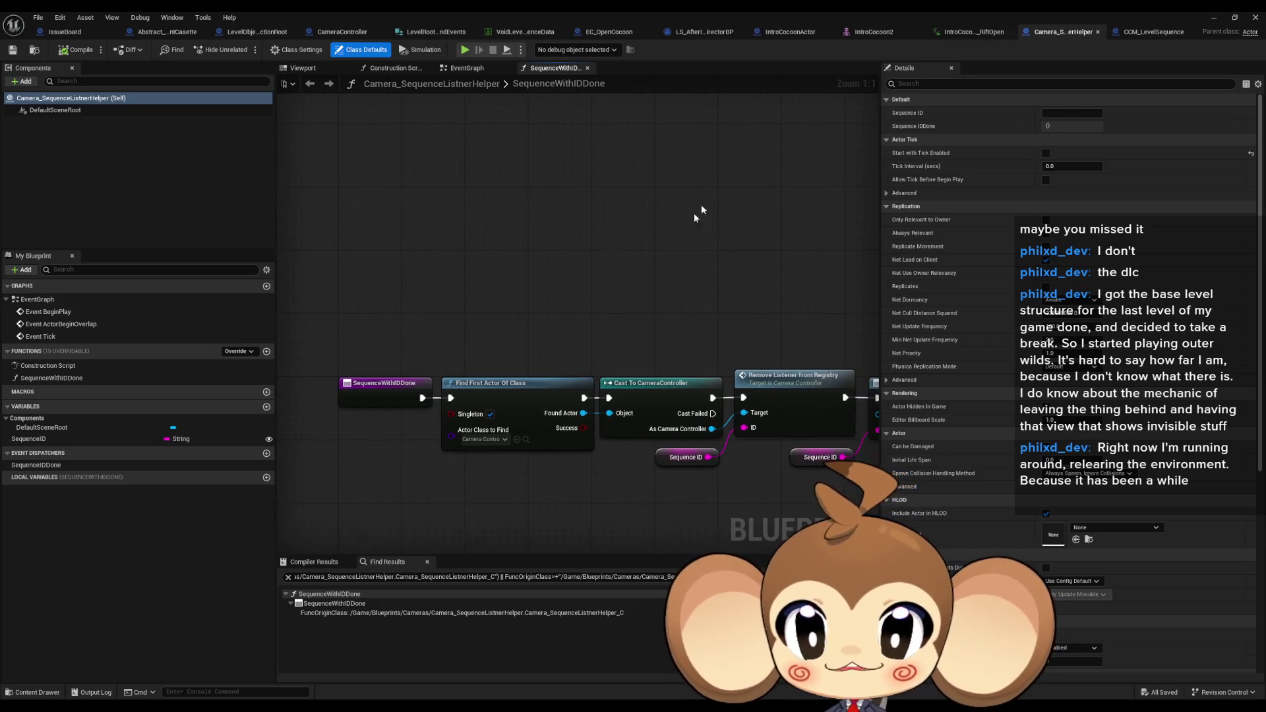
# Re-center the StartCCM nodes in CCM_LevelSequence, then go back to CameraController
pyautogui.click(1154, 31)
pyautogui.scroll(-2, 726, 263)
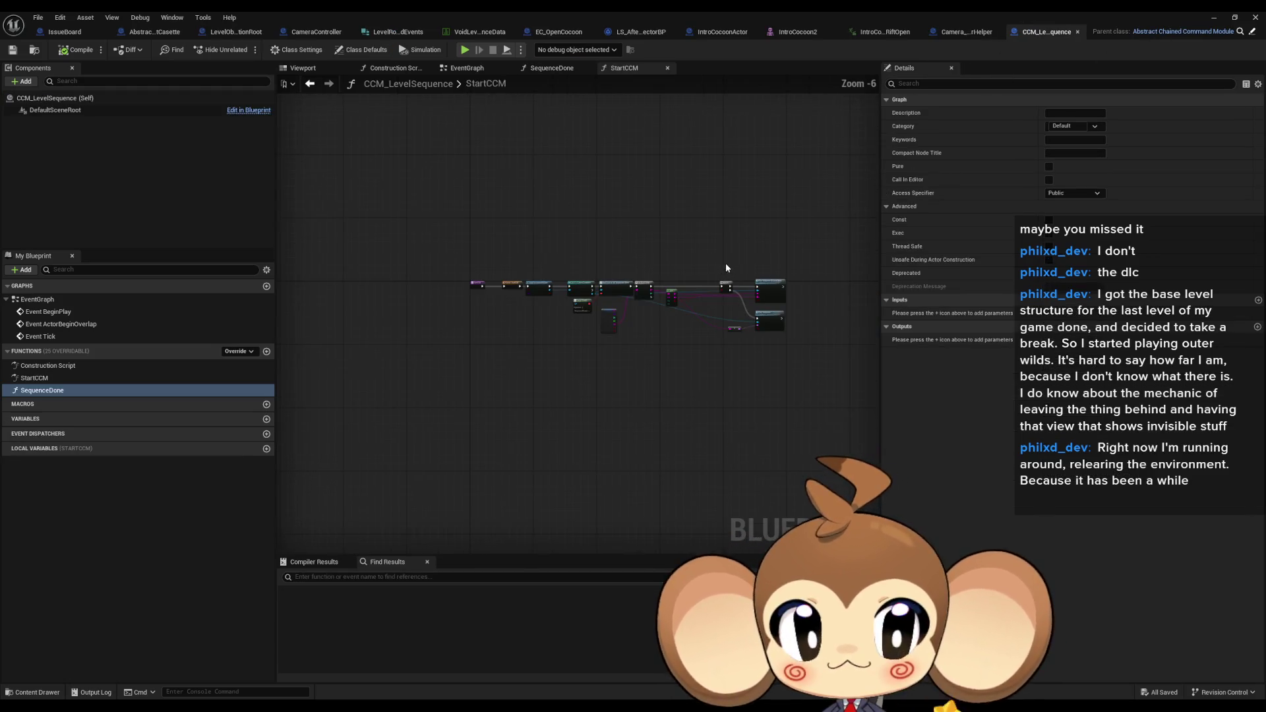
pyautogui.scroll(2, 702, 257)
pyautogui.moveTo(729, 264); pyautogui.dragTo(777, 234)
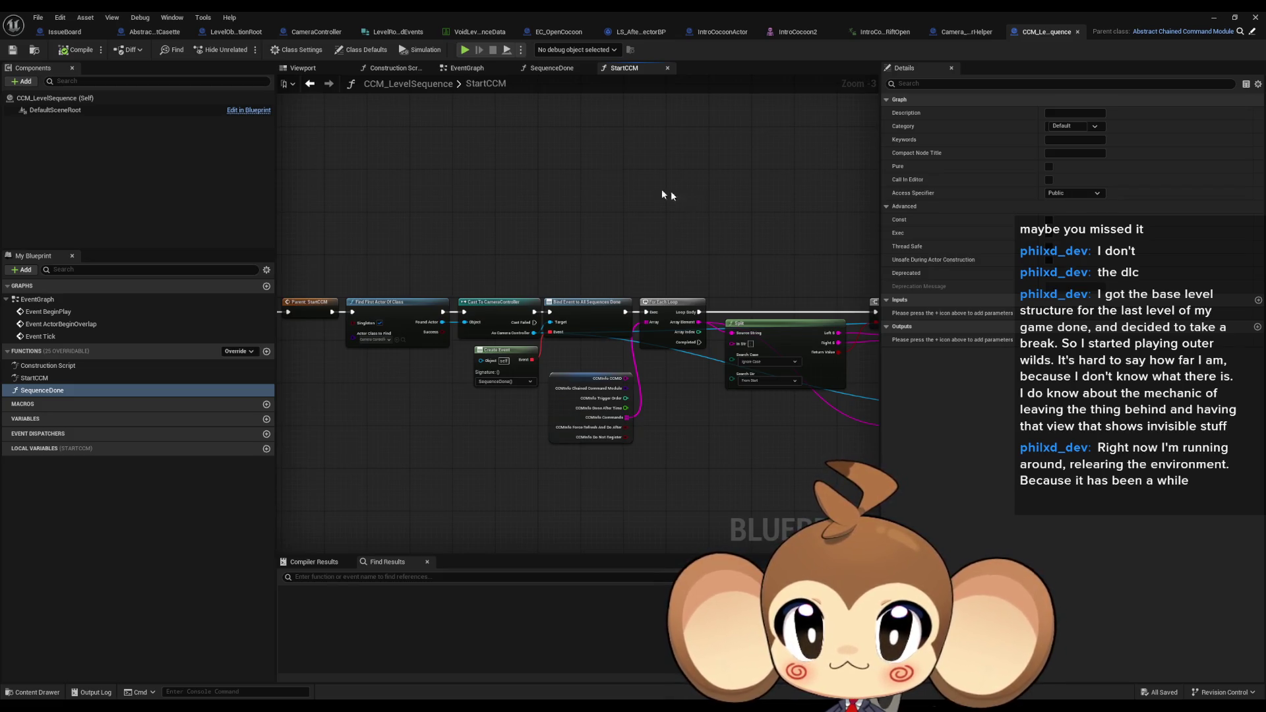
pyautogui.moveTo(524, 207); pyautogui.dragTo(528, 218)
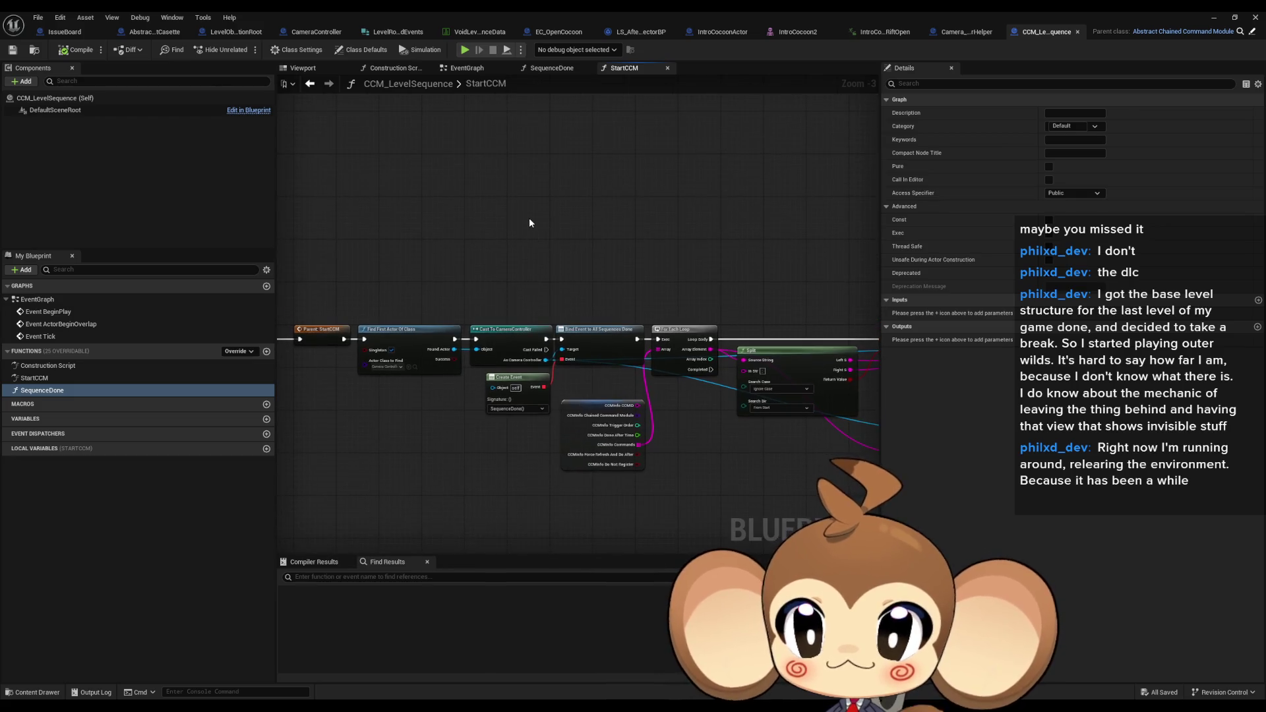
pyautogui.click(311, 33)
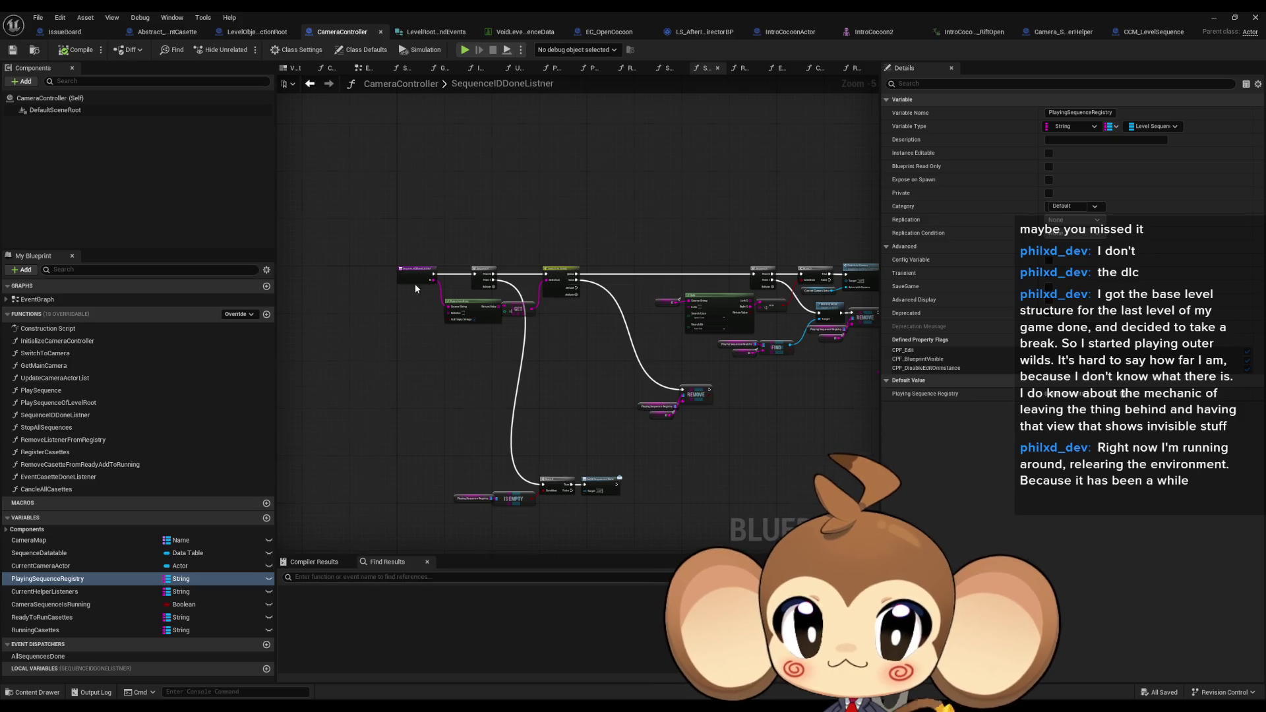
# Open PlaySequenceOfLevelRoot from Functions and zoom in on its Create Event and Bind Event nodes
pyautogui.scroll(4, 414, 283)
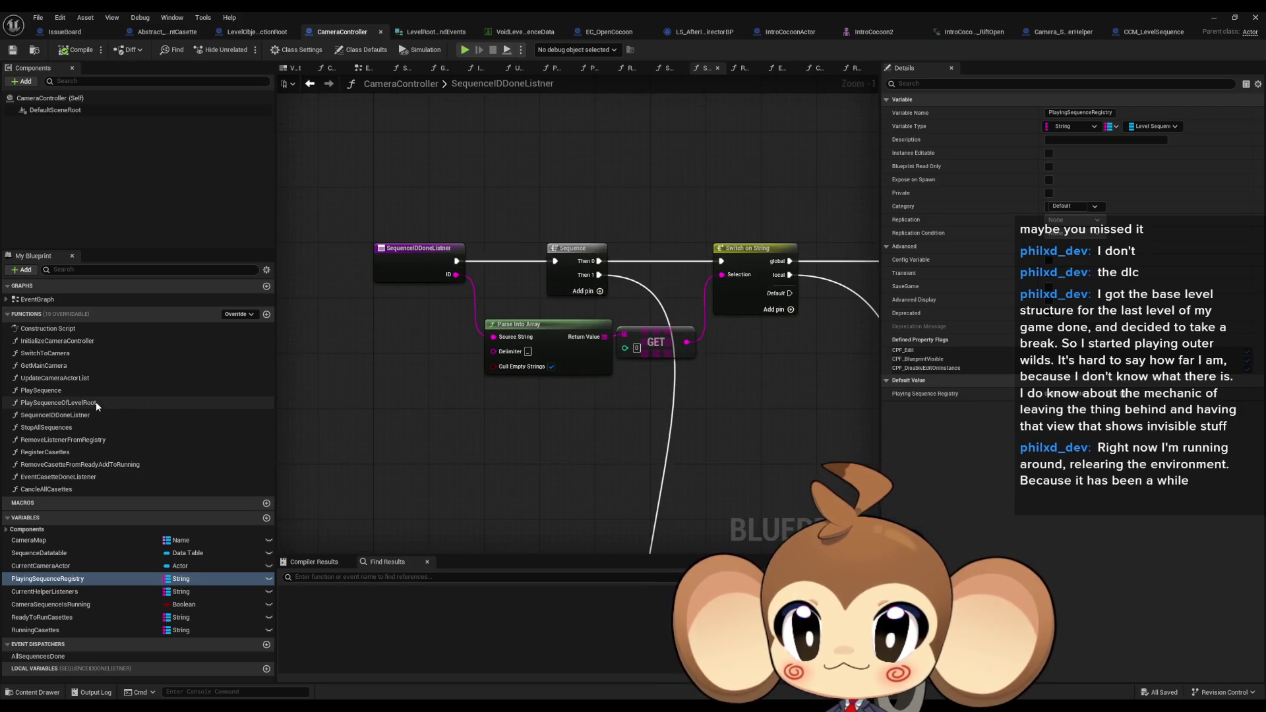
pyautogui.doubleClick(96, 402)
pyautogui.scroll(-4, 454, 386)
pyautogui.scroll(3, 461, 405)
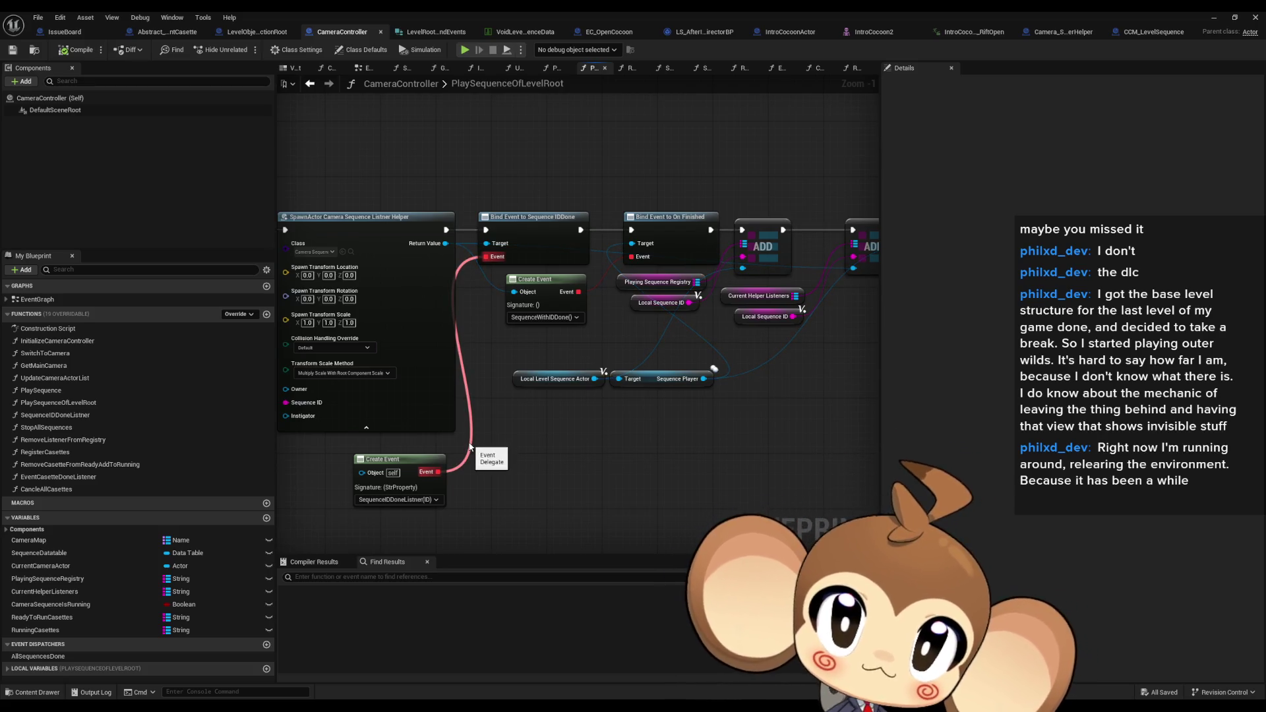
pyautogui.moveTo(715, 440); pyautogui.dragTo(548, 458)
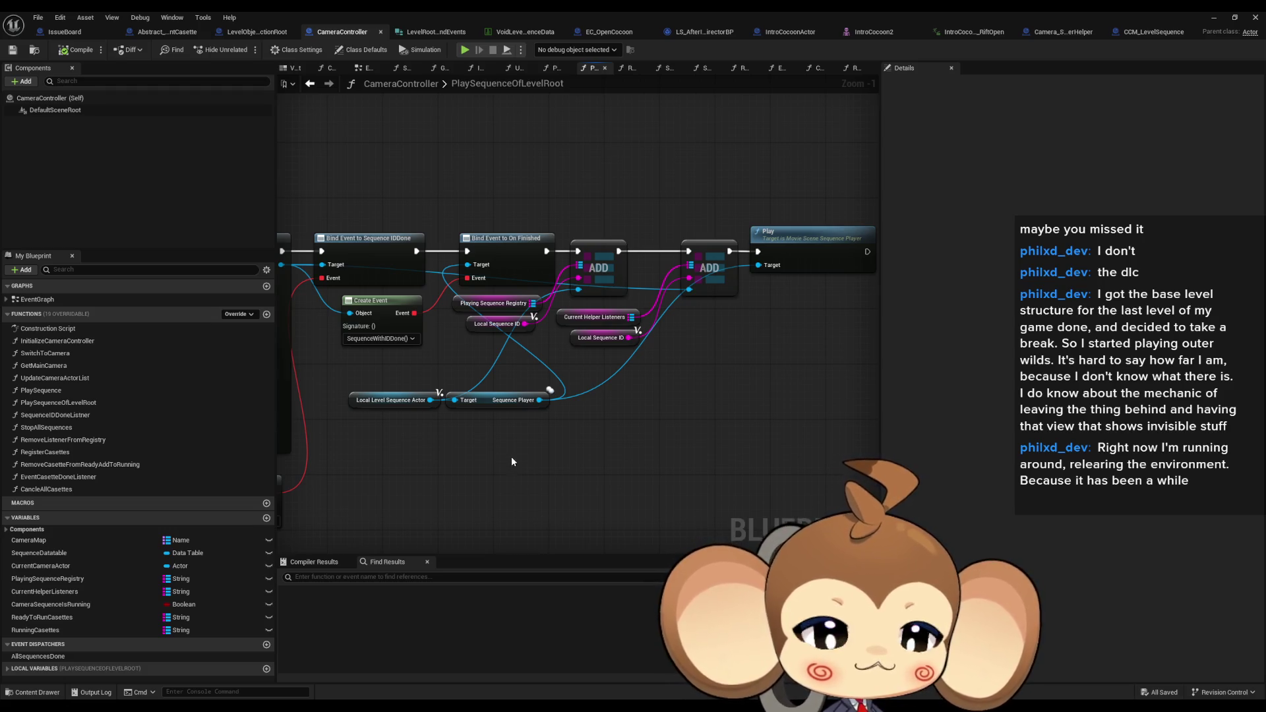
pyautogui.scroll(-1, 512, 457)
pyautogui.moveTo(489, 462); pyautogui.dragTo(598, 477)
pyautogui.scroll(-3, 568, 457)
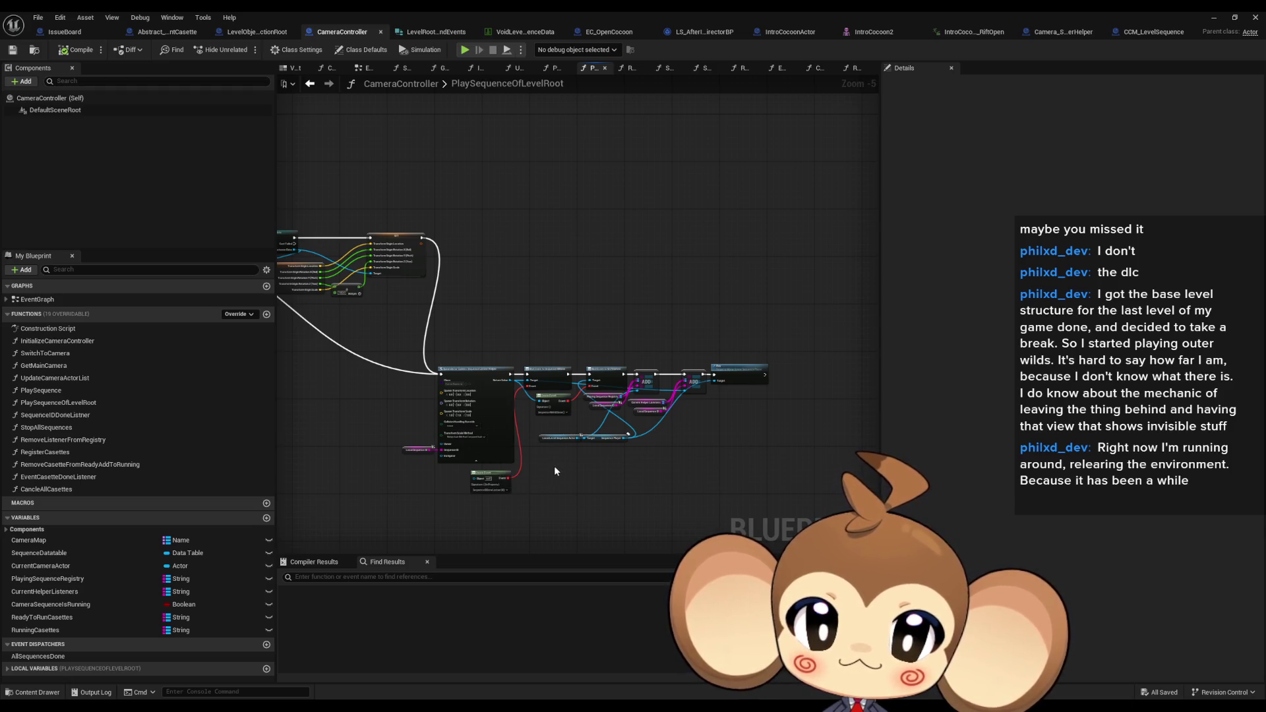
pyautogui.moveTo(554, 465)
pyautogui.mouseDown()
pyautogui.moveTo(805, 429)
pyautogui.moveTo(873, 435)
pyautogui.mouseUp()
pyautogui.scroll(3, 831, 376)
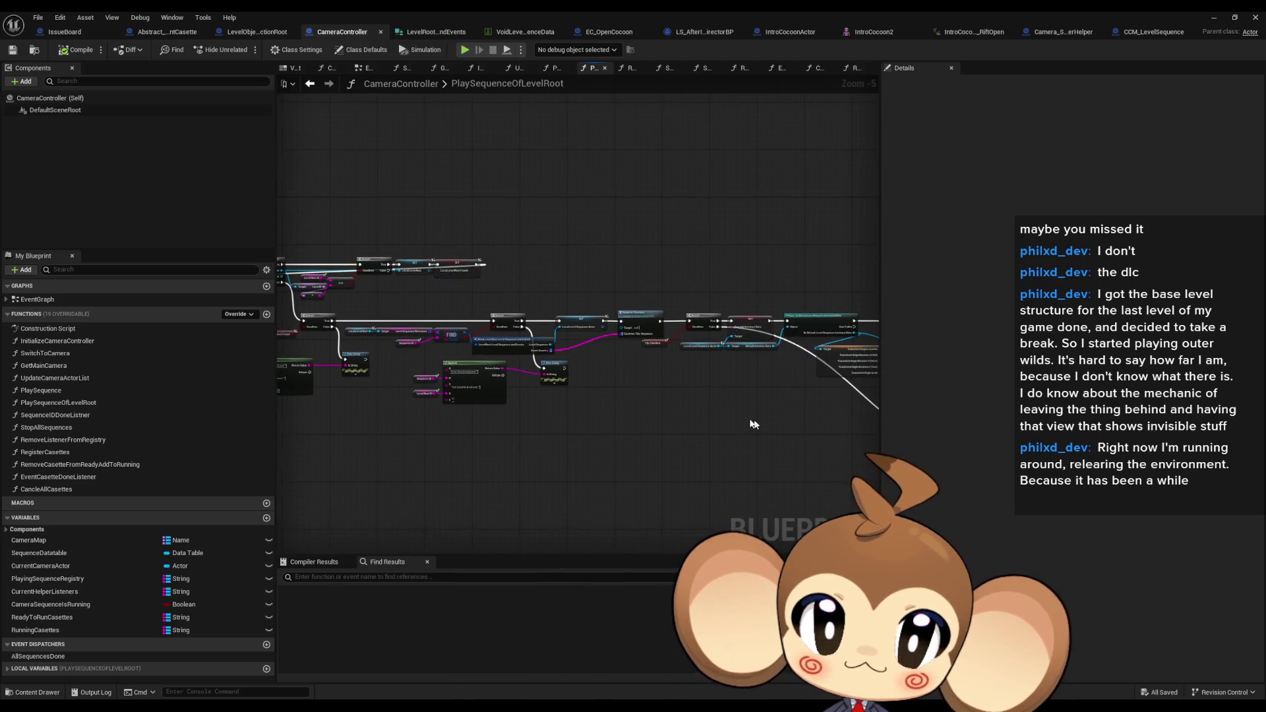
pyautogui.scroll(-3, 613, 355)
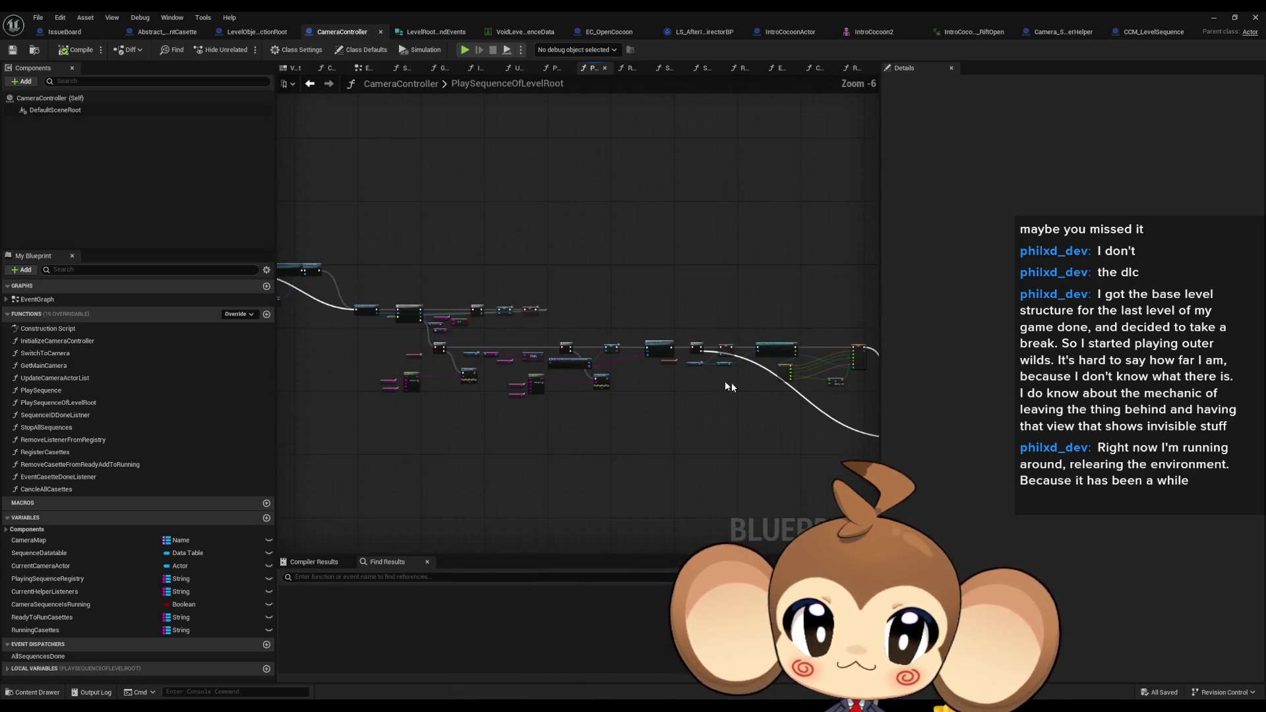
pyautogui.scroll(6, 519, 323)
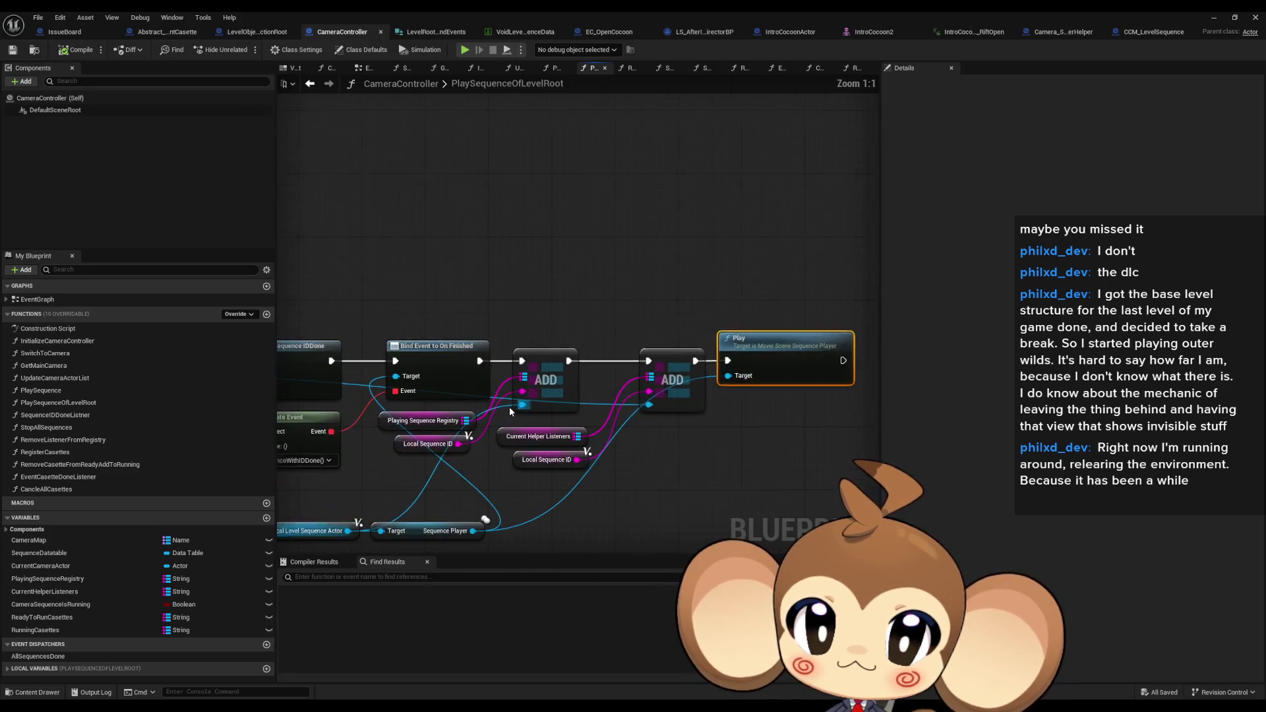